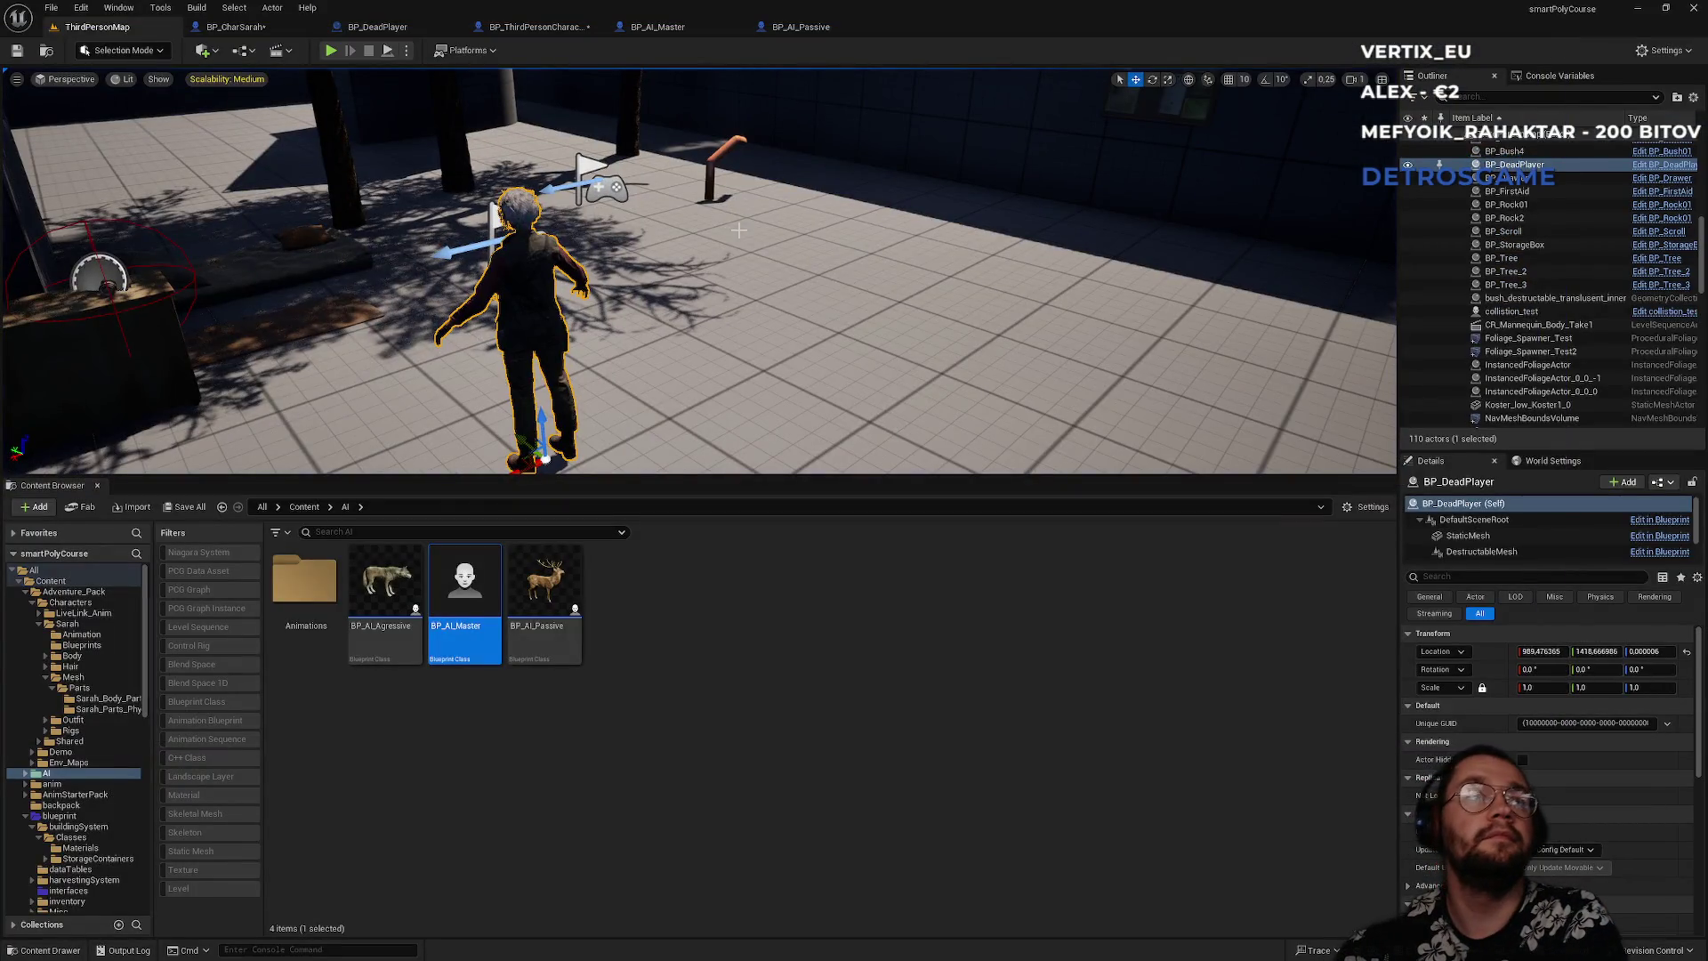
- Start a two-player test session with Net Mode set to Play As Listen Server
left_click(468, 49)
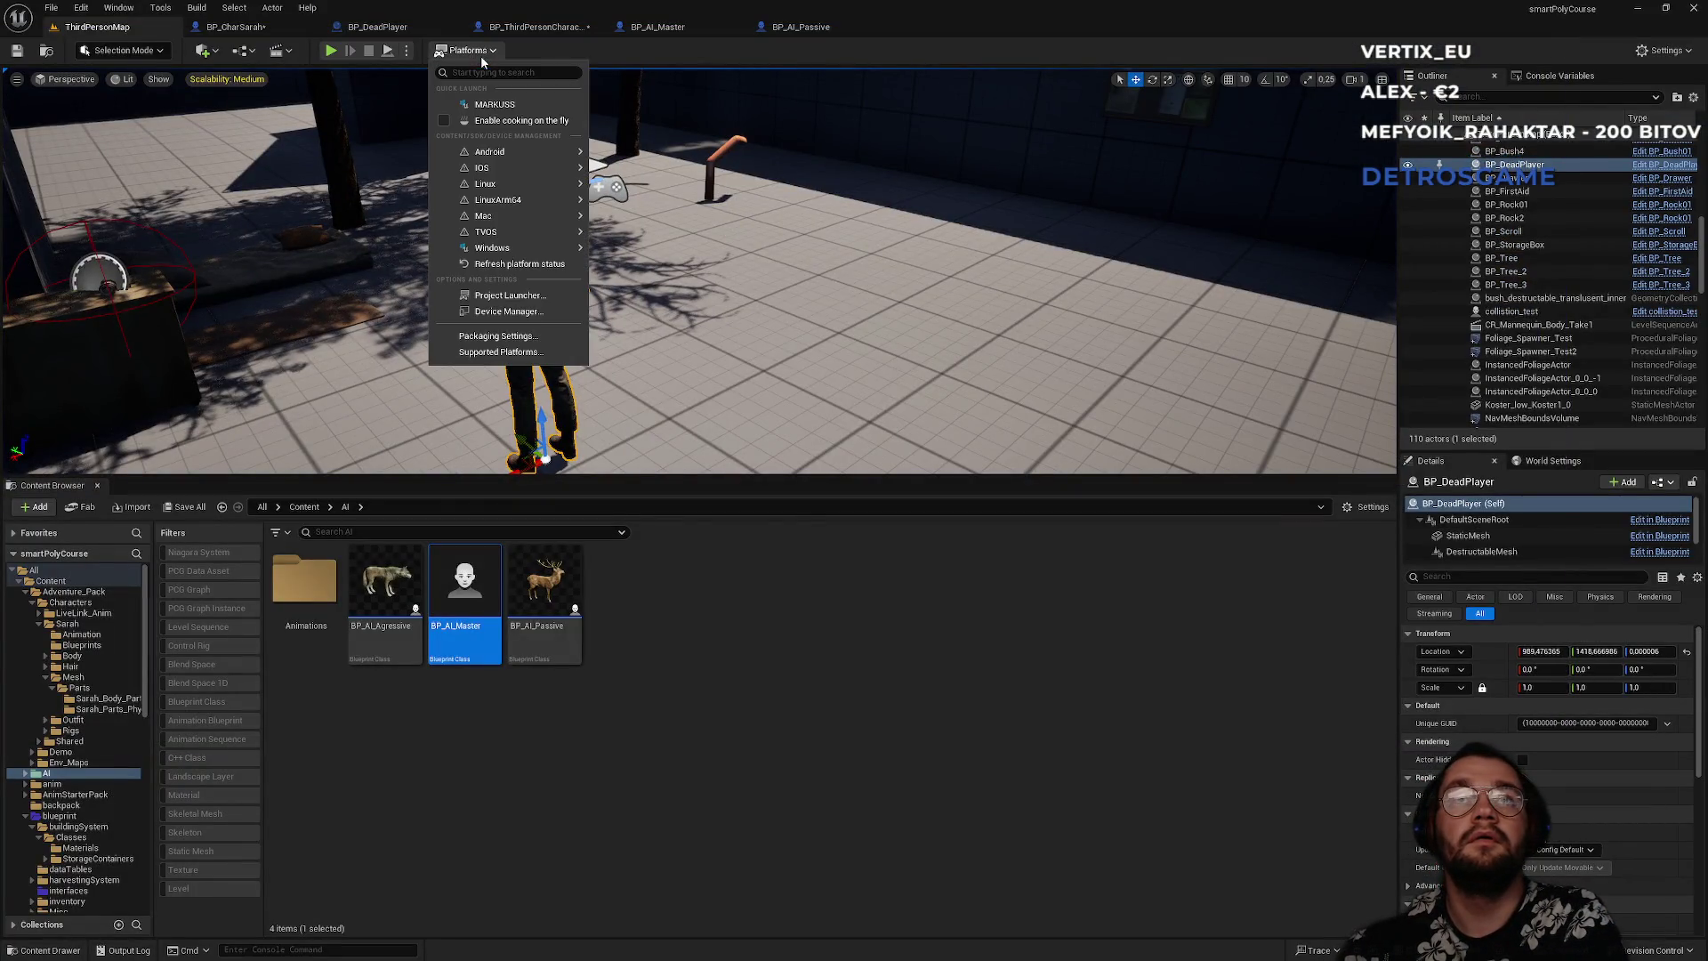
left_click(406, 50)
mouse_move(518, 352)
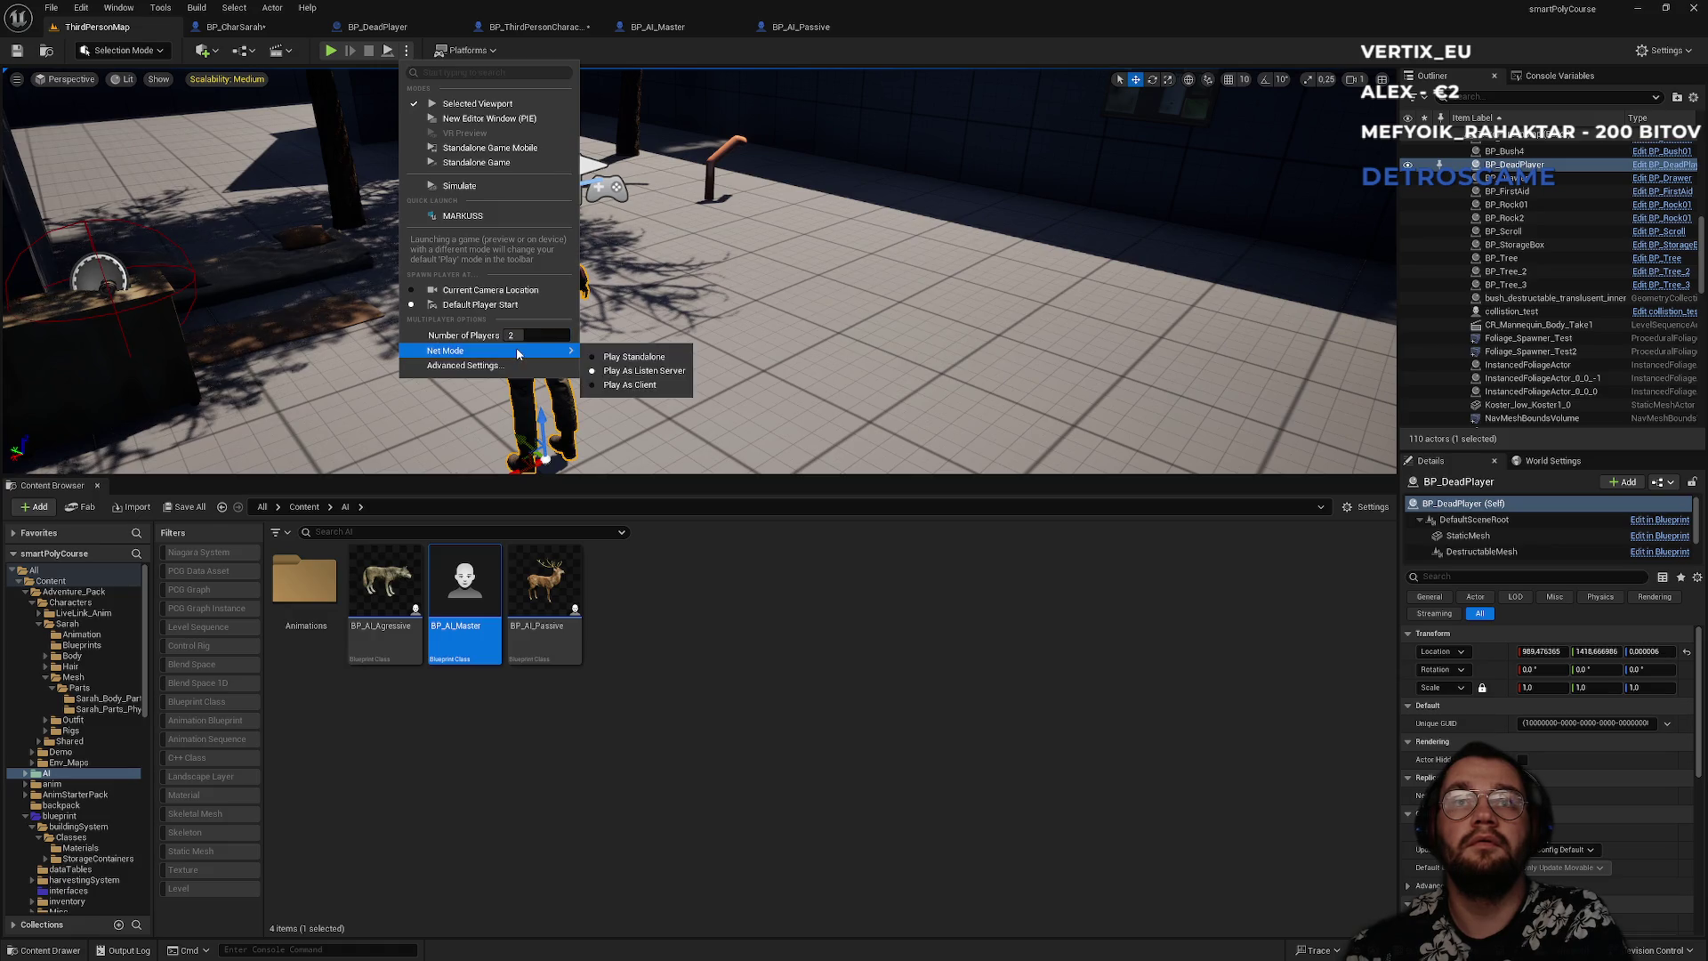
left_click(331, 51)
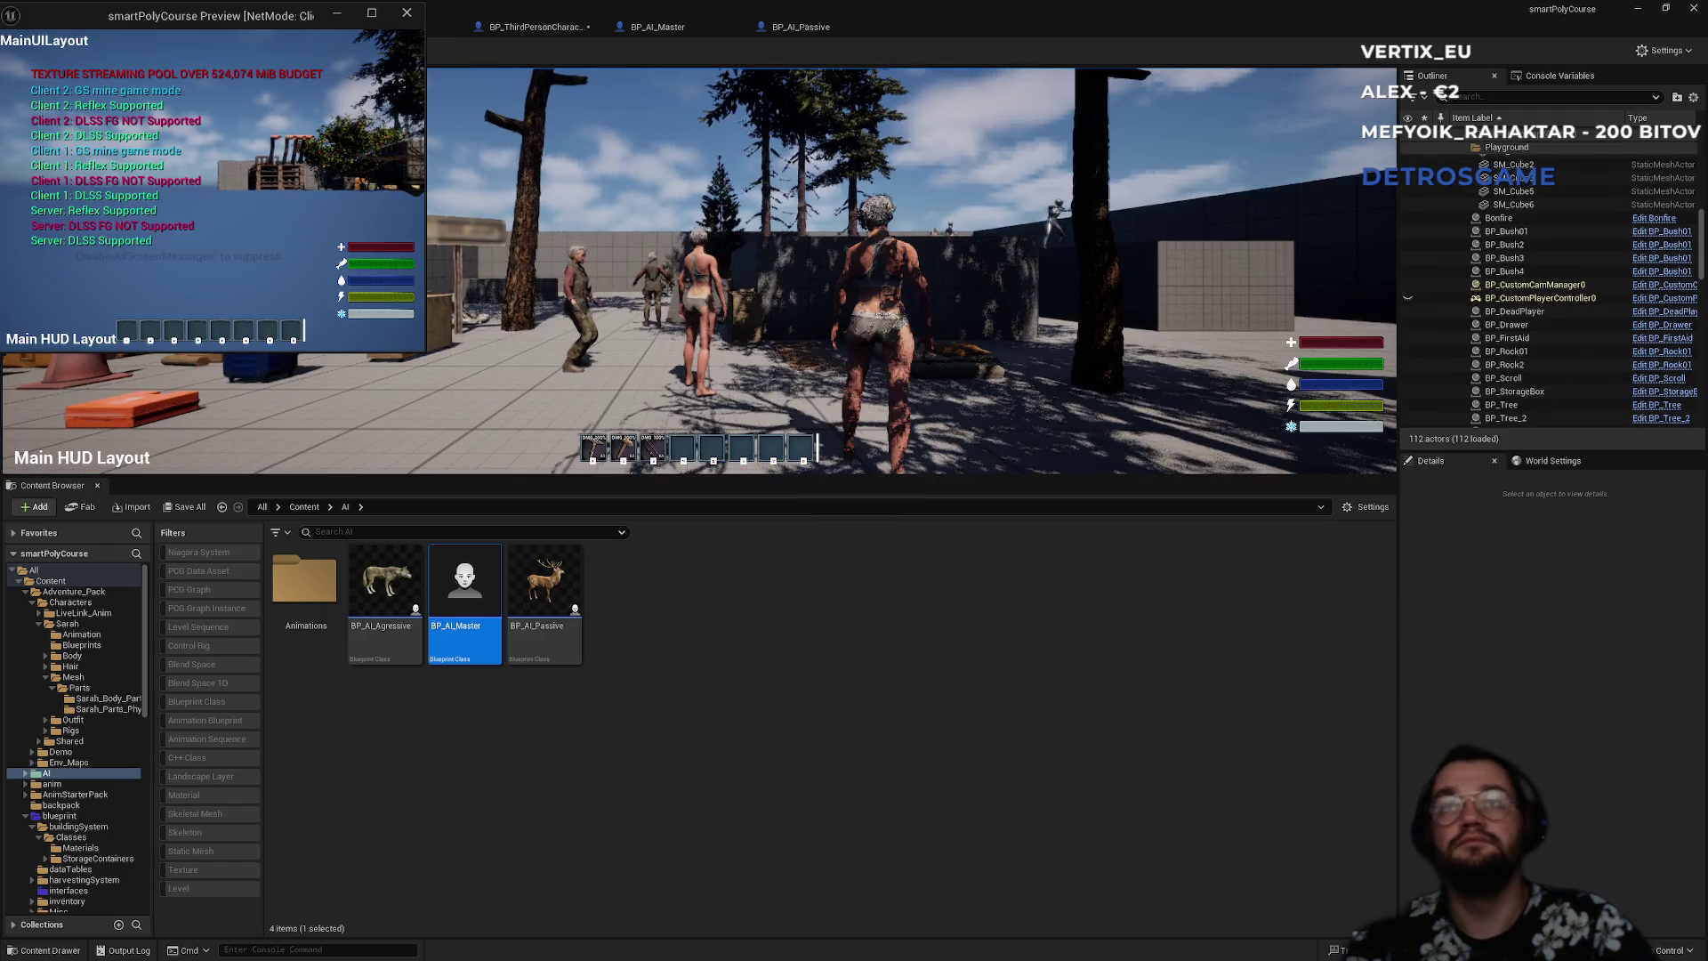
- Center the client window, make the main game view fullscreen, and walk toward the other player
key("super")
left_click_drag(268, 19, 775, 200)
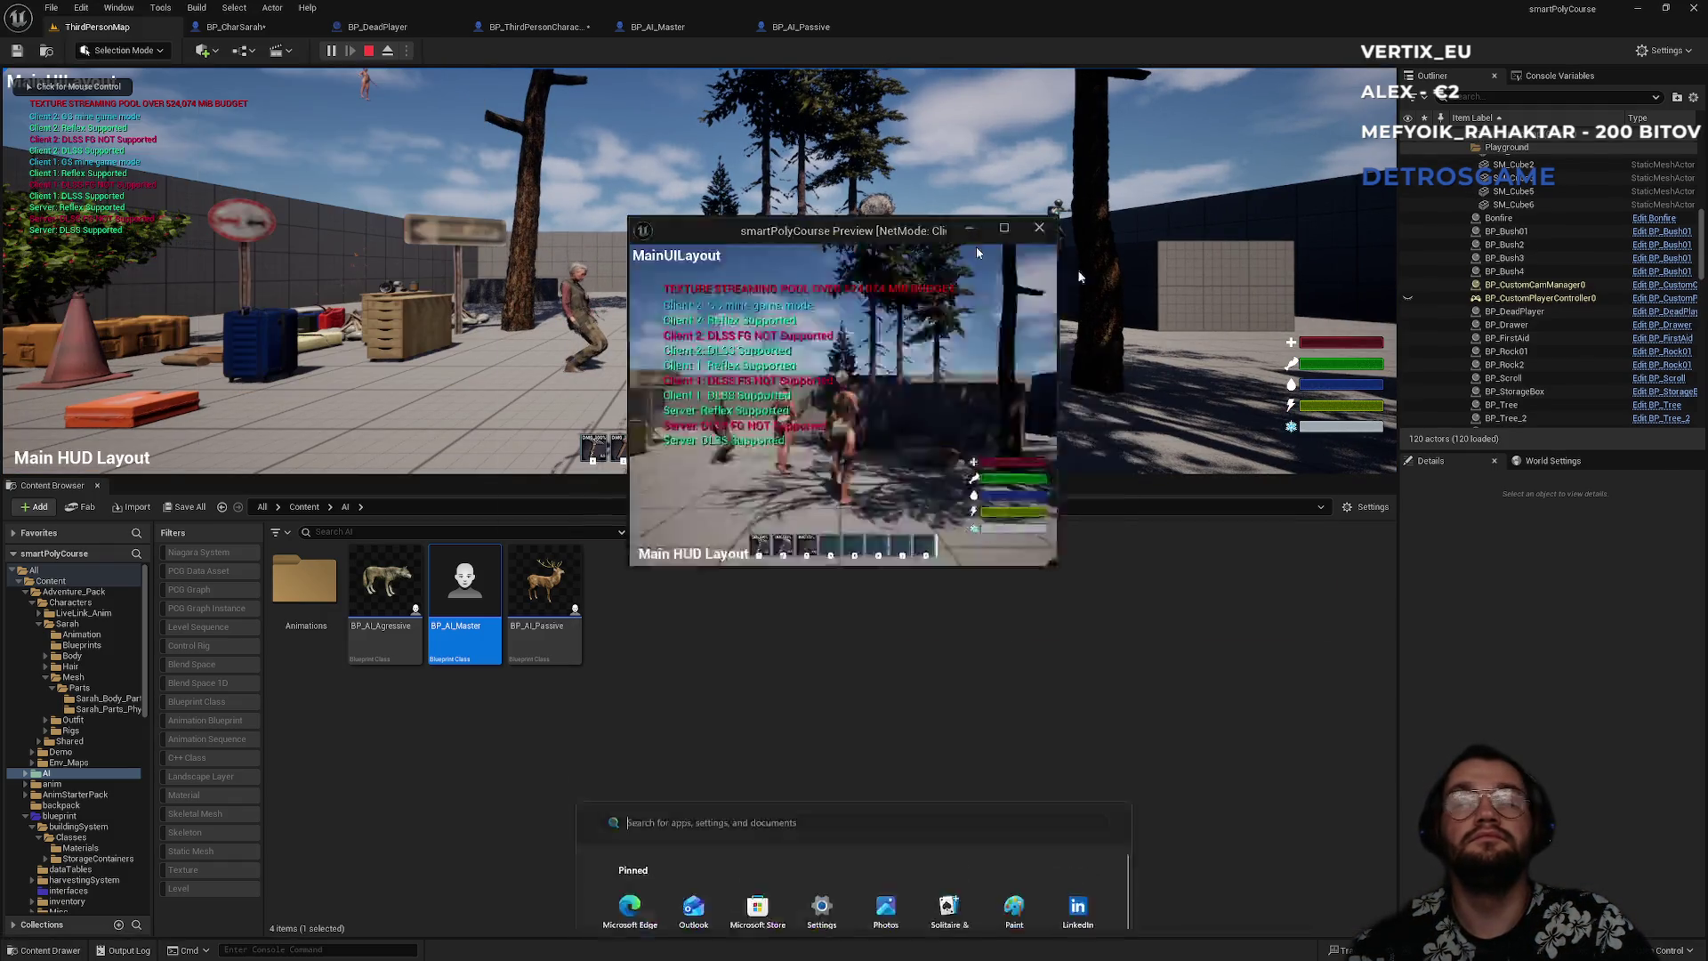
left_click(775, 200)
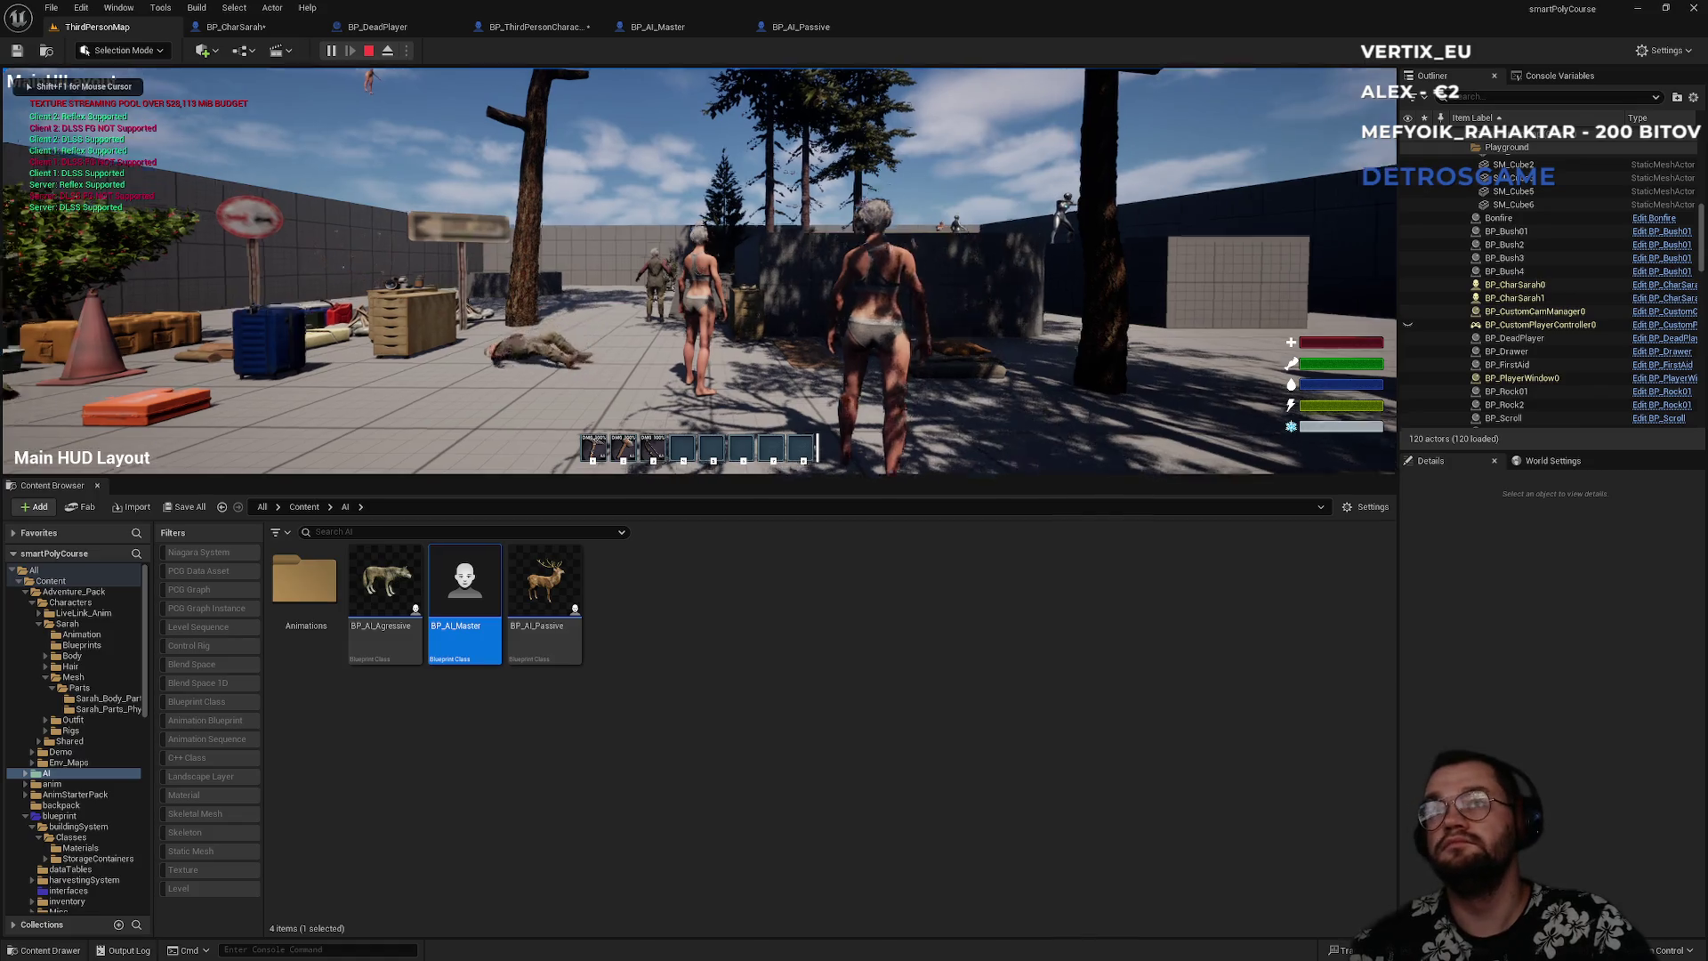
key("F11")
key("w")
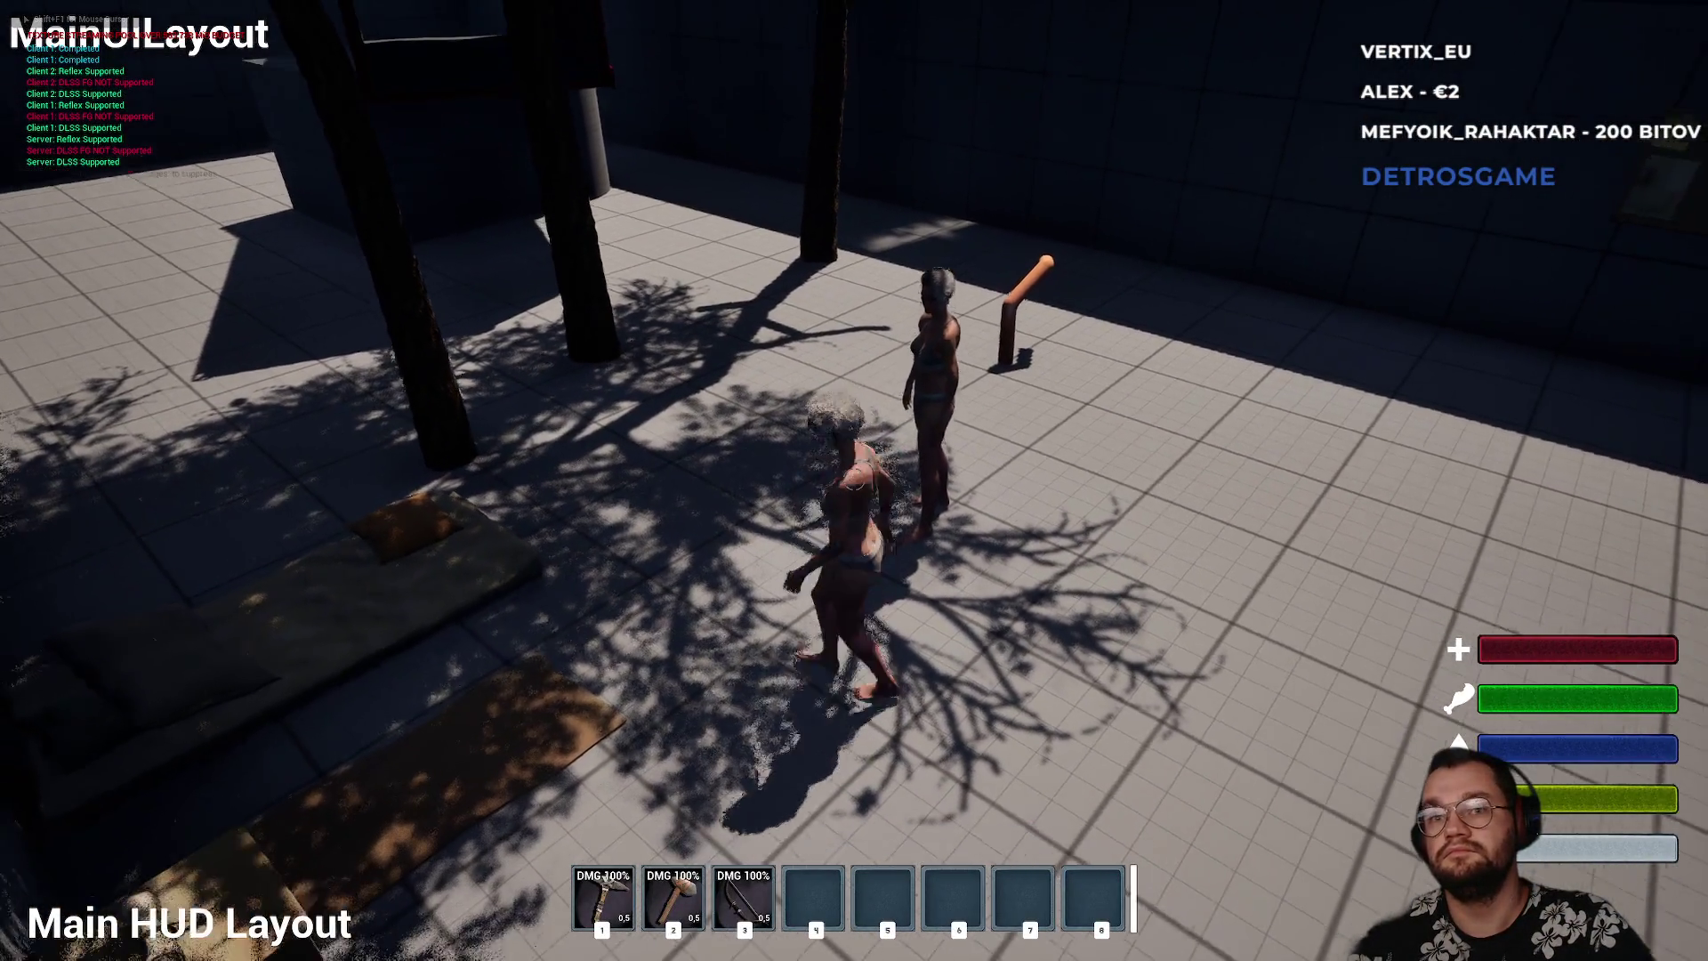
- Equip the bow and shoot the other player until they die
key("3")
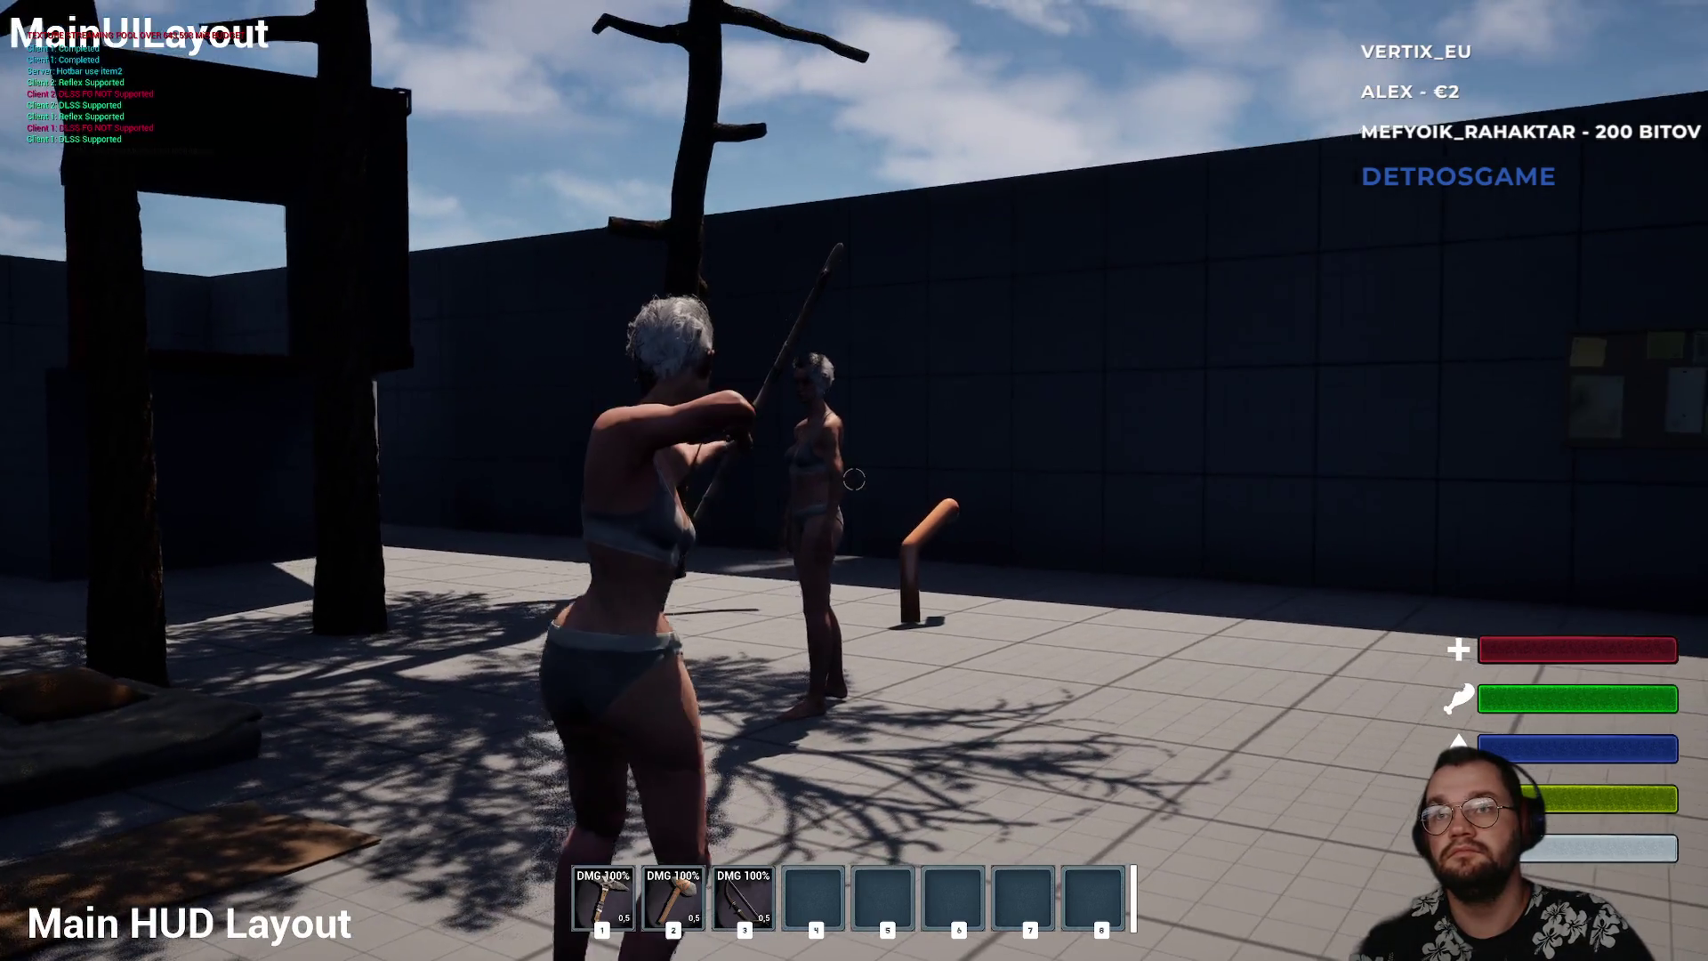
left_click(854, 481)
left_click(854, 481)
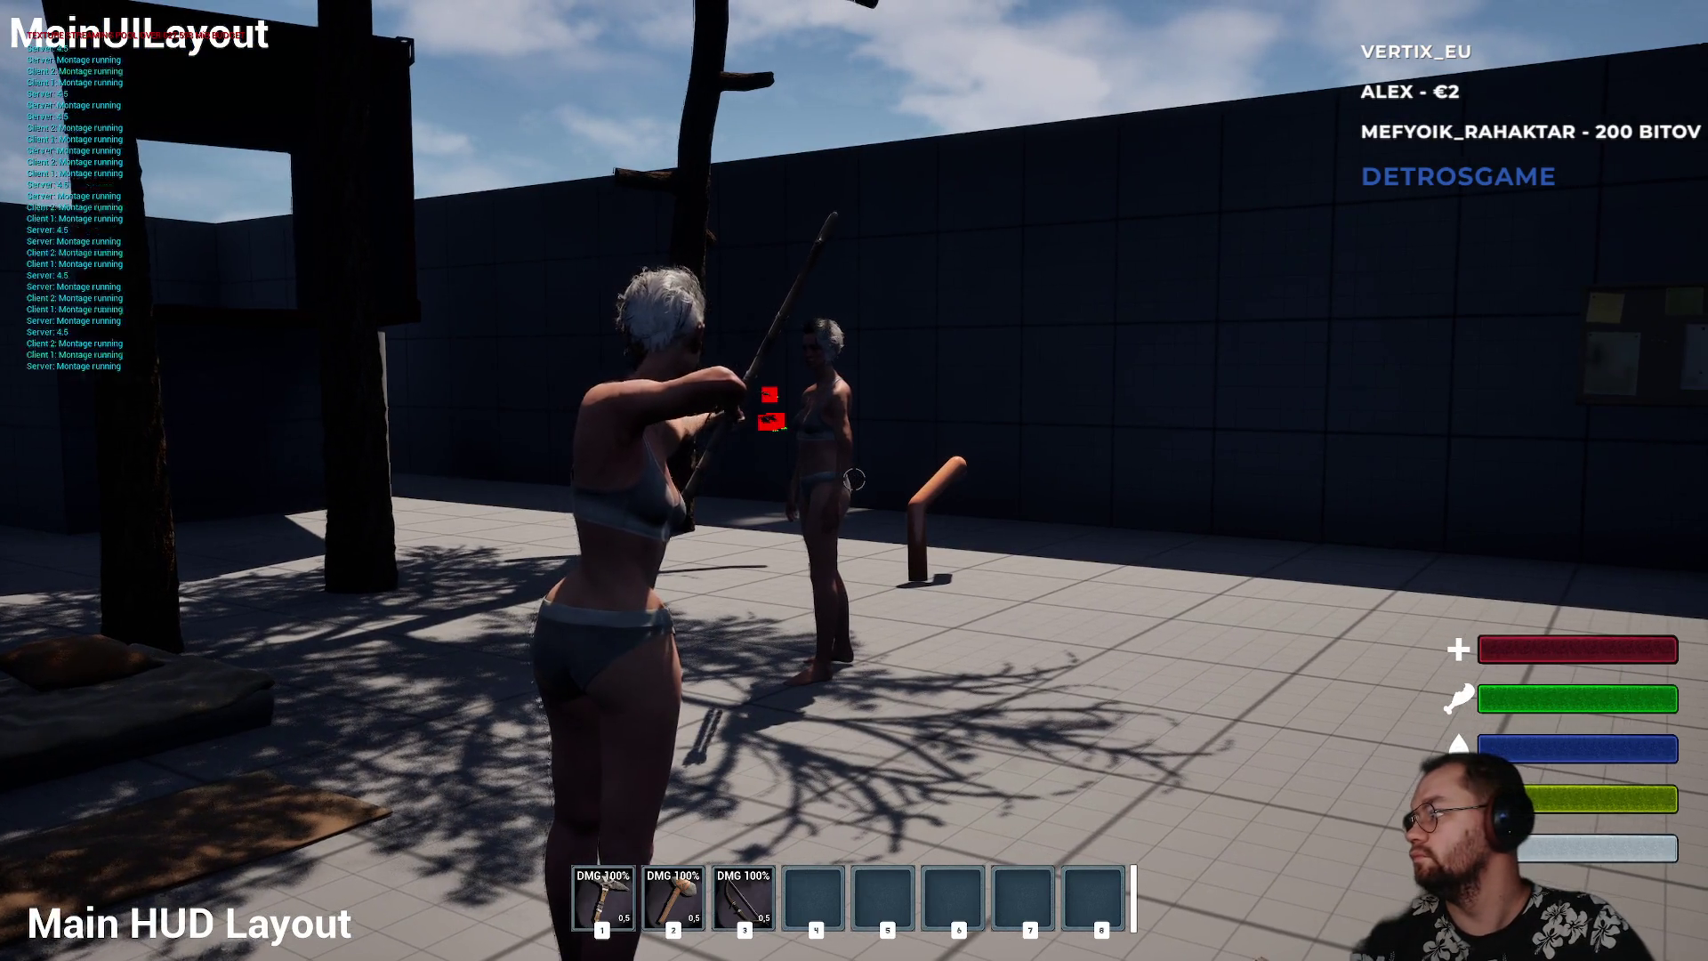
key("s")
left_click(855, 481)
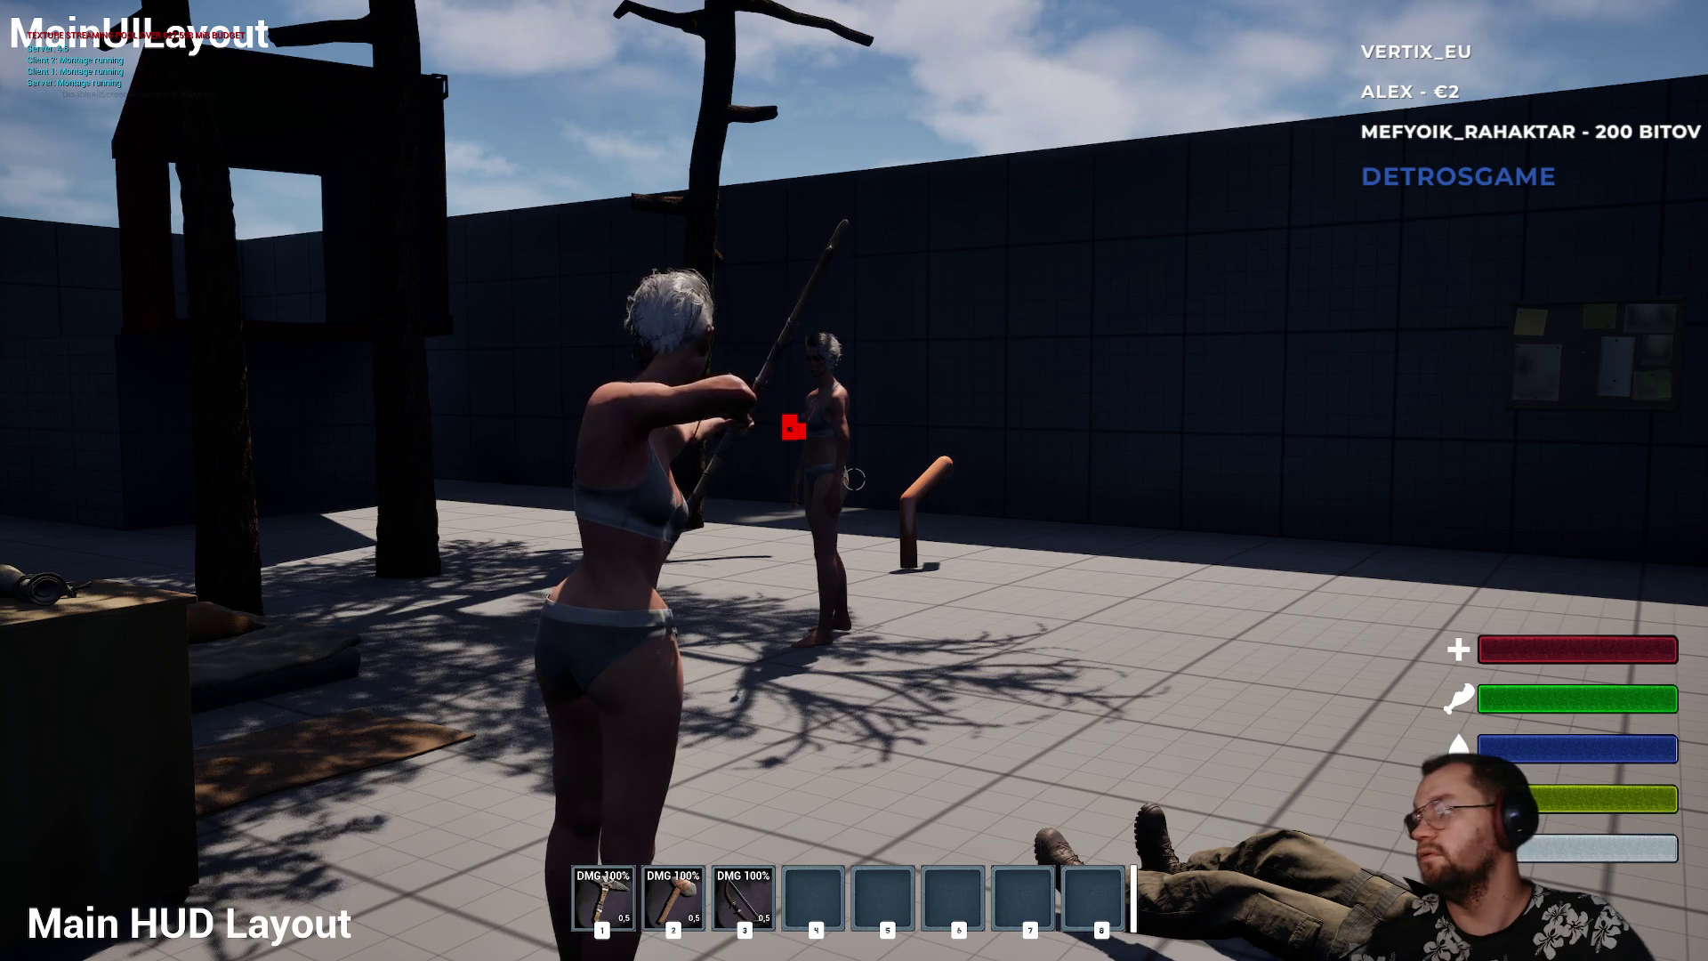
- Walk past the body, check the storage box contents, then stop the play session
key("w")
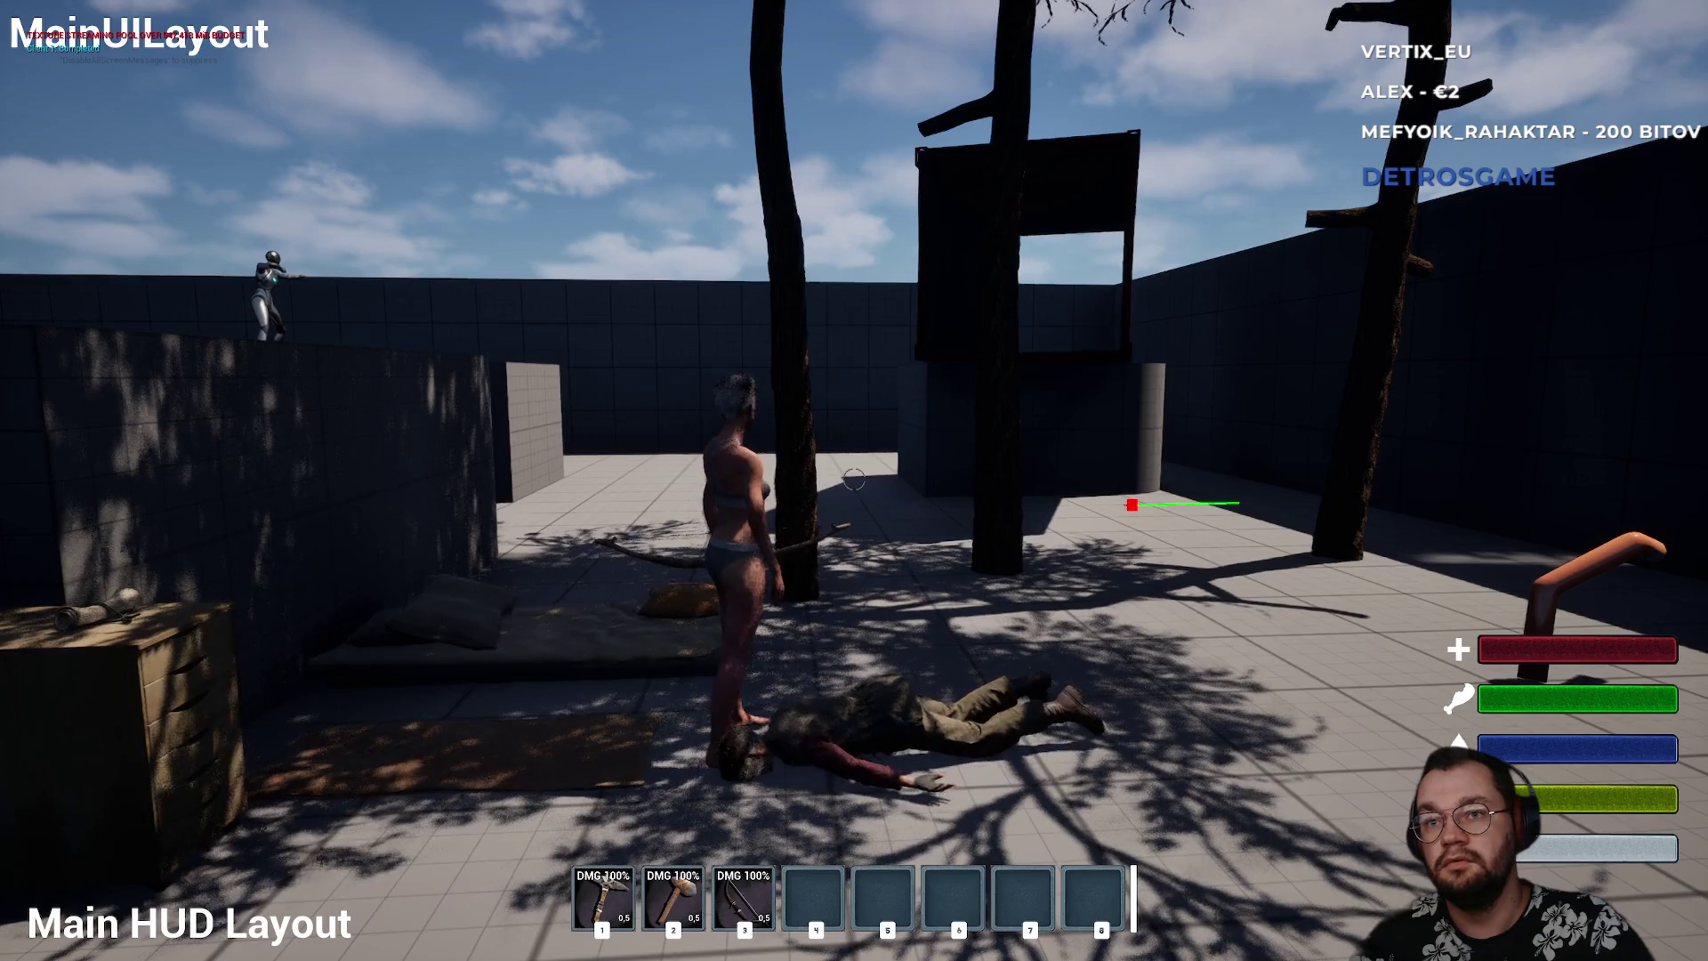
mouse_move(854, 481)
key("e")
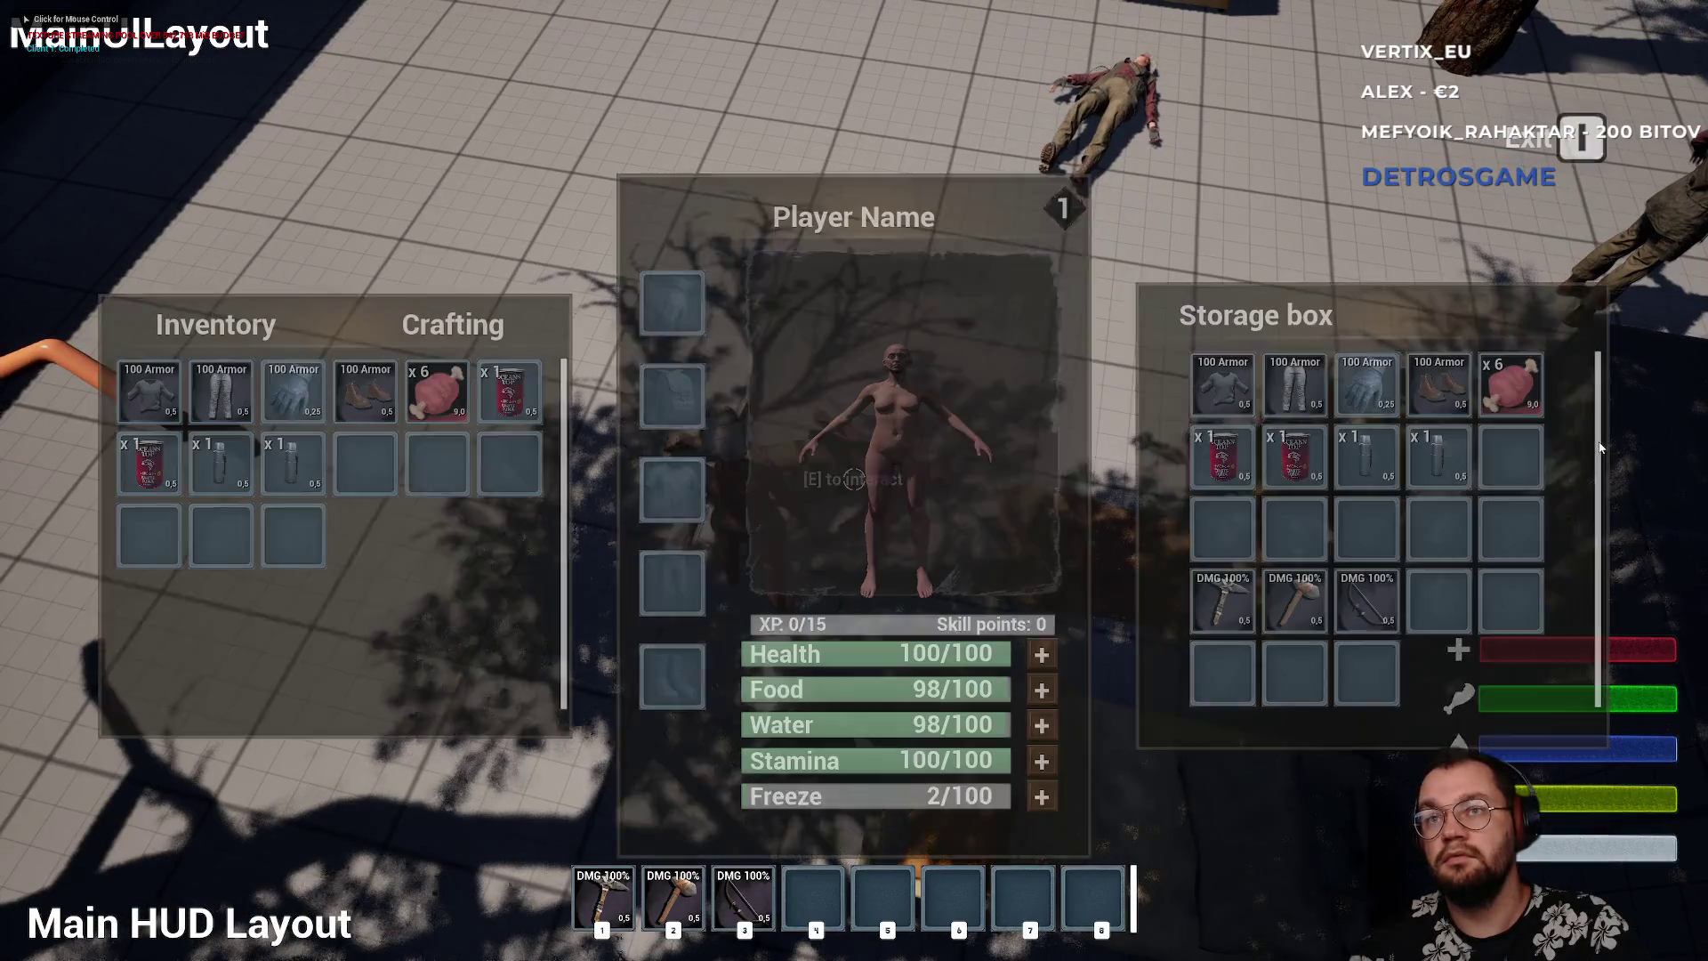
key("e")
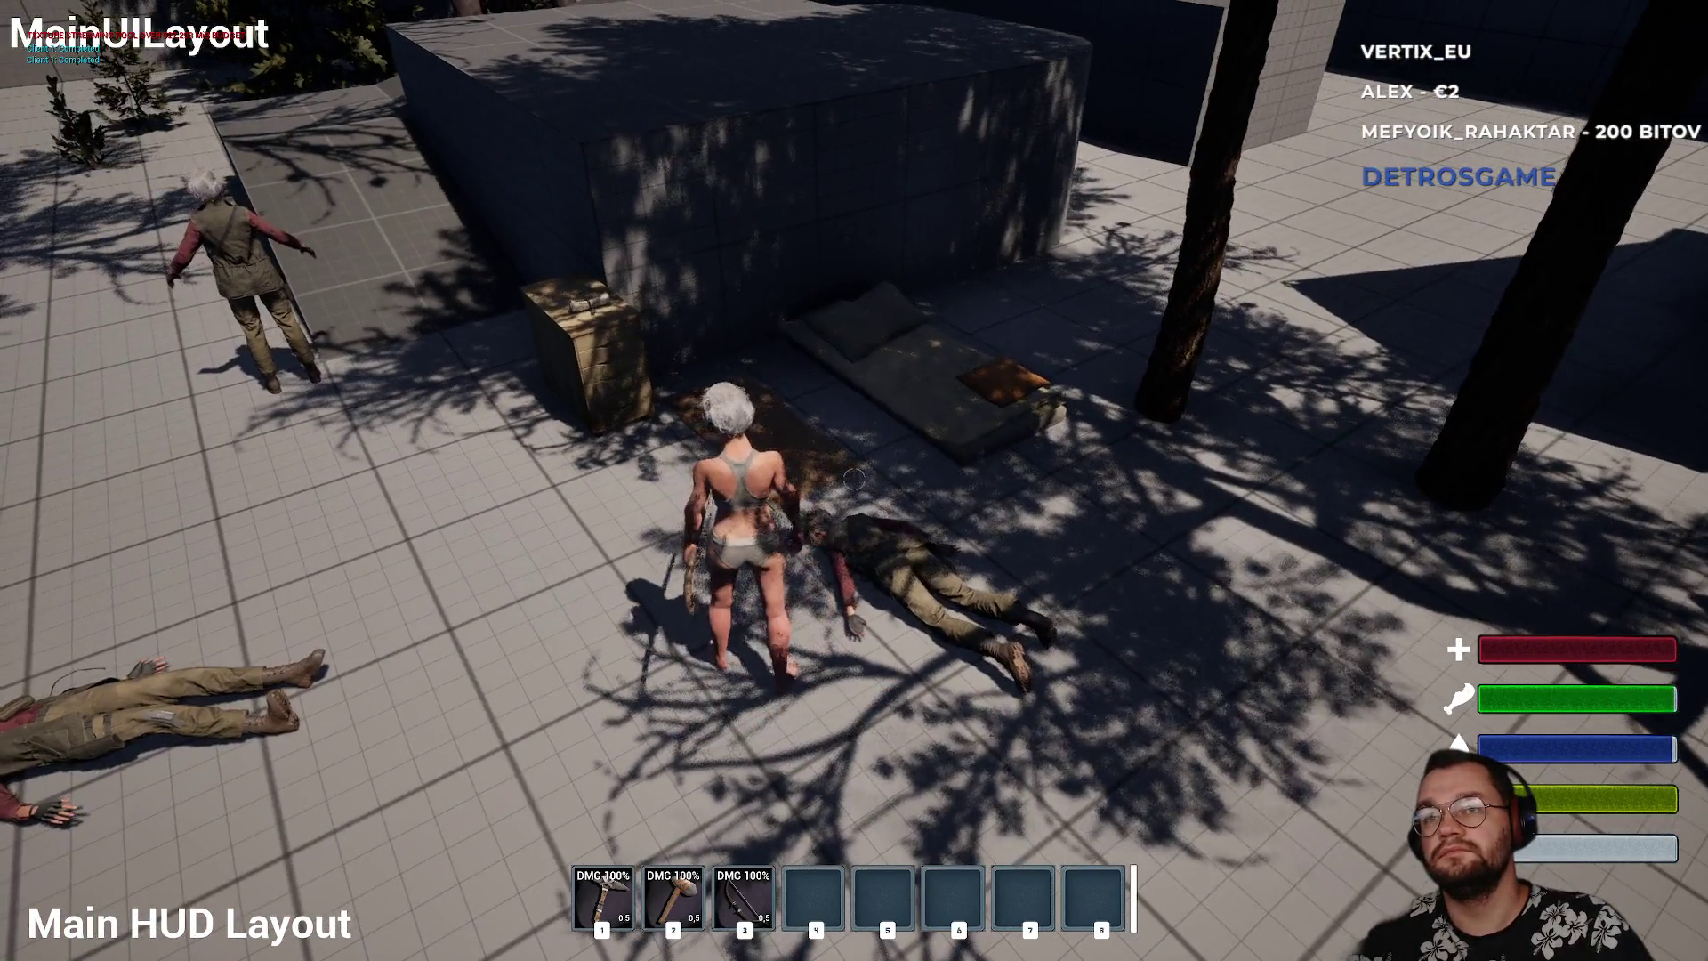
key("Escape")
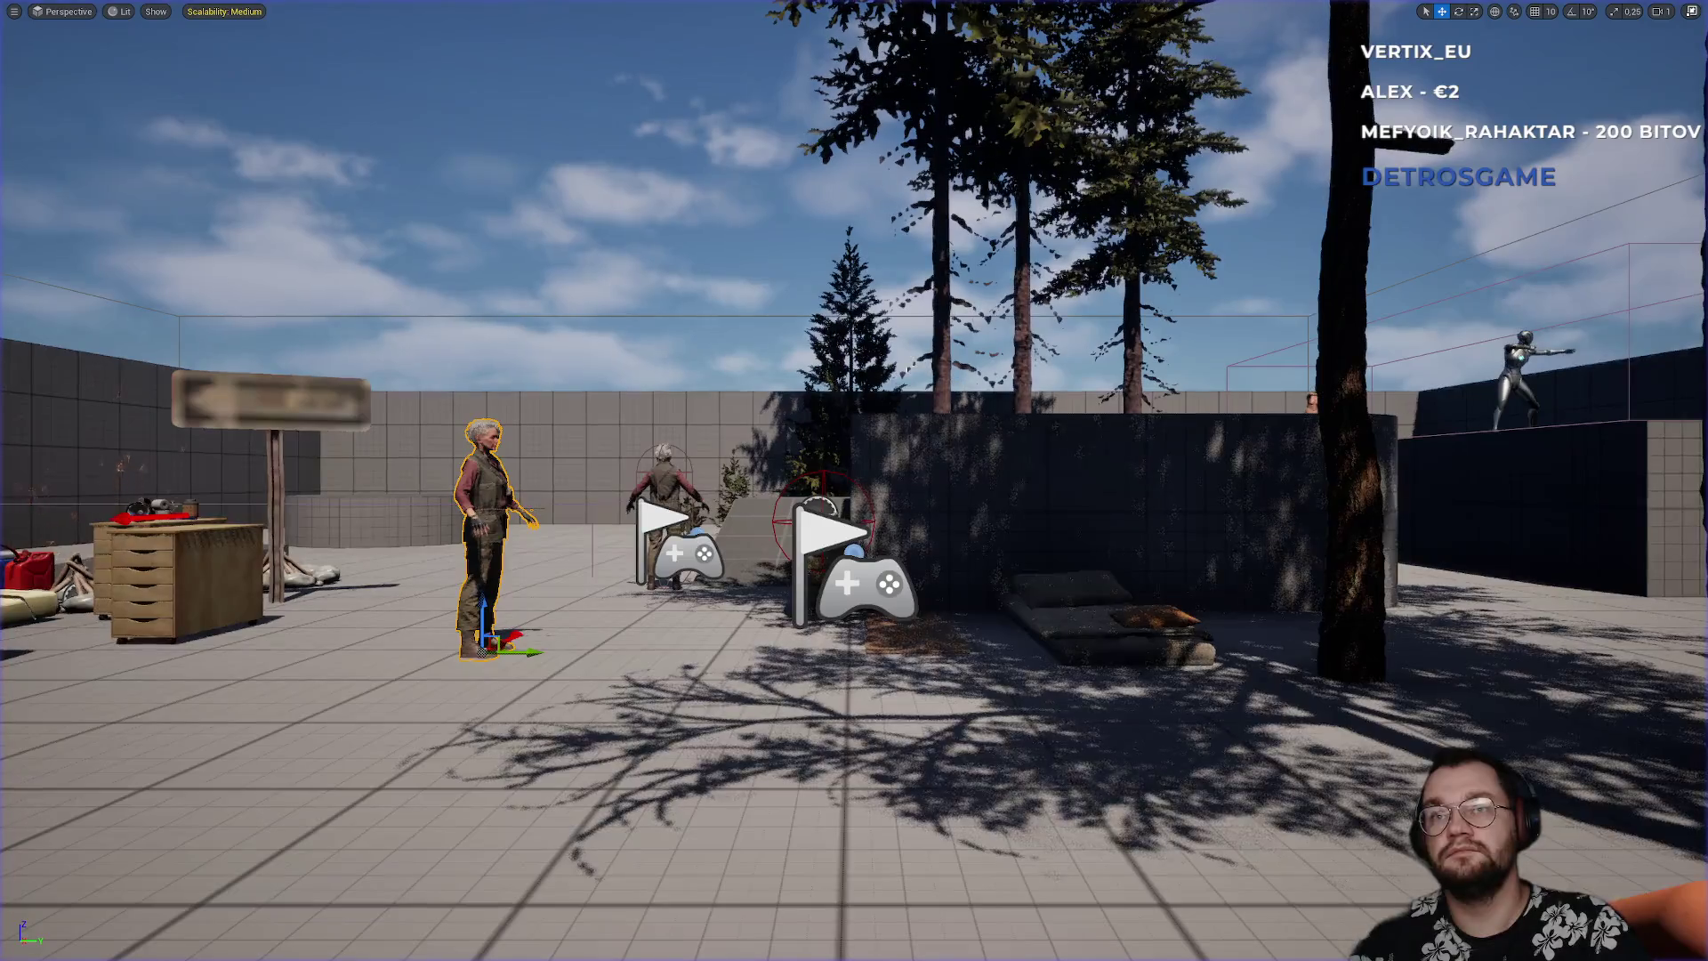
- Run a new play session, inspect the killed player's body and dropped items, then end it
key("alt+p")
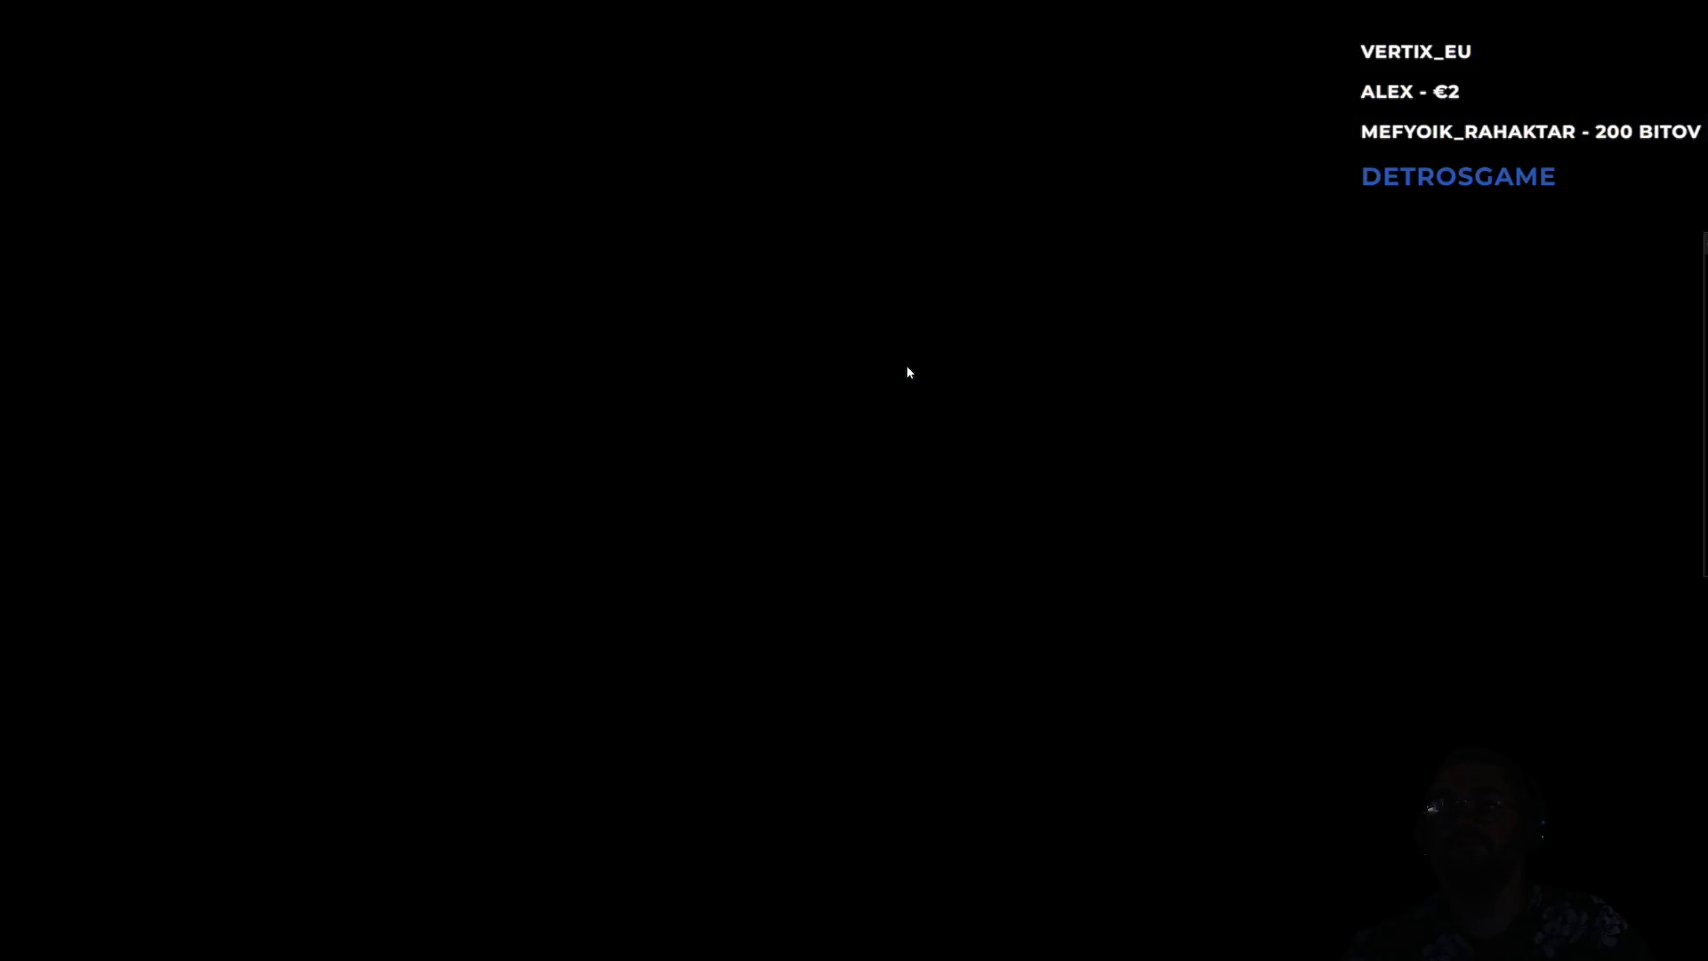
key("super")
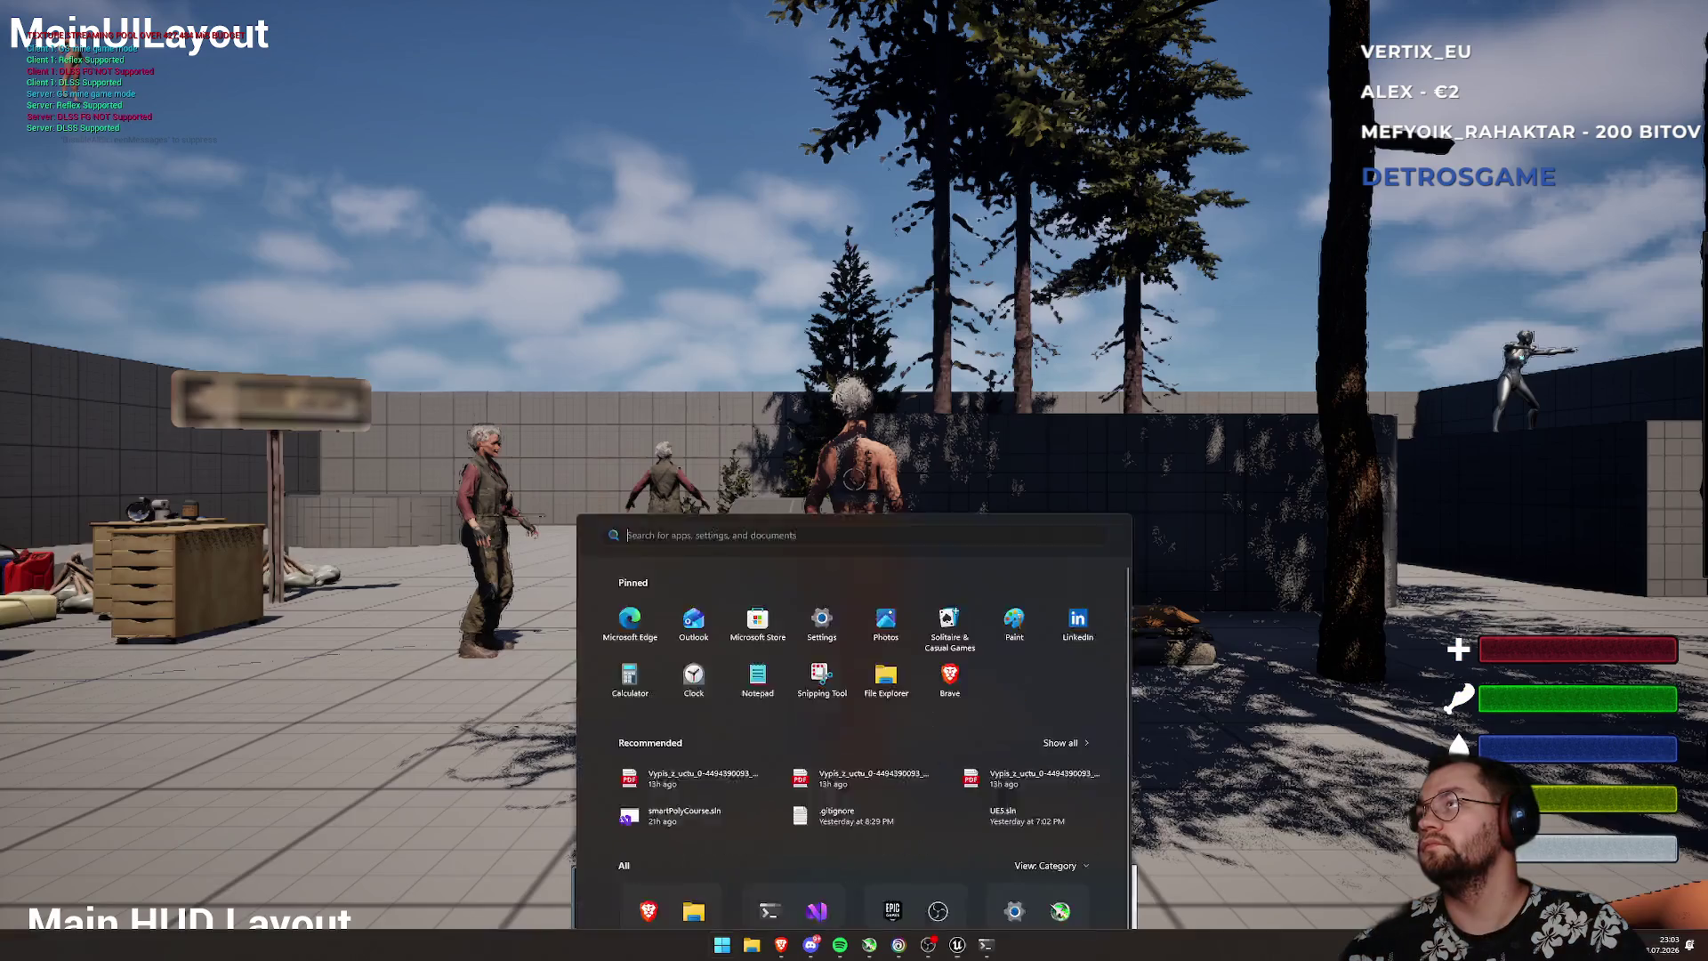
key("super")
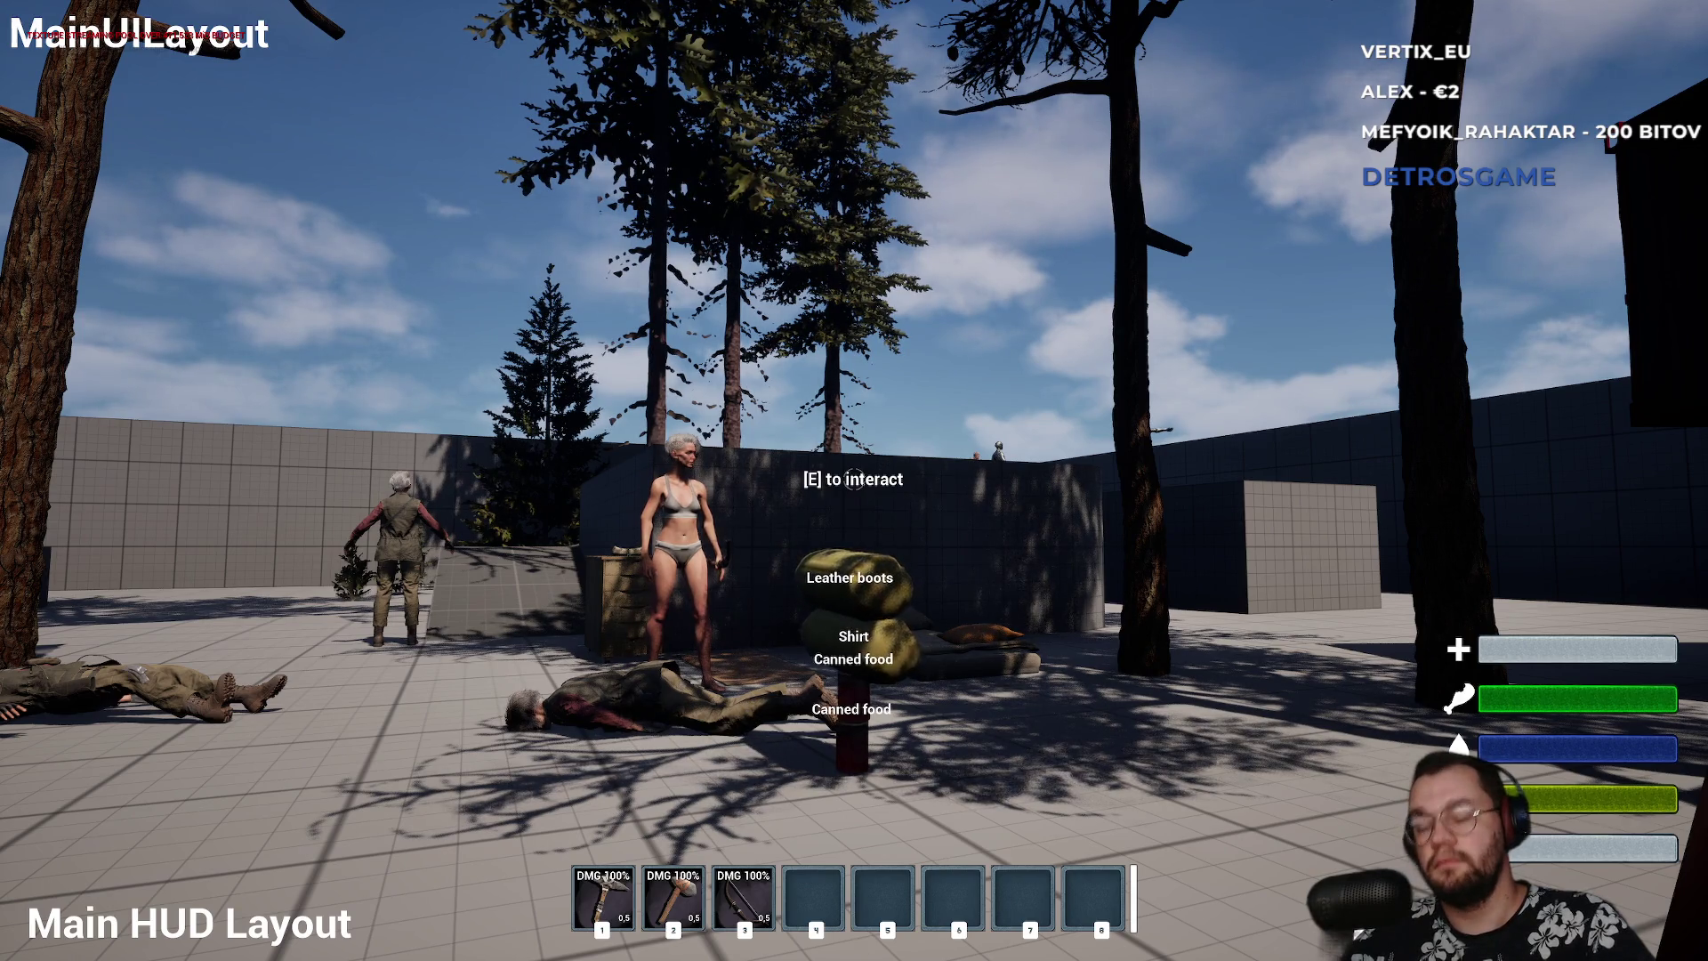
key("super")
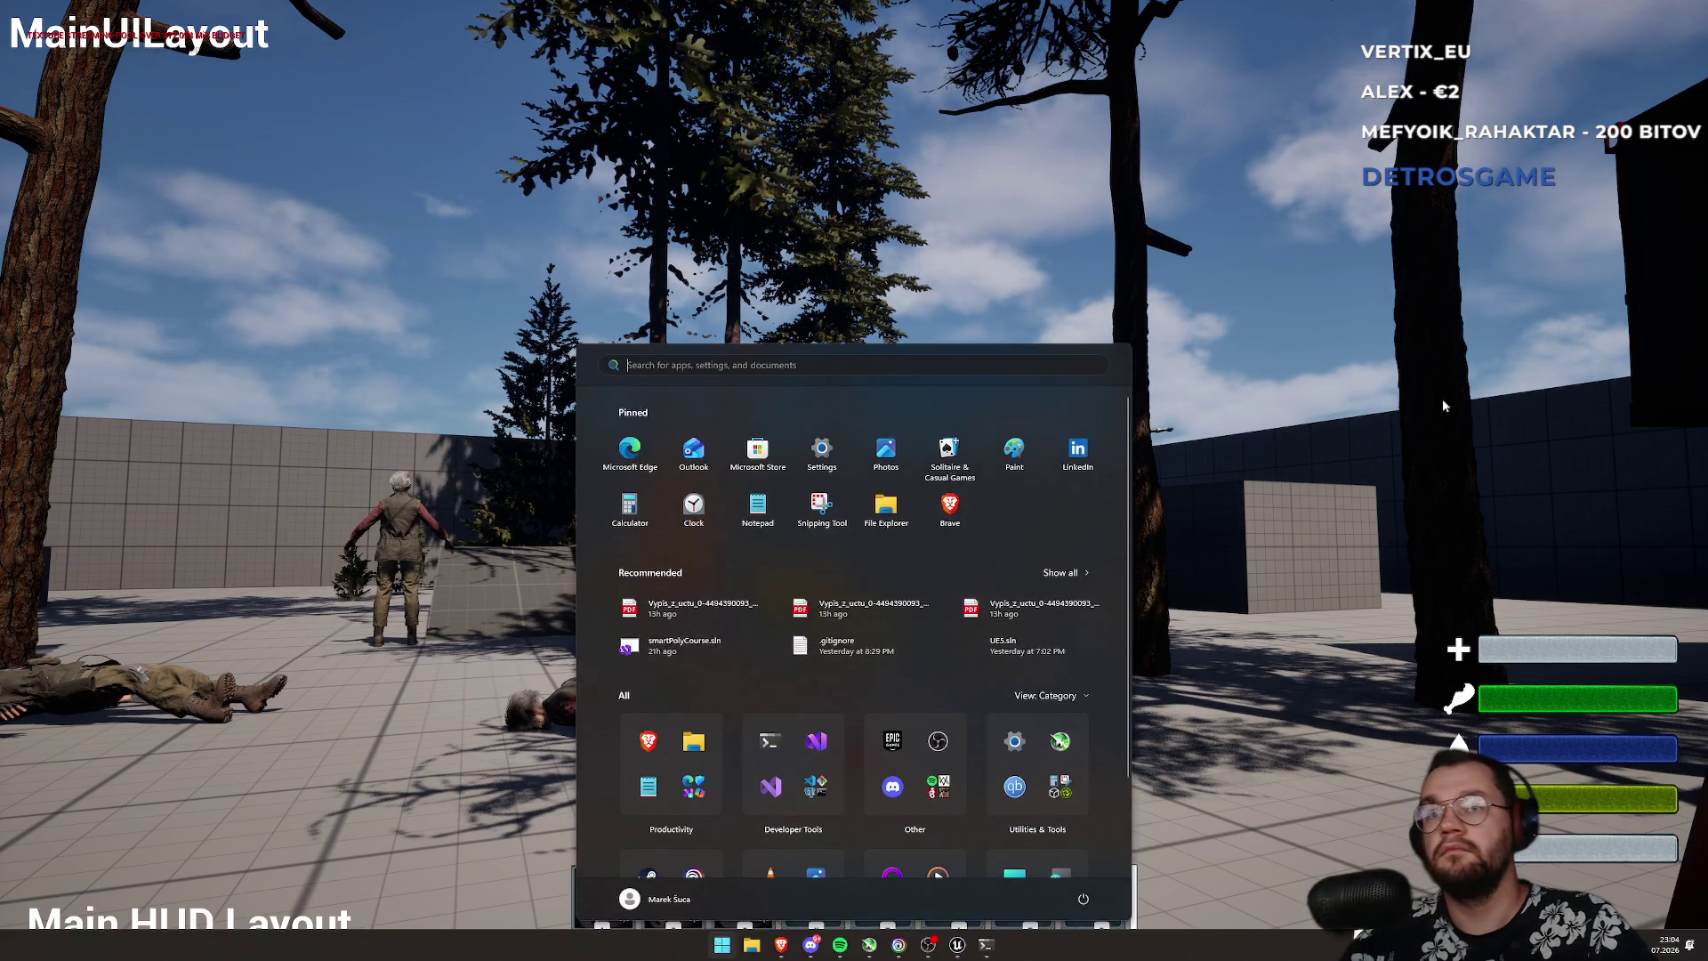
key("super")
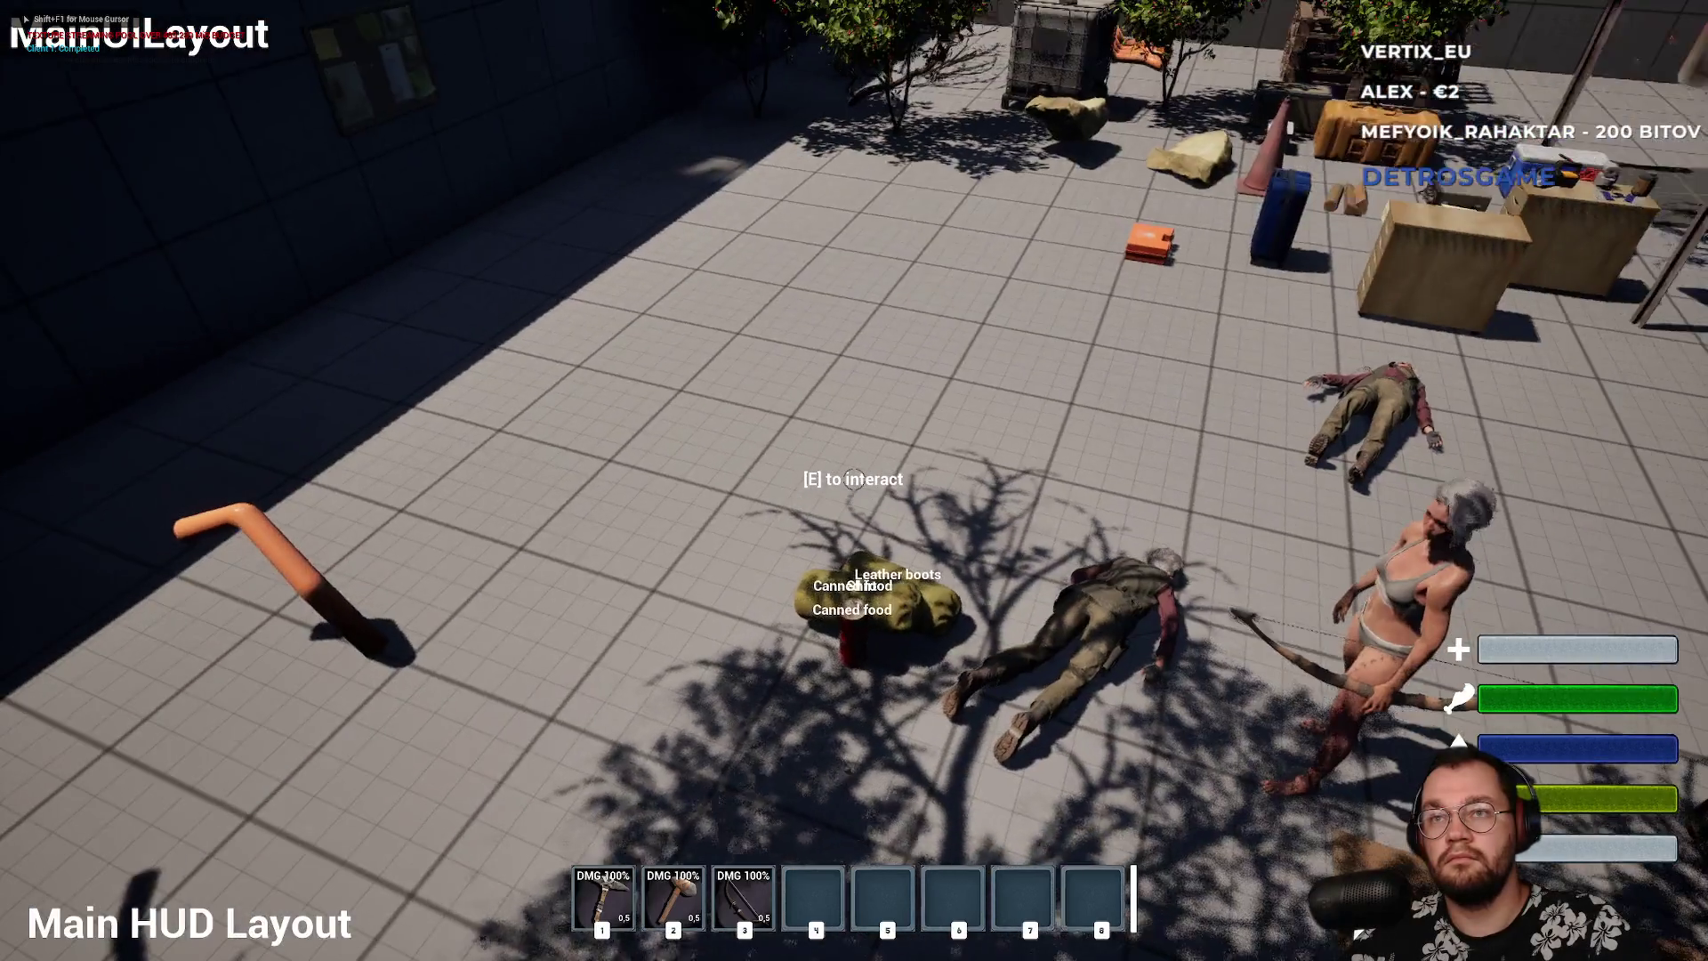
key("super")
key("super")
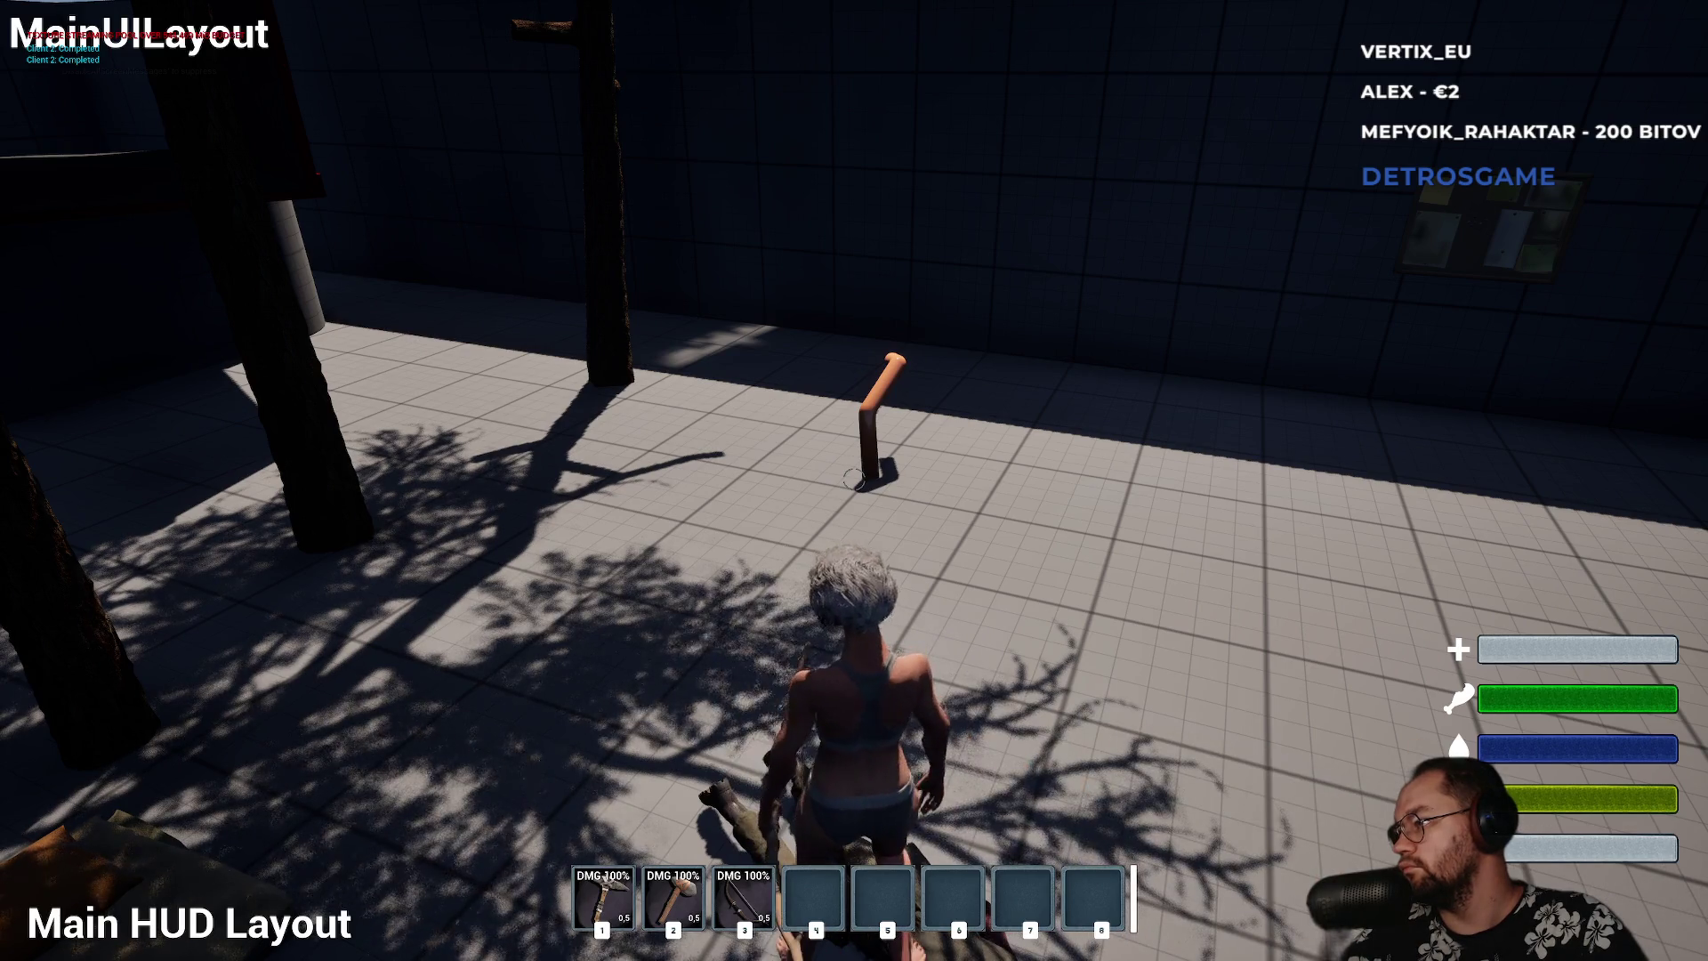
key("Escape")
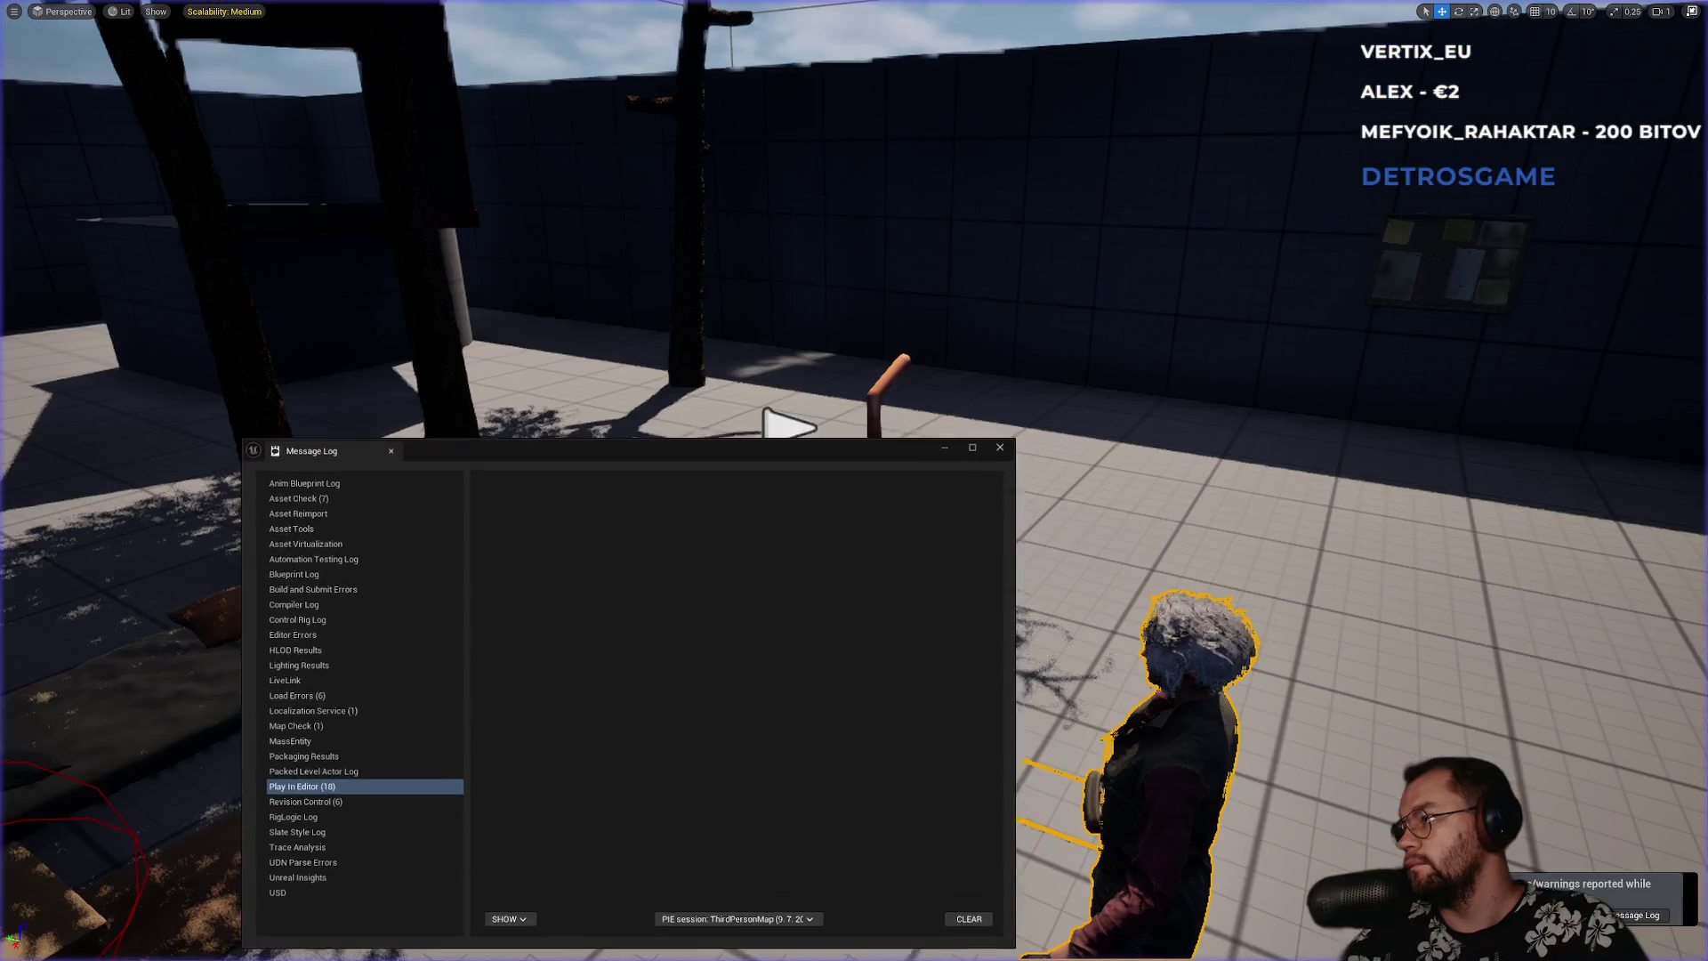
- Close the error log and review the BP_AI_Master and BP_ThirdPersonCharacter death logic
left_click(1004, 444)
key("F11")
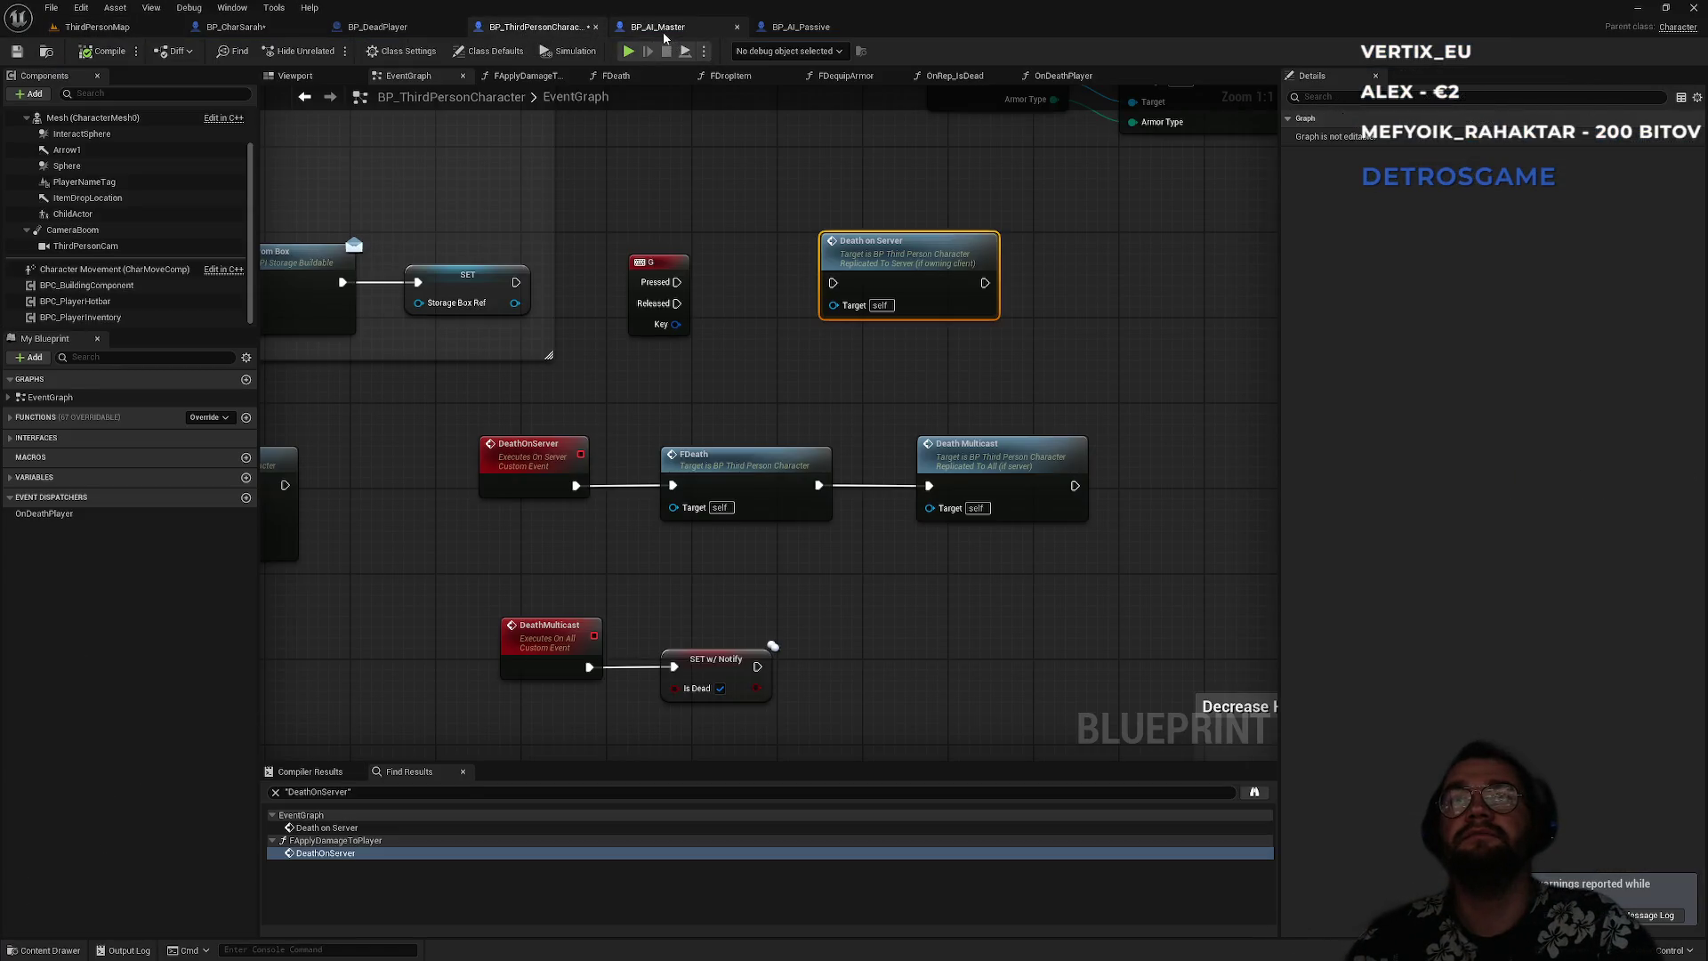
left_click(664, 26)
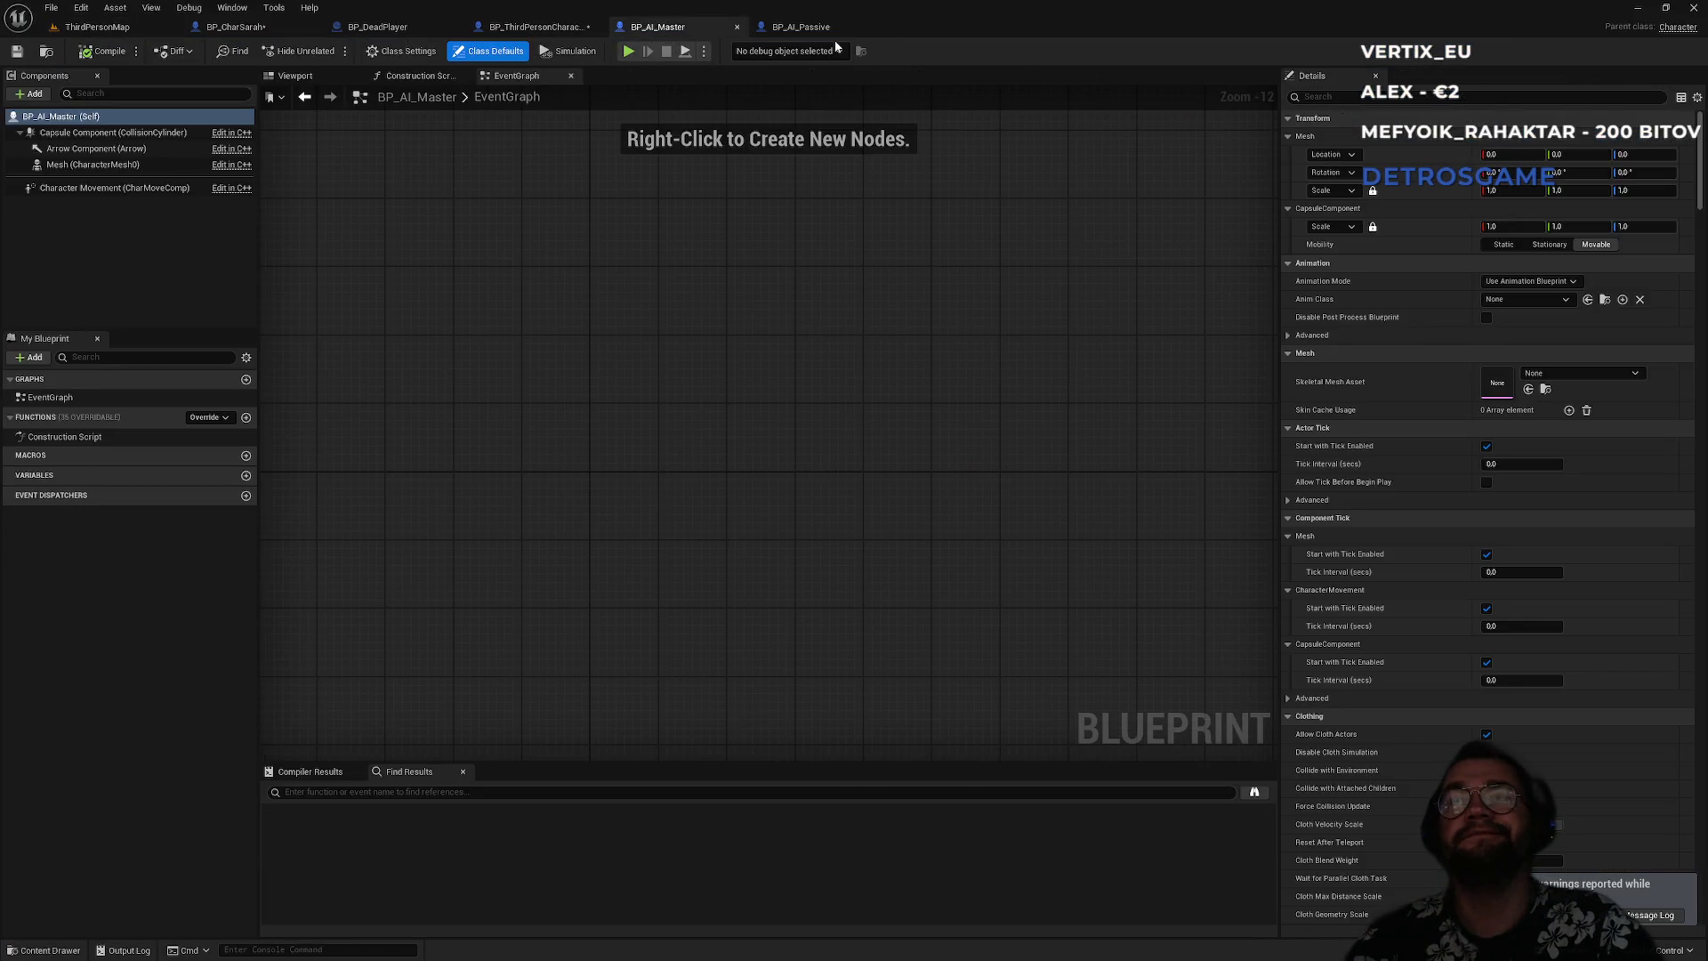
left_click(801, 26)
left_click(658, 26)
left_click(574, 28)
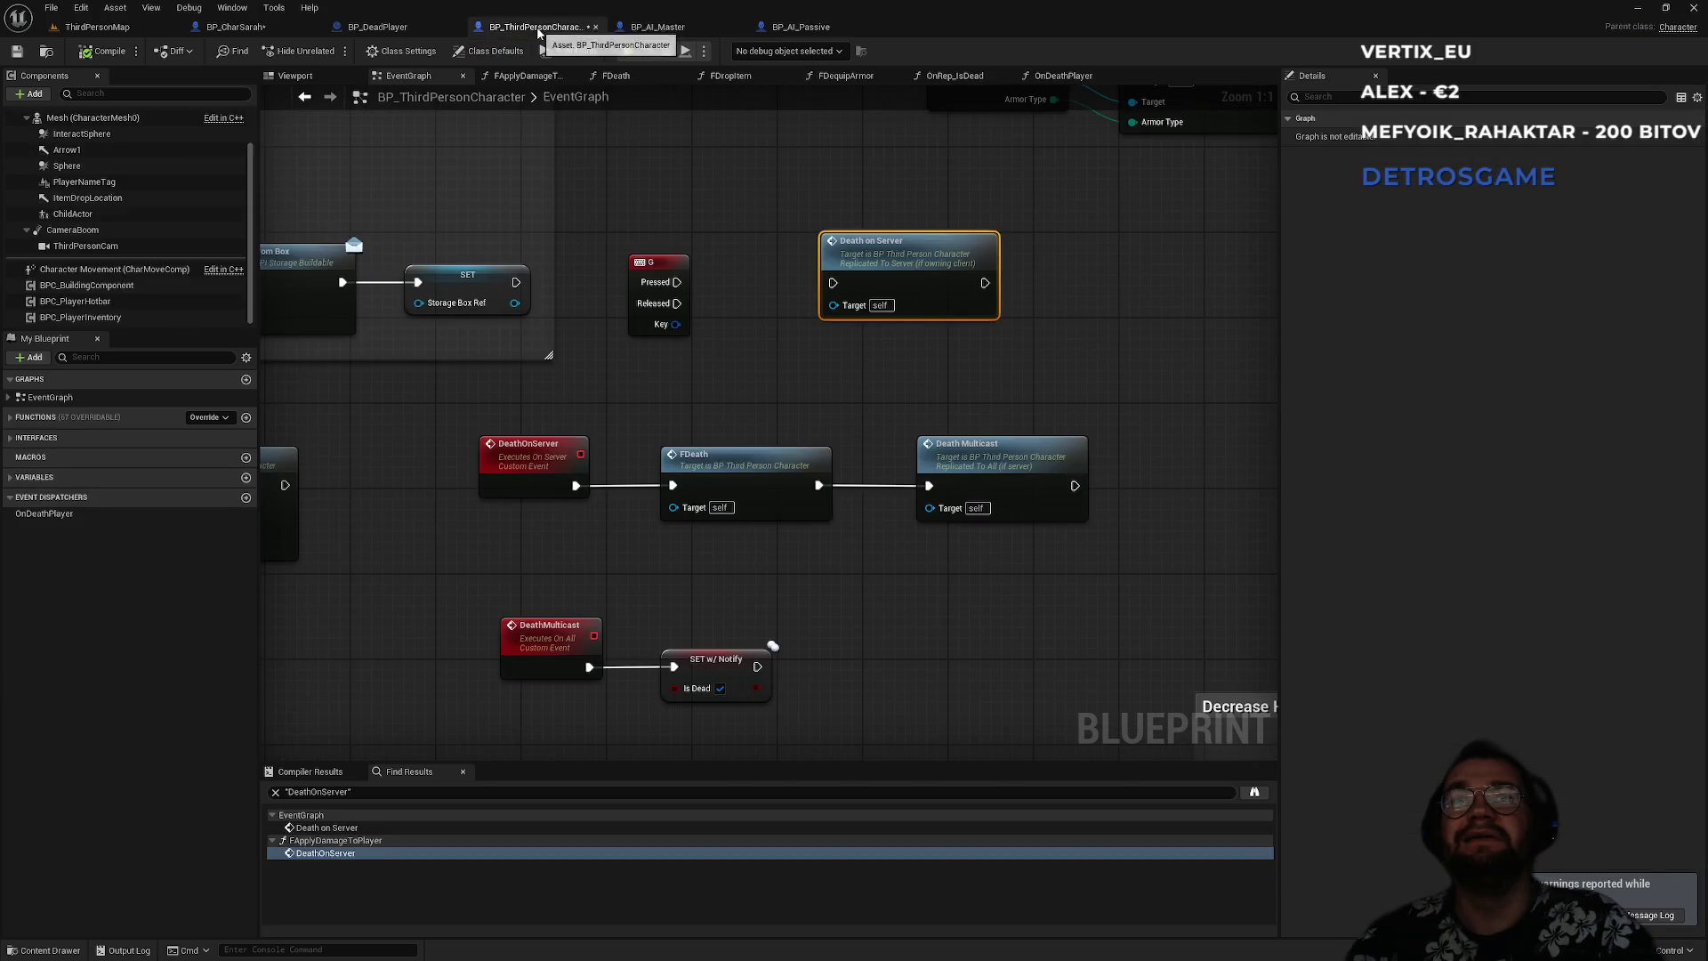
- Check BP_DeadPlayer, then return to ThirdPersonMap and start a new play-in-editor test
left_click(391, 27)
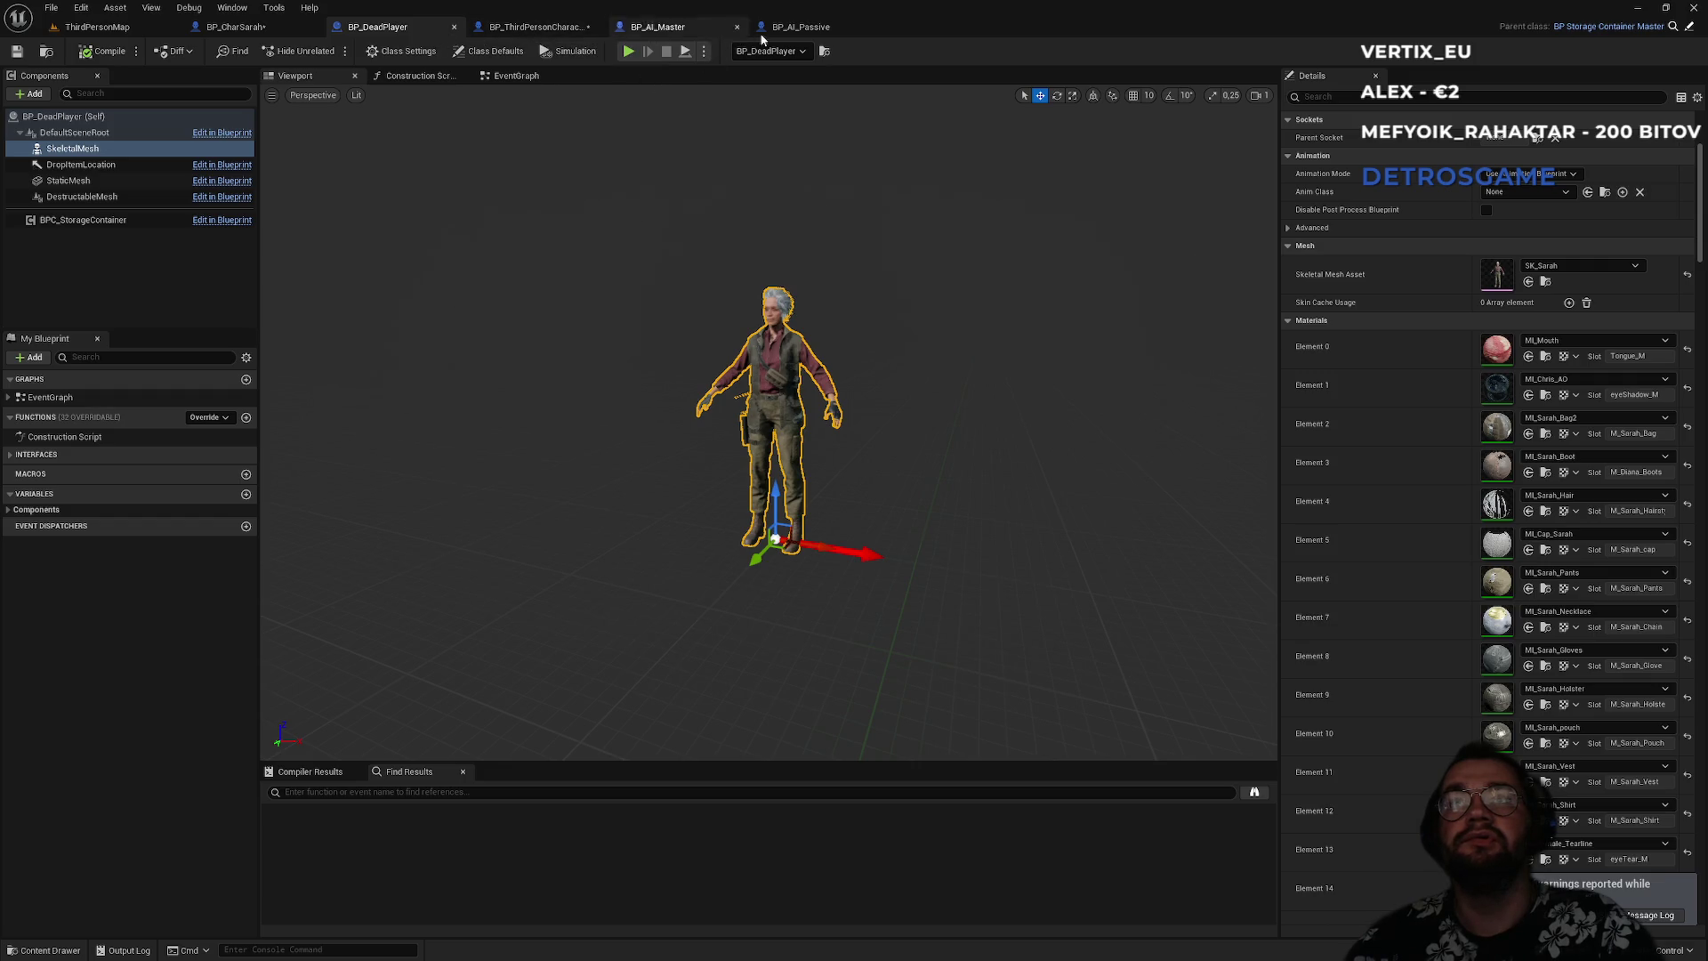
left_click(536, 27)
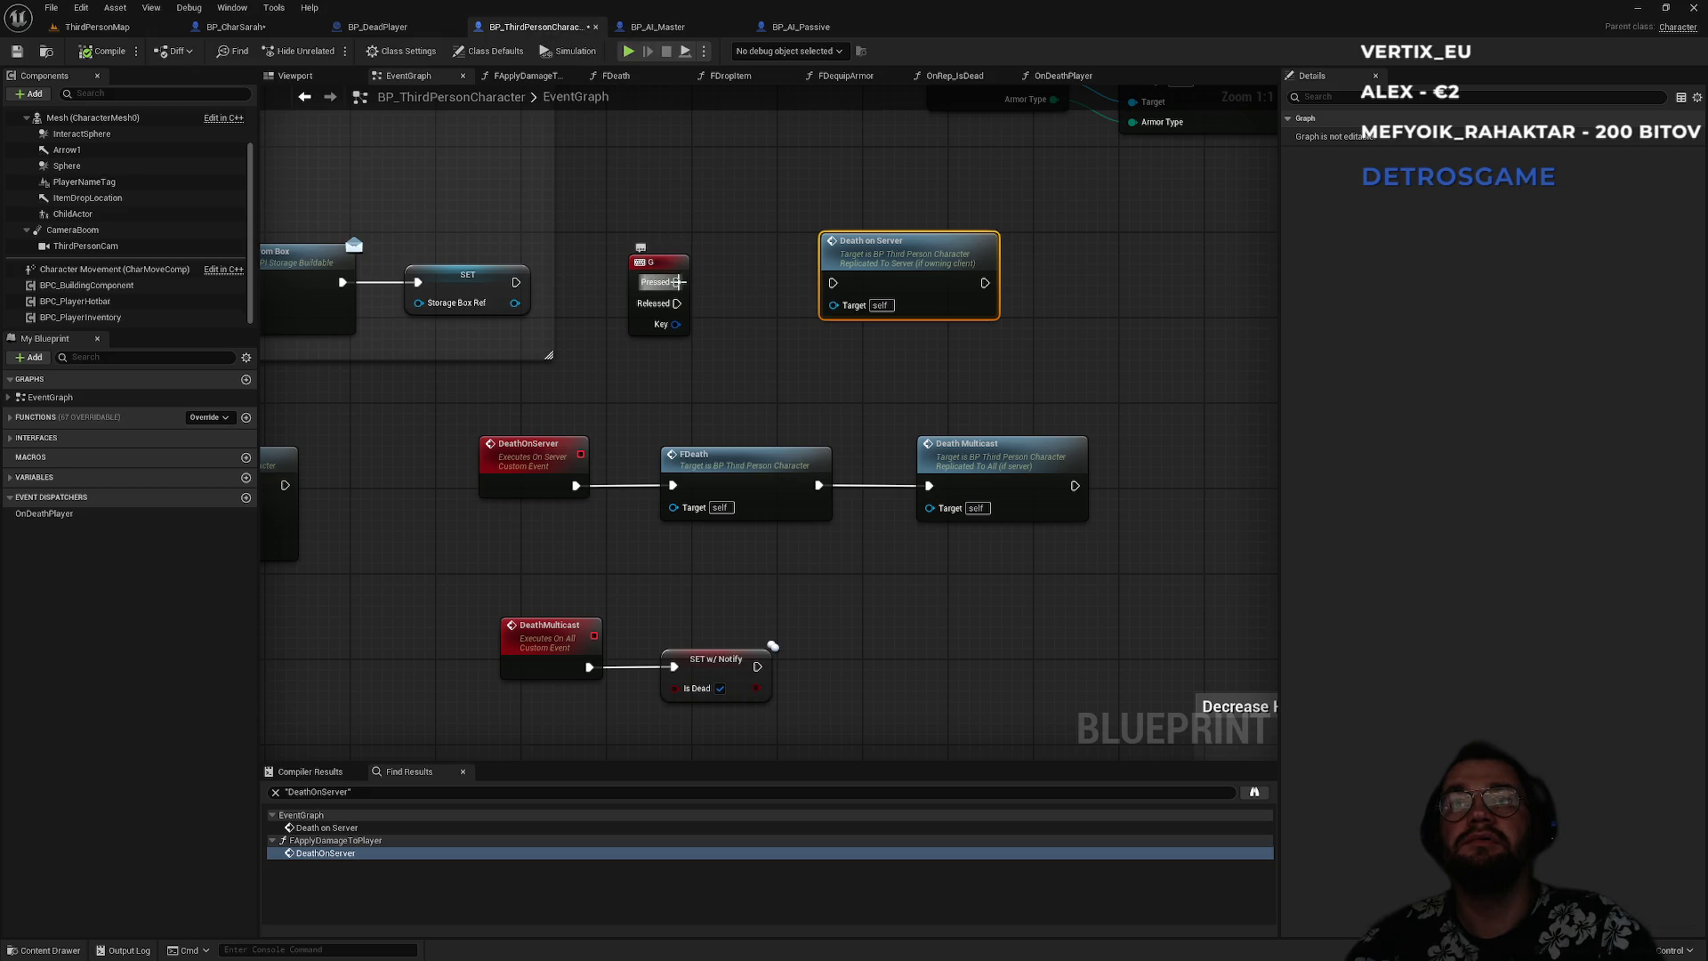
left_click(95, 26)
left_click(329, 51)
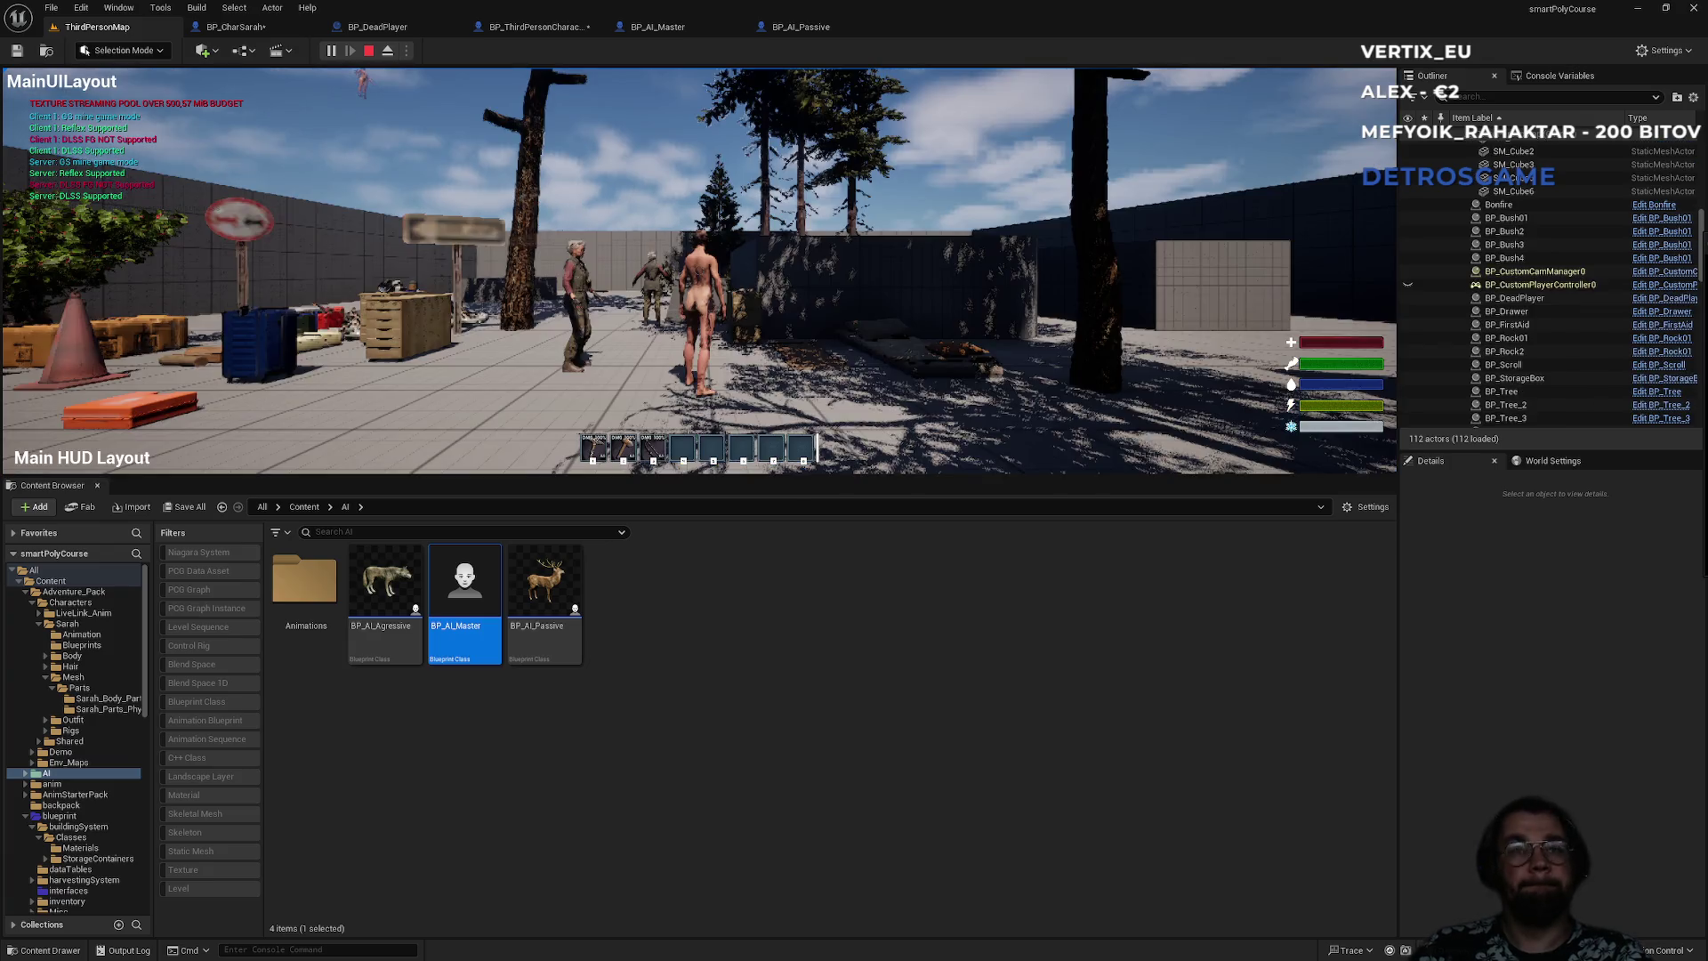
- Dismiss the Start menu, stop the play session, and switch to the BP_ThirdPersonCharacter blueprint
key("super")
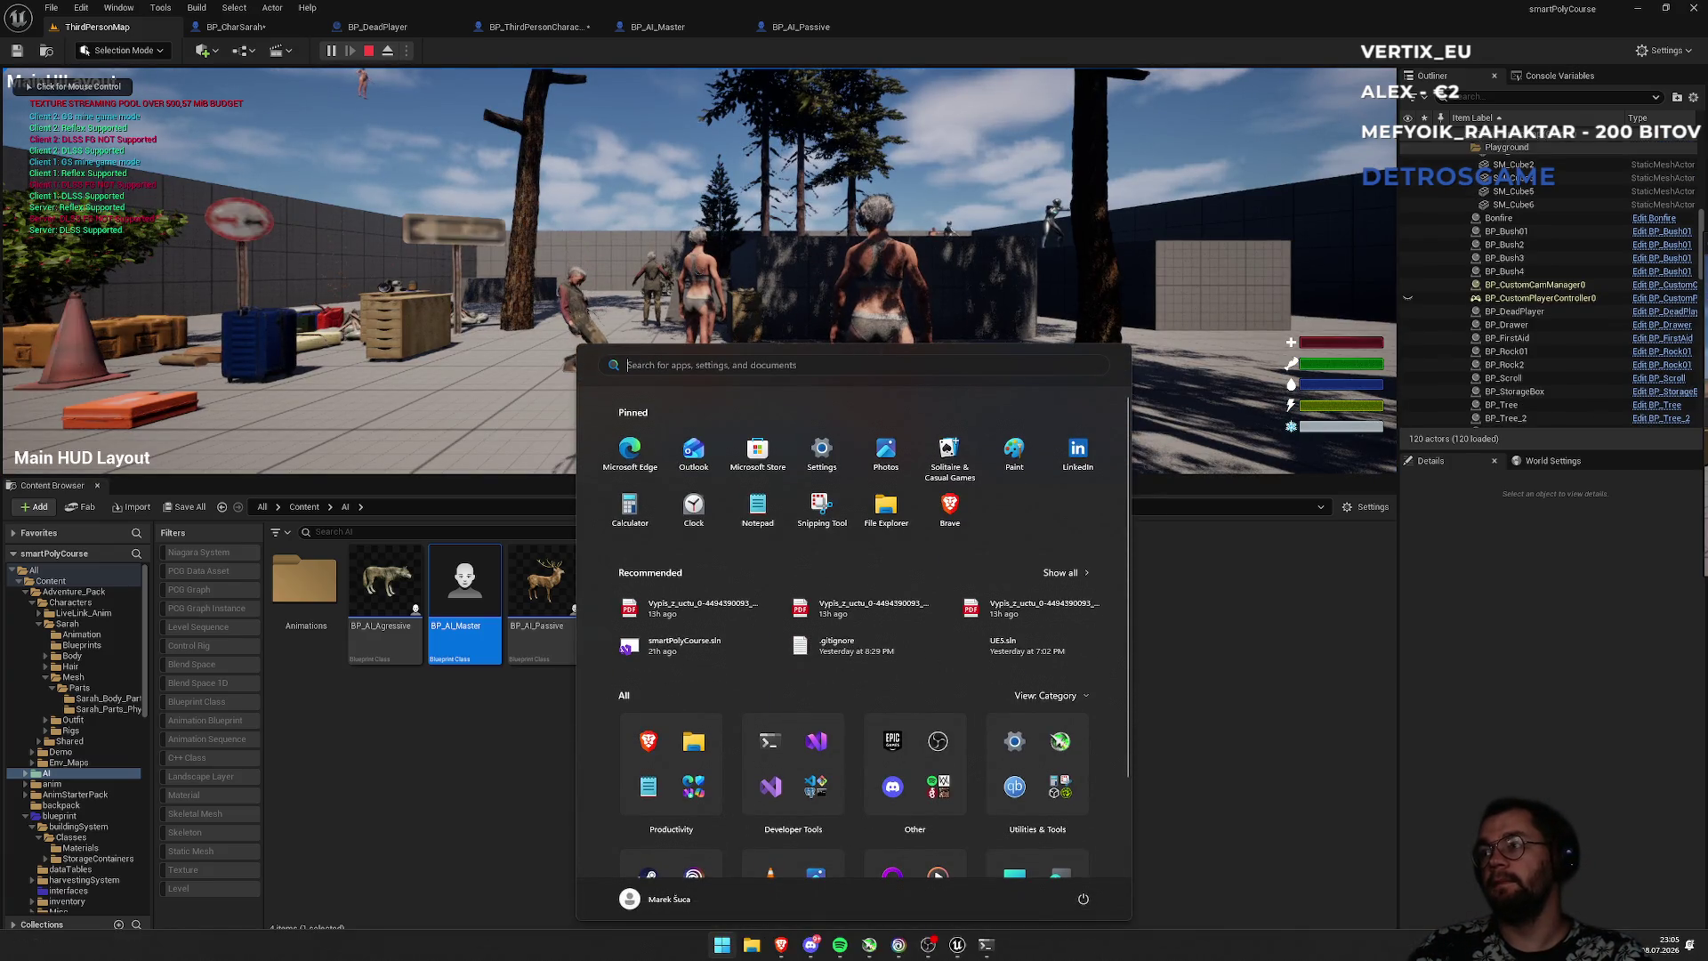
key("Escape")
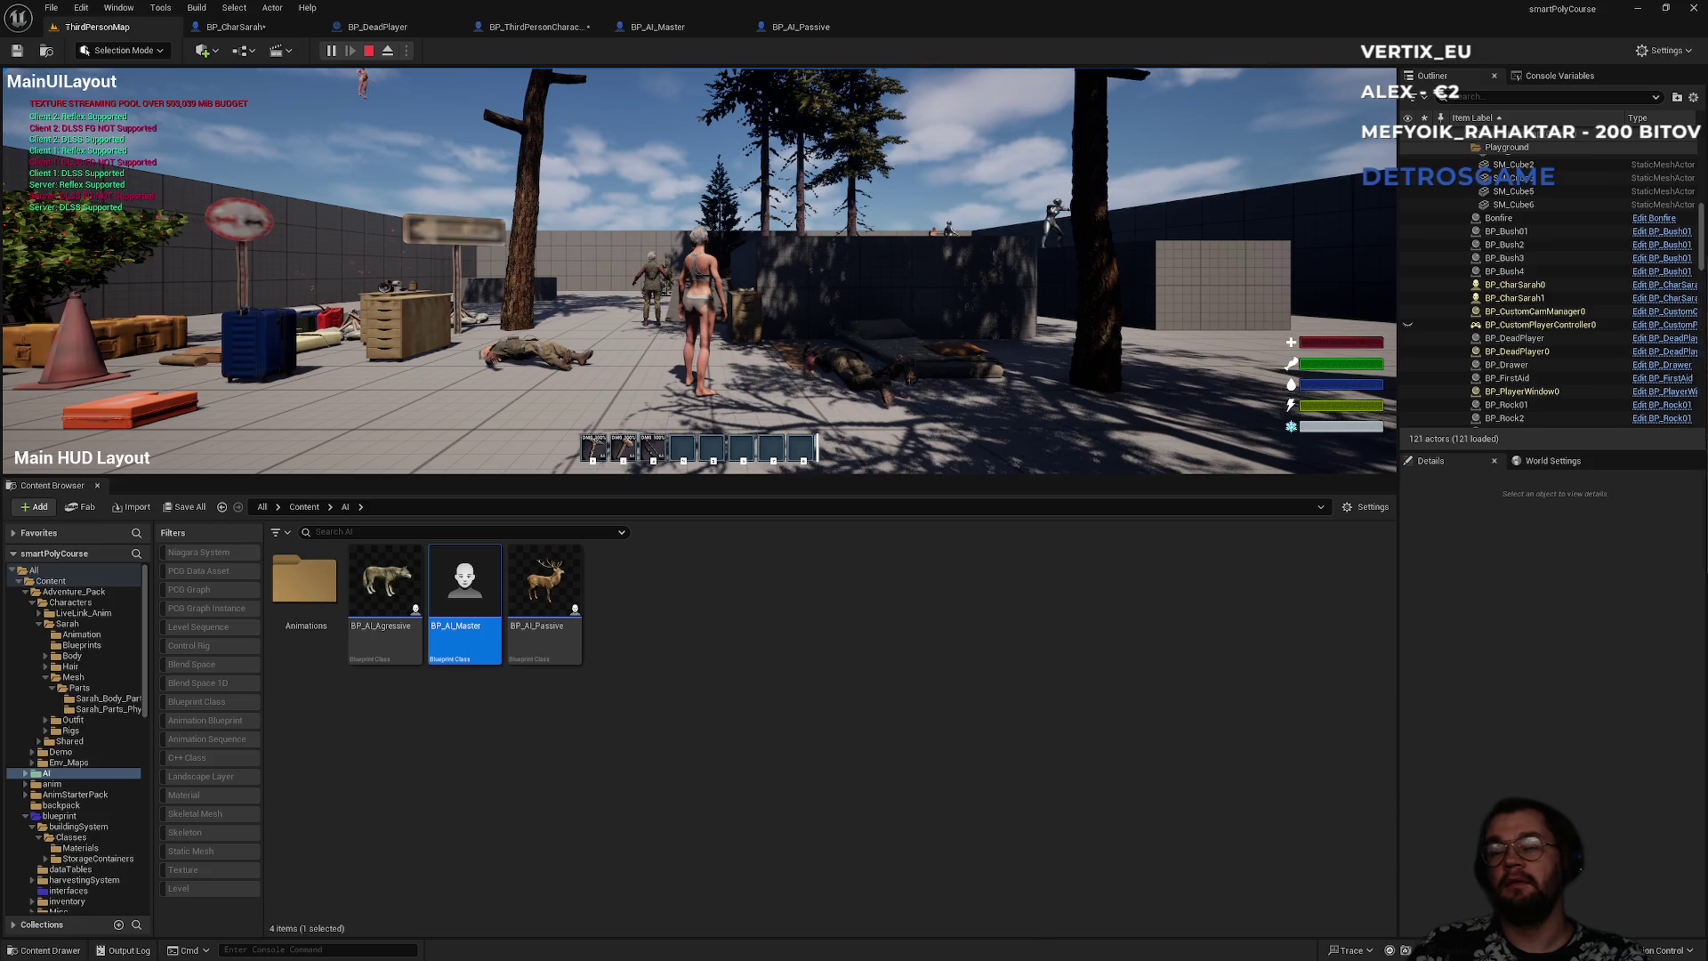
key("Escape")
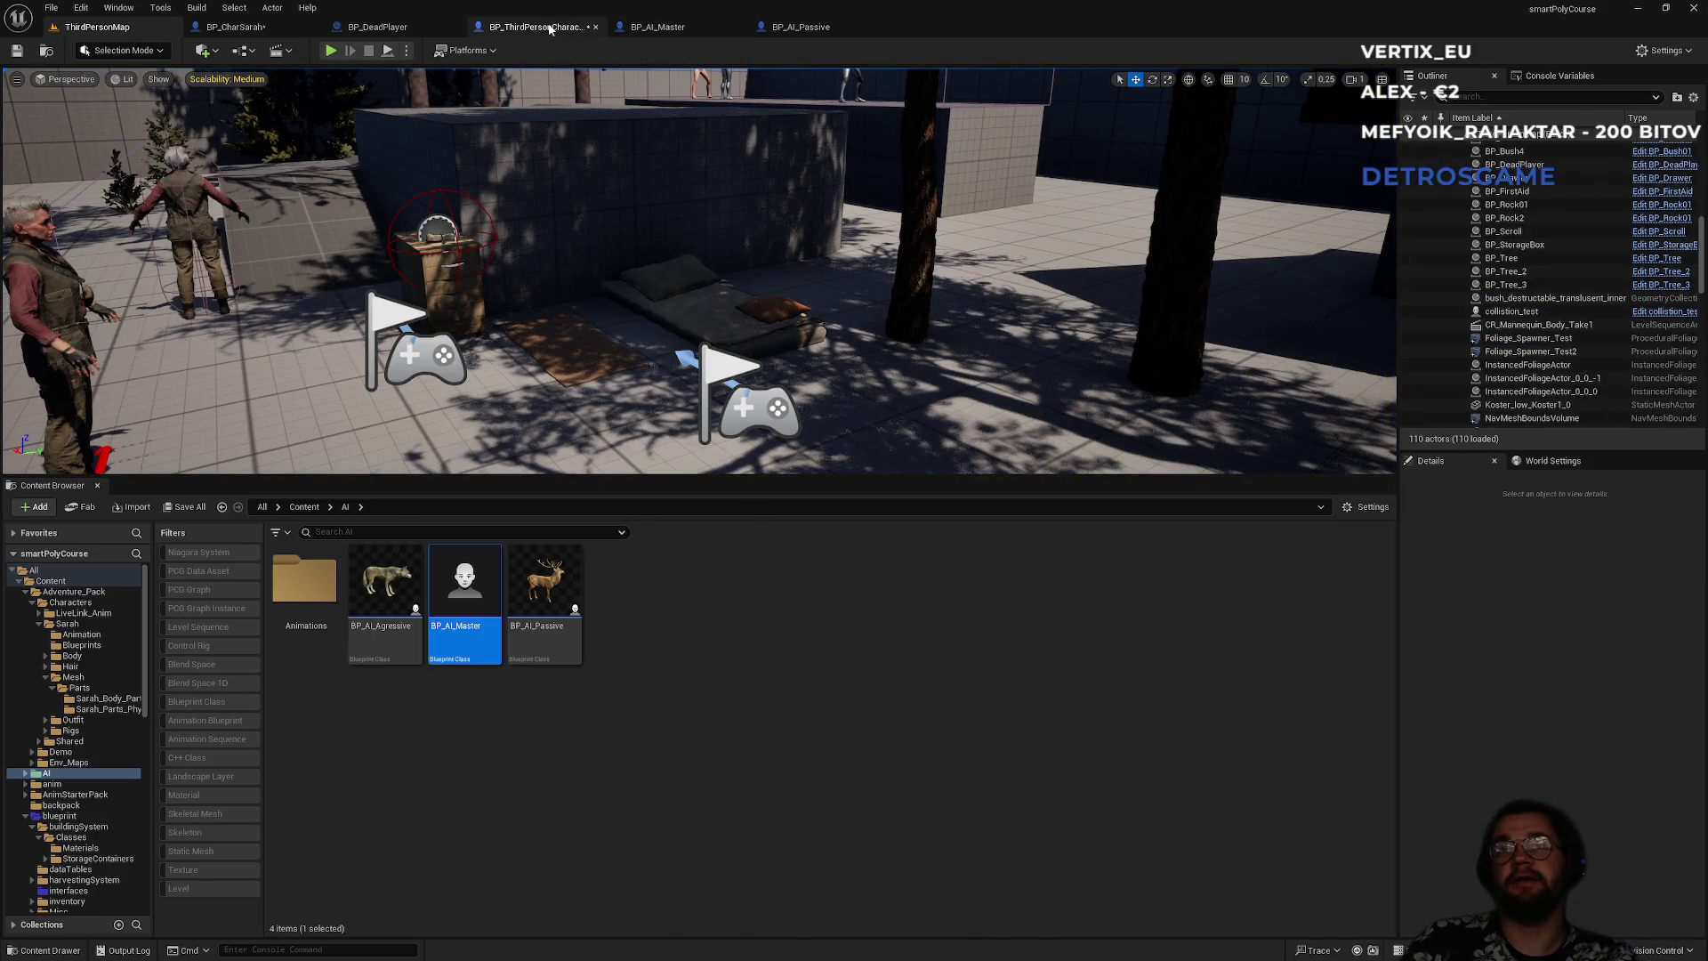
left_click(551, 27)
- In BP_DeadPlayer, set the skeletal mesh Location Z to -80 and Rotation Z to -90
left_click(407, 23)
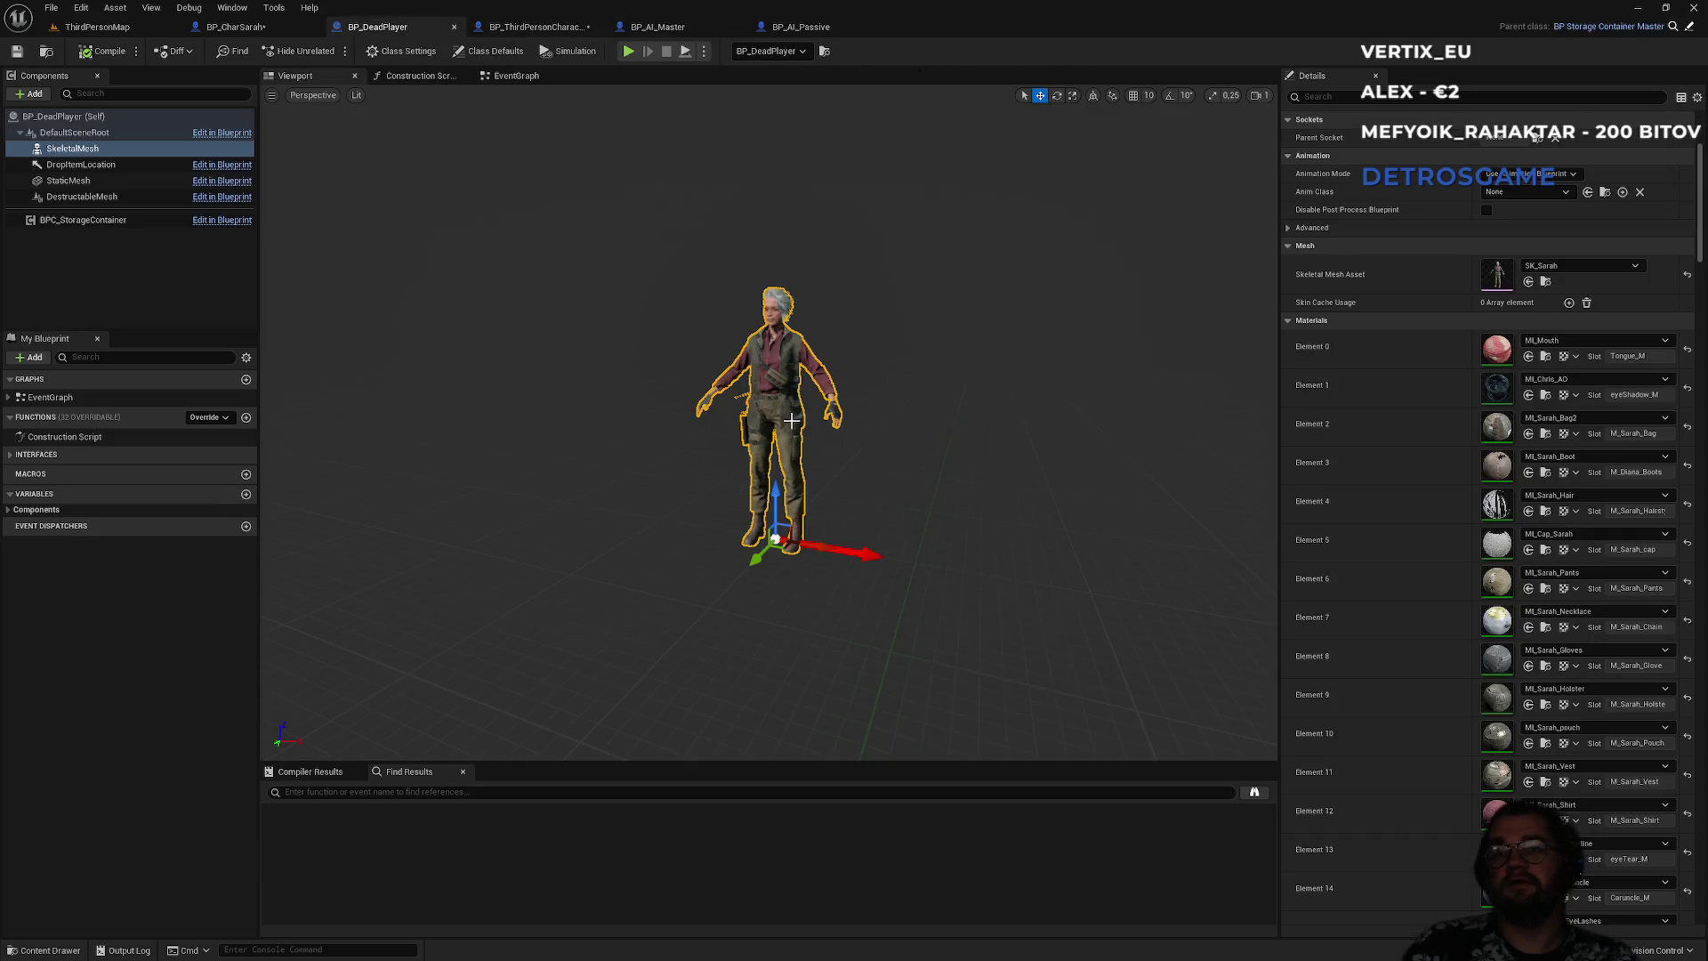
scroll(1376, 290, "up", 4)
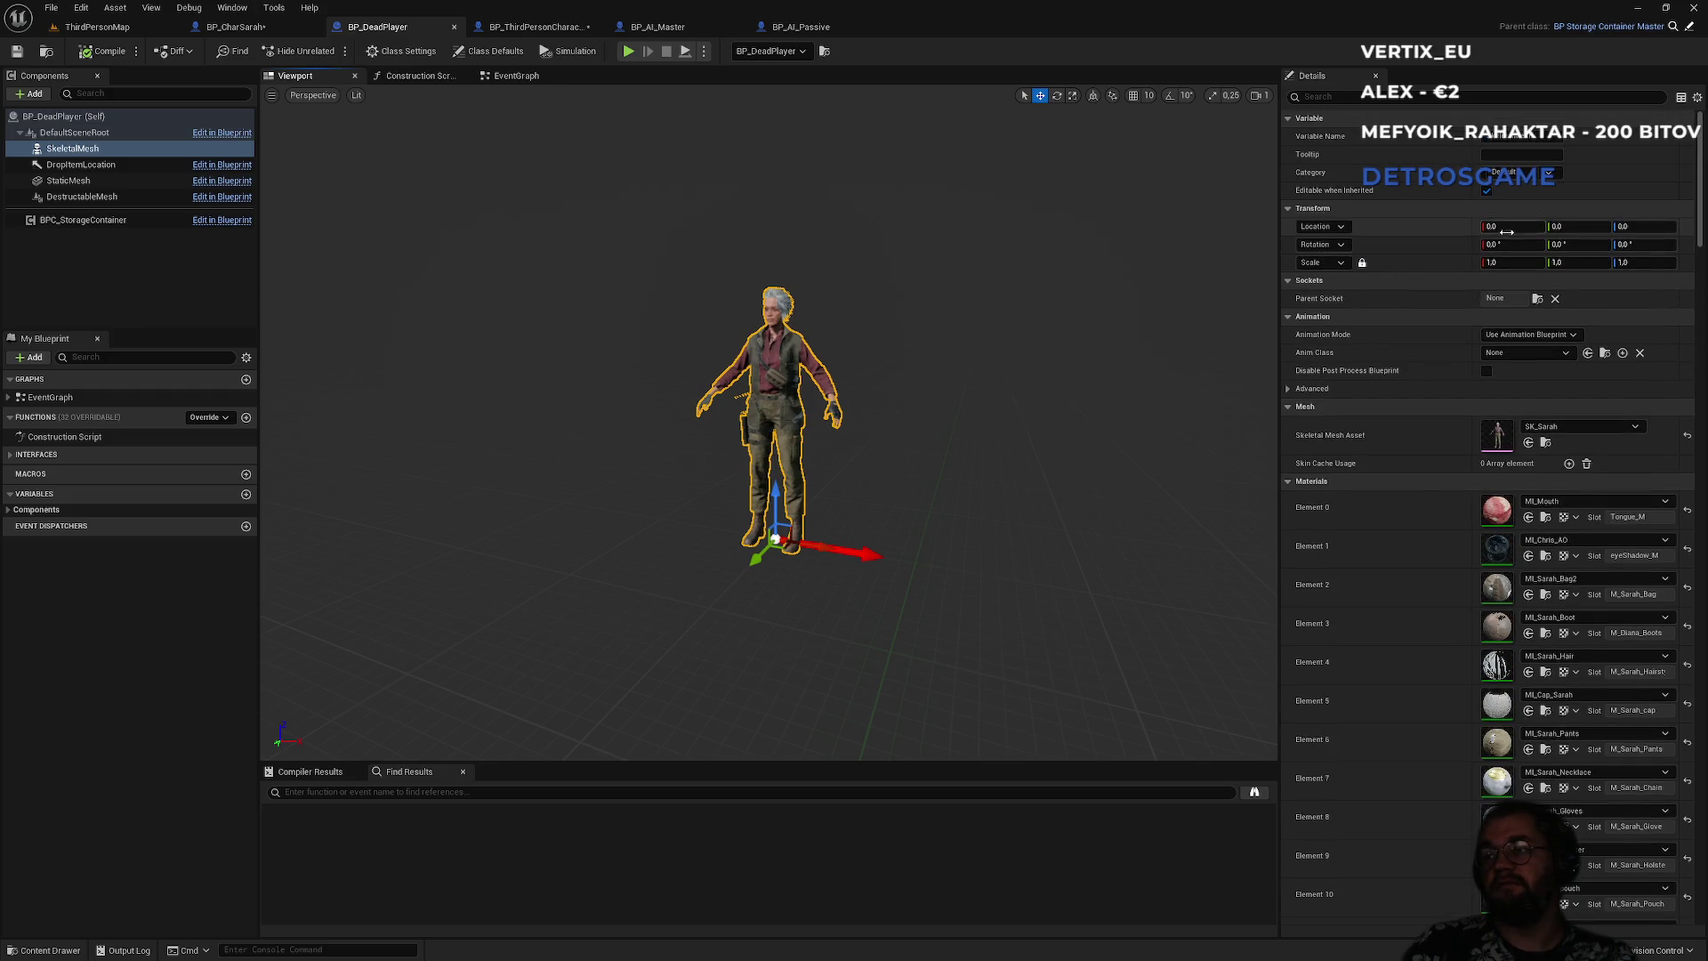
left_click(1638, 228)
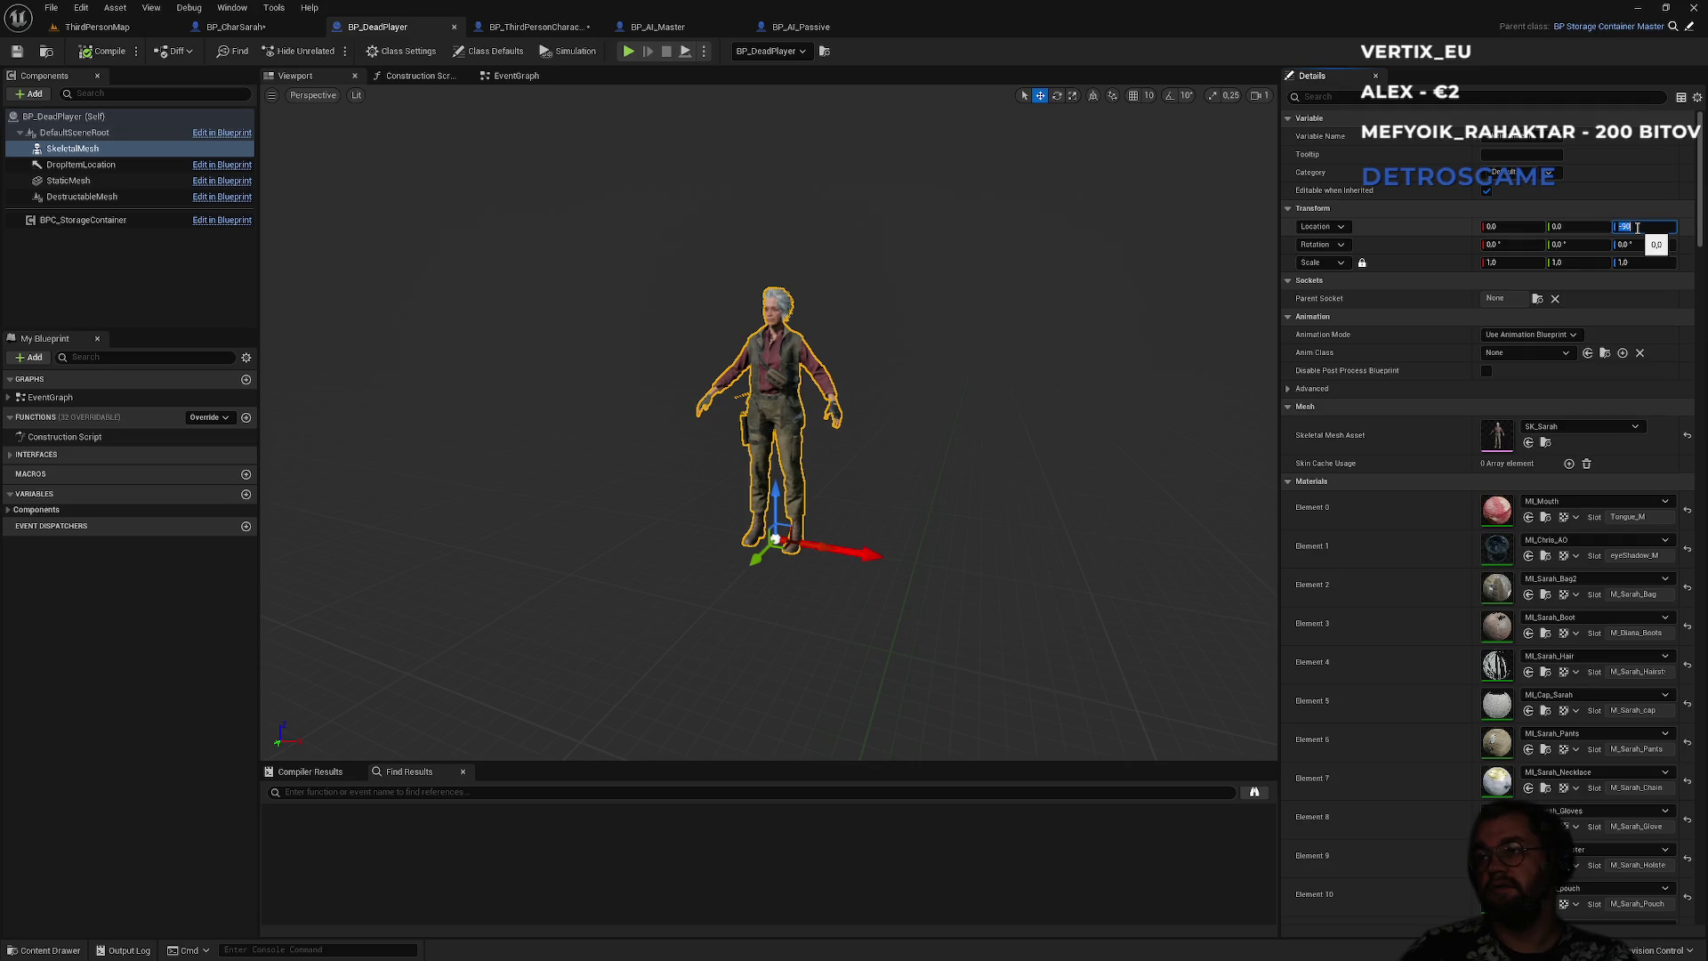
type("-90")
key("Return")
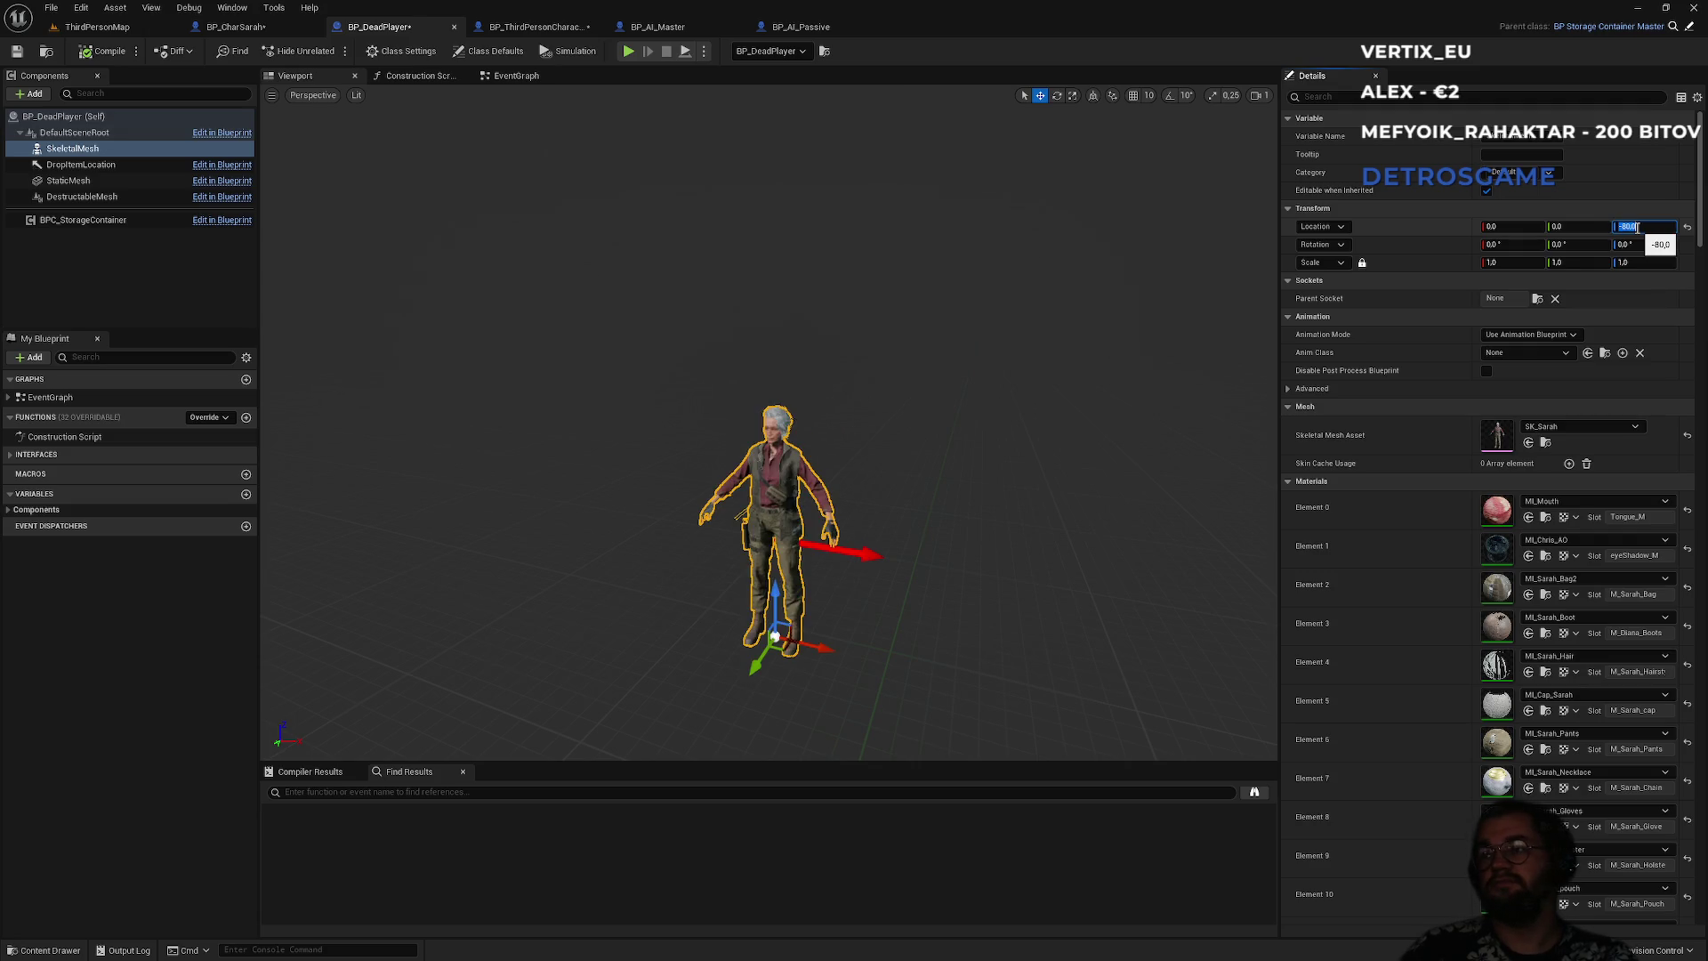
type("90")
key("Return")
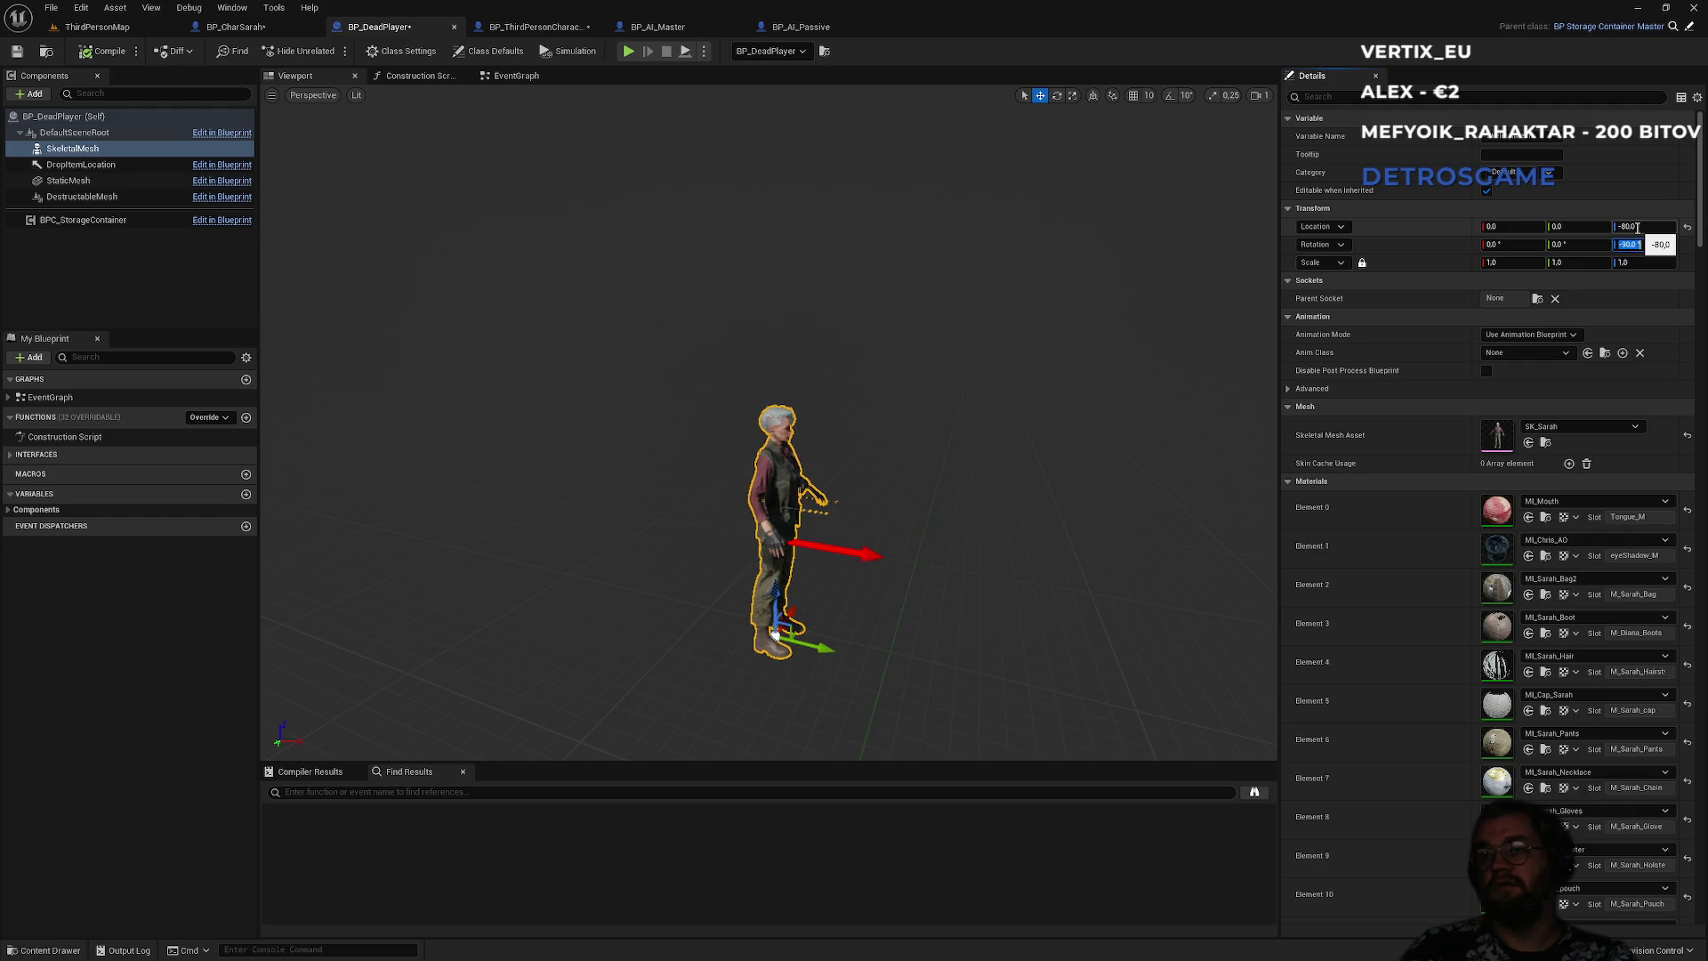
left_click(97, 26)
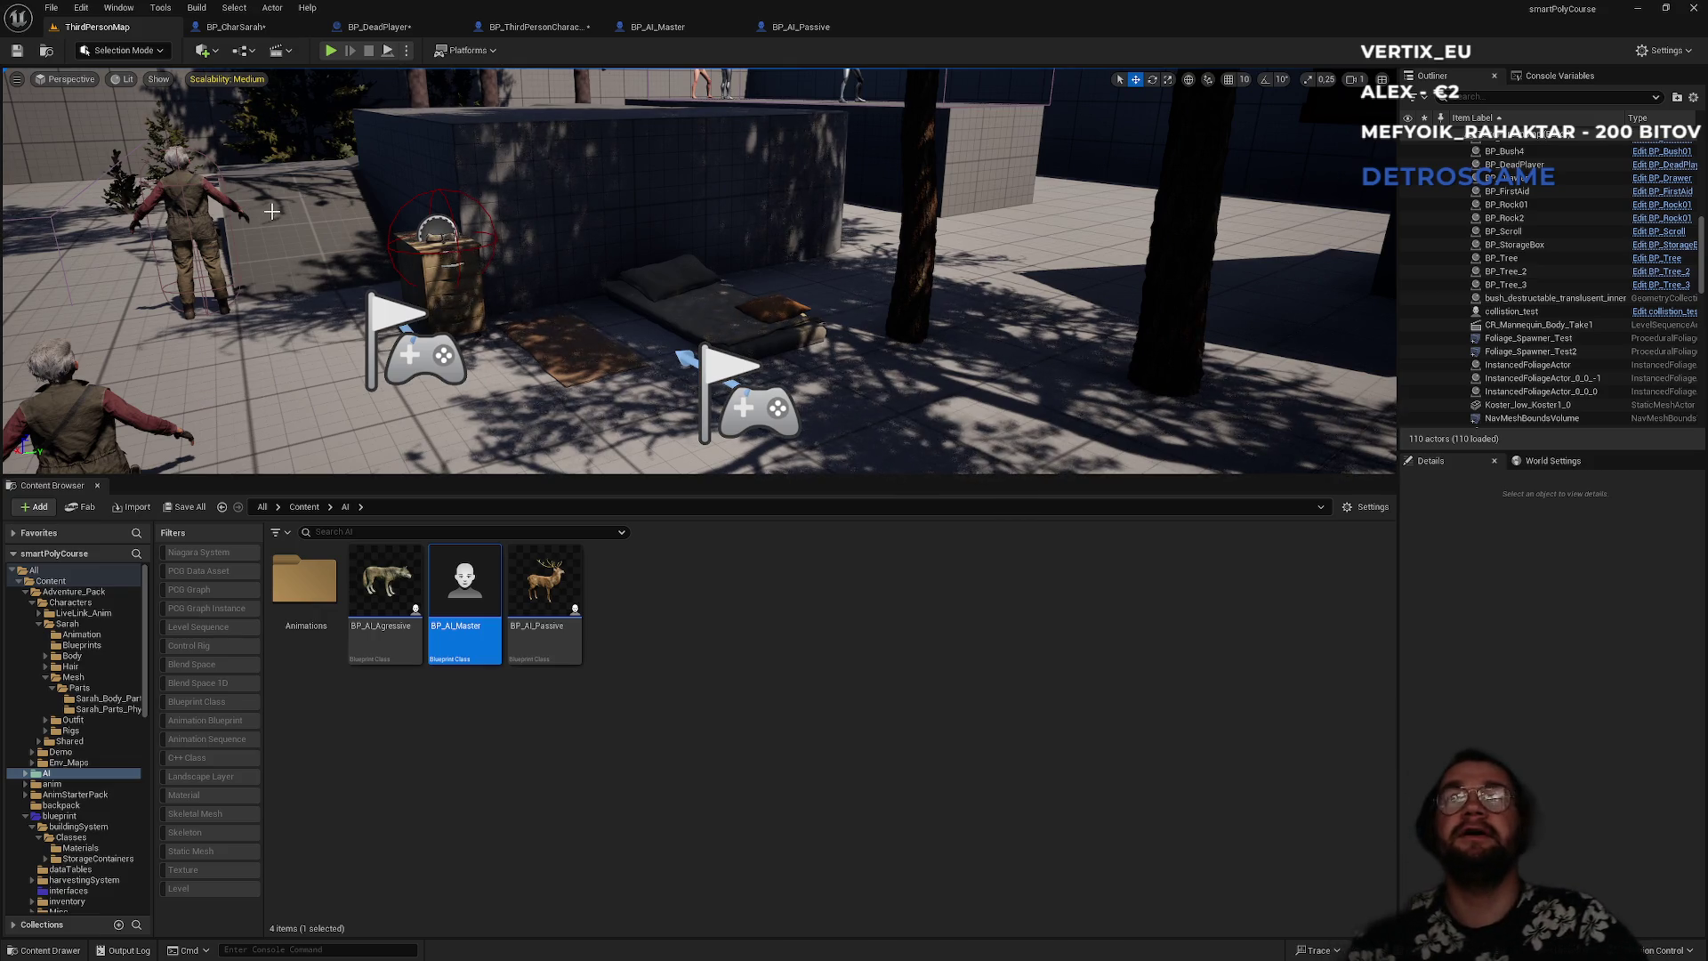
left_click(331, 52)
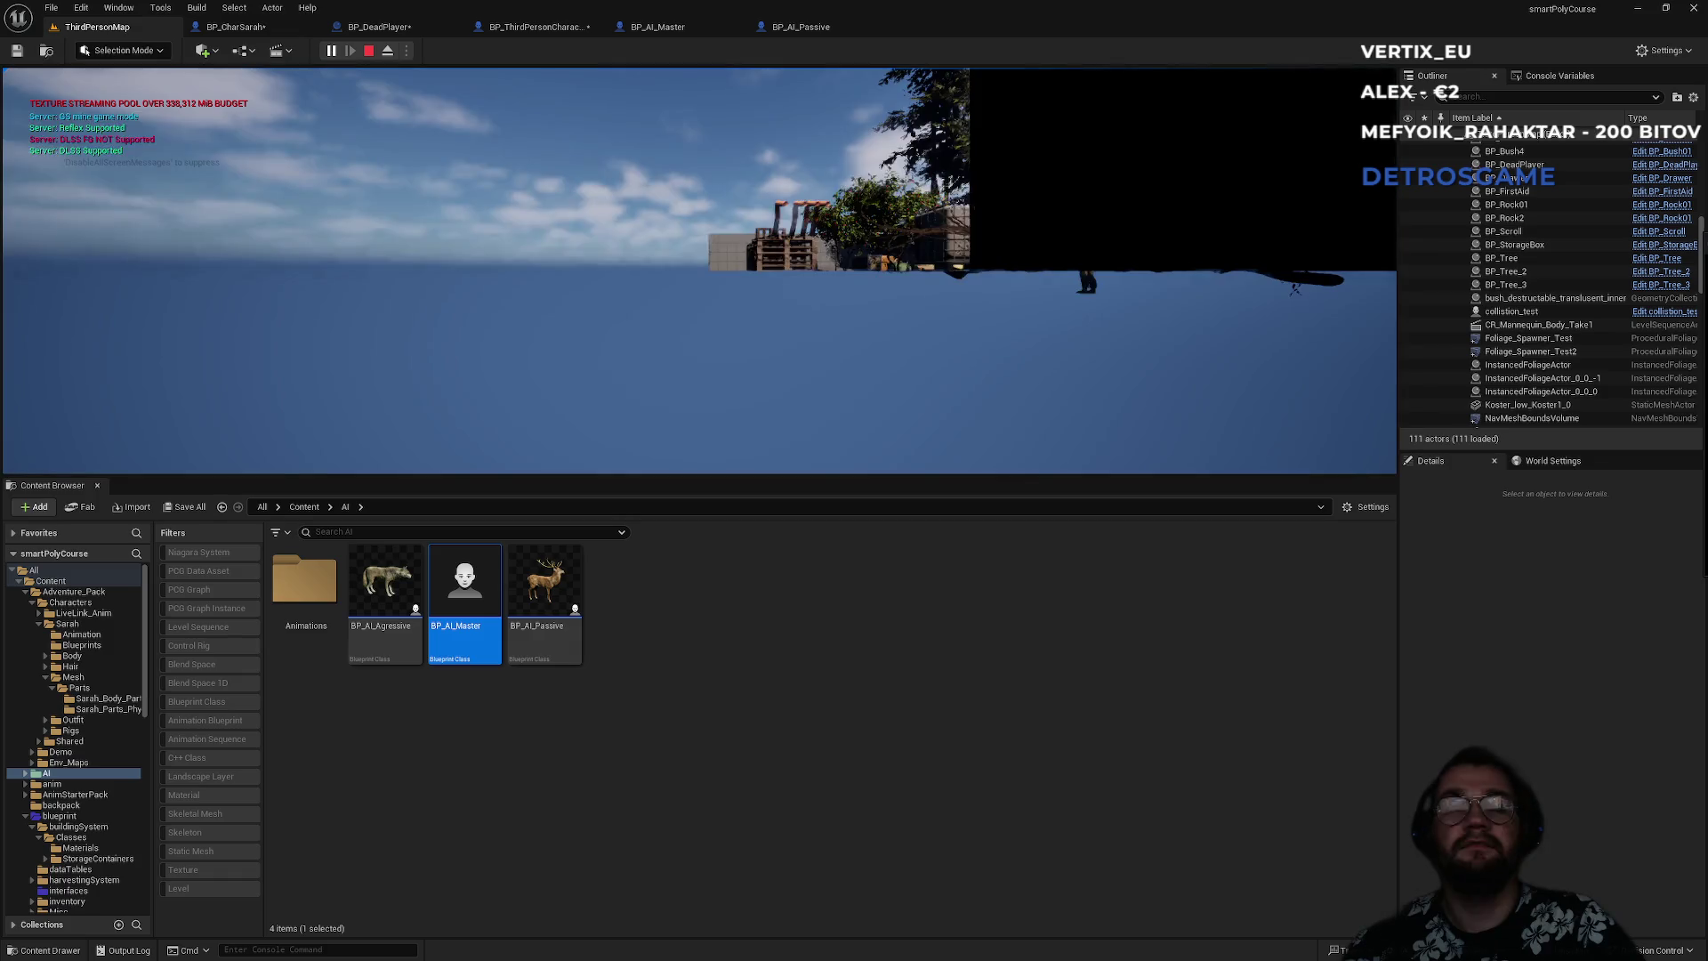
key("super")
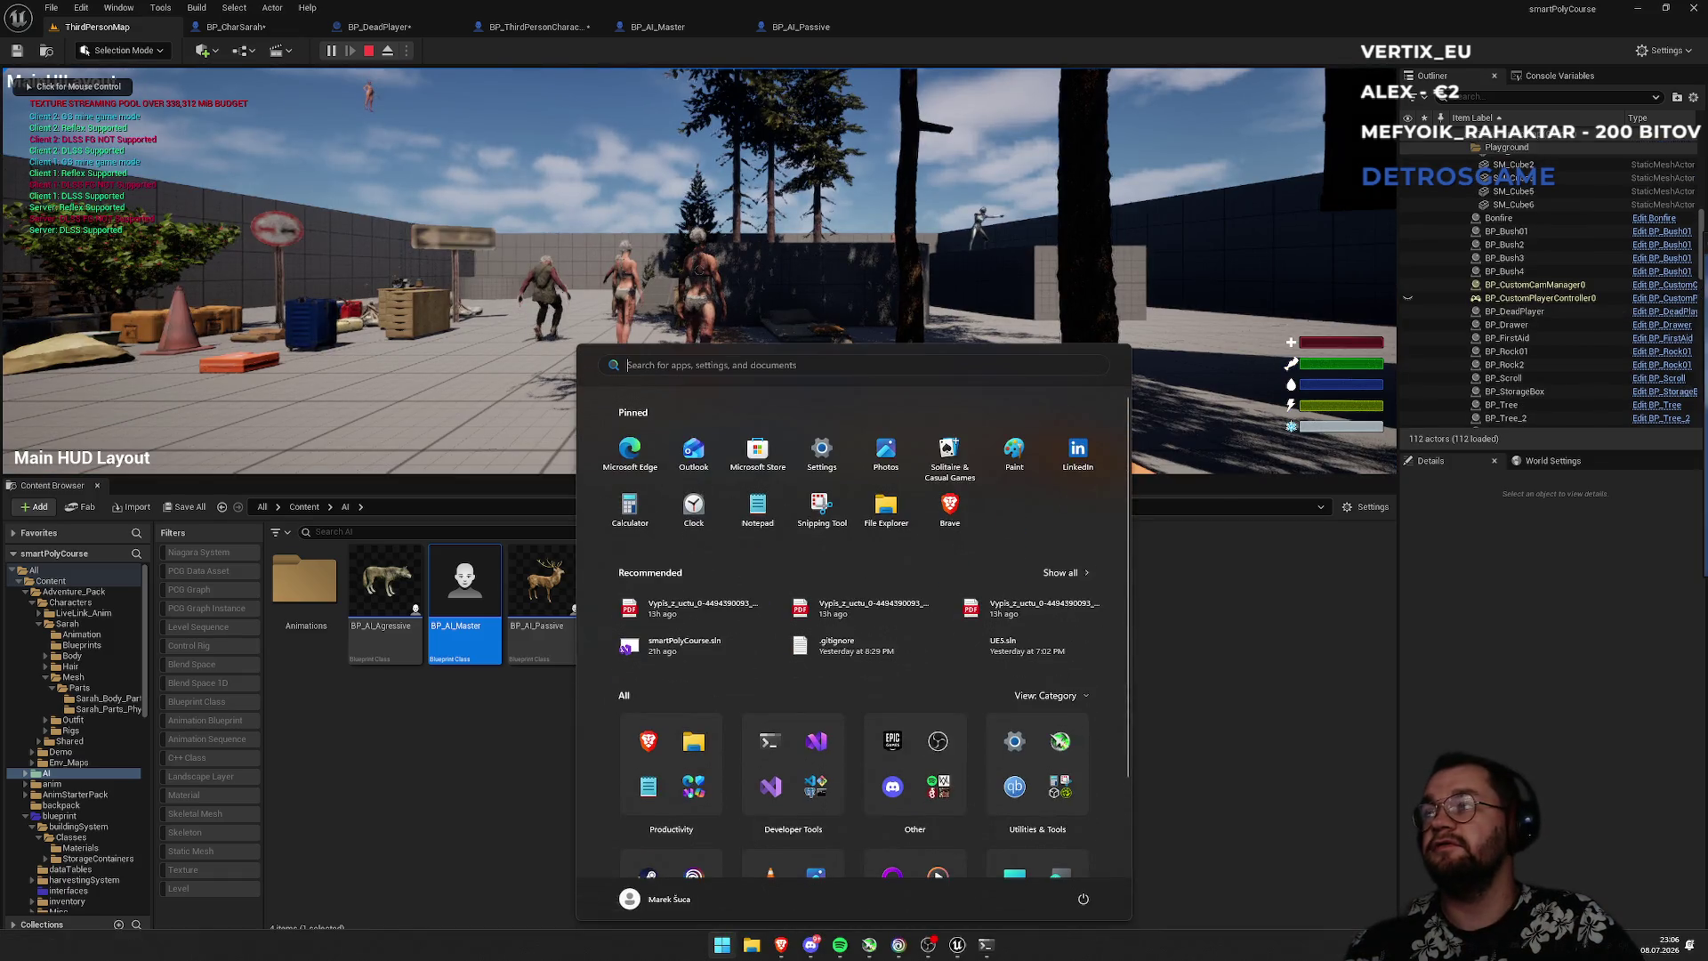
key("Escape")
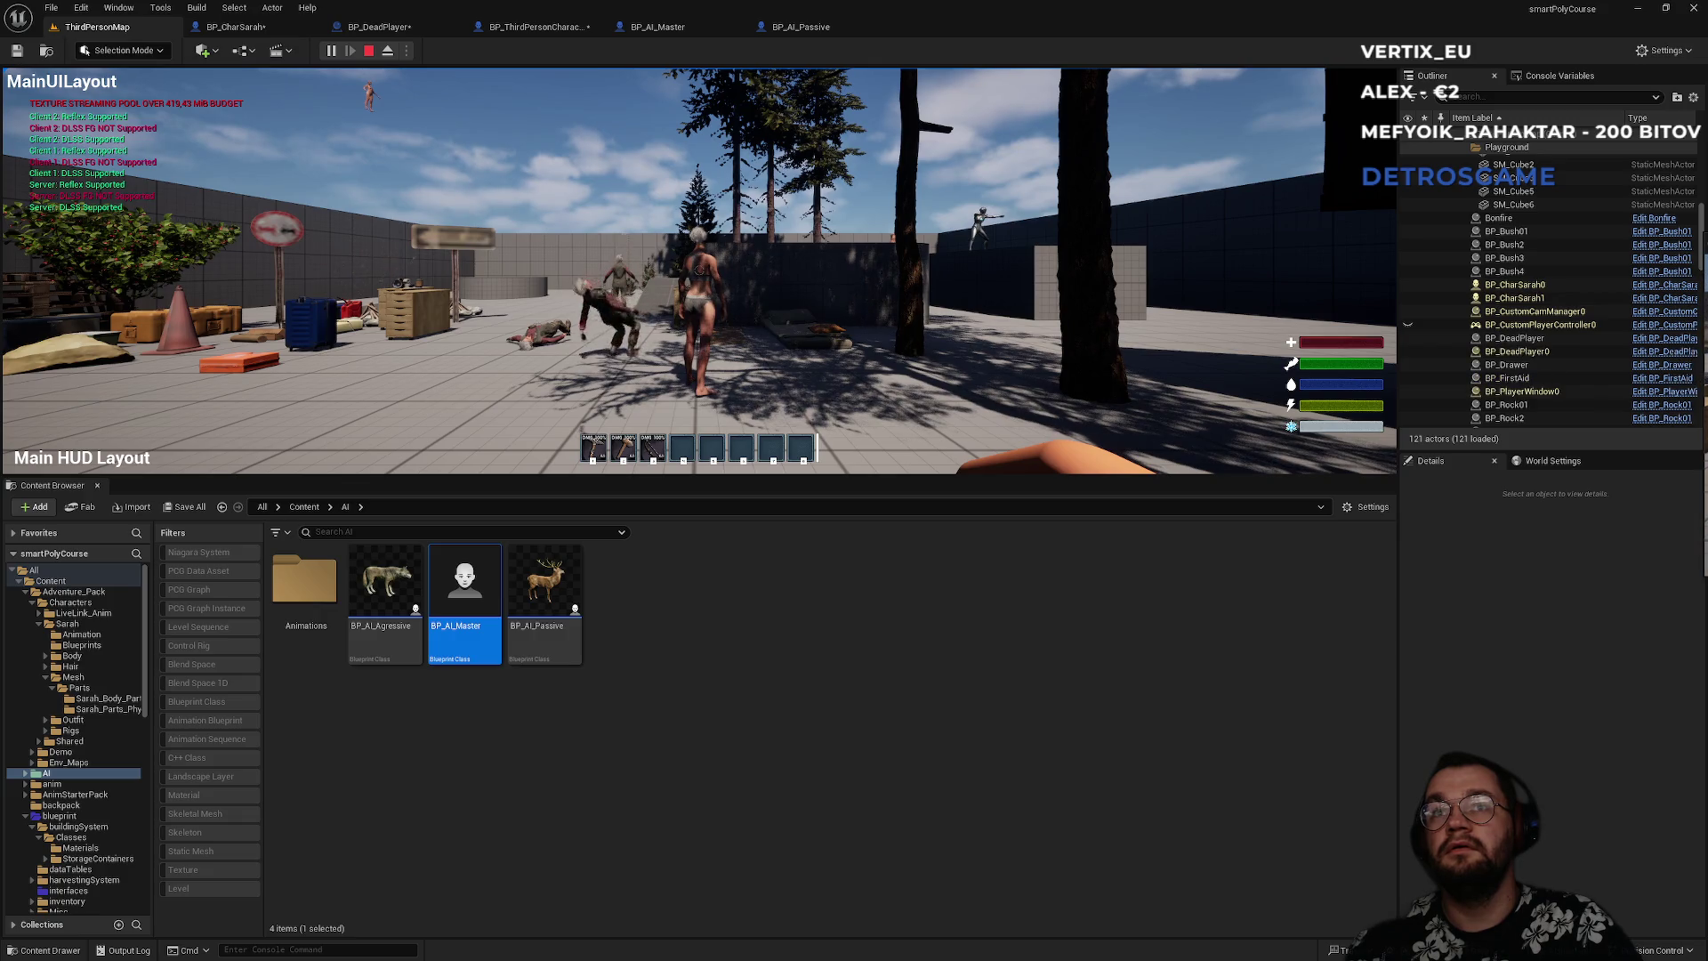
key("super")
key("Escape")
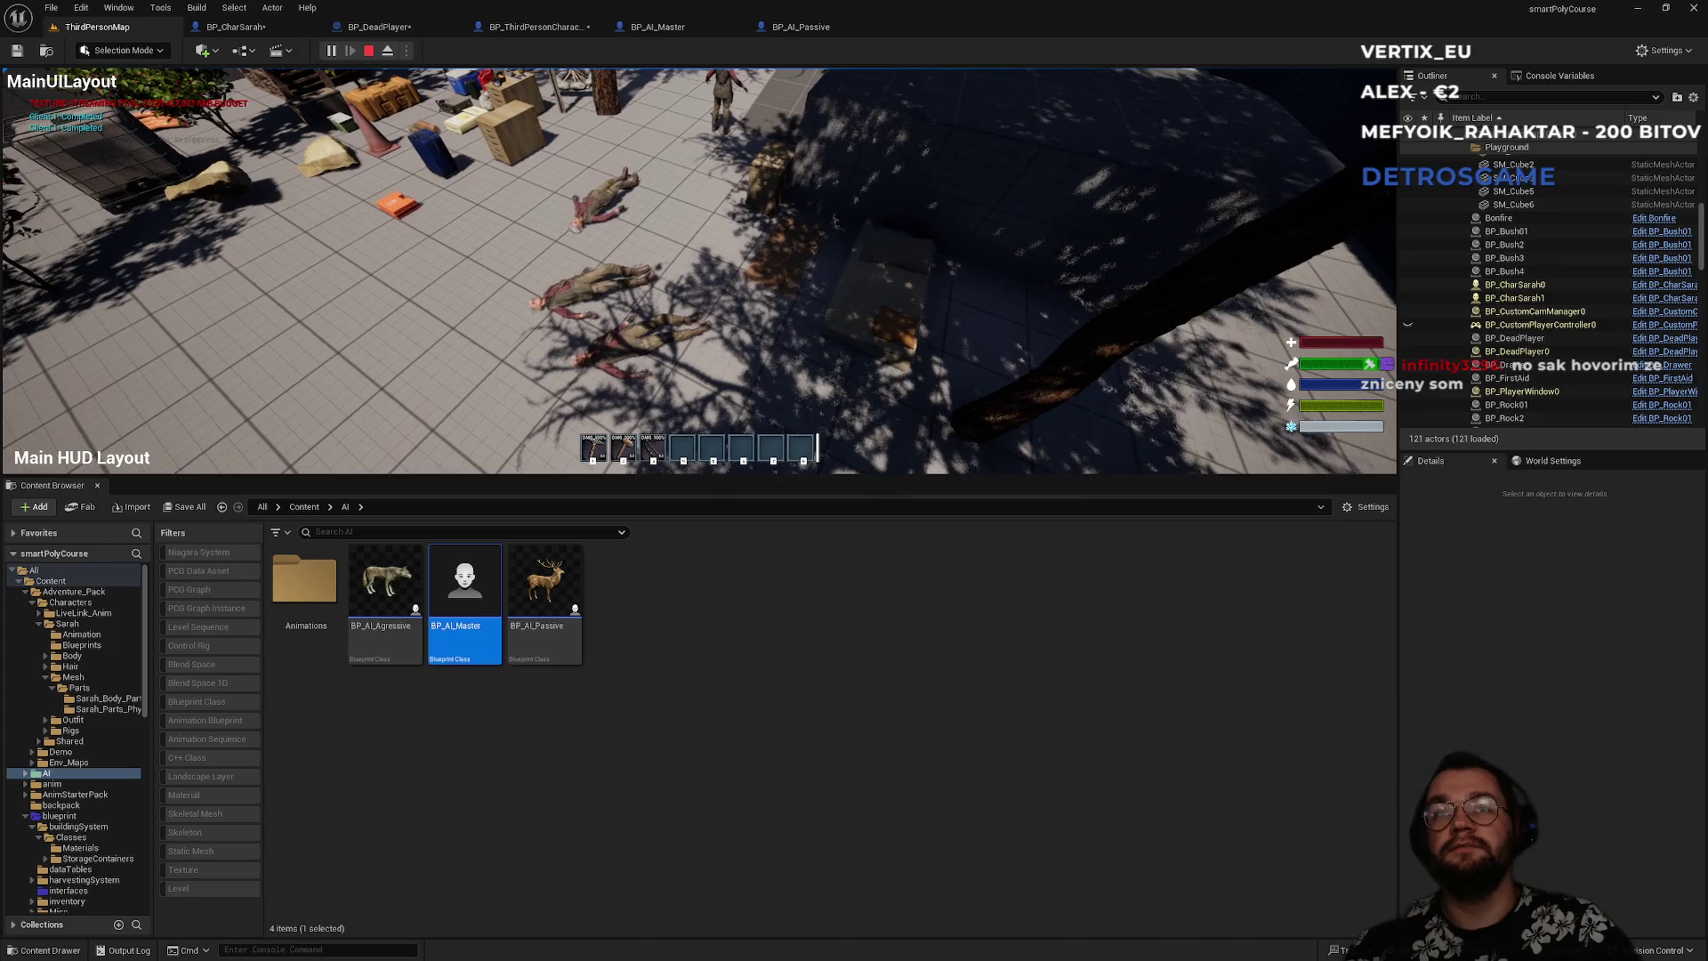
key("Escape")
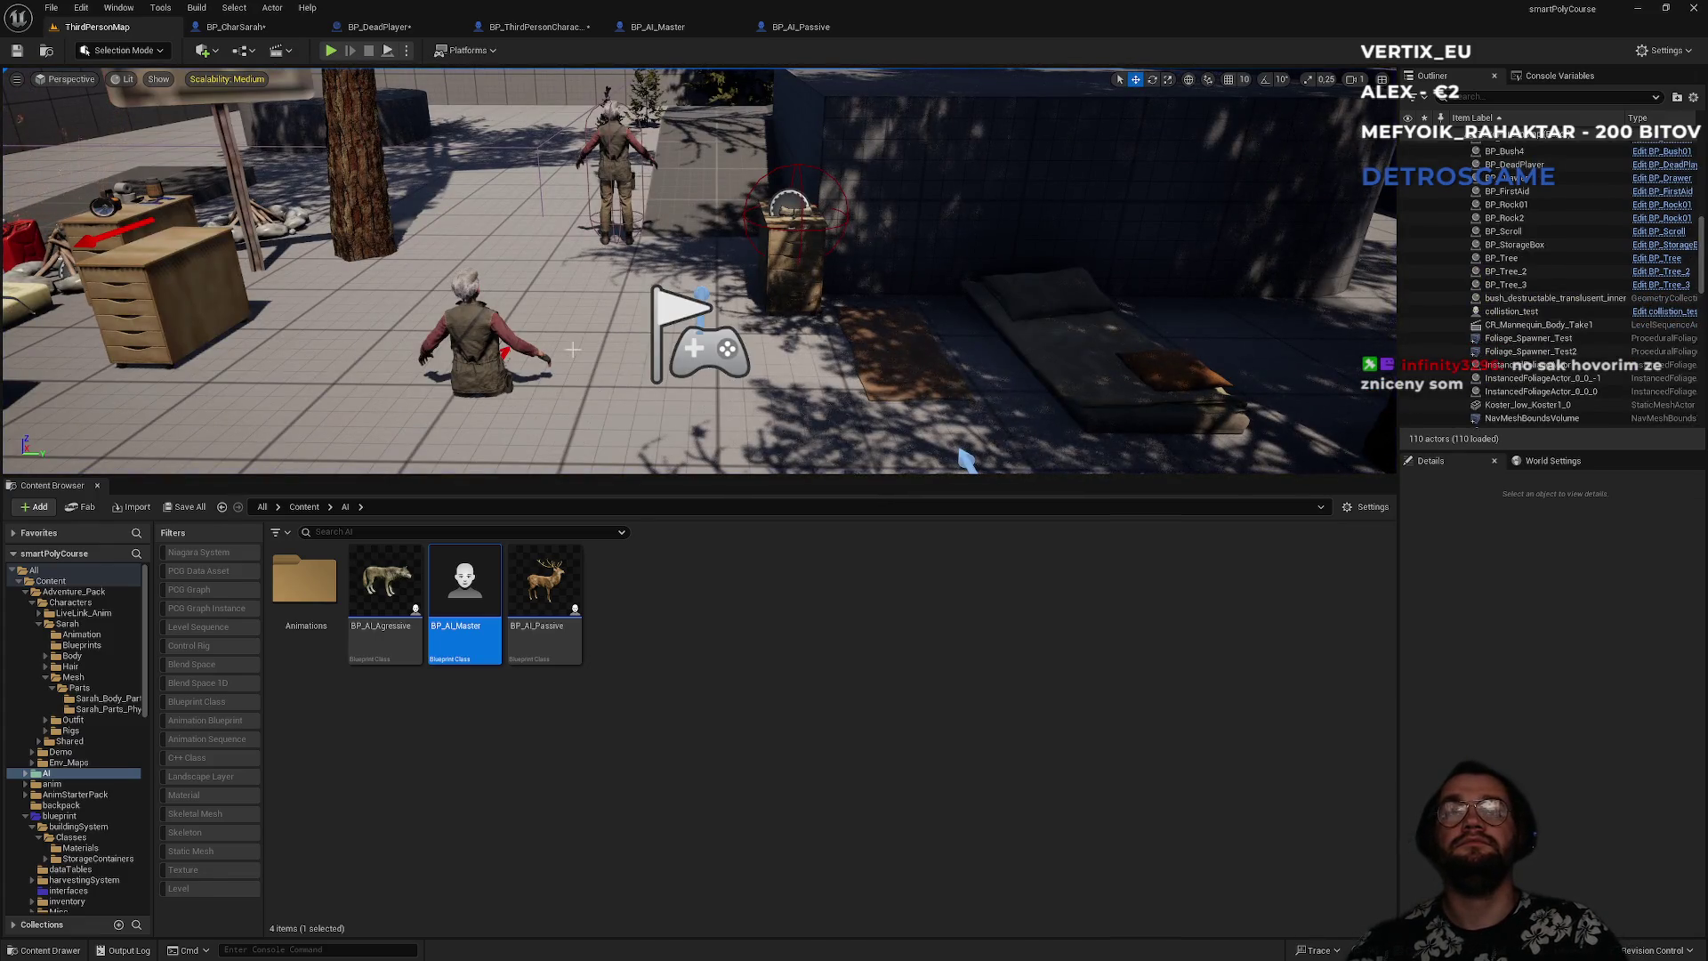
- Raise the placed BP_DeadPlayer actor onto the ground with the Z gizmo and start another play test
left_click(476, 351)
mouse_move(453, 298)
left_mouse_down()
mouse_move(450, 123)
mouse_move(476, 348)
mouse_move(457, 322)
mouse_move(449, 214)
left_mouse_up()
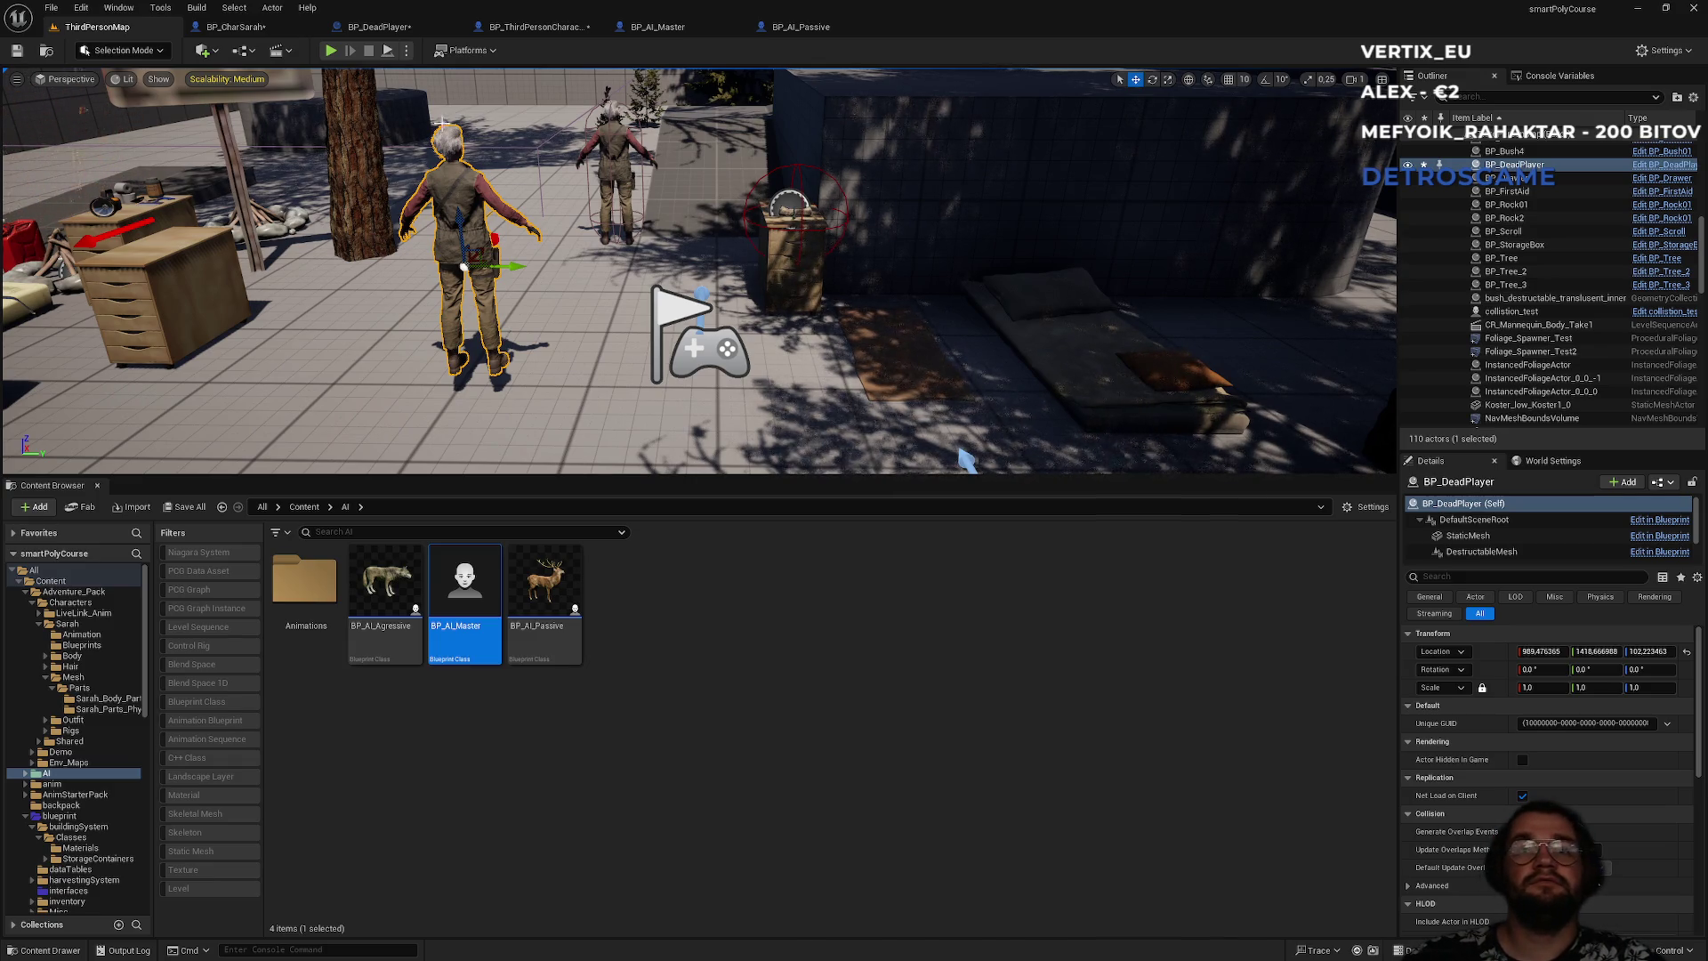
left_click(333, 52)
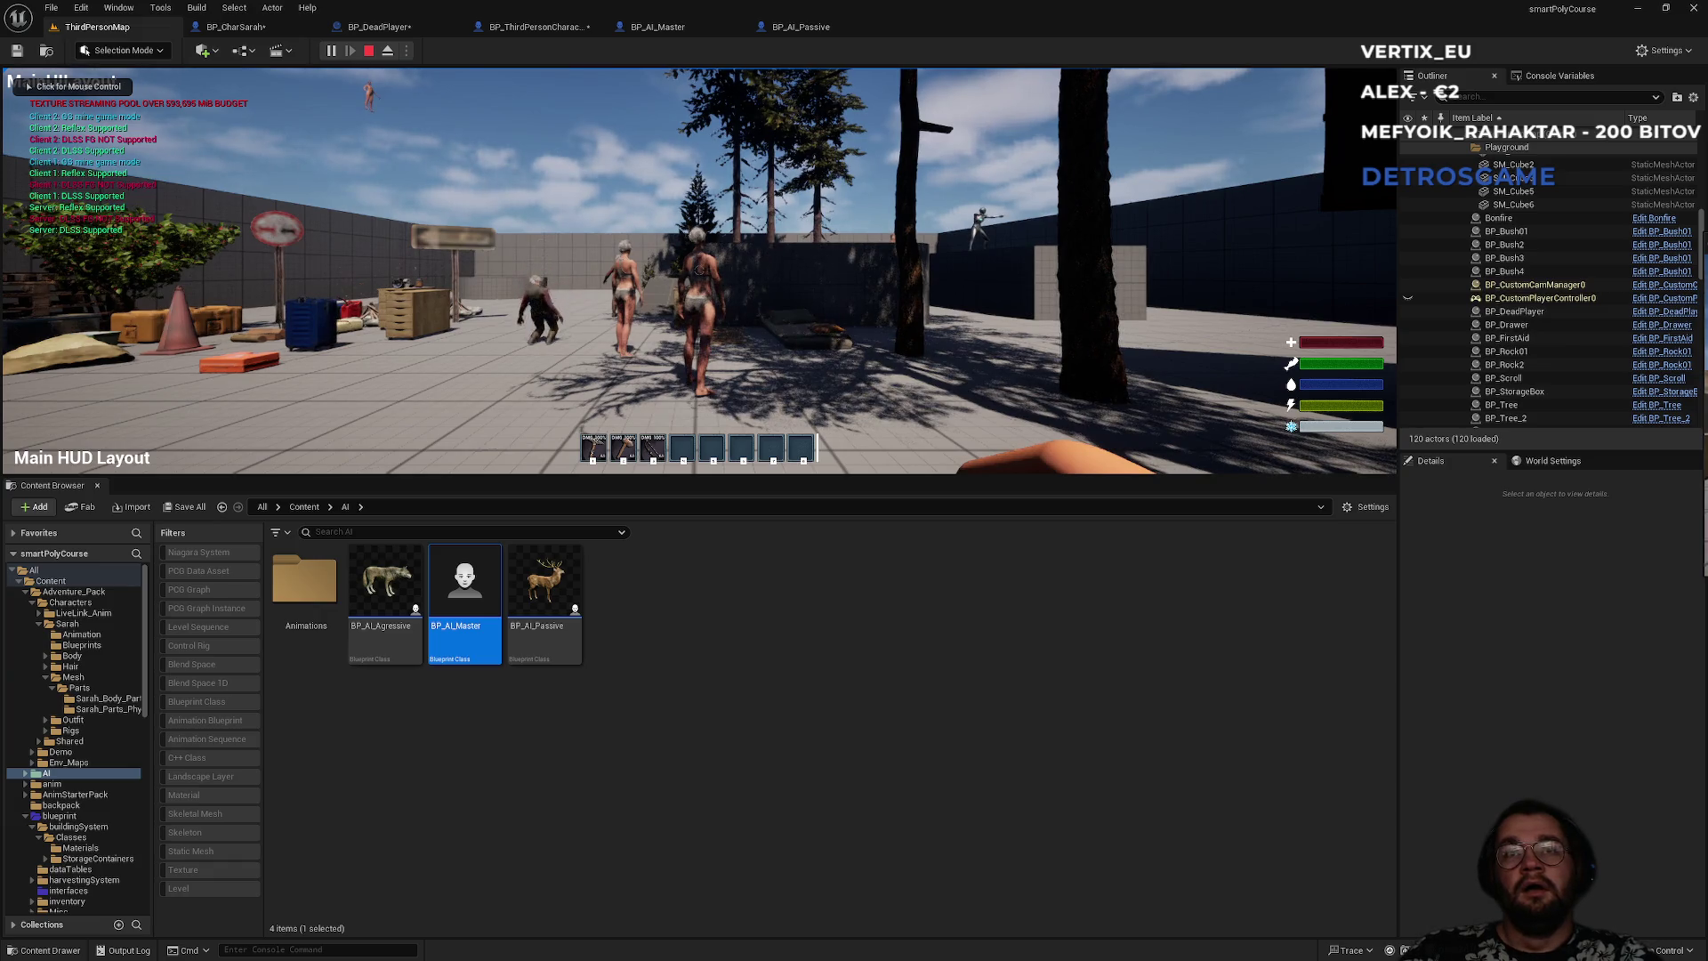
key("super")
key("super")
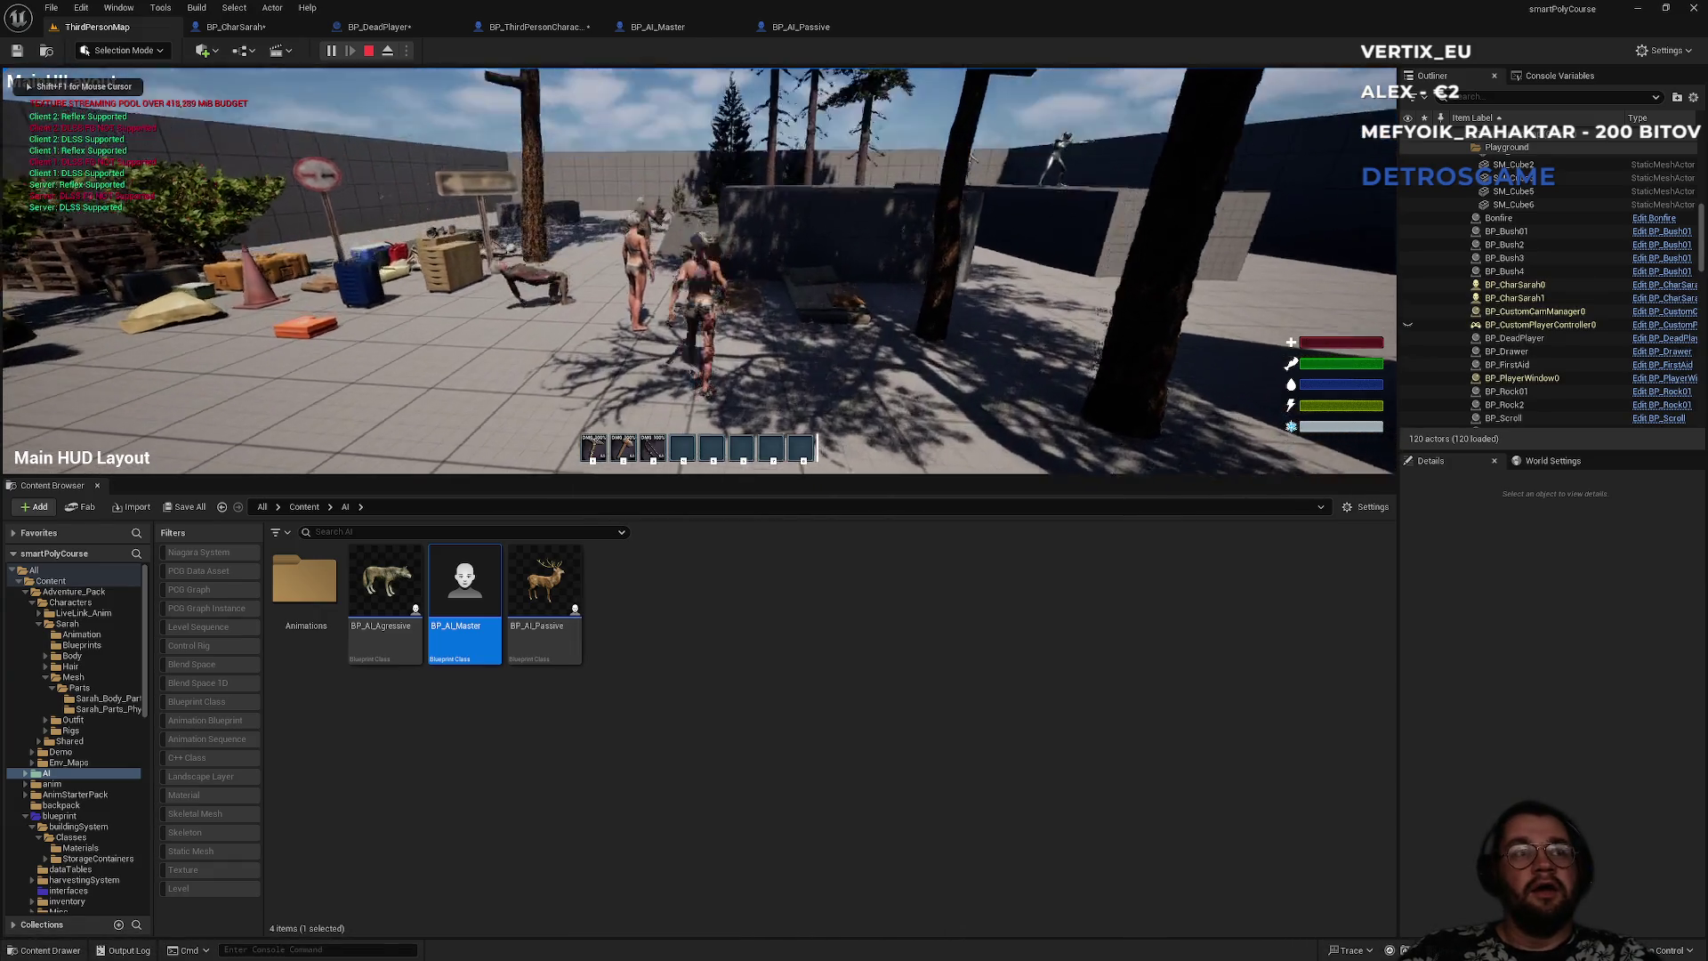
key("F11")
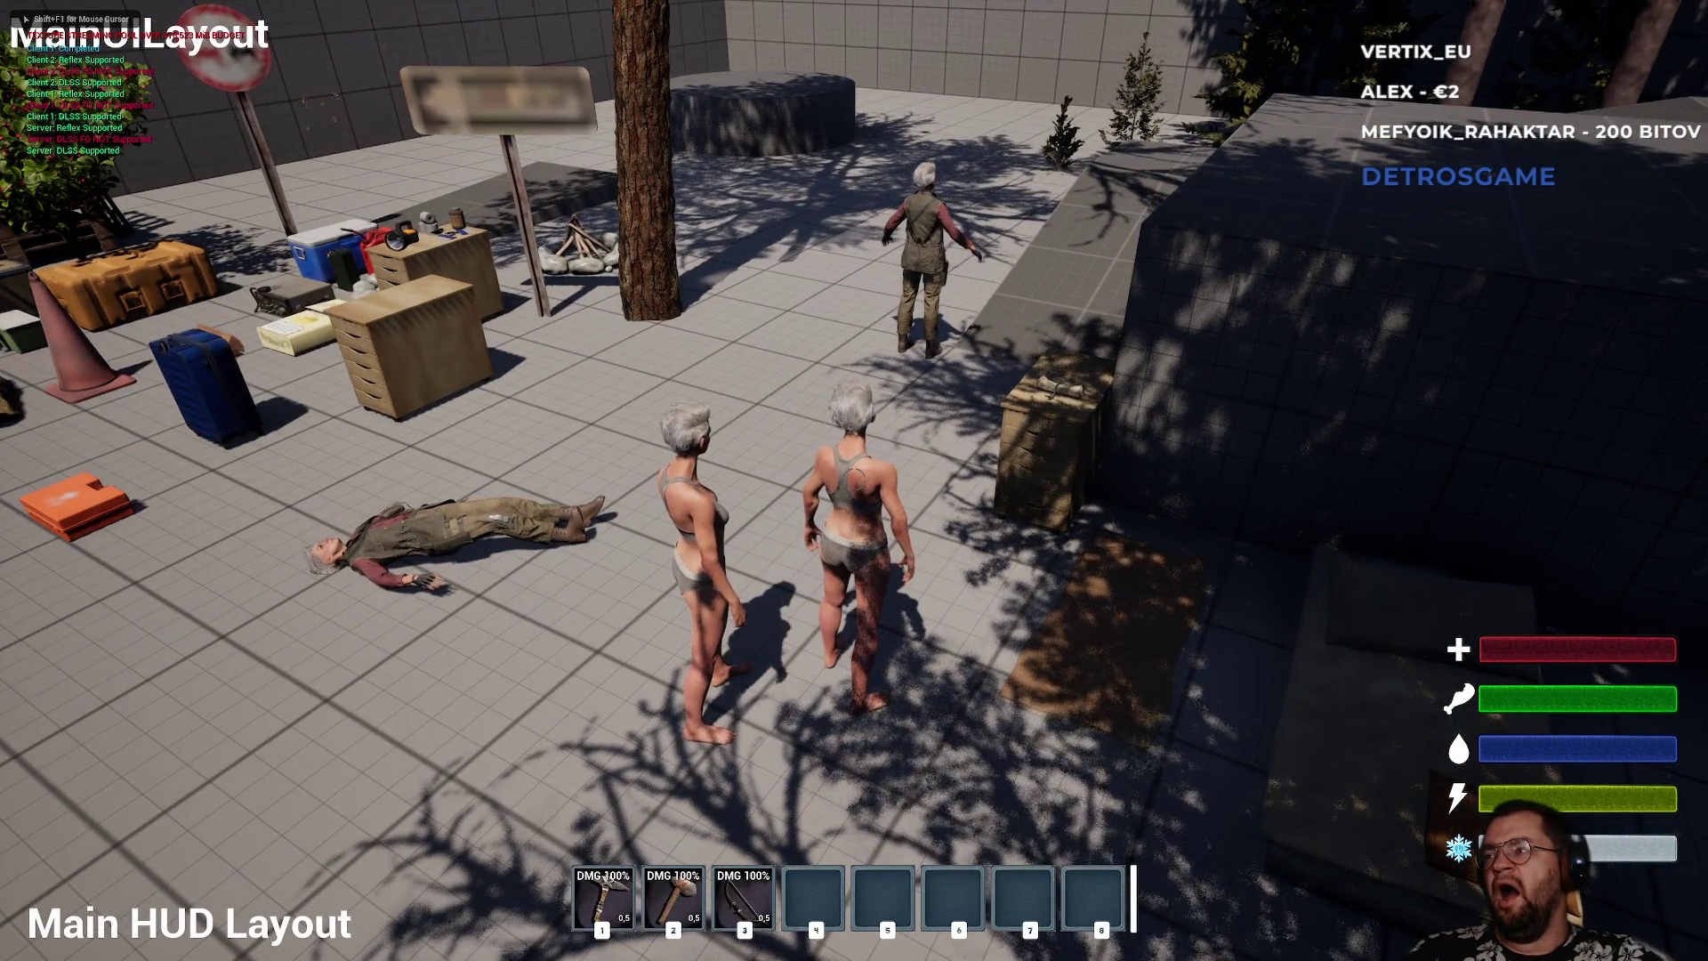
key("super")
key("alt+Tab")
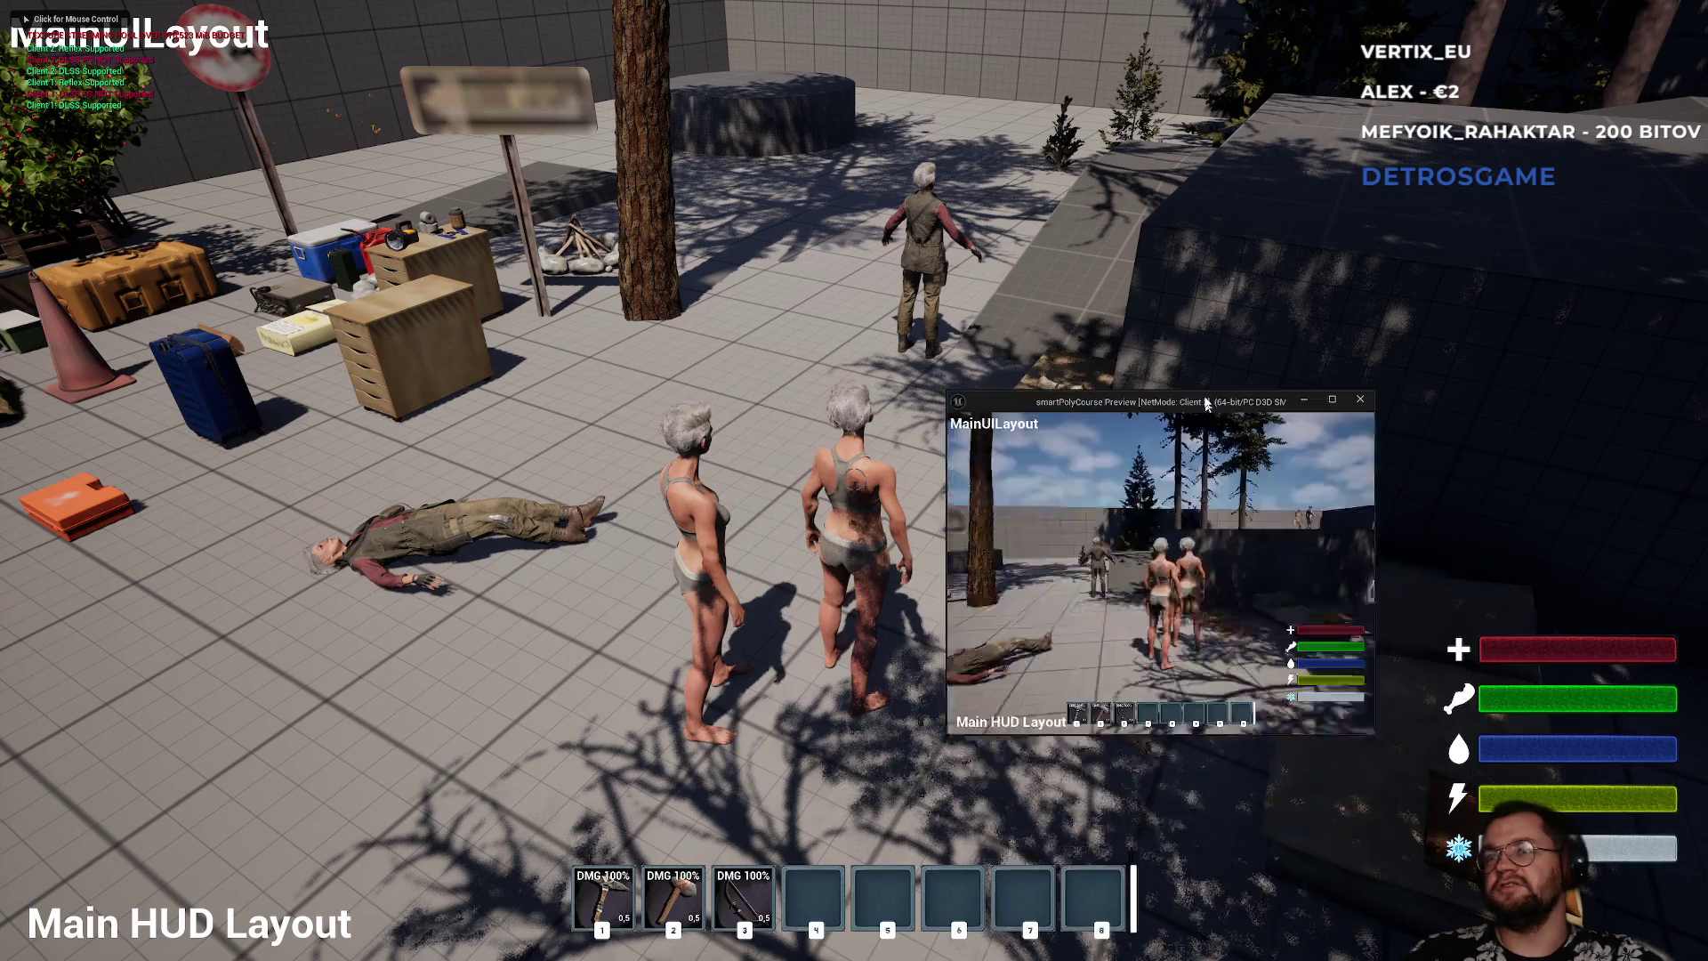
key("w")
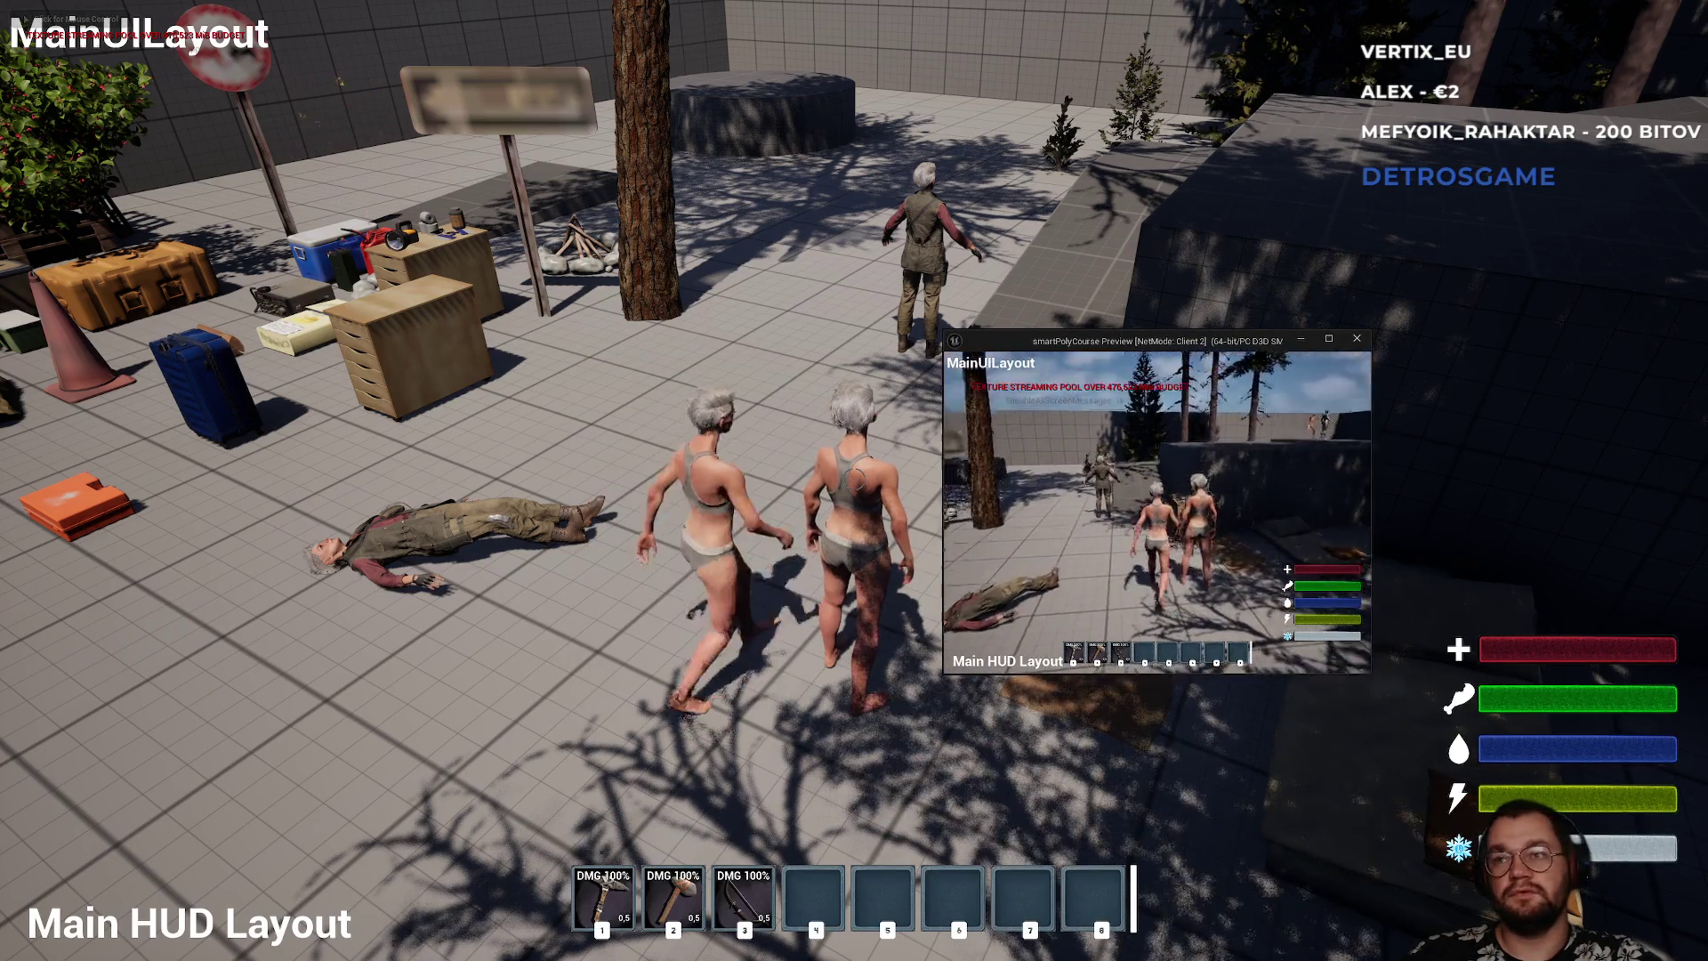
key("k")
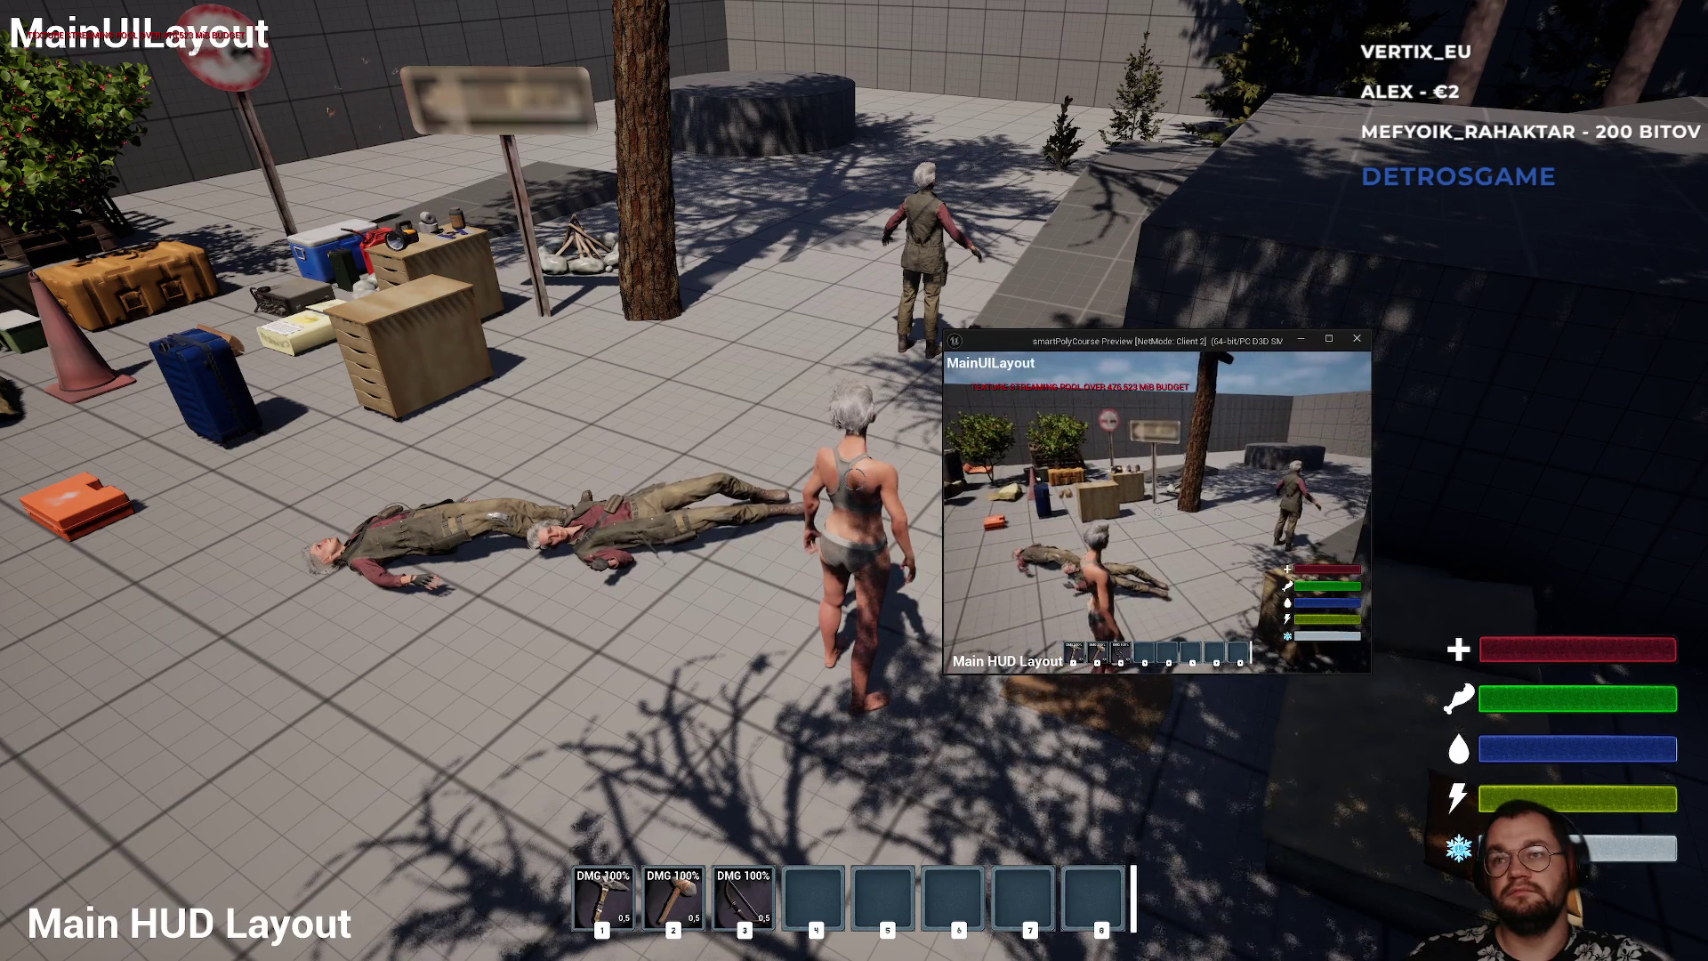
key("super")
key("super")
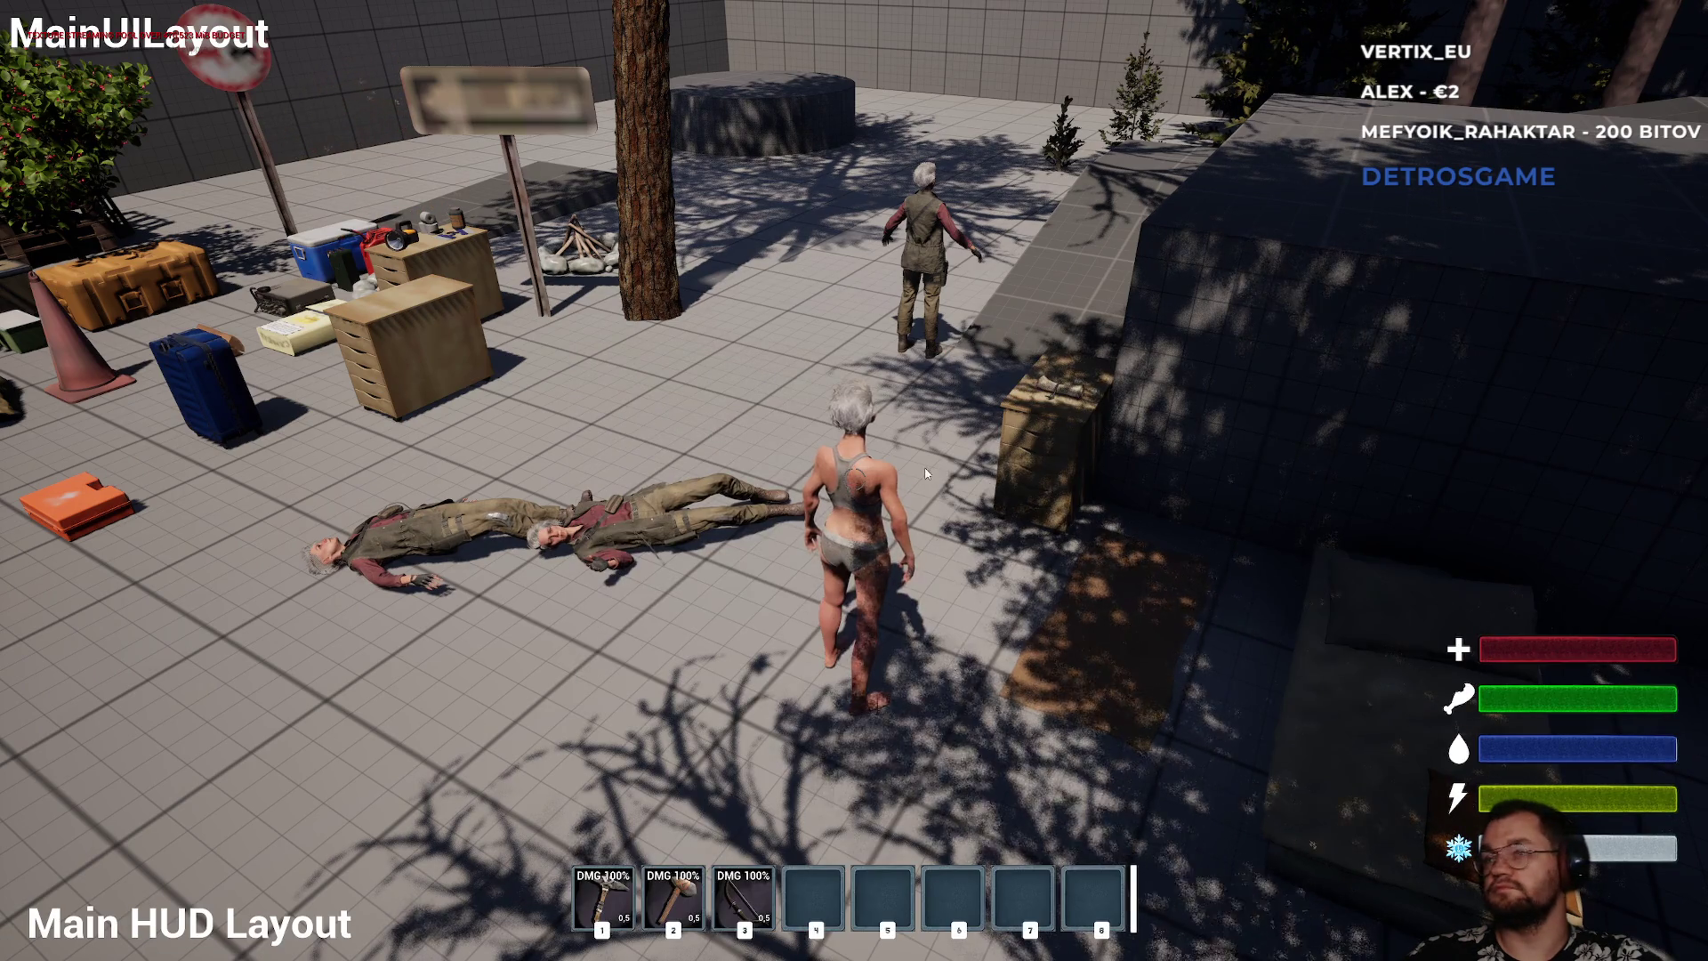
left_click(824, 517)
key("e")
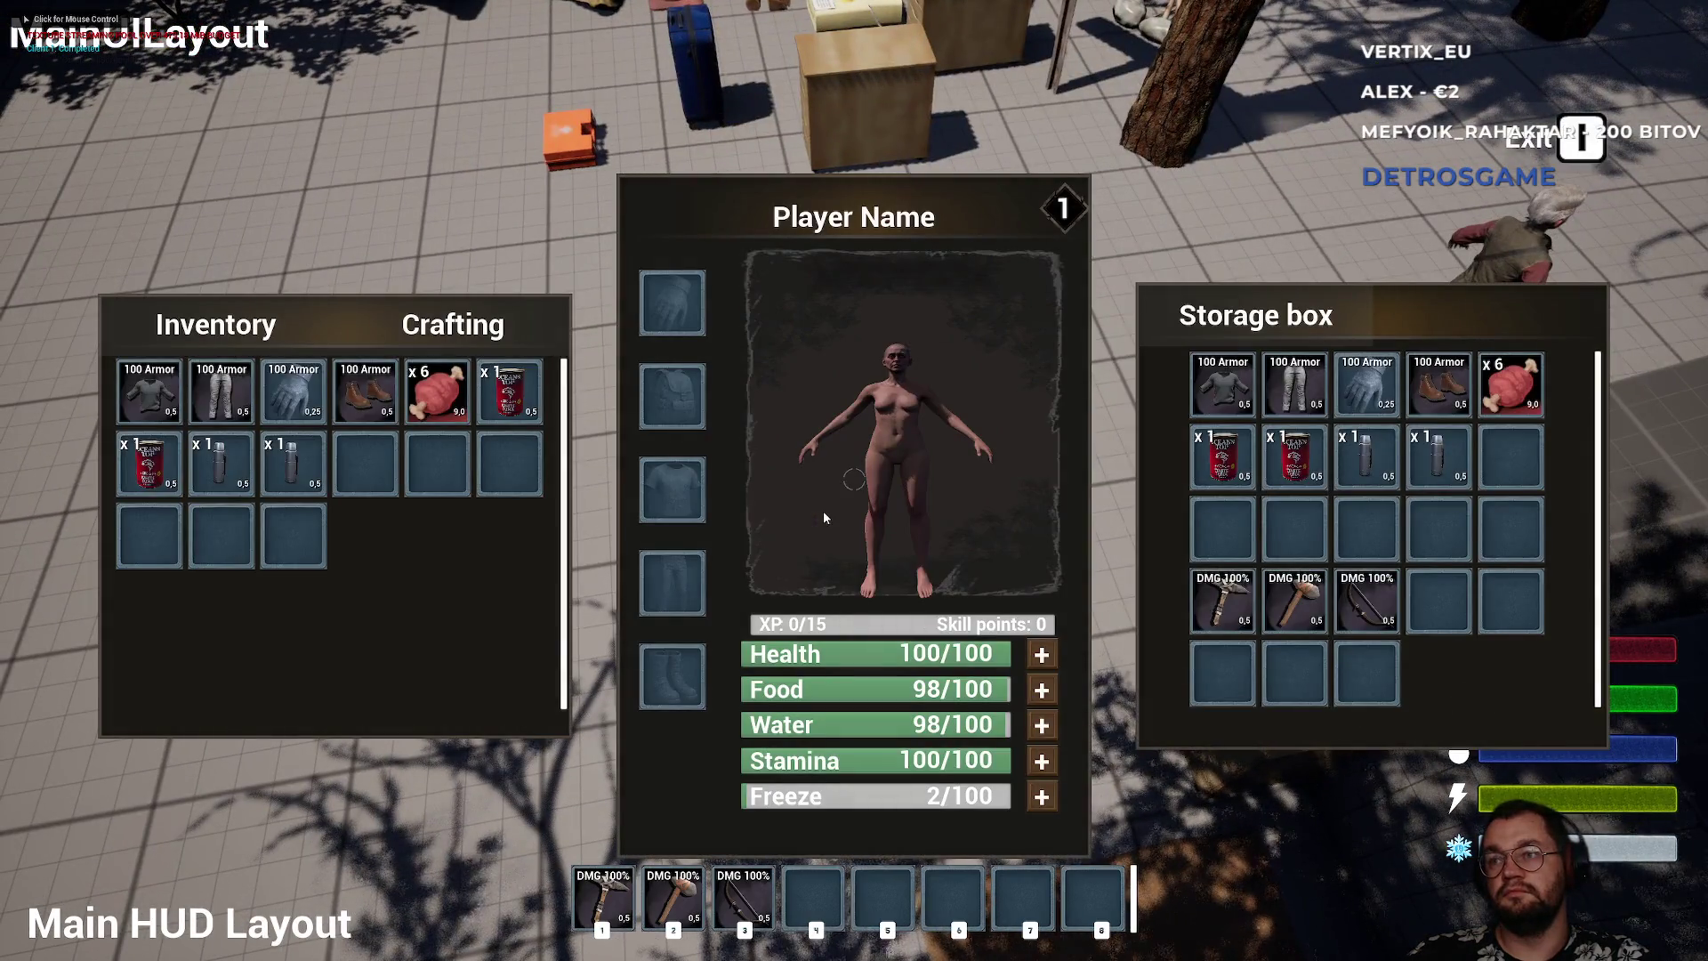
key("e")
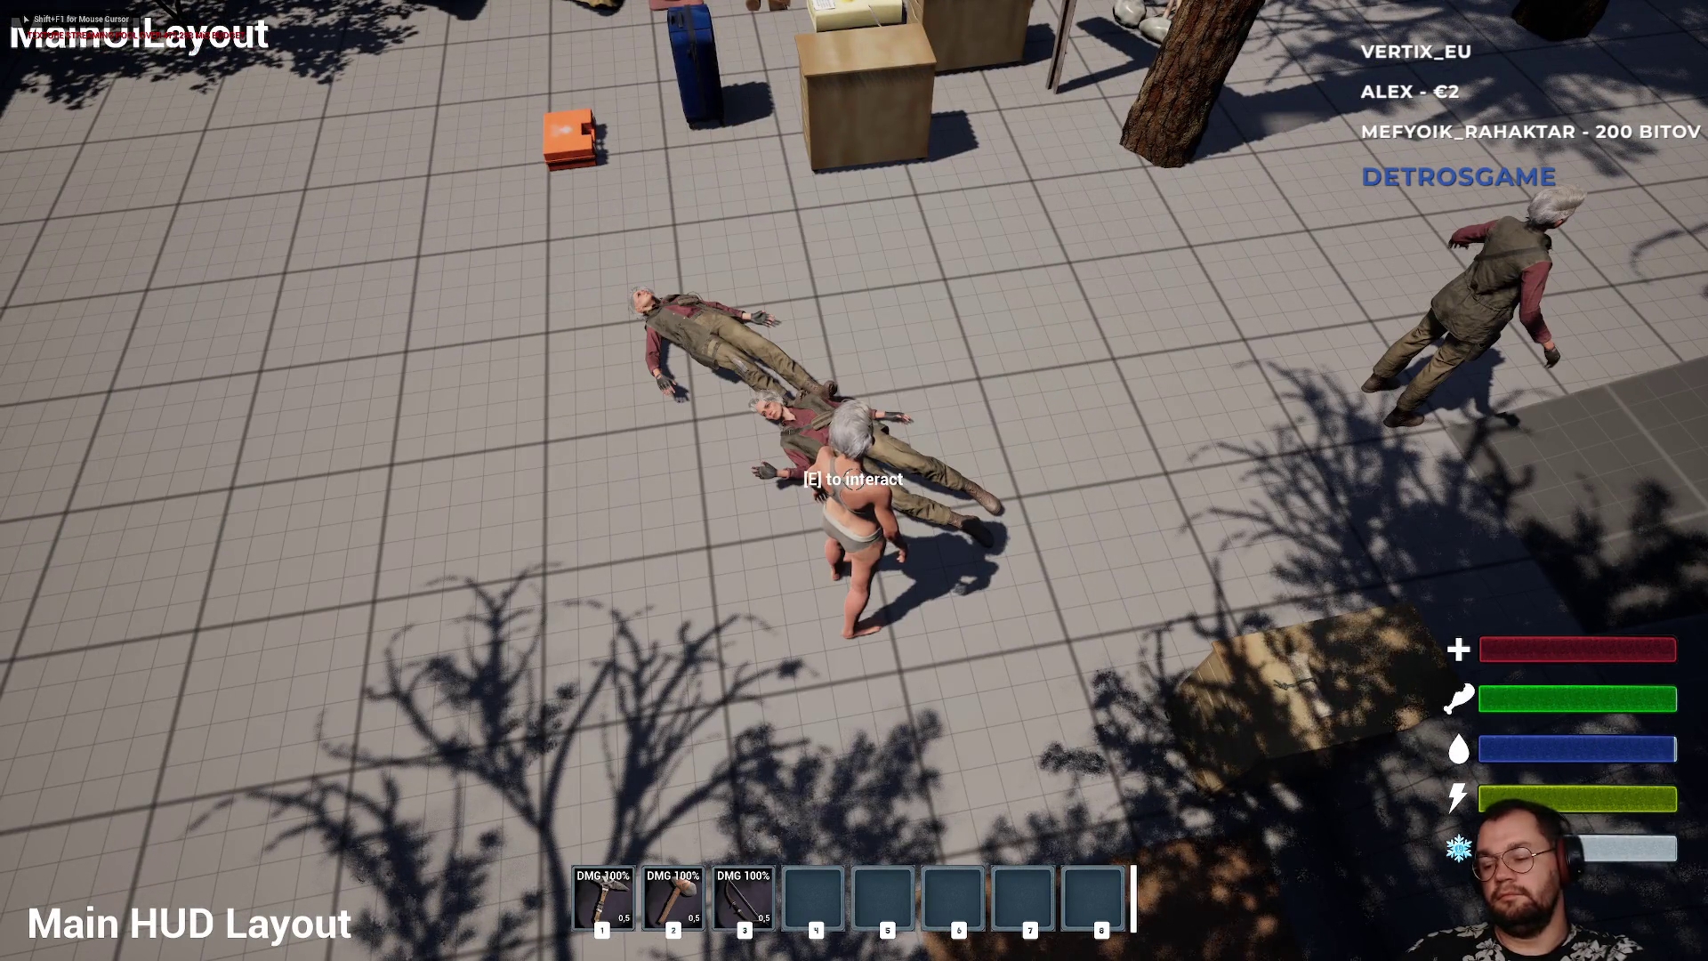
key("F11")
key("Escape")
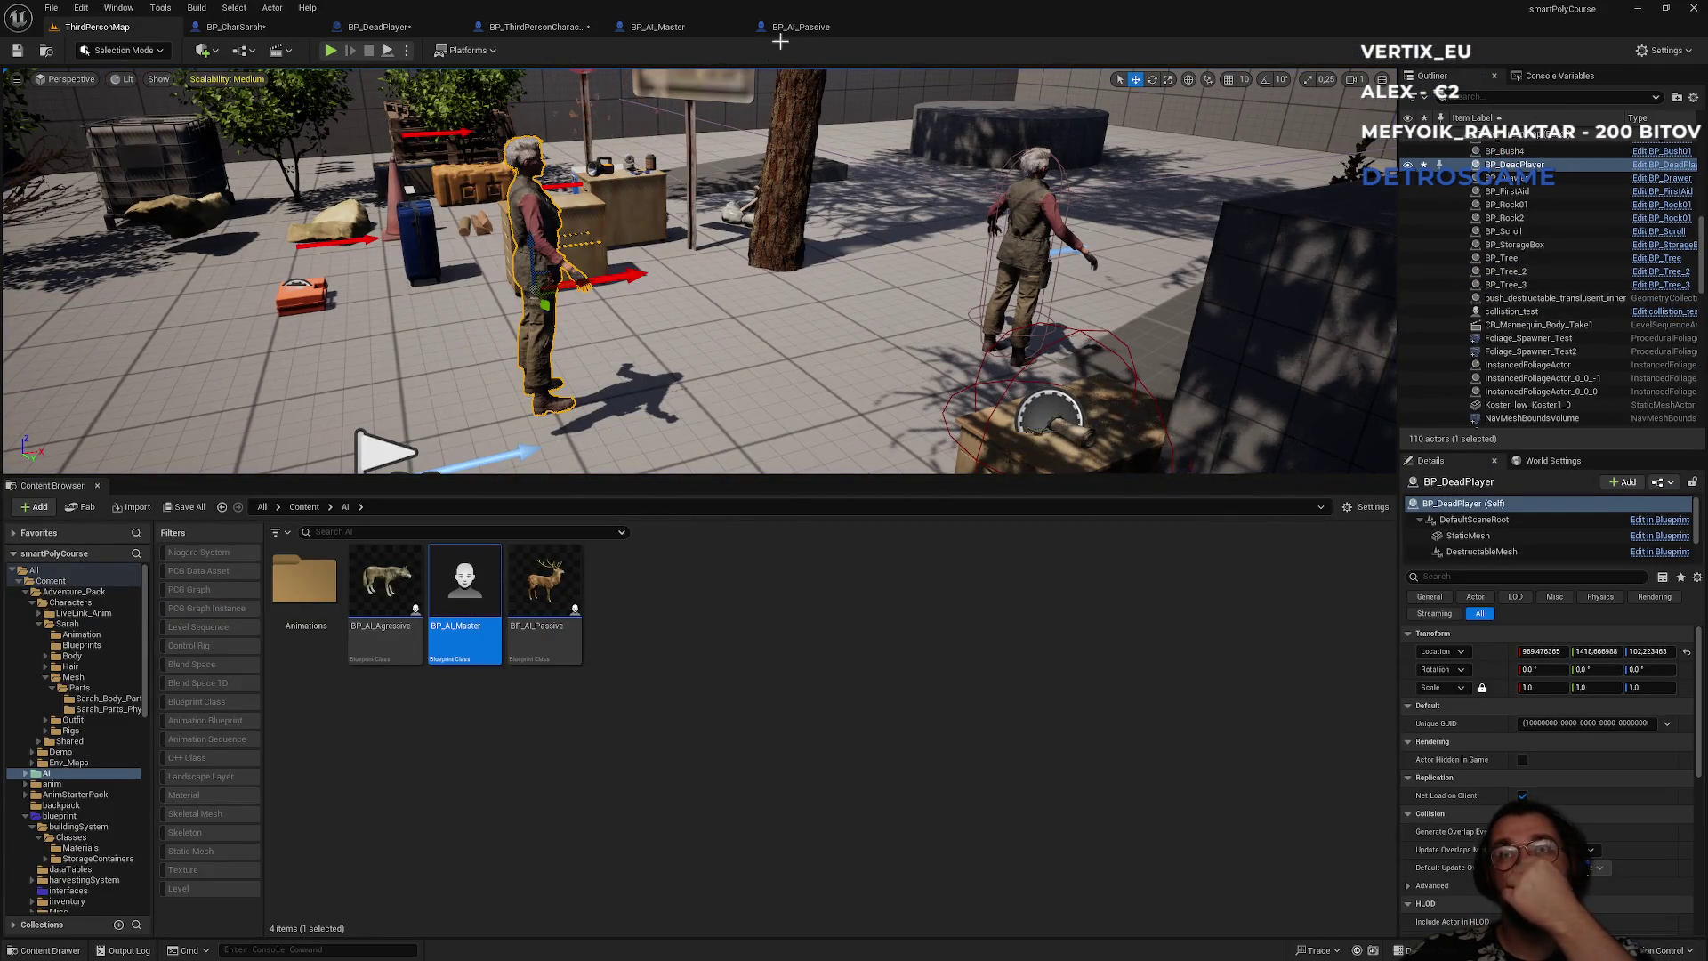
- Look through the BP_AI_Passive and BP_AI_Master blueprints, then go back to ThirdPersonMap
left_click(804, 27)
left_click(659, 26)
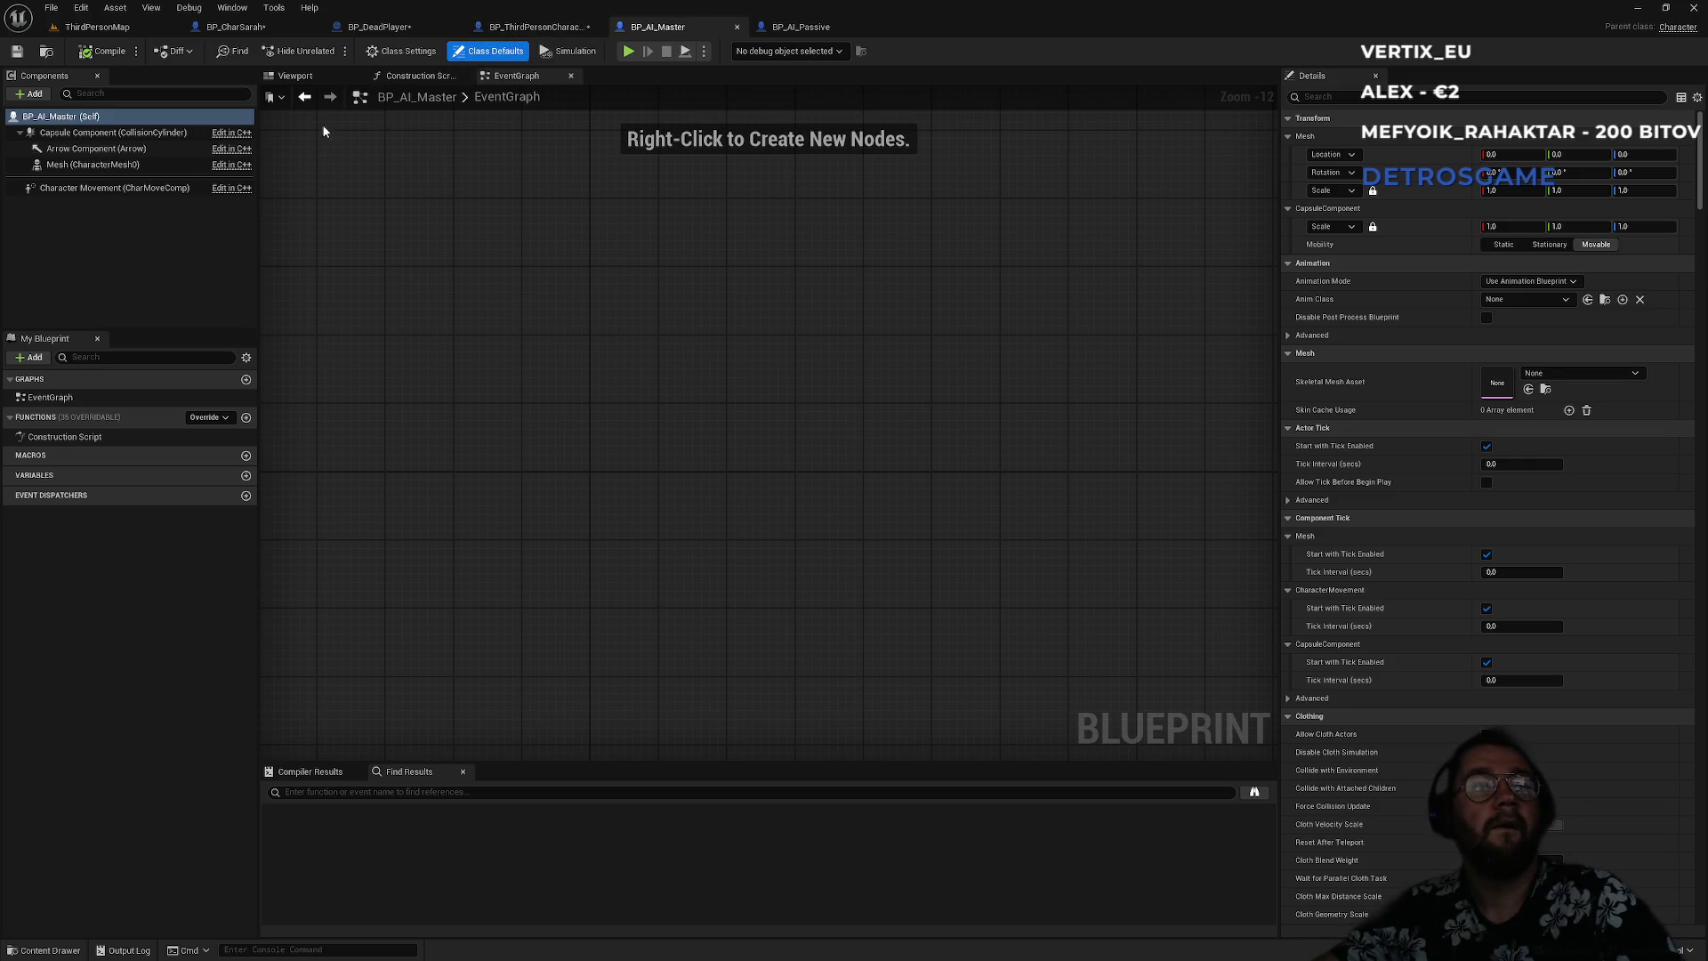
left_click(127, 28)
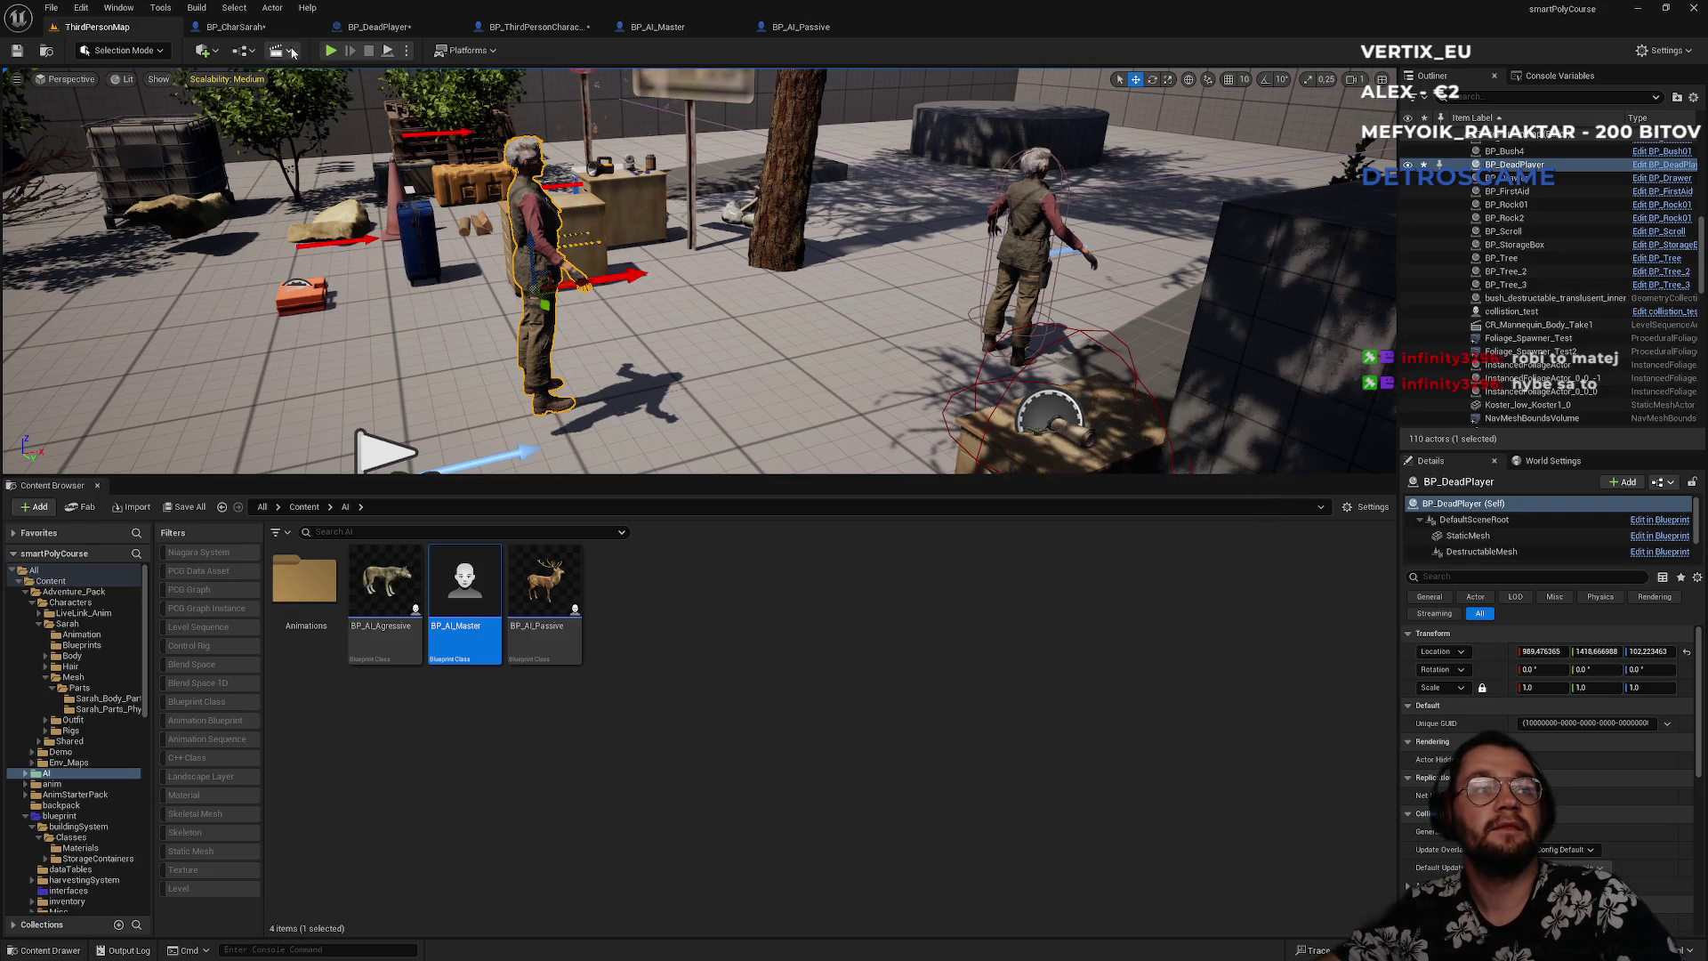
- Show BP_CharSarah's EventGraph with its On Death Player binding and SpawnActor nodes
left_click(234, 26)
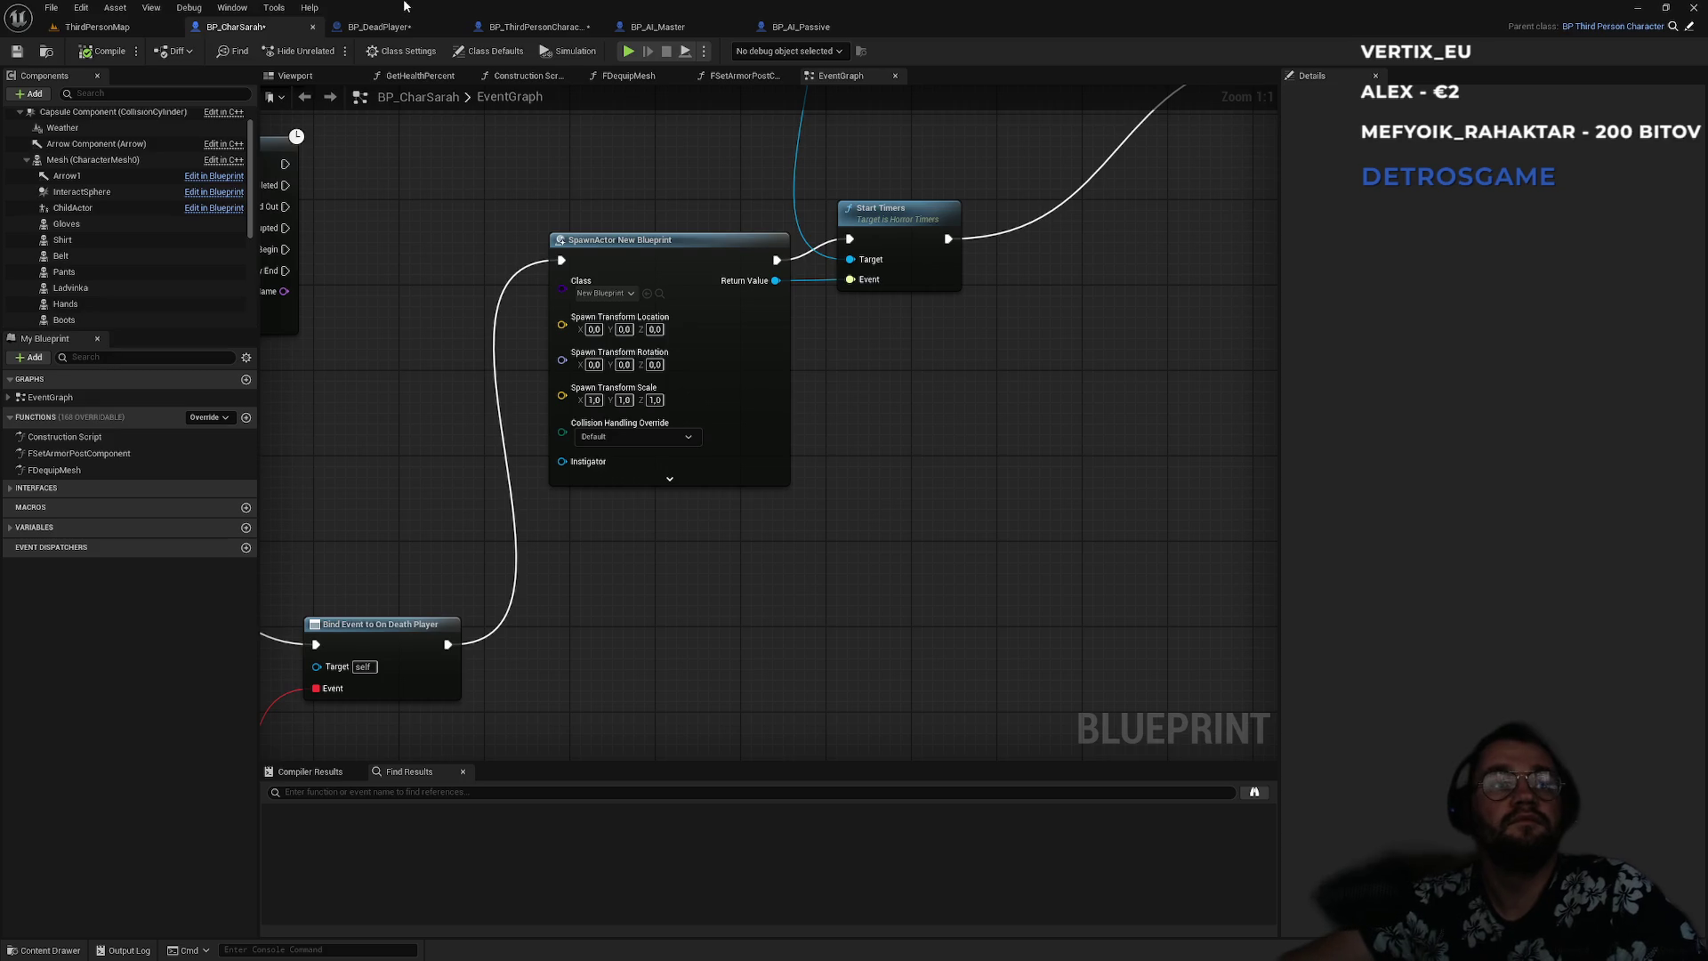
- Move the Bind Event to On Death Player node and the OnDeathPlayerEvent node group upward
mouse_move(338, 426)
left_mouse_down()
mouse_move(534, 412)
mouse_move(732, 362)
left_mouse_up()
left_click_drag(702, 535, 671, 409)
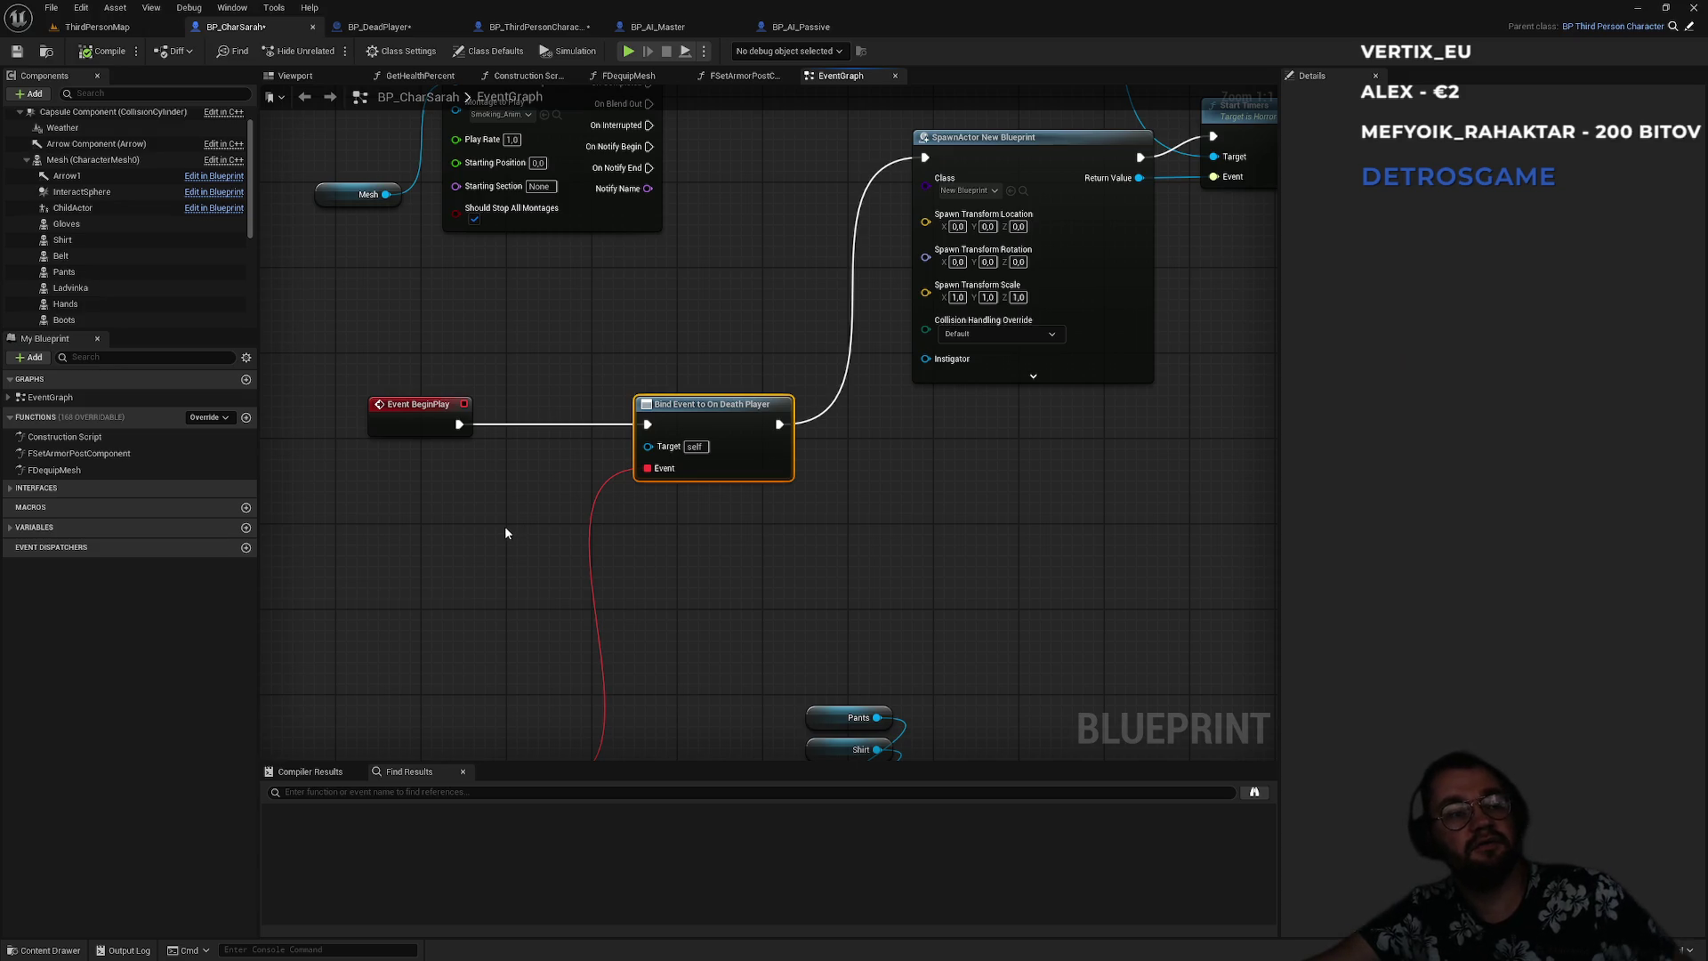
mouse_move(461, 584)
left_mouse_down()
mouse_move(510, 431)
mouse_move(504, 370)
mouse_move(904, 635)
left_mouse_up()
left_click_drag(905, 483, 796, 359)
left_click(614, 272)
left_click_drag(584, 259, 582, 374)
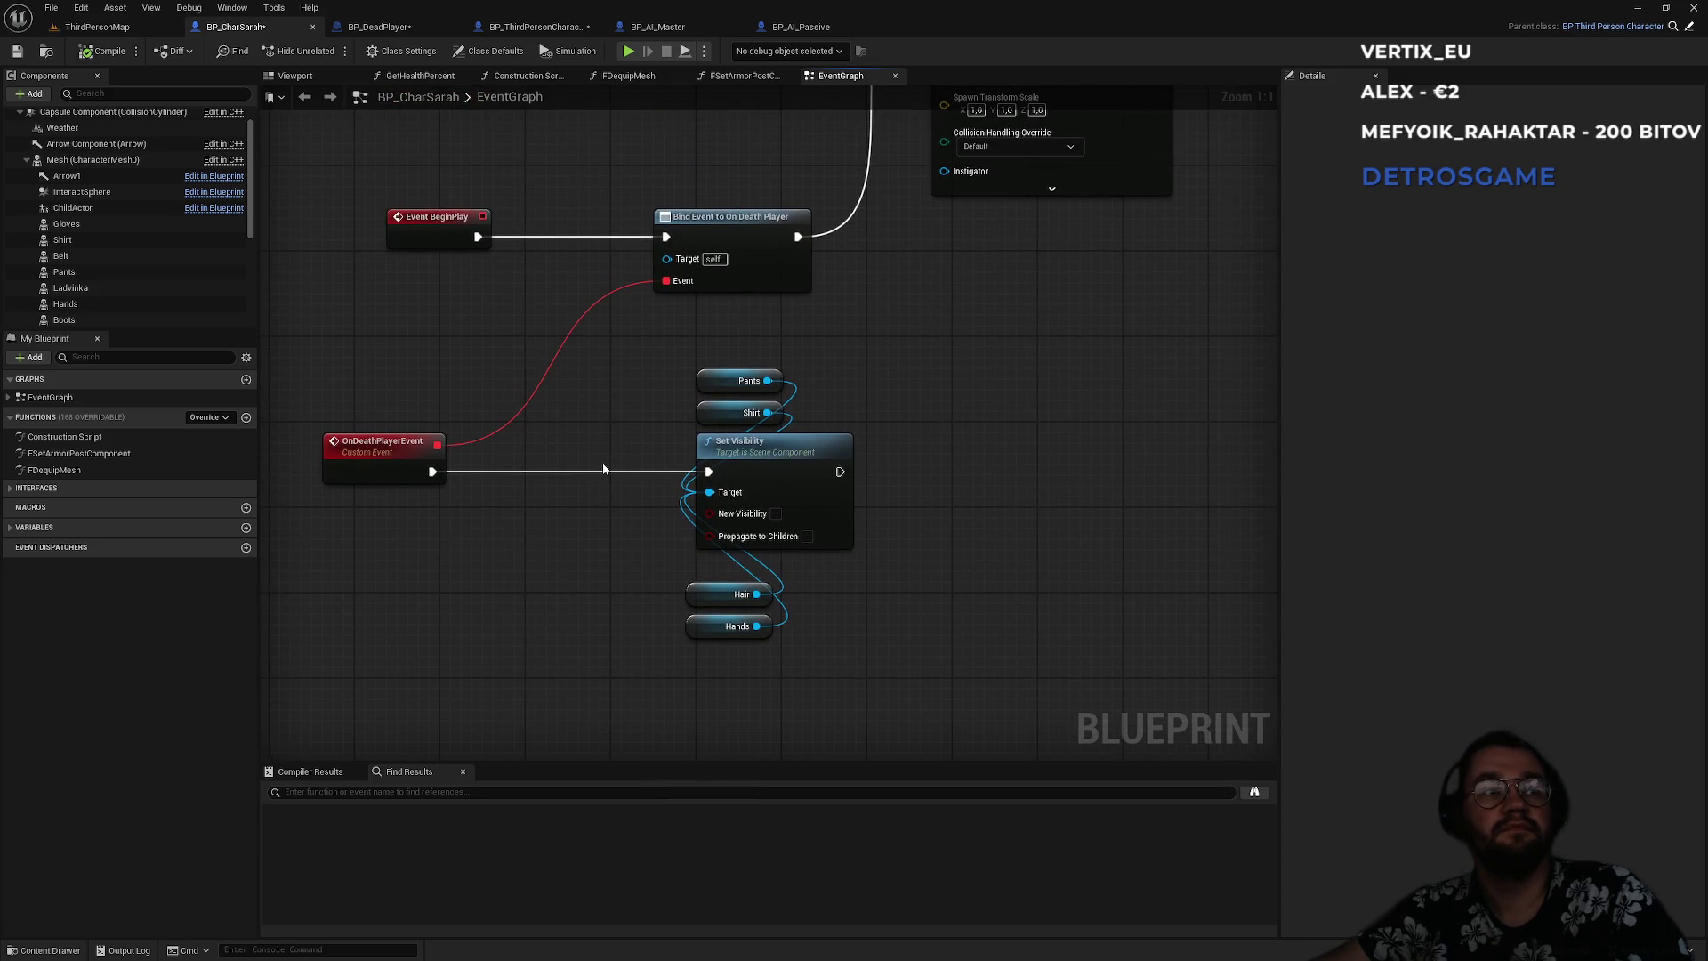
- Shift the Set Visibility, Hair and Hands node group slightly left, then return to ThirdPersonMap
left_click_drag(623, 431, 841, 660)
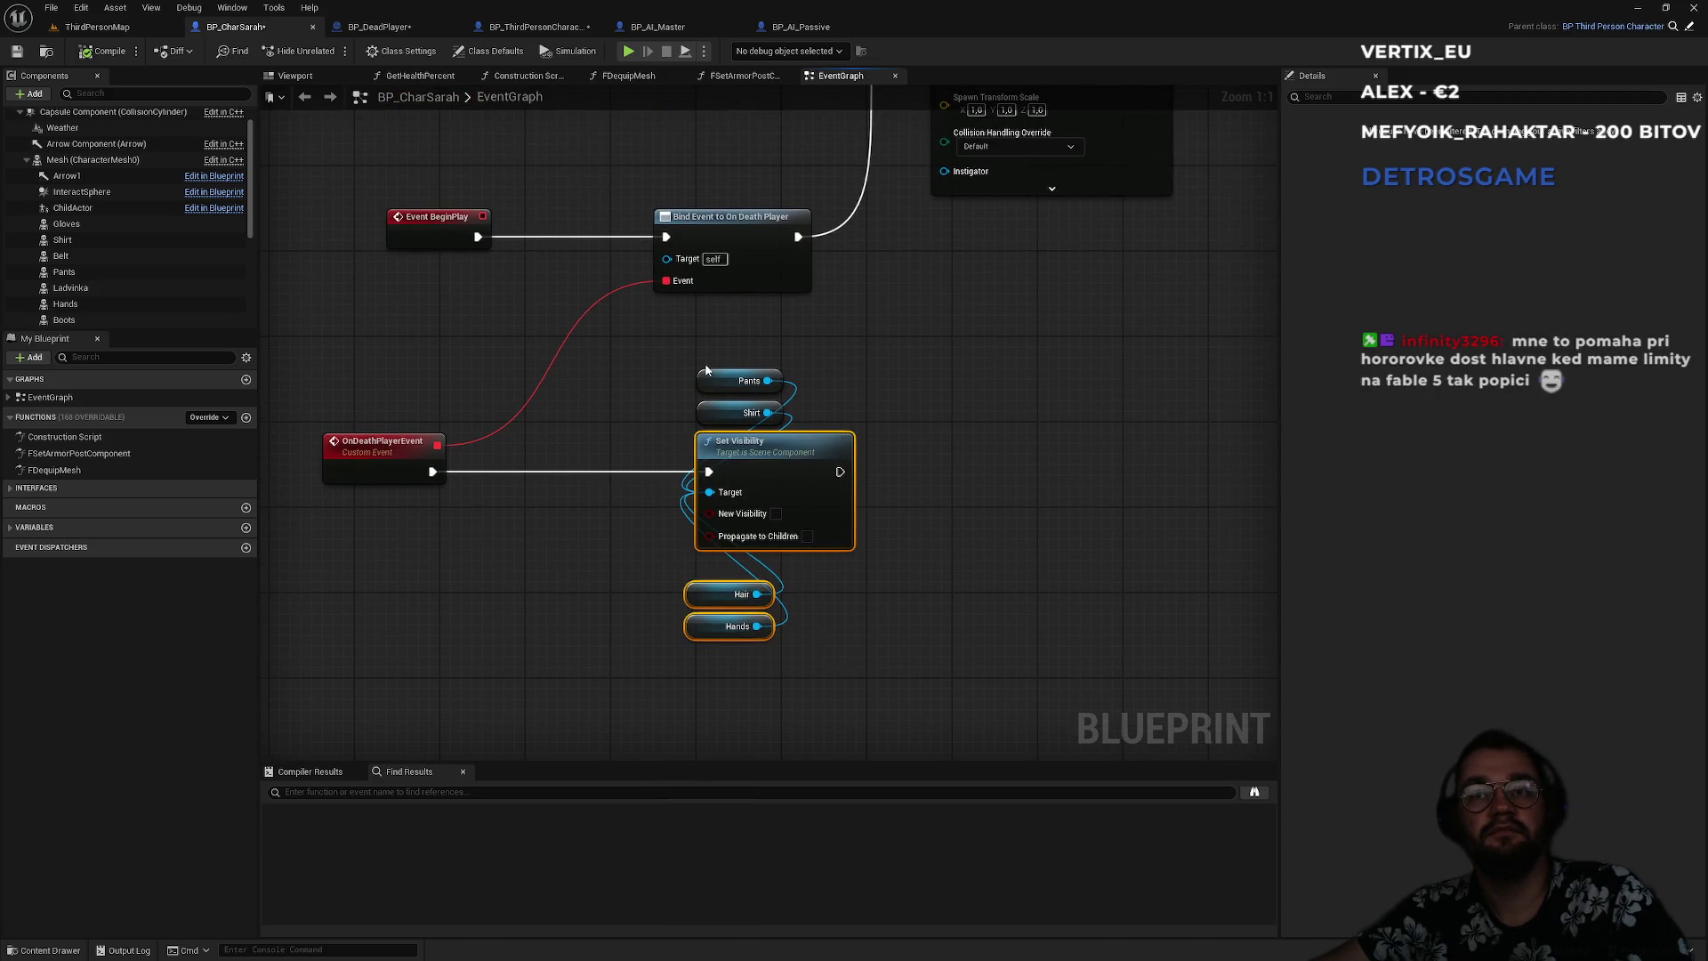
left_click(511, 475)
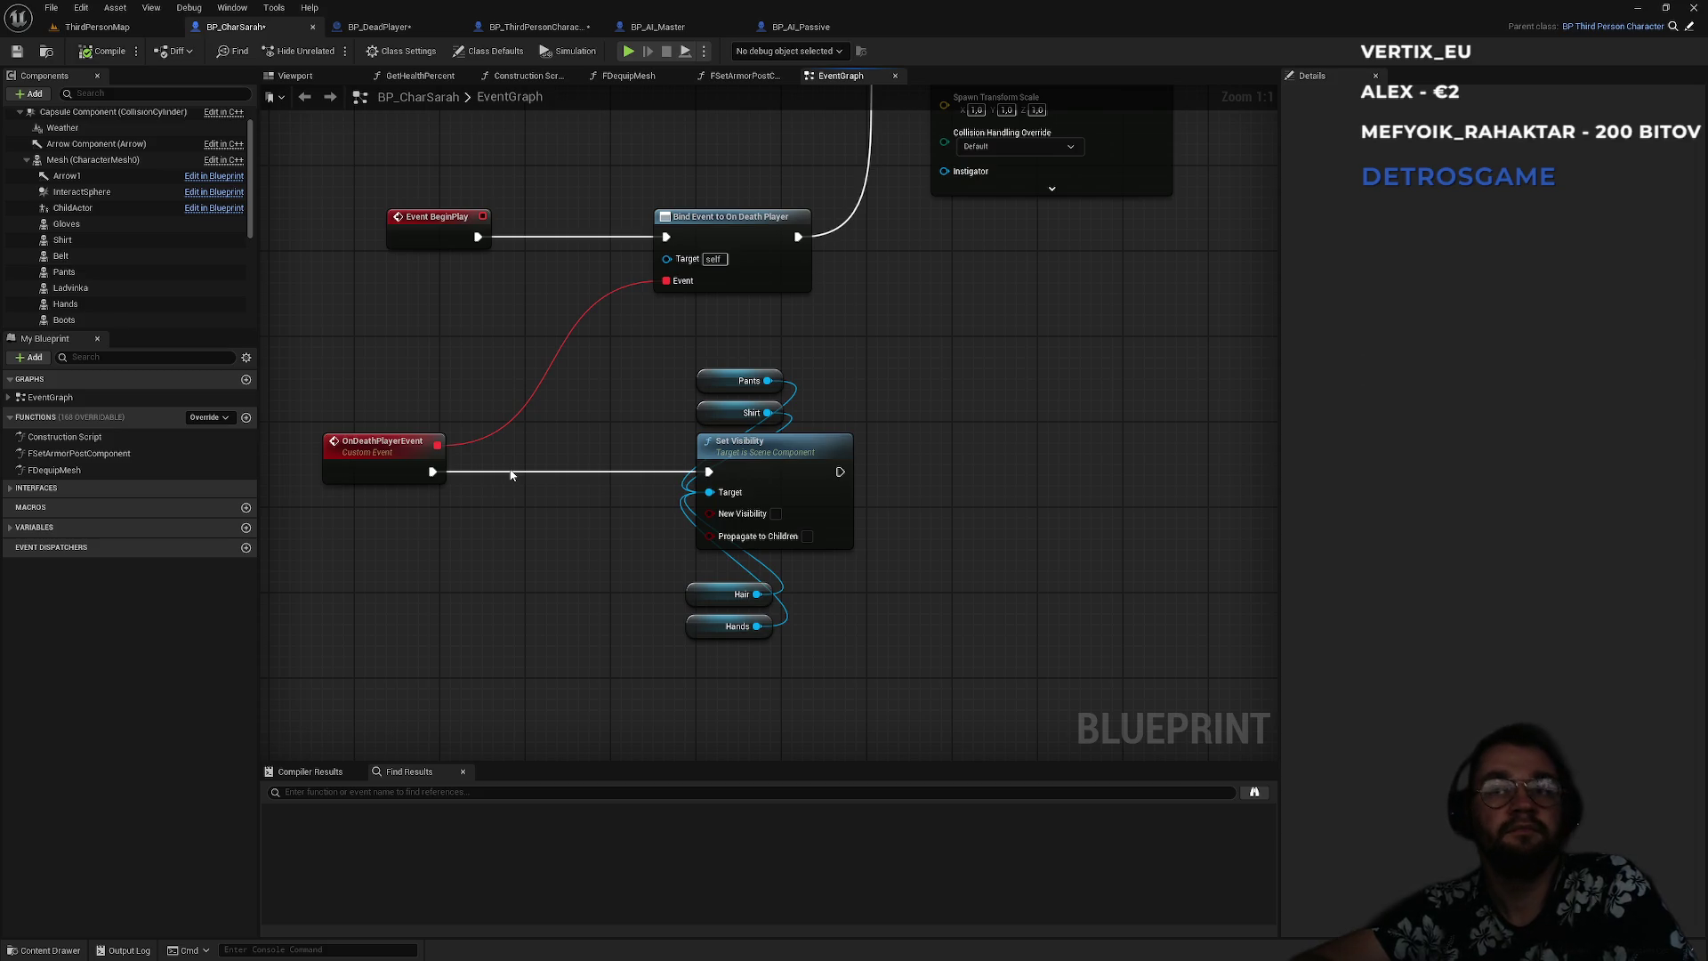
mouse_move(627, 393)
left_mouse_down()
mouse_move(857, 574)
mouse_move(849, 641)
left_mouse_up()
mouse_move(765, 454)
left_mouse_down()
mouse_move(722, 432)
mouse_move(715, 453)
left_mouse_up()
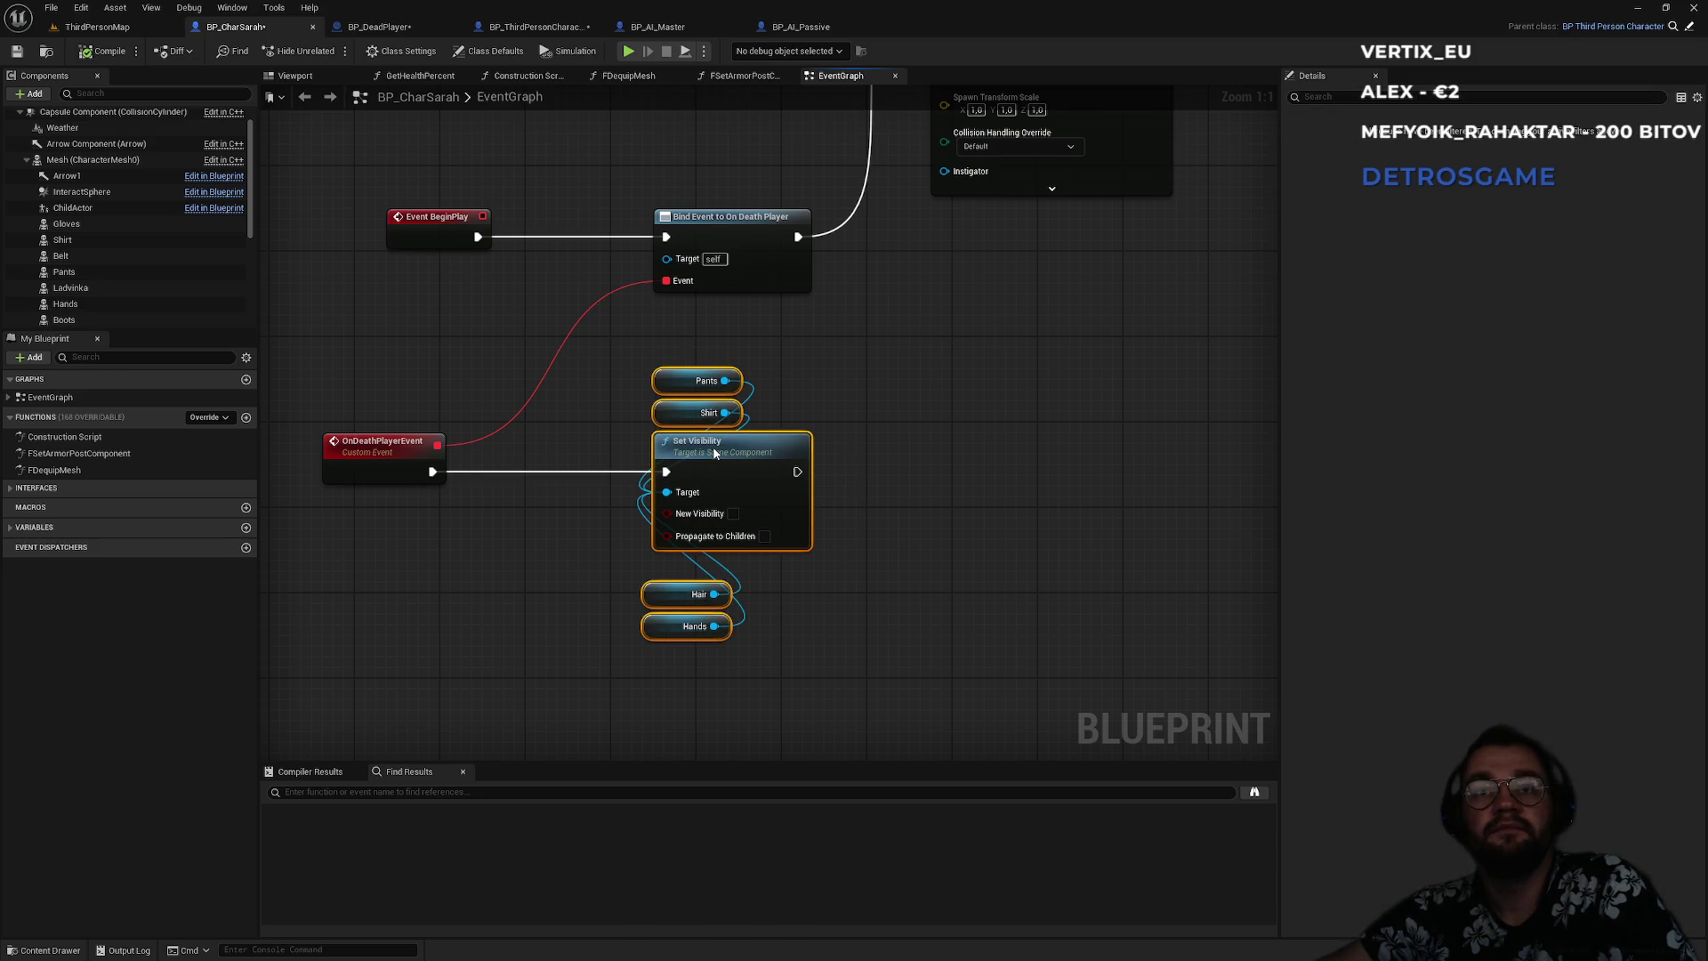
left_click(604, 414)
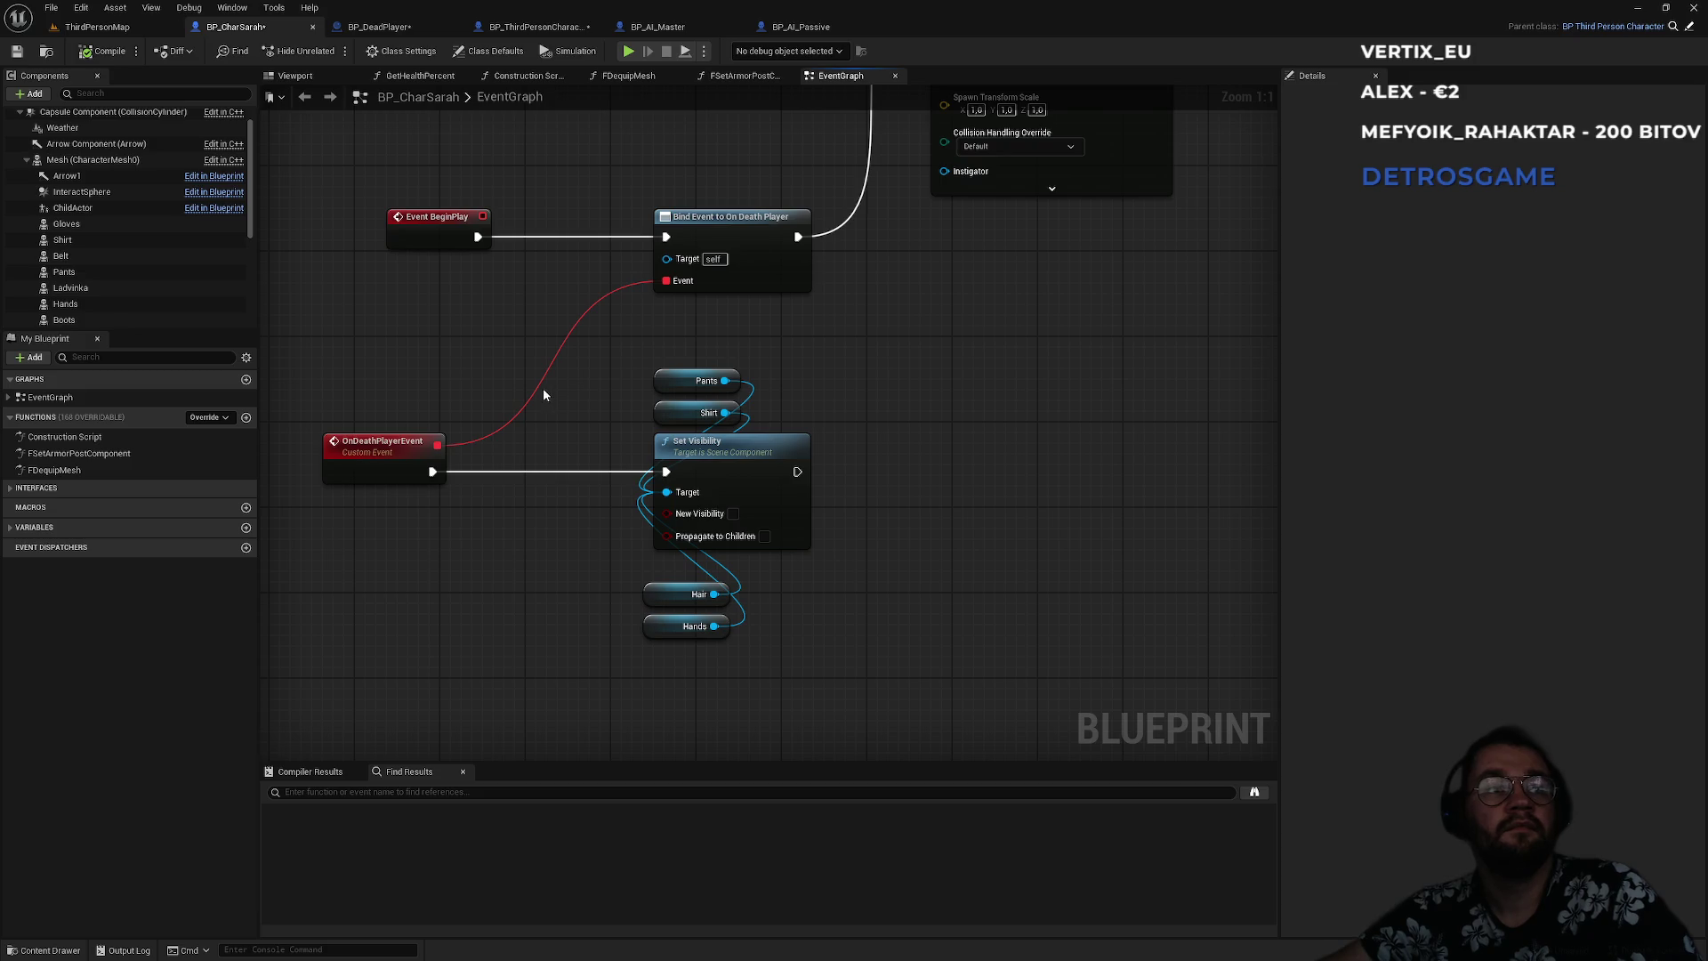
mouse_move(591, 370)
left_mouse_down()
mouse_move(744, 419)
mouse_move(754, 673)
mouse_move(698, 652)
mouse_move(657, 594)
mouse_move(676, 580)
left_mouse_up()
left_click(562, 580)
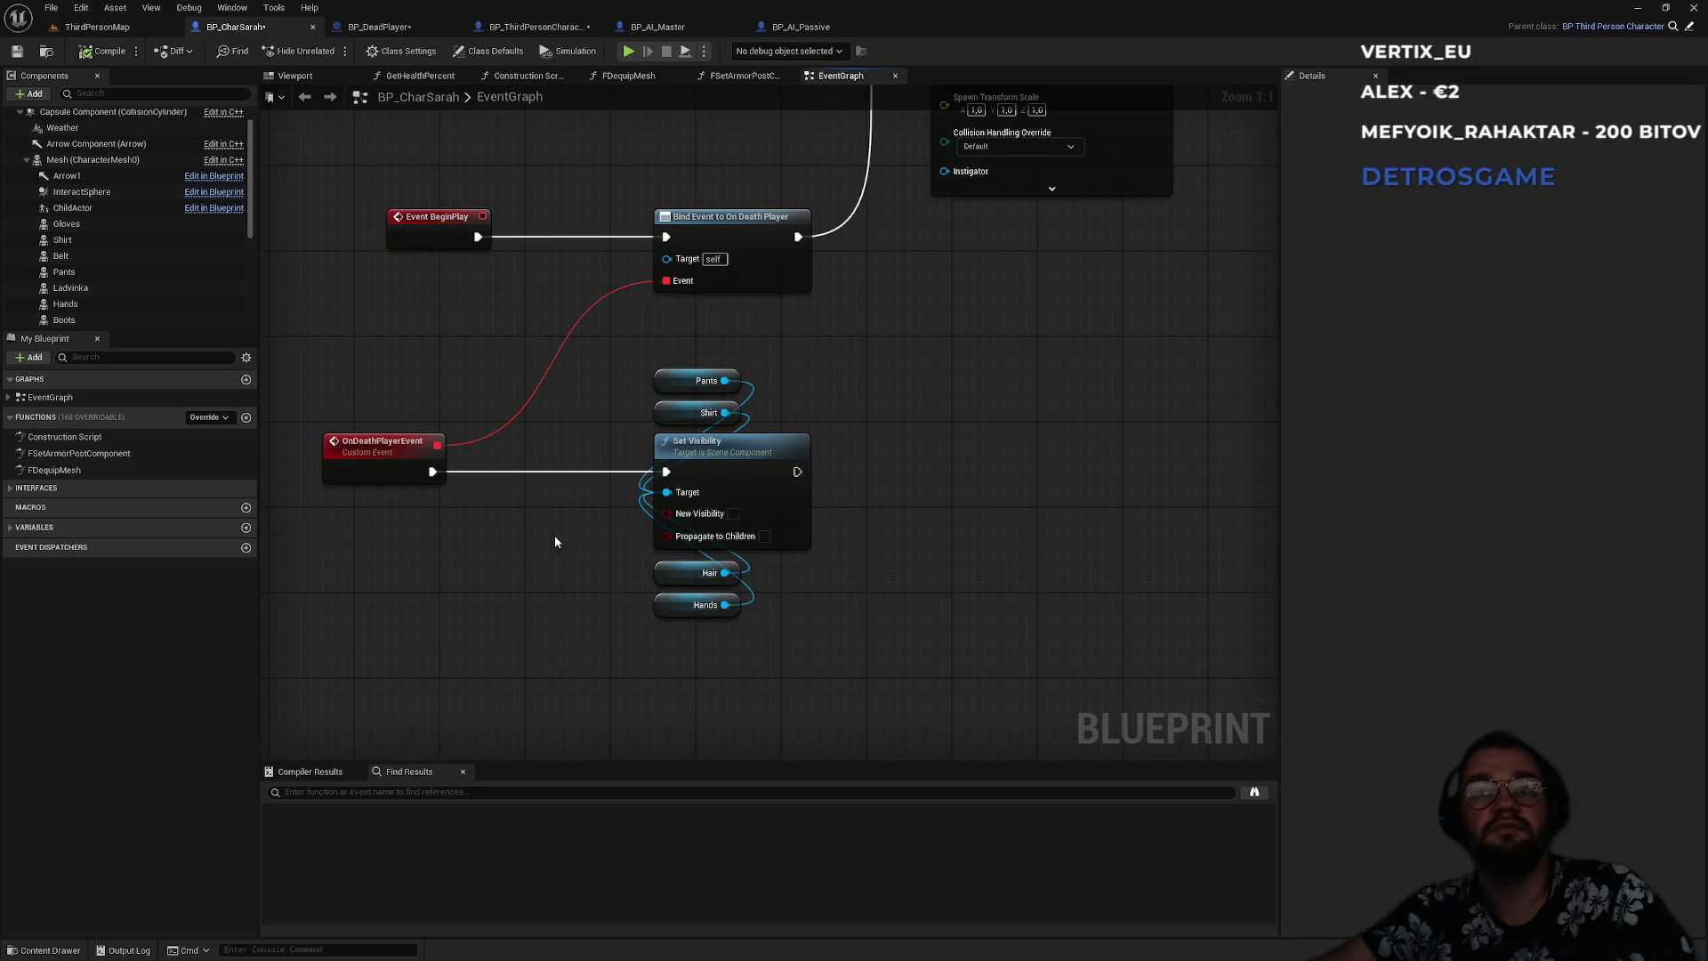
mouse_move(561, 347)
left_mouse_down()
mouse_move(755, 666)
mouse_move(600, 352)
mouse_move(809, 641)
mouse_move(841, 638)
mouse_move(580, 351)
mouse_move(626, 354)
left_mouse_up()
left_click(626, 354)
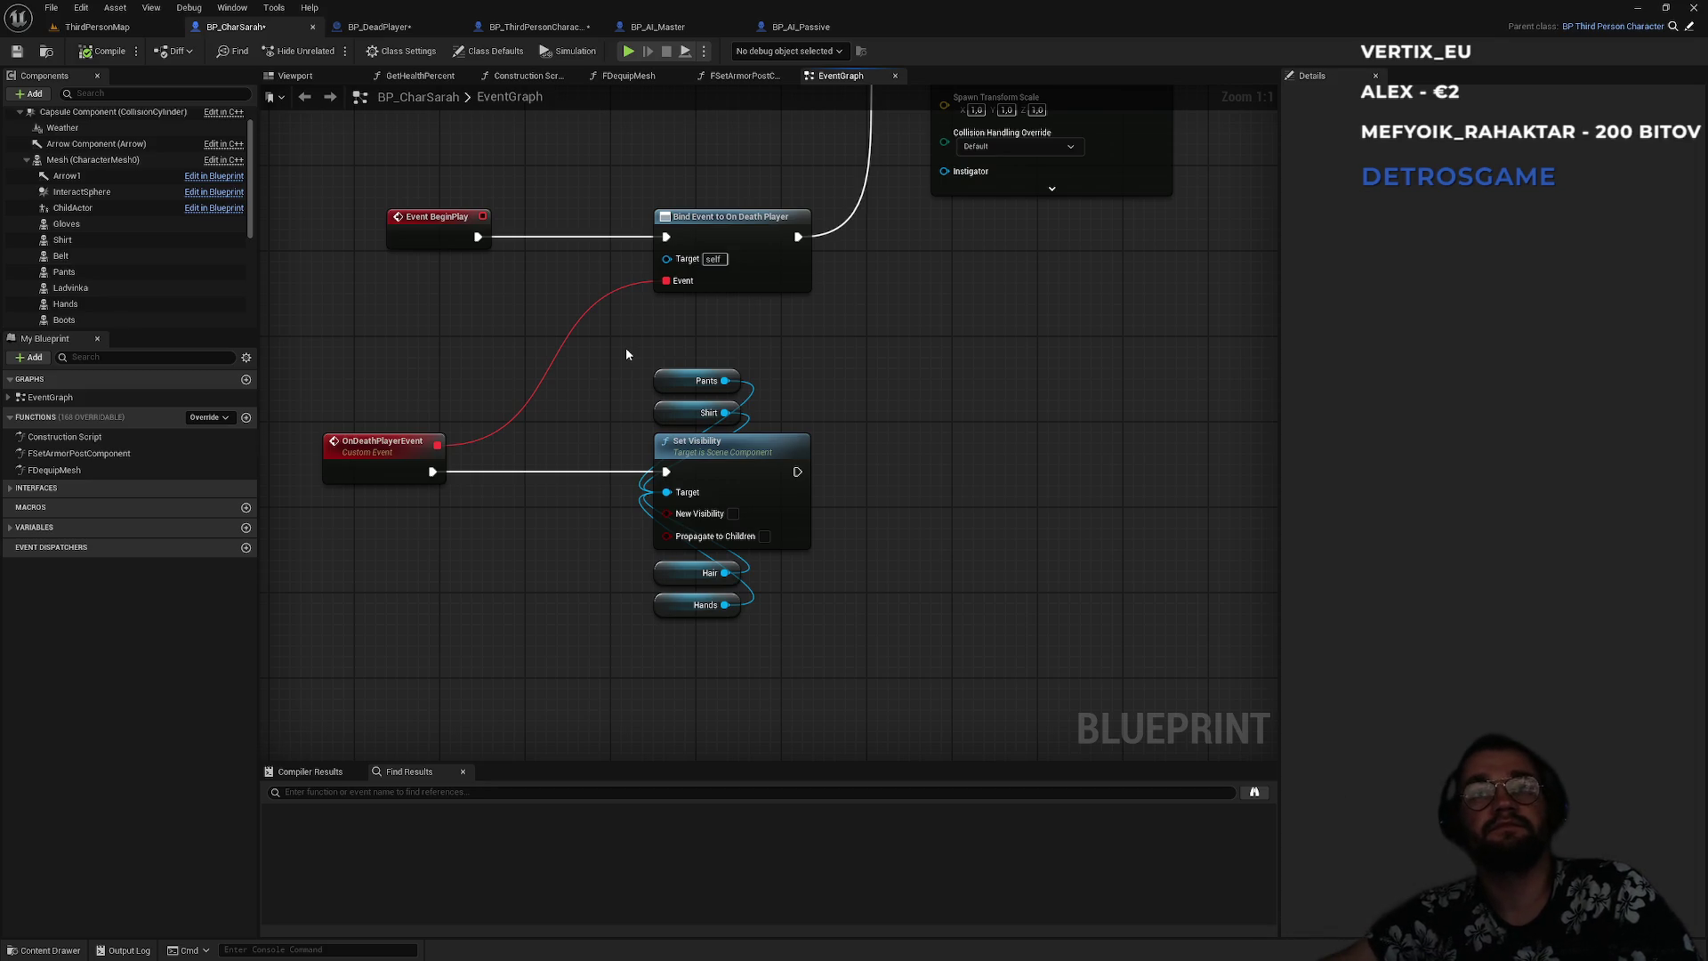
left_click(97, 27)
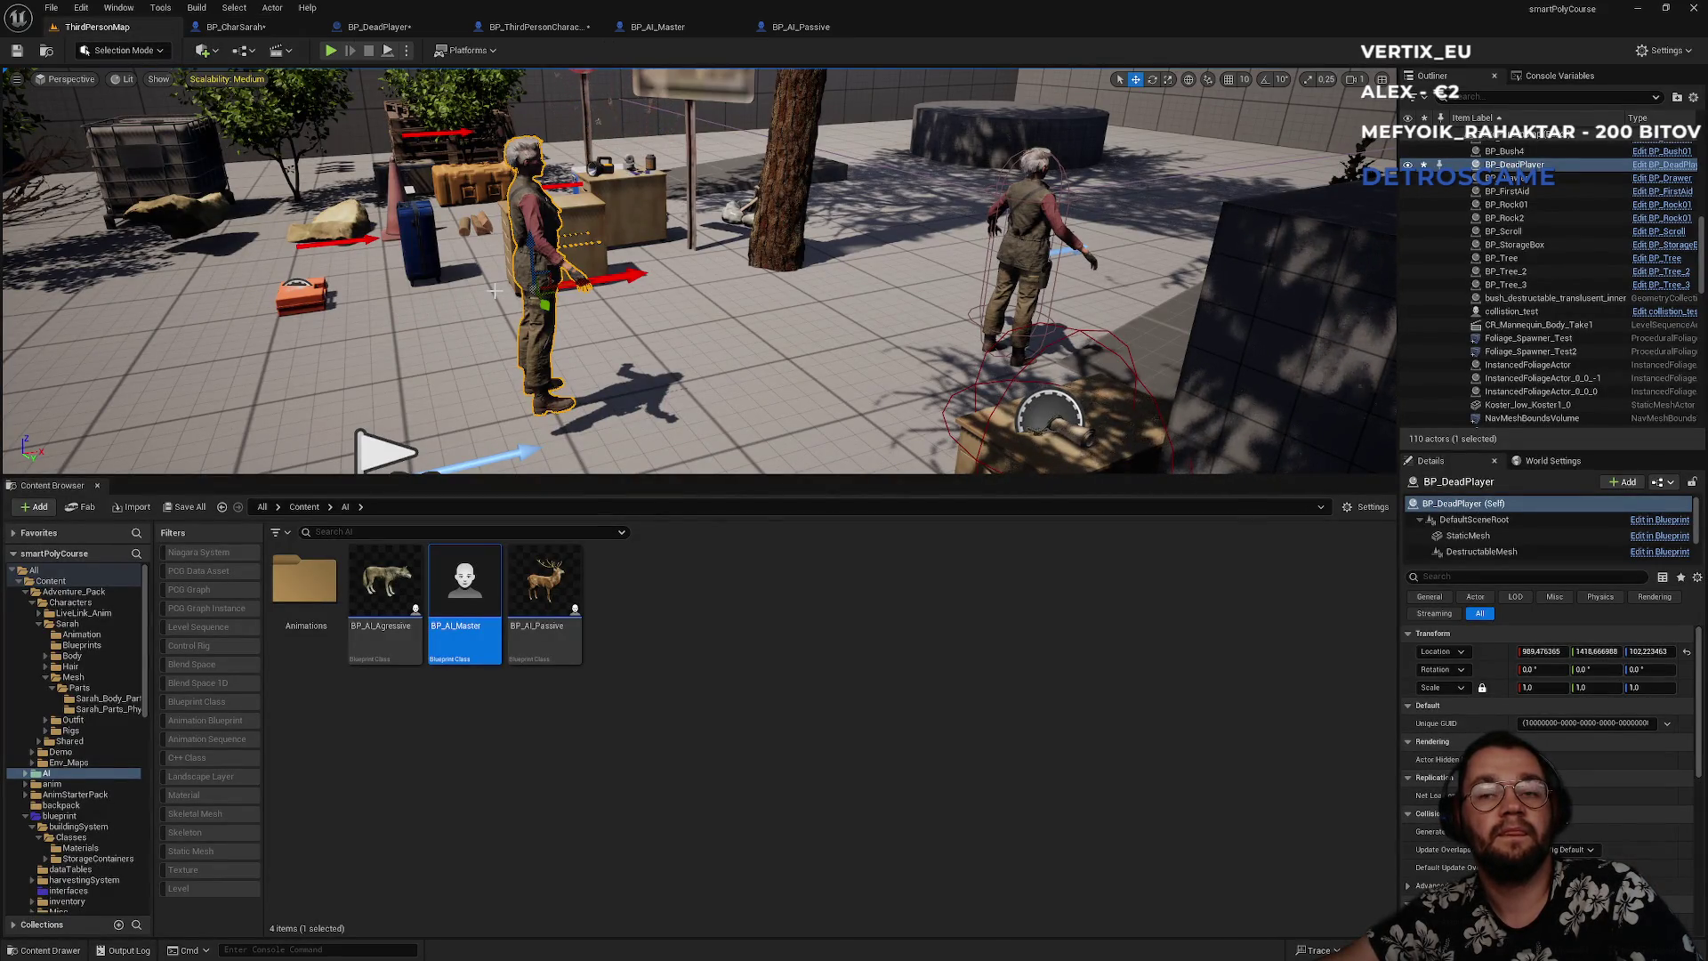
- Launch Visual Studio 2022 from Start and open the recent smartPolyCourse.sln solution
key("super")
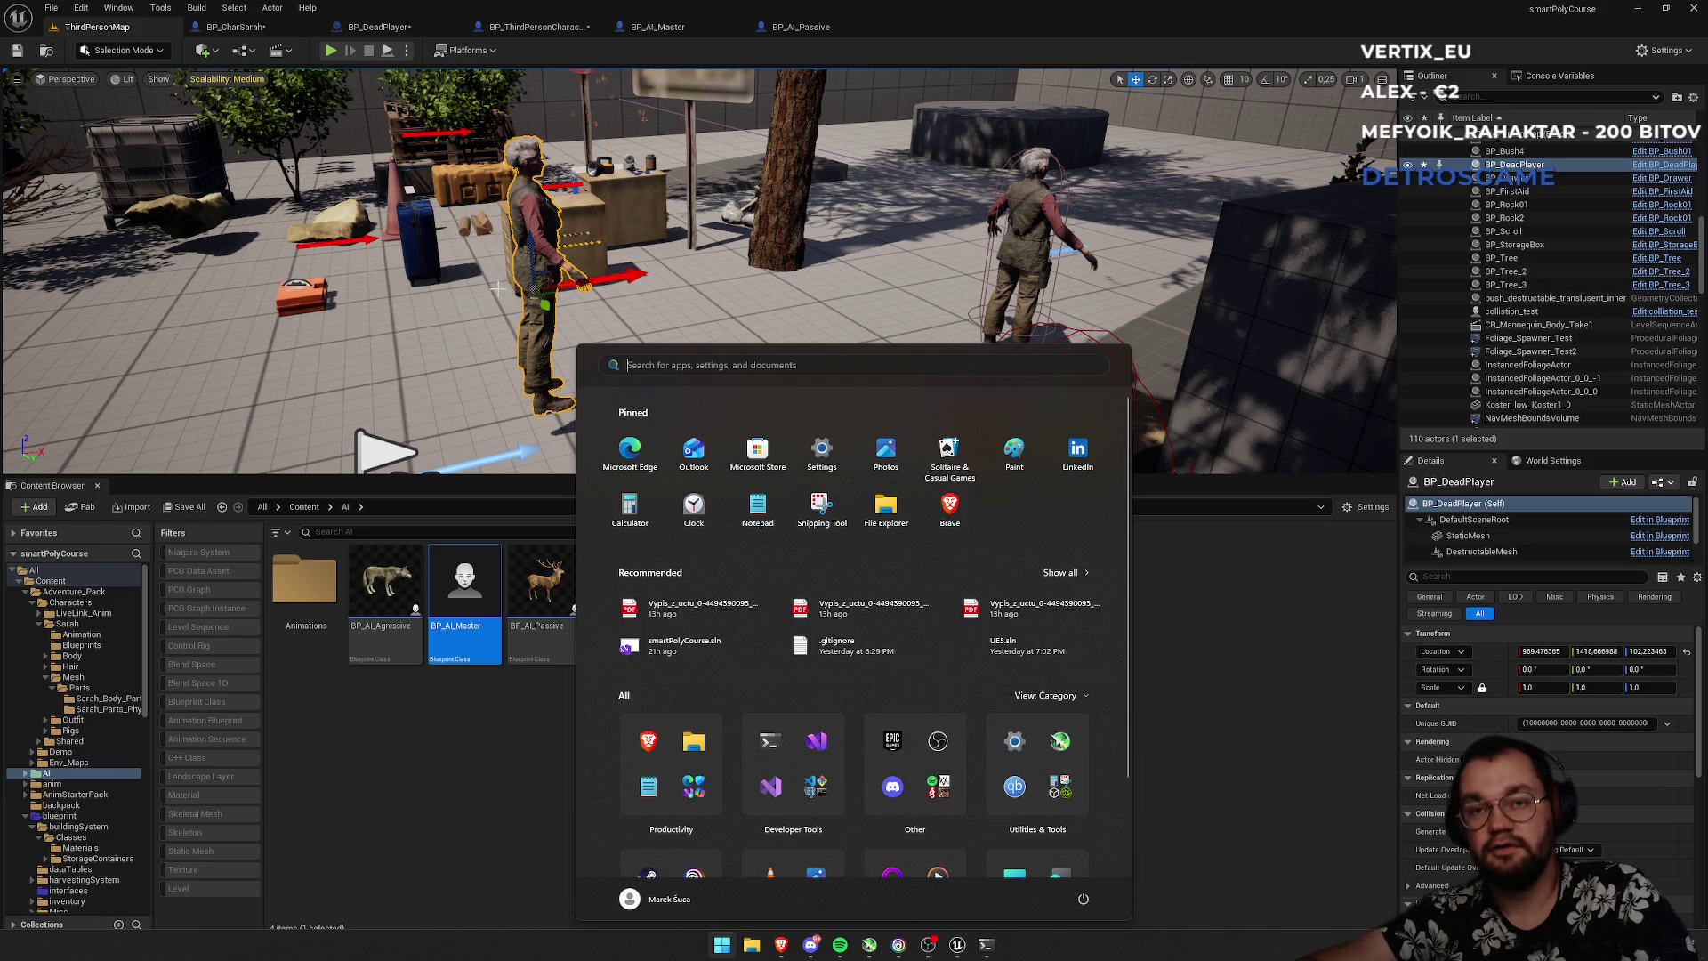
type("e")
key("BackSpace")
type("vis")
key("Down")
key("Down")
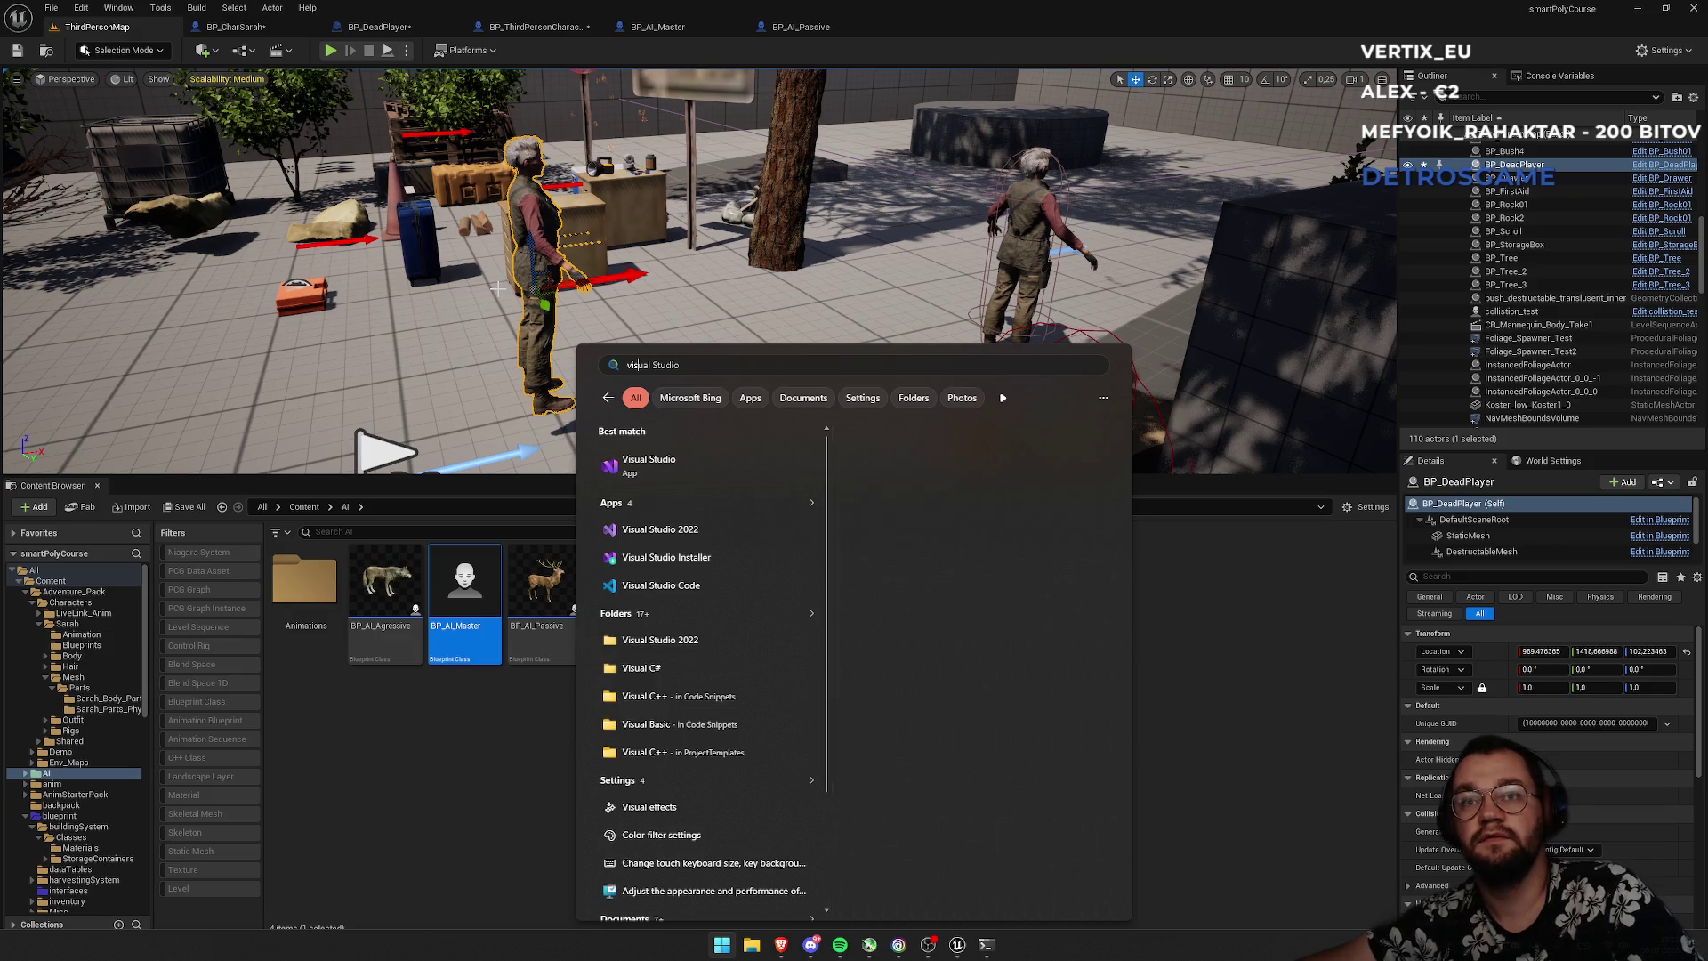
key("Return")
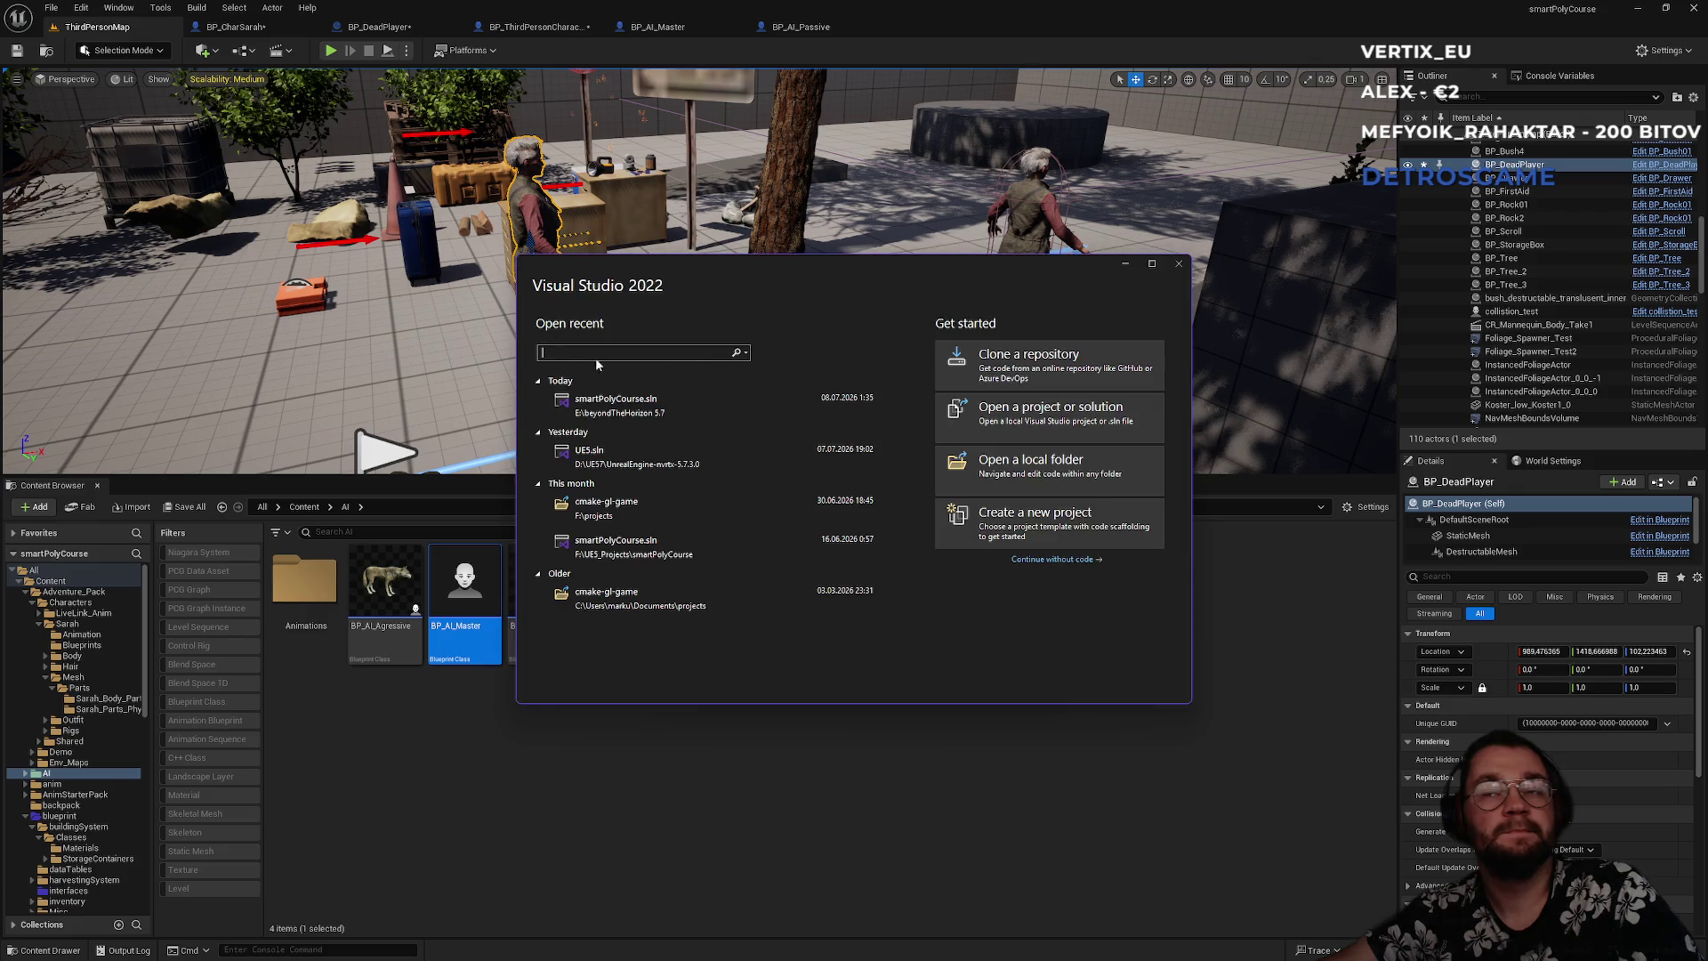
left_click(703, 414)
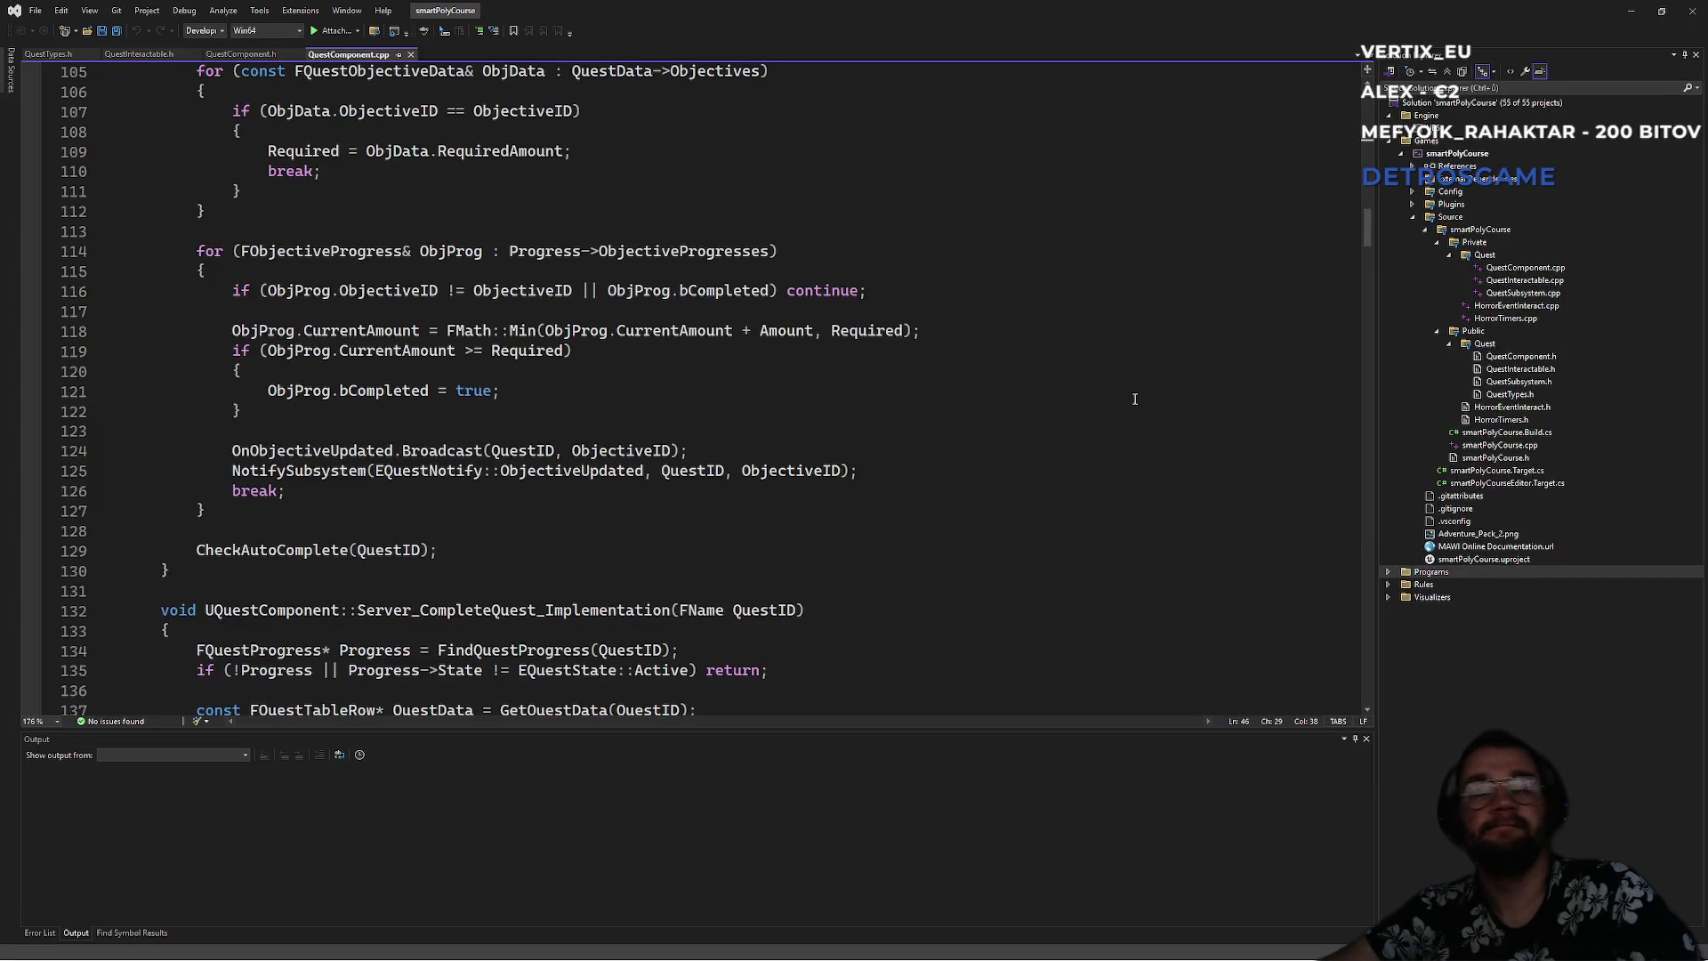
- Open QuestComponent.h and QuestComponent.cpp from Solution Explorer
left_click(468, 213)
mouse_move(1368, 242)
left_mouse_down()
mouse_move(1359, 415)
mouse_move(1382, 435)
mouse_move(1370, 423)
left_mouse_up()
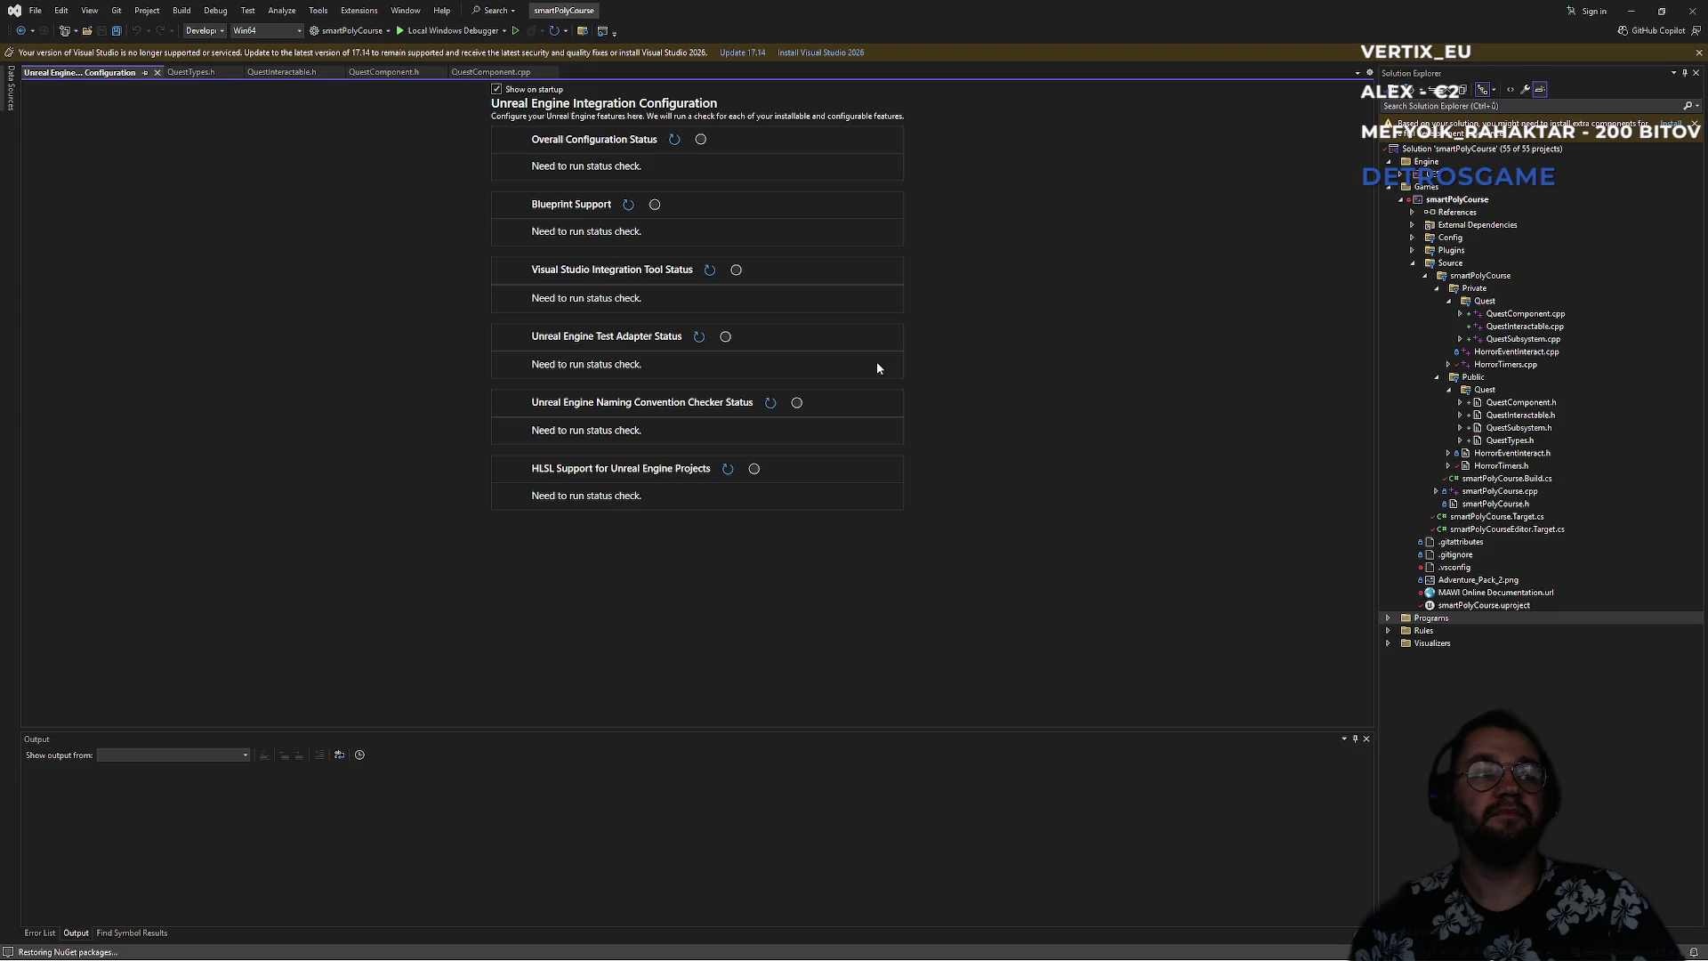
double_click(1520, 402)
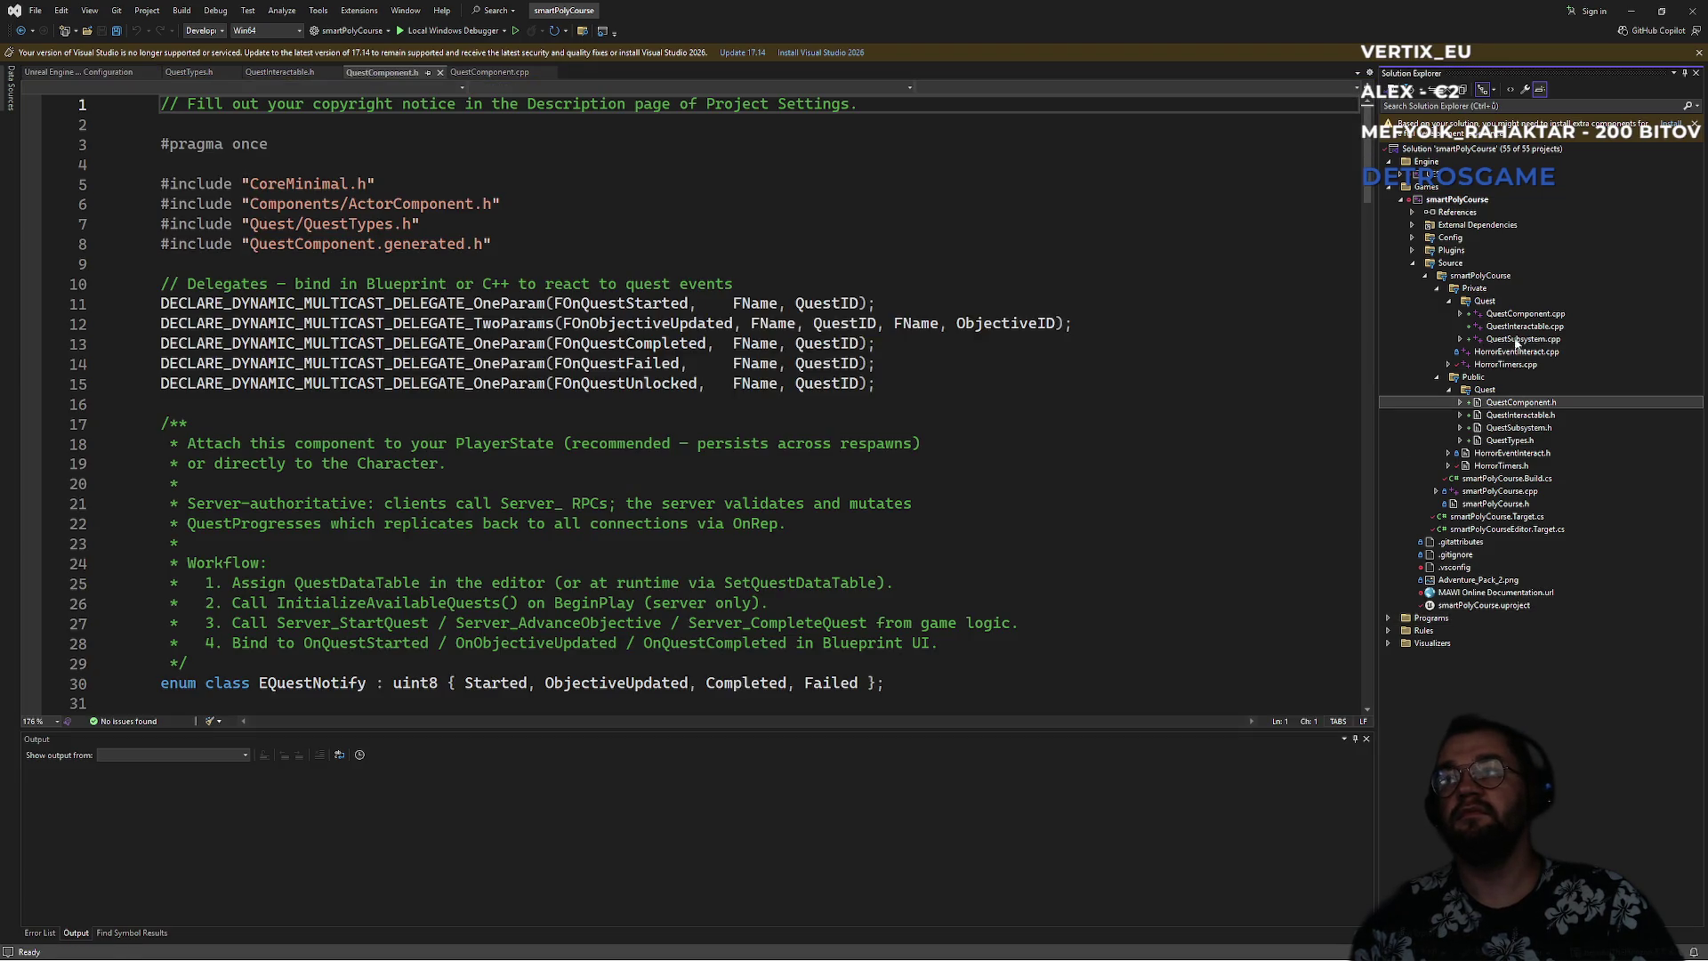
double_click(1525, 315)
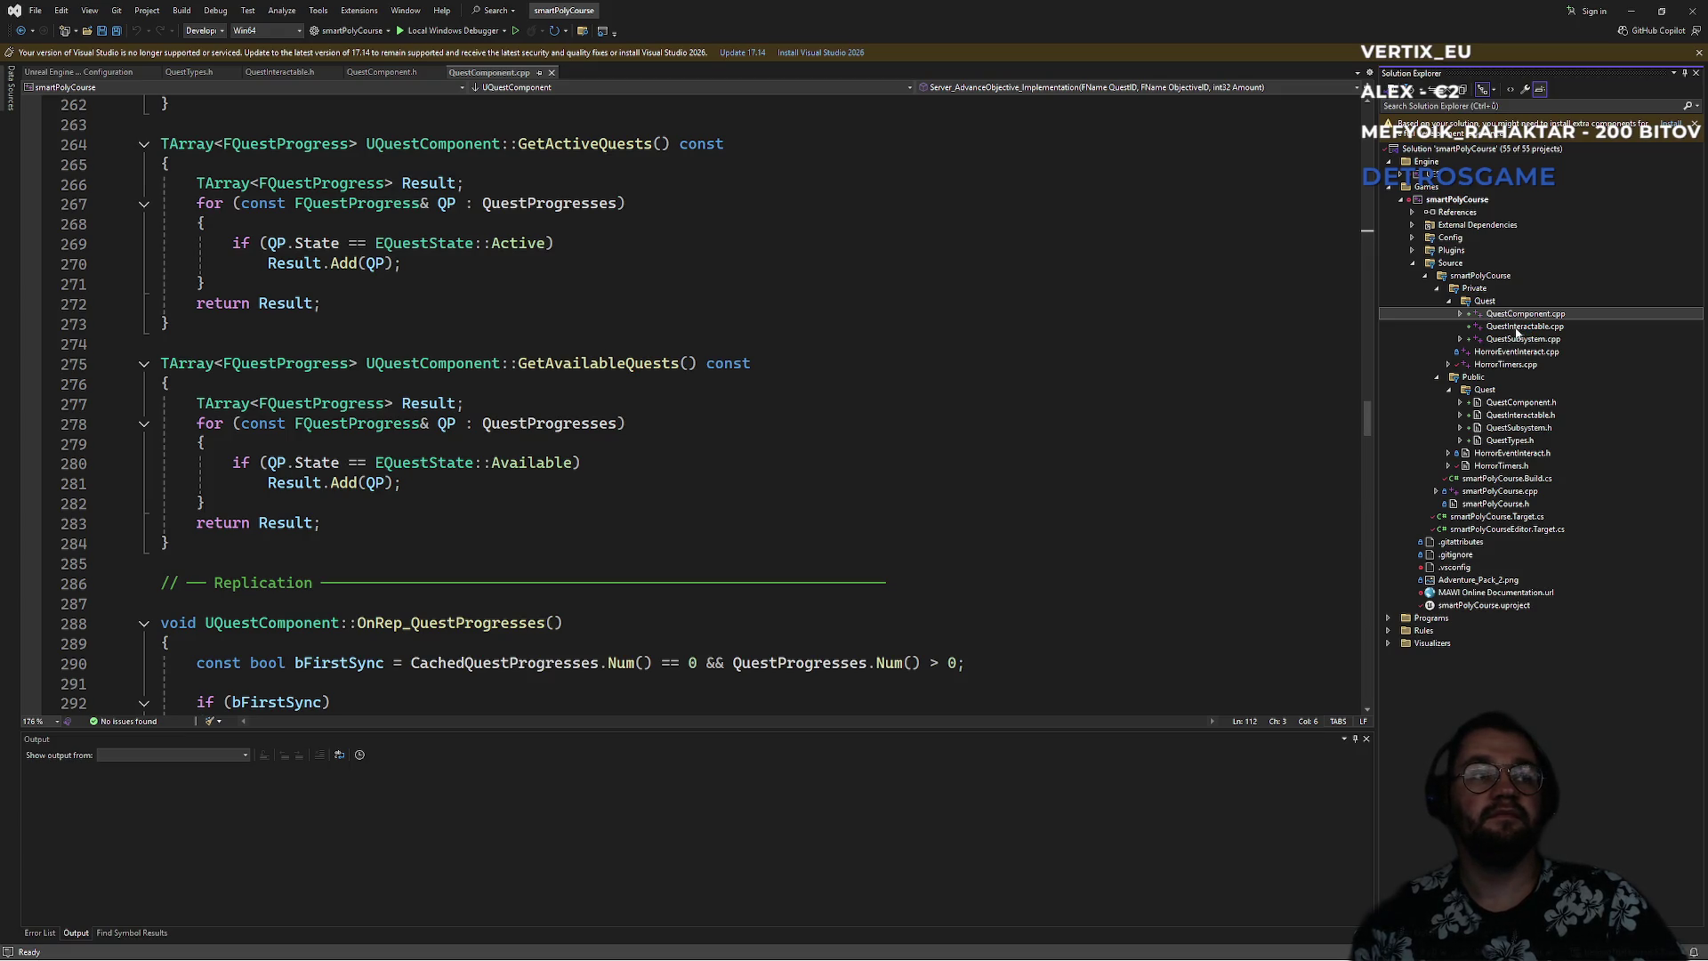
- Review QuestComponent.cpp's quest-state code around lines 283–347
left_click(468, 523)
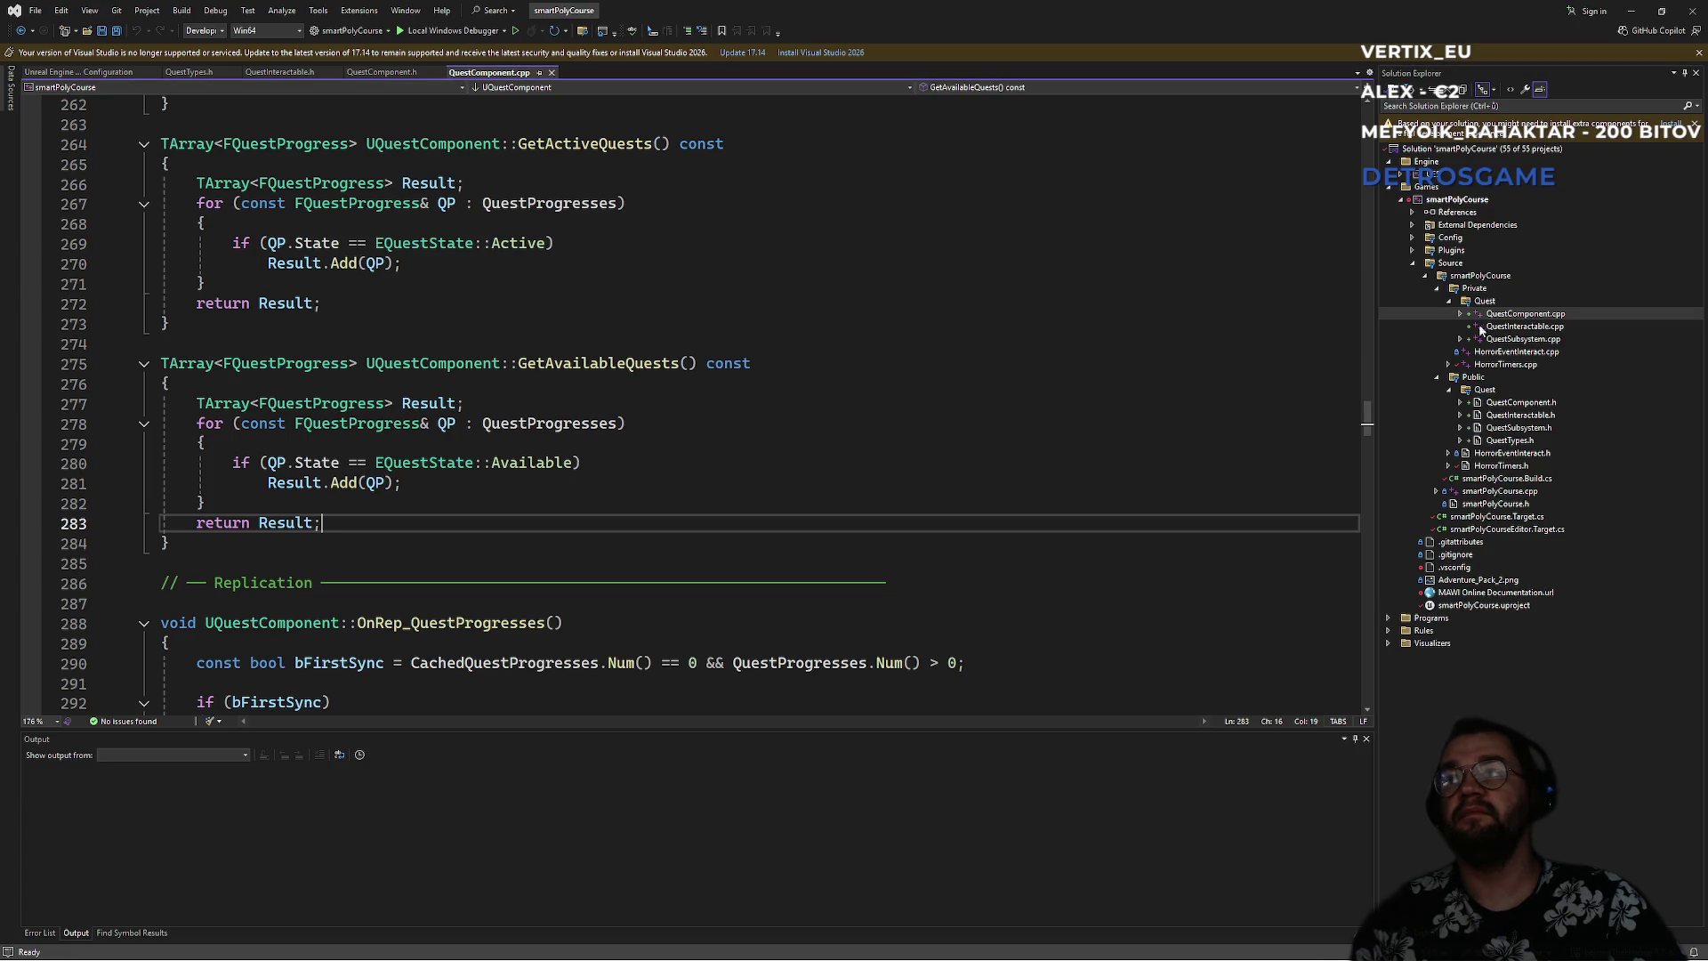
mouse_move(1368, 409)
left_mouse_down()
mouse_move(1362, 643)
mouse_move(1376, 477)
left_mouse_up()
left_click(1100, 485)
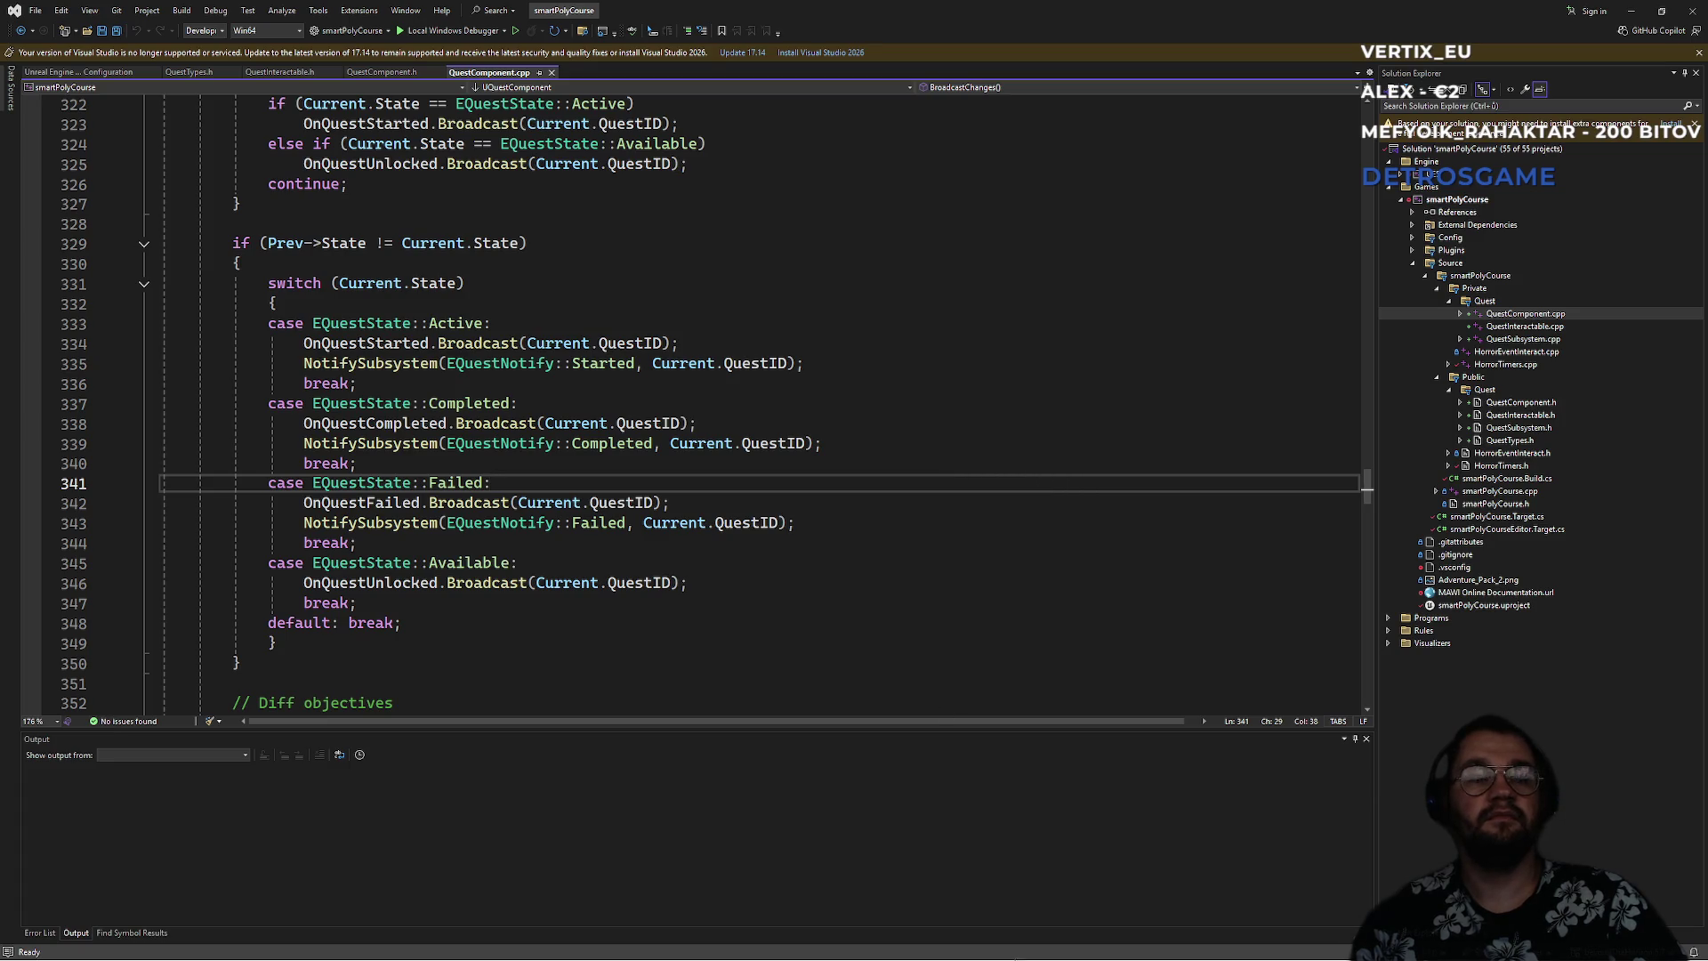
mouse_move(975, 947)
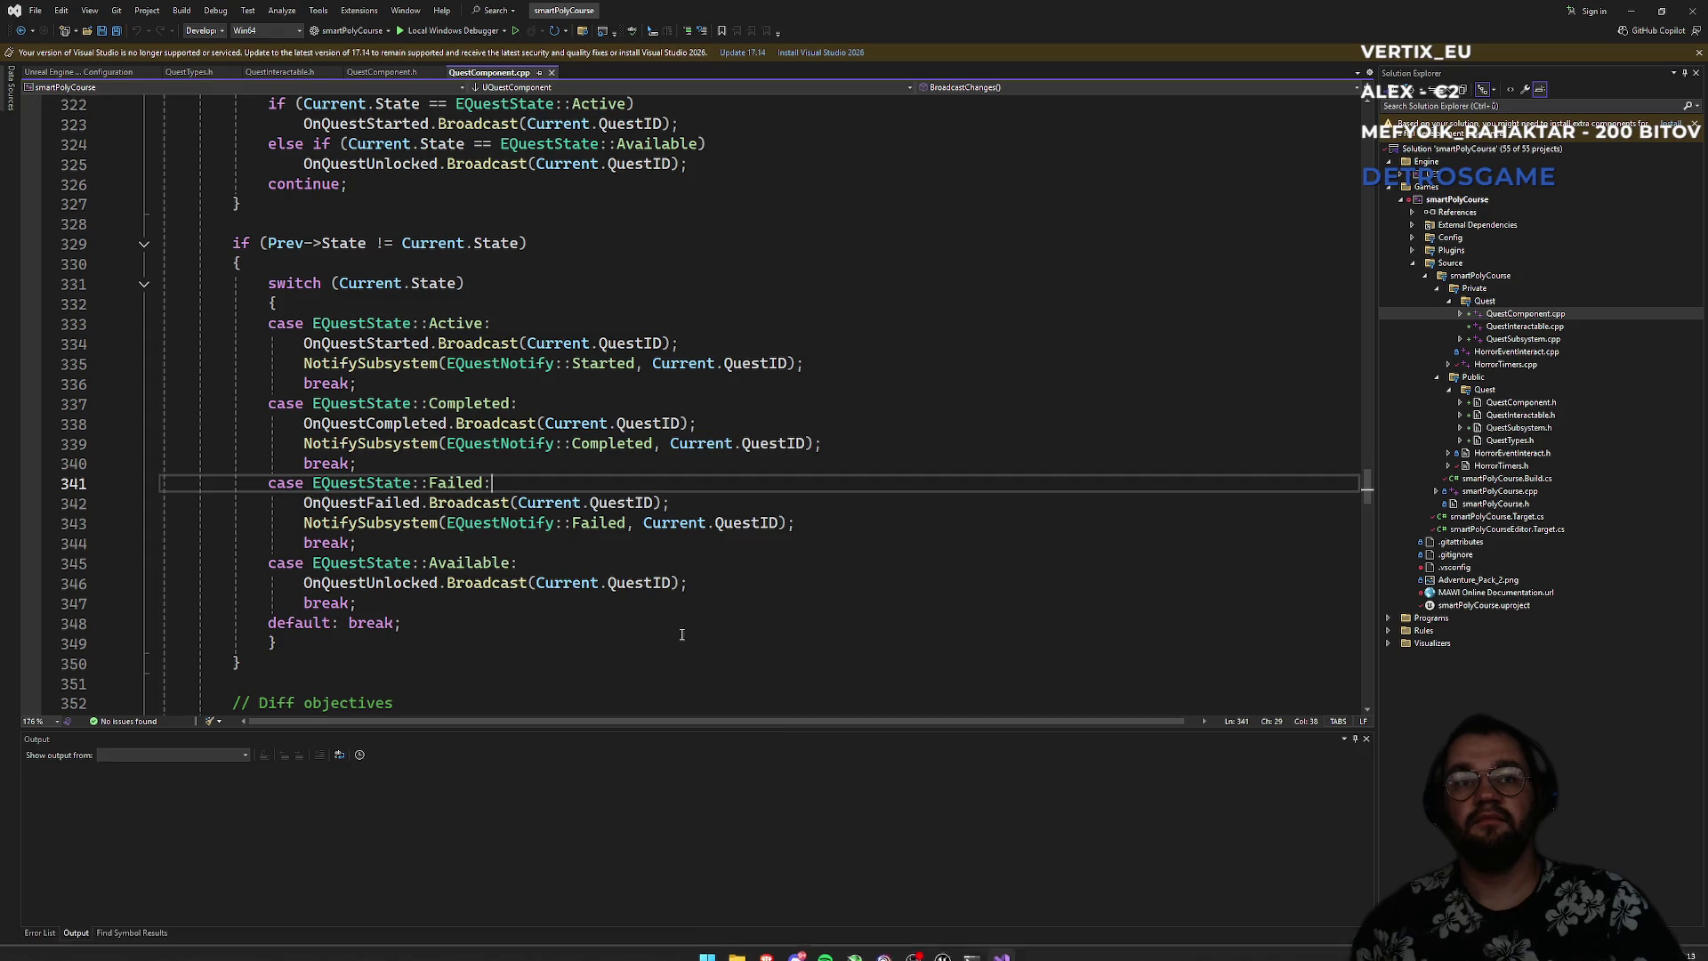
left_click(601, 612)
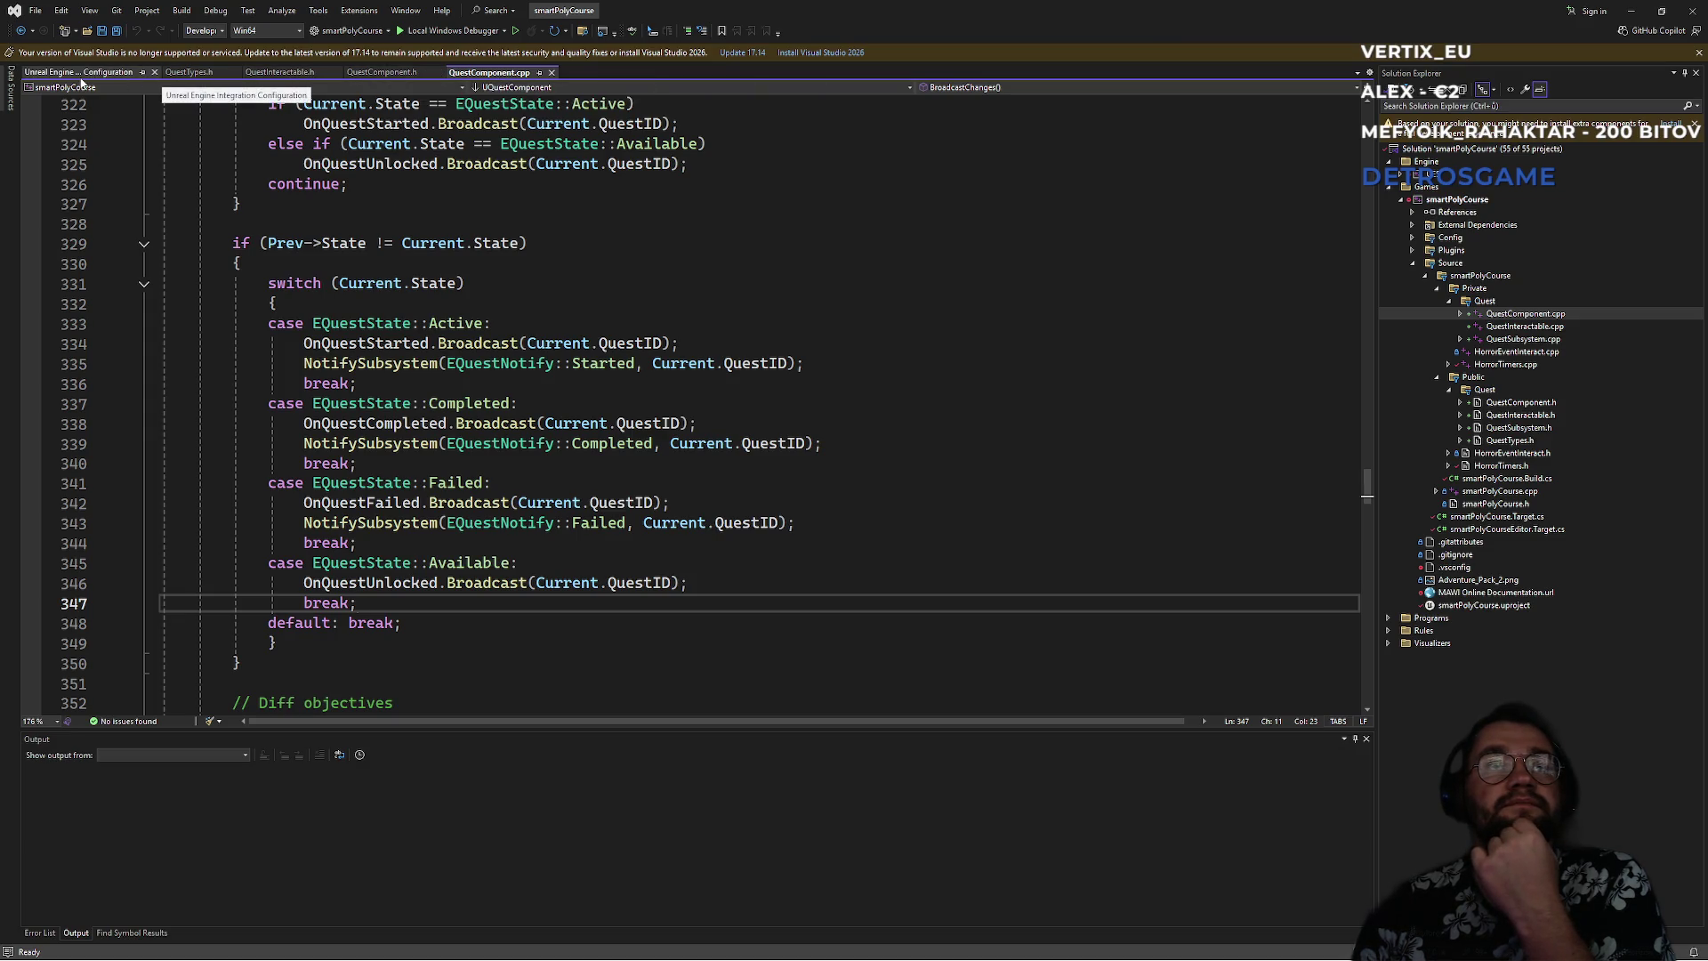
- Close the Unreal Engine configuration page and cycle through the QuestComponent code tabs
left_click(153, 72)
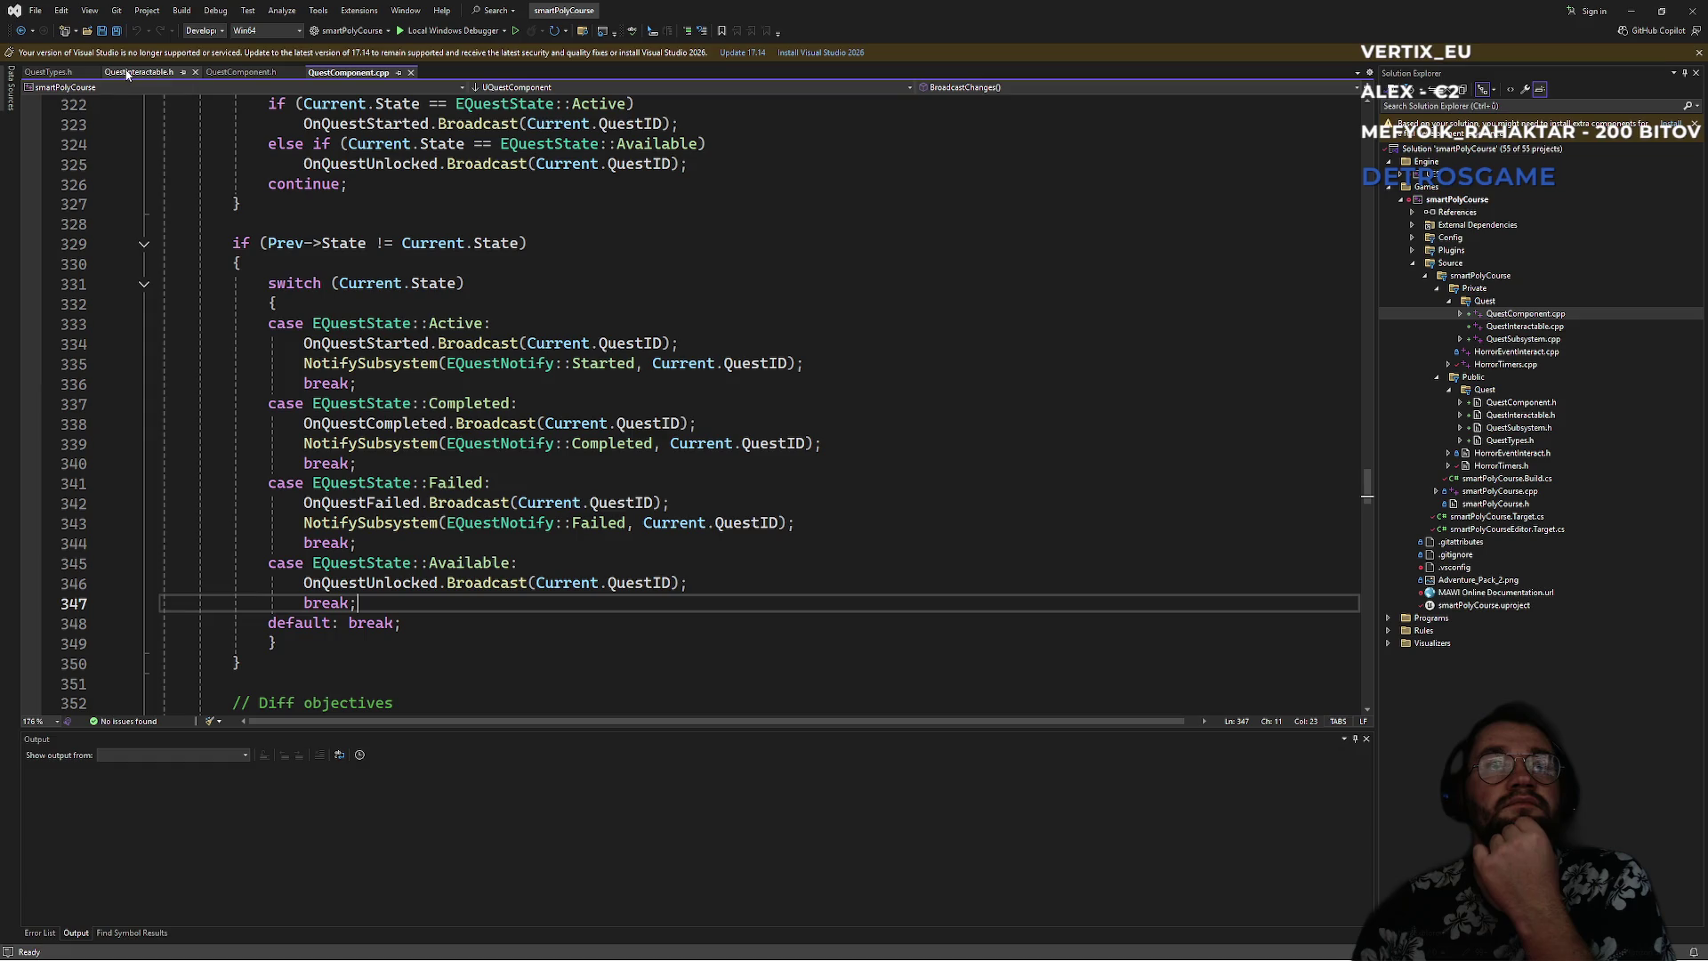
left_click(151, 74)
left_click(253, 72)
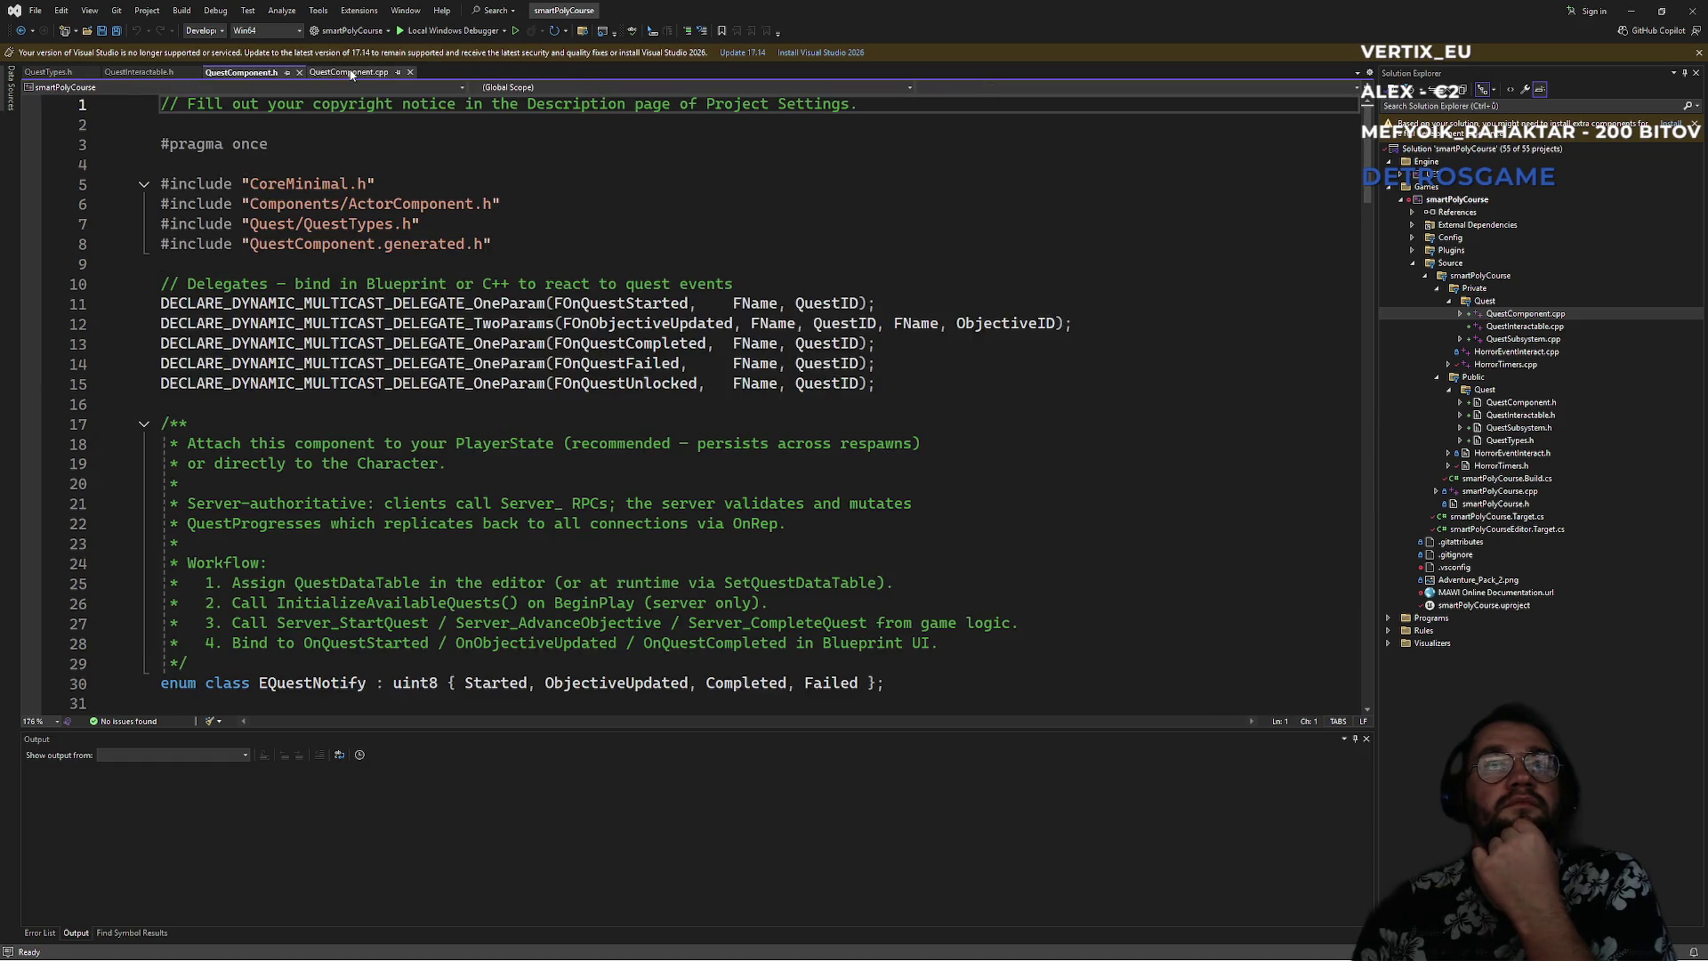
left_click(353, 74)
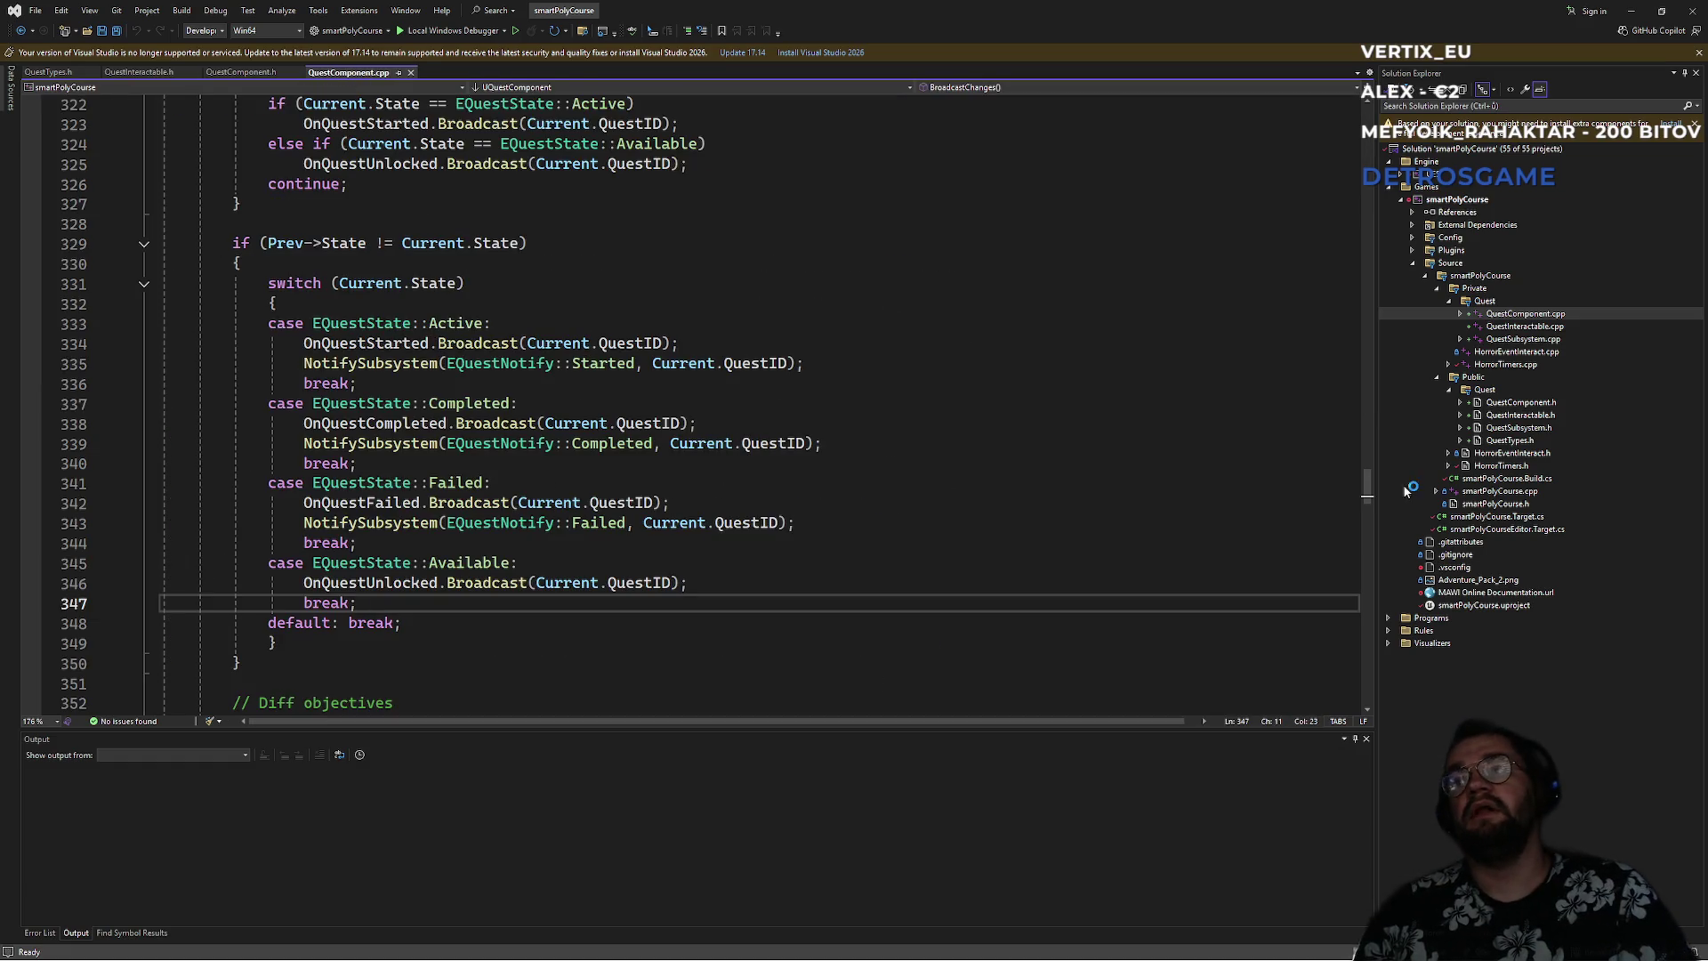
mouse_move(1126, 960)
left_click(707, 958)
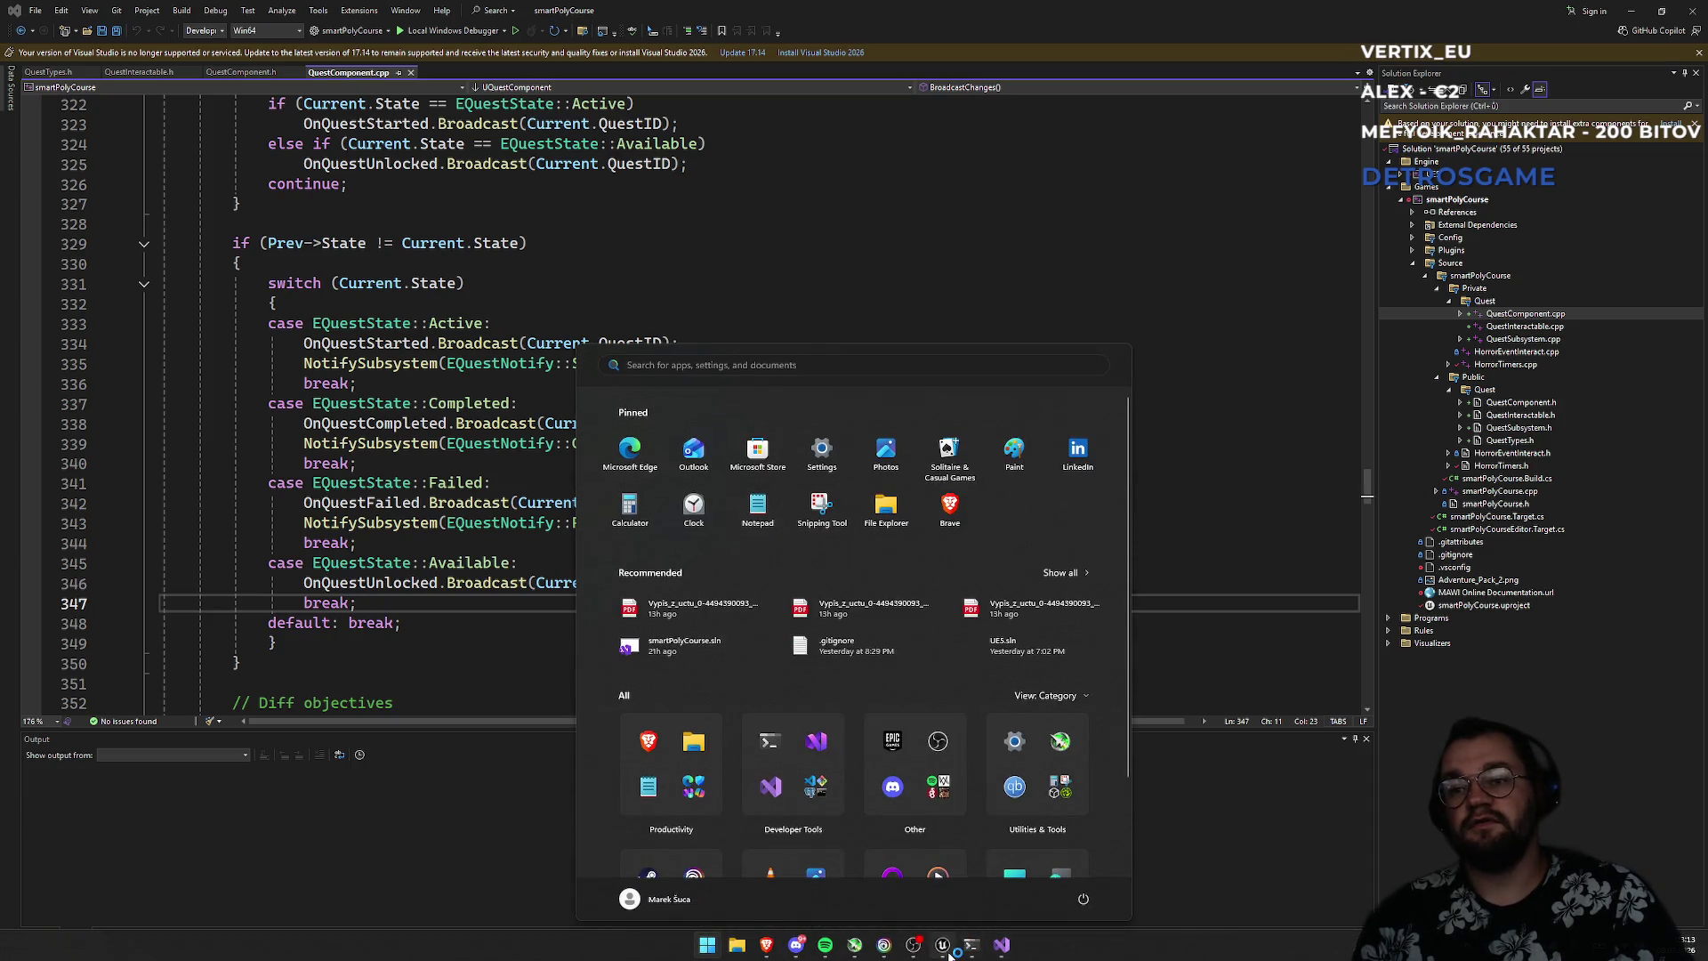
- Save all blueprints, close Unreal Editor, and build smartPolyCourse in Visual Studio
left_click(943, 959)
key("ctrl+shift+s")
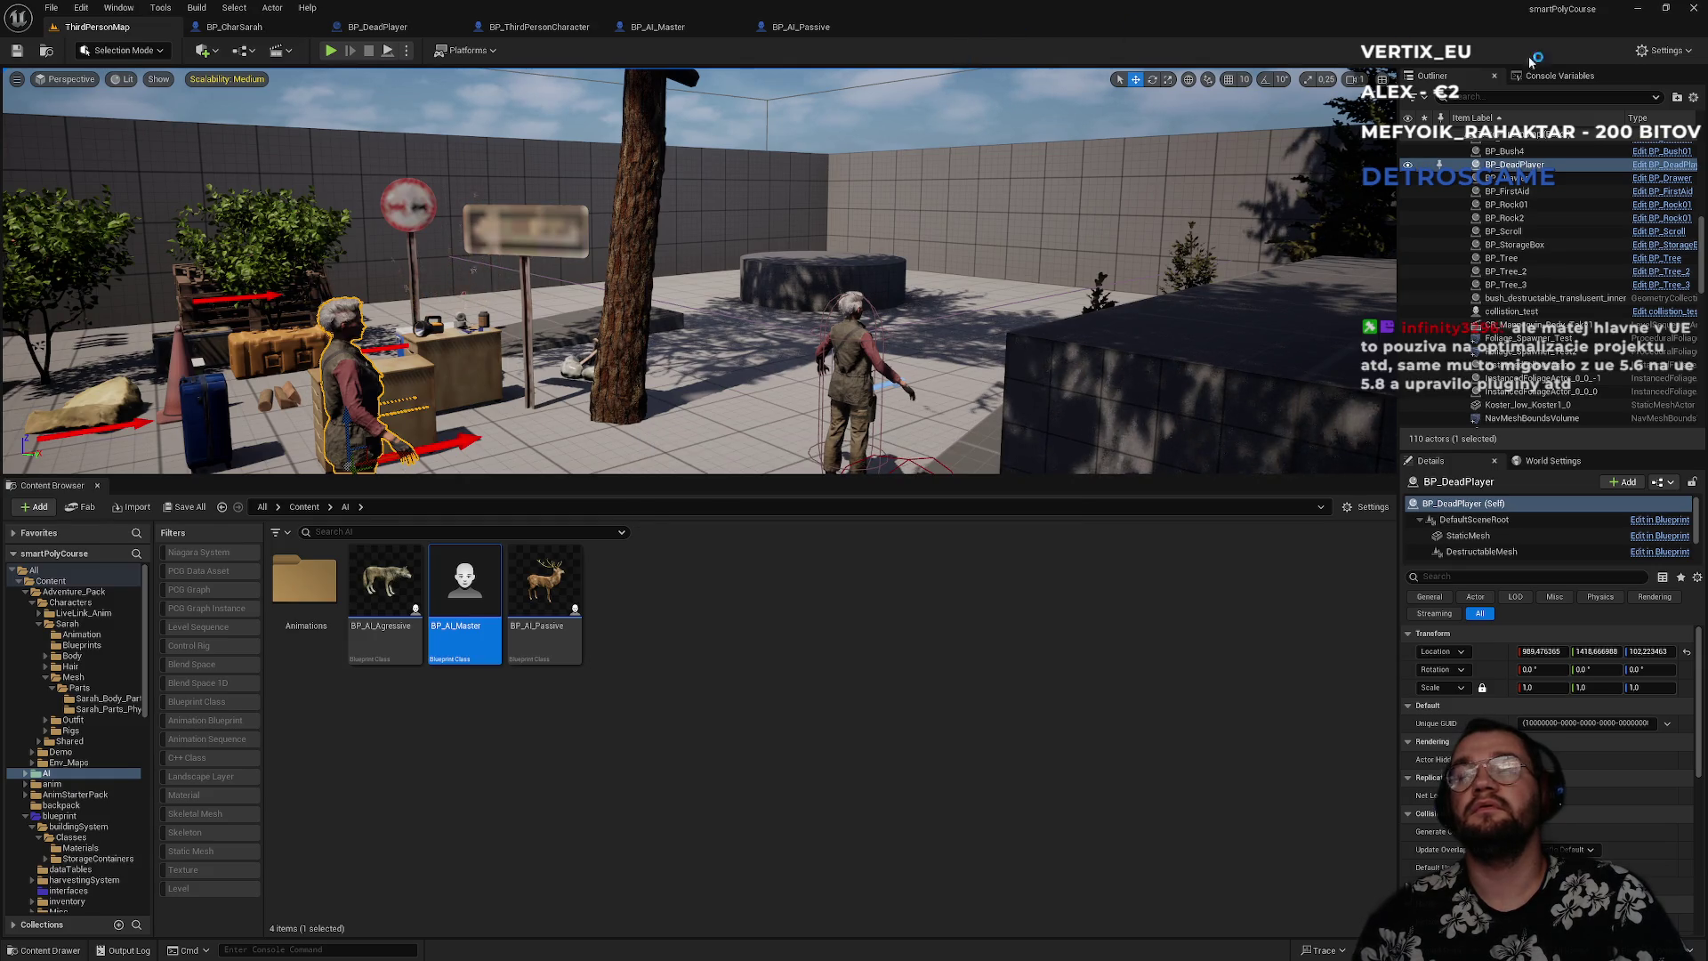
left_click(1695, 8)
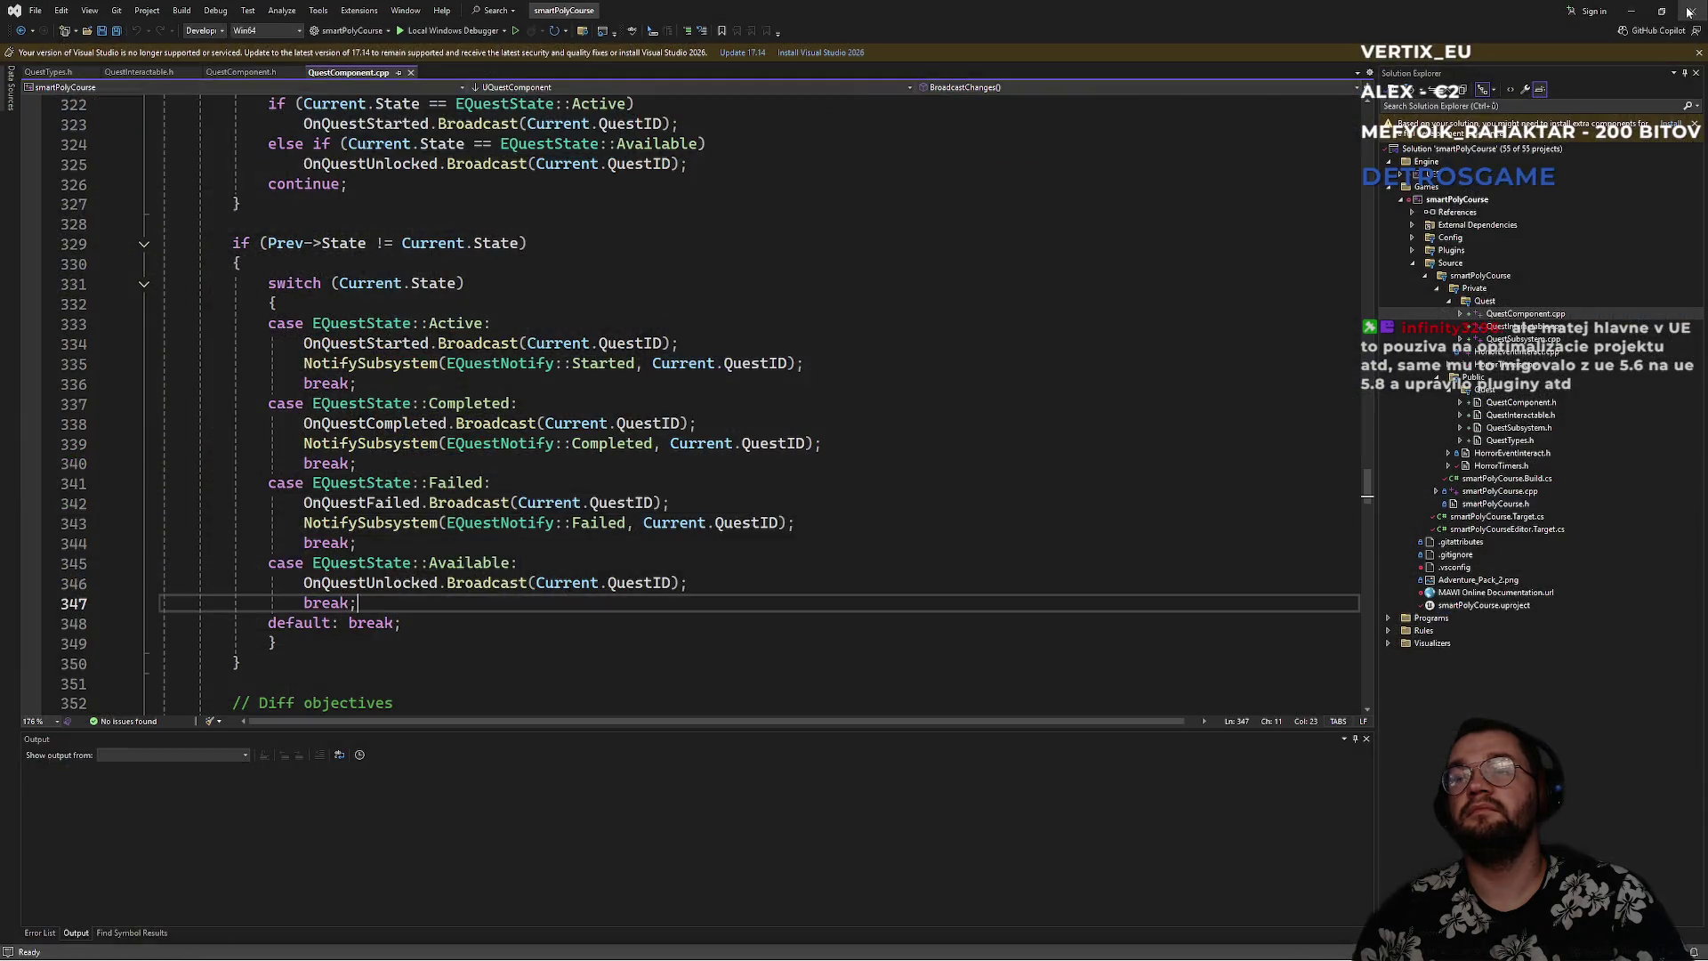
left_click(514, 32)
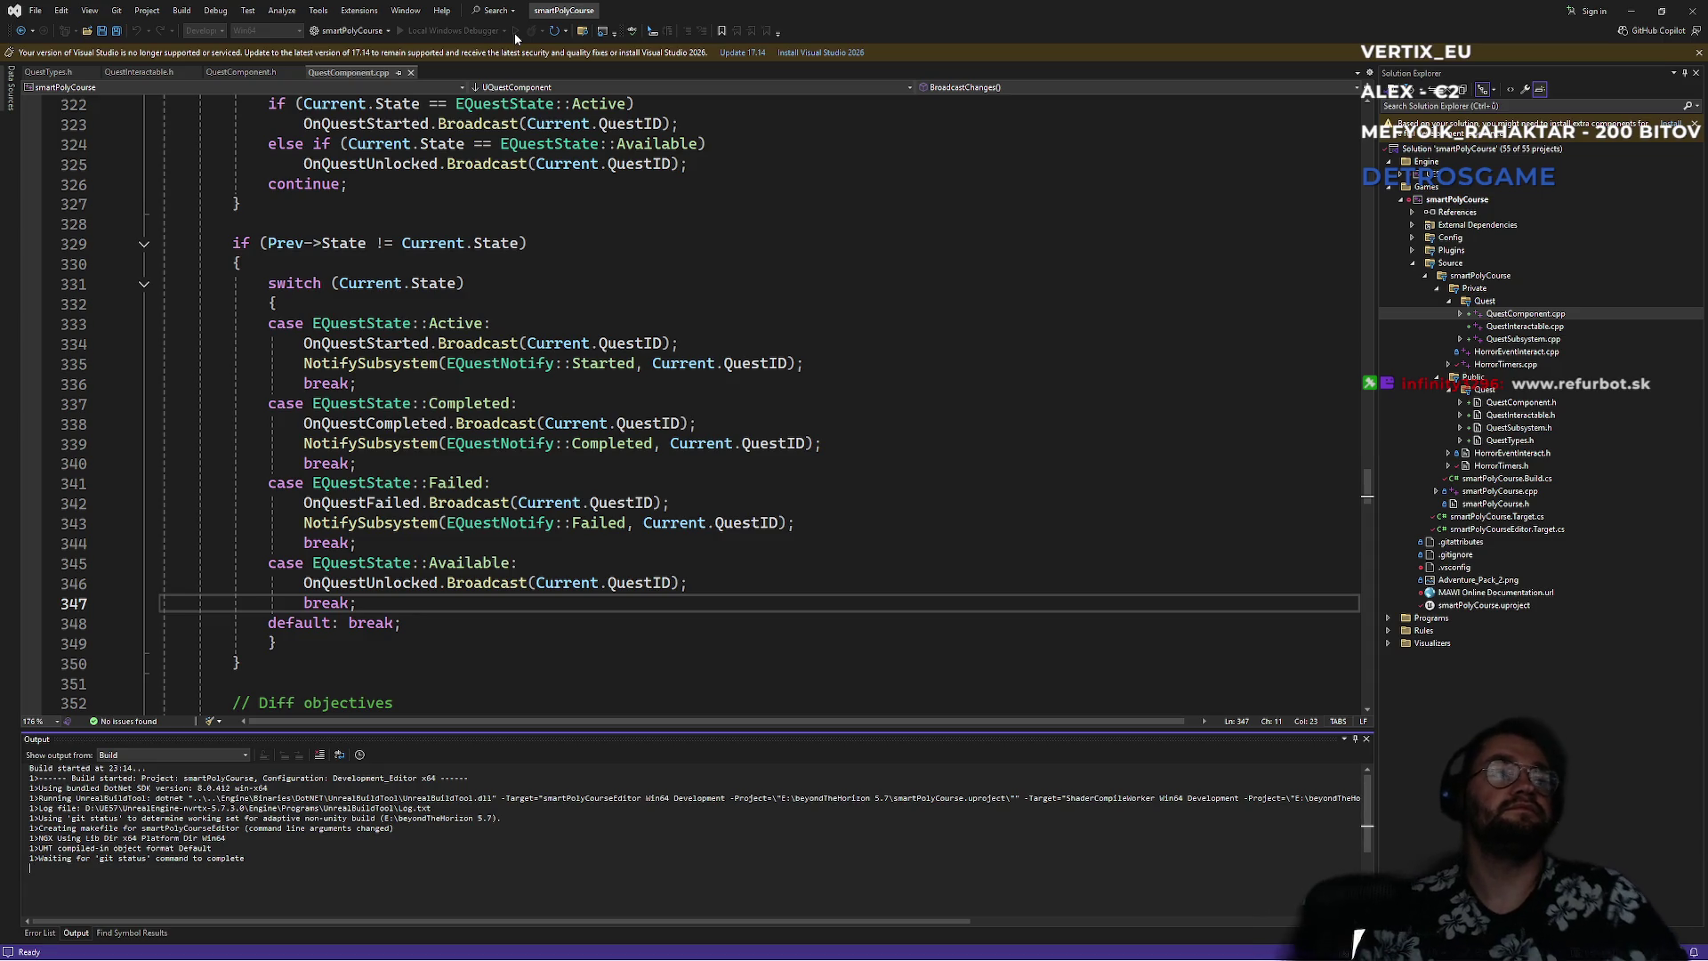
- Leave the build compiling and switch to the RefurBot shop in Brave
key("super")
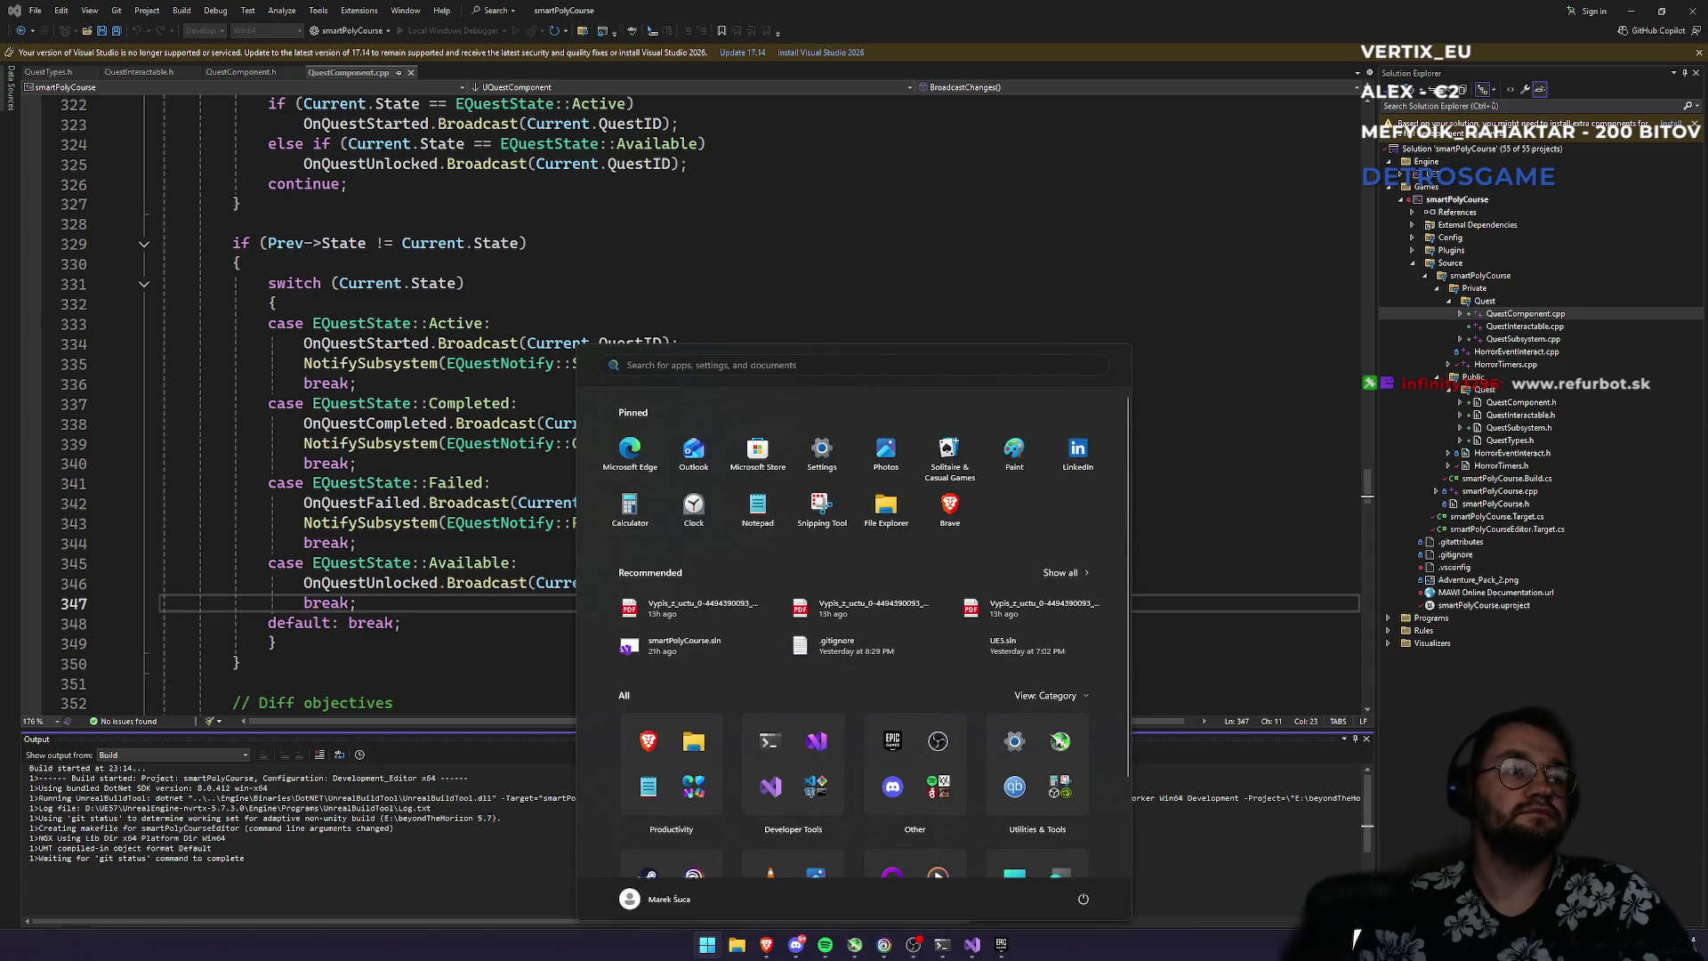
key("super")
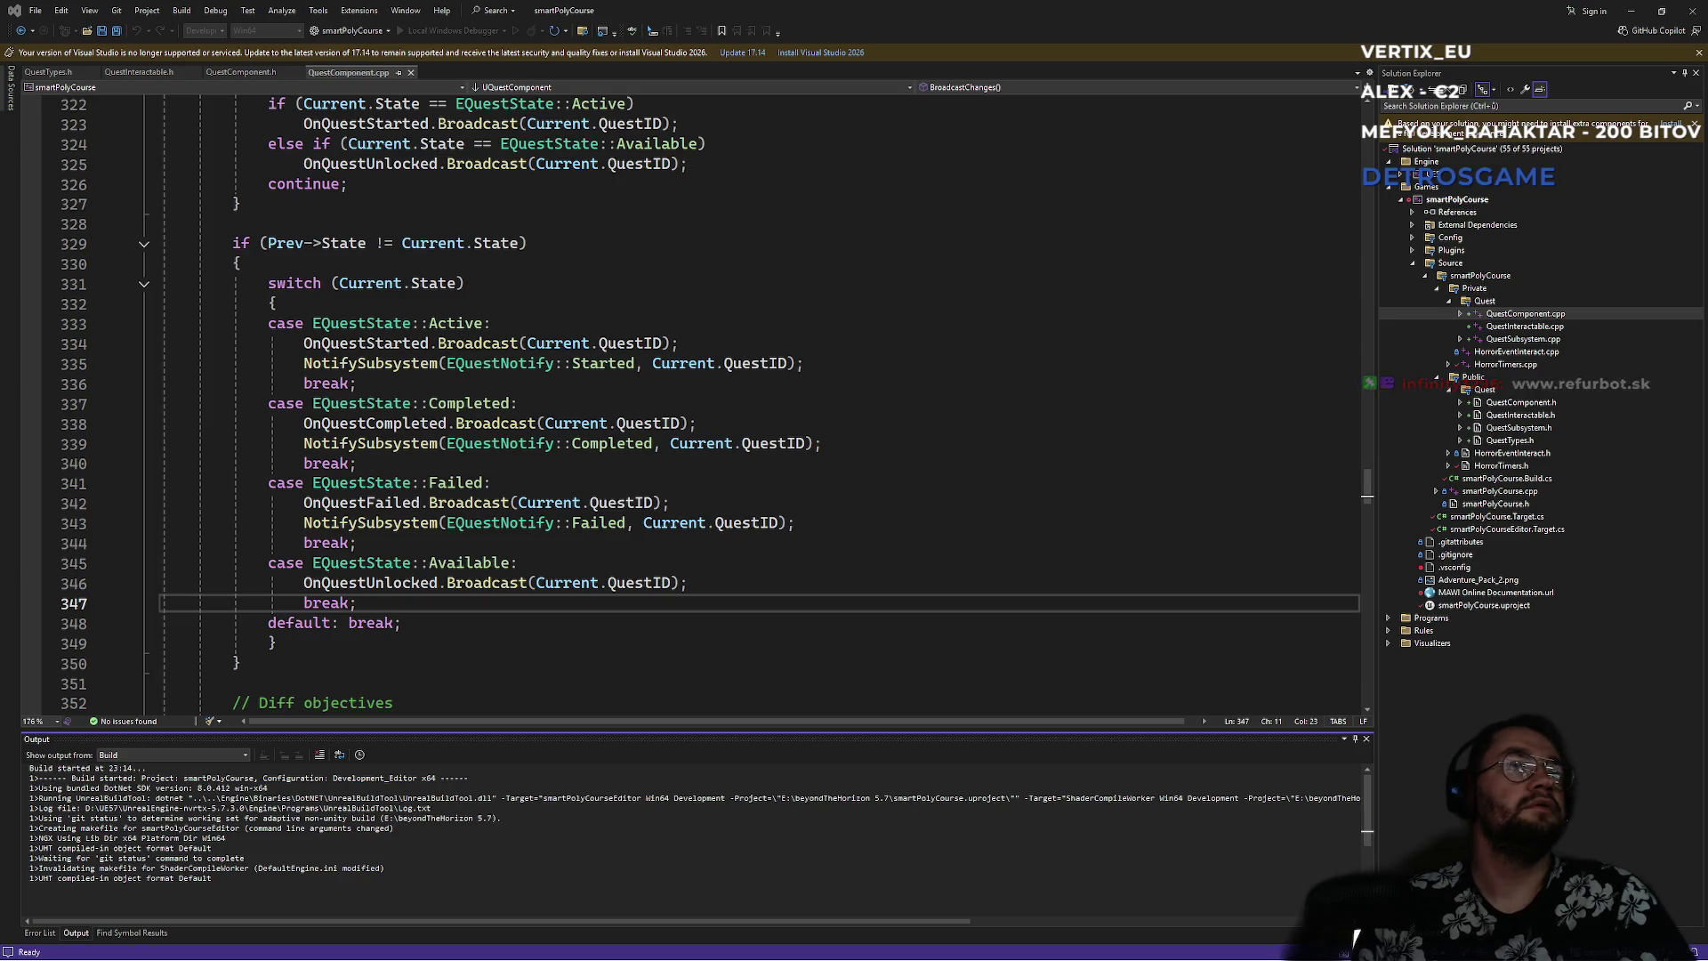
key("alt+Tab")
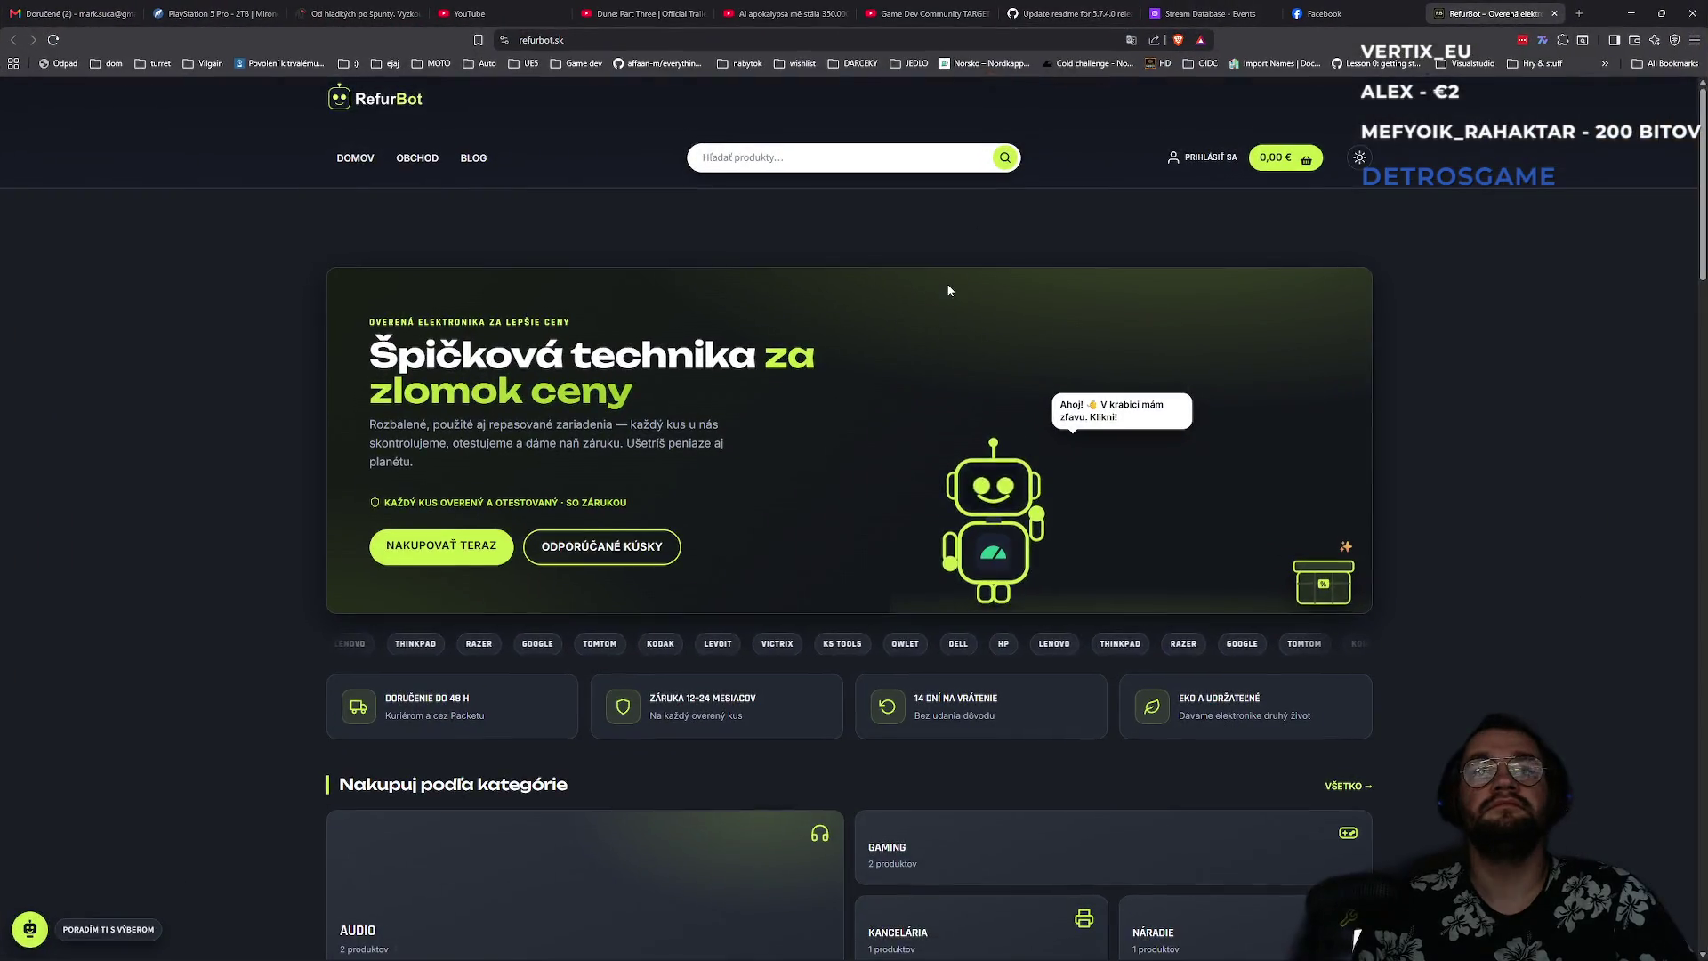
scroll(574, 563, "down", 5)
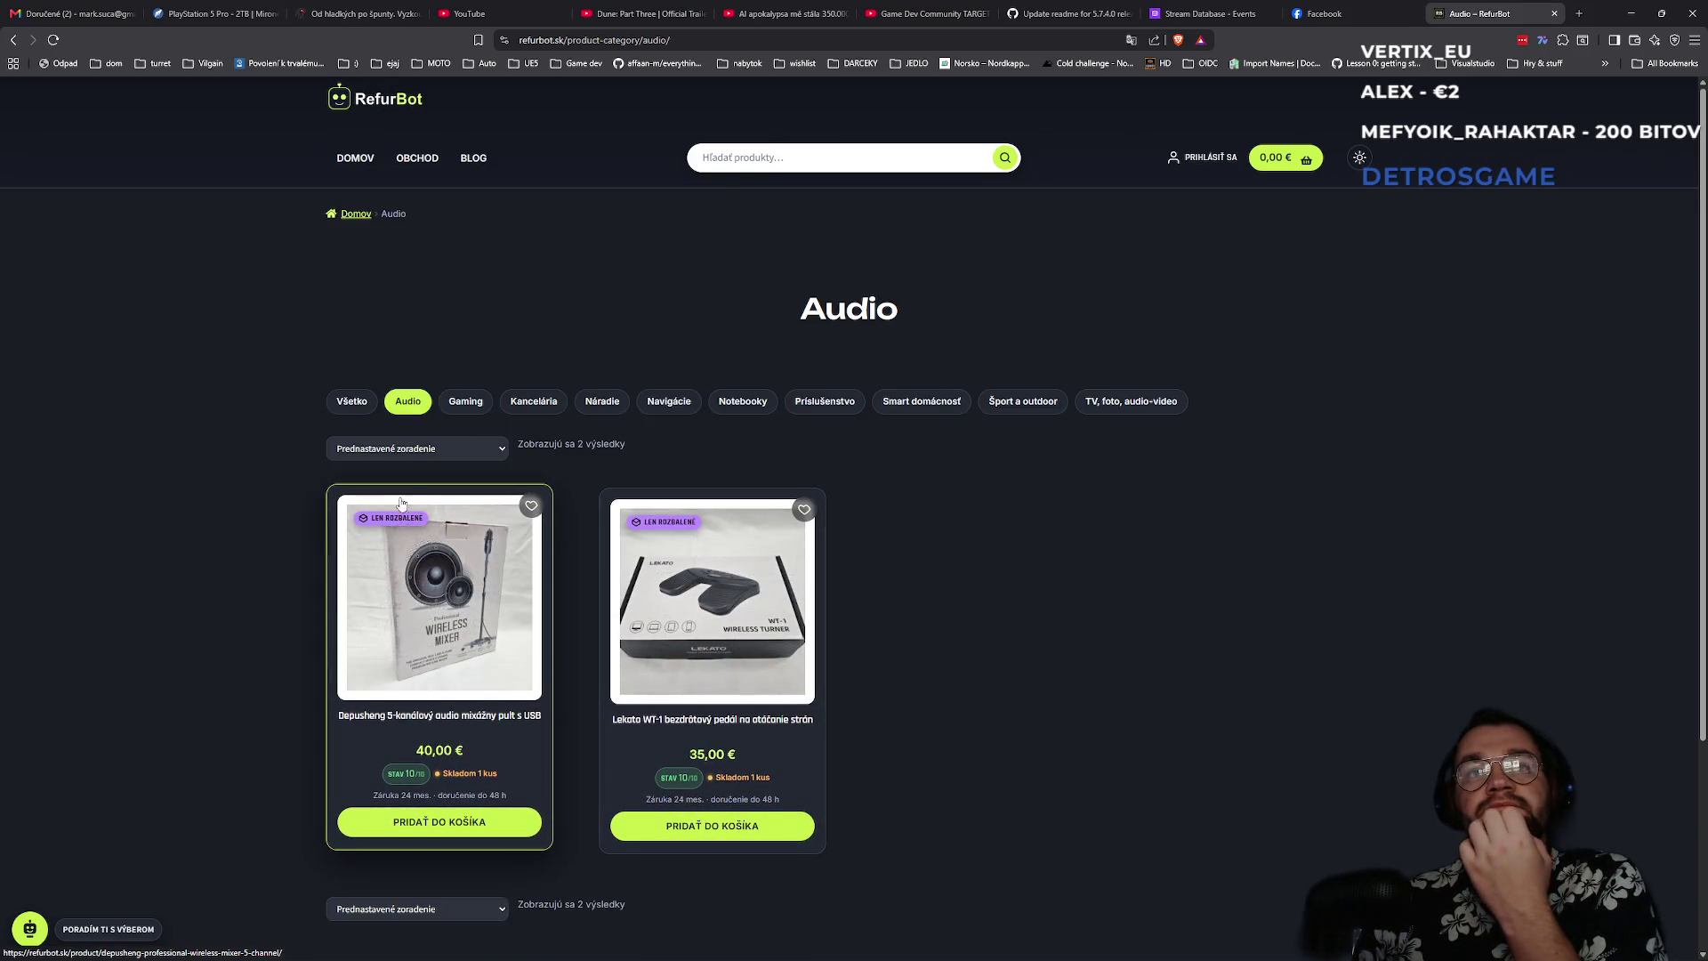
scroll(238, 401, "down", 3)
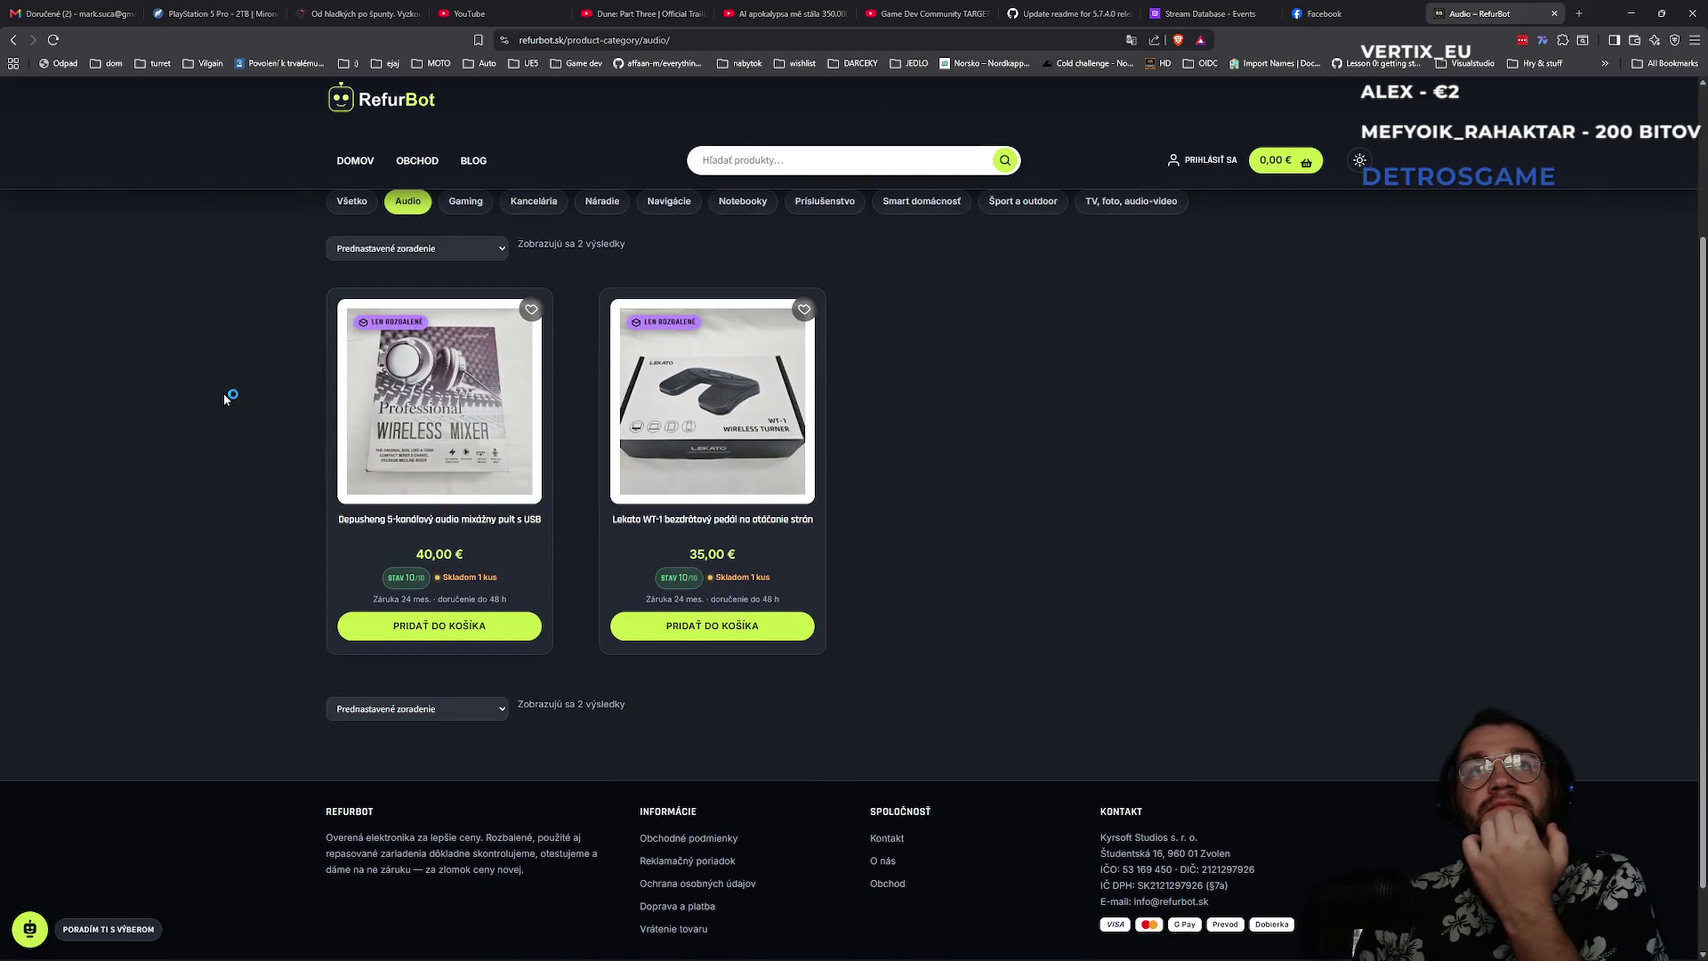
scroll(228, 396, "down", 3)
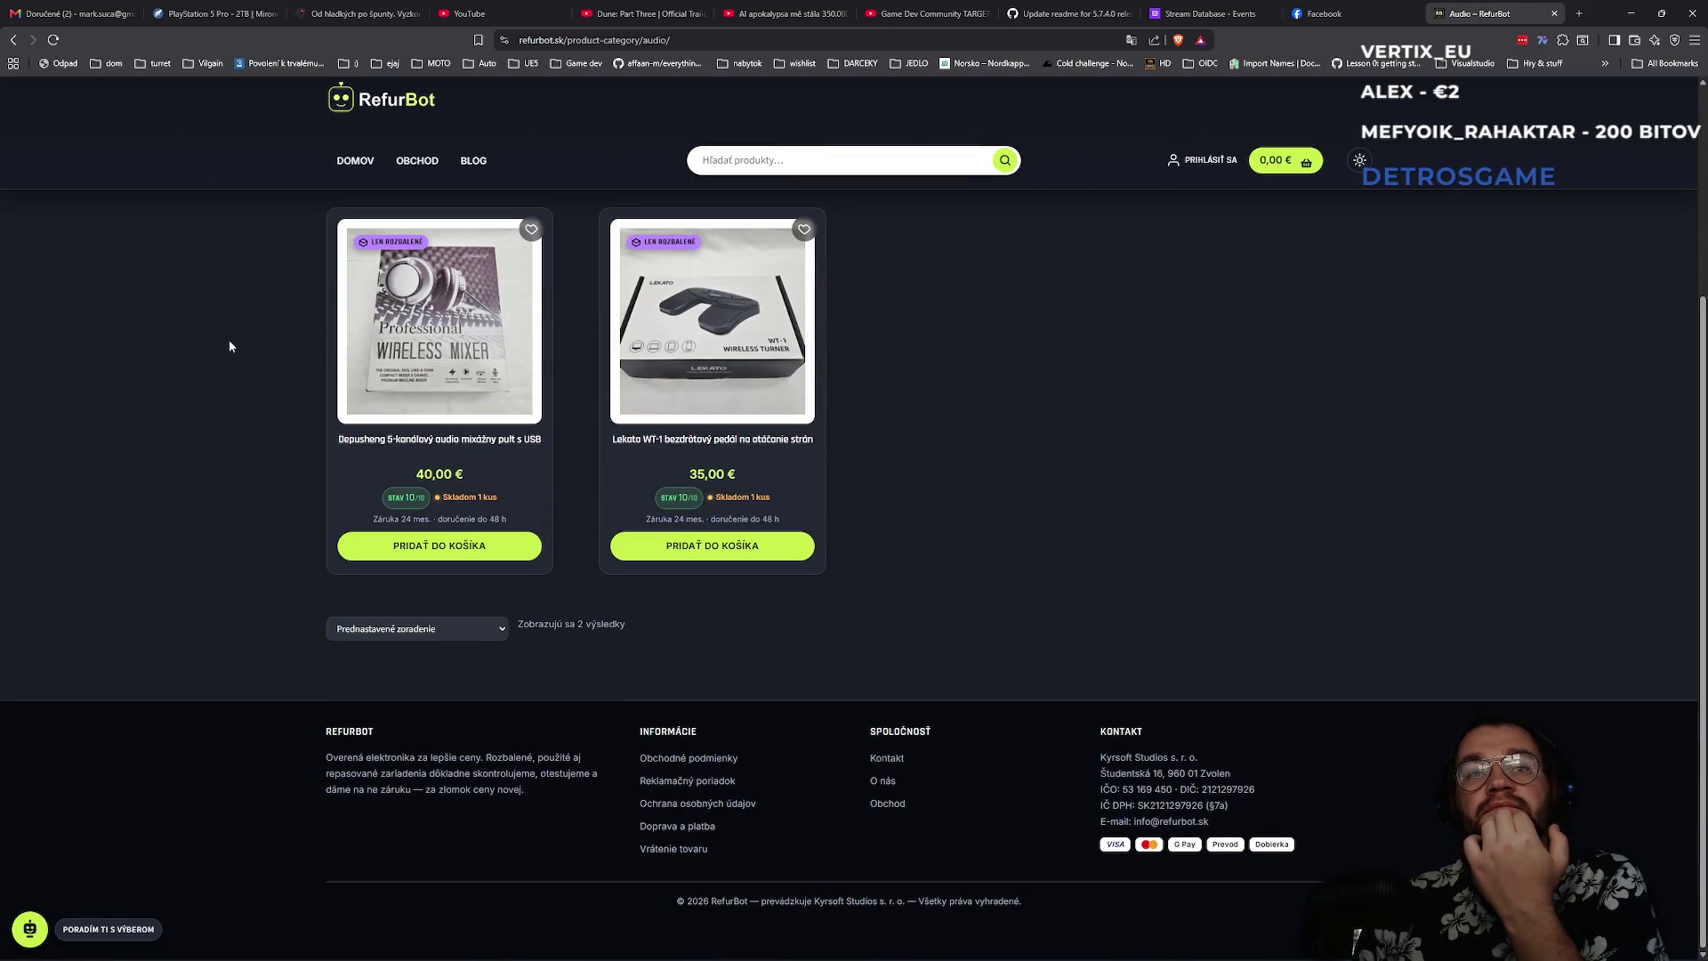
right_click(171, 334)
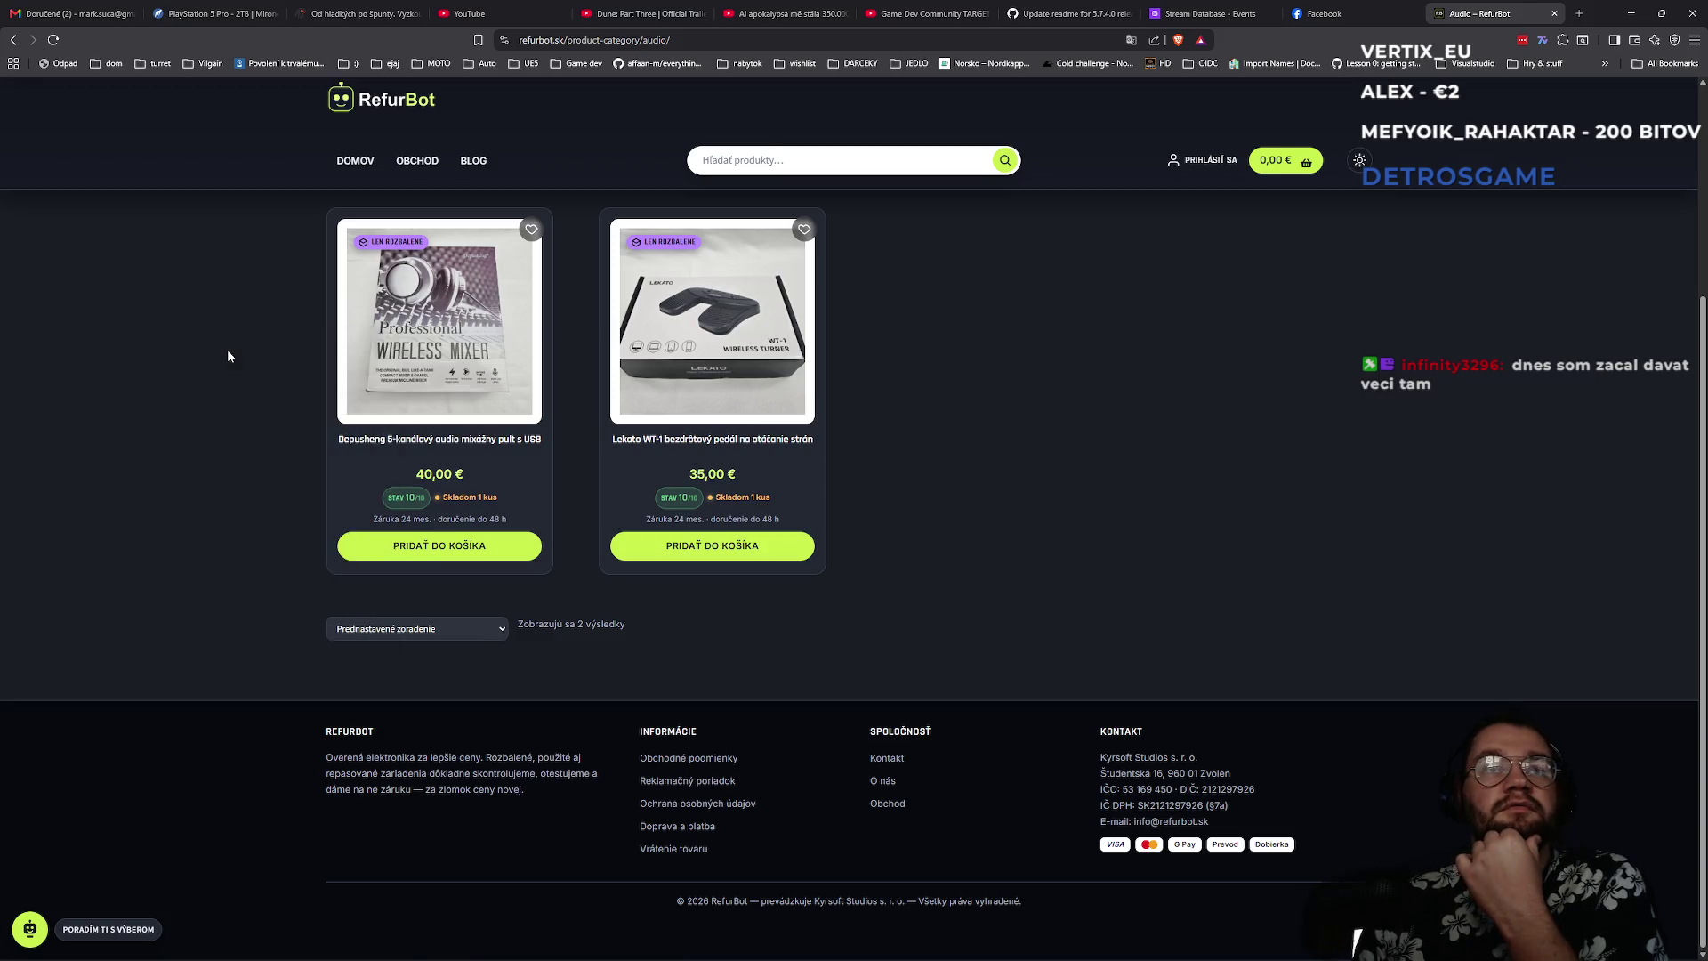
left_click(224, 345)
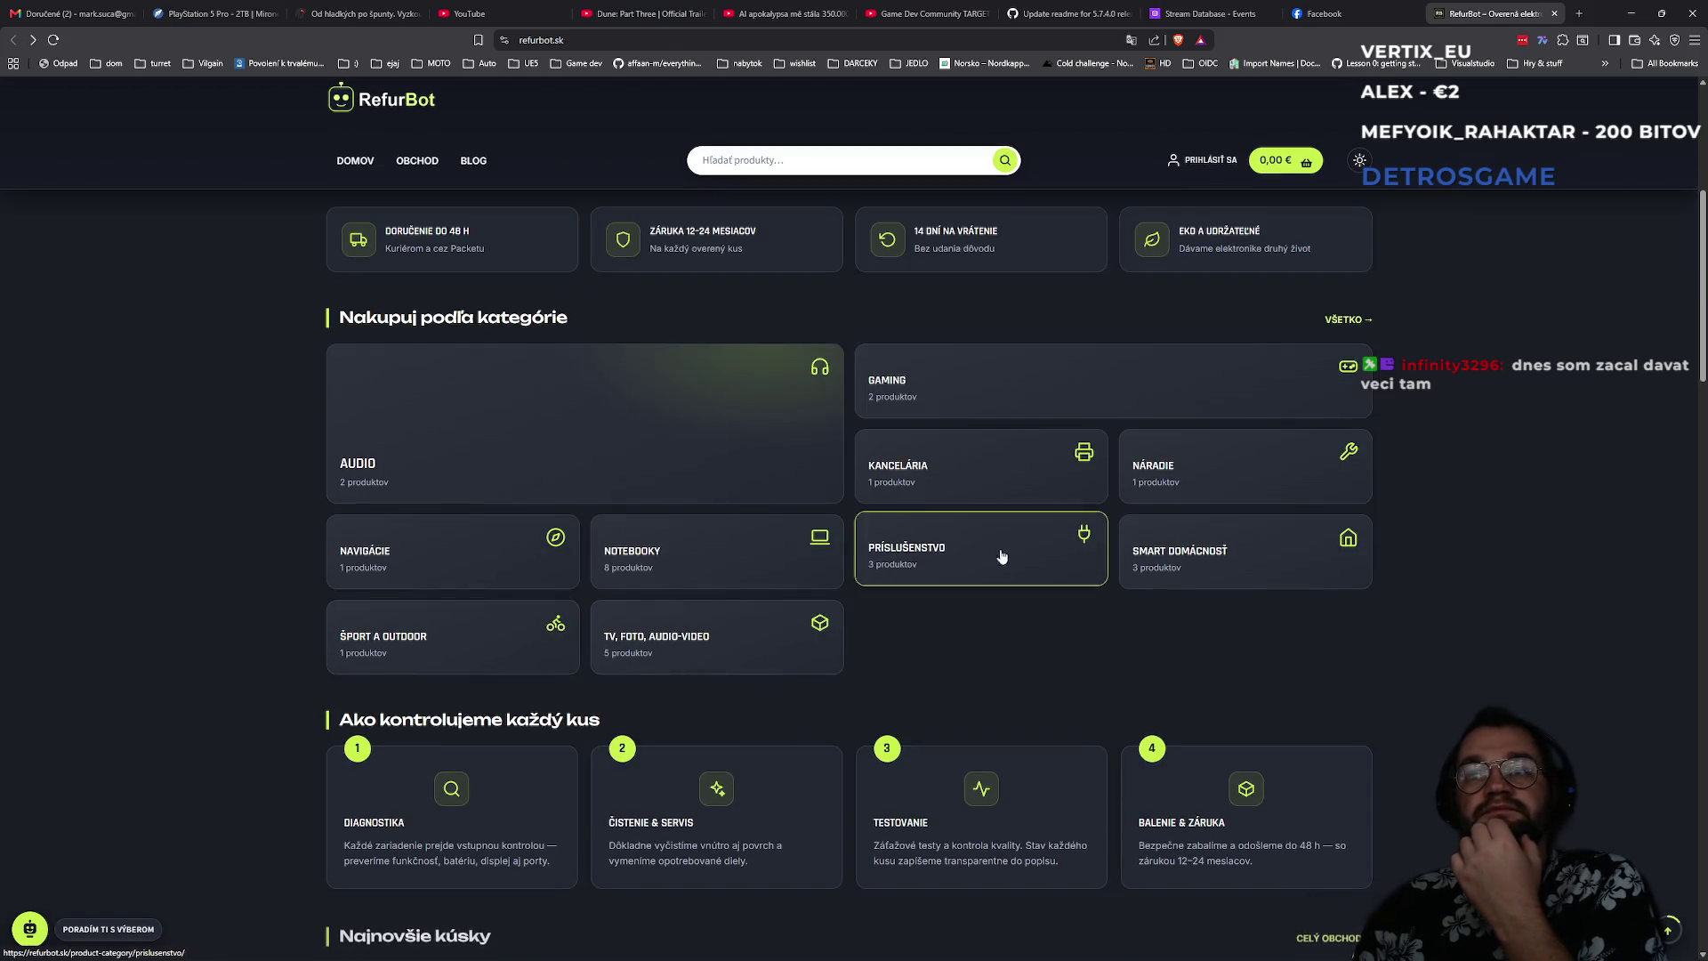
scroll(1031, 501, "down", 20)
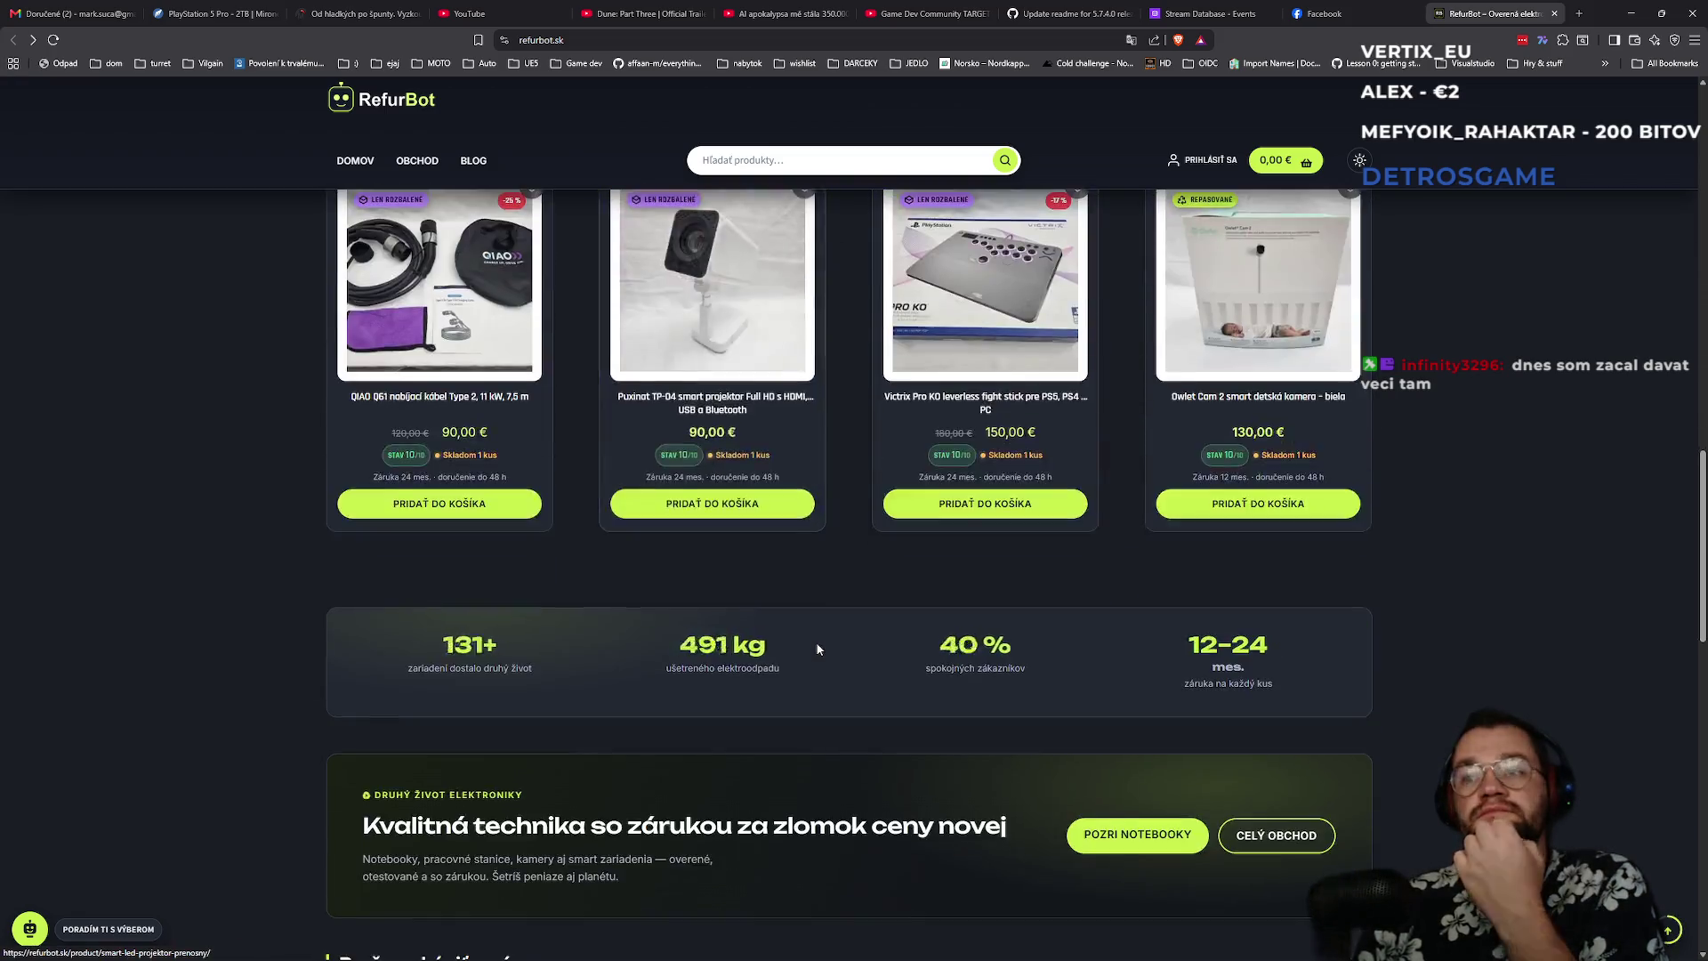
scroll(821, 654, "down", 5)
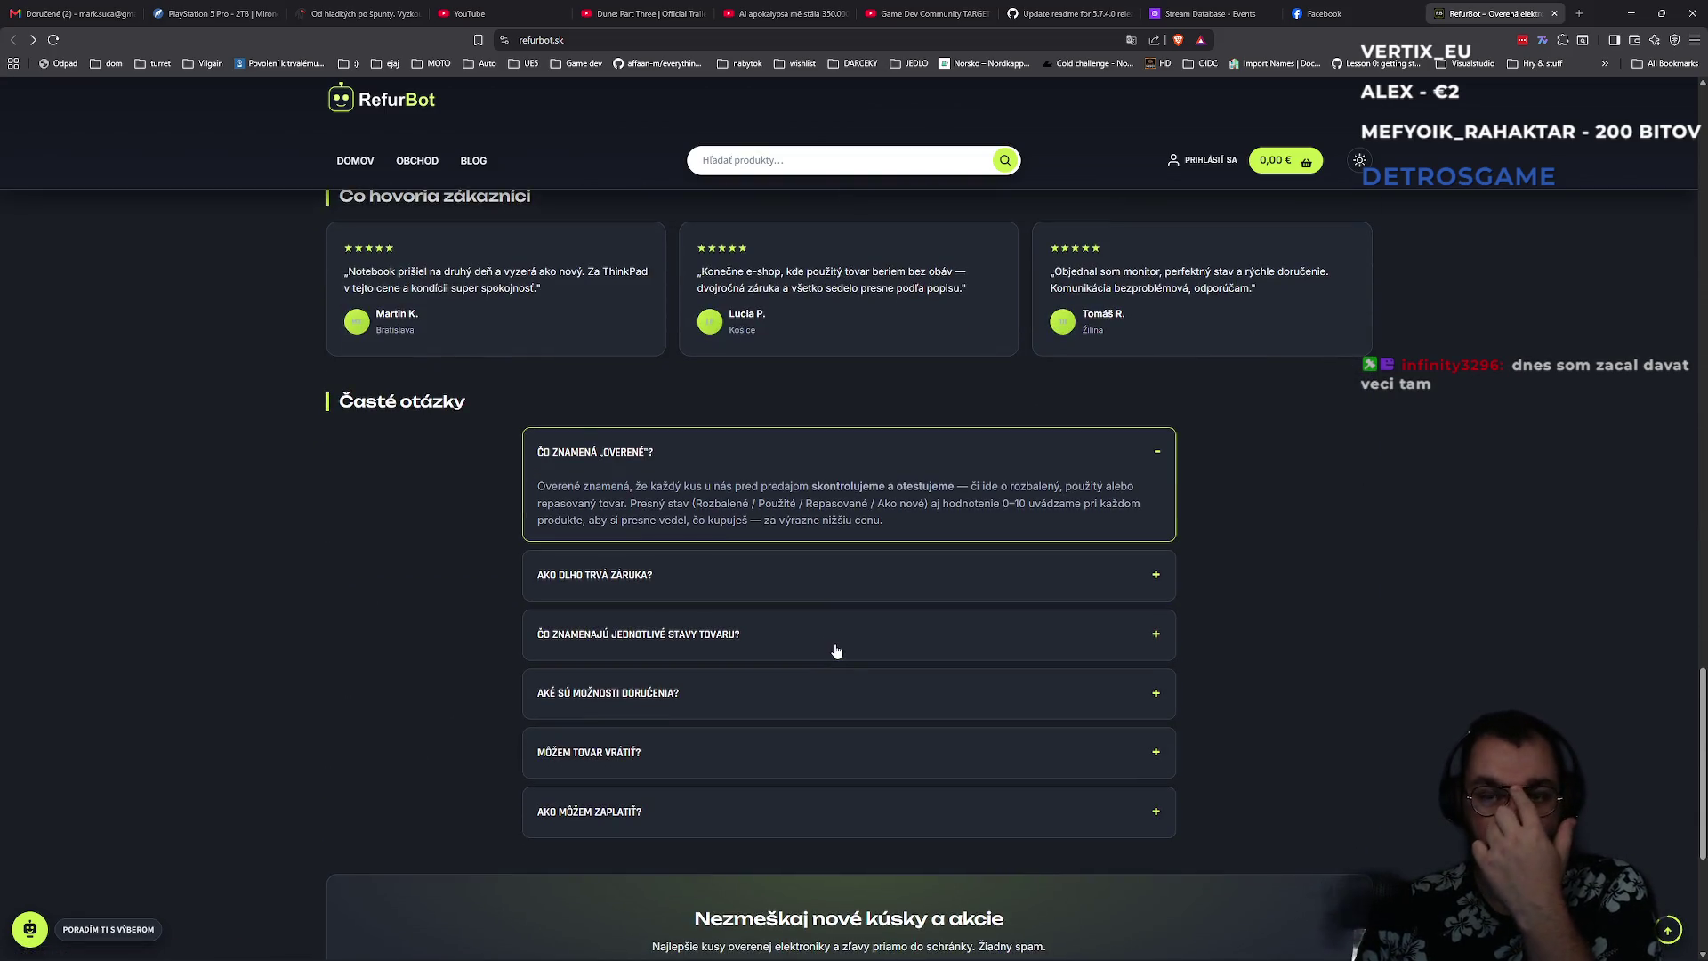
scroll(837, 651, "down", 5)
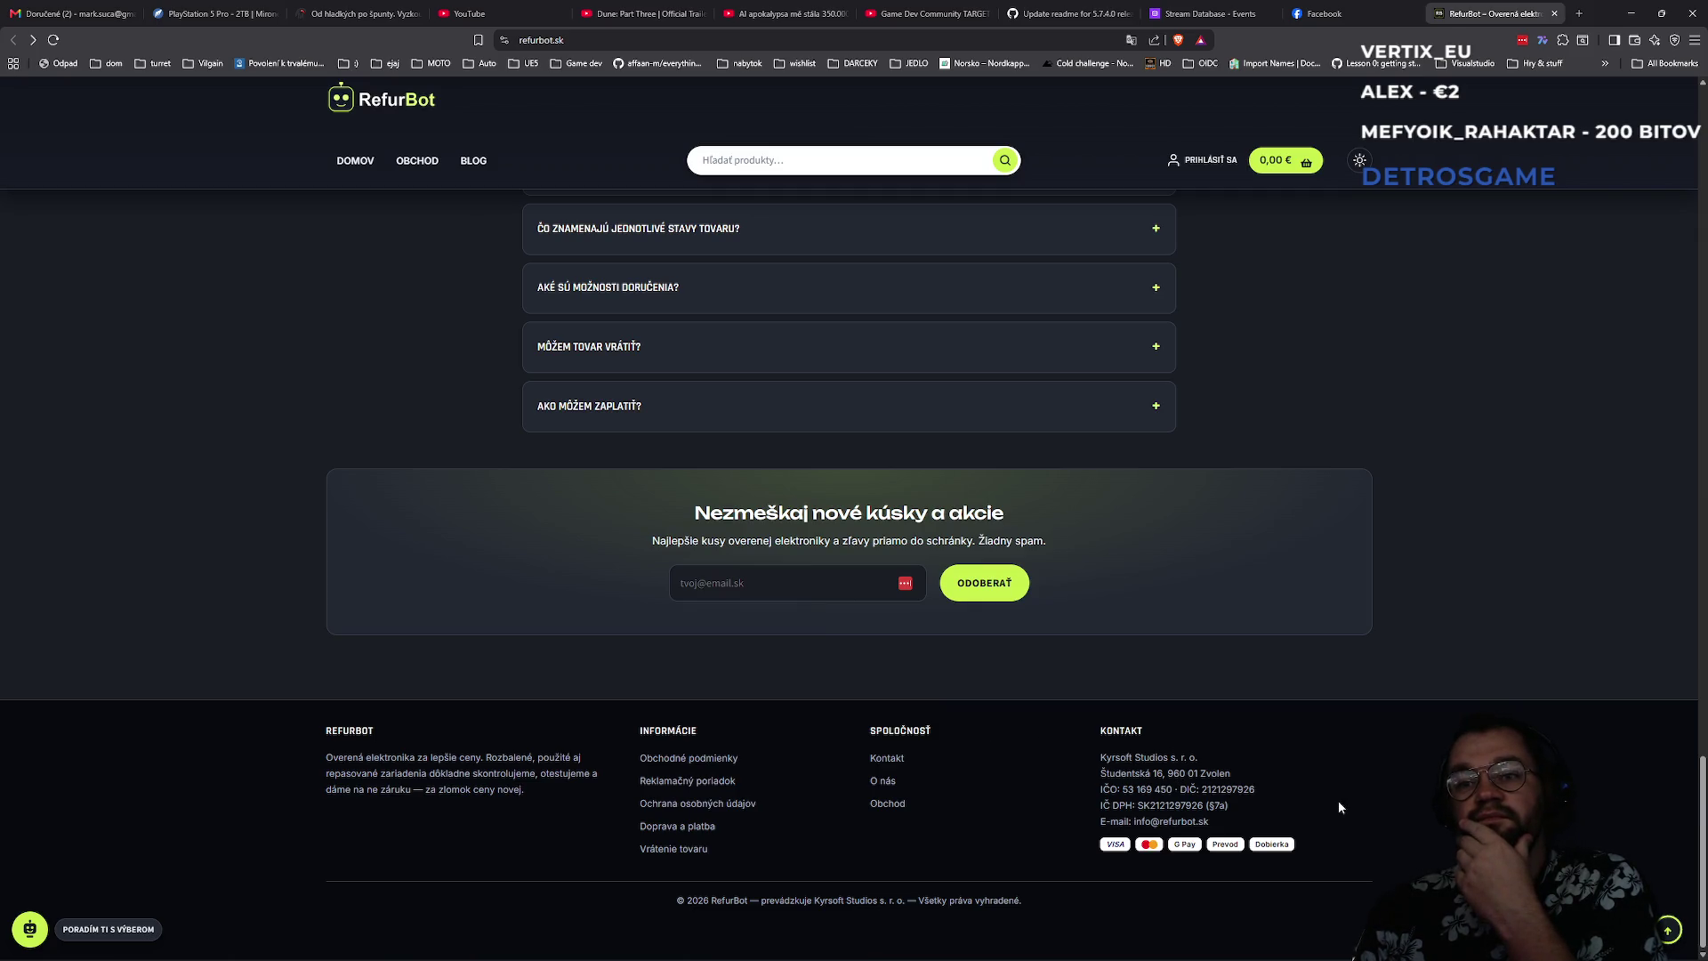
scroll(1338, 799, "up", 20)
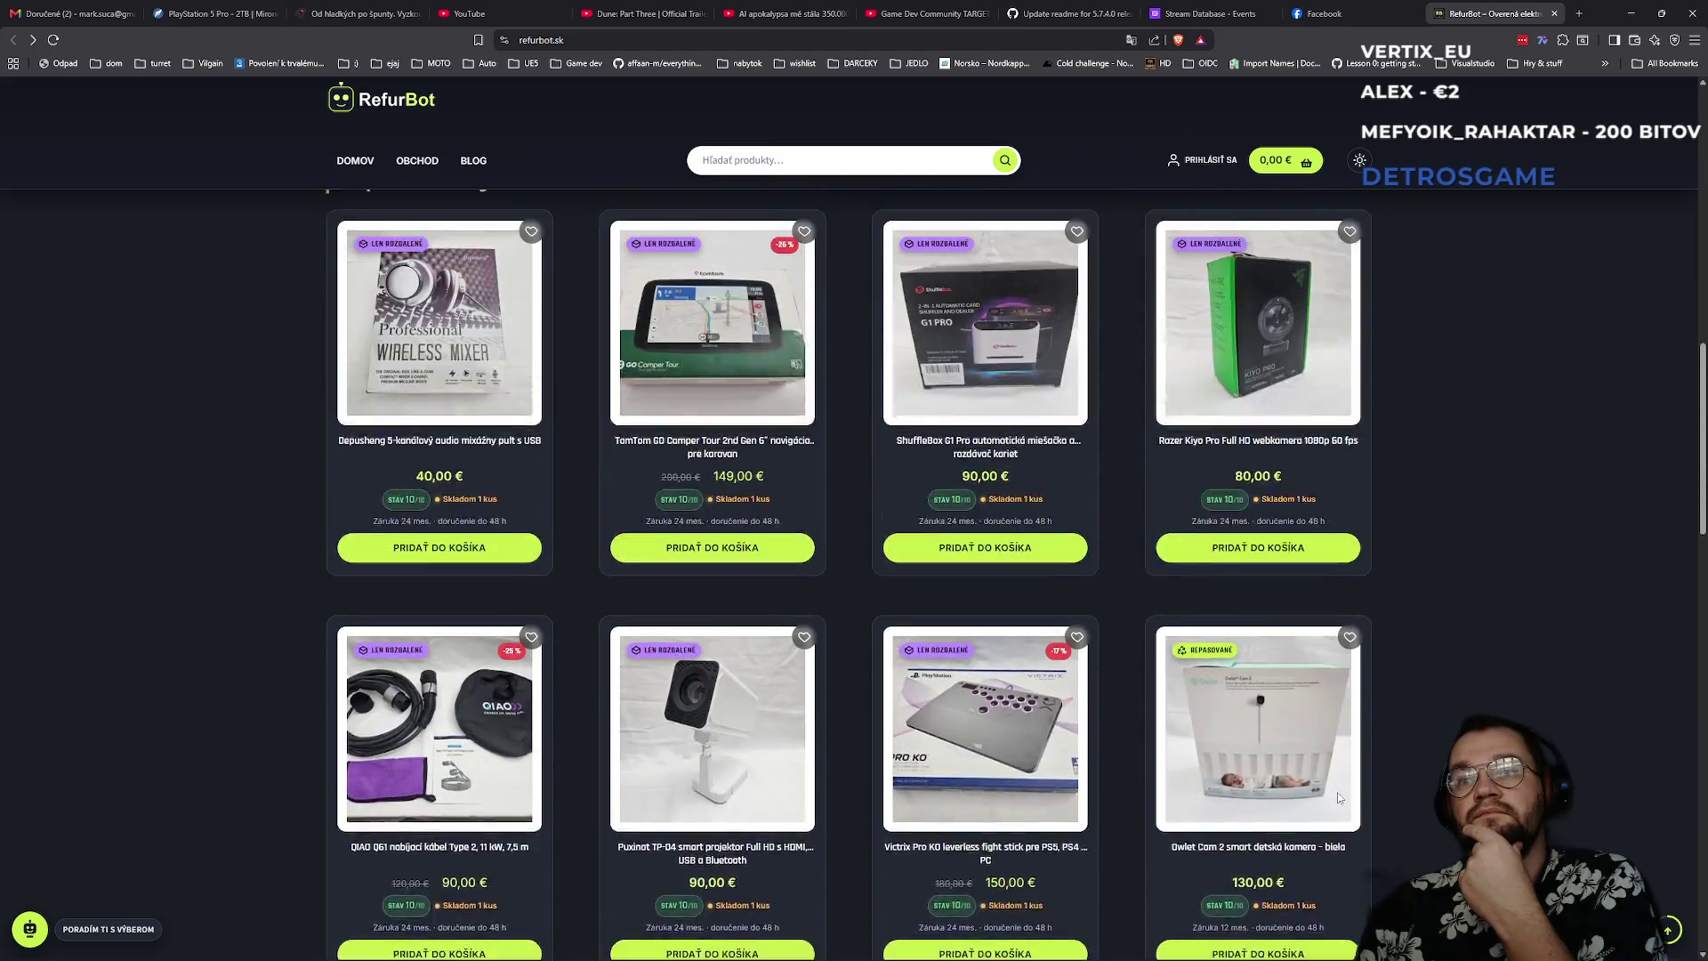
scroll(1335, 796, "up", 7)
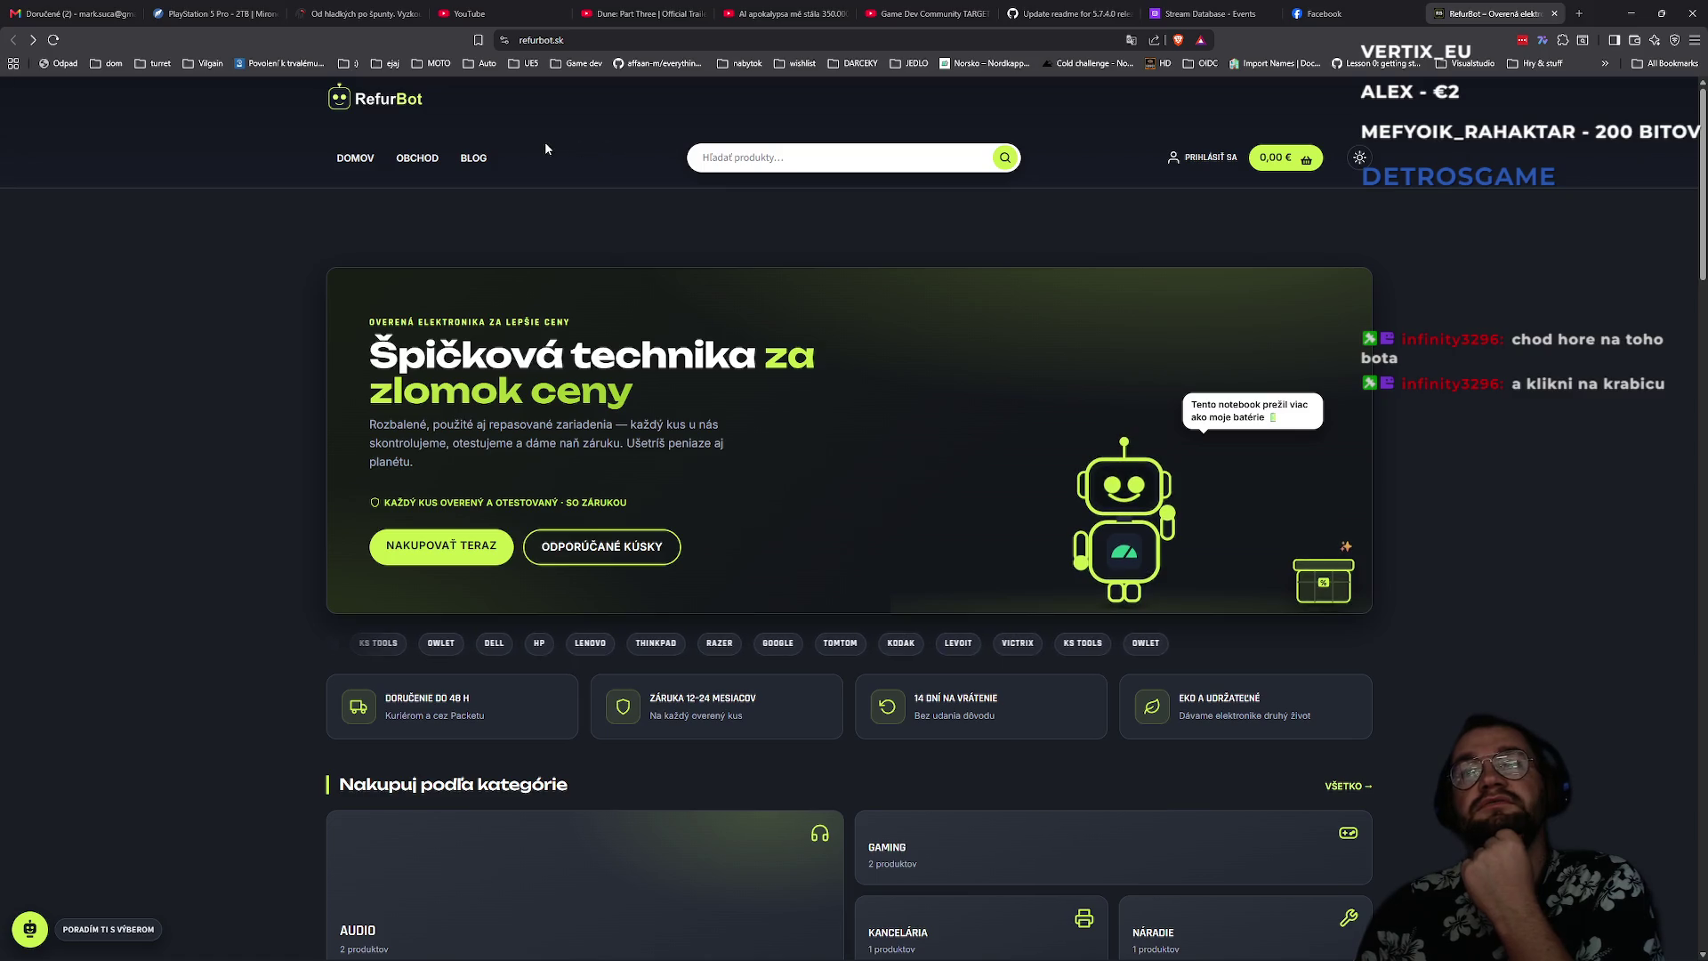
- Apply the free shipping coupon, add the Dell Inspiron 15 3535, and open checkout
left_click(1332, 591)
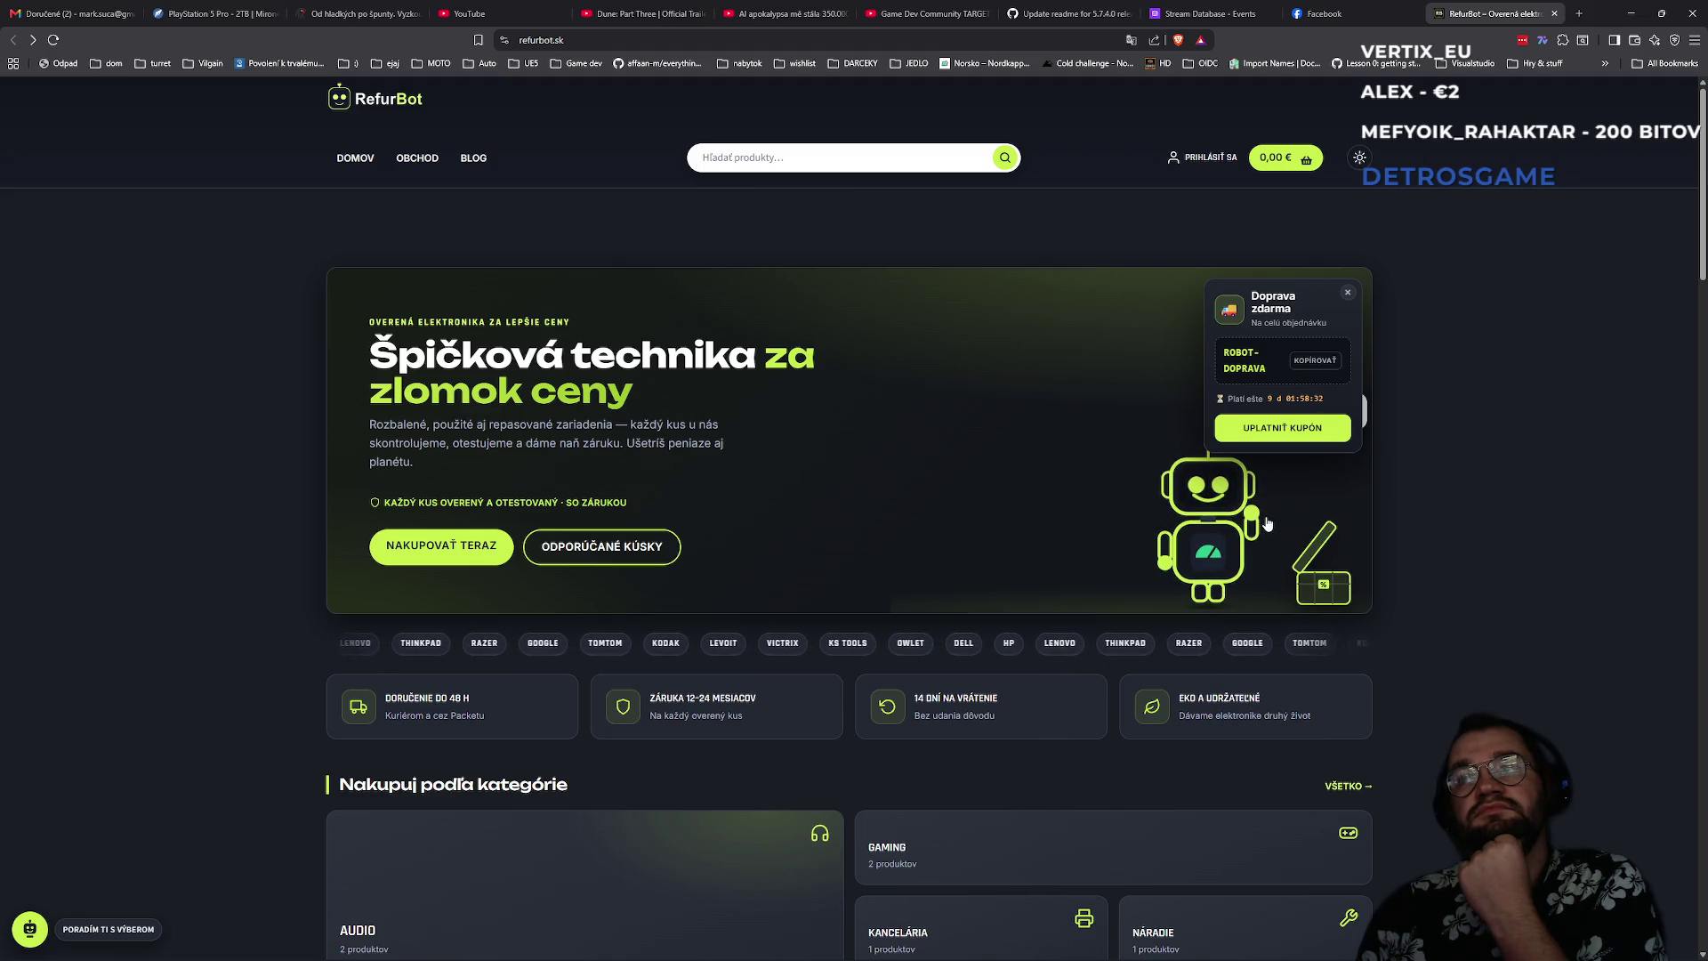
left_click(1256, 436)
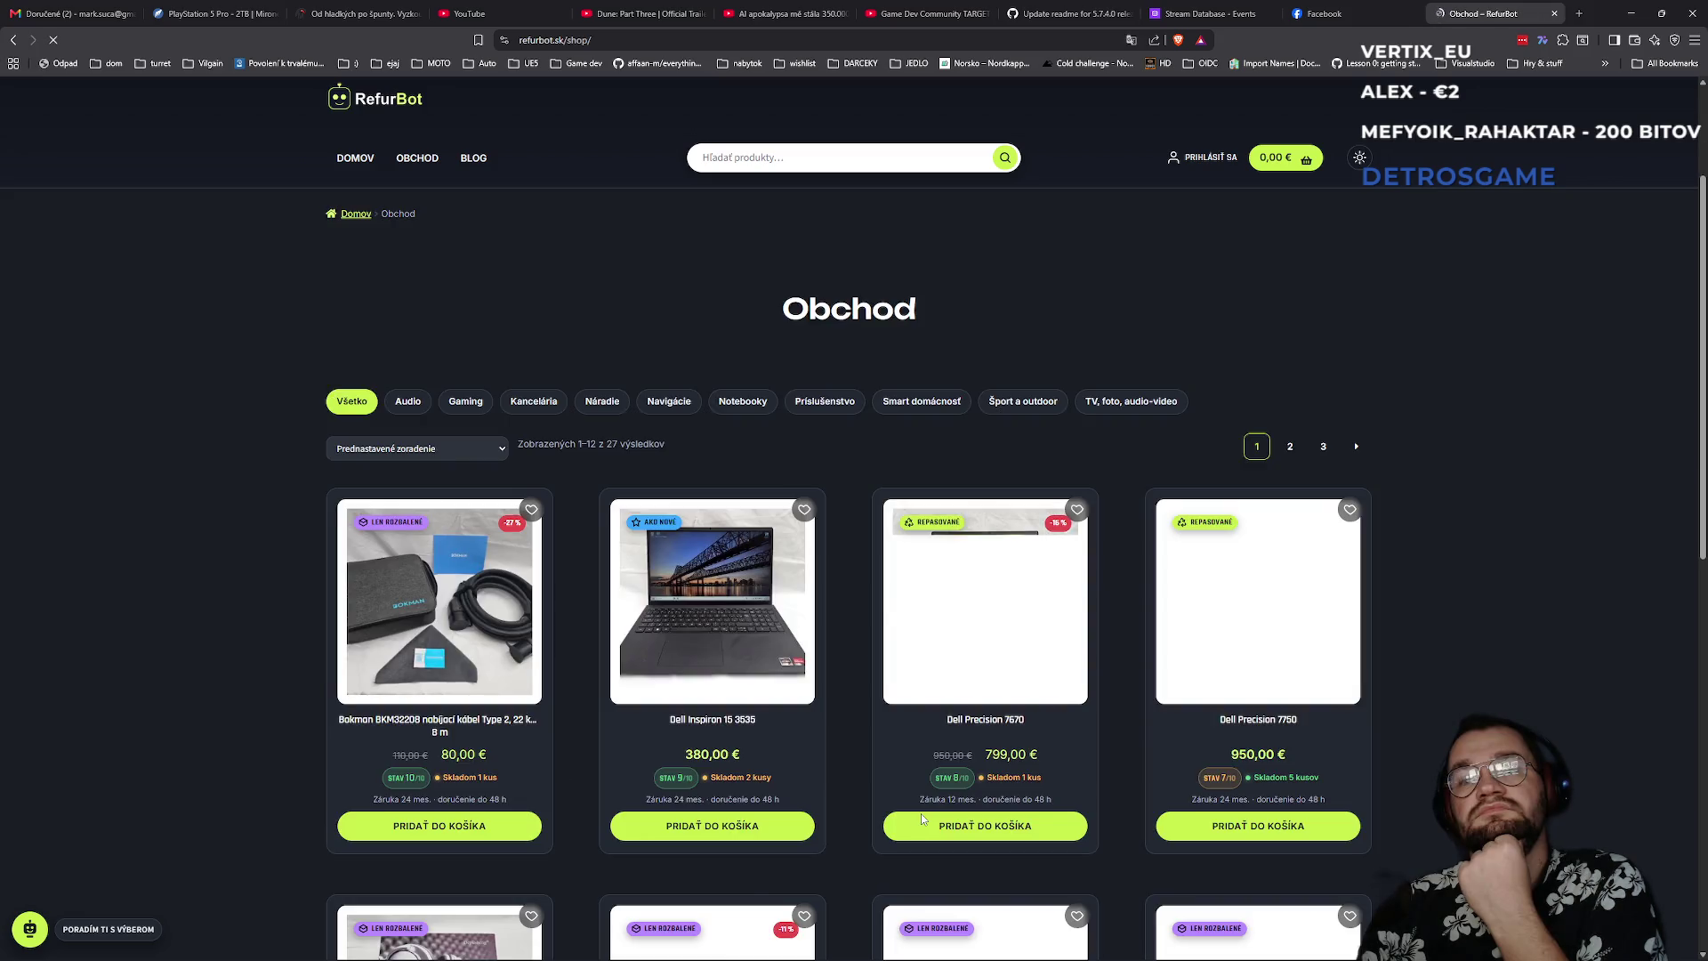
scroll(909, 608, "down", 2)
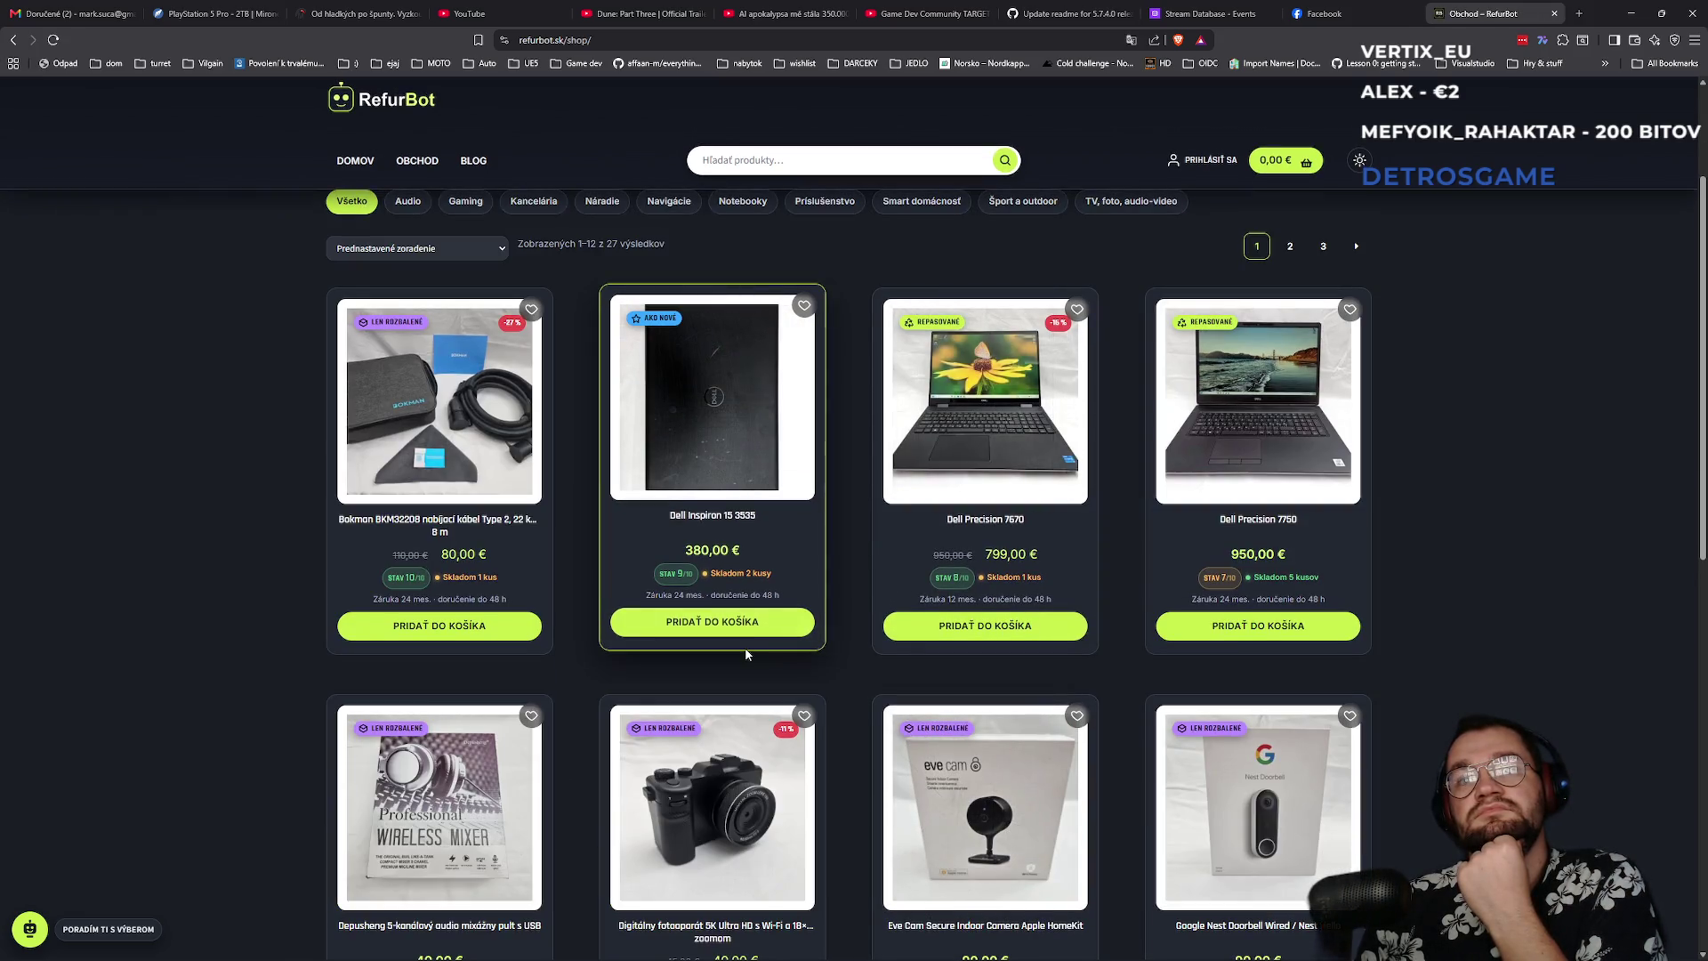
left_click(752, 621)
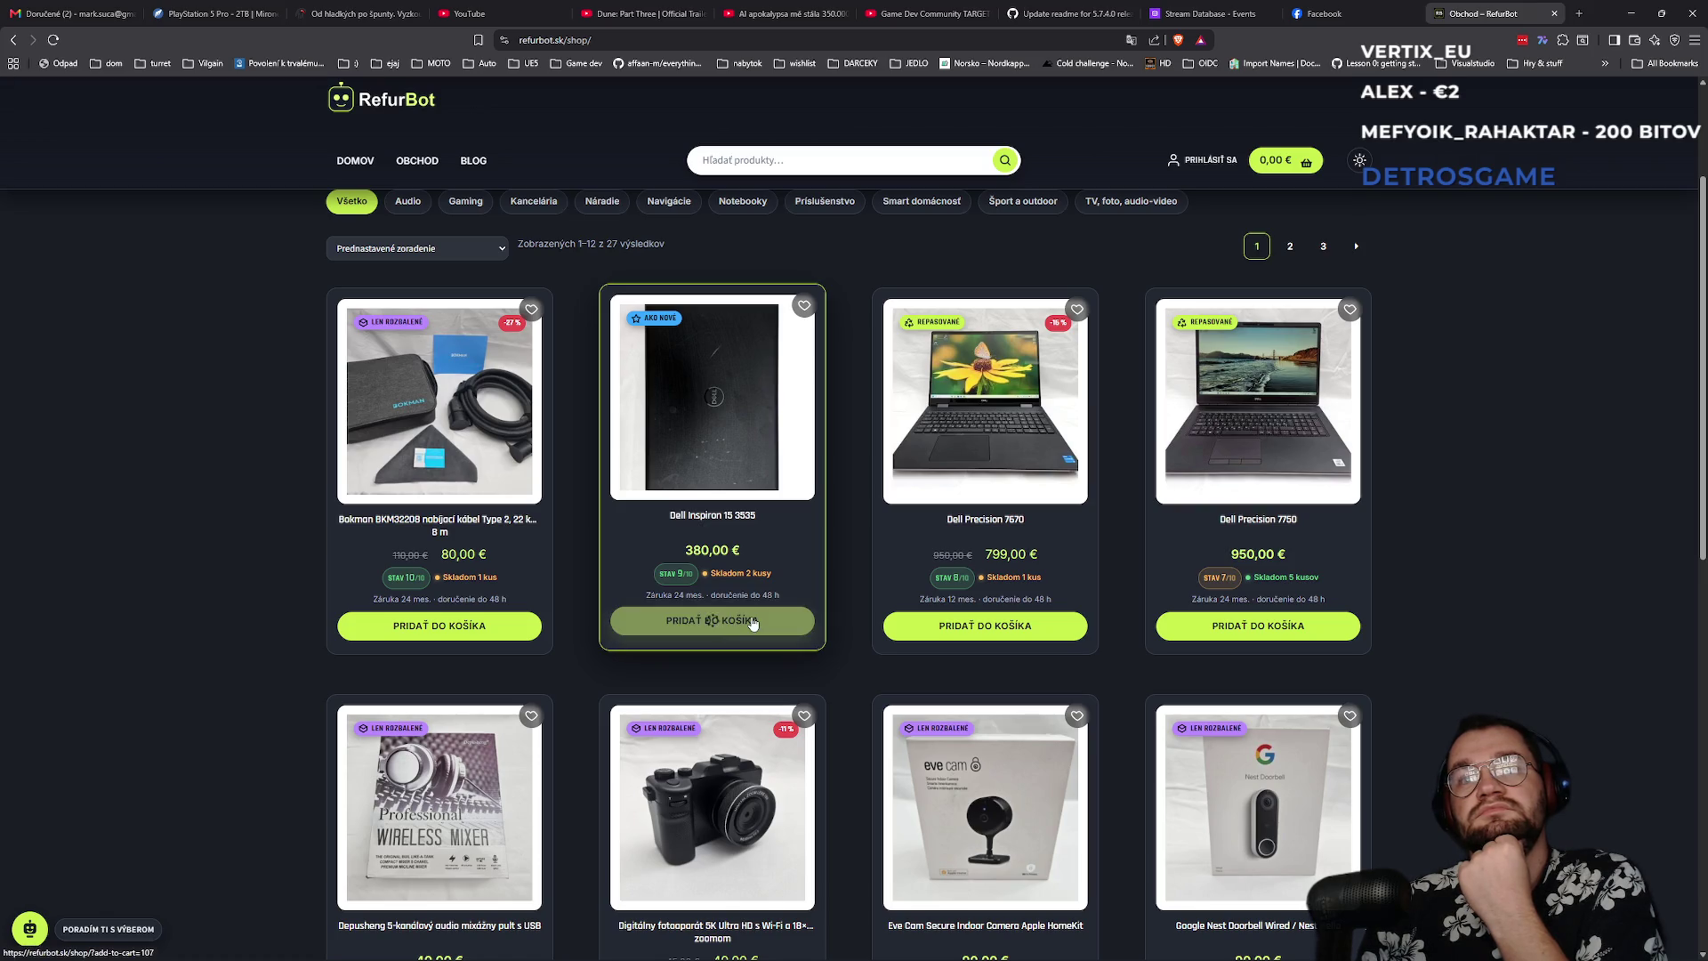
mouse_move(1290, 165)
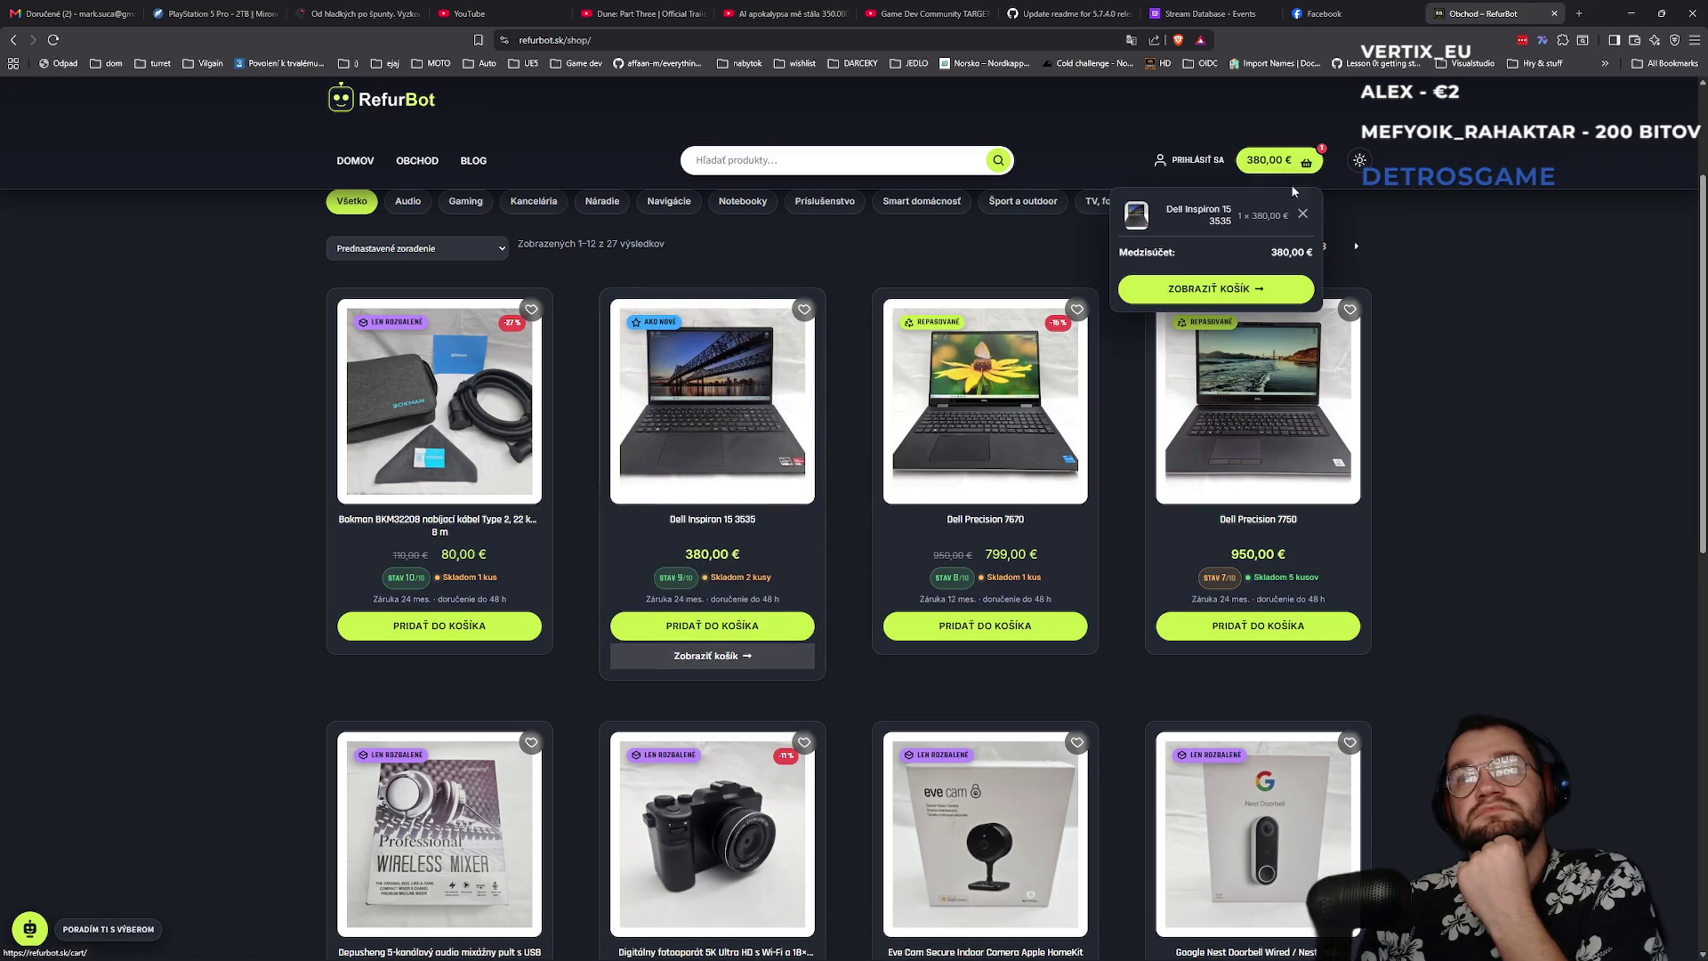
left_click(1242, 290)
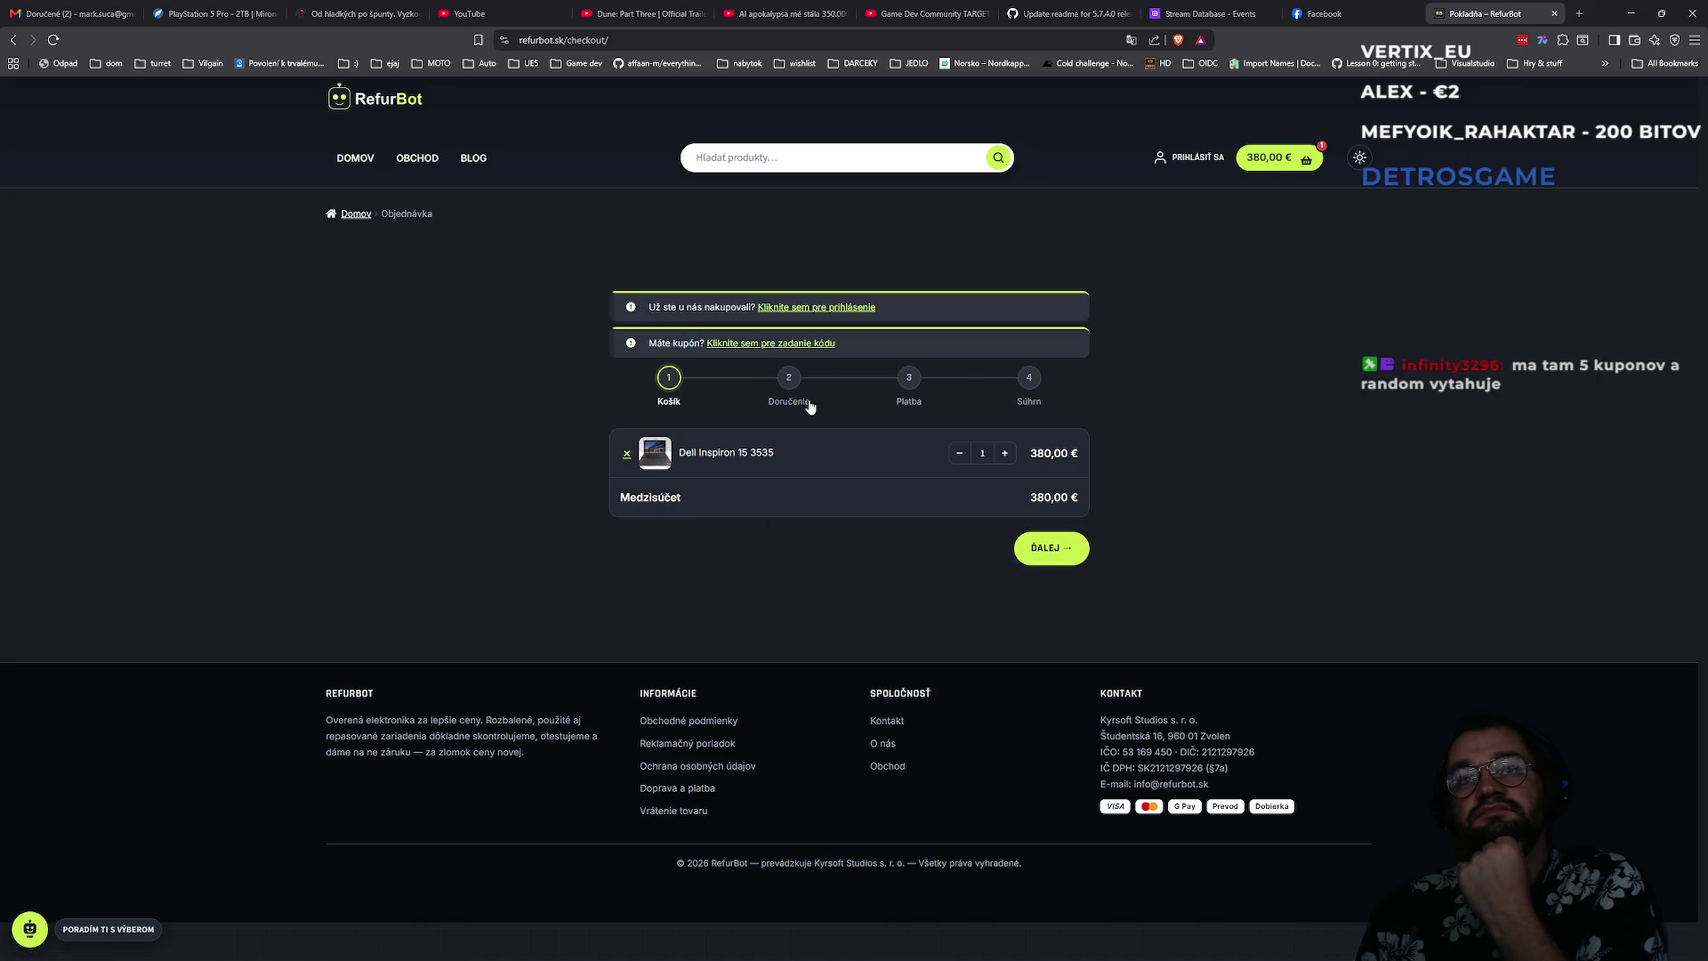
- Advance to delivery, keep Doprava zdarma shipping, and dismiss the required-fields alert
left_click(1059, 547)
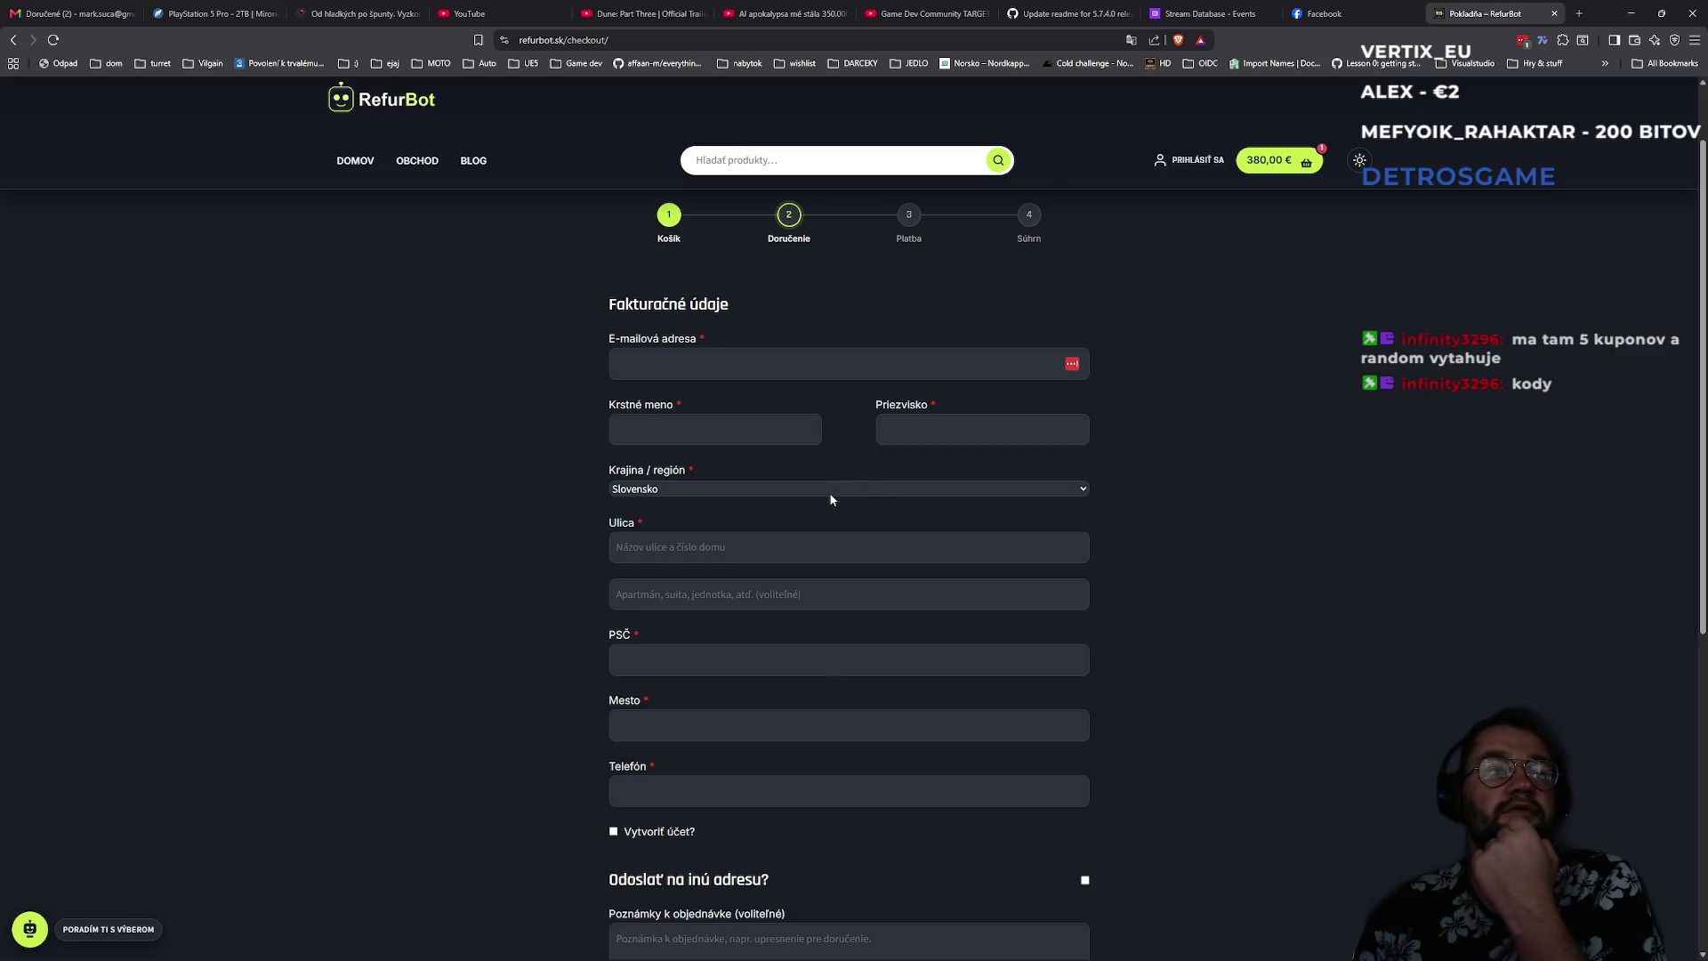
scroll(624, 543, "down", 5)
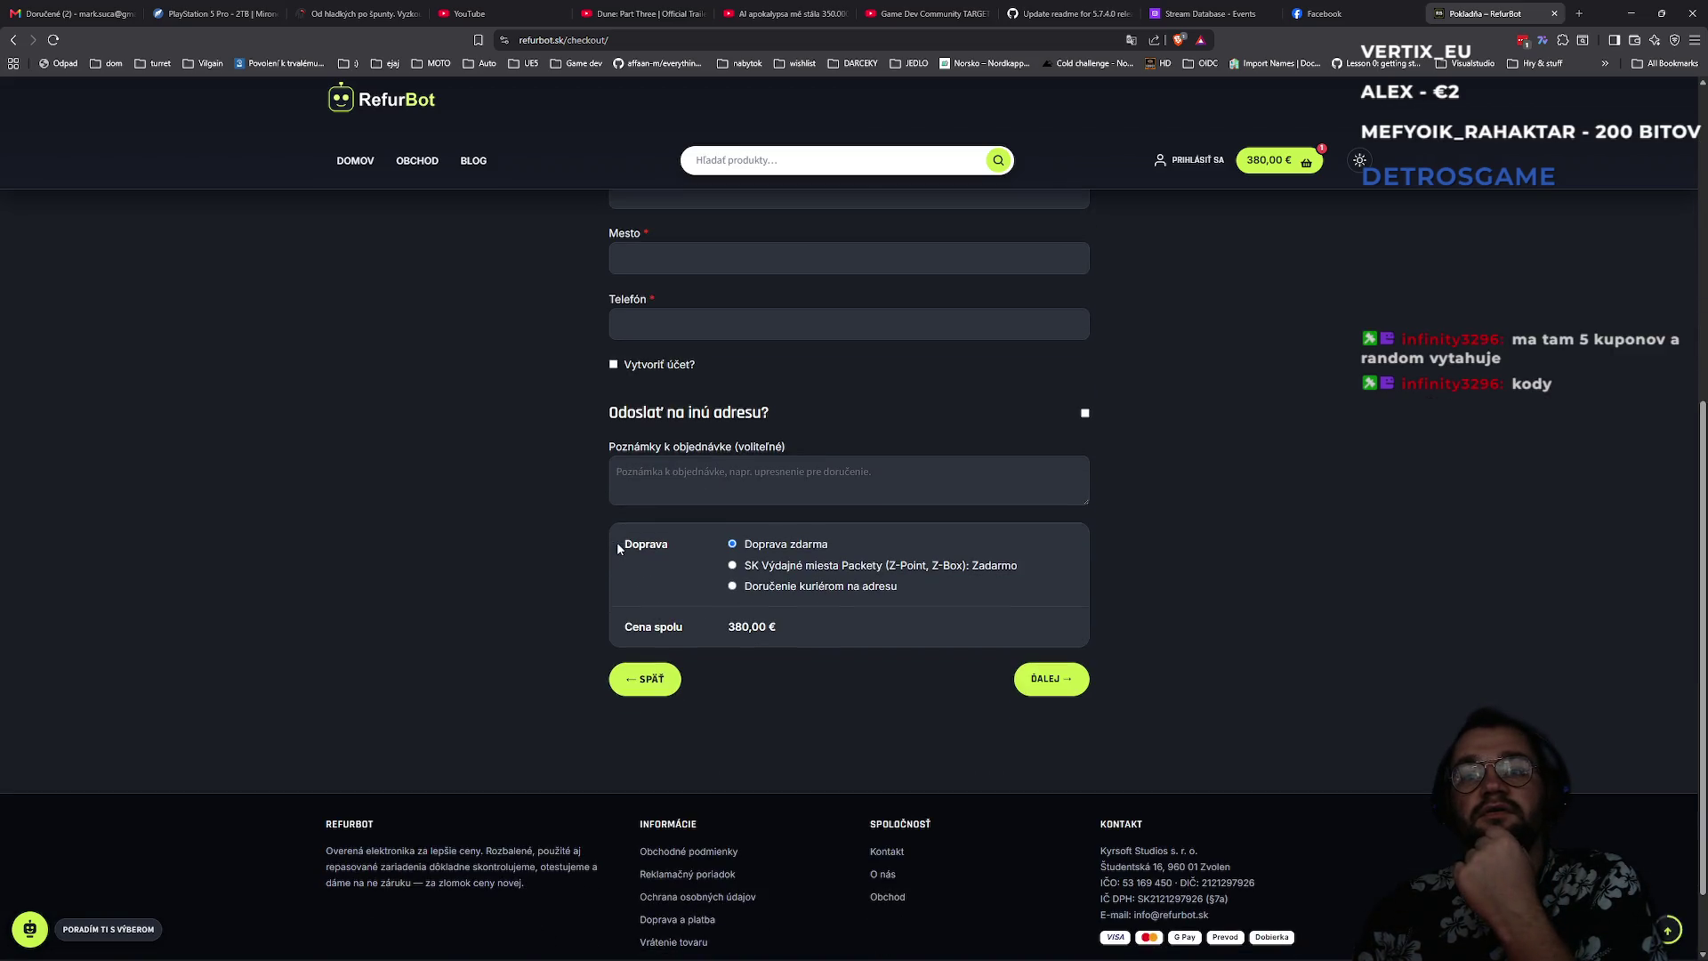
left_click(779, 568)
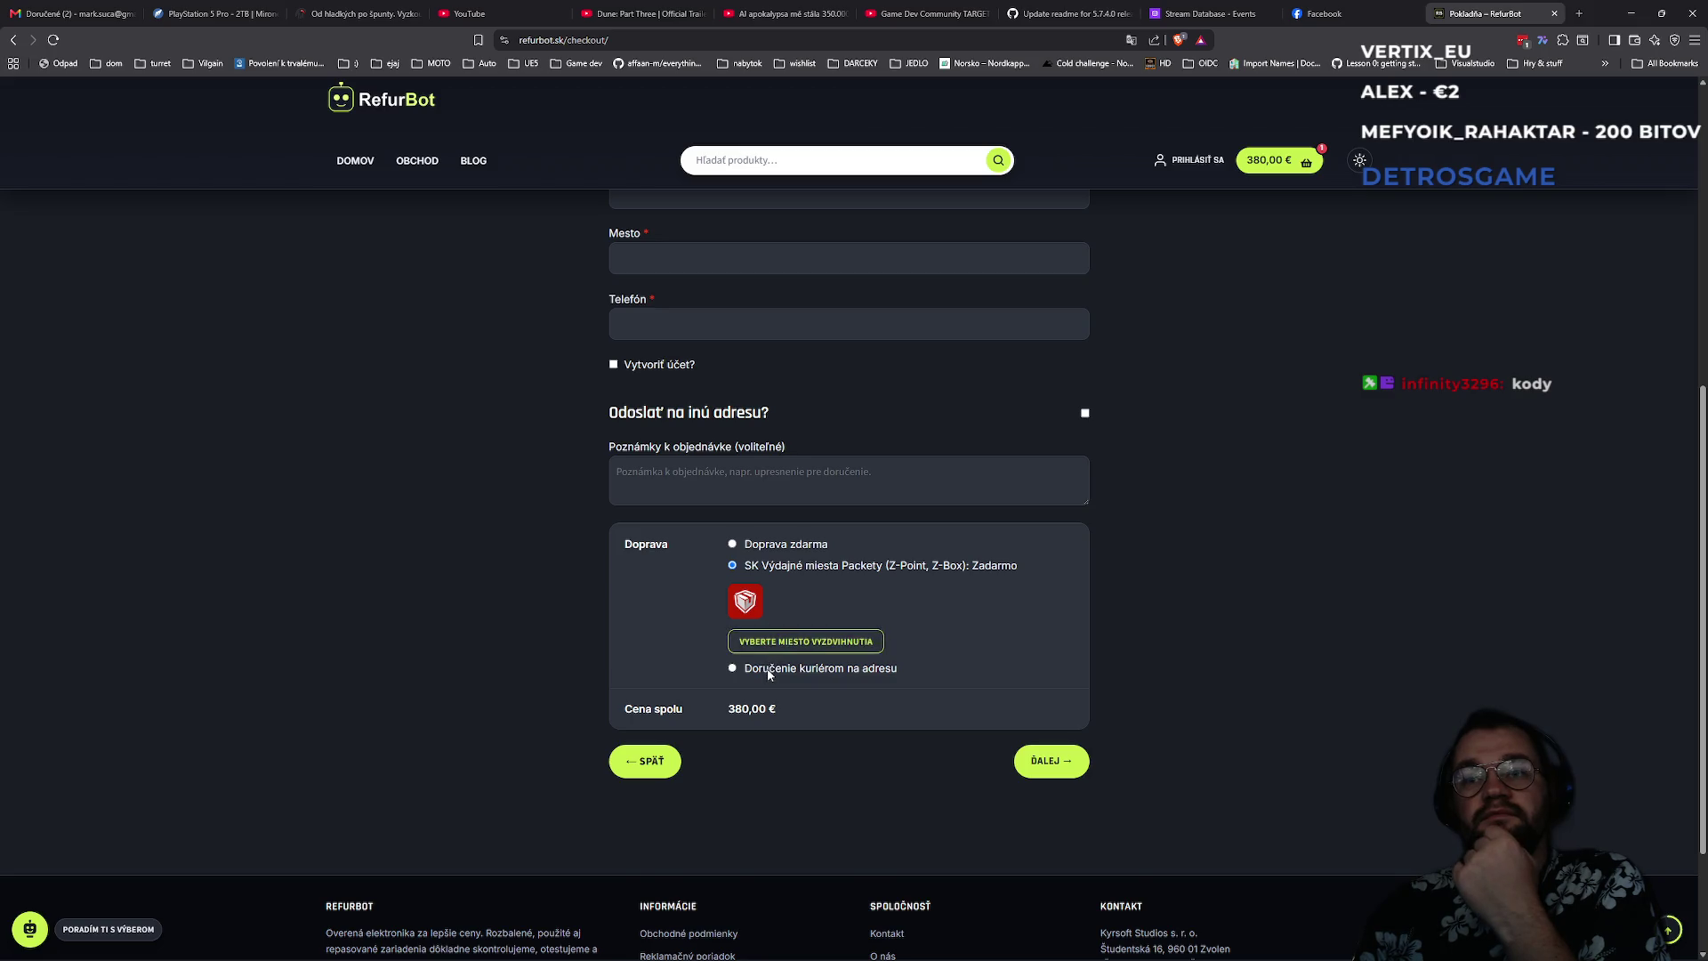
left_click(769, 669)
left_click(783, 547)
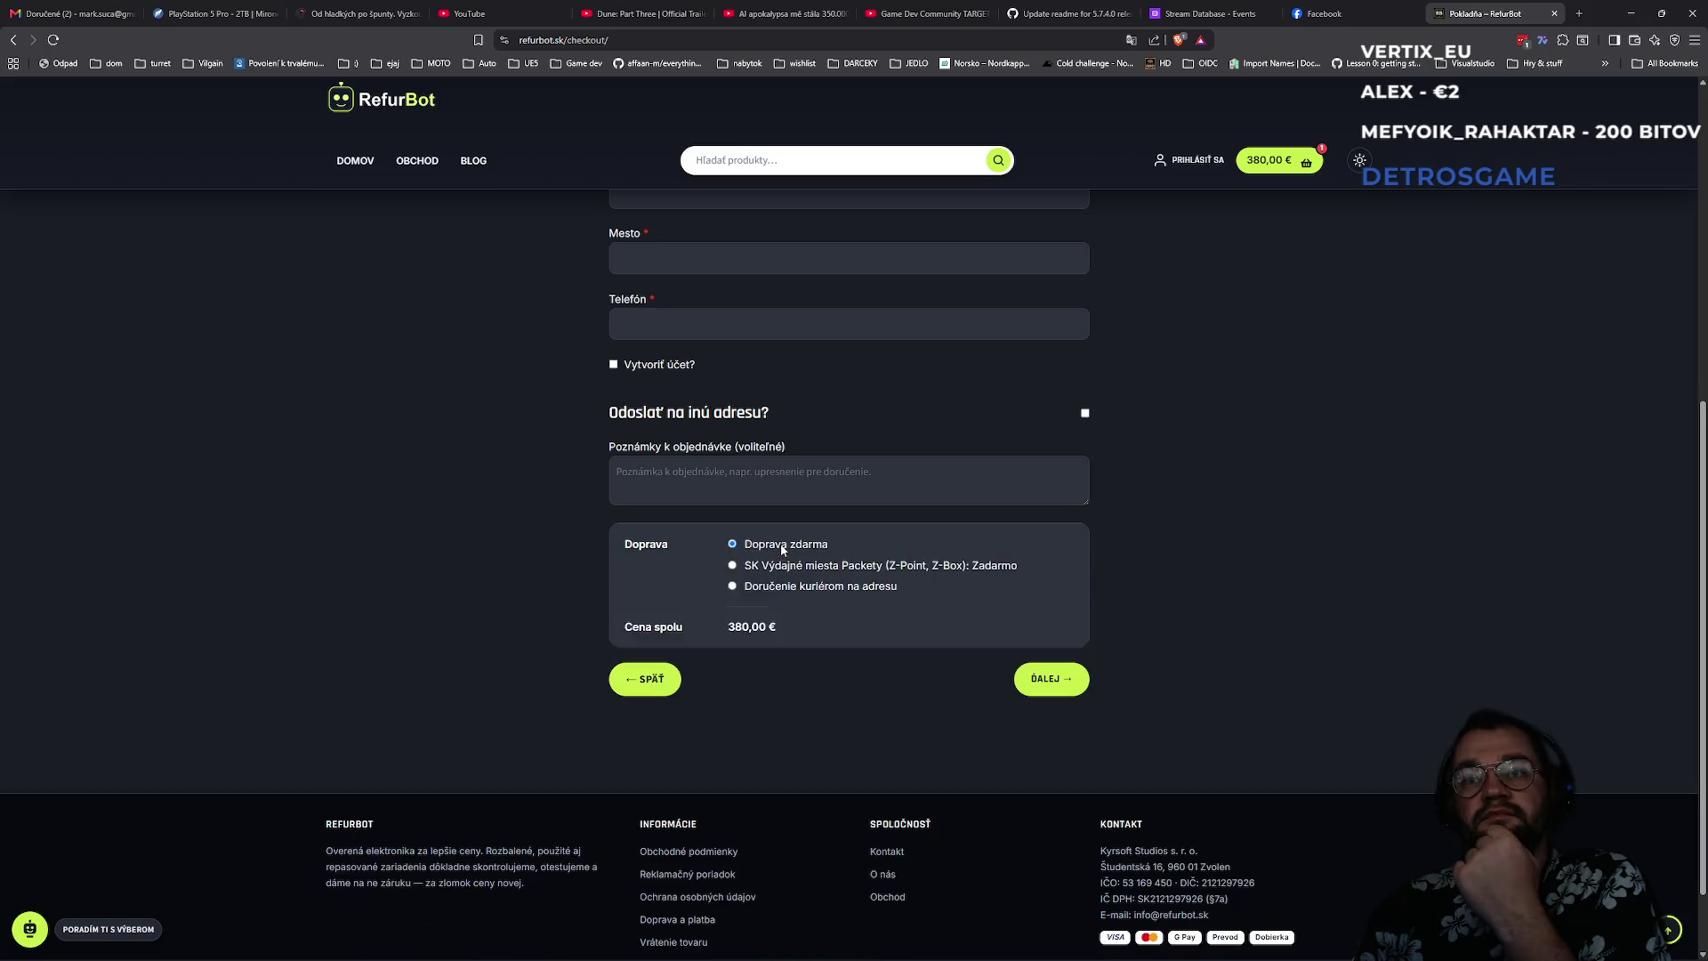
left_click(1074, 694)
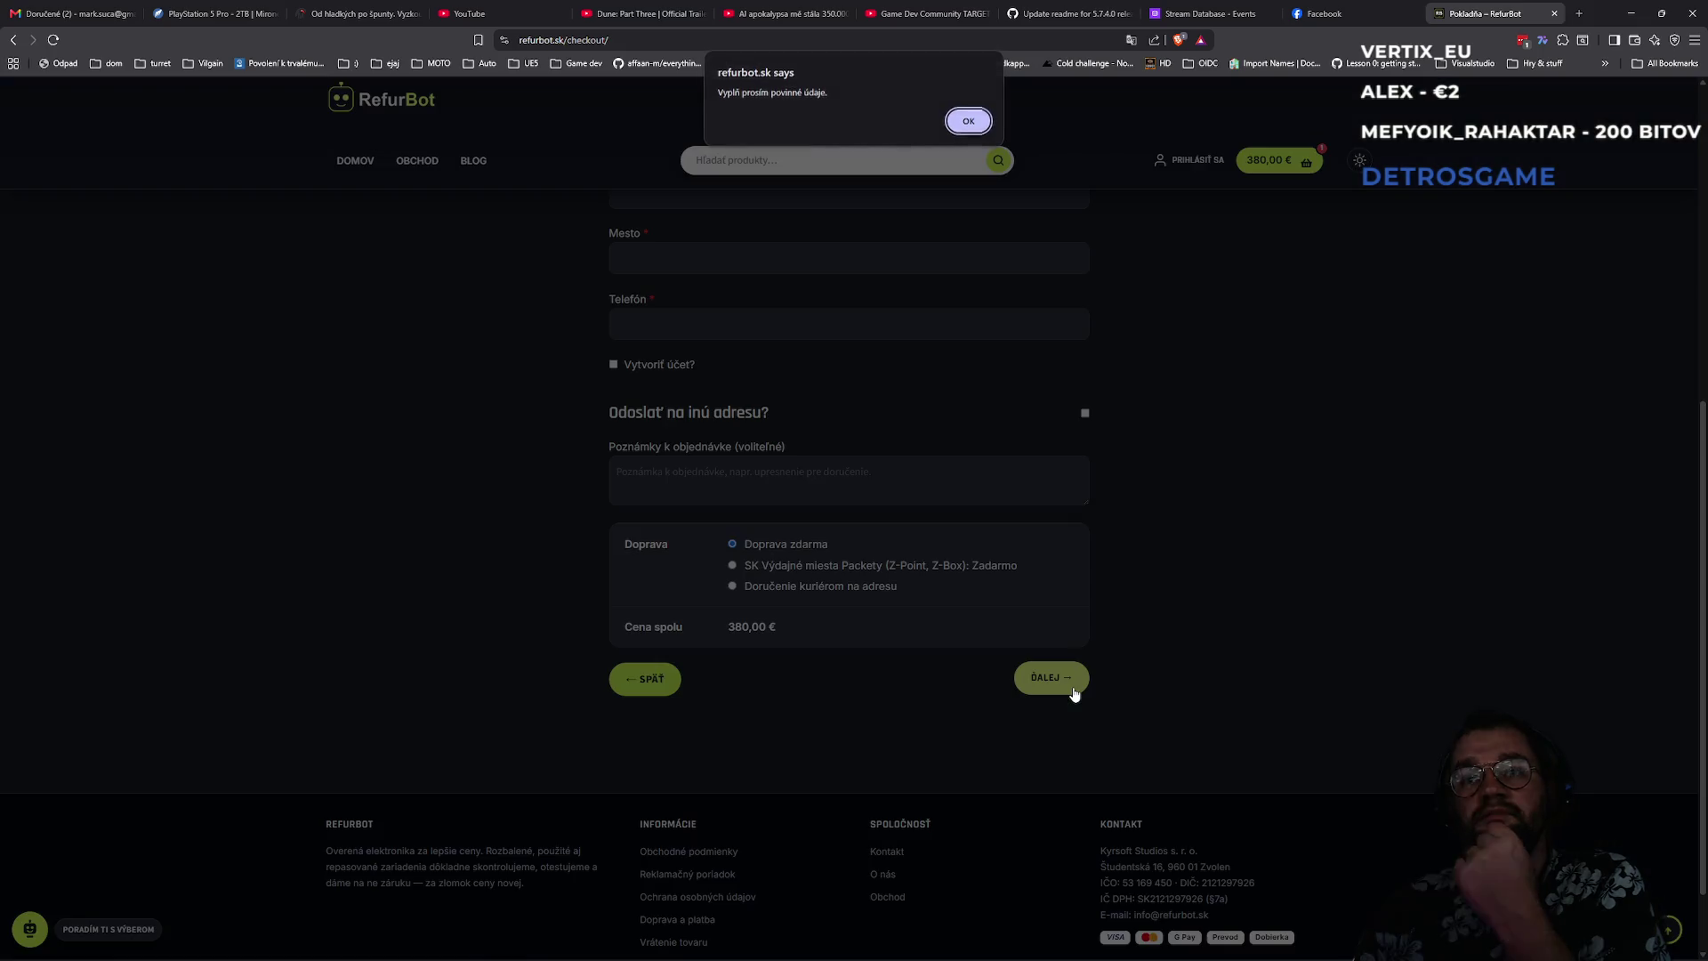
left_click(968, 121)
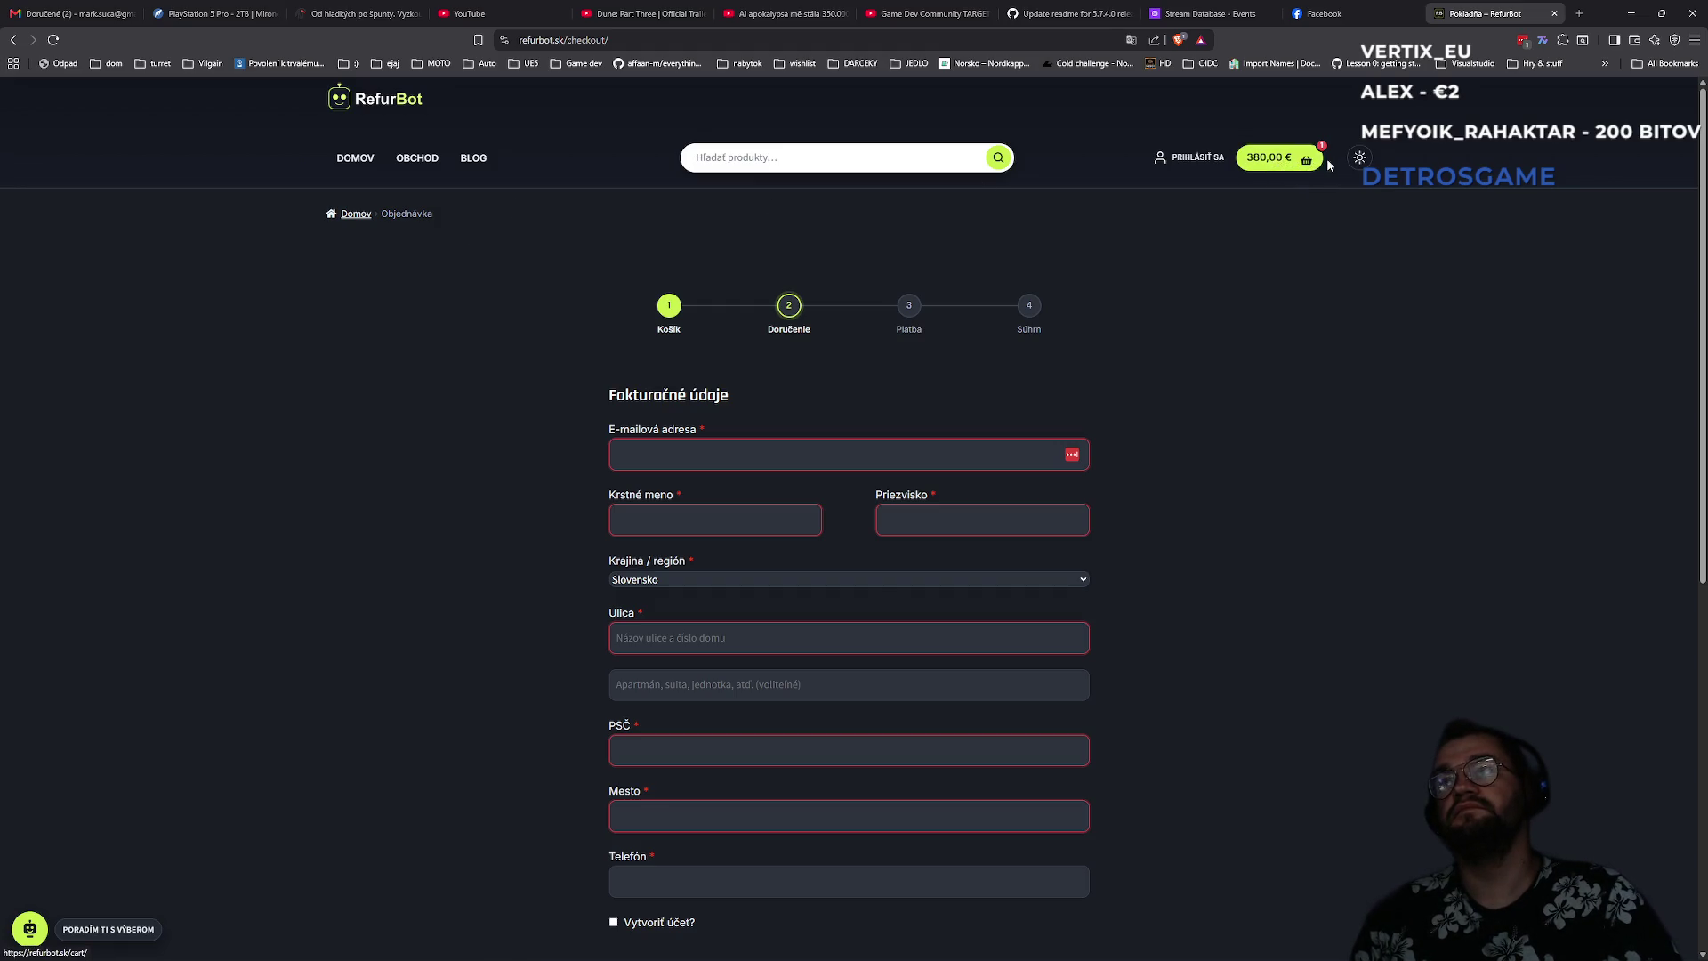
scroll(1279, 163, "up", 7, "ctrl")
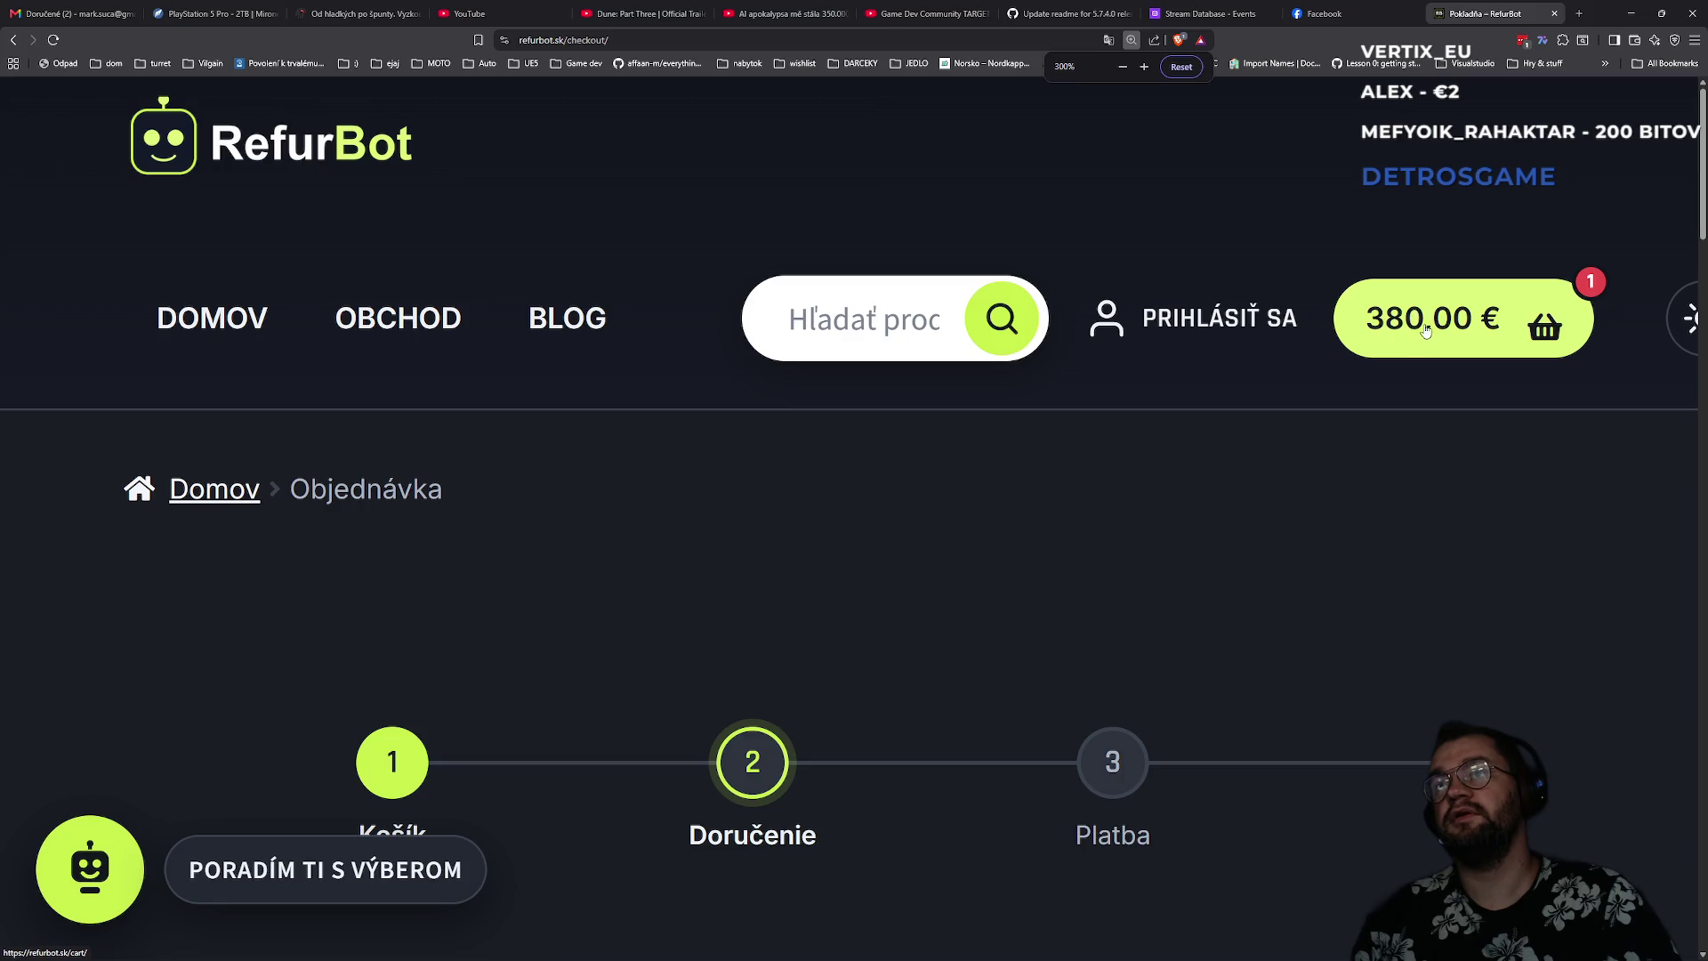
- Inspect the header cart link and select a.cart-contents in DevTools
right_click(1433, 322)
left_click(1493, 552)
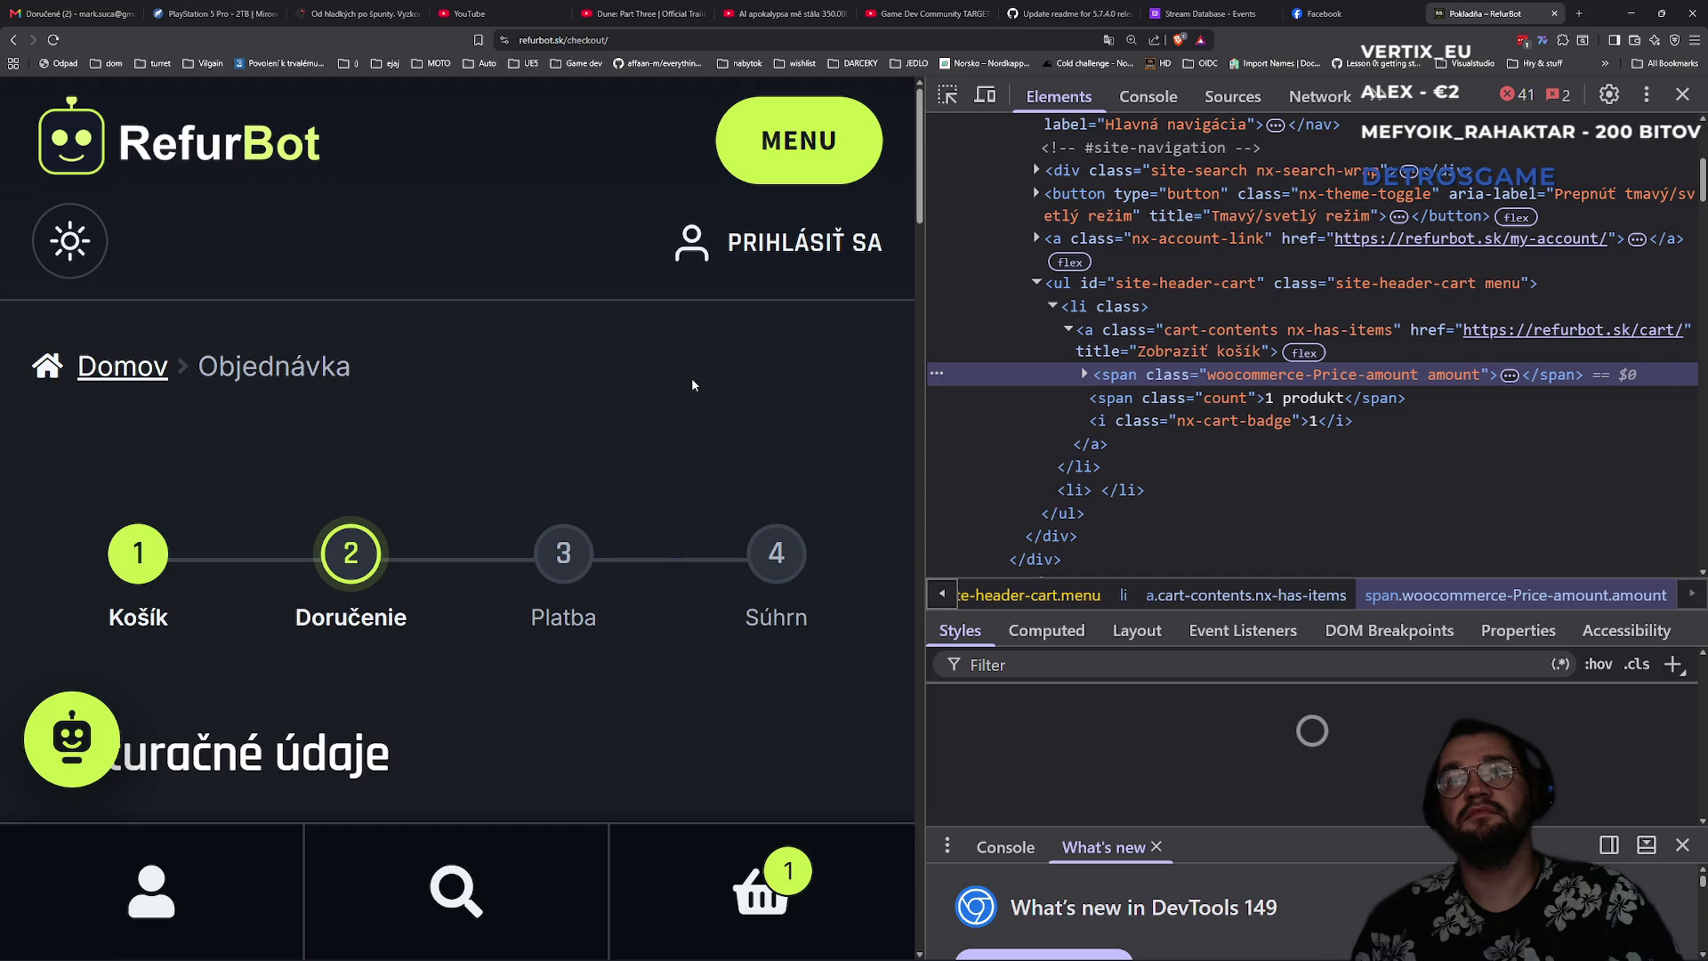
scroll(805, 561, "down", 5, "ctrl")
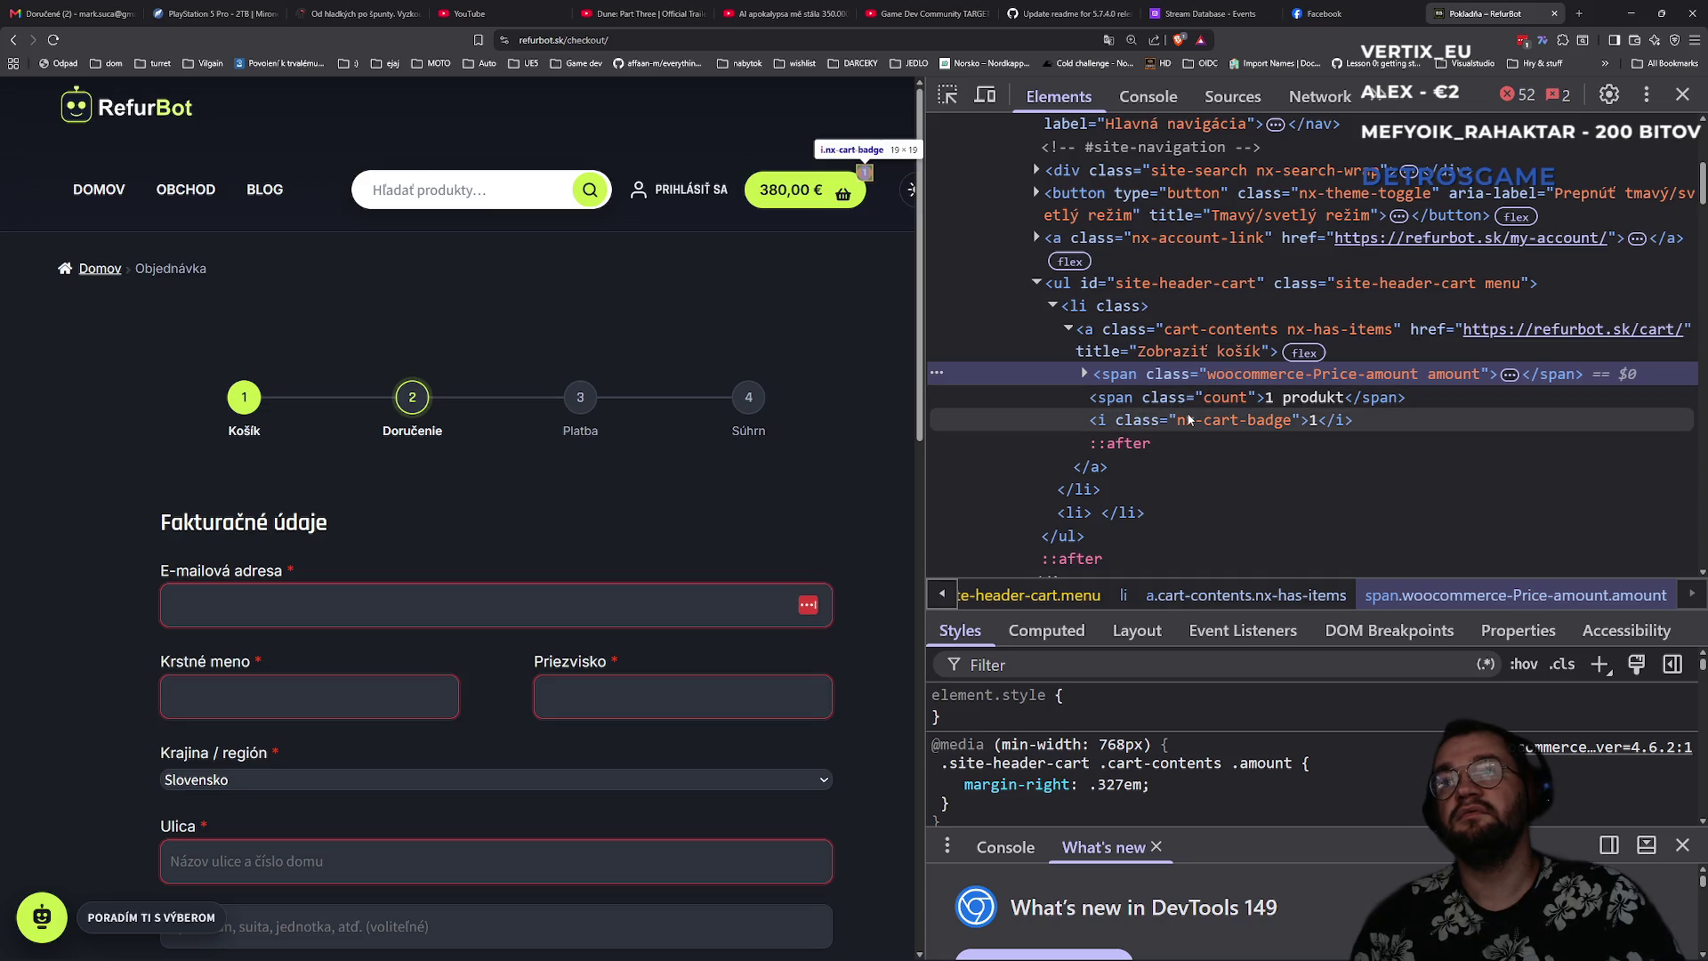
left_click(1174, 336)
scroll(1157, 751, "down", 1)
scroll(1112, 739, "up", 2)
- Disable the cart link's padding rule and add an inline padding: 15 style
left_click(950, 718)
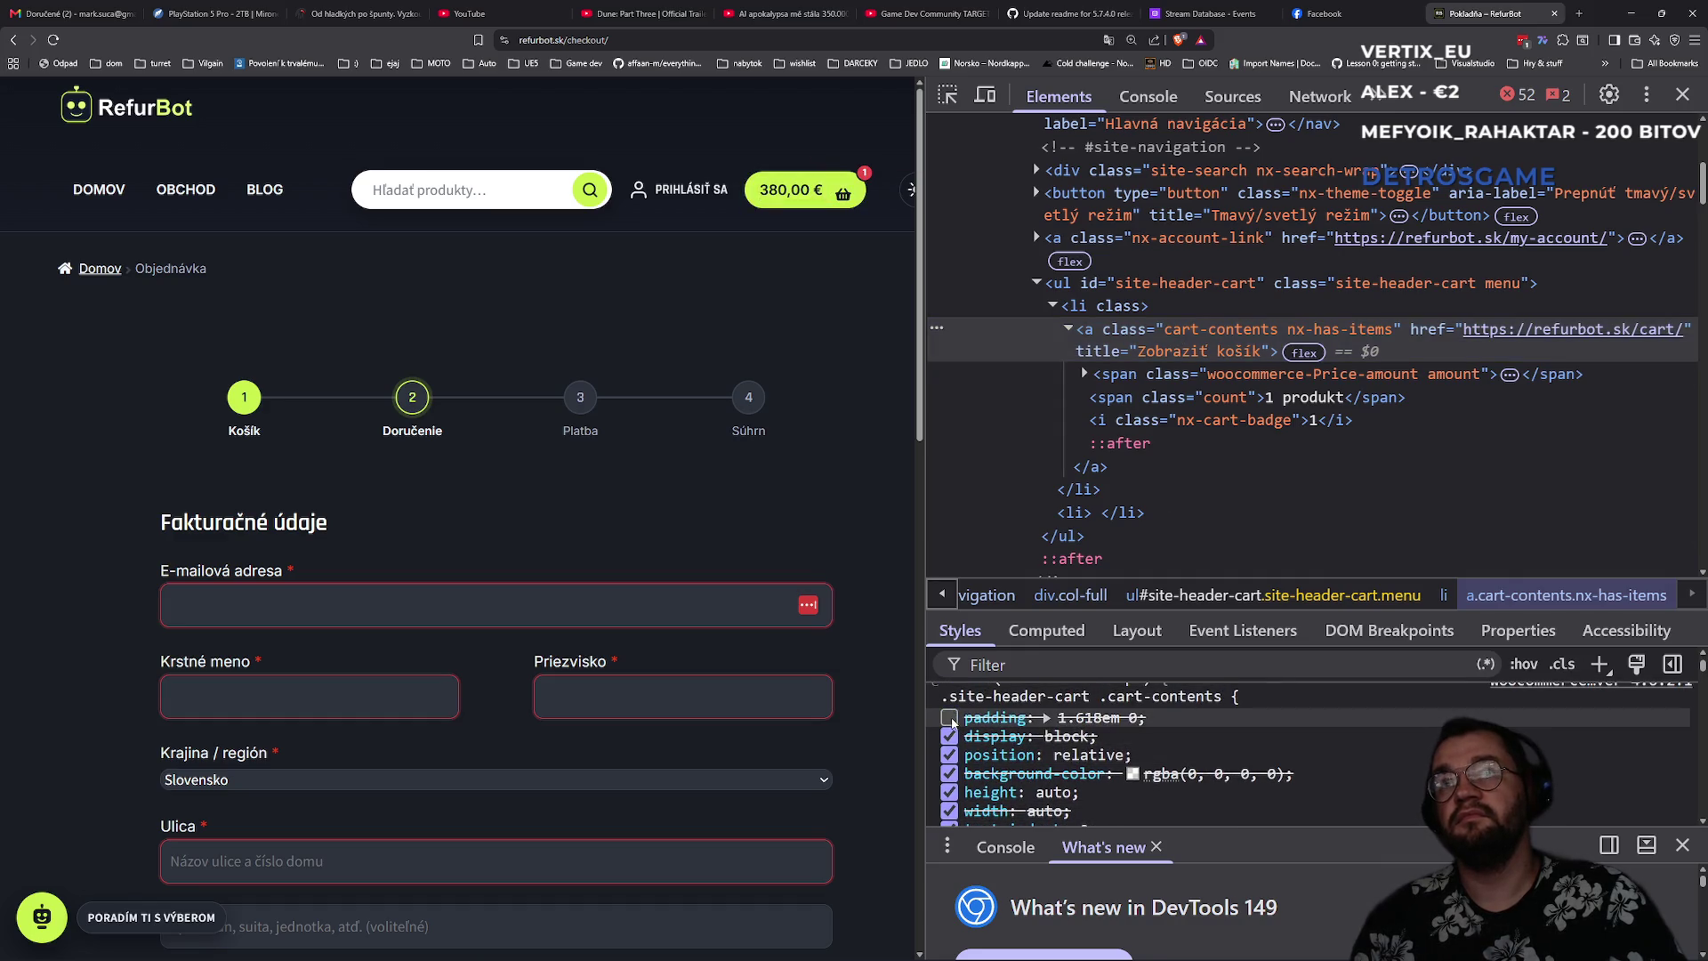
scroll(966, 725, "up", 2)
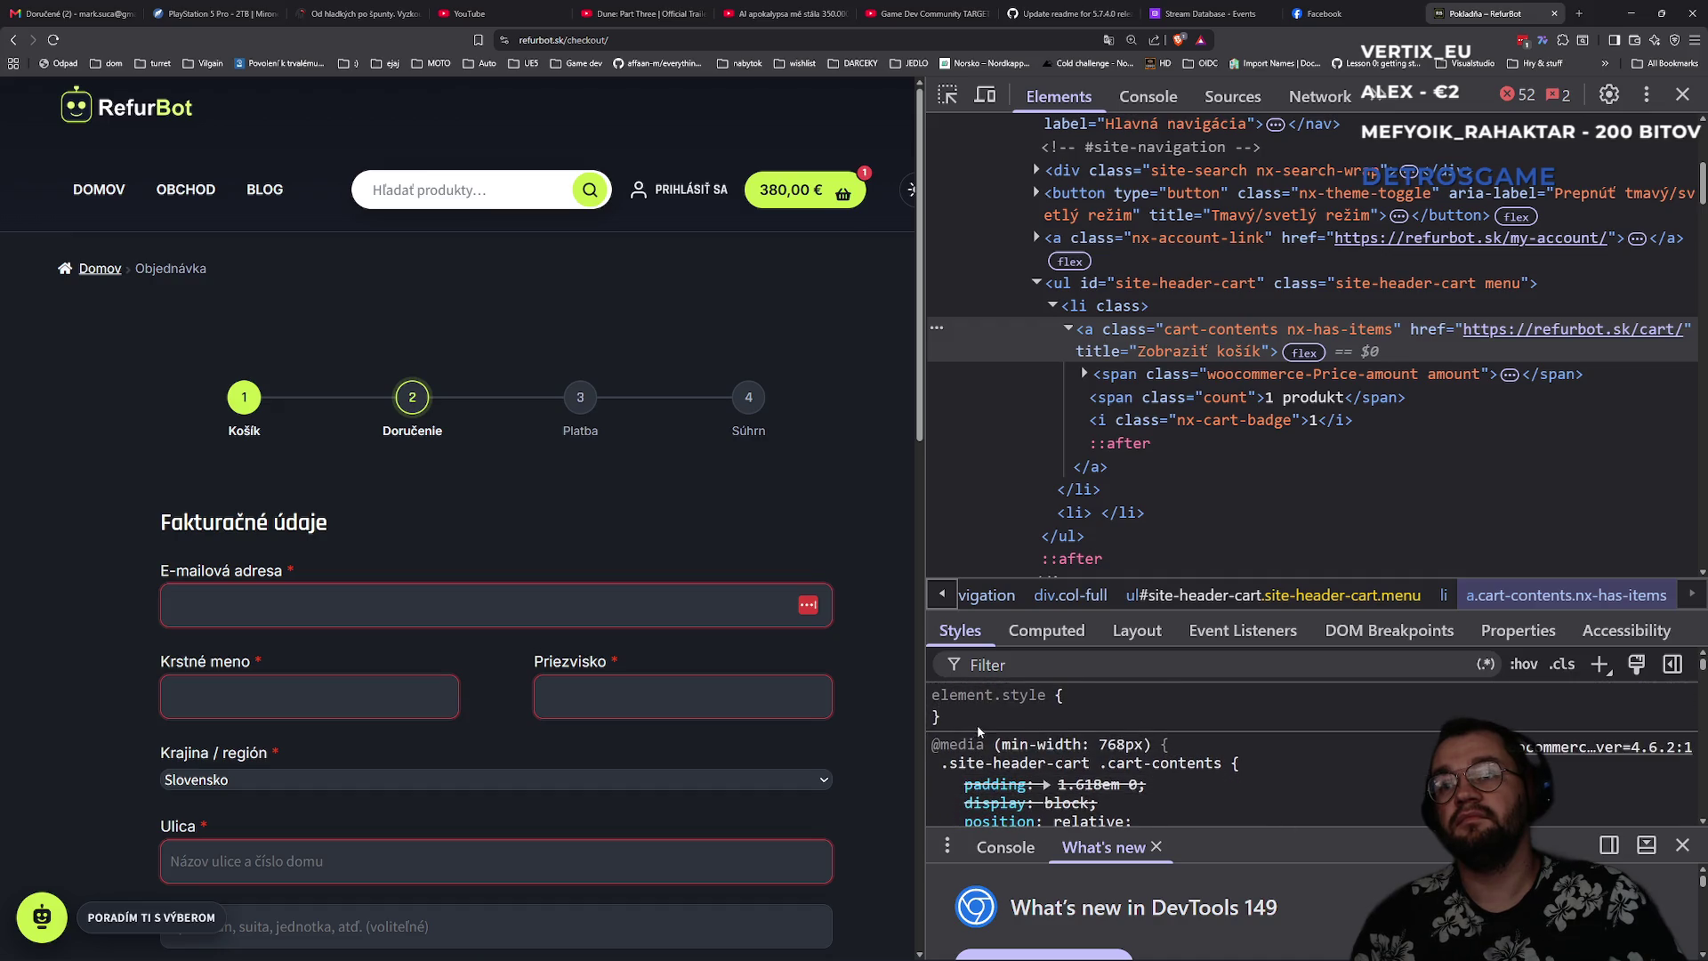
left_click(1071, 703)
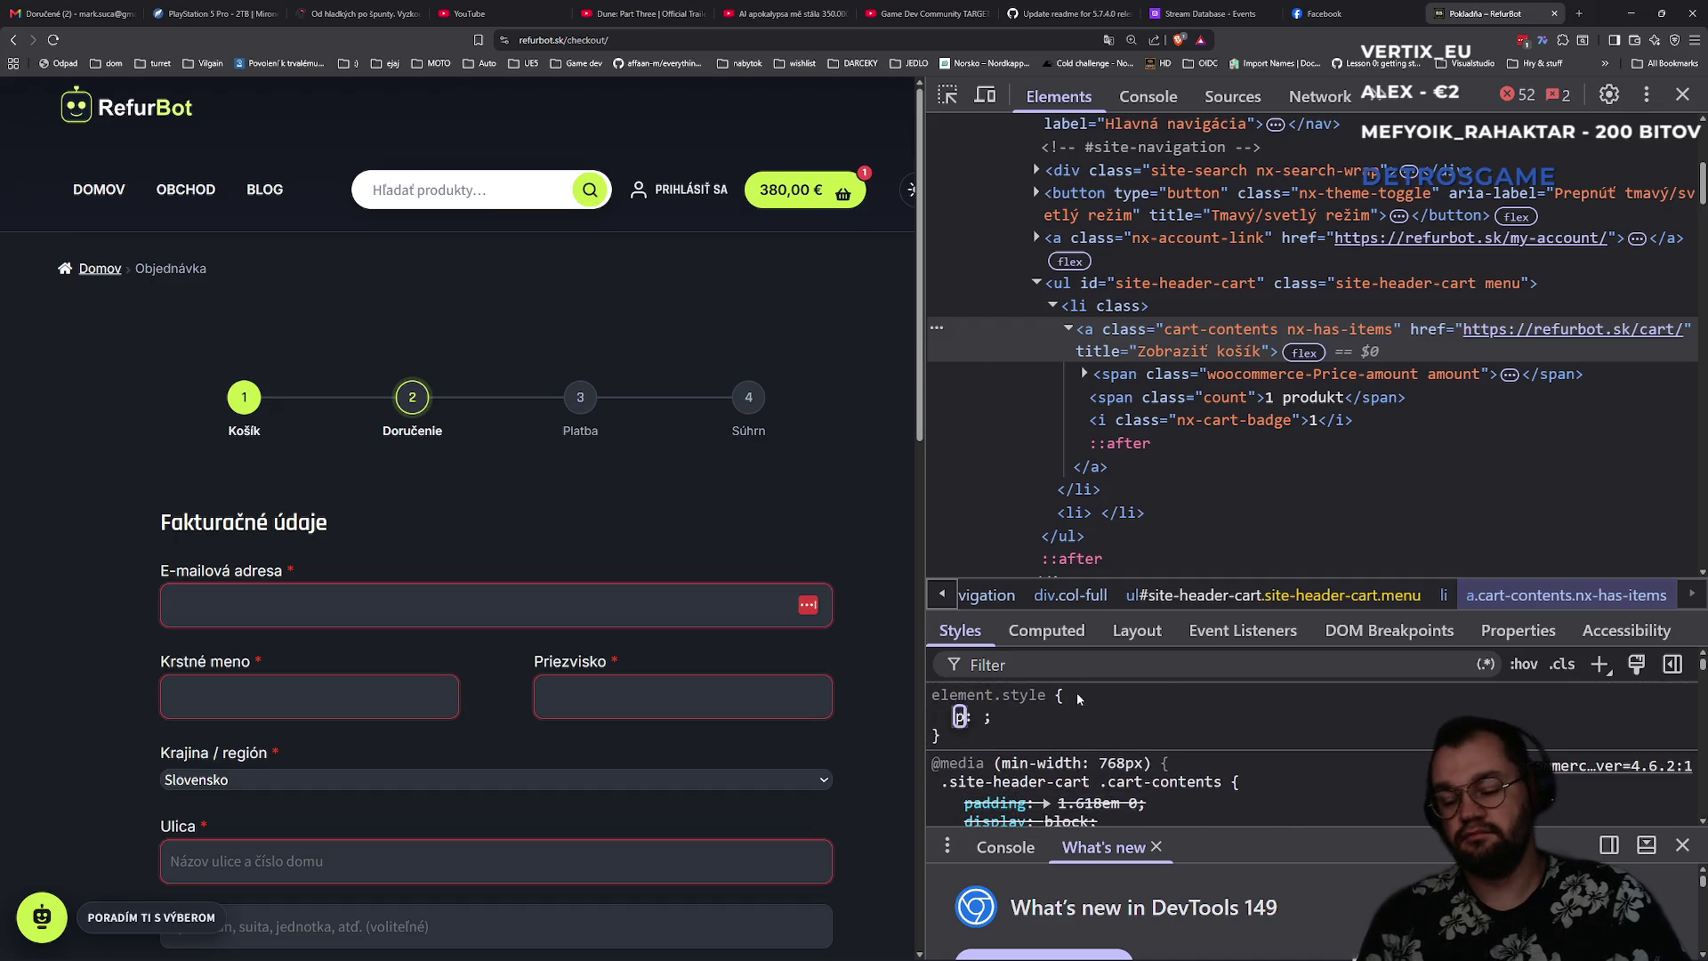
type("padding")
key("Tab")
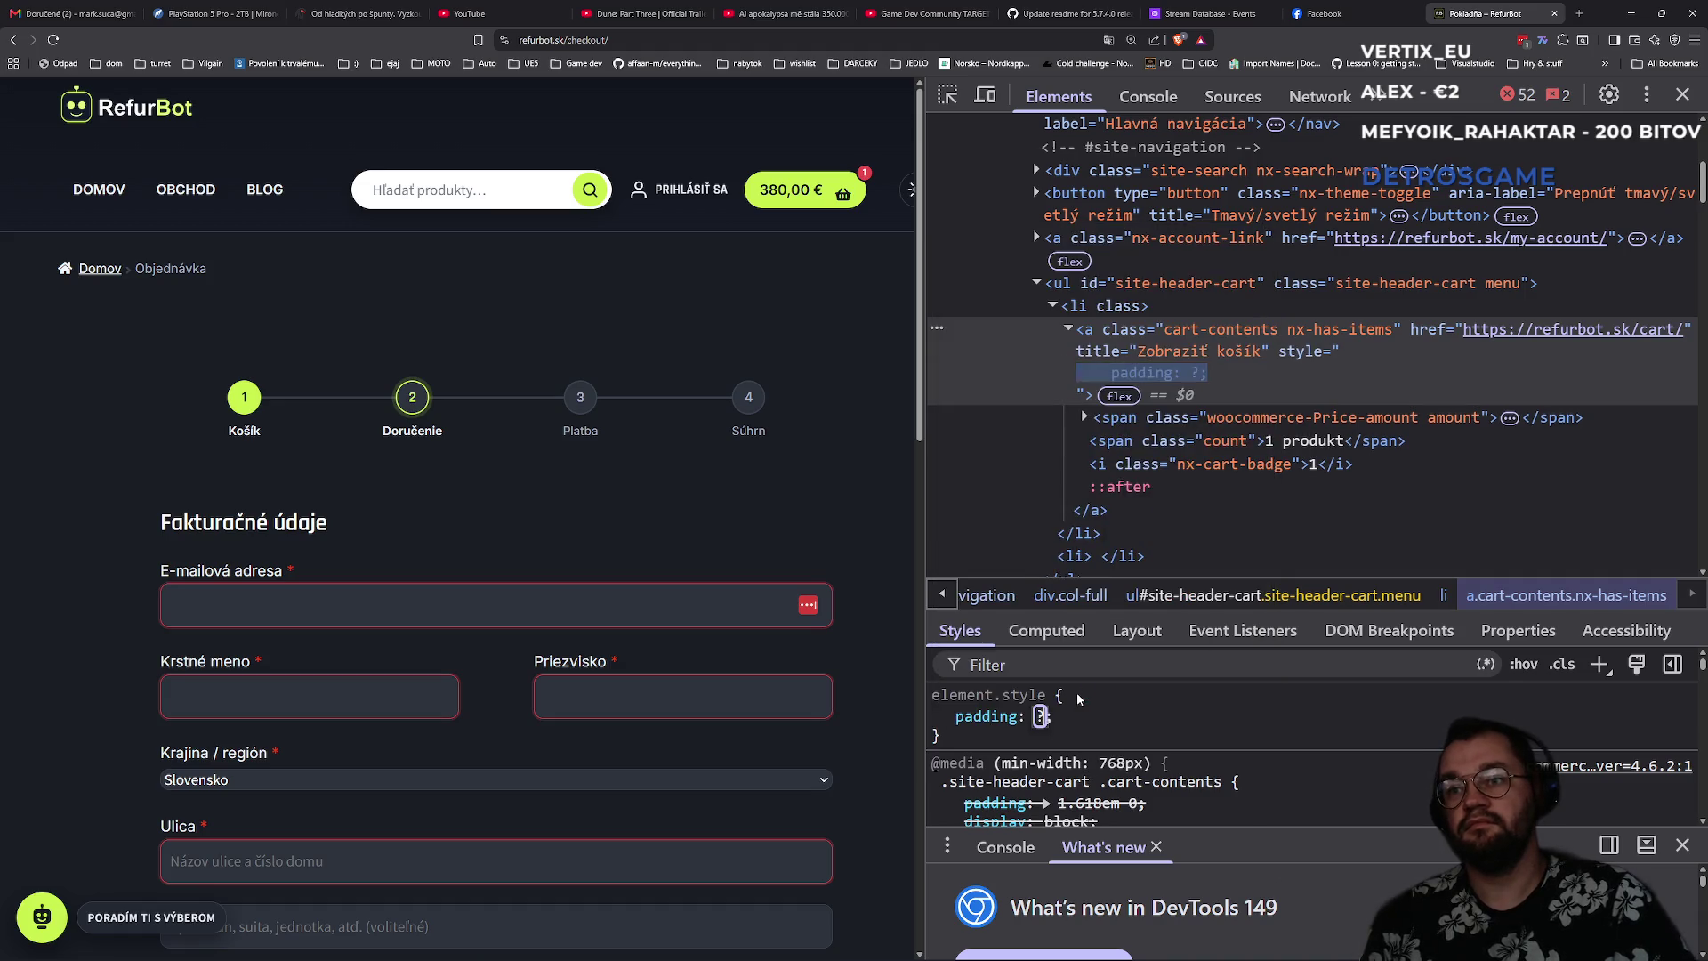
key("Return")
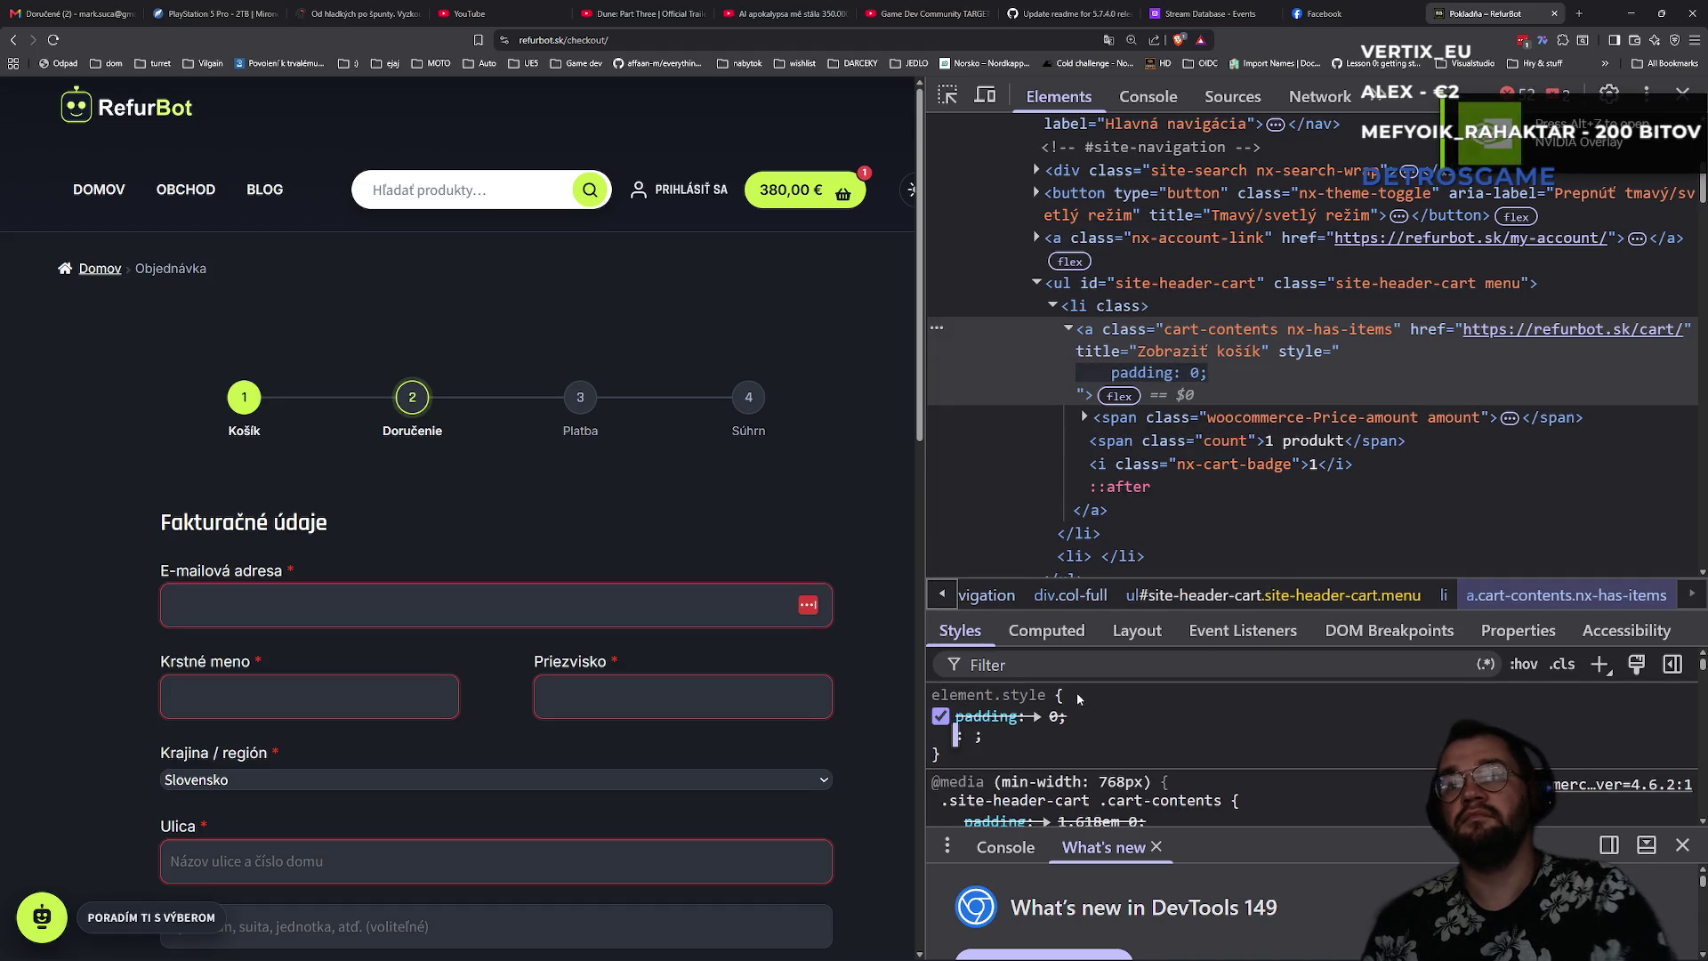
type("15")
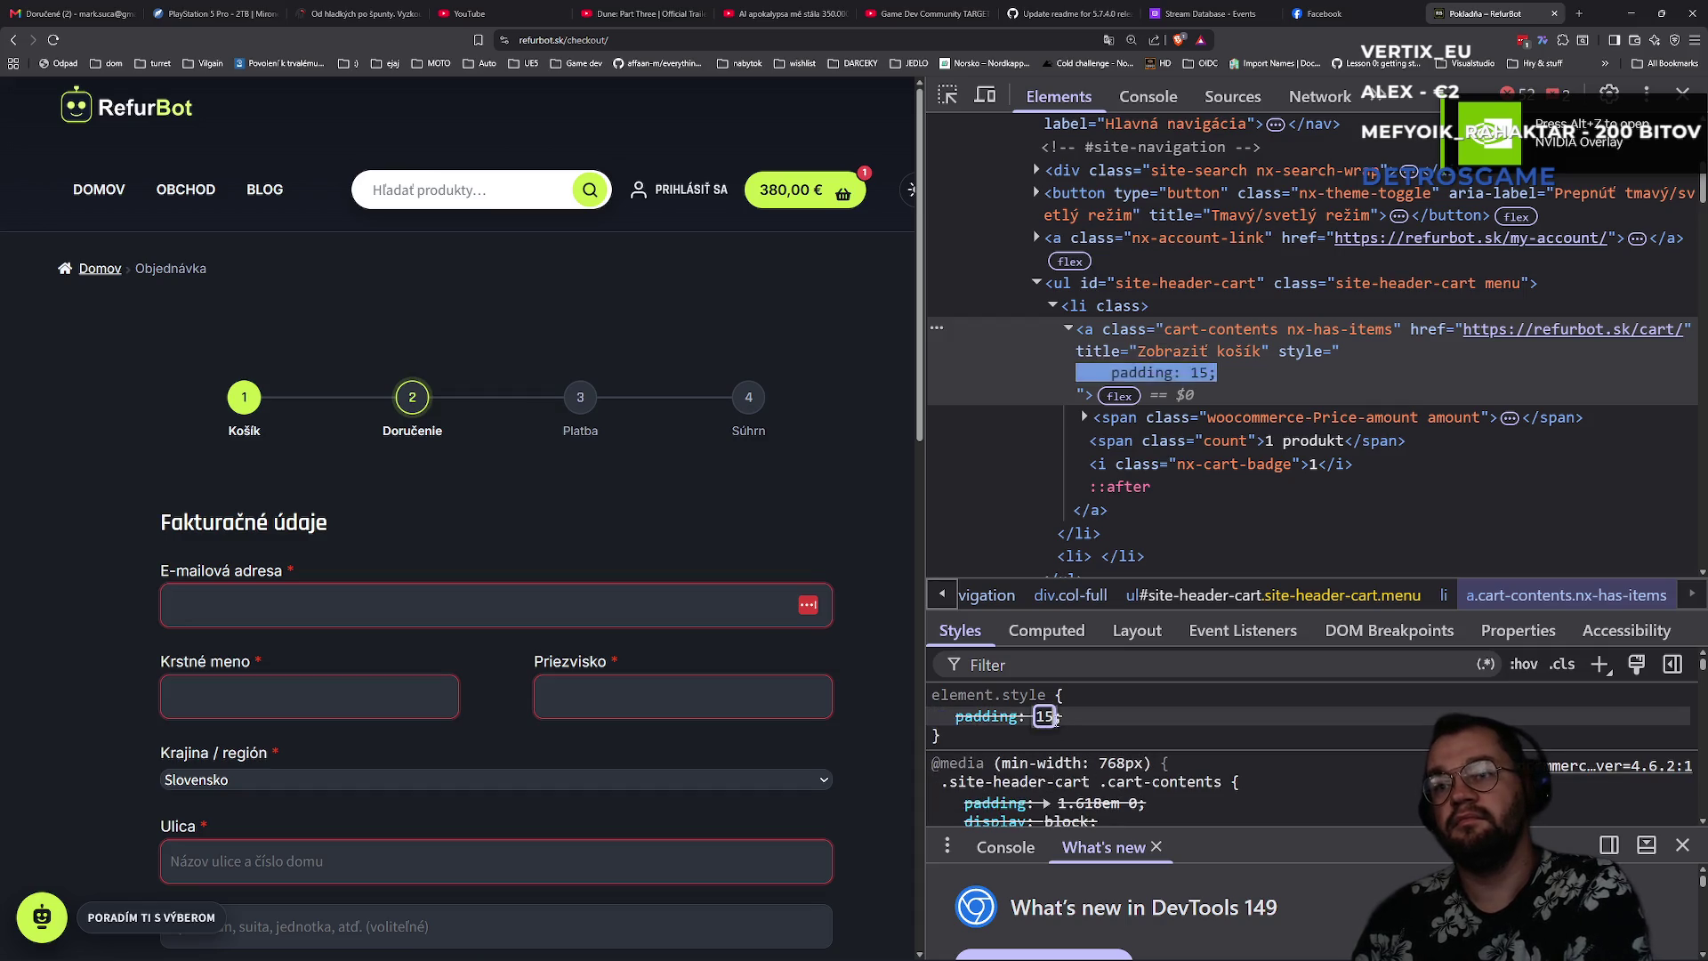
key("Return")
right_click(852, 199)
left_click(943, 409)
right_click(848, 204)
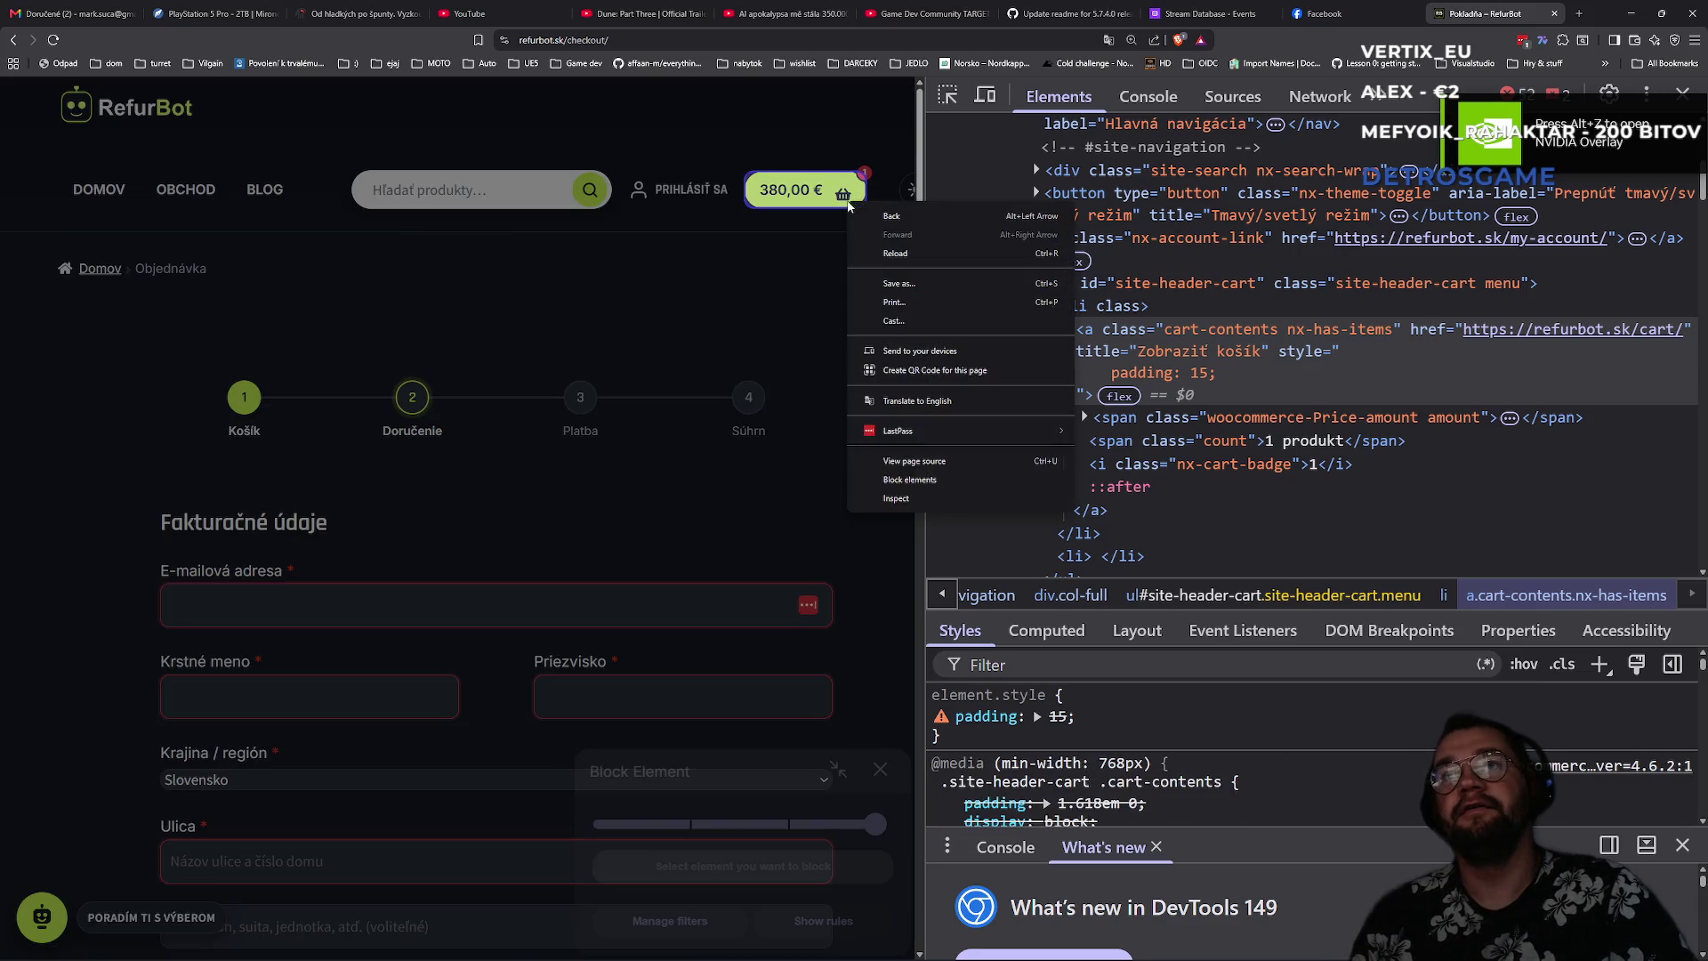
- Re-inspect the header cart link in DevTools after closing the element-blocking picker
left_click(890, 460)
right_click(836, 194)
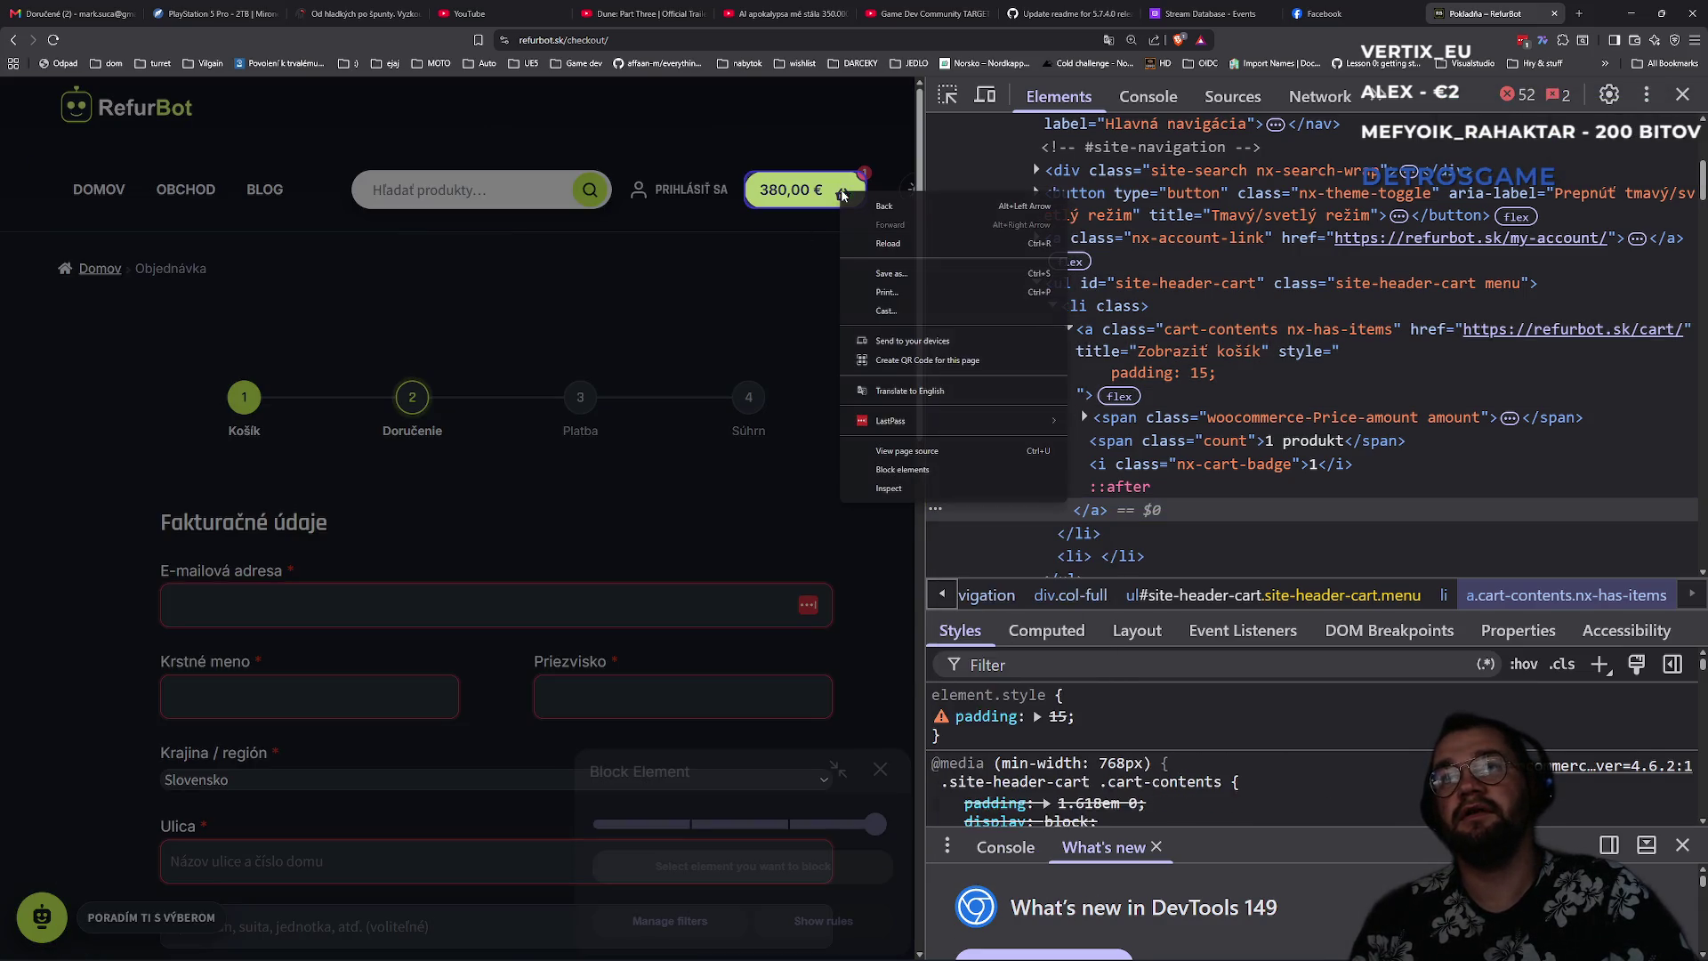
left_click(904, 493)
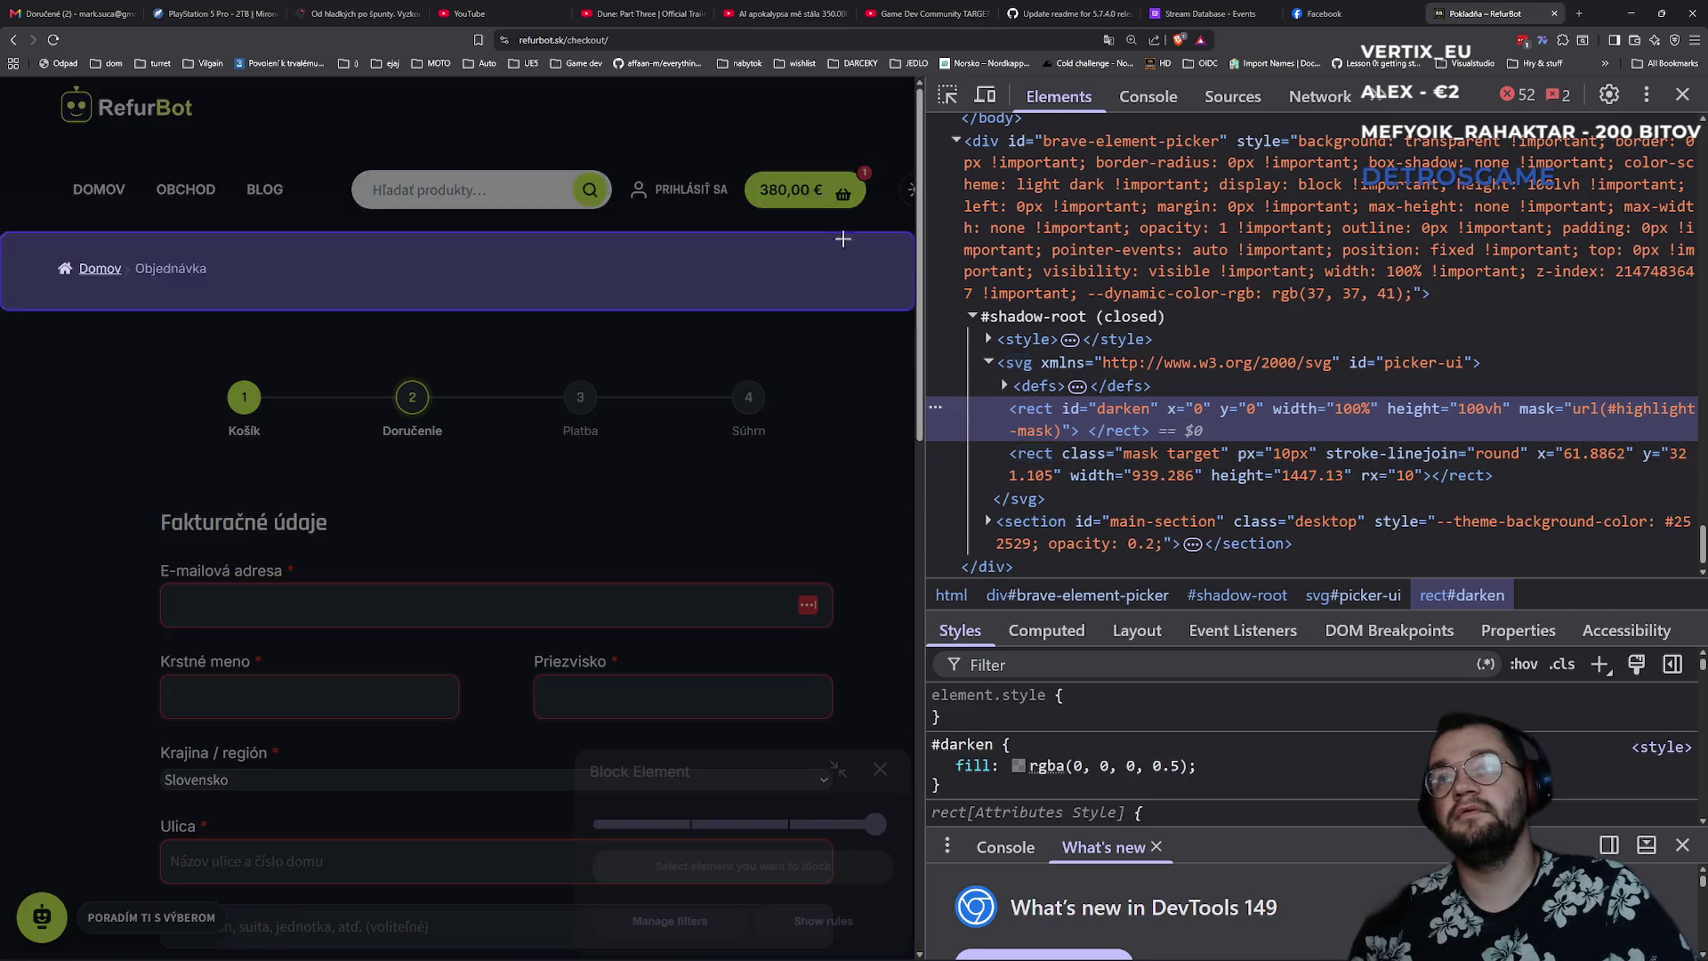
left_click(842, 194)
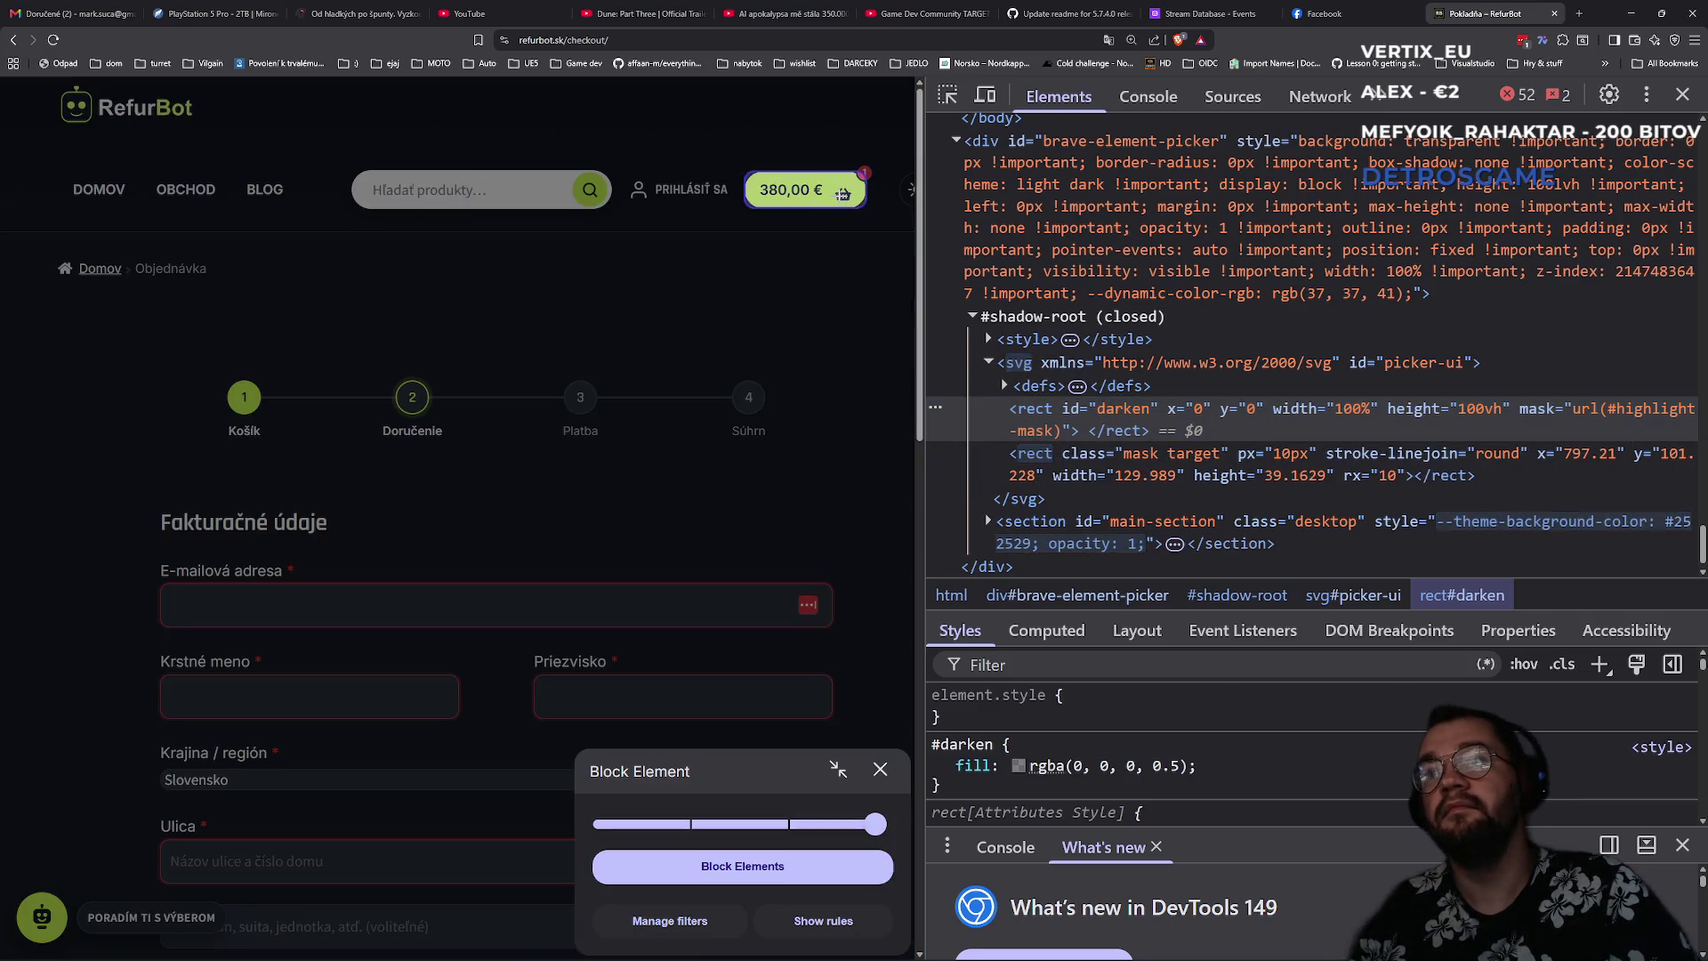
left_click(880, 769)
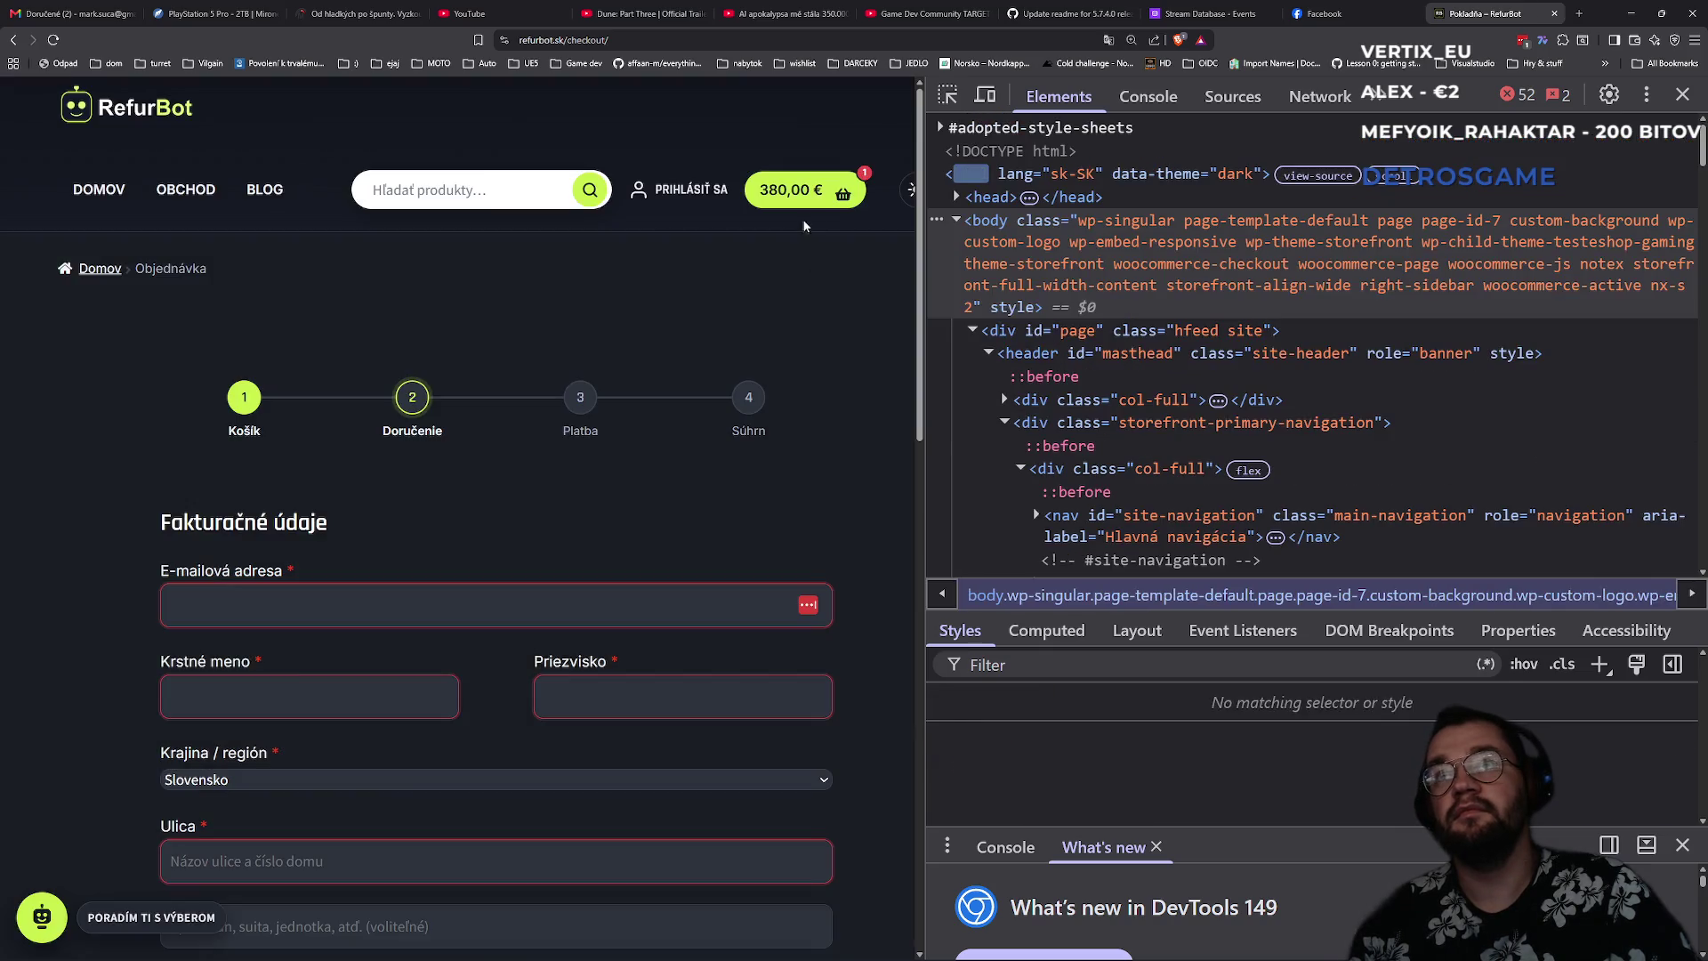
right_click(843, 196)
left_click(890, 428)
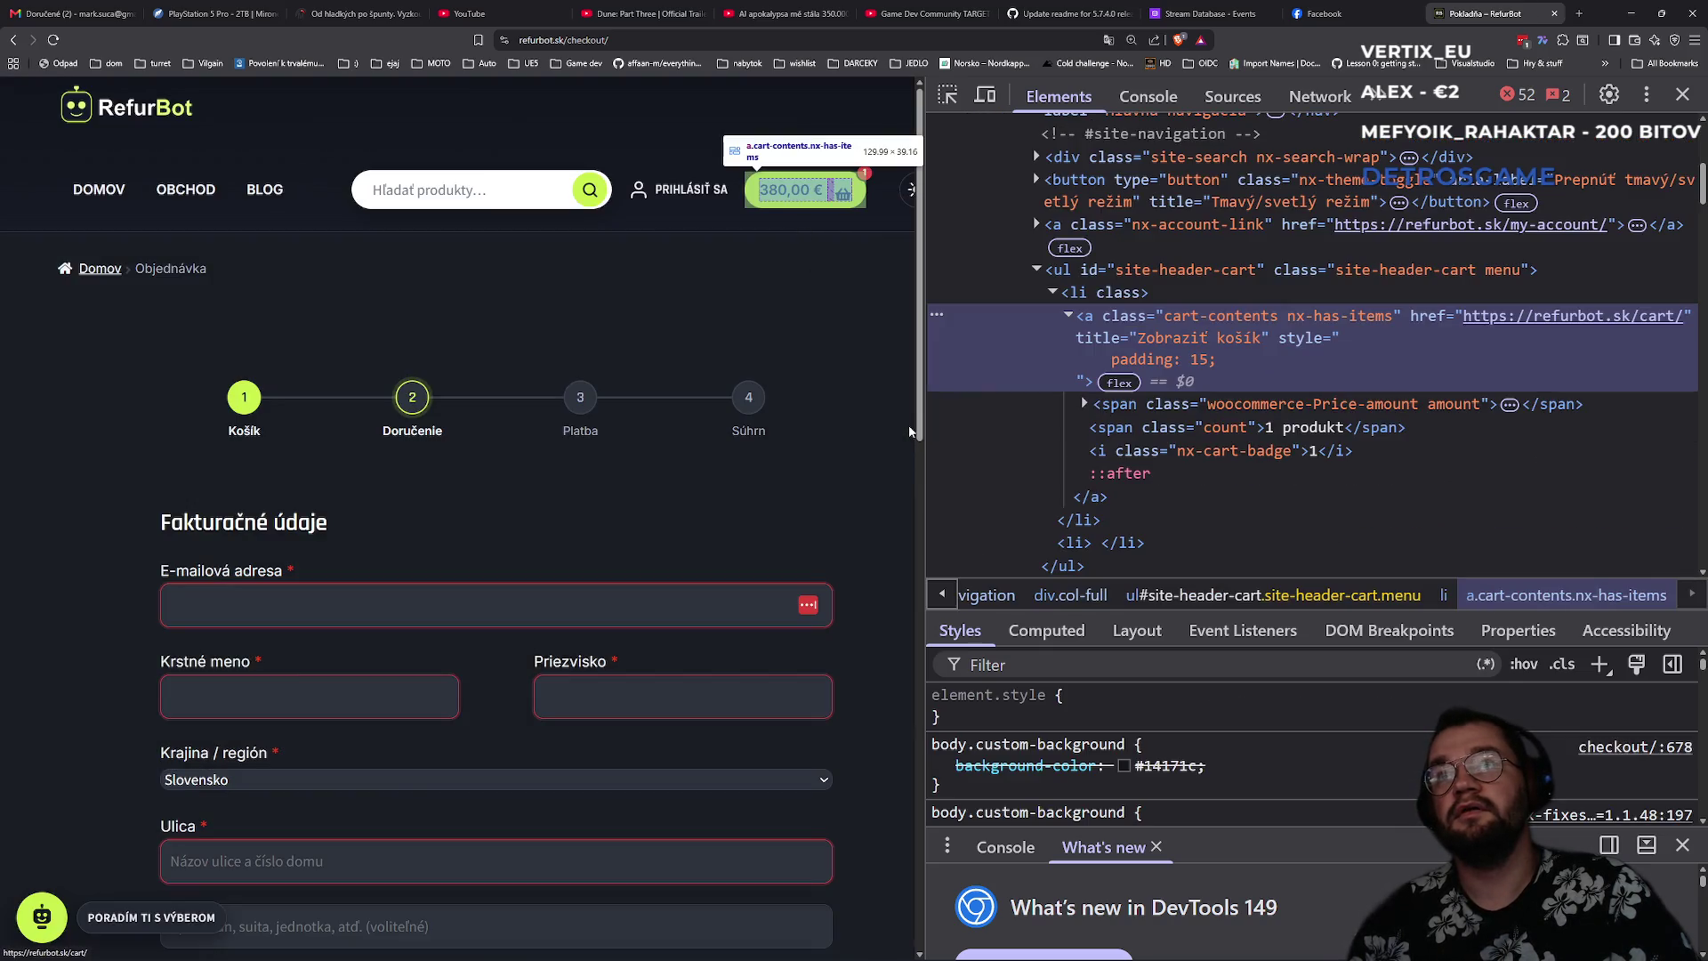
- Change the cart link's inline padding to 15px !important
left_click(1024, 717)
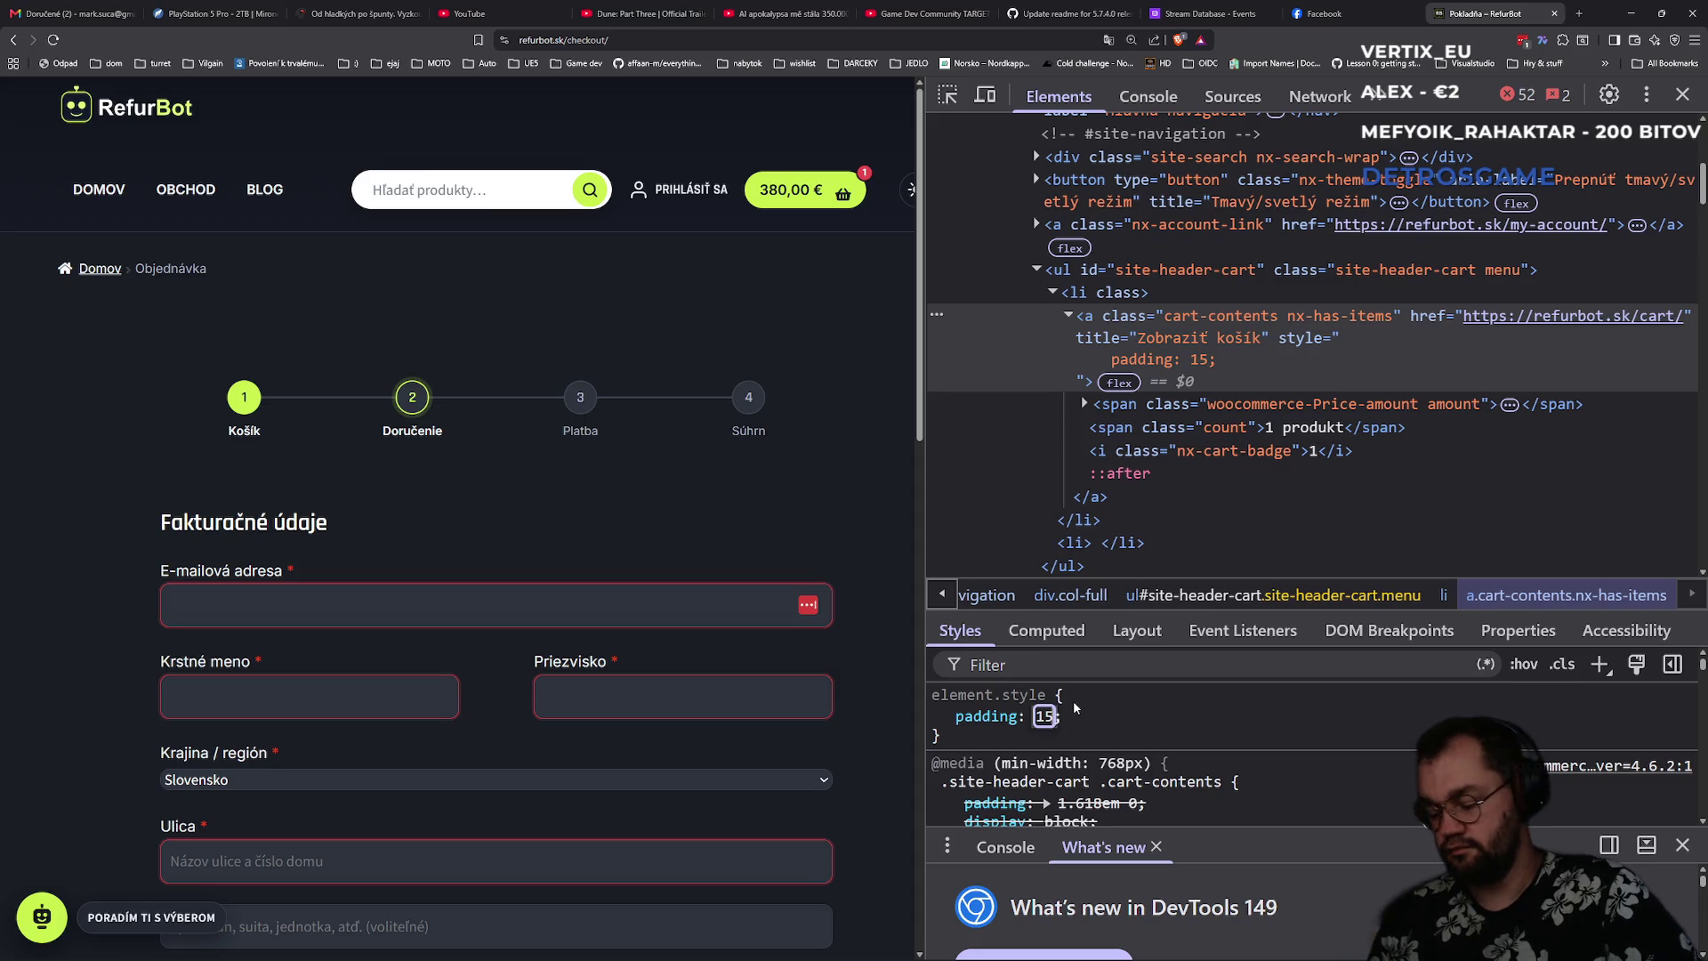
type("px")
key("Return")
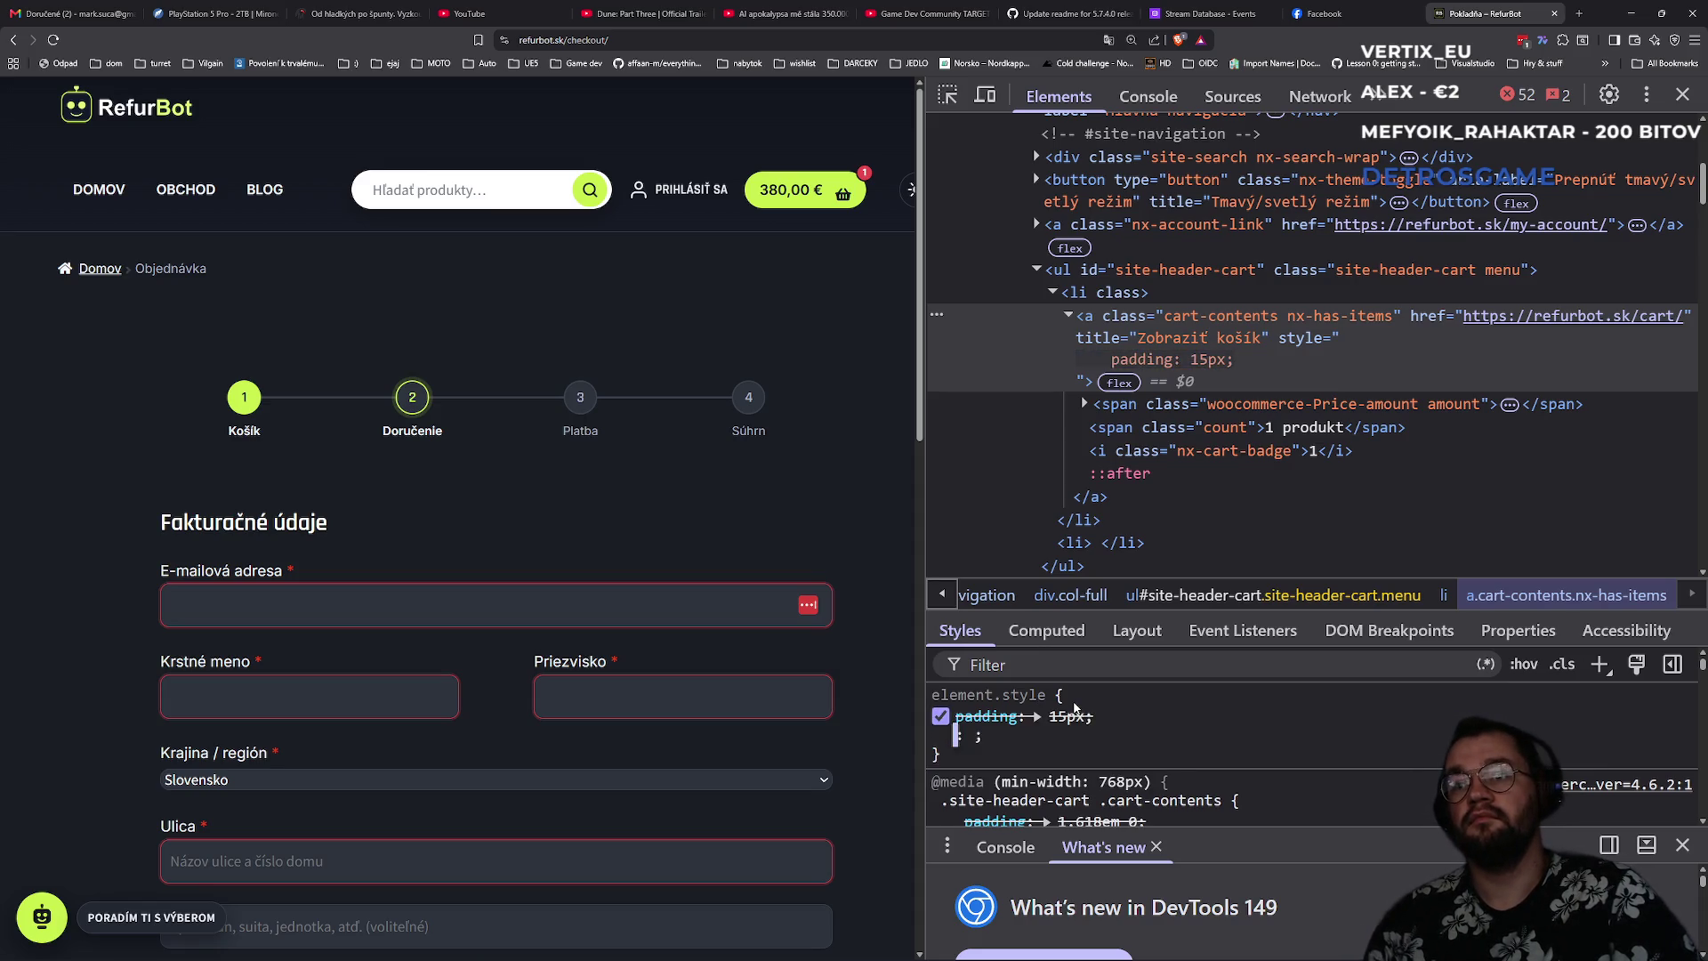
key("Escape")
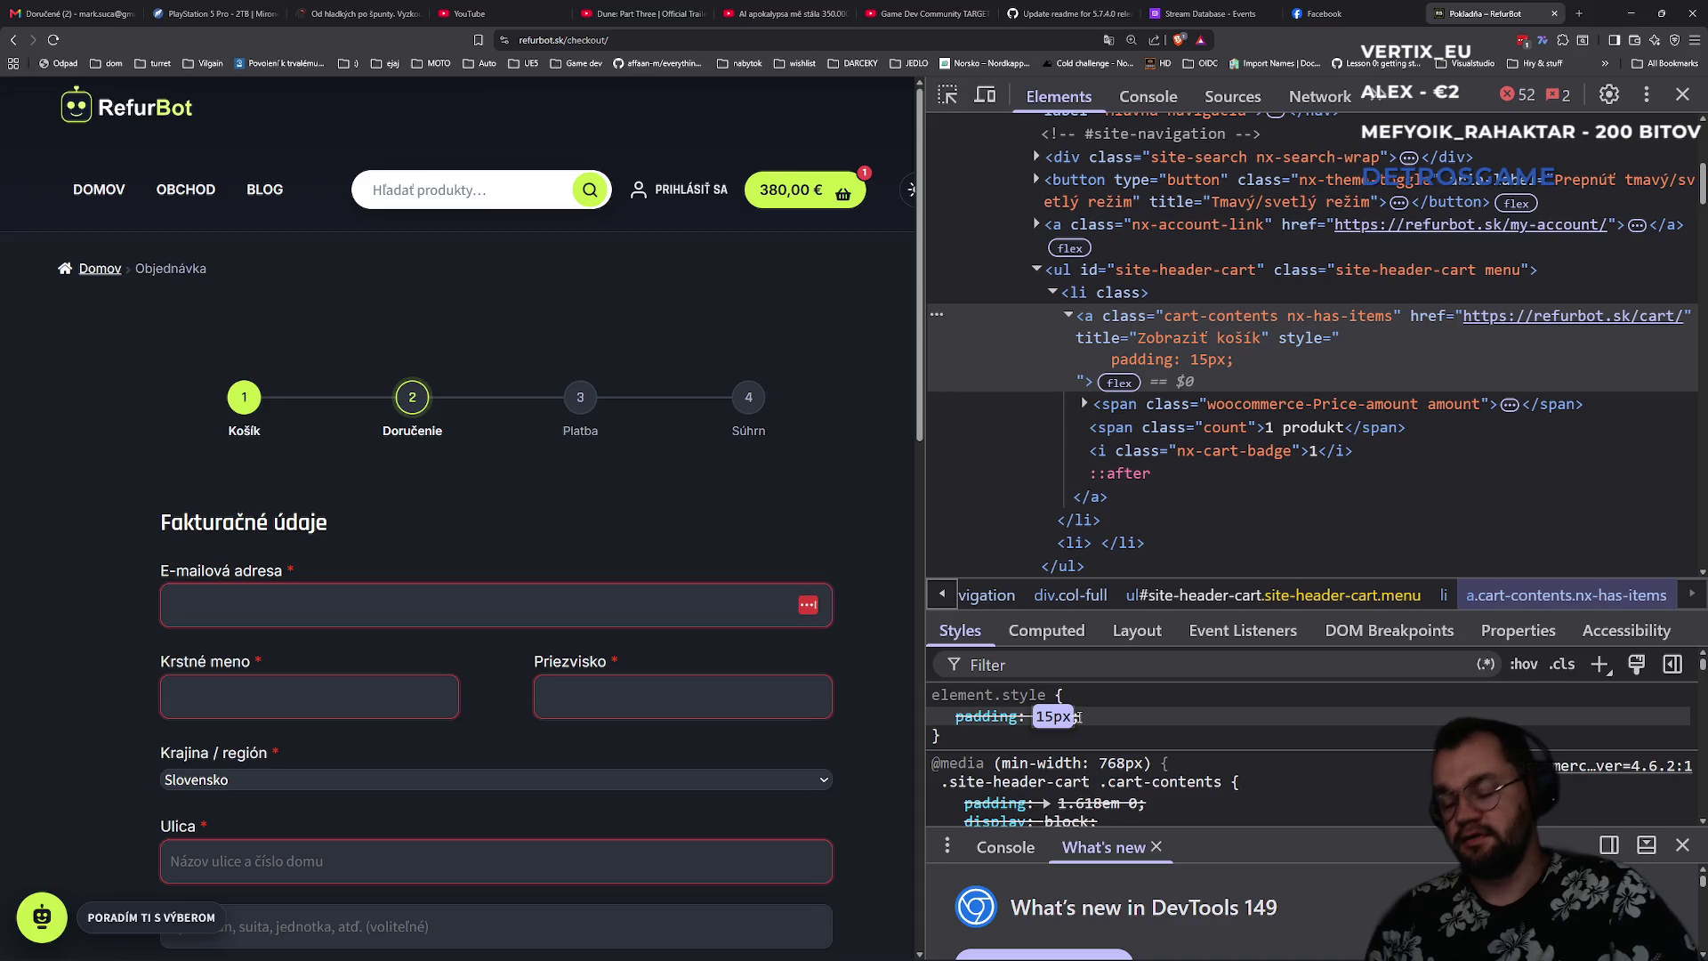
type(" !important")
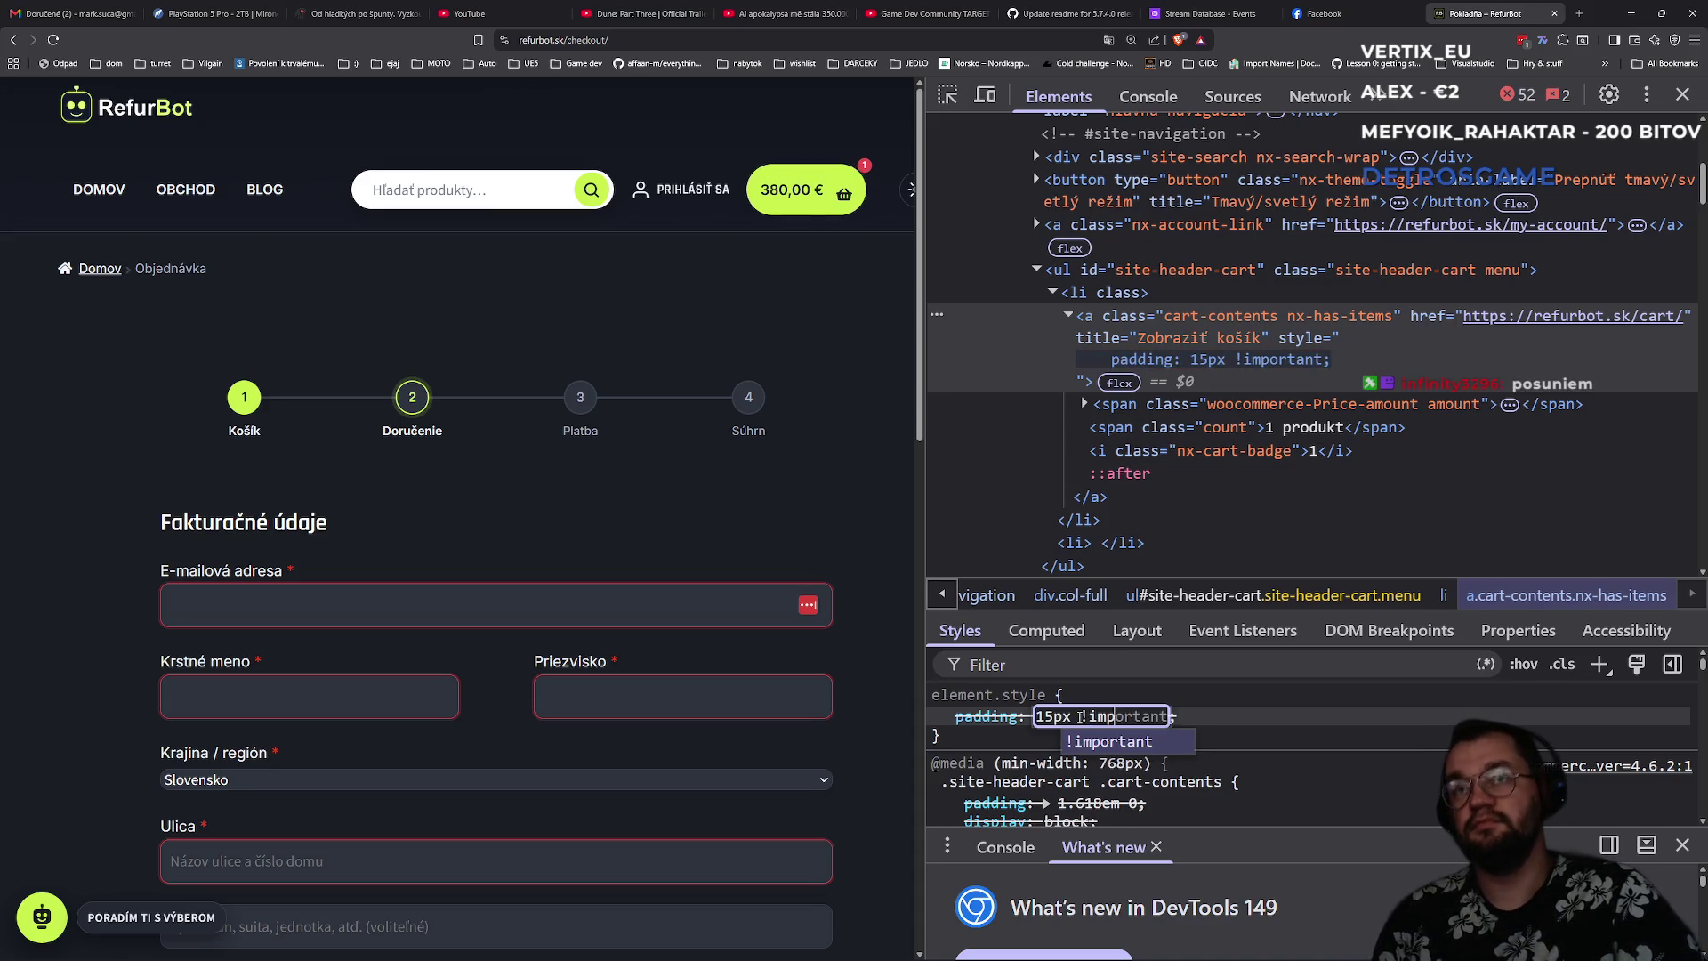
key("Return")
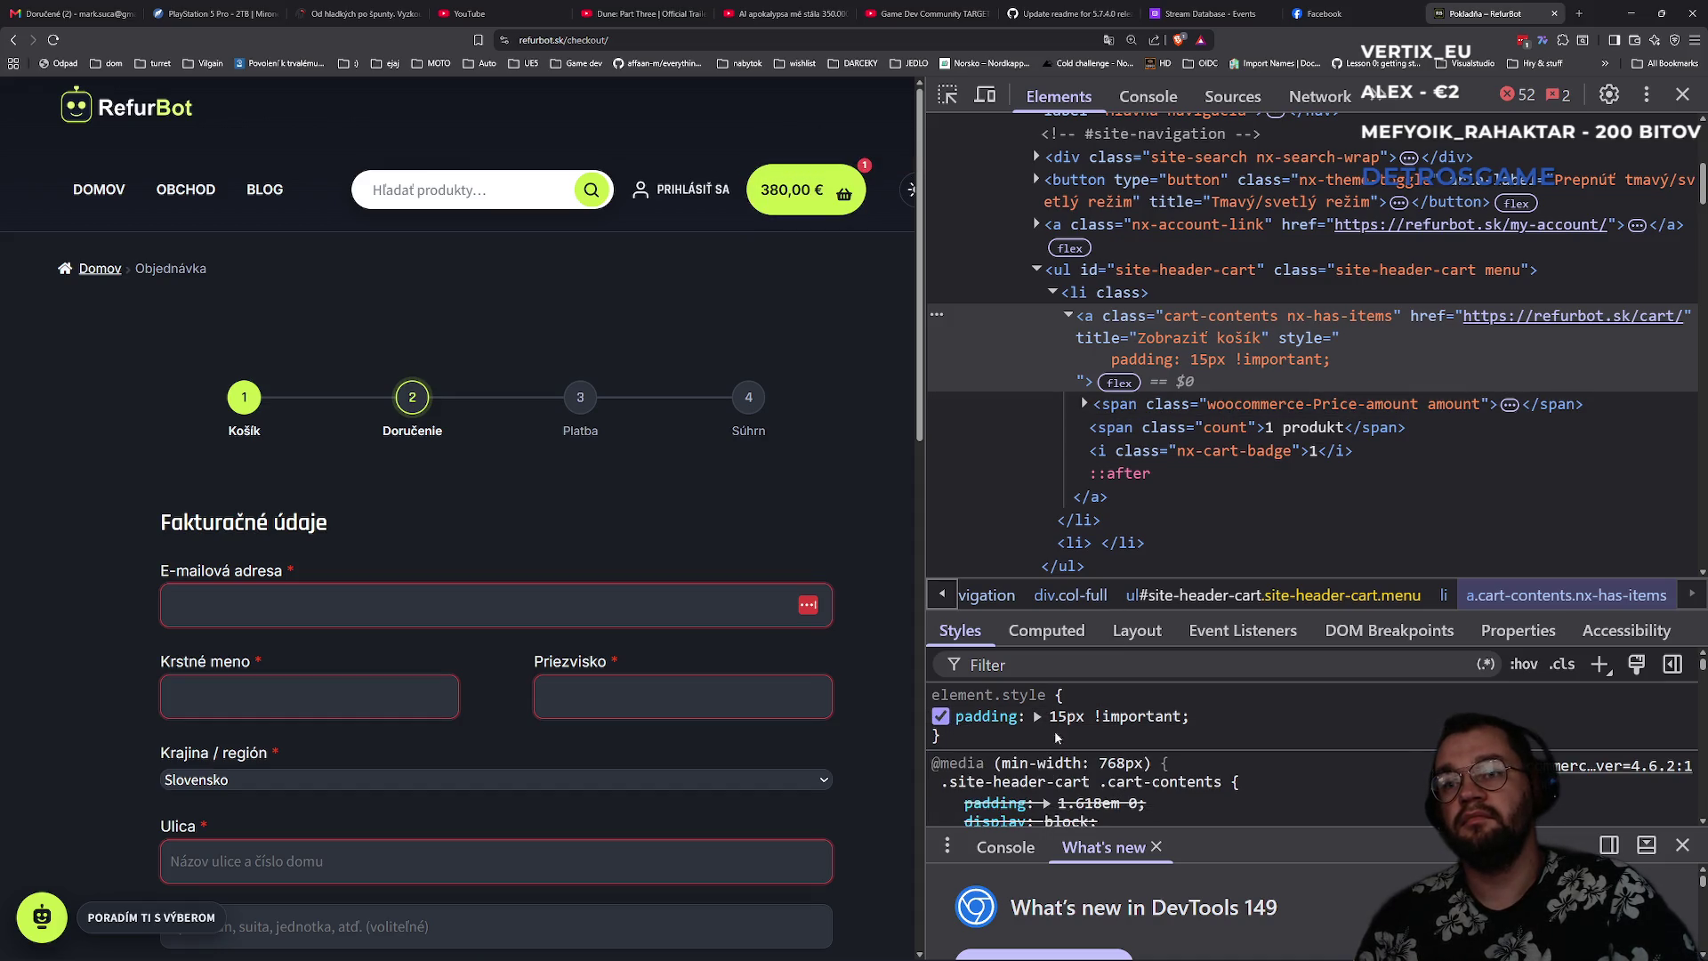
- Add an inline text-align: center !important to the cart link
left_click(1199, 722)
type("tex")
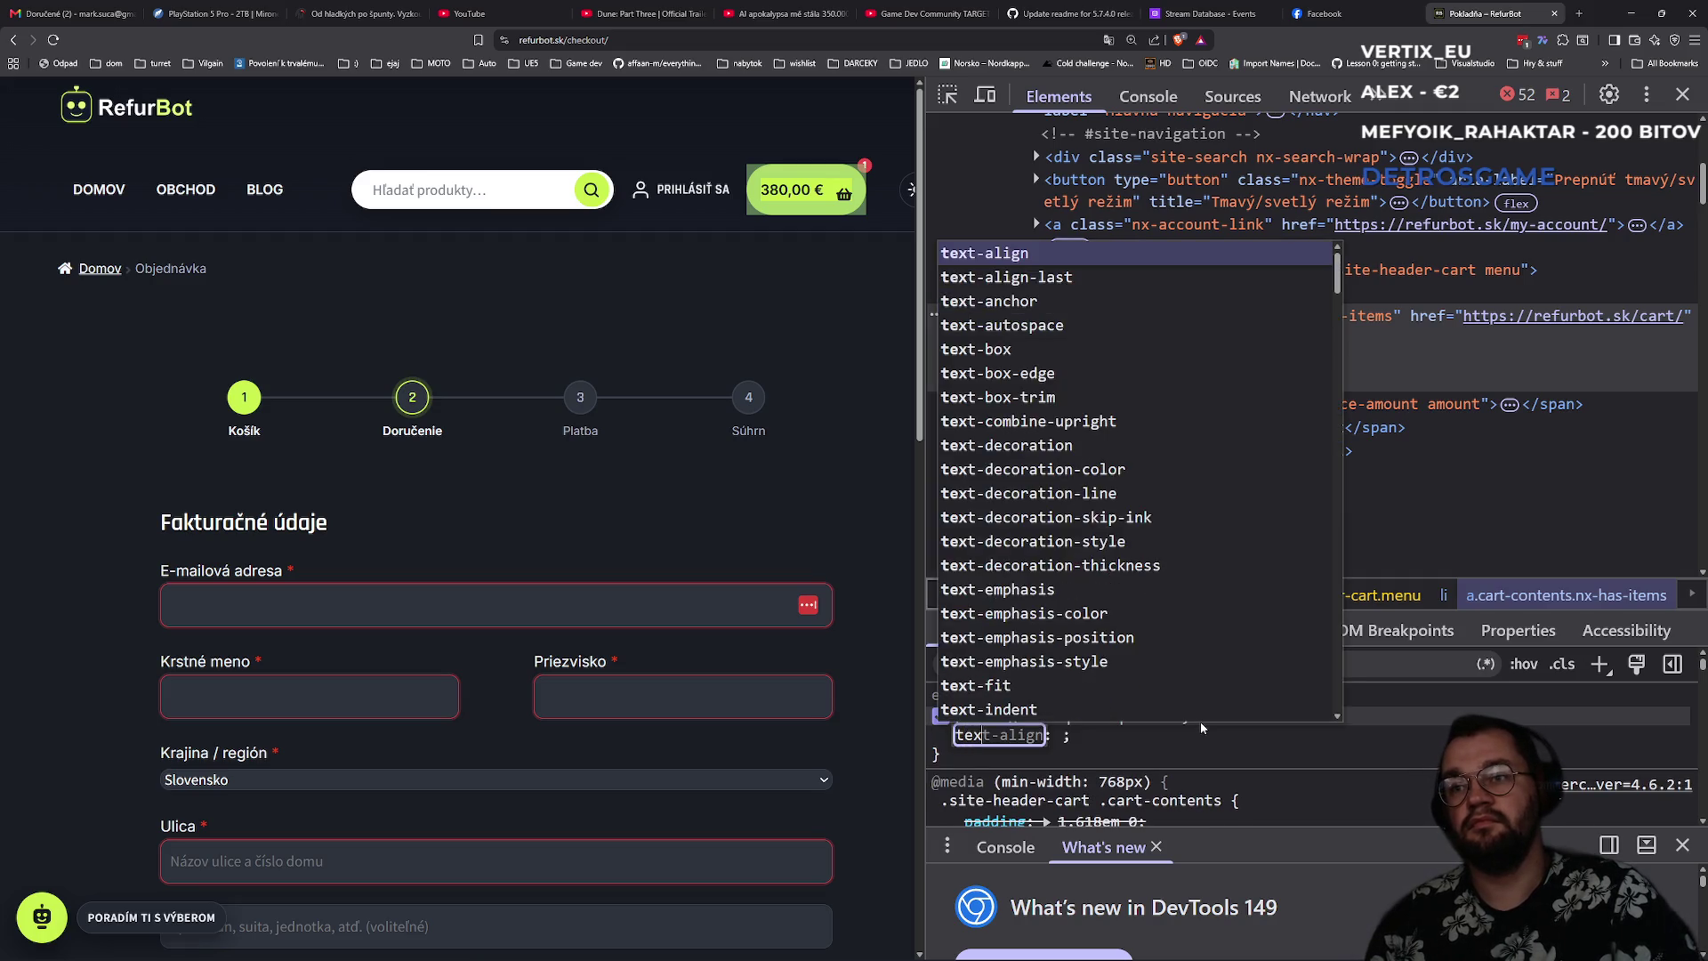
key("Tab")
key("Down")
key("Down")
key("Down")
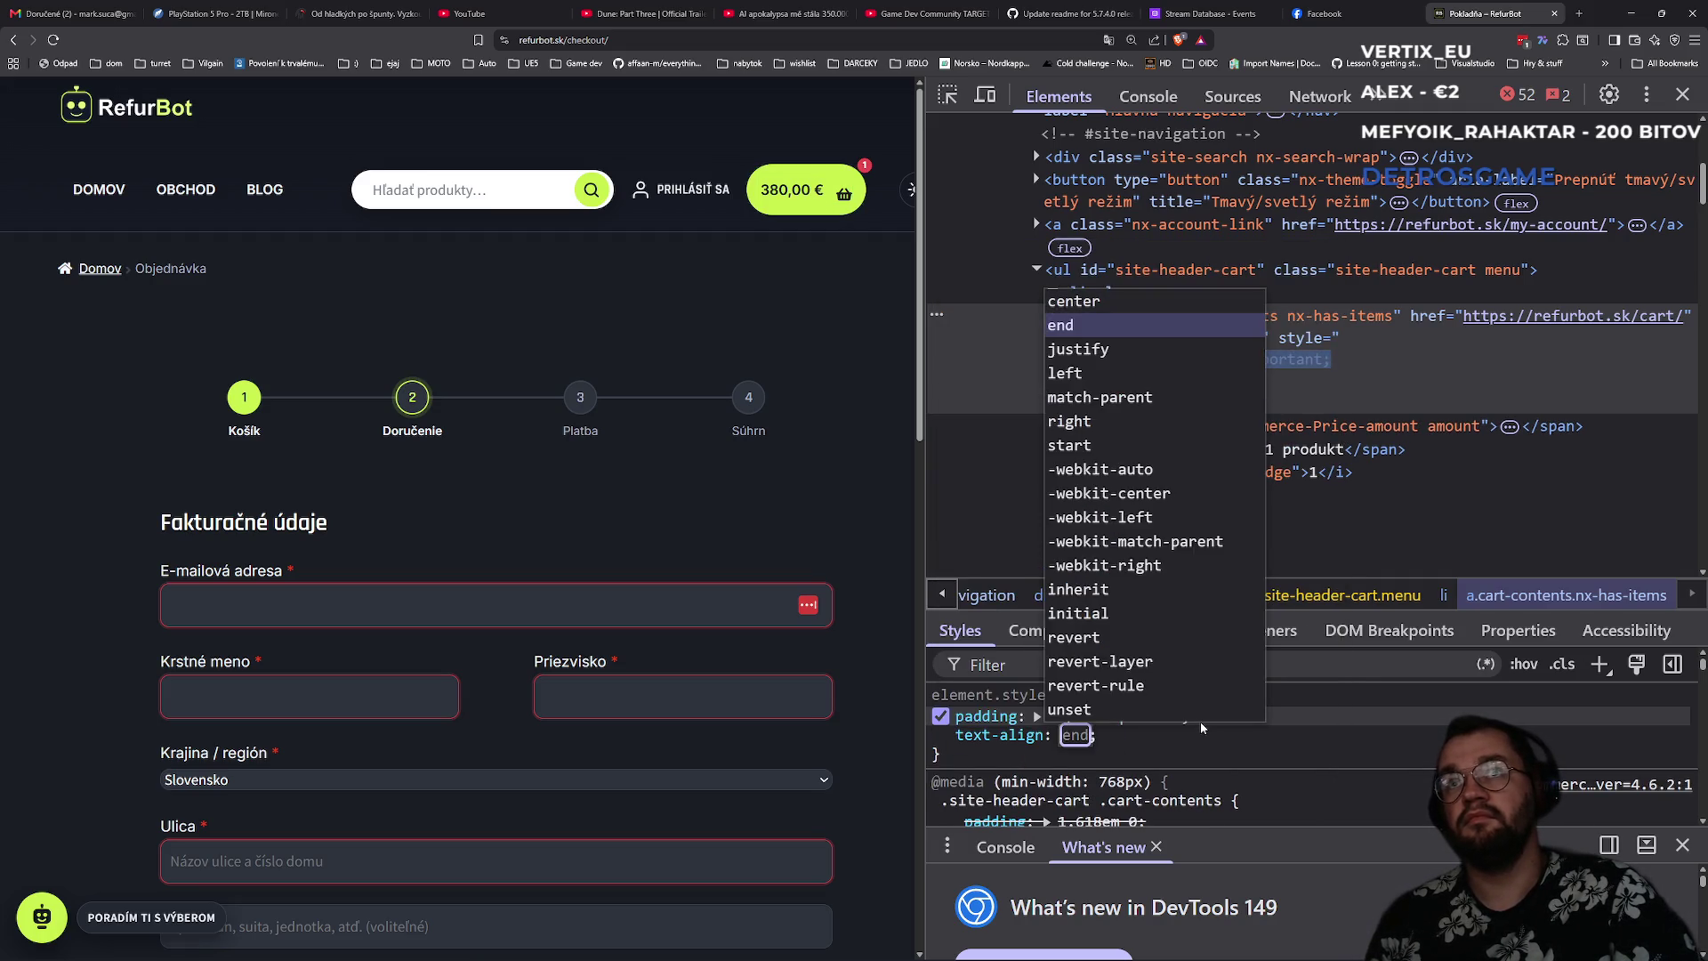
key("Down")
key("Up")
key("Up")
key("Up")
key("Return")
left_click(1117, 735)
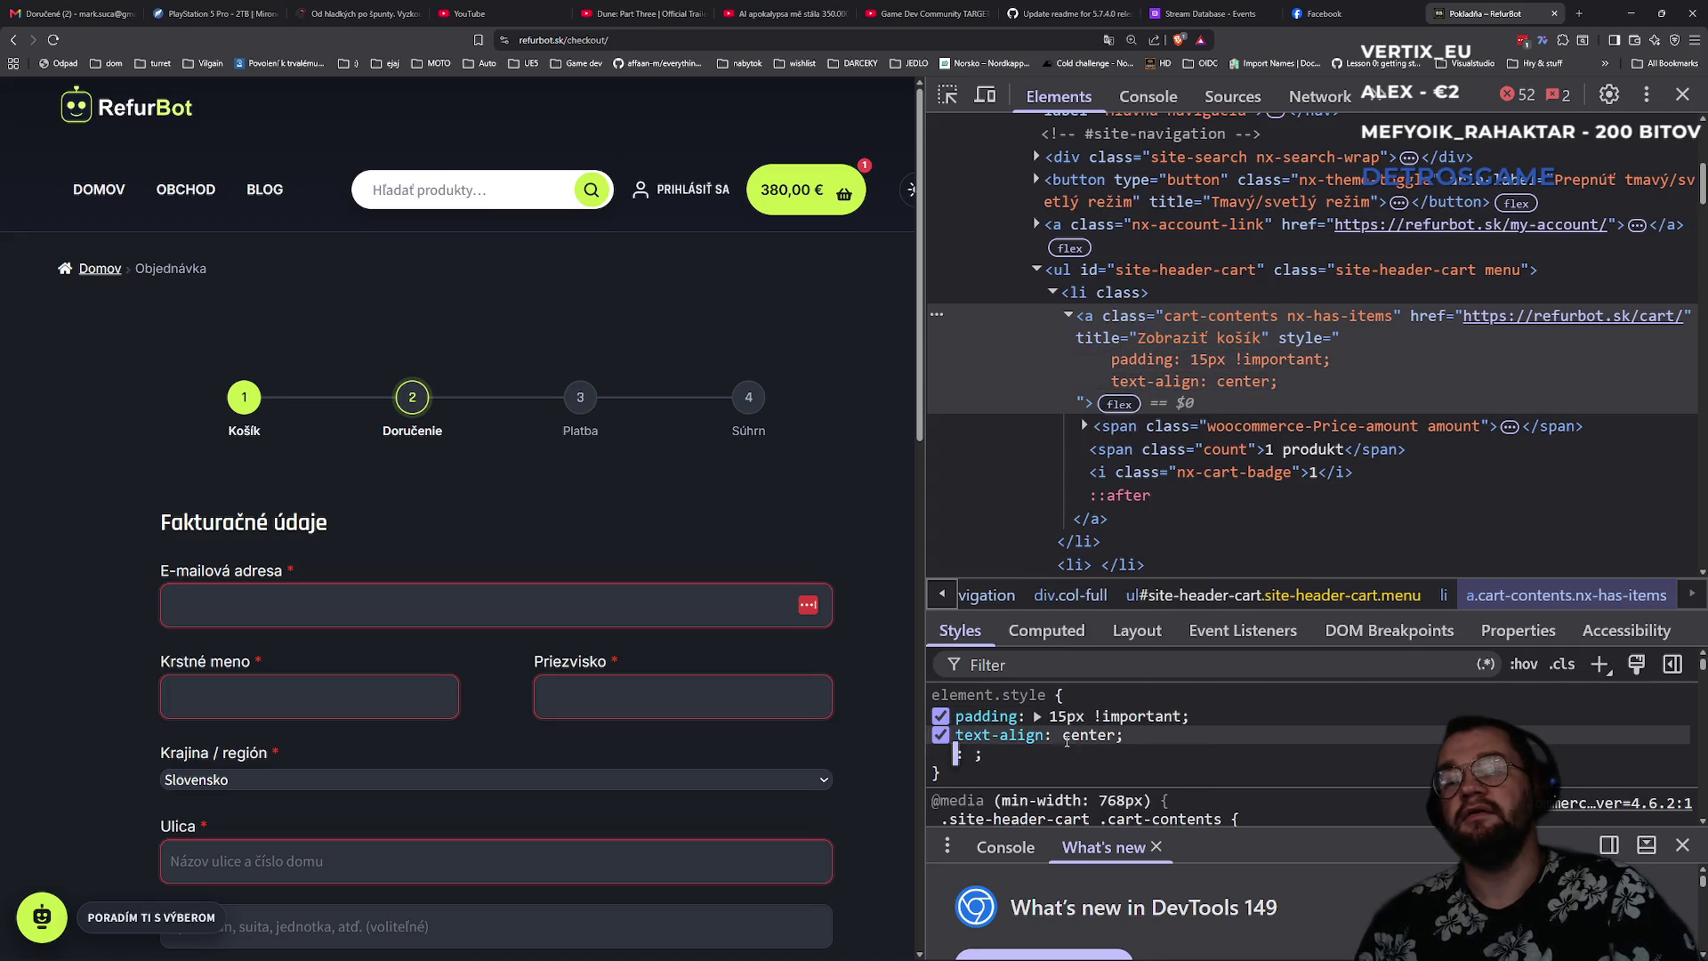
type(" !important")
key("Return")
key("Tab")
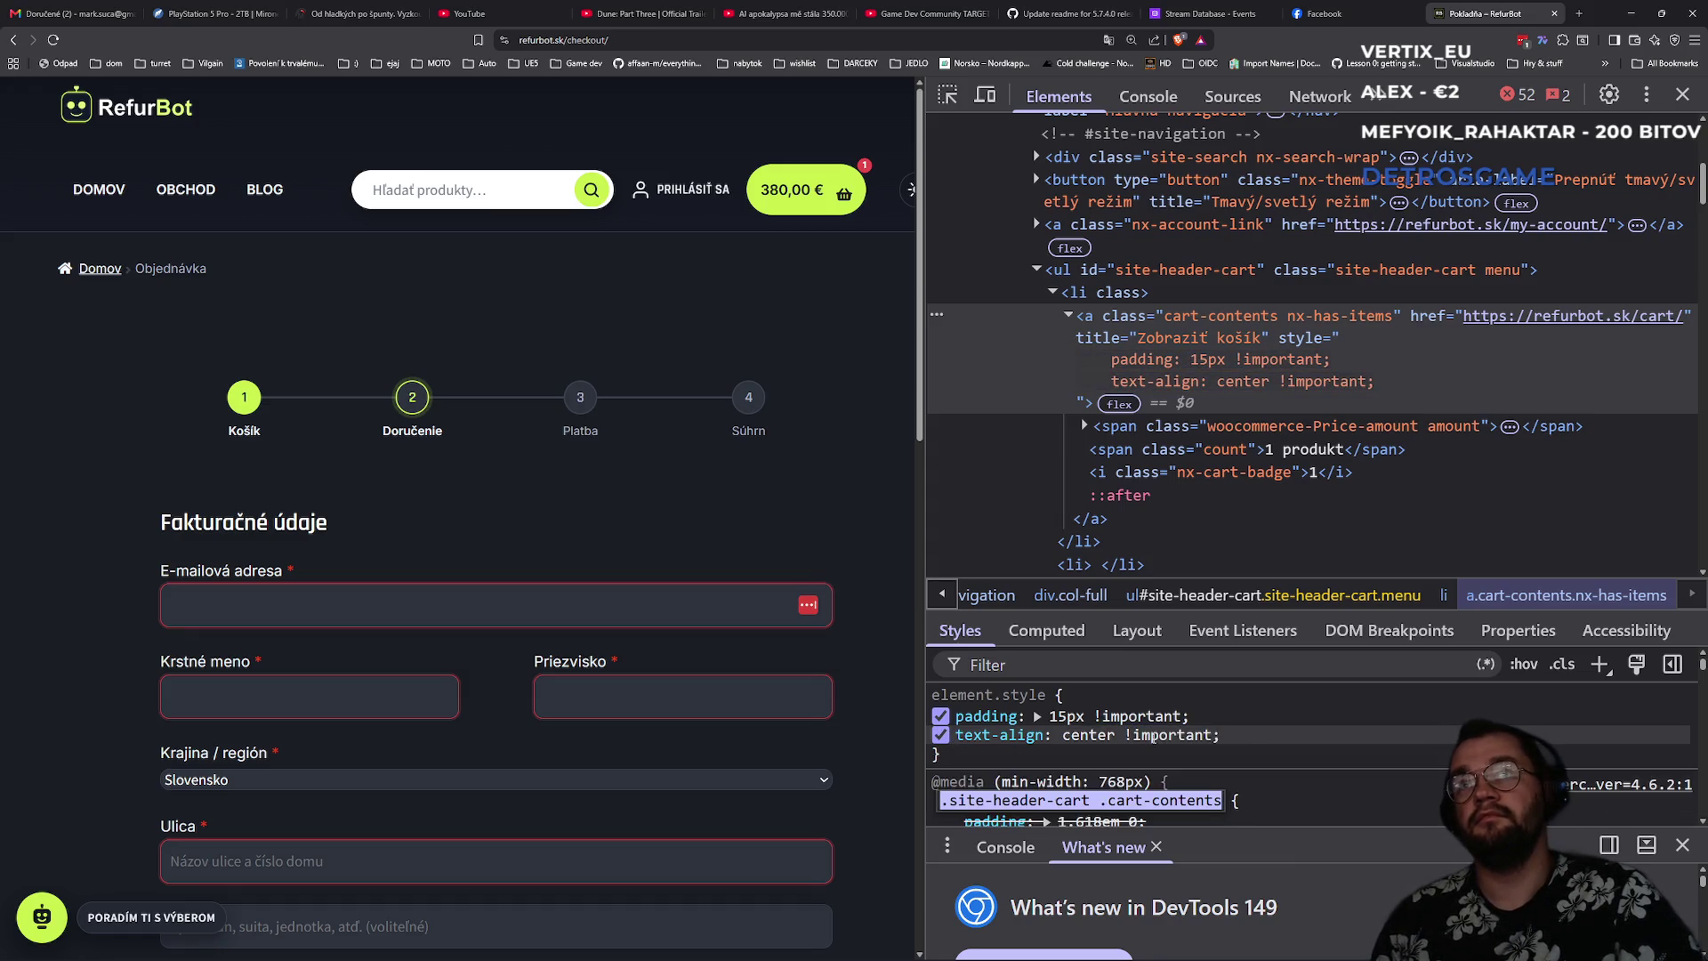
- Close the RefurBot checkout tab and minimize Brave
key("ctrl+w")
left_click(1330, 6)
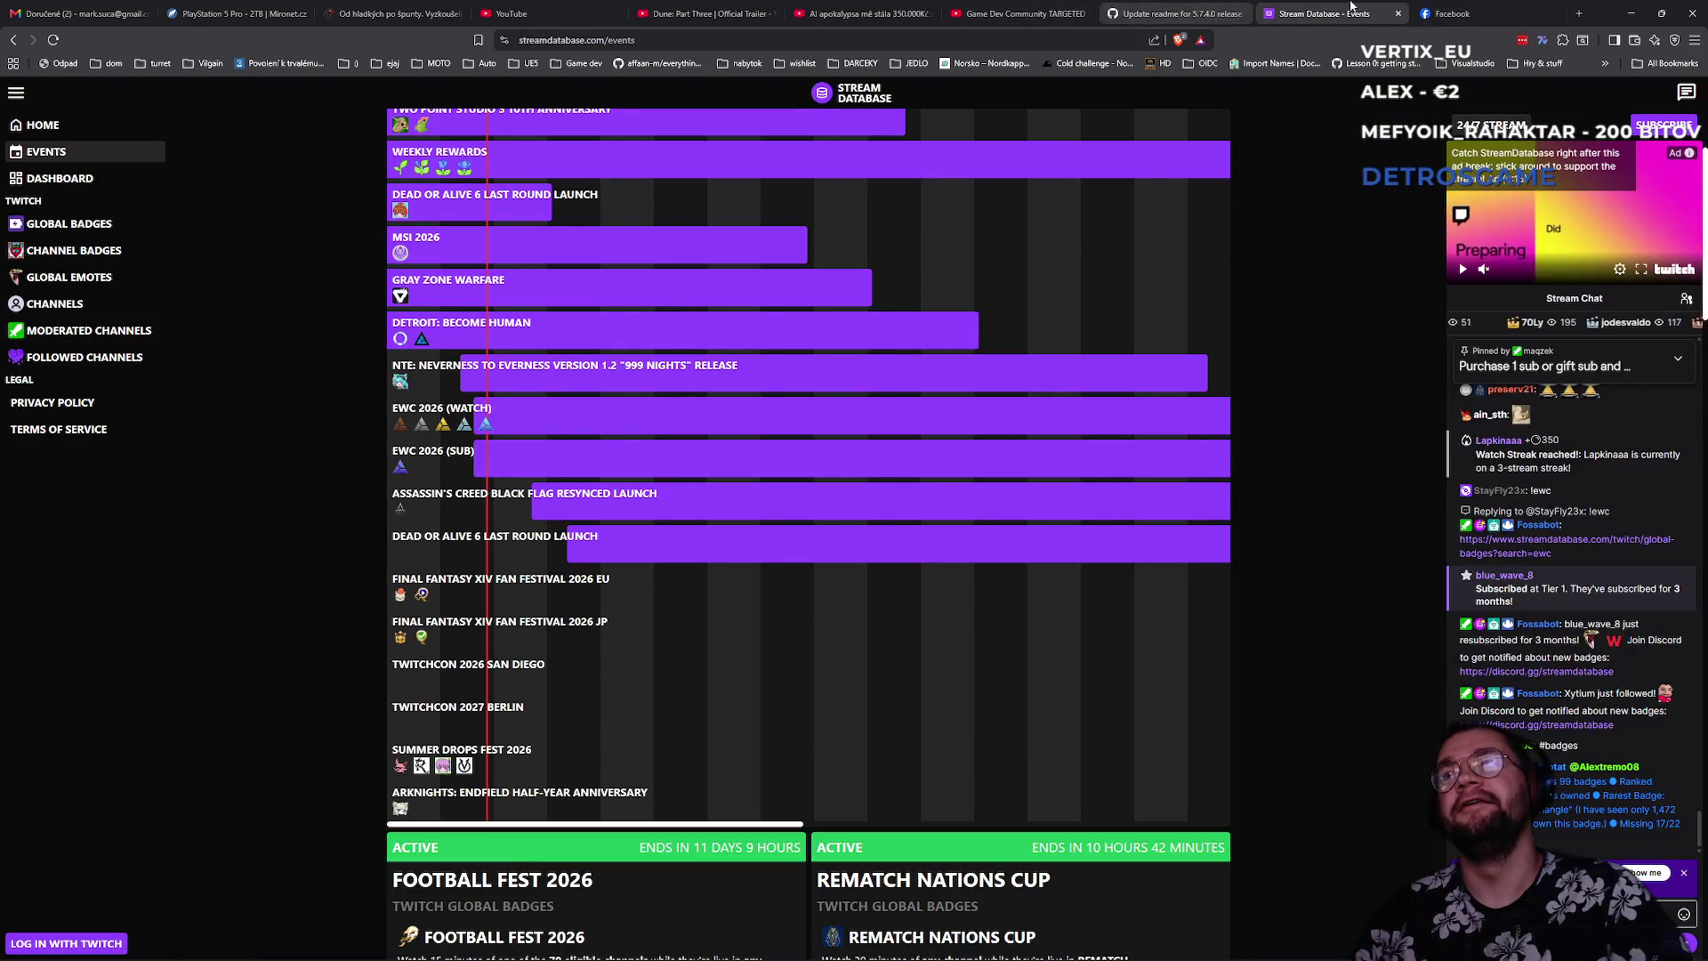
left_click(1631, 14)
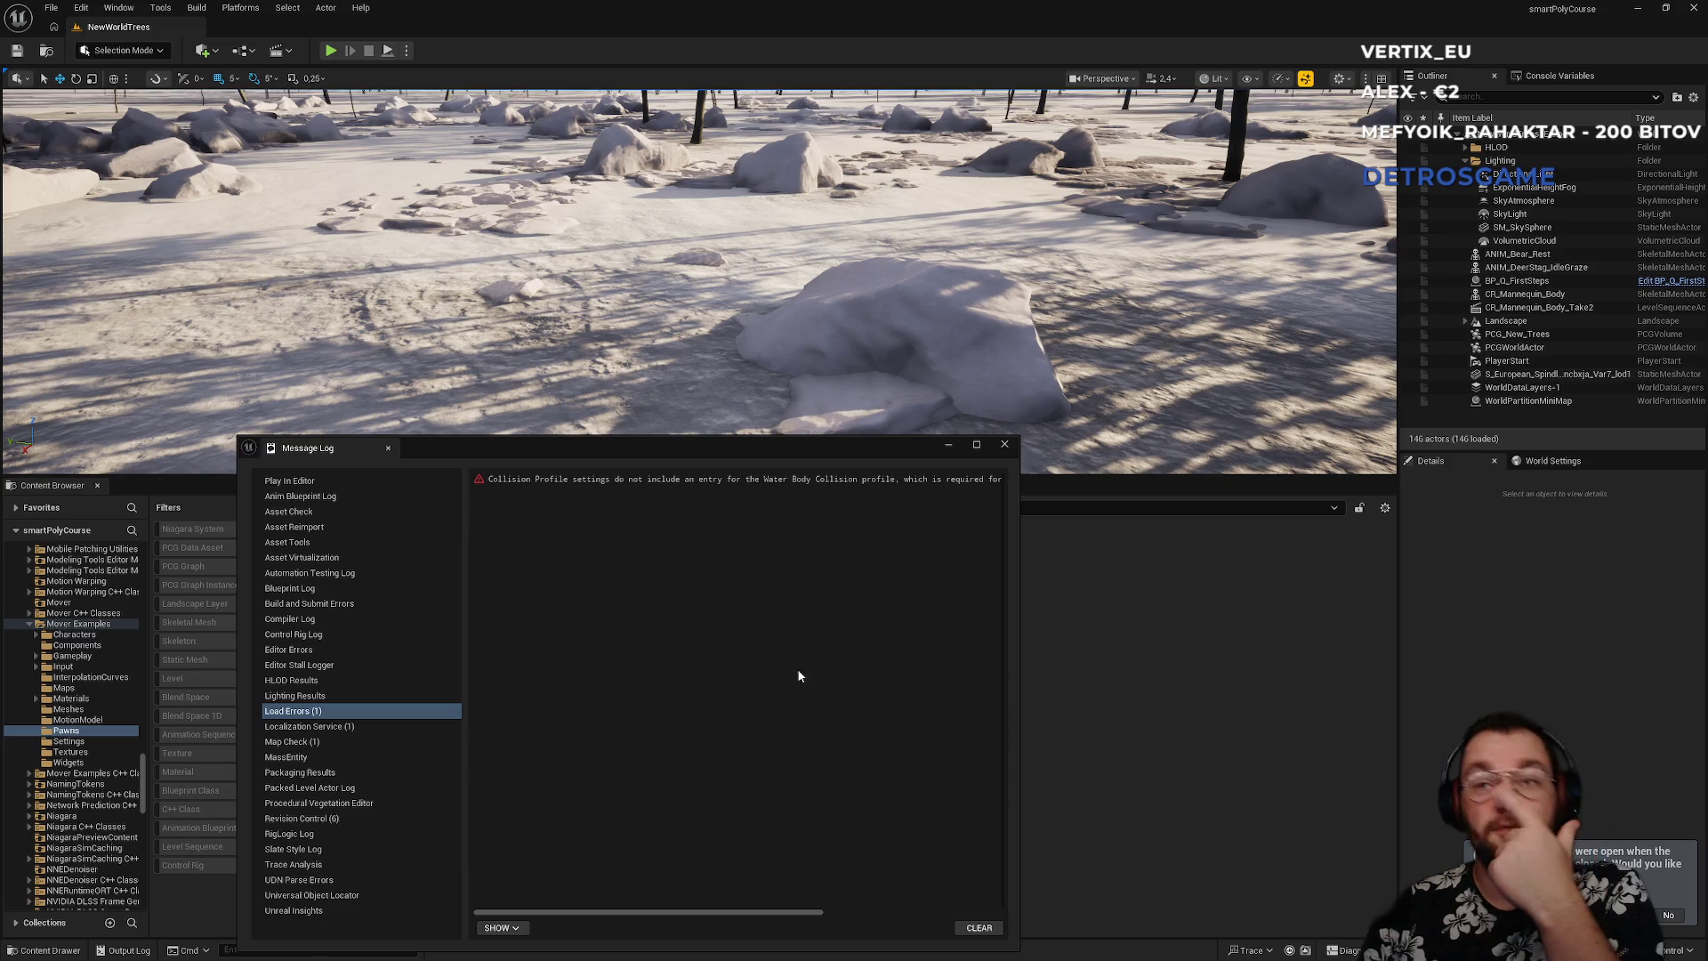
- Close the Message Log, frame the forest, and check the two-player Play options
left_click(1006, 445)
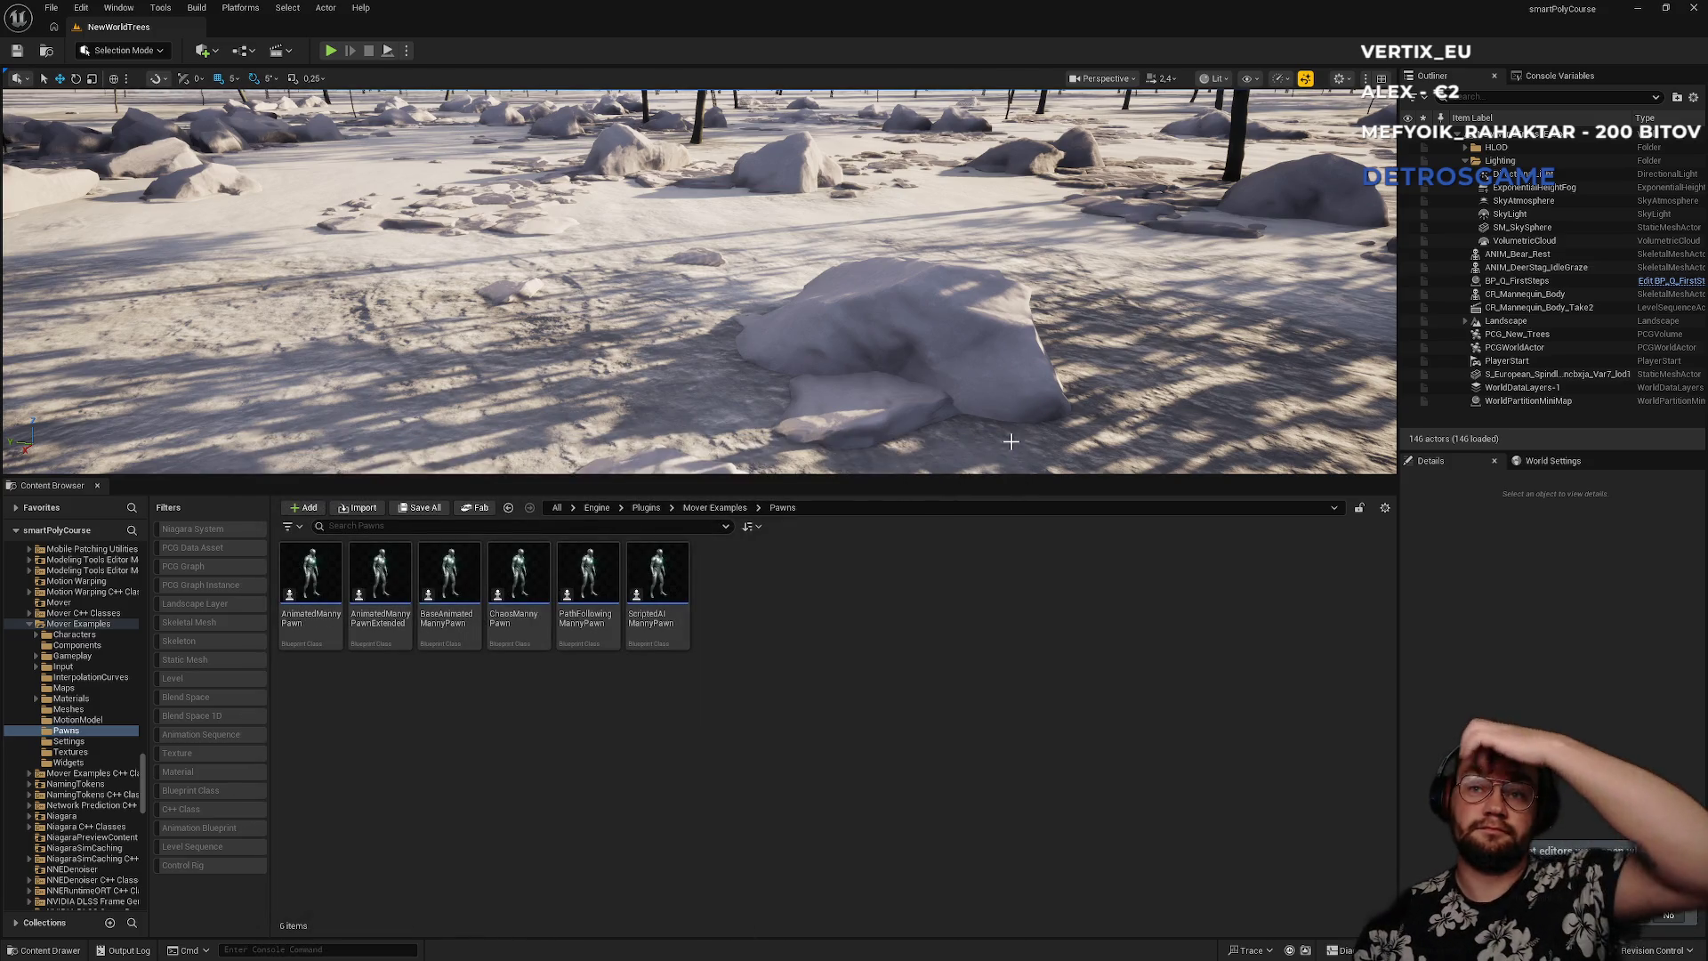
left_click_drag(1005, 407, 1006, 408)
left_click(406, 51)
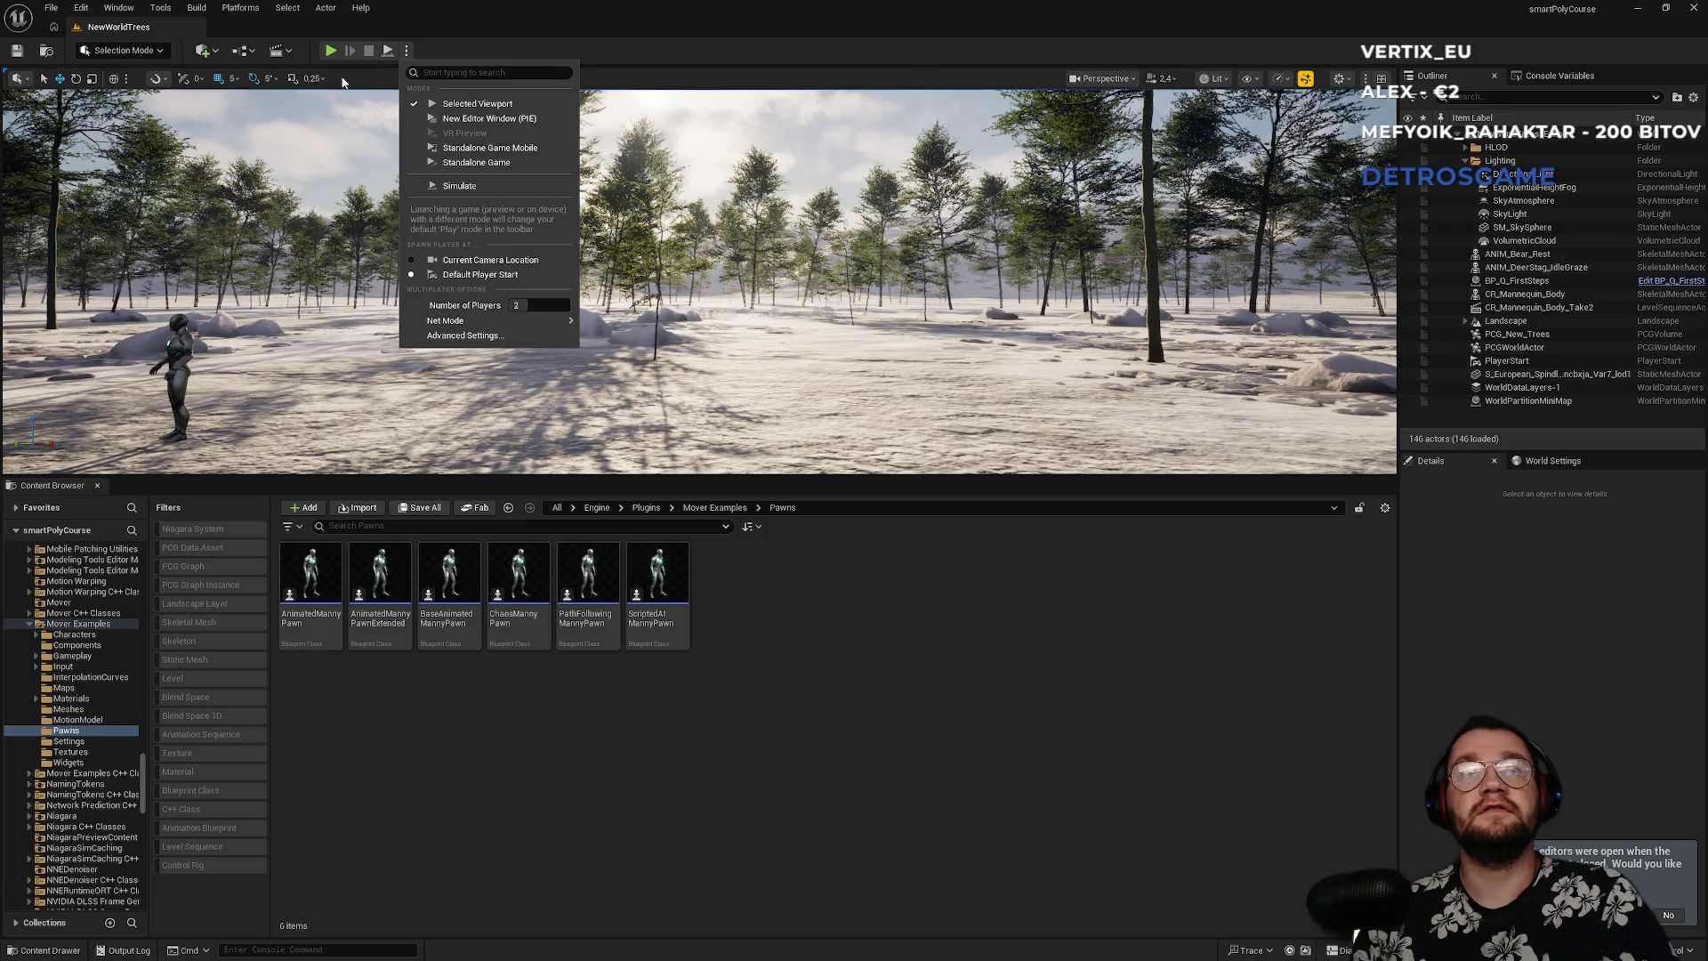
left_click(322, 53)
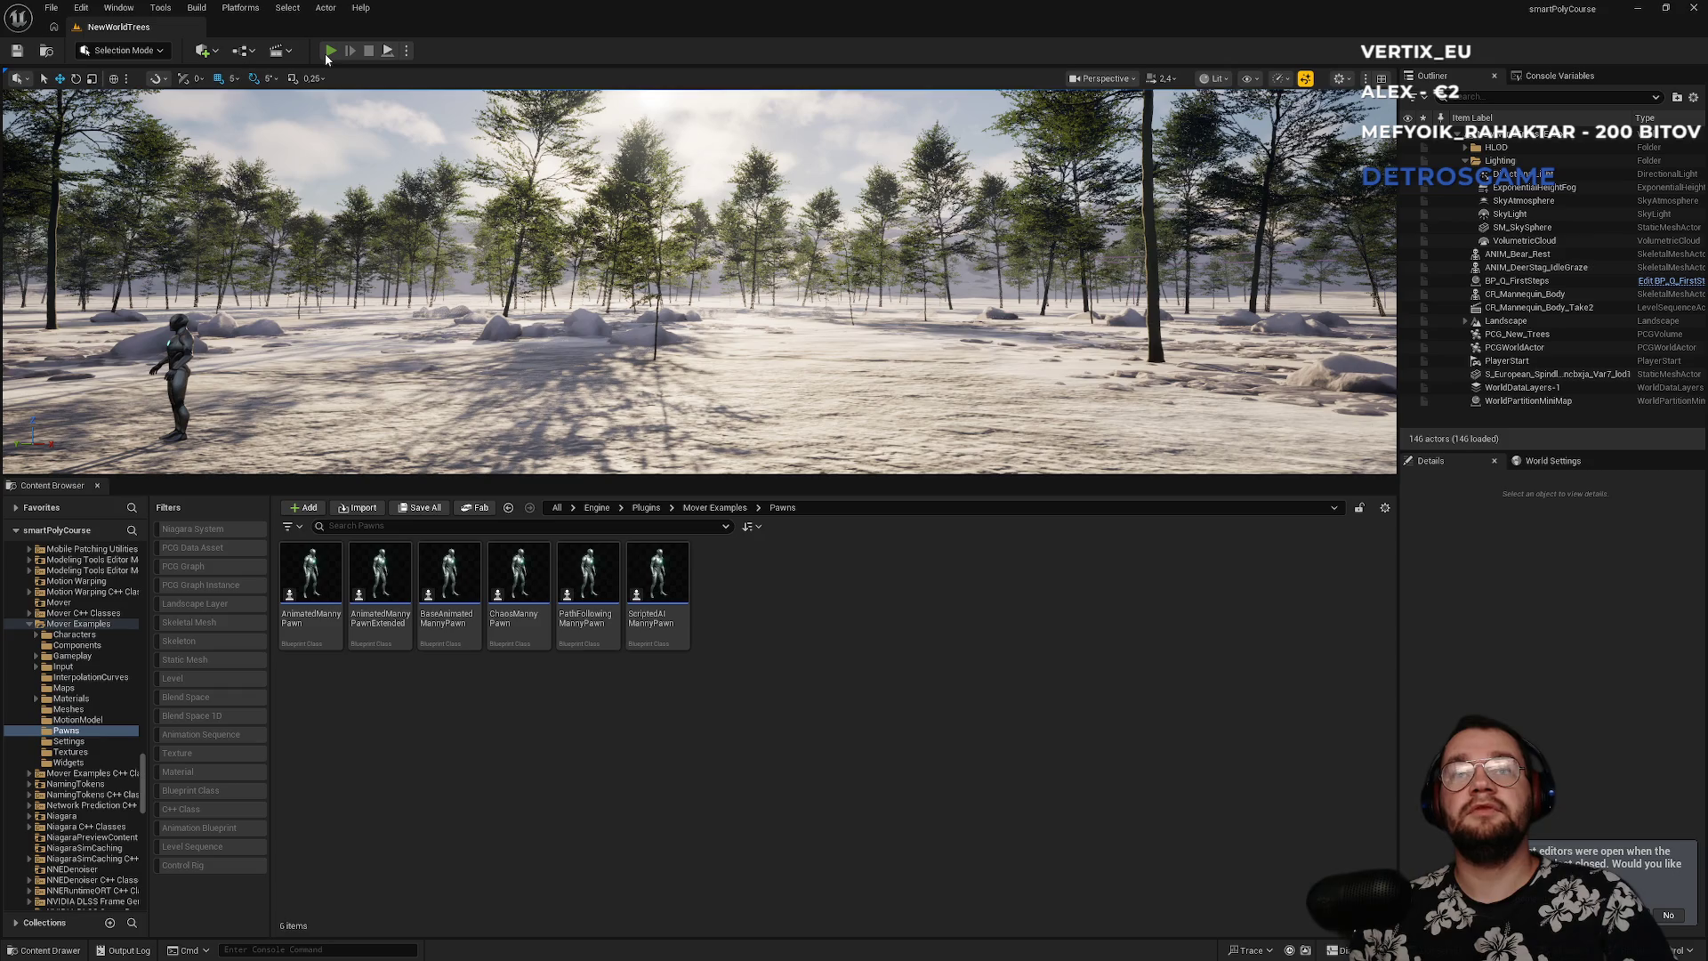
- Start a two-player Play session and arrange client and editor windows side by side
left_click(325, 53)
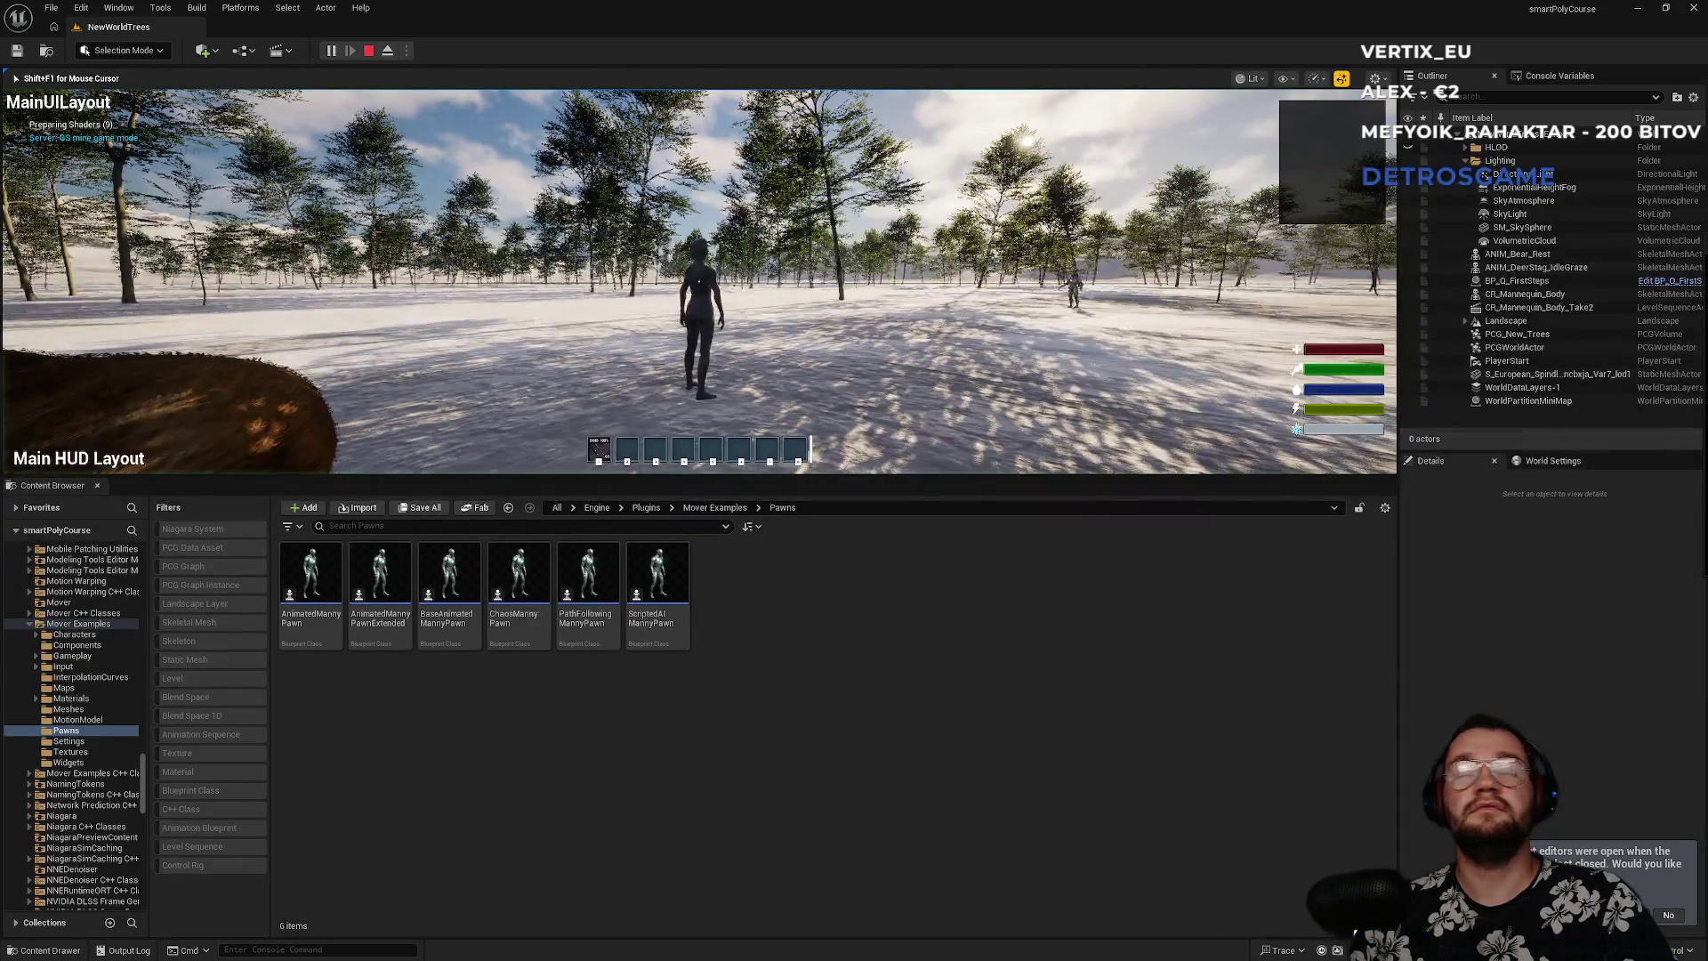
key("super")
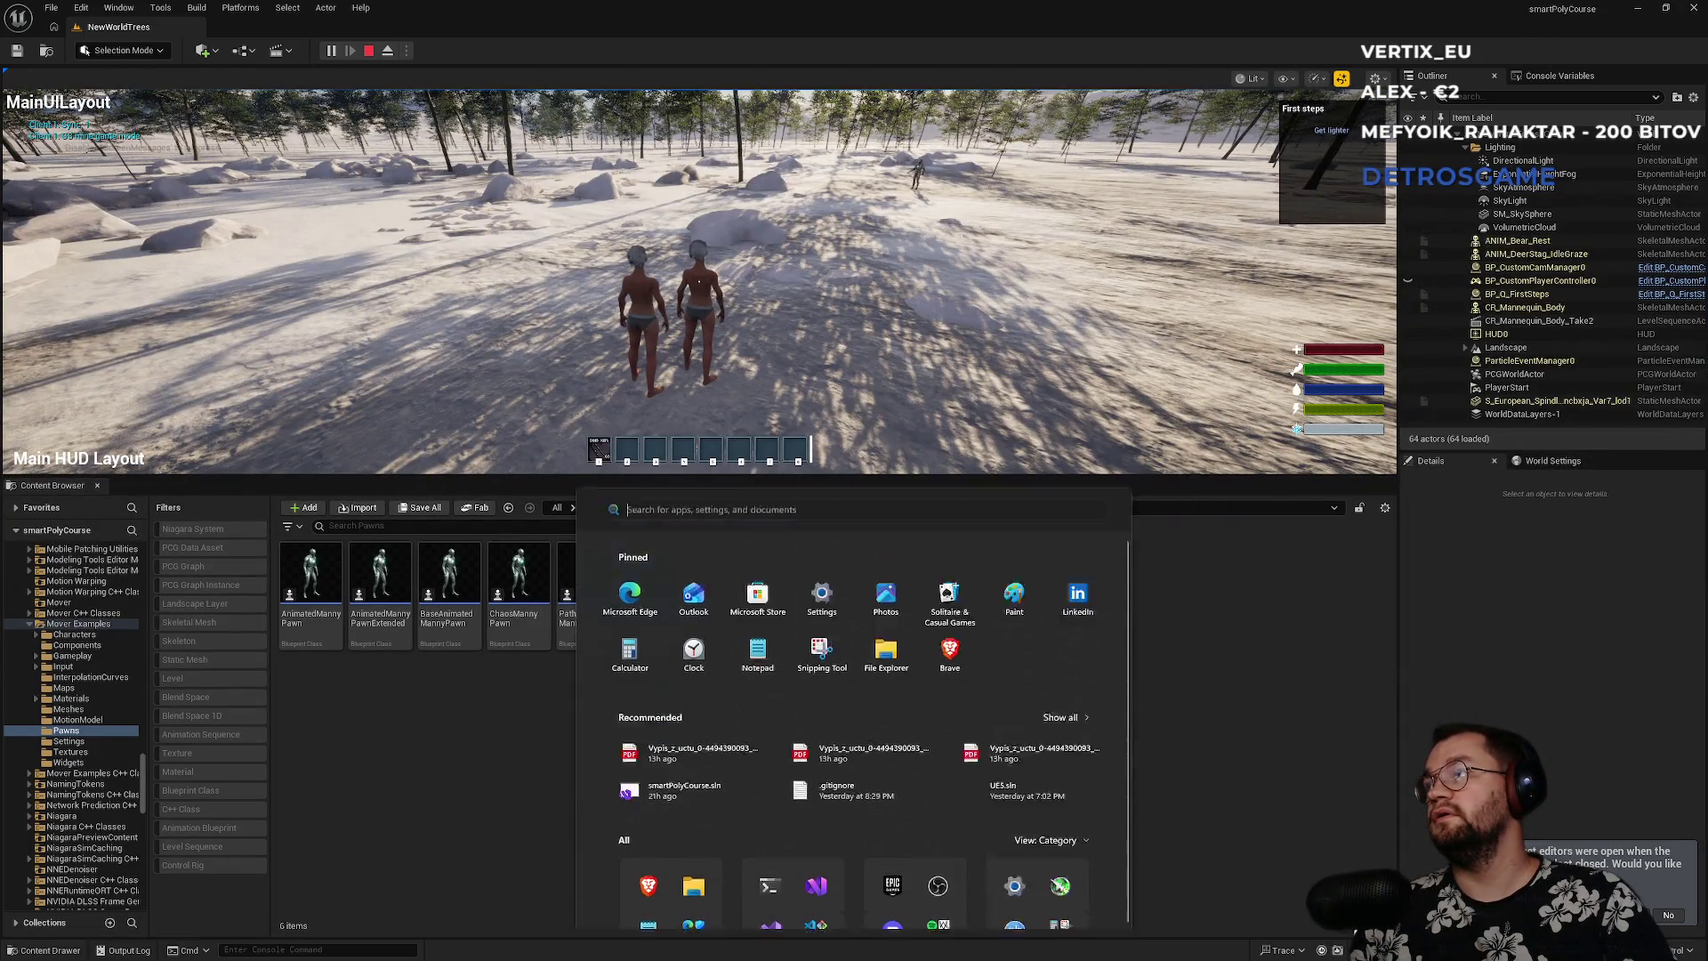
mouse_move(1532, 643)
left_mouse_down()
mouse_move(1443, 392)
mouse_move(1665, 374)
mouse_move(1704, 267)
left_mouse_up()
left_click(326, 208)
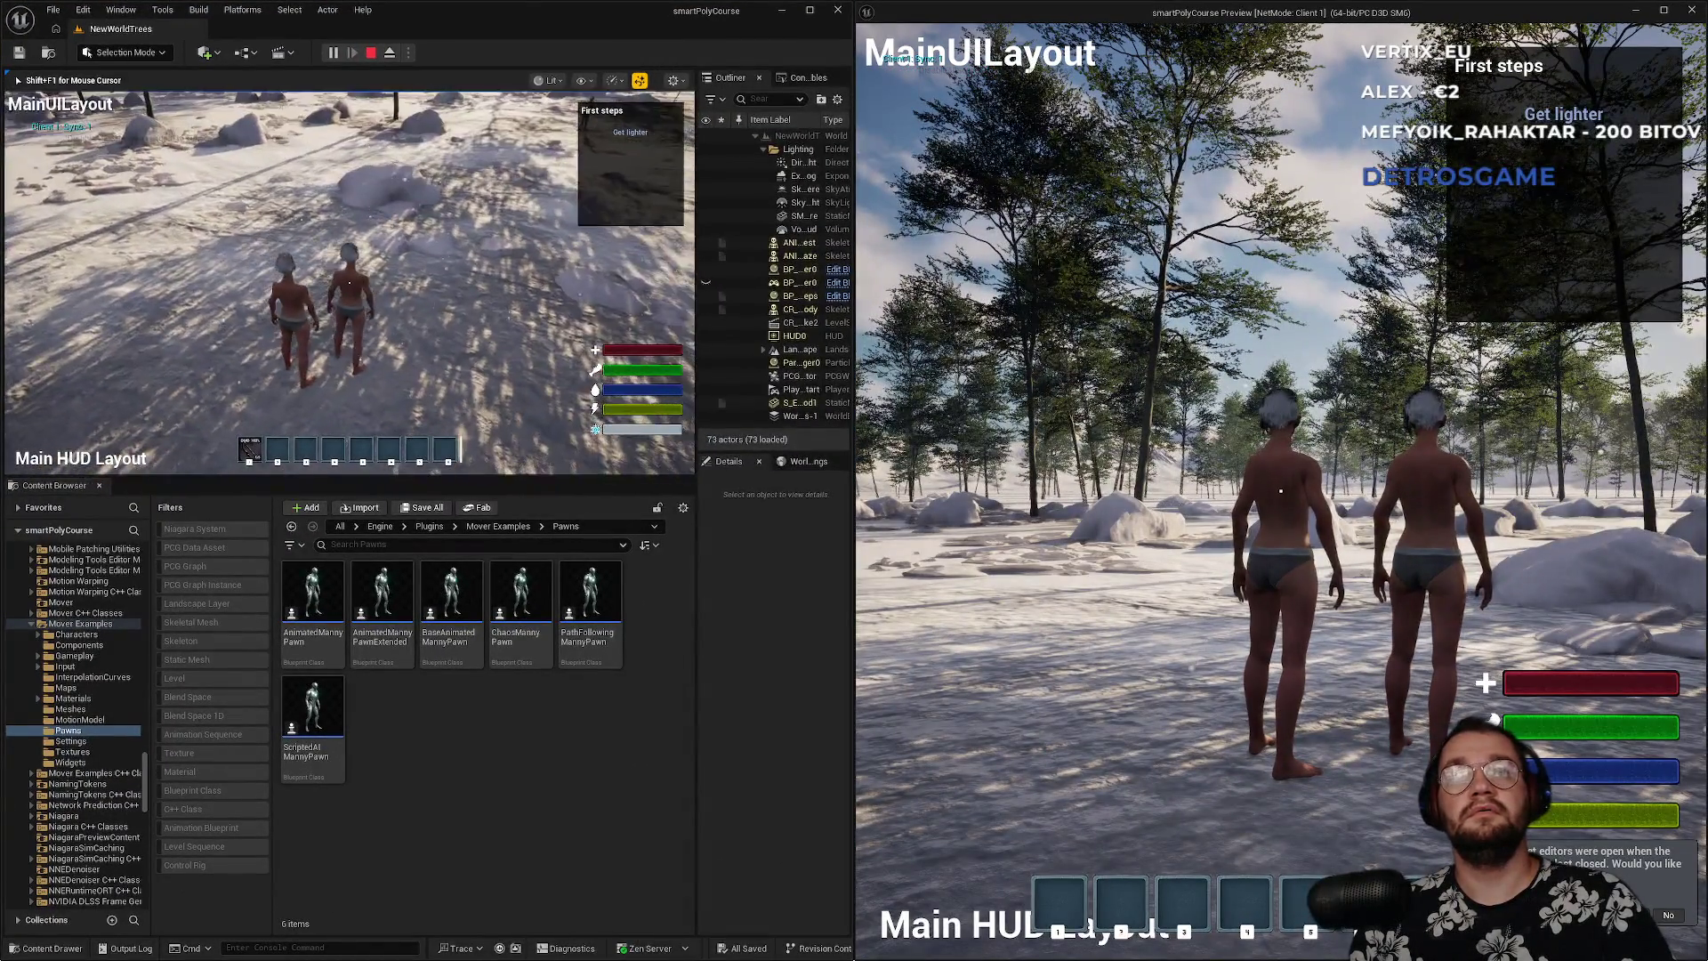
key("F11")
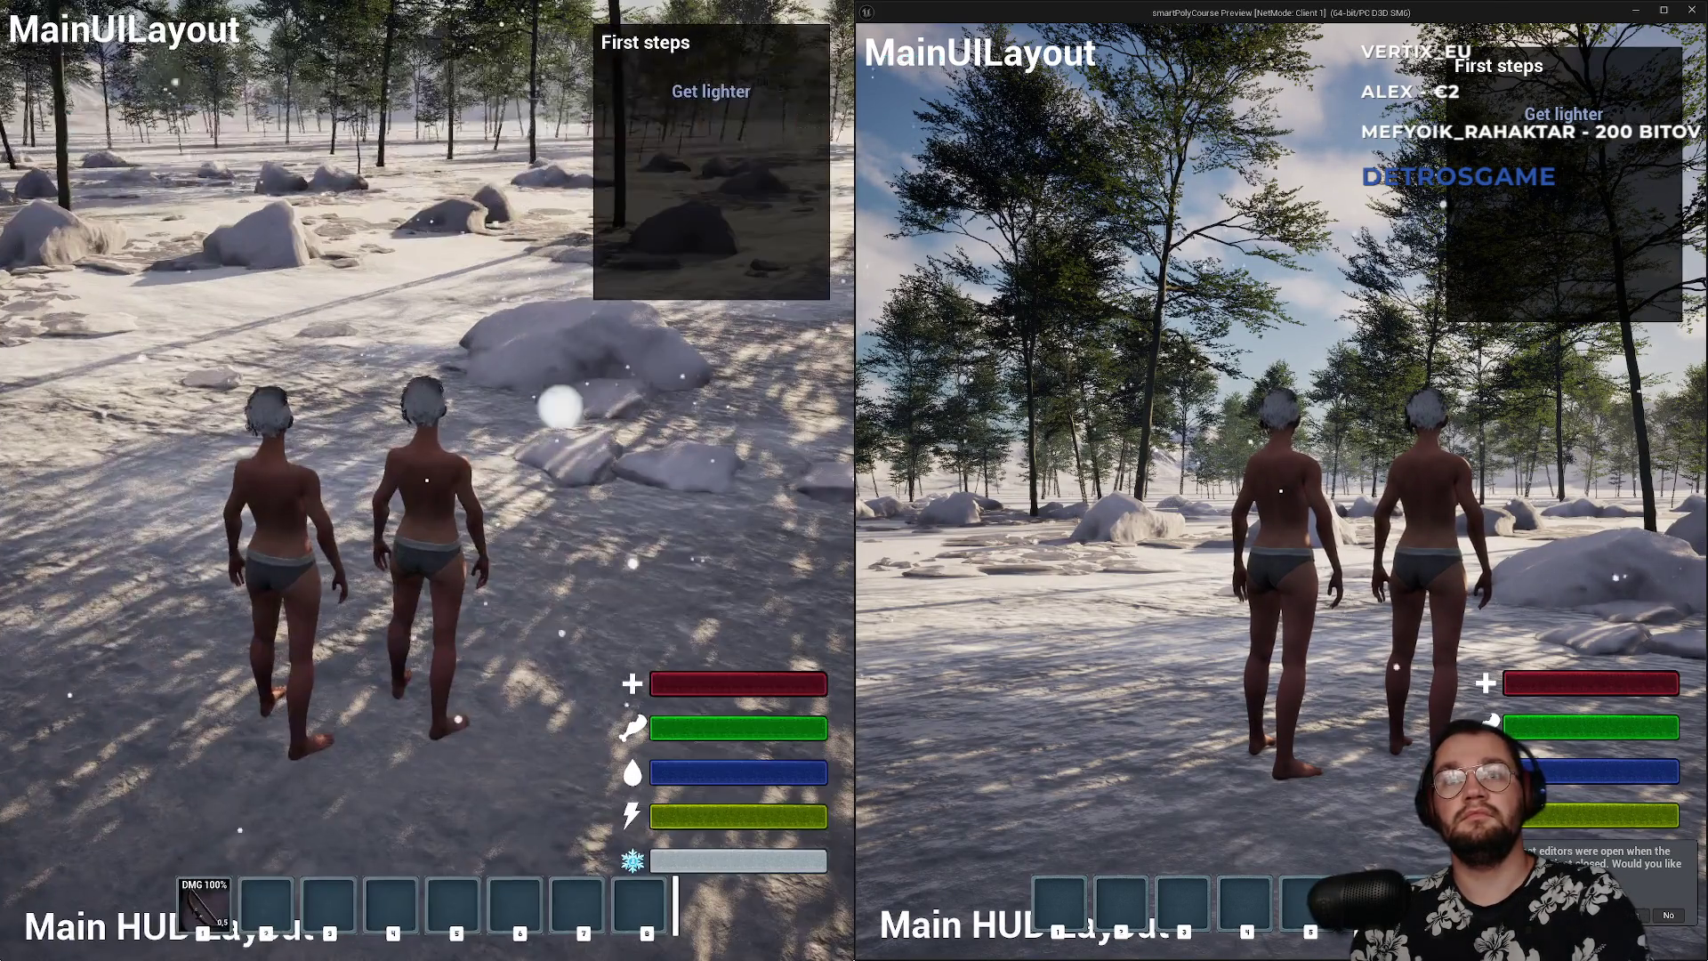
key("super")
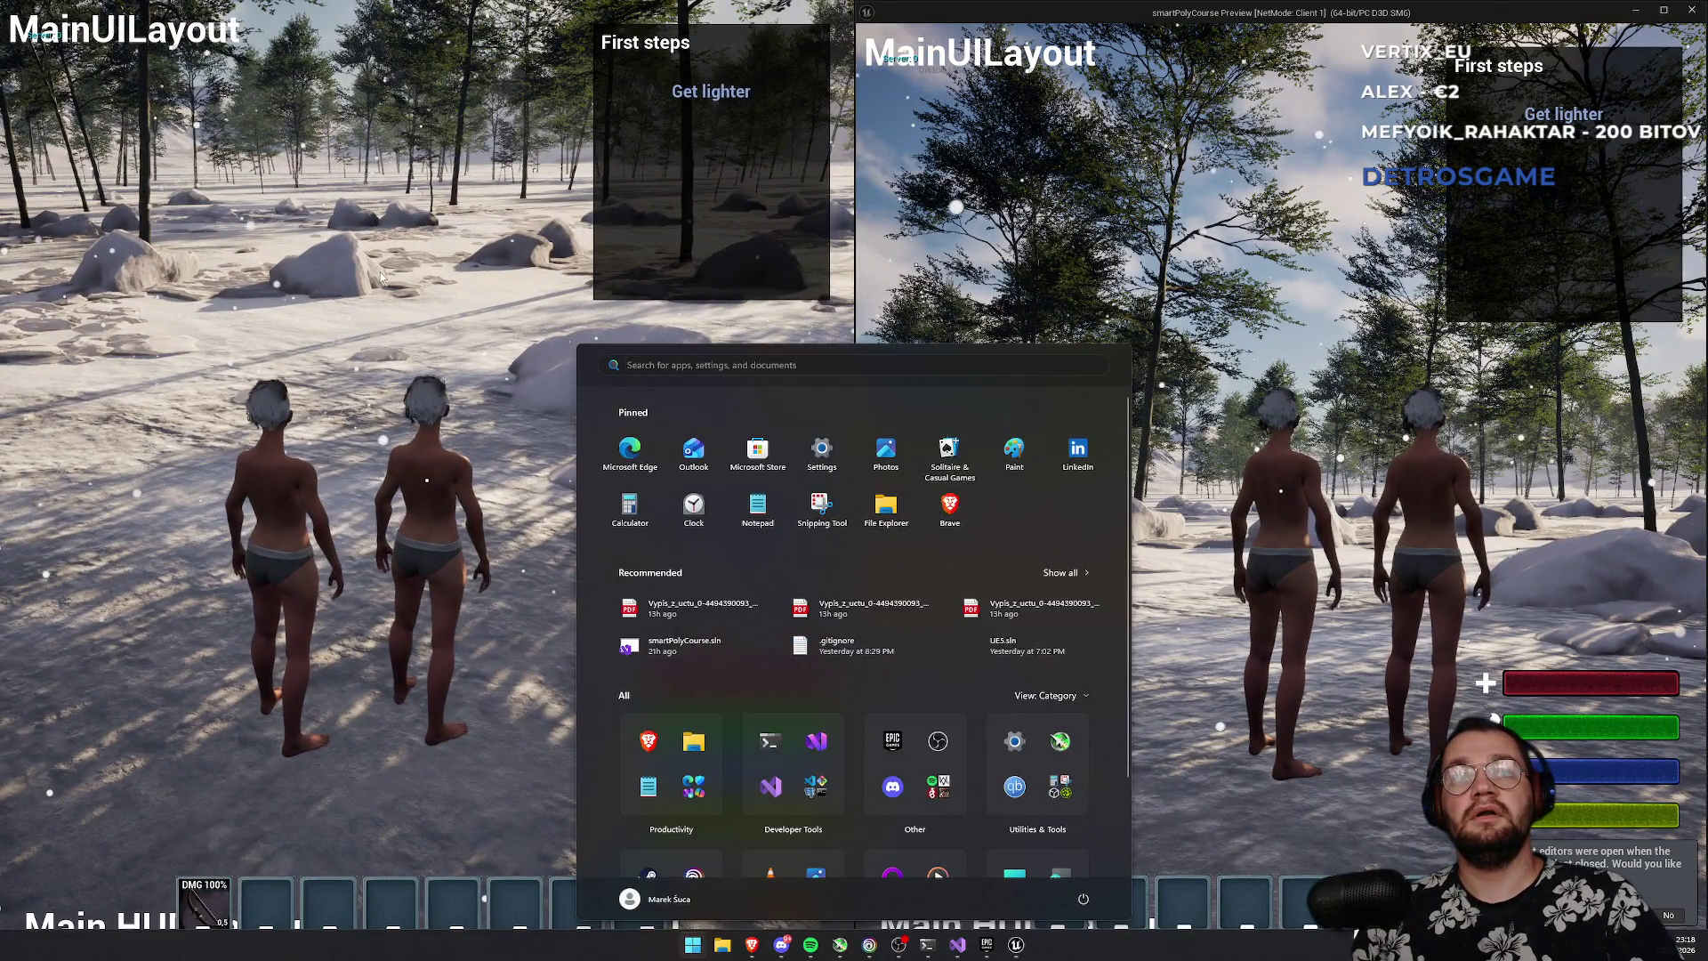
key("super")
- Run the character forward across the snow toward the rocks
key("w")
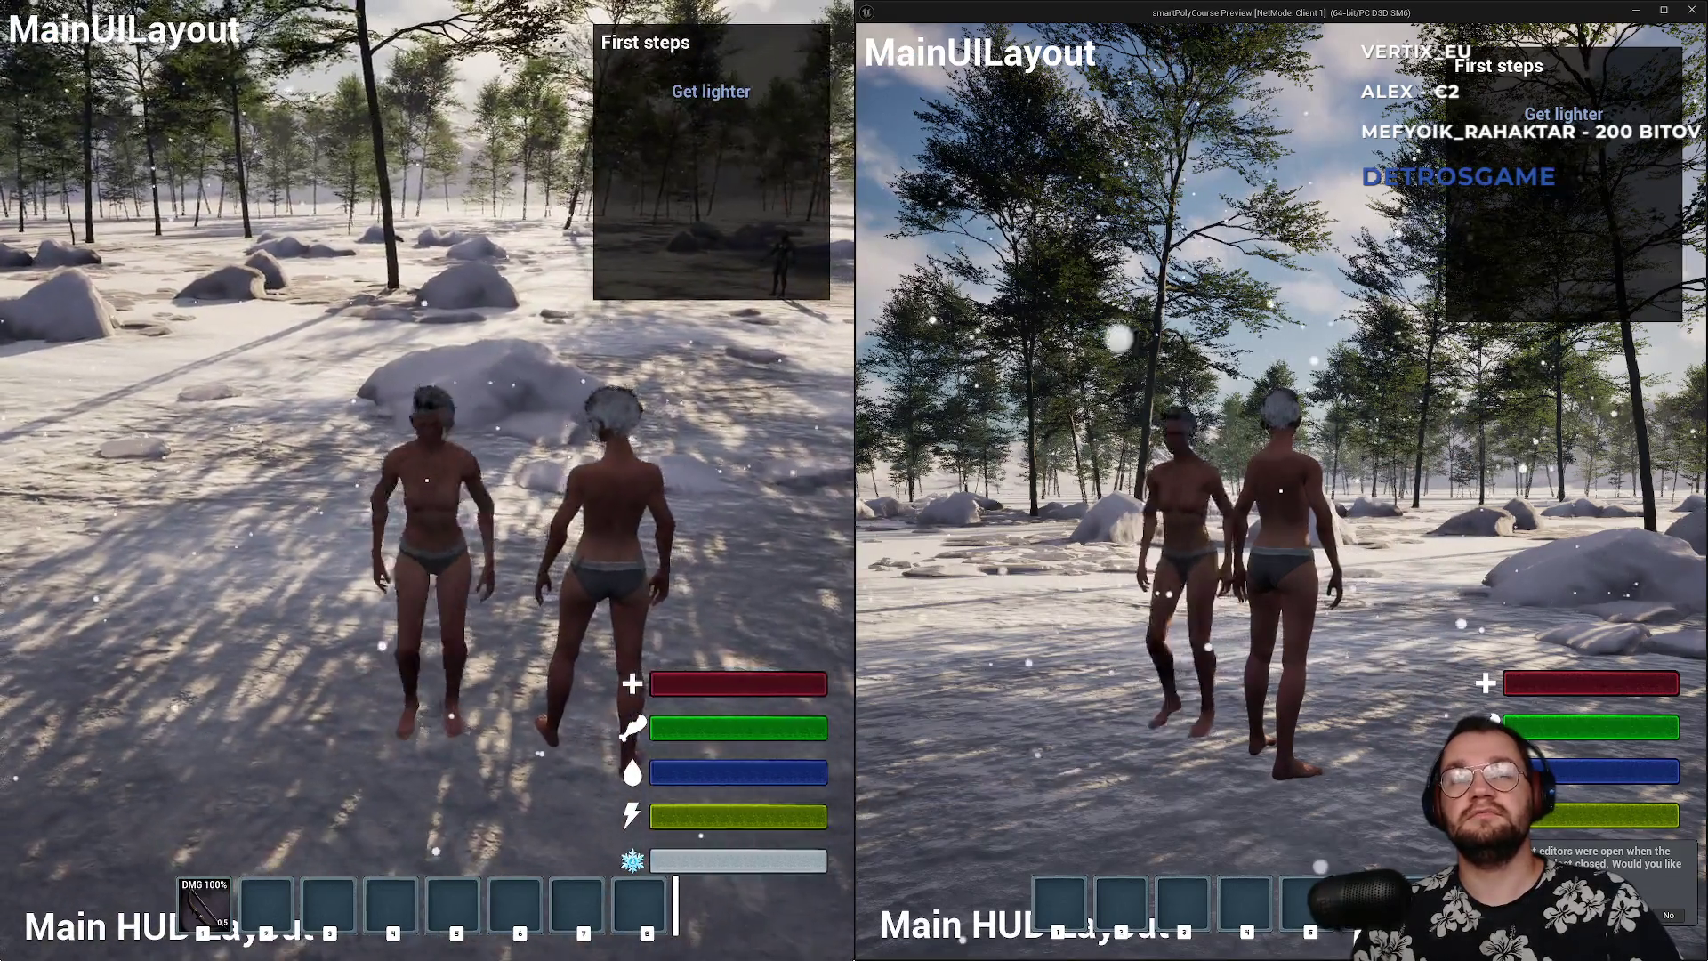
key("w")
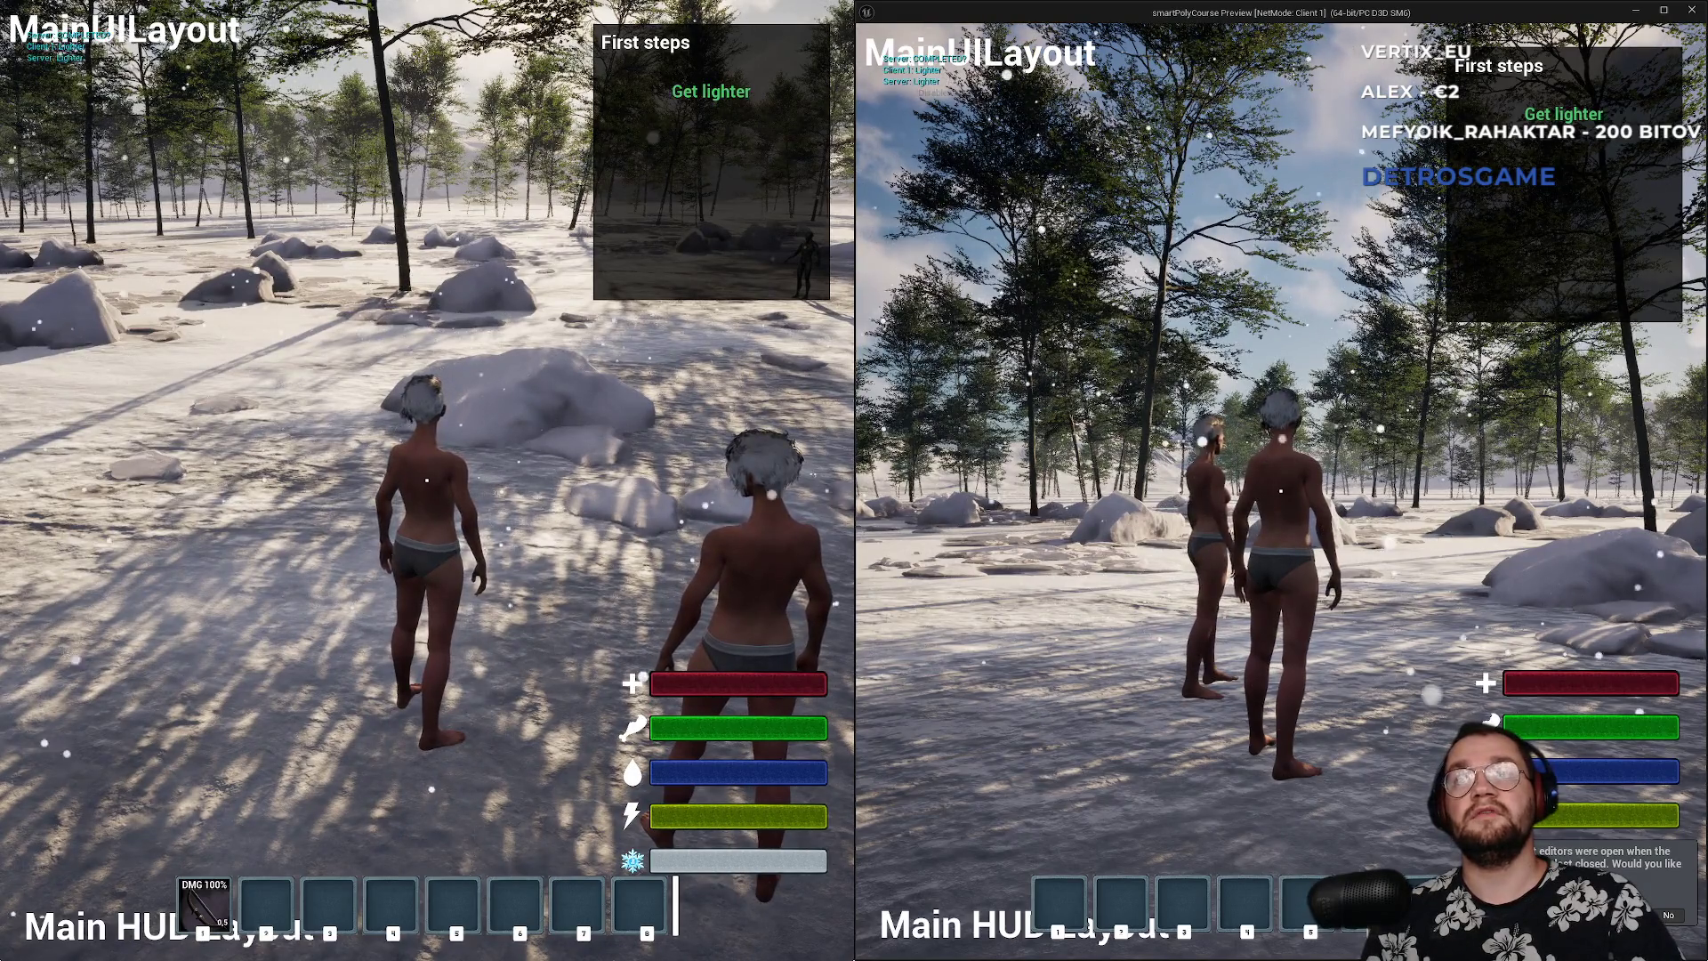
key("w")
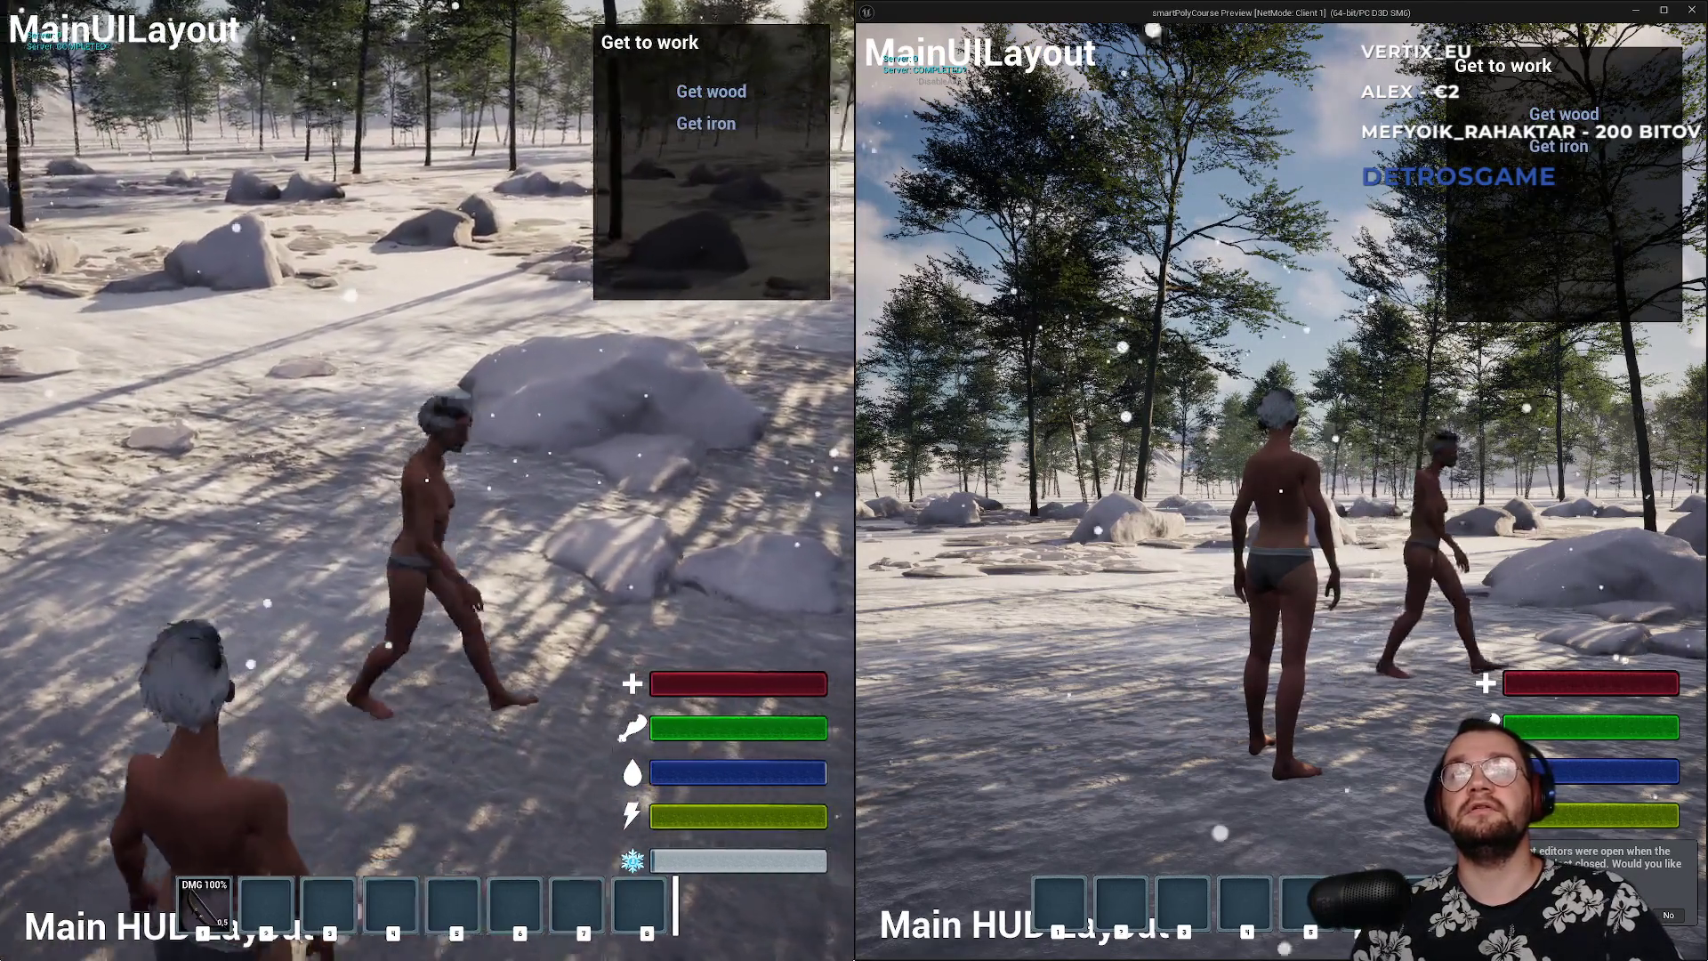
key("w")
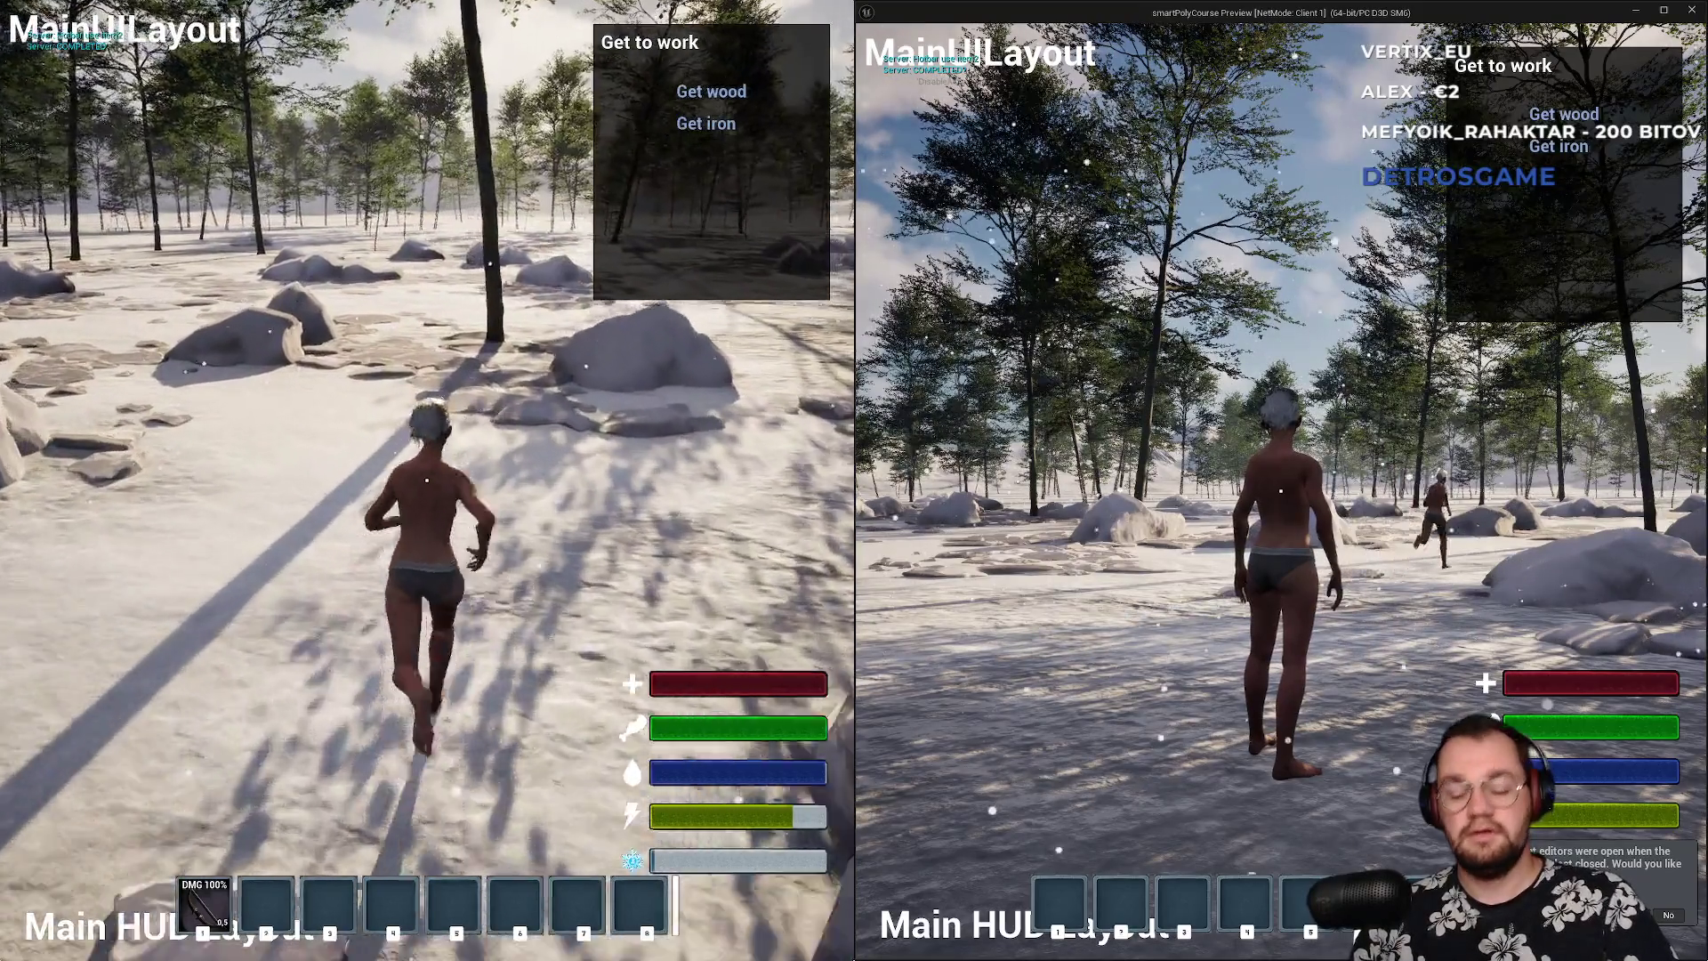
key("w")
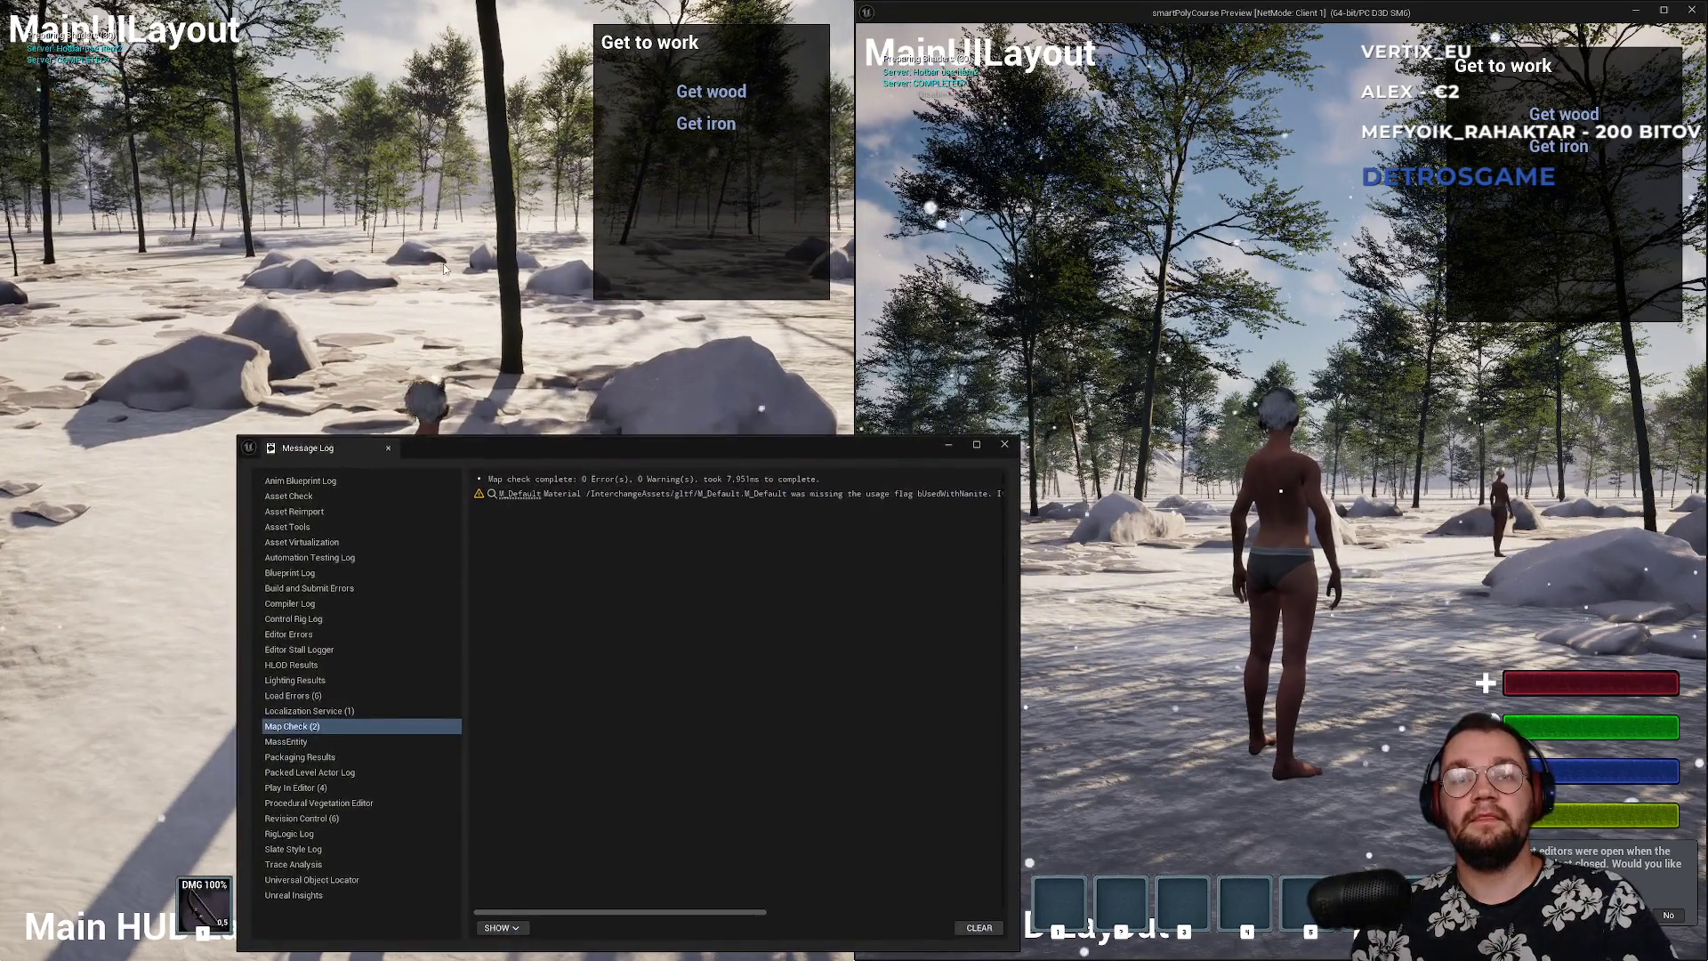
key("super")
key("super")
key("super")
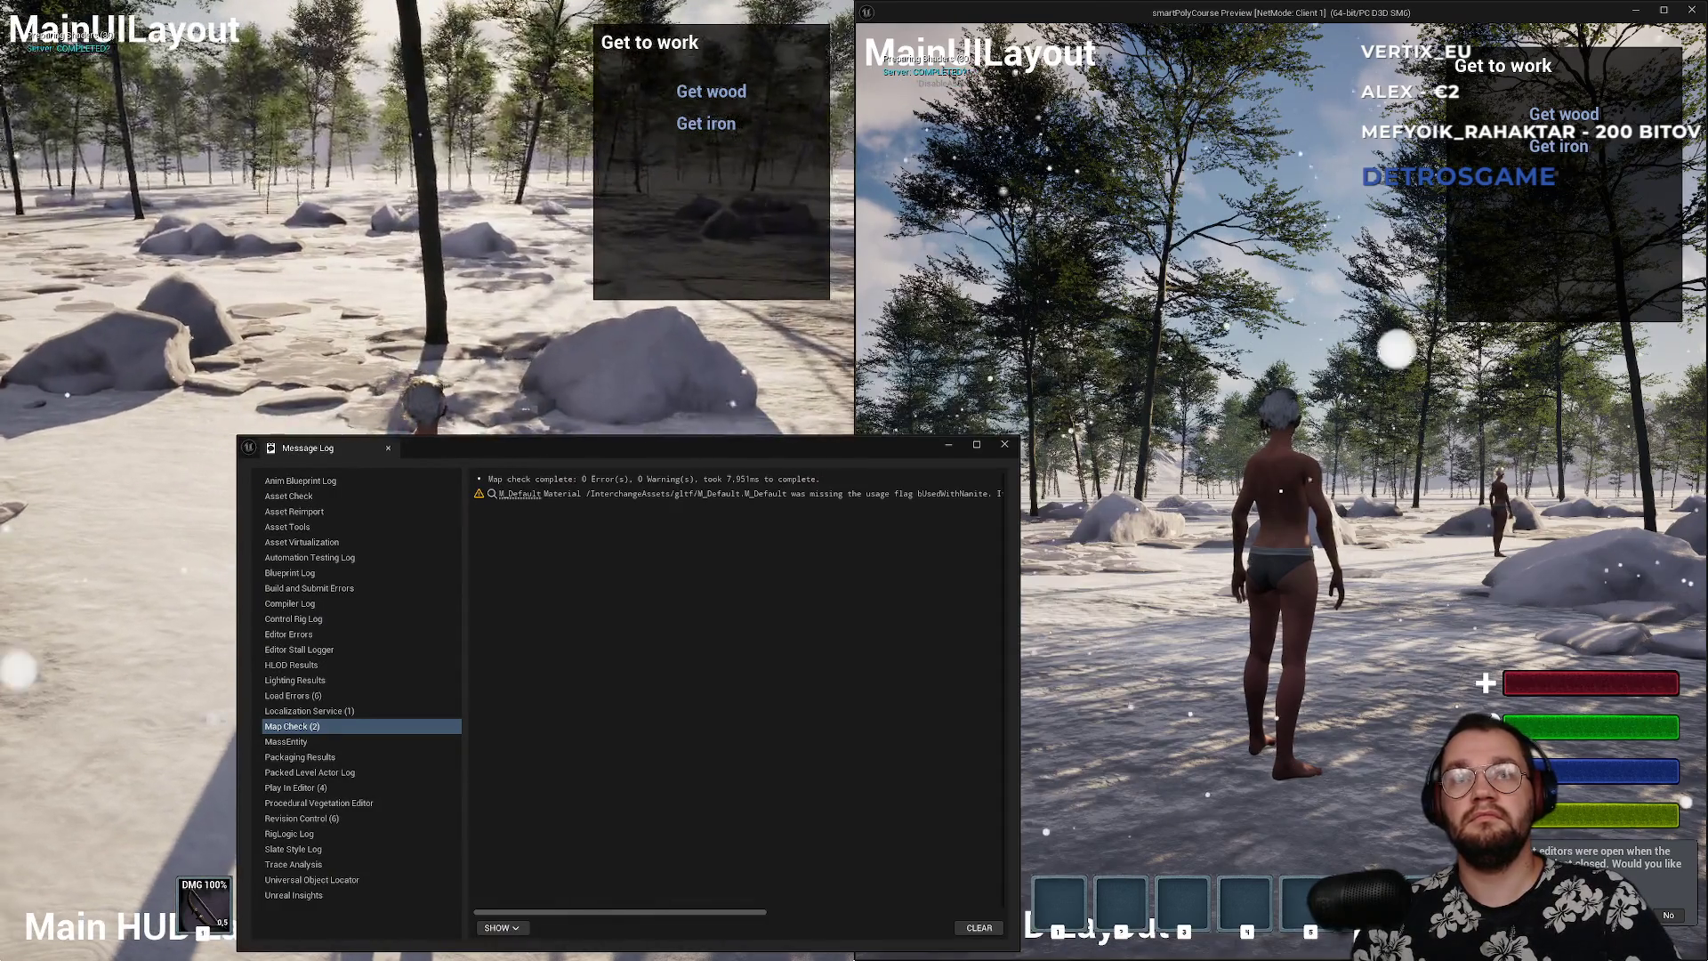
left_click(822, 408)
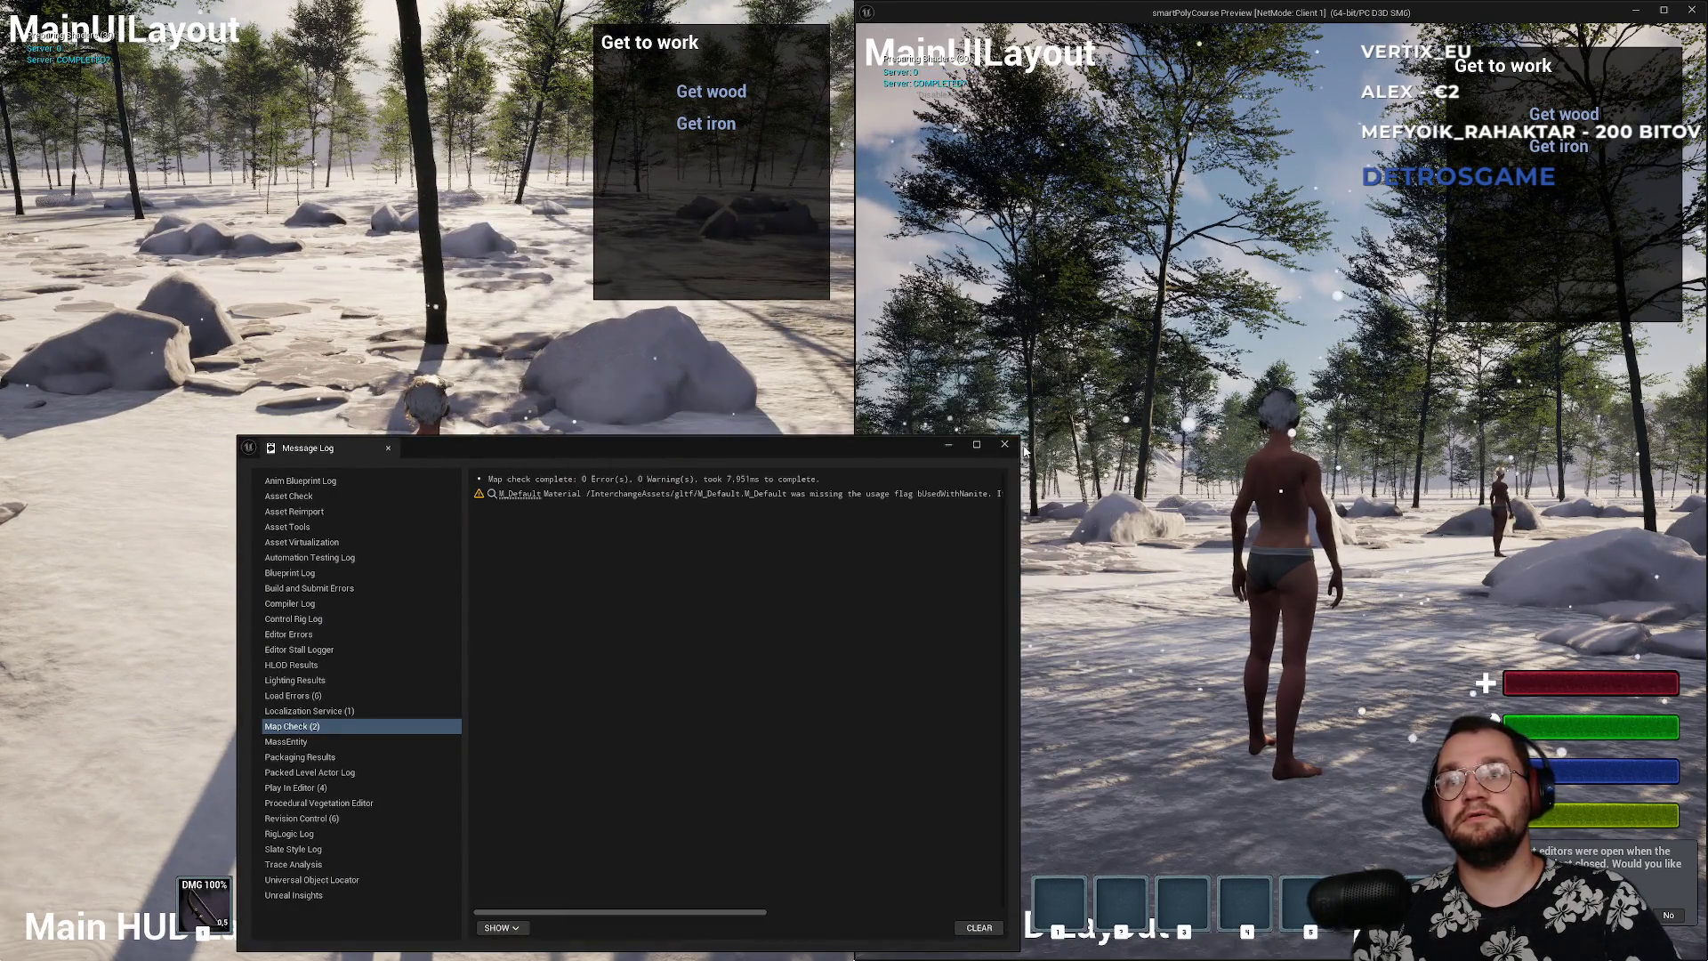
- Chop three trees with the axe to collect wood
key("w")
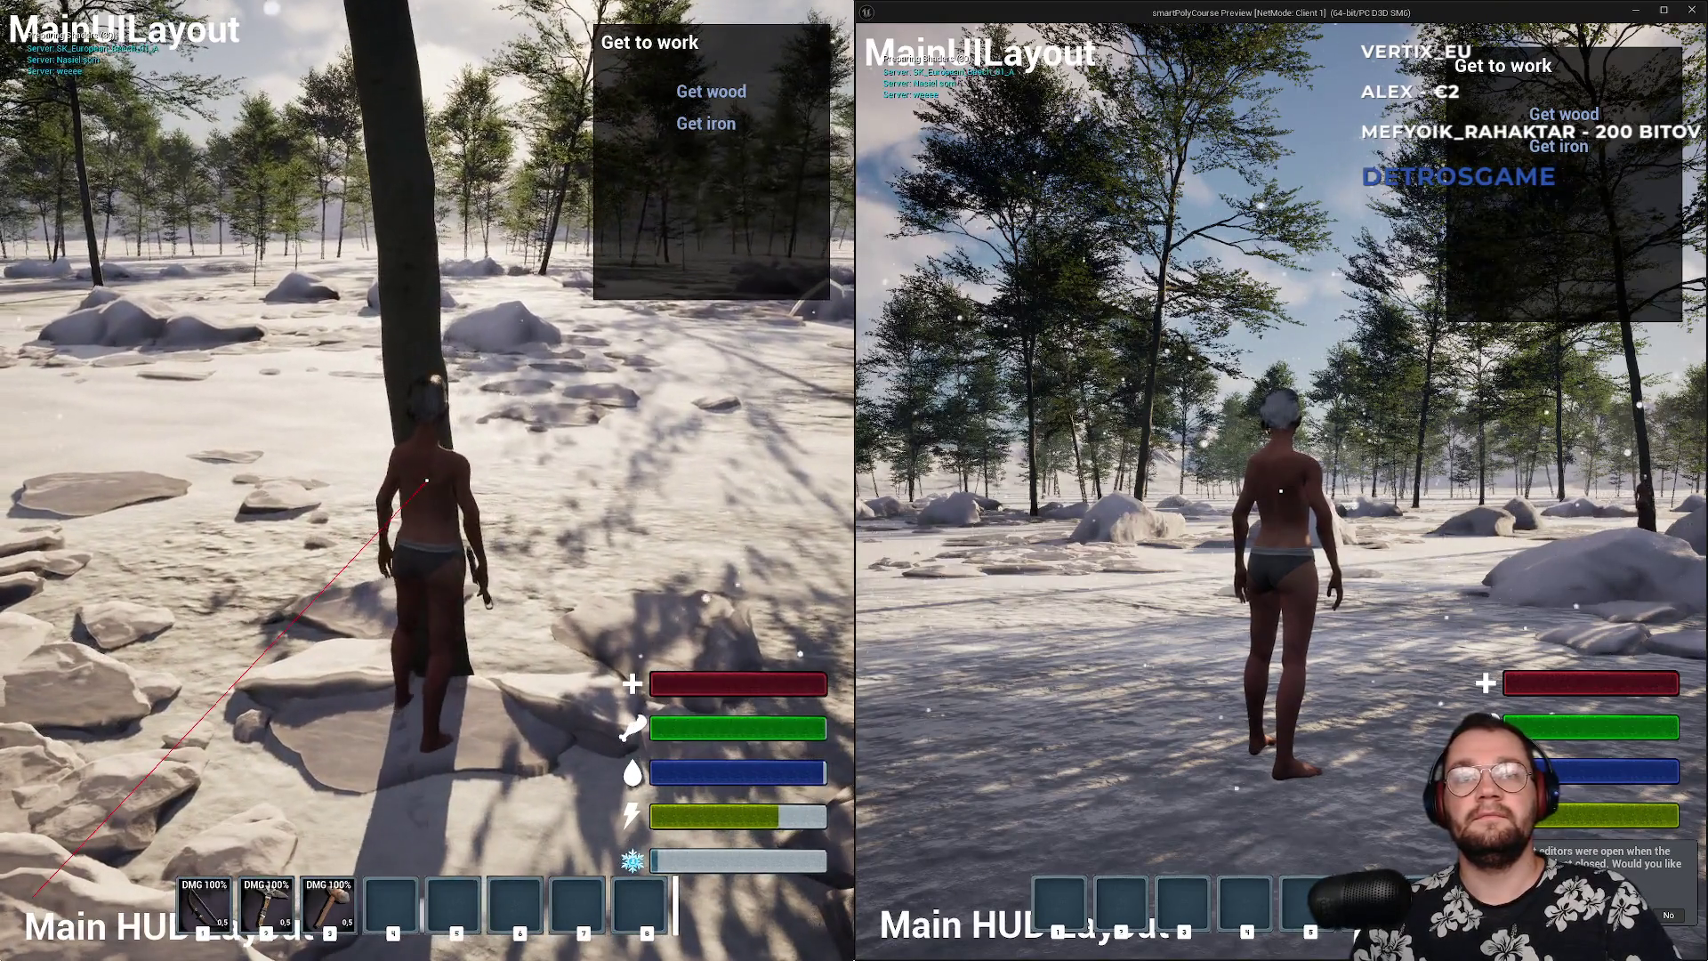
left_click(427, 481)
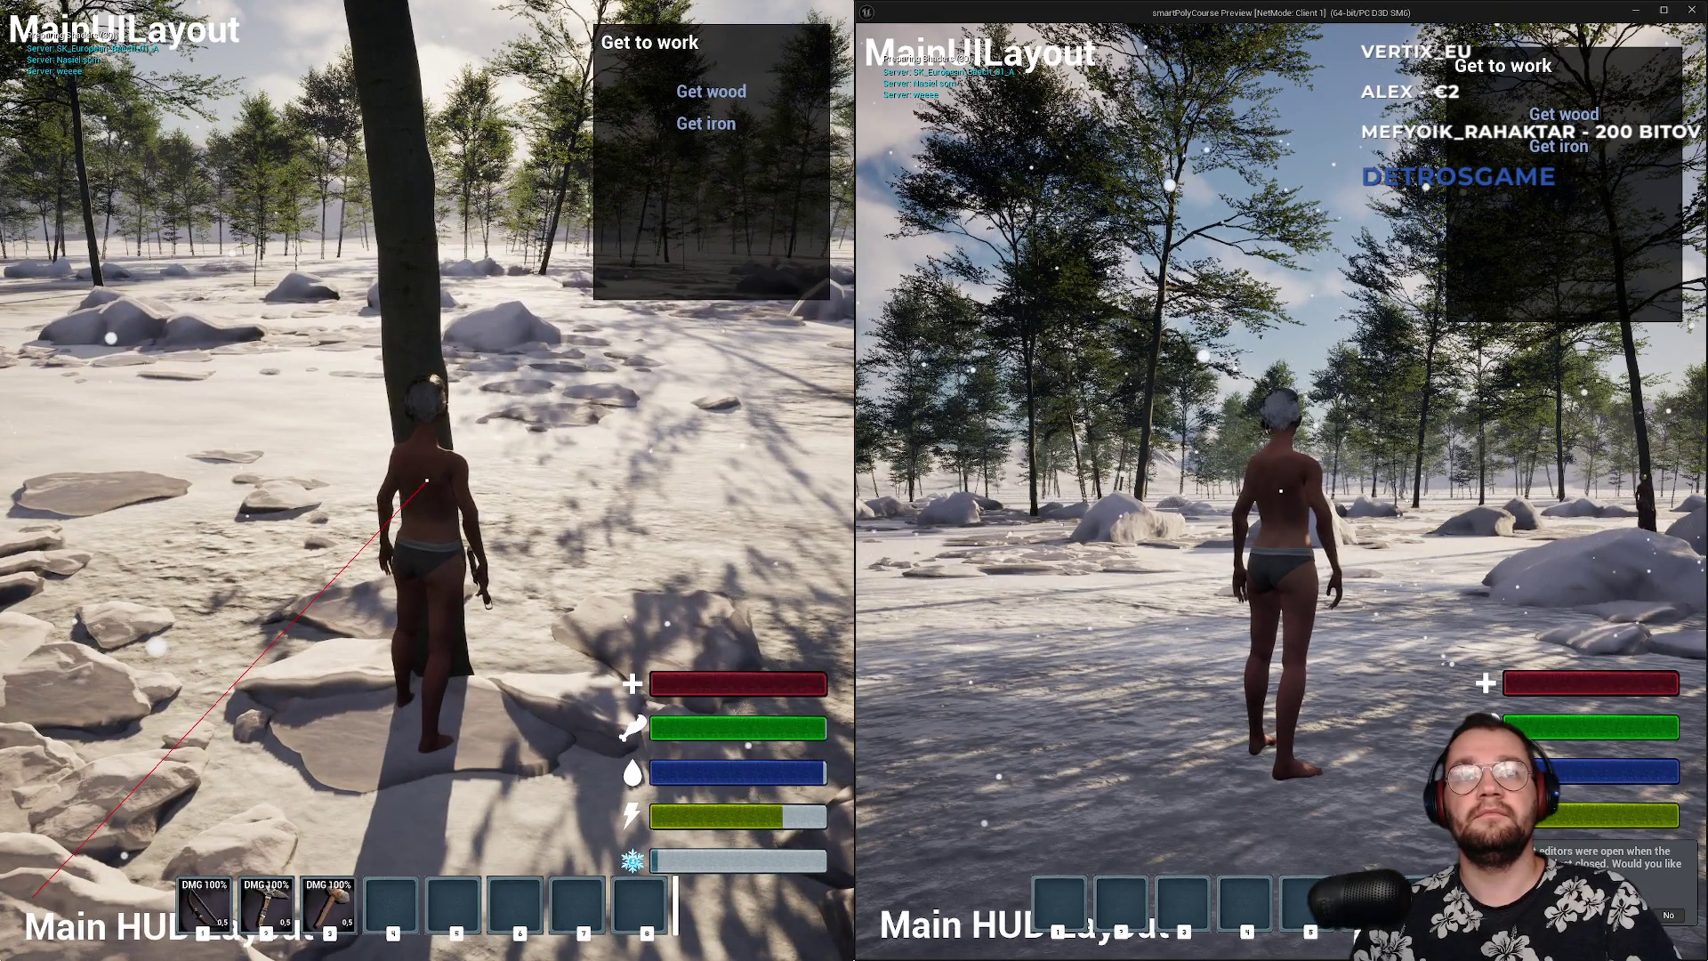
left_click(427, 480)
key("w")
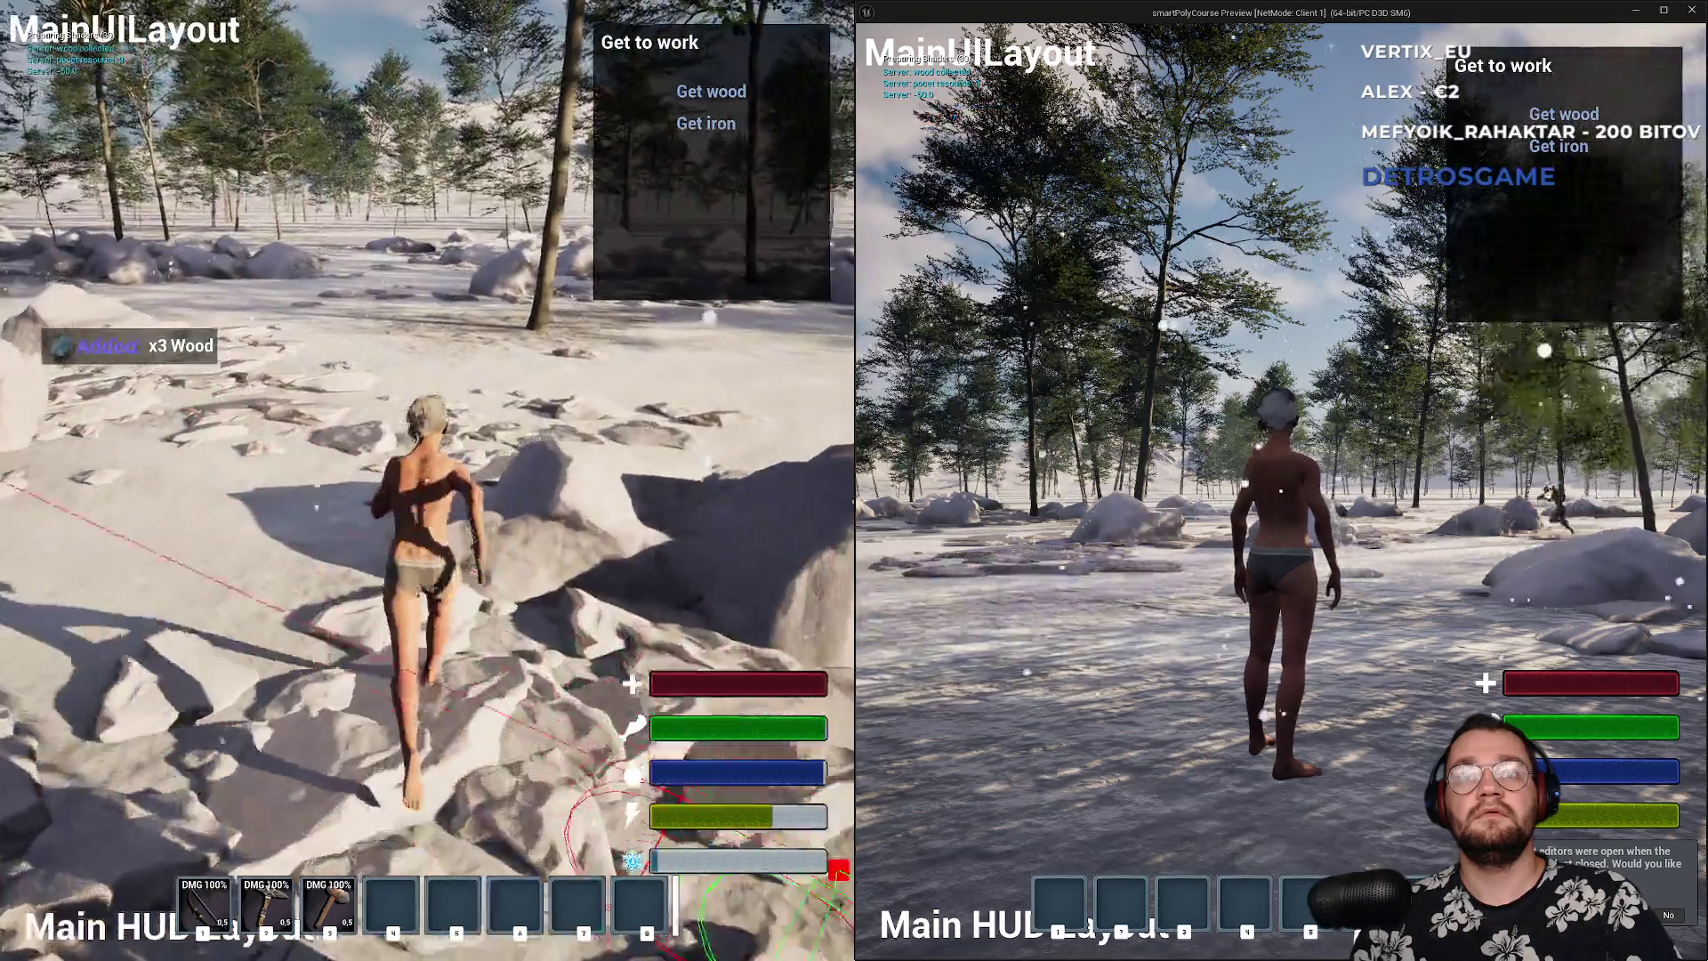
key("w")
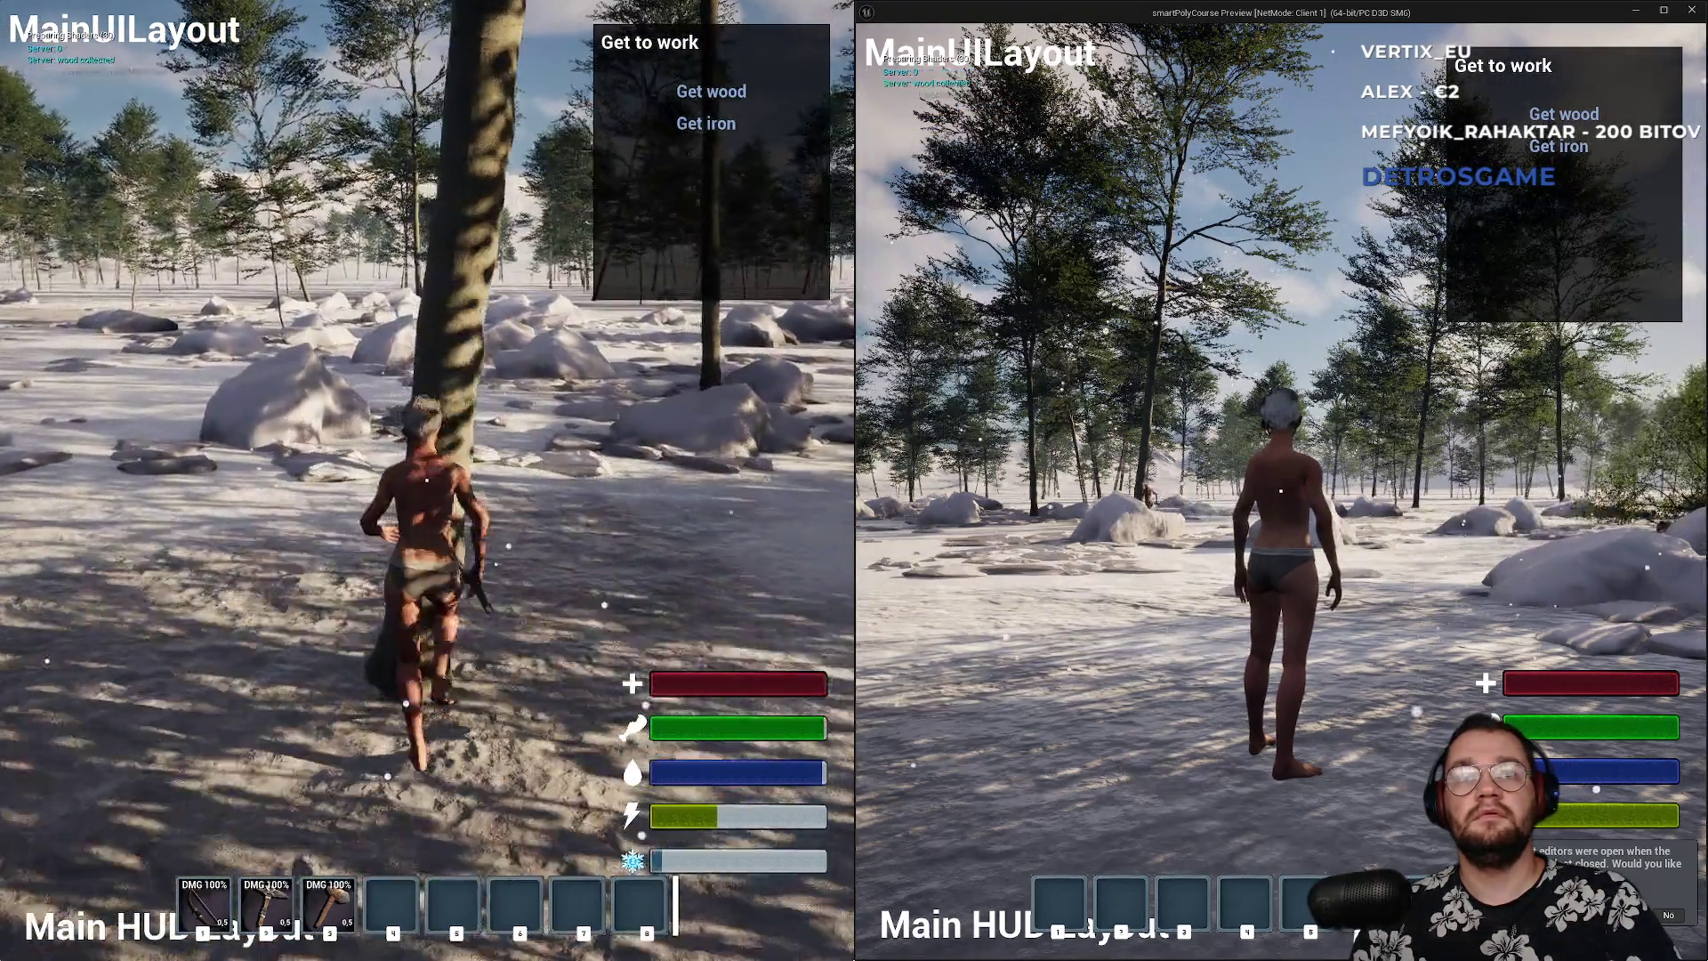
left_click(427, 480)
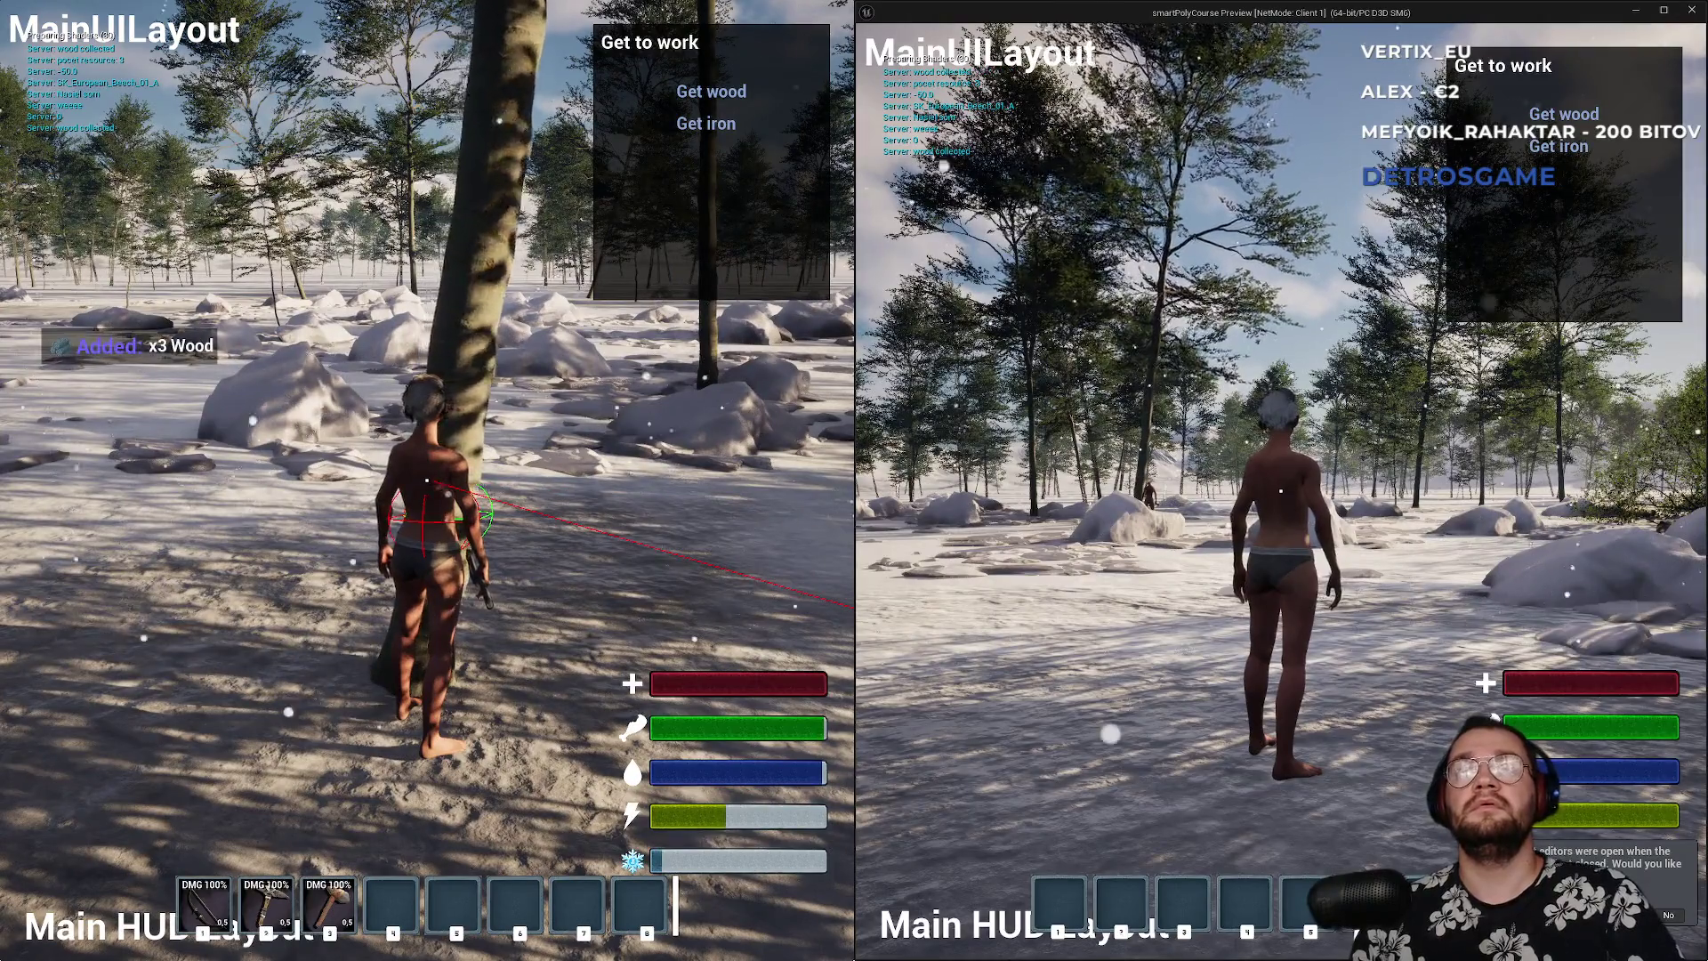
key("w")
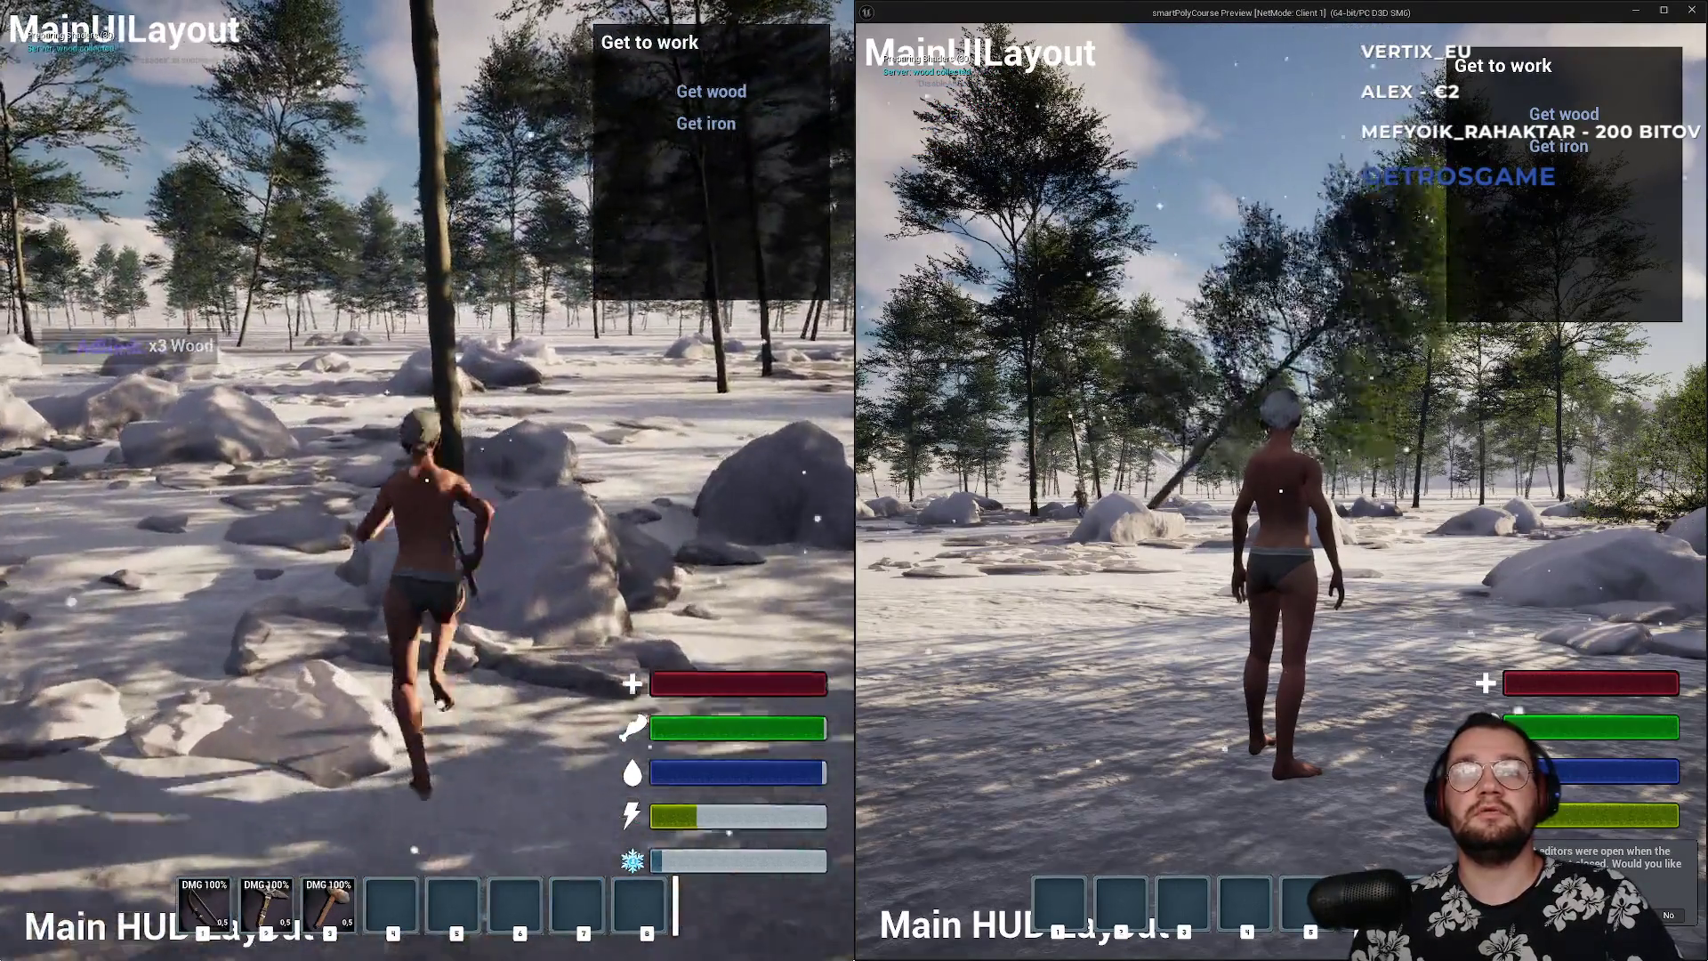
key("w")
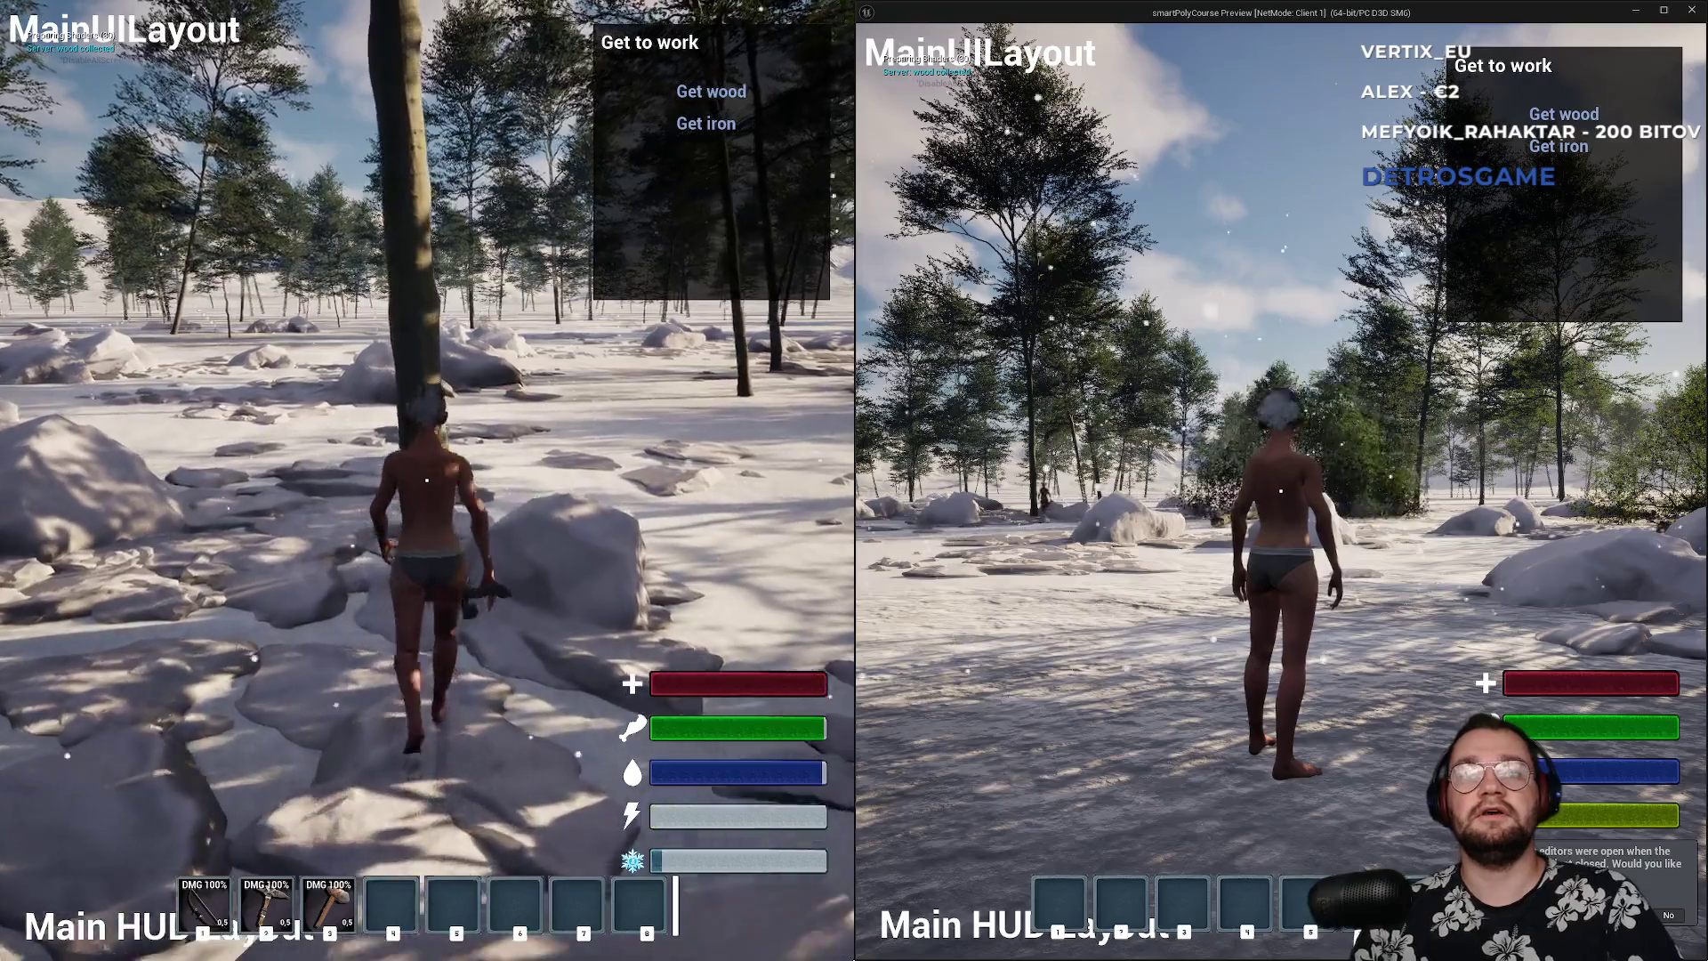
left_click(427, 481)
left_click(427, 481)
key("s")
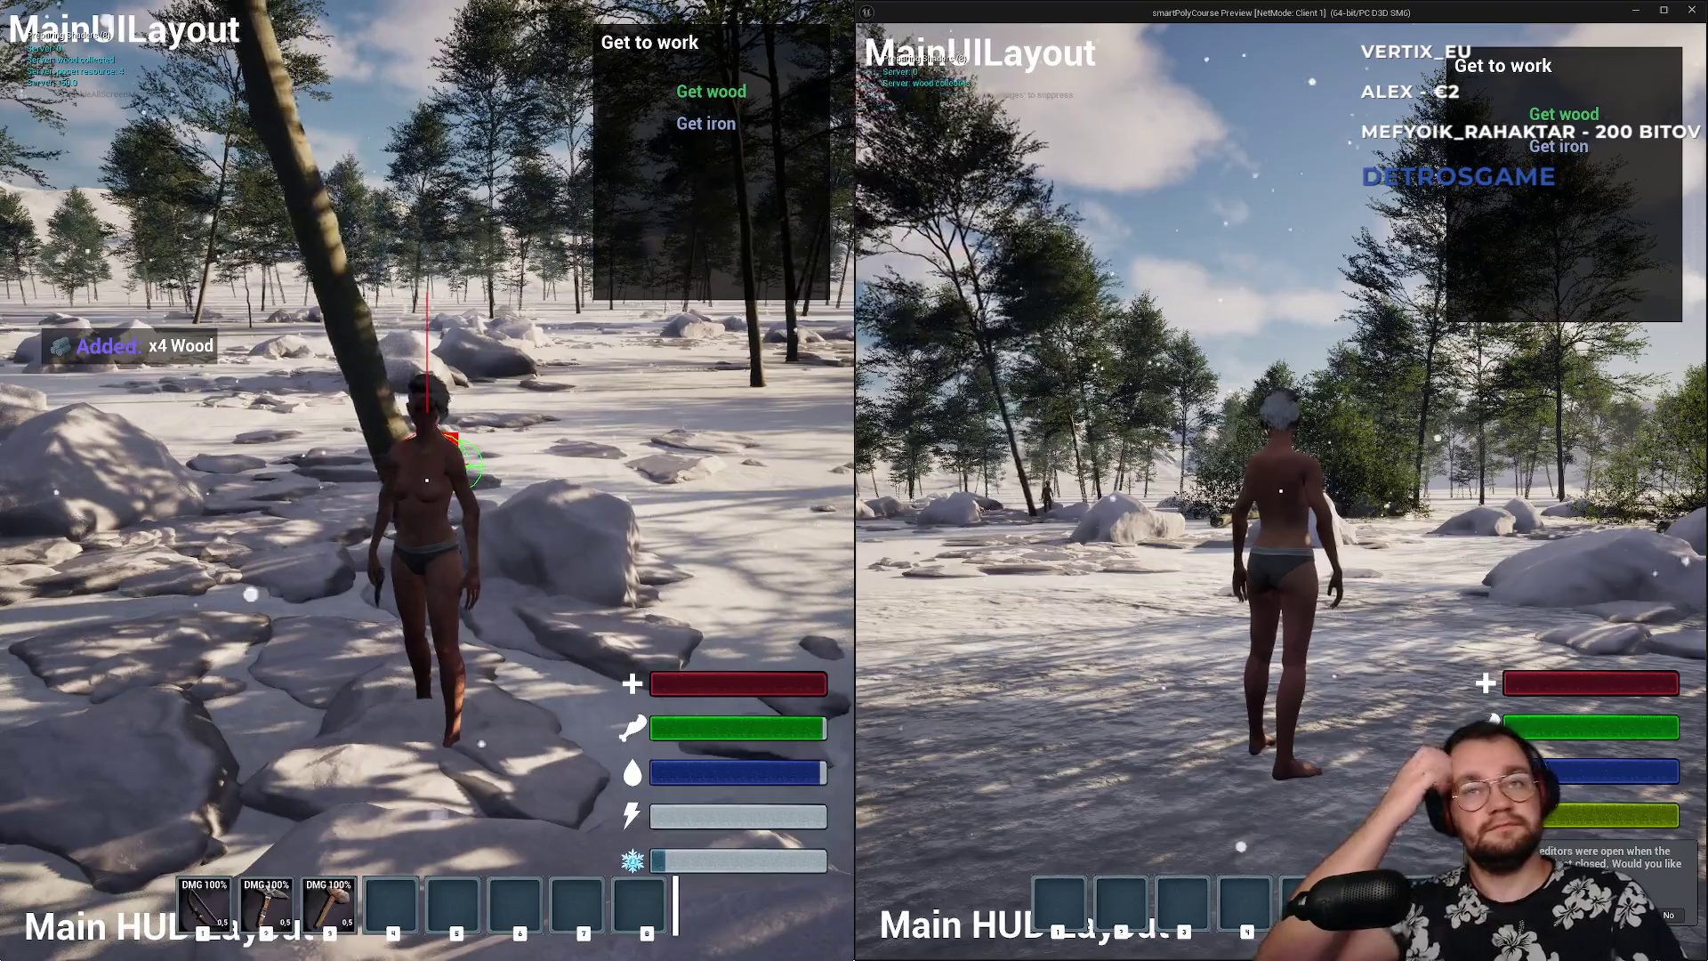
- Run the other client's character, then stop the play session
key("super")
left_click(1157, 400)
key("w")
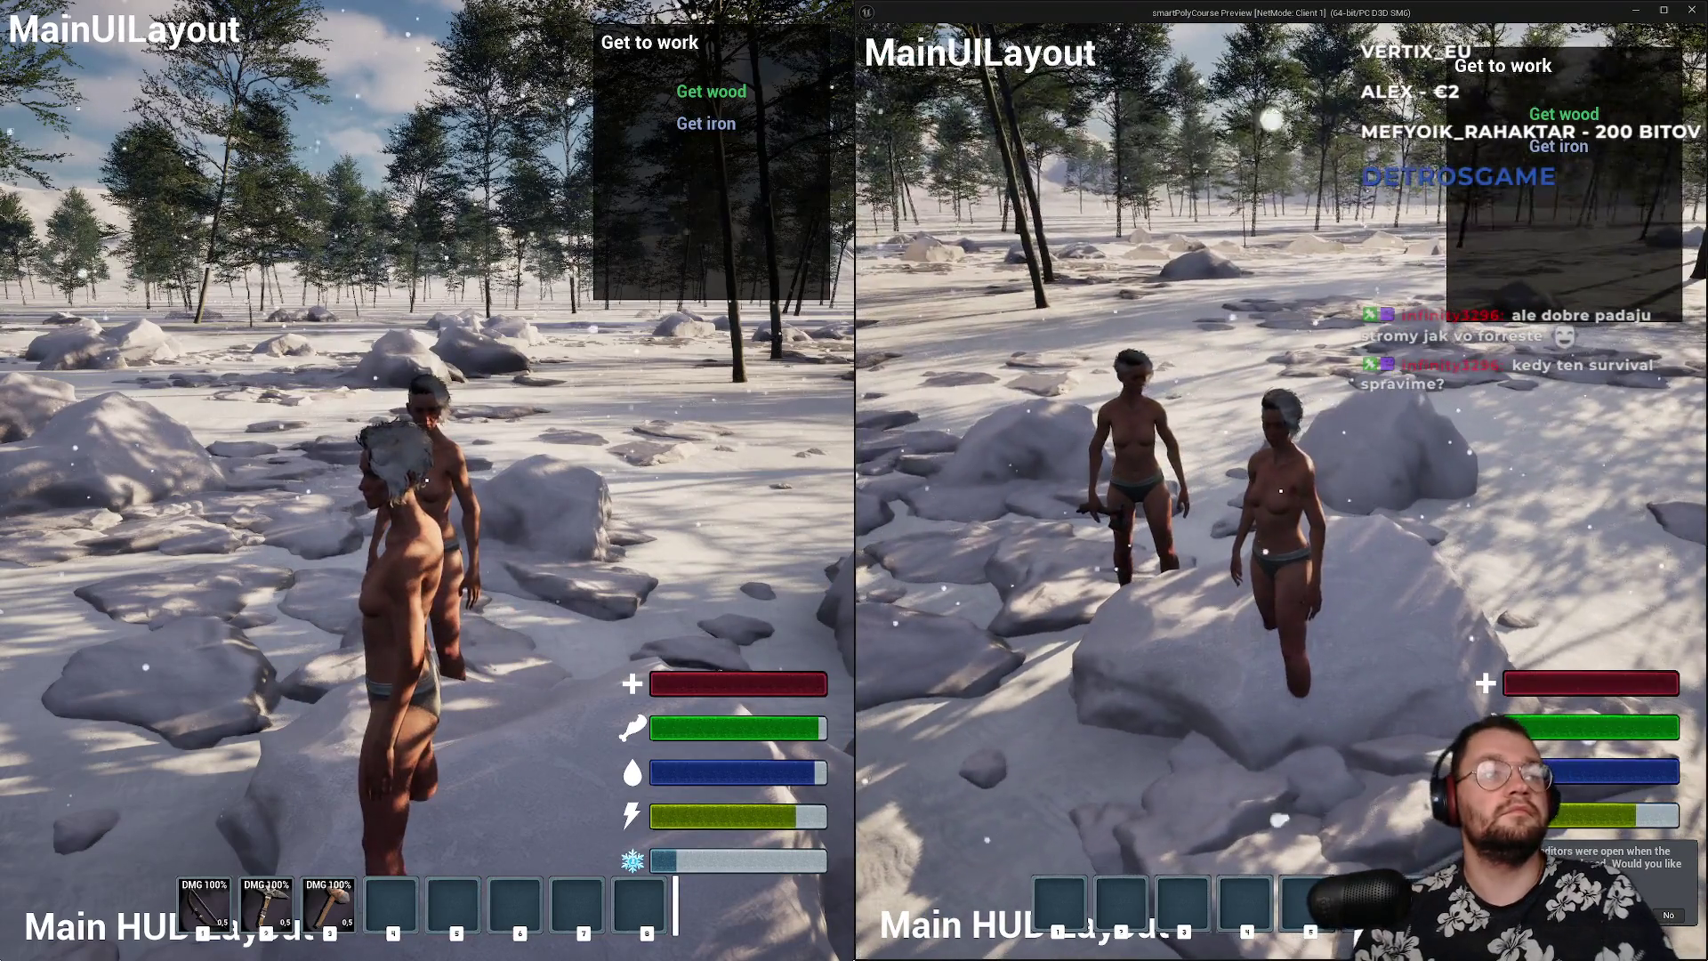
key("super")
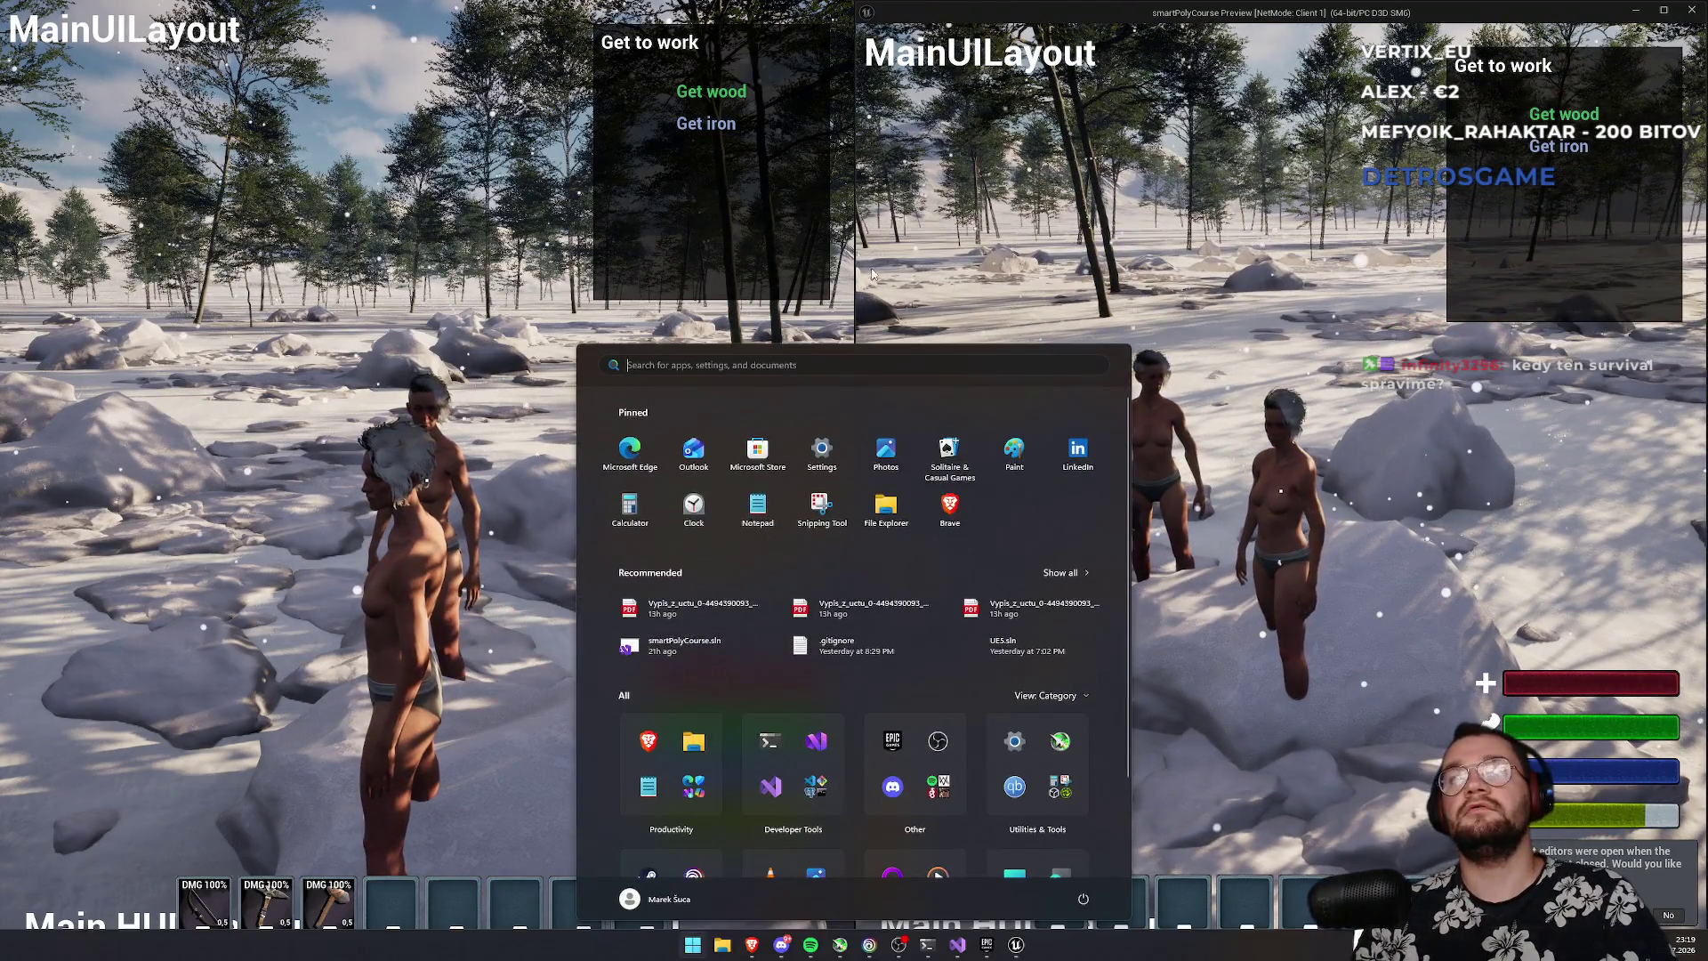
key("Escape")
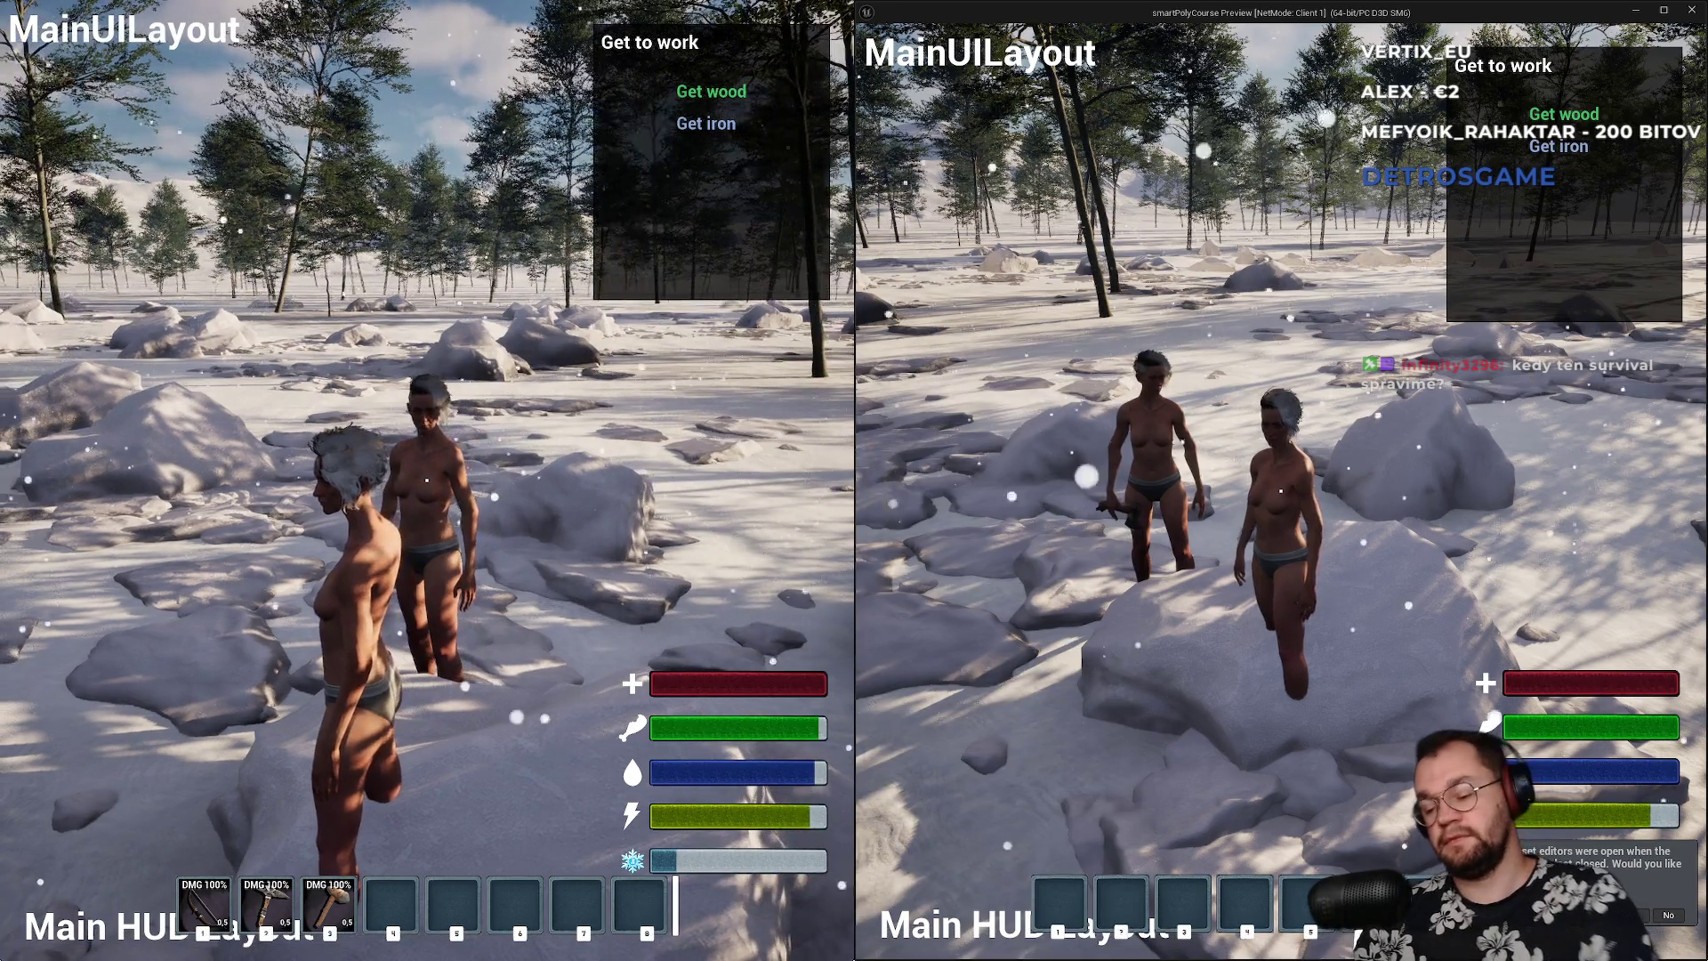
key("alt+Tab")
key("Escape")
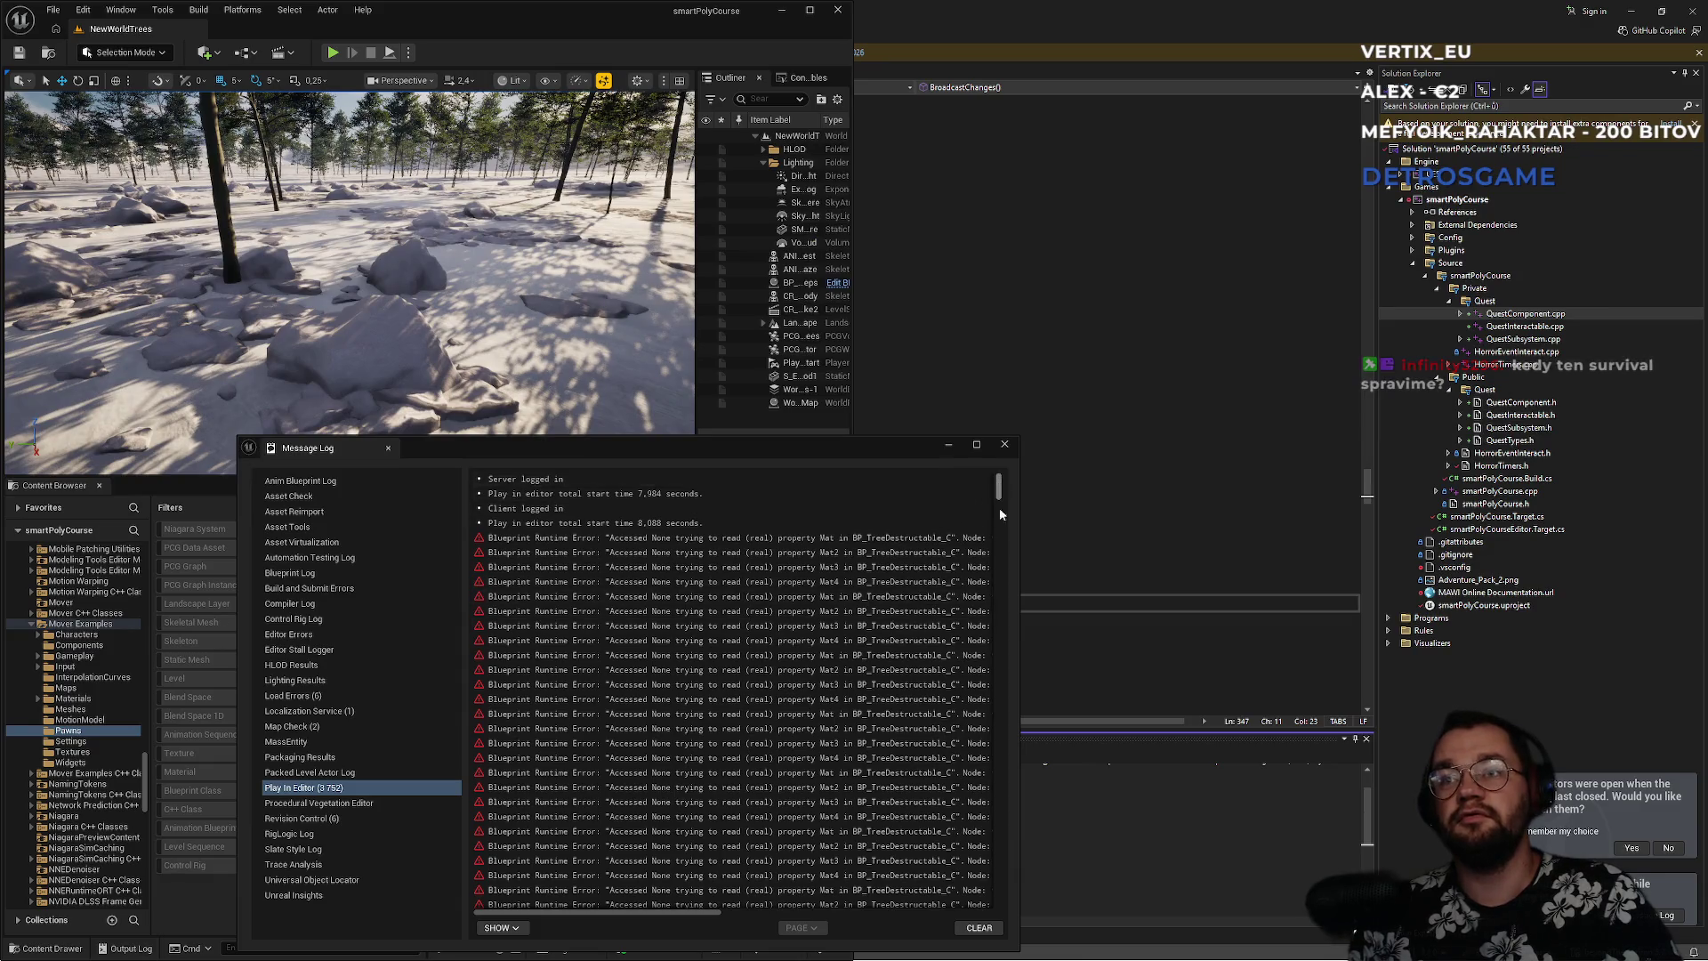
- Close the Message Log, maximize the editor and enlarge the level viewport
left_click_drag(998, 487, 995, 950)
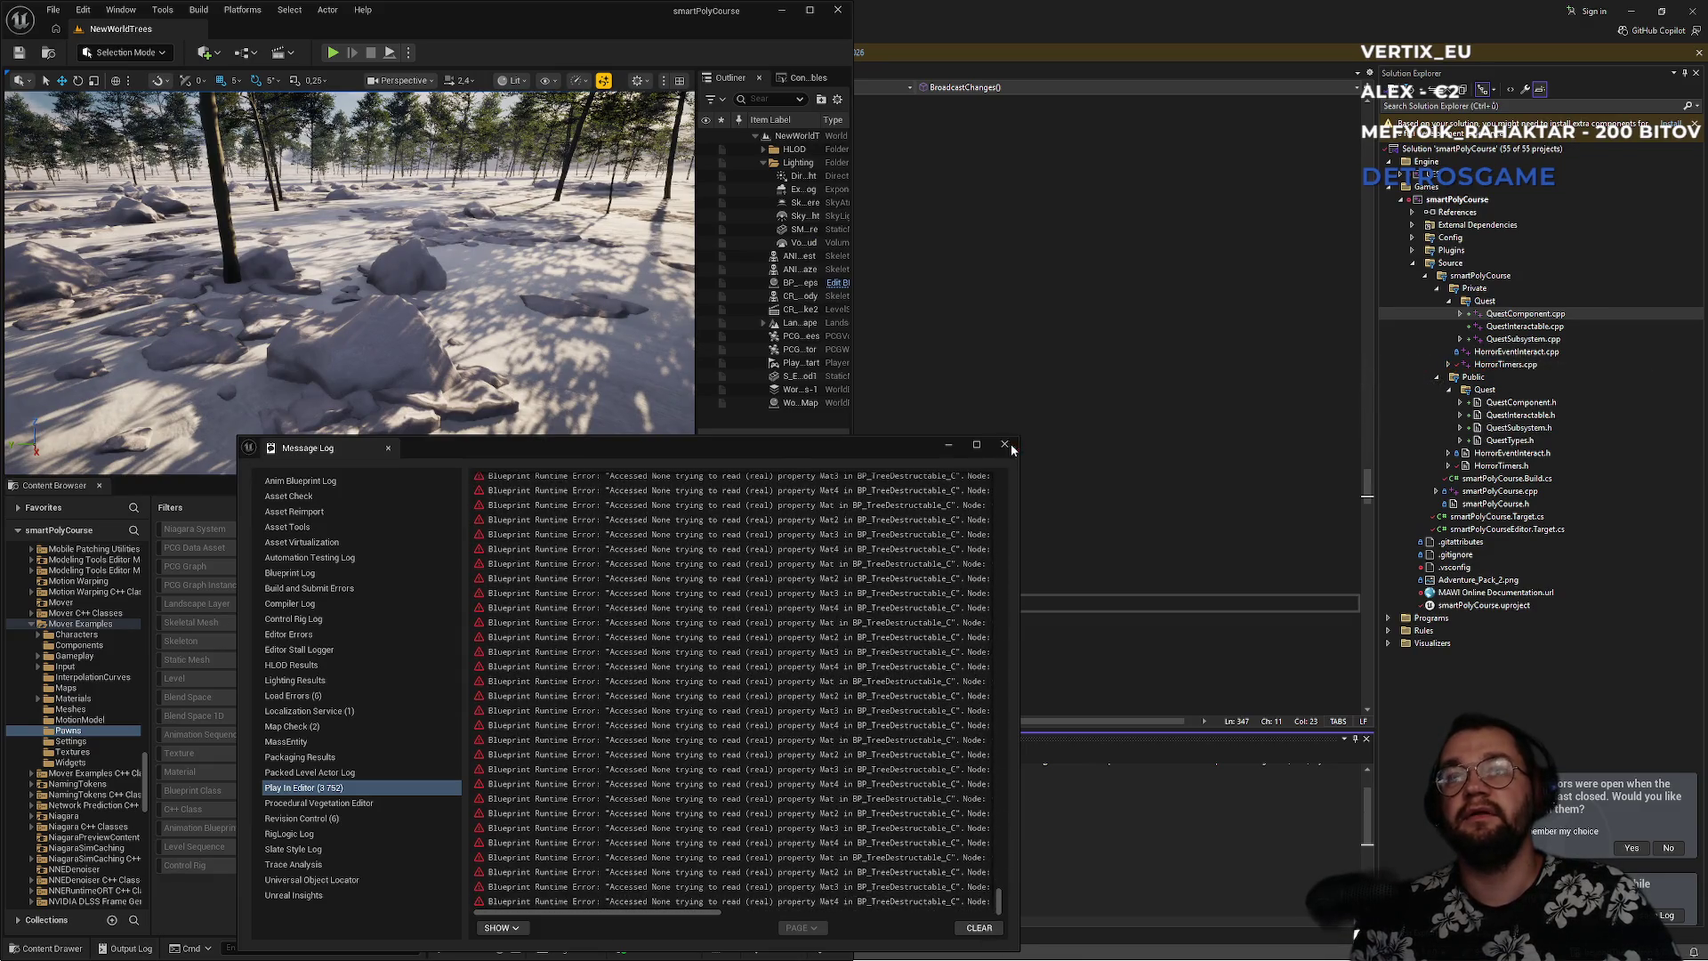
left_click(1005, 445)
double_click(557, 14)
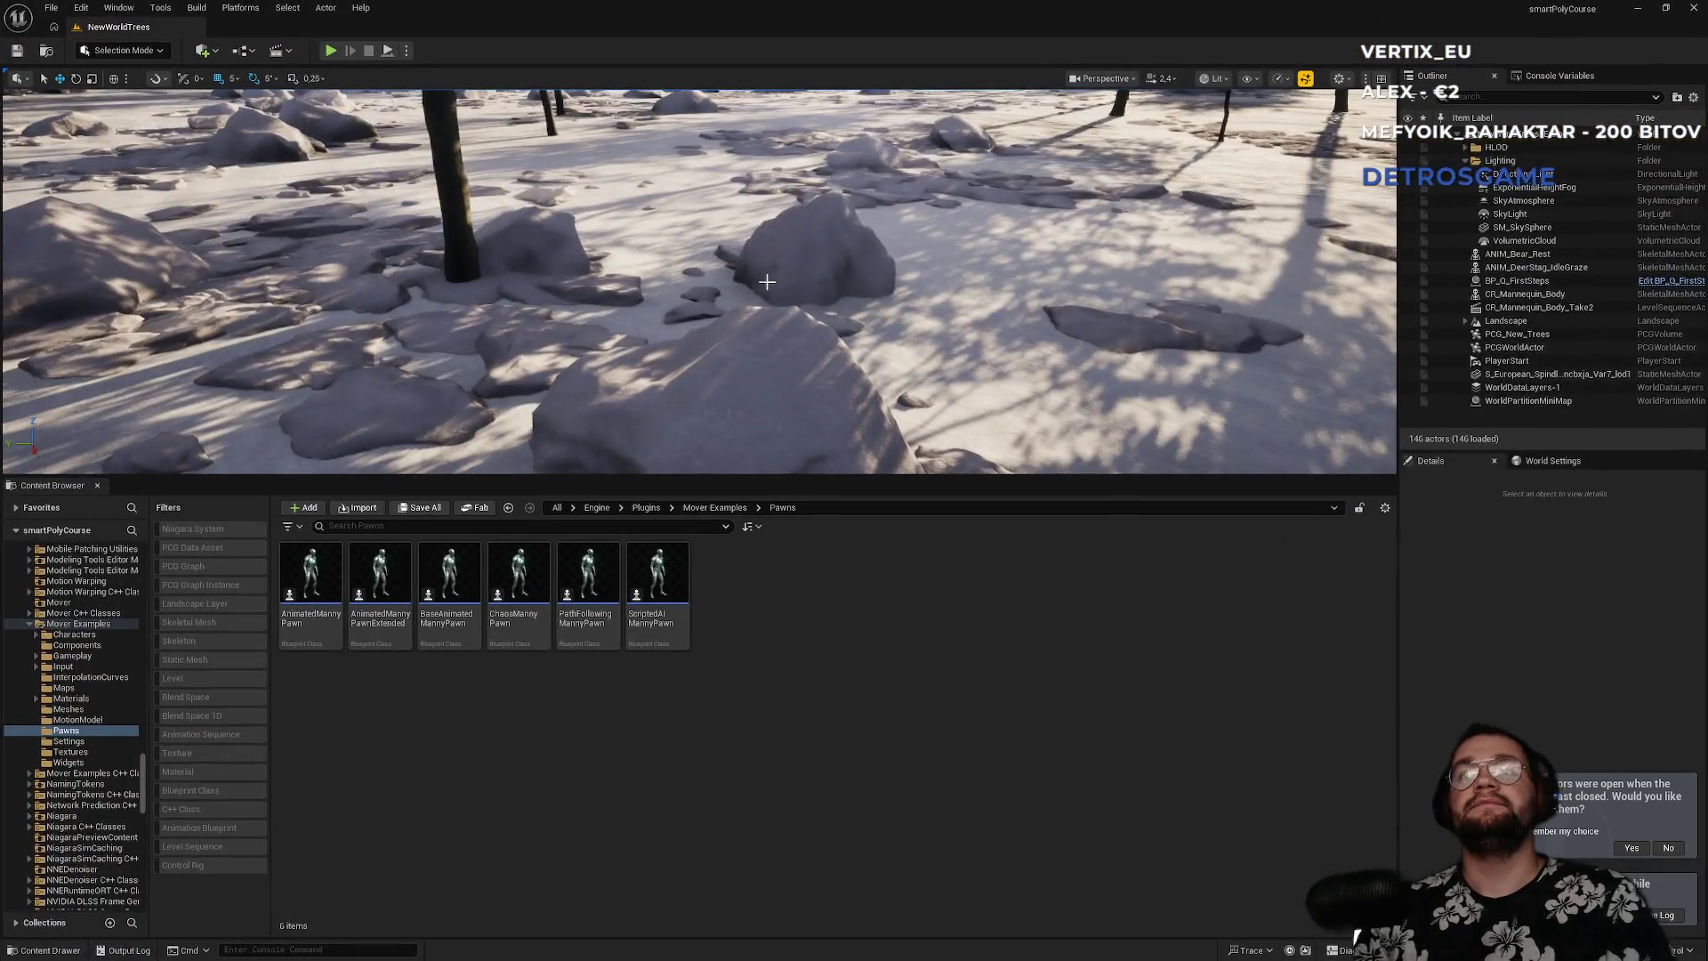
left_click_drag(777, 481, 774, 527)
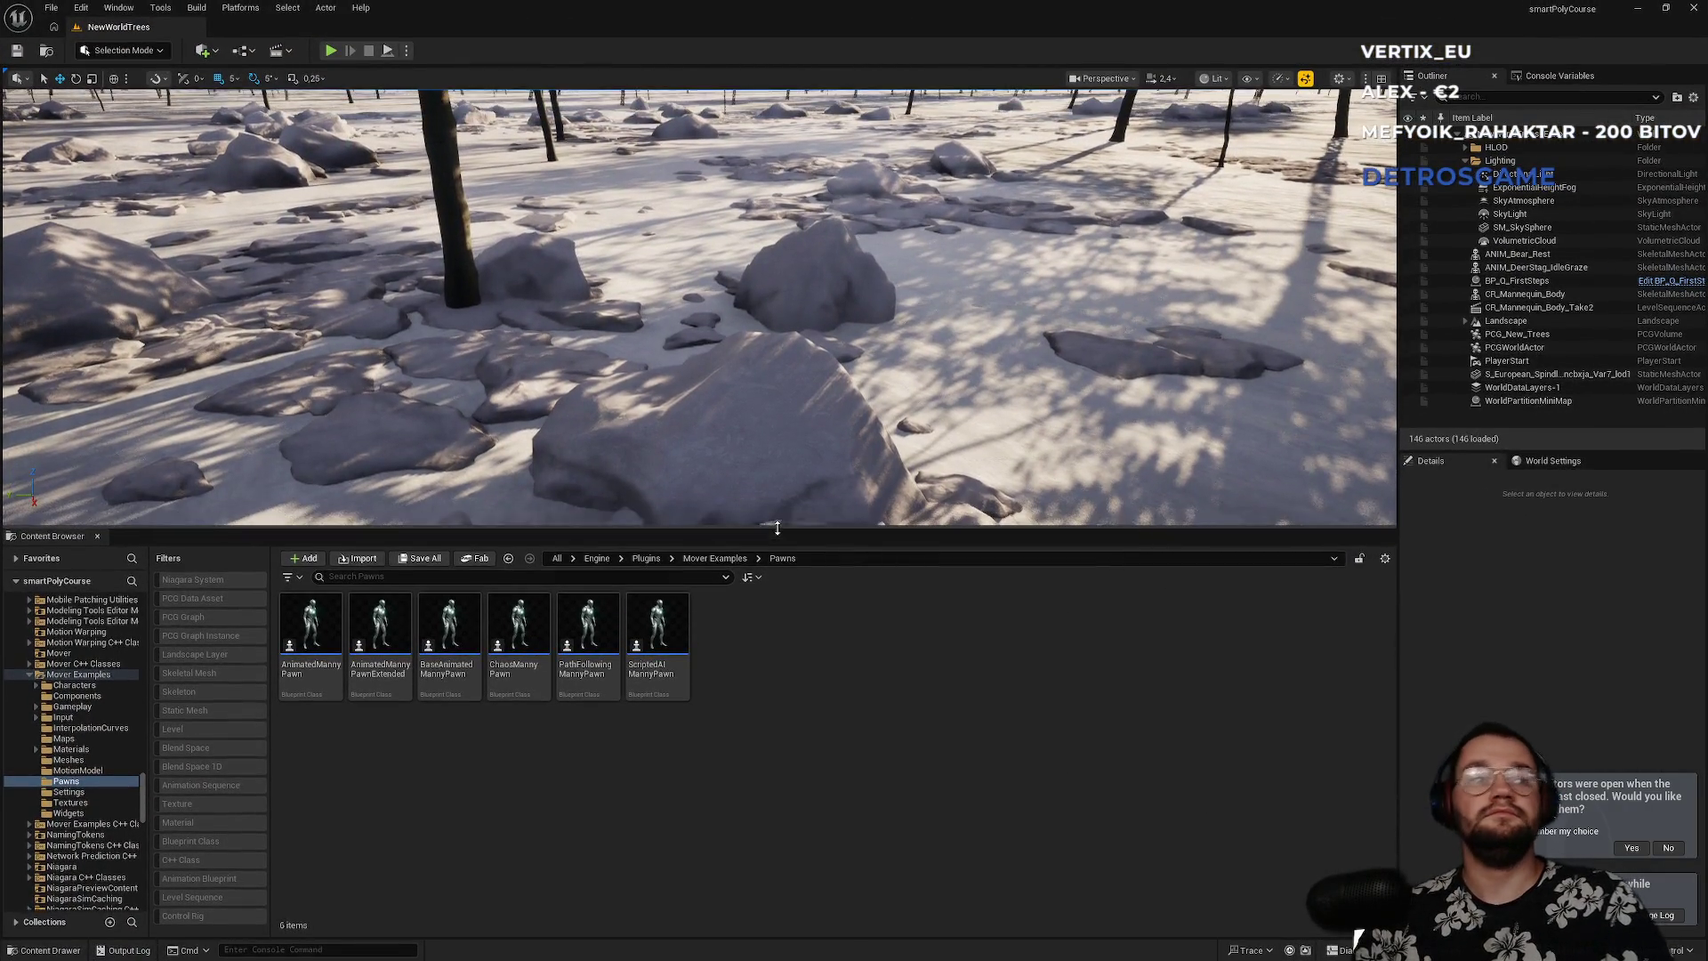
- Pull the camera back to view the snowy forest trees, then close the editor
left_click_drag(596, 431, 603, 424)
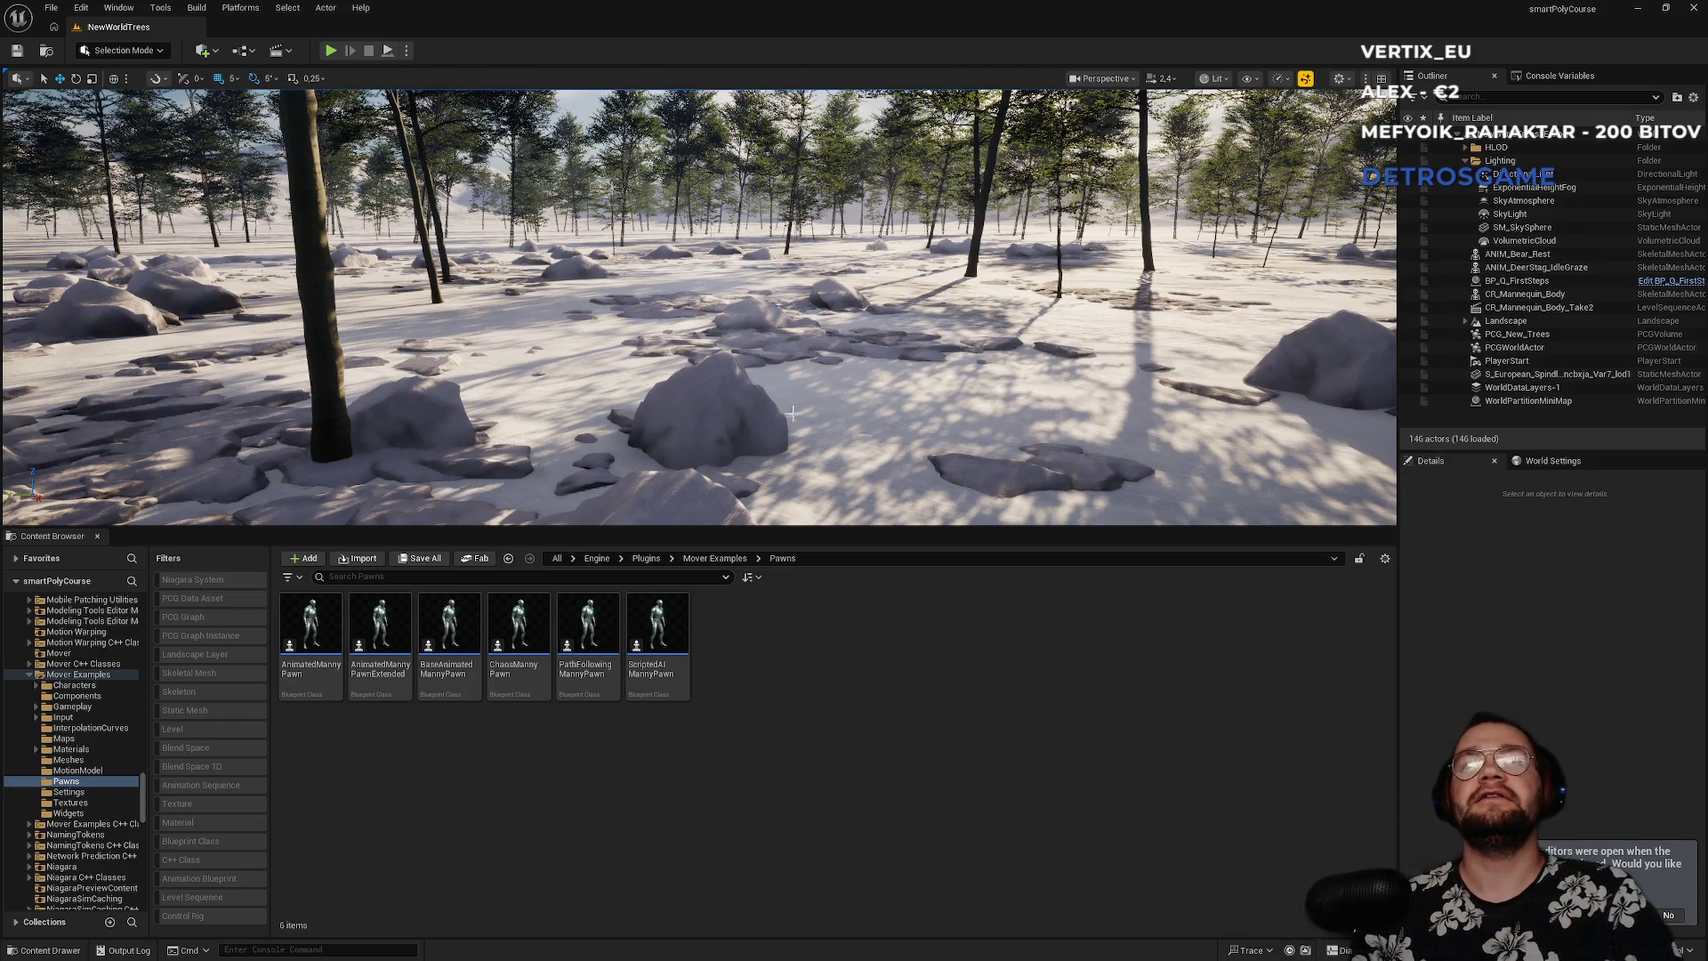
left_click_drag(795, 414, 794, 383)
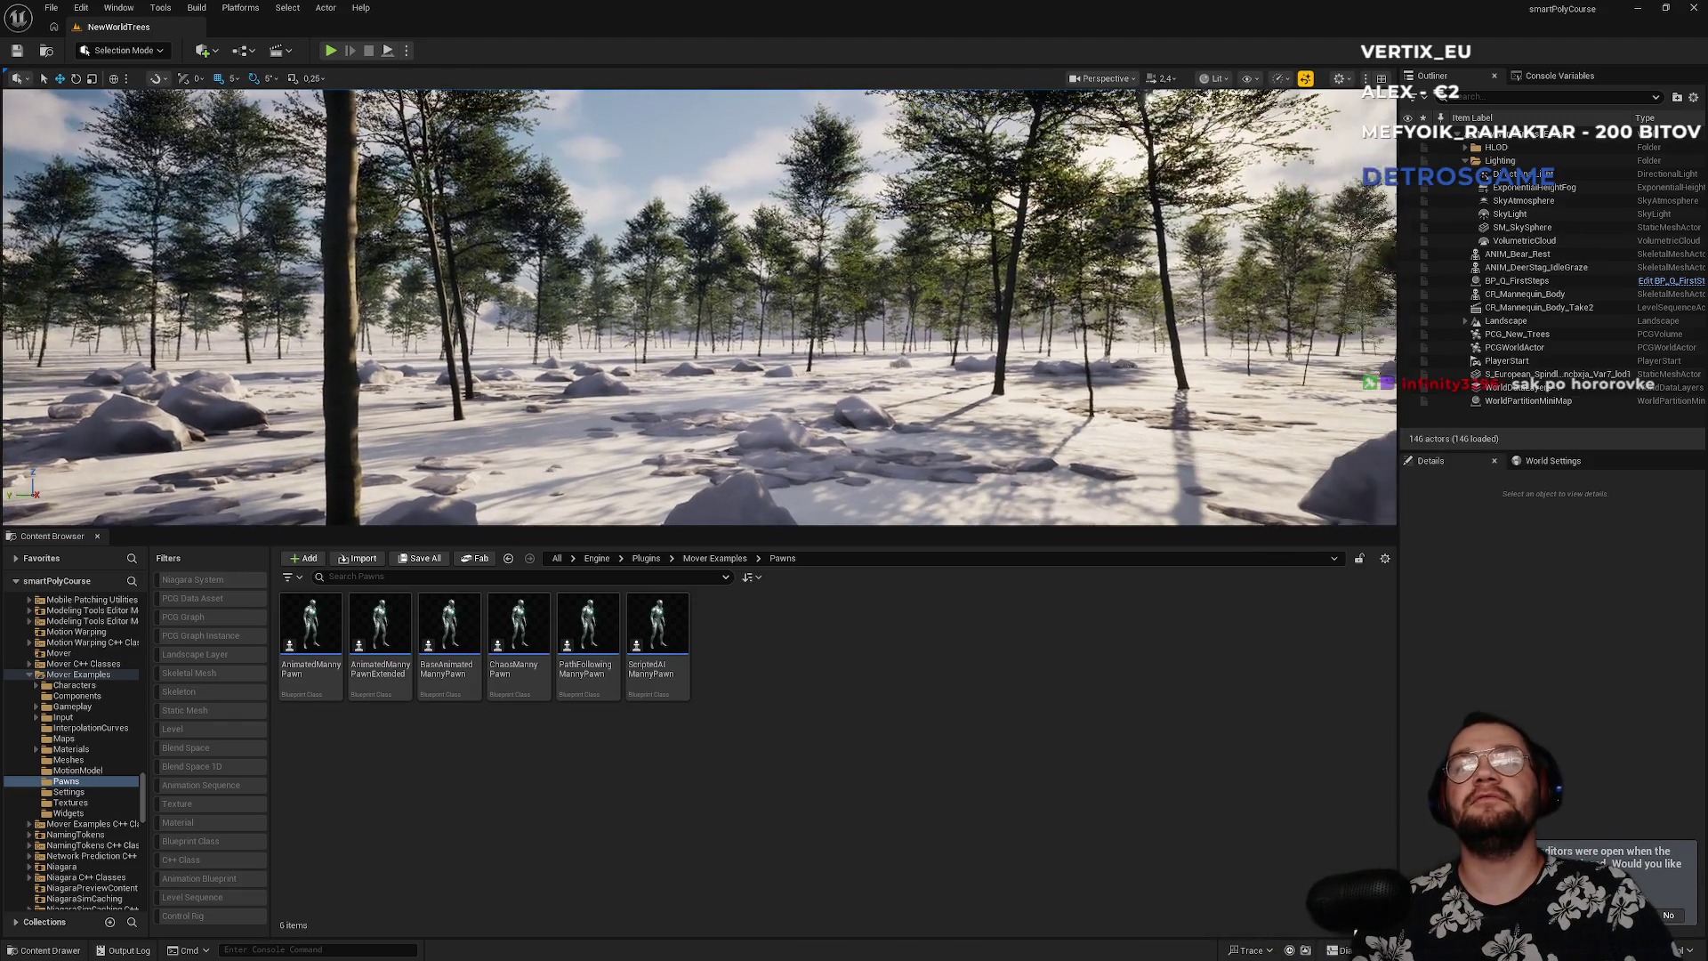
left_click(1695, 9)
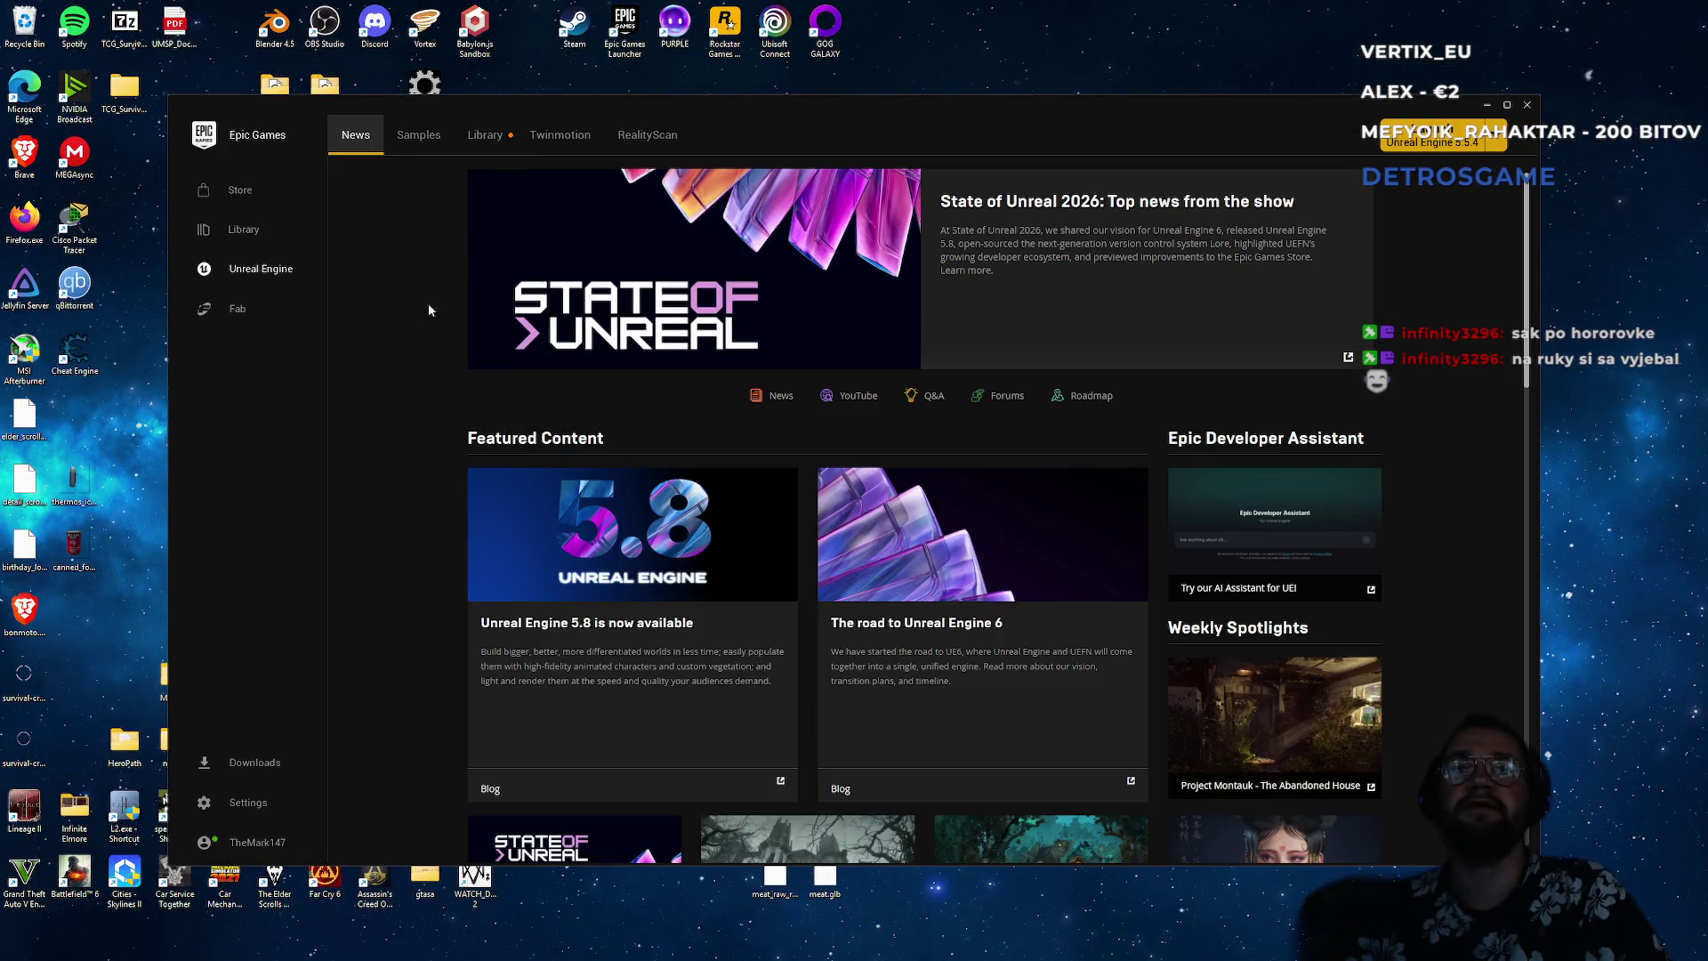
- Launch the smartPolyCourse project from the launcher's Library and minimize the launcher
left_click(485, 134)
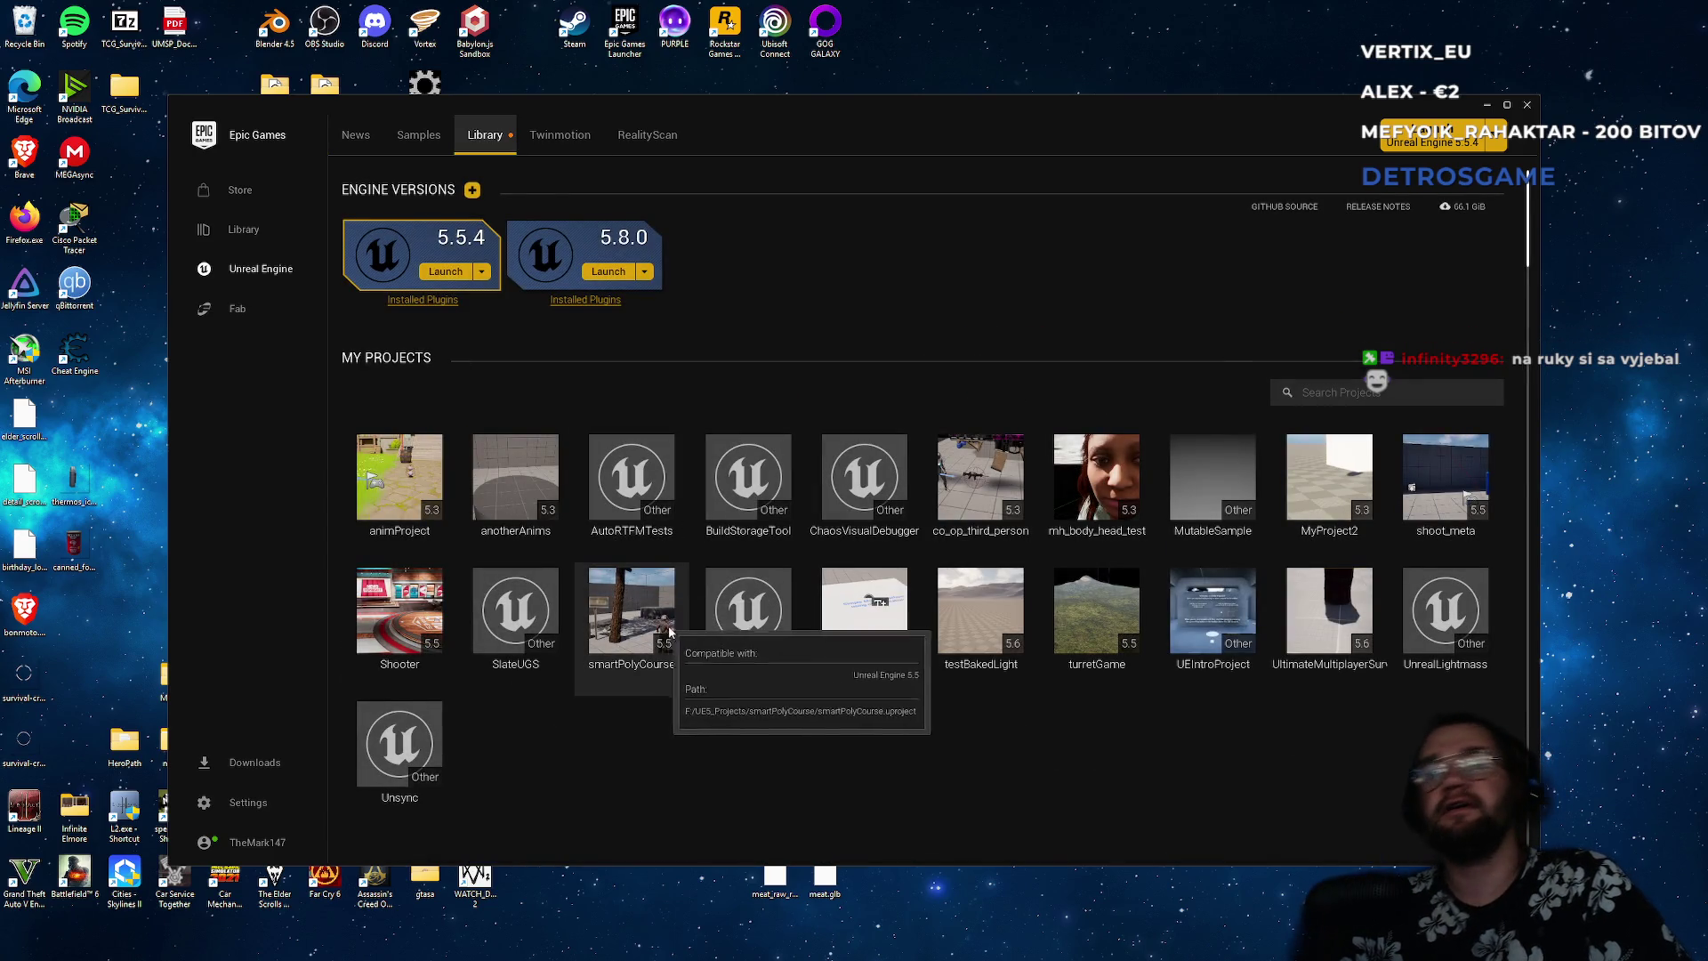
double_click(630, 671)
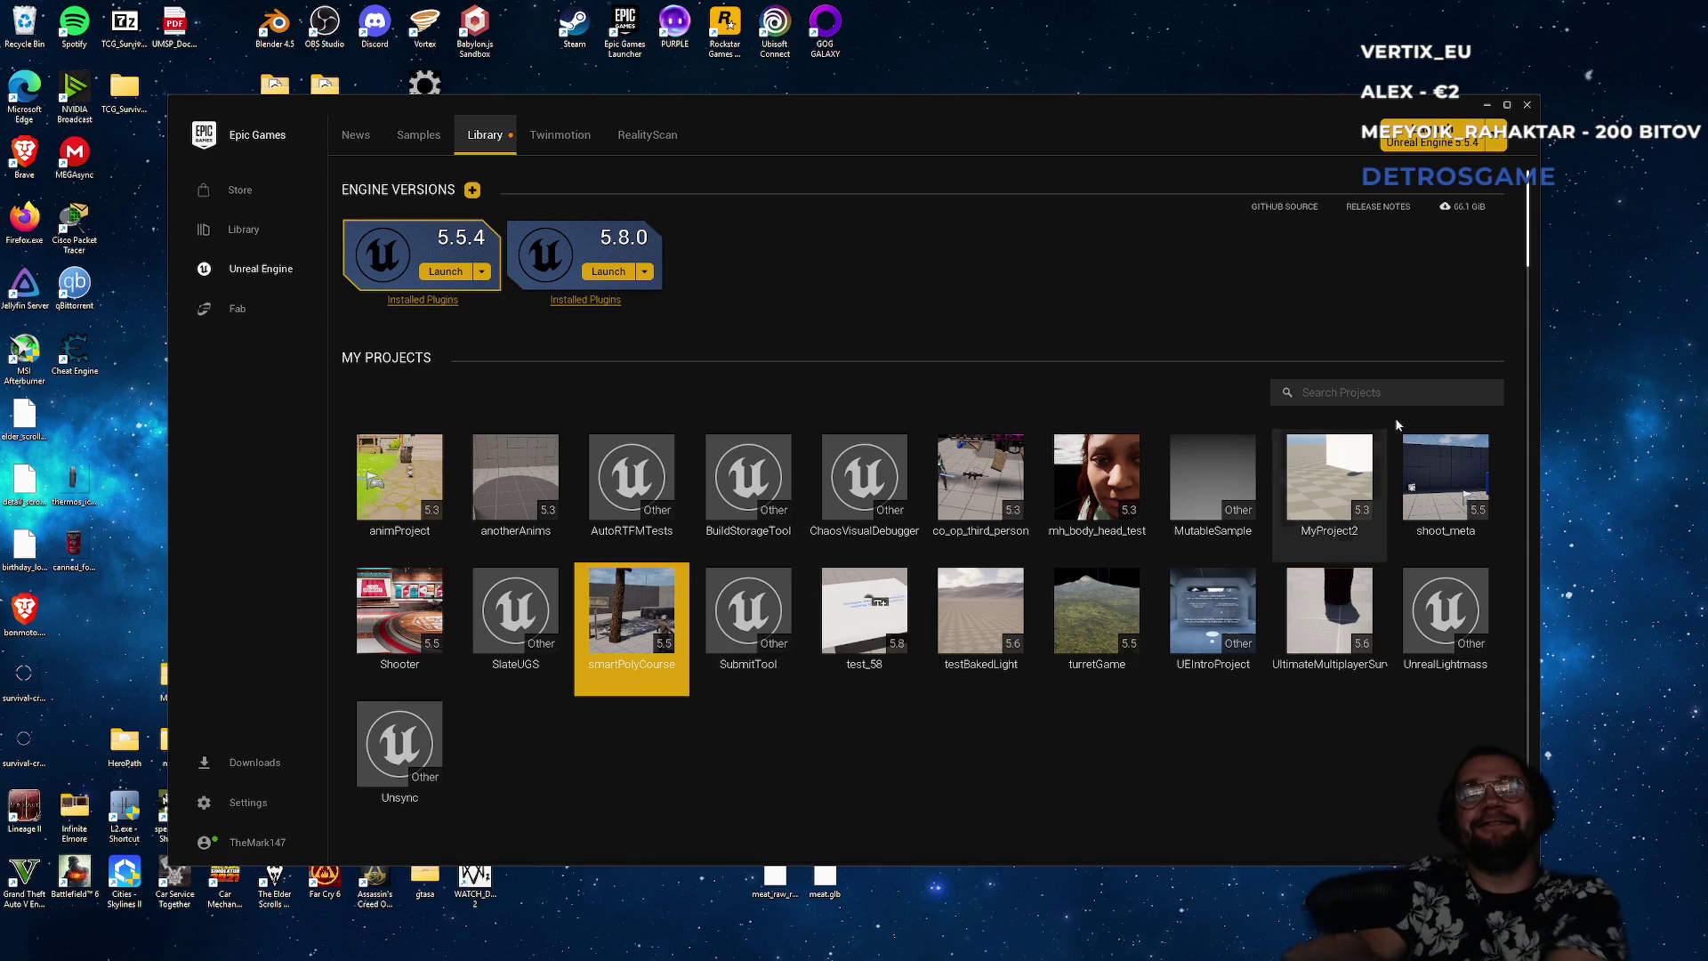
left_click(1487, 105)
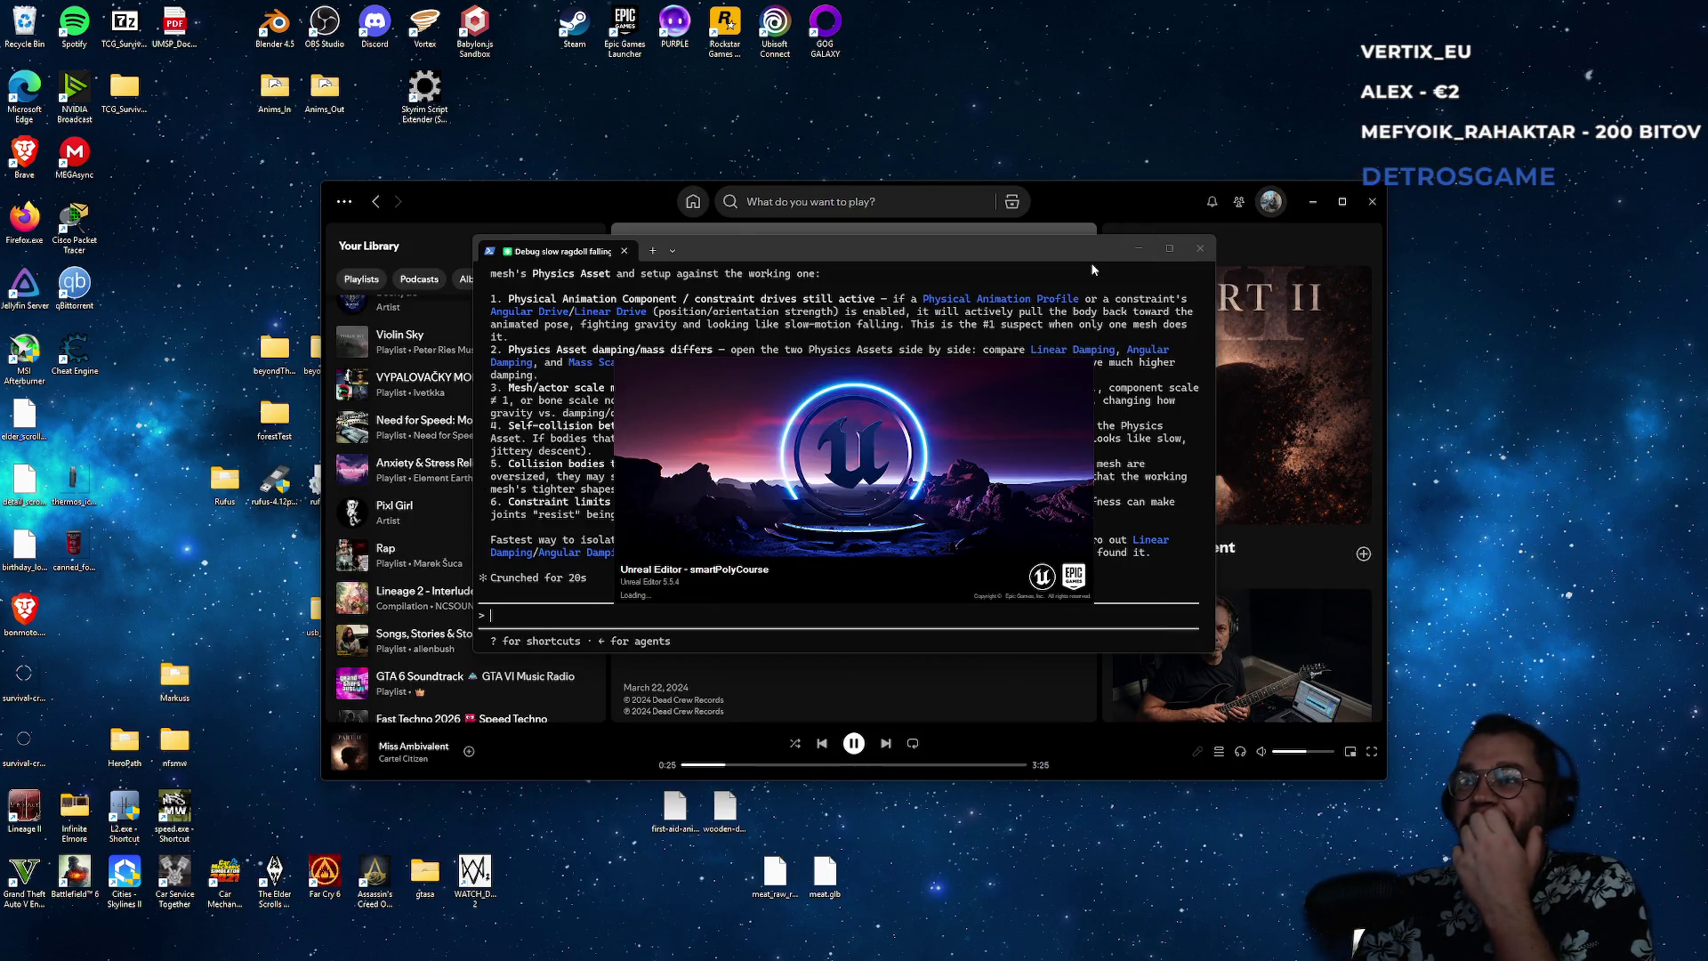
- Minimize the music player and move the terminal and loading splash aside while the editor loads
left_click(1313, 201)
mouse_move(1005, 242)
left_mouse_down()
mouse_move(1153, 256)
mouse_move(1429, 78)
left_mouse_up()
mouse_move(845, 465)
left_mouse_down()
mouse_move(706, 553)
mouse_move(678, 539)
left_mouse_up()
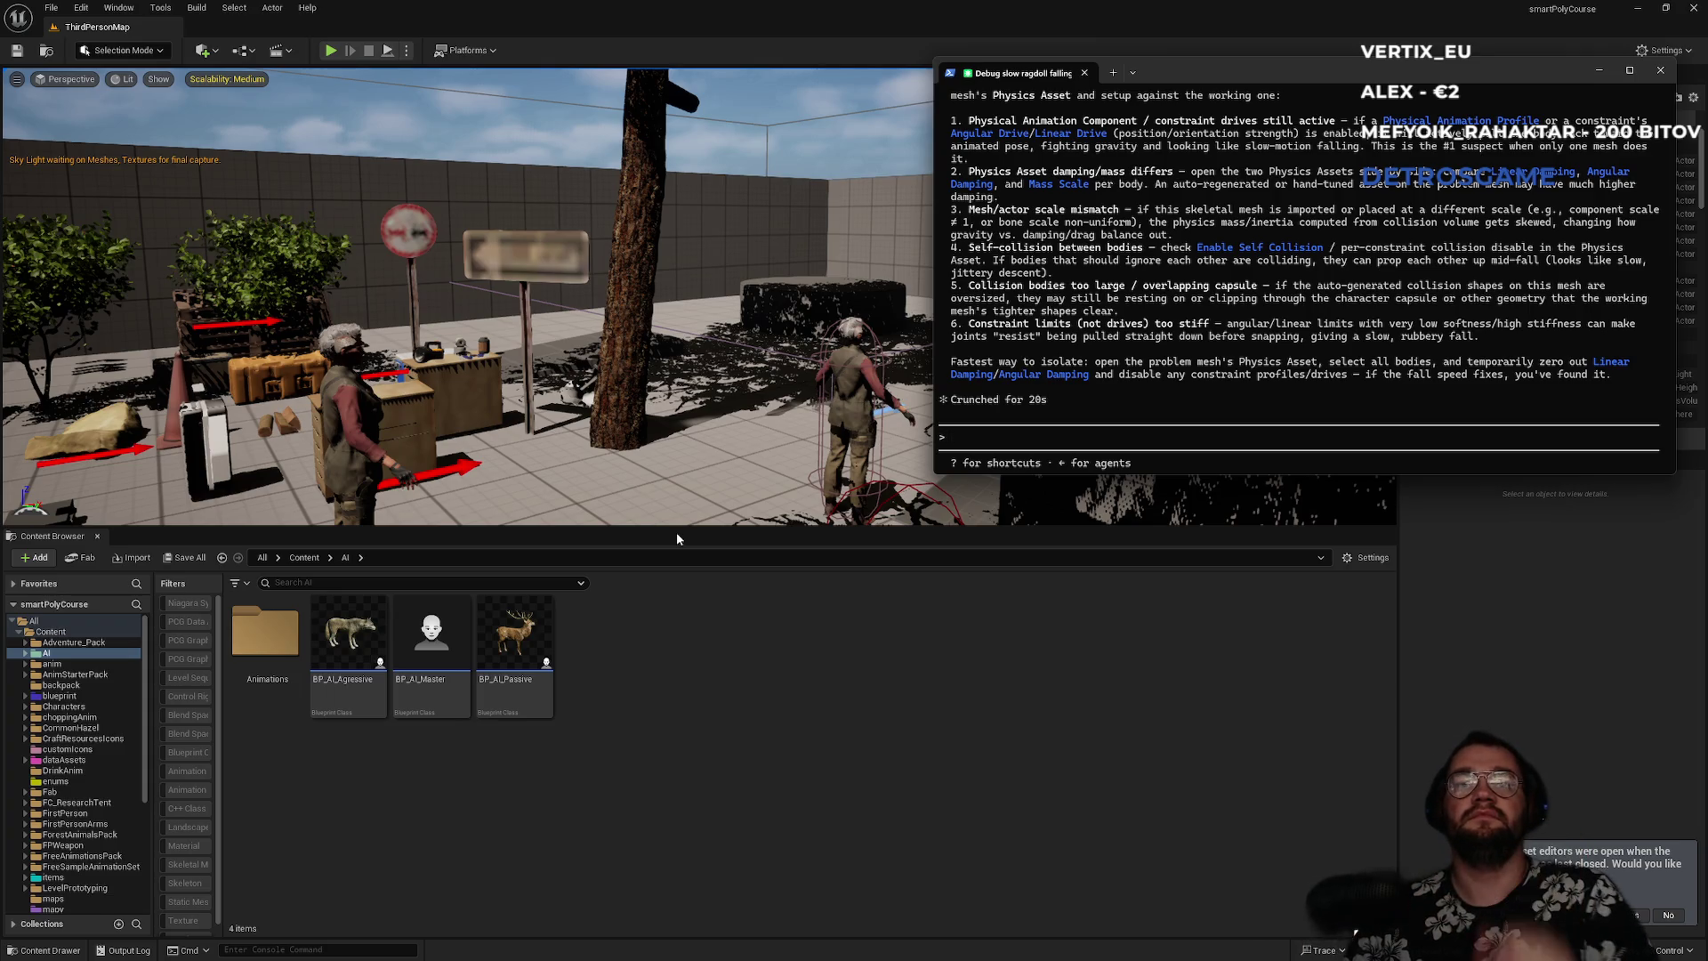
- Load the pcgTEST forest level from File > Recent Levels
left_click(51, 8)
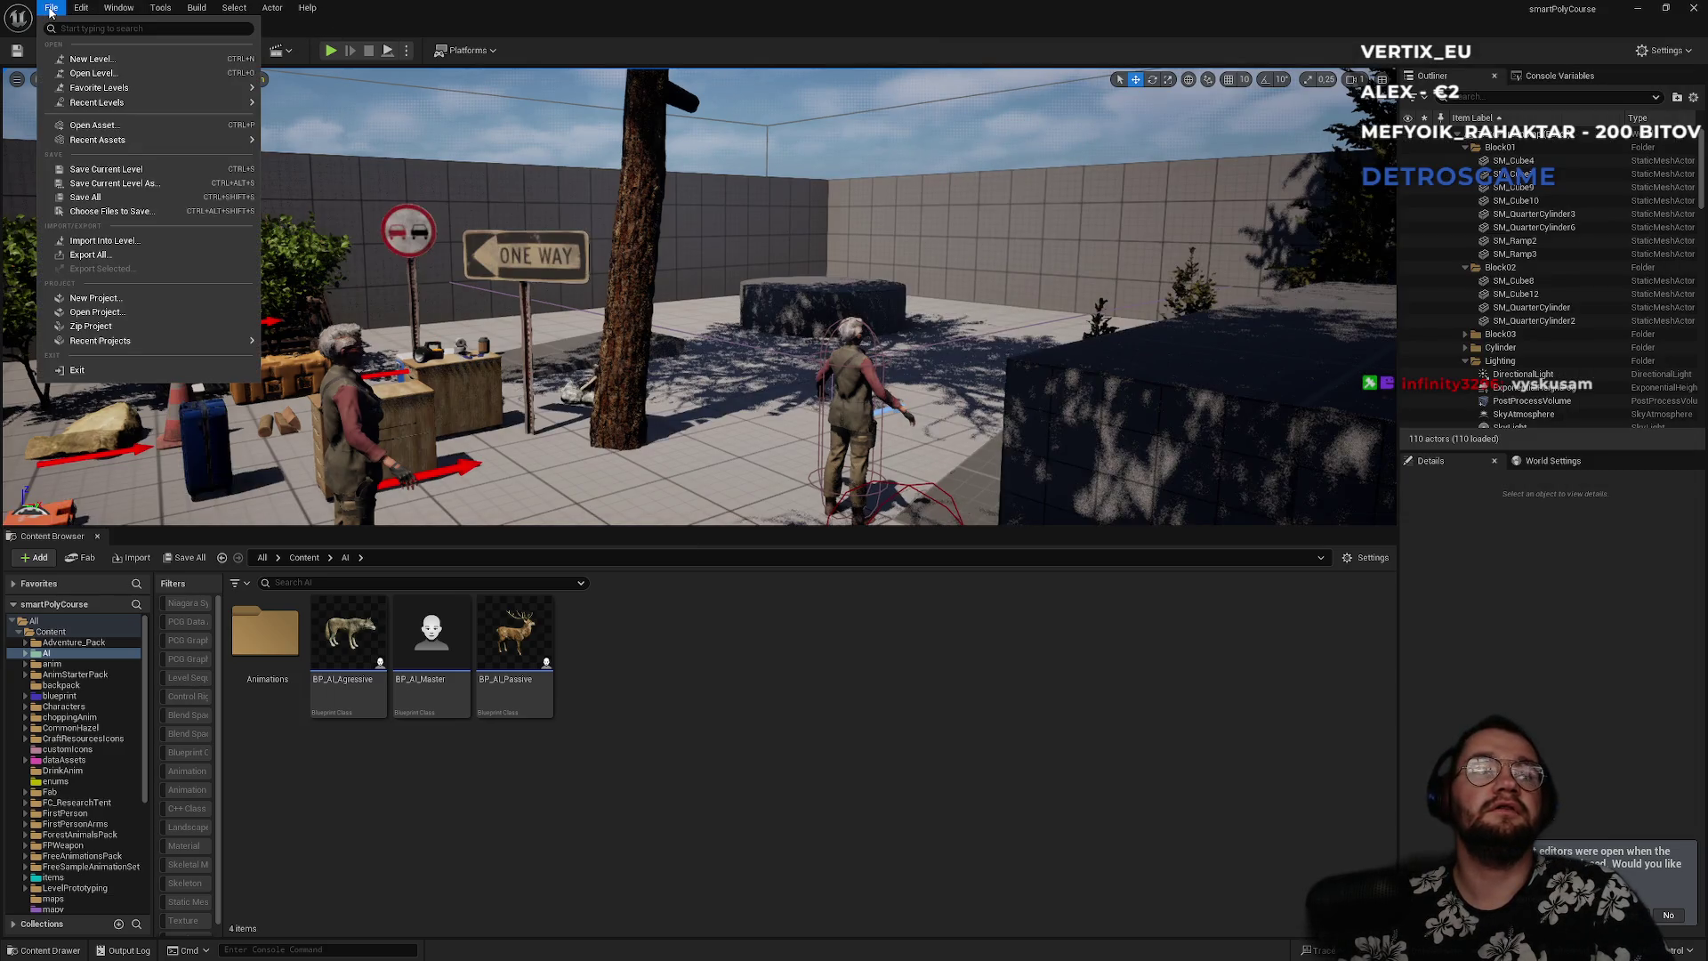
mouse_move(142, 101)
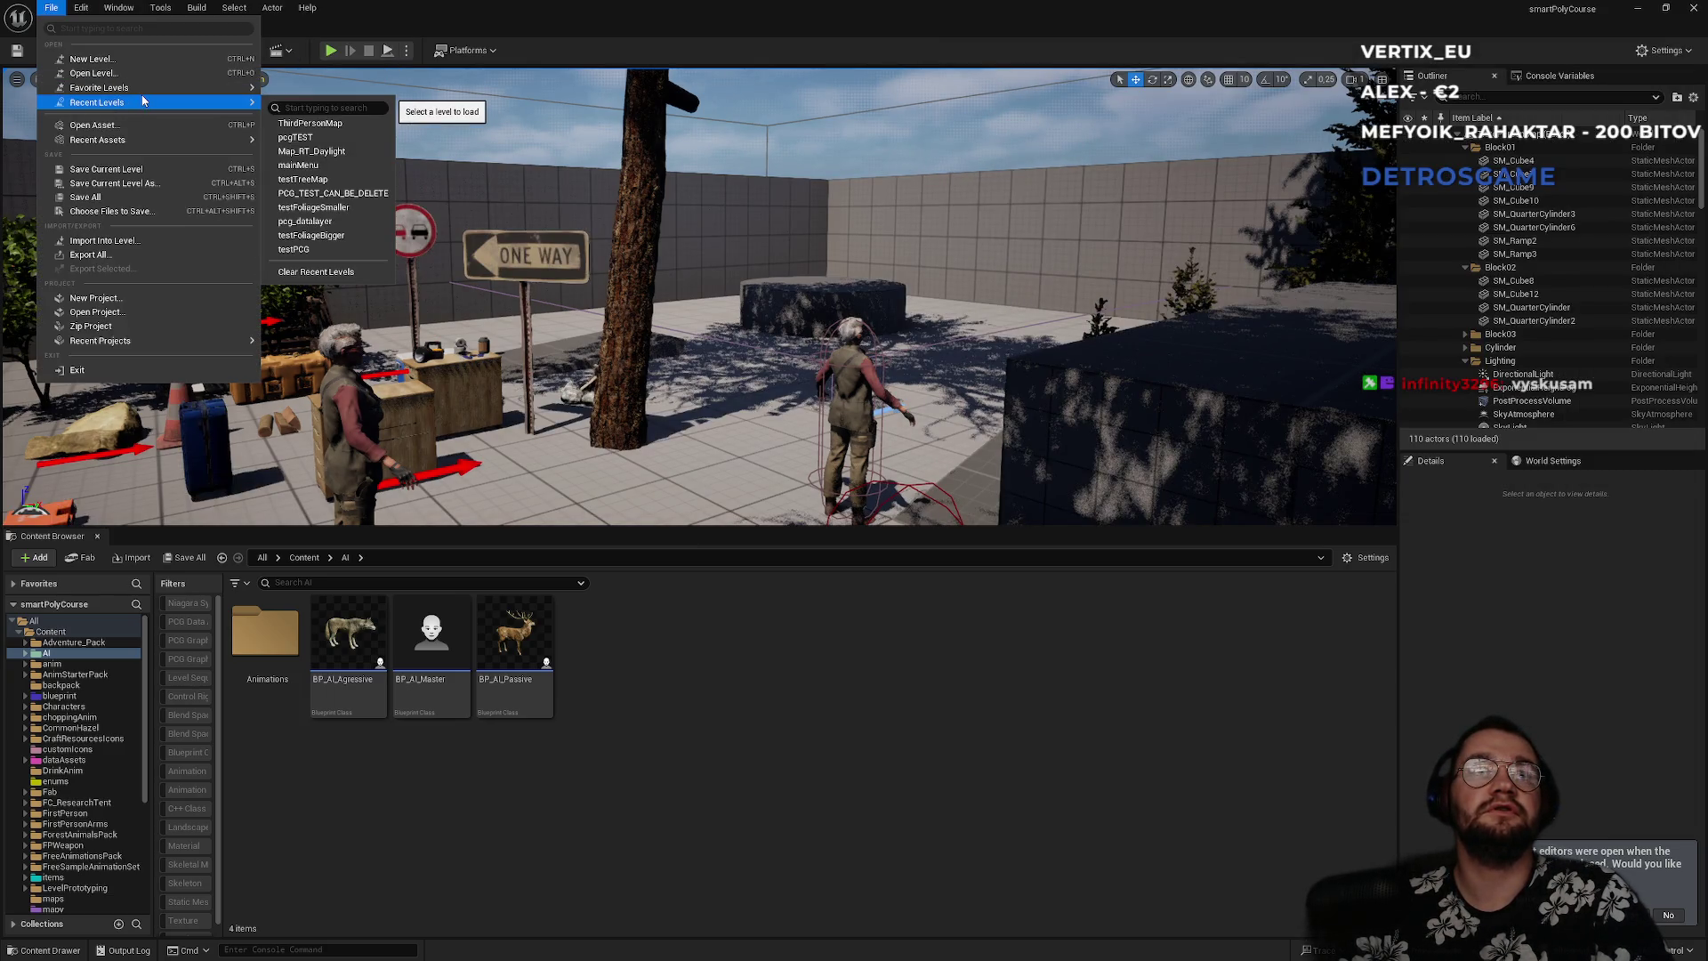
left_click(316, 140)
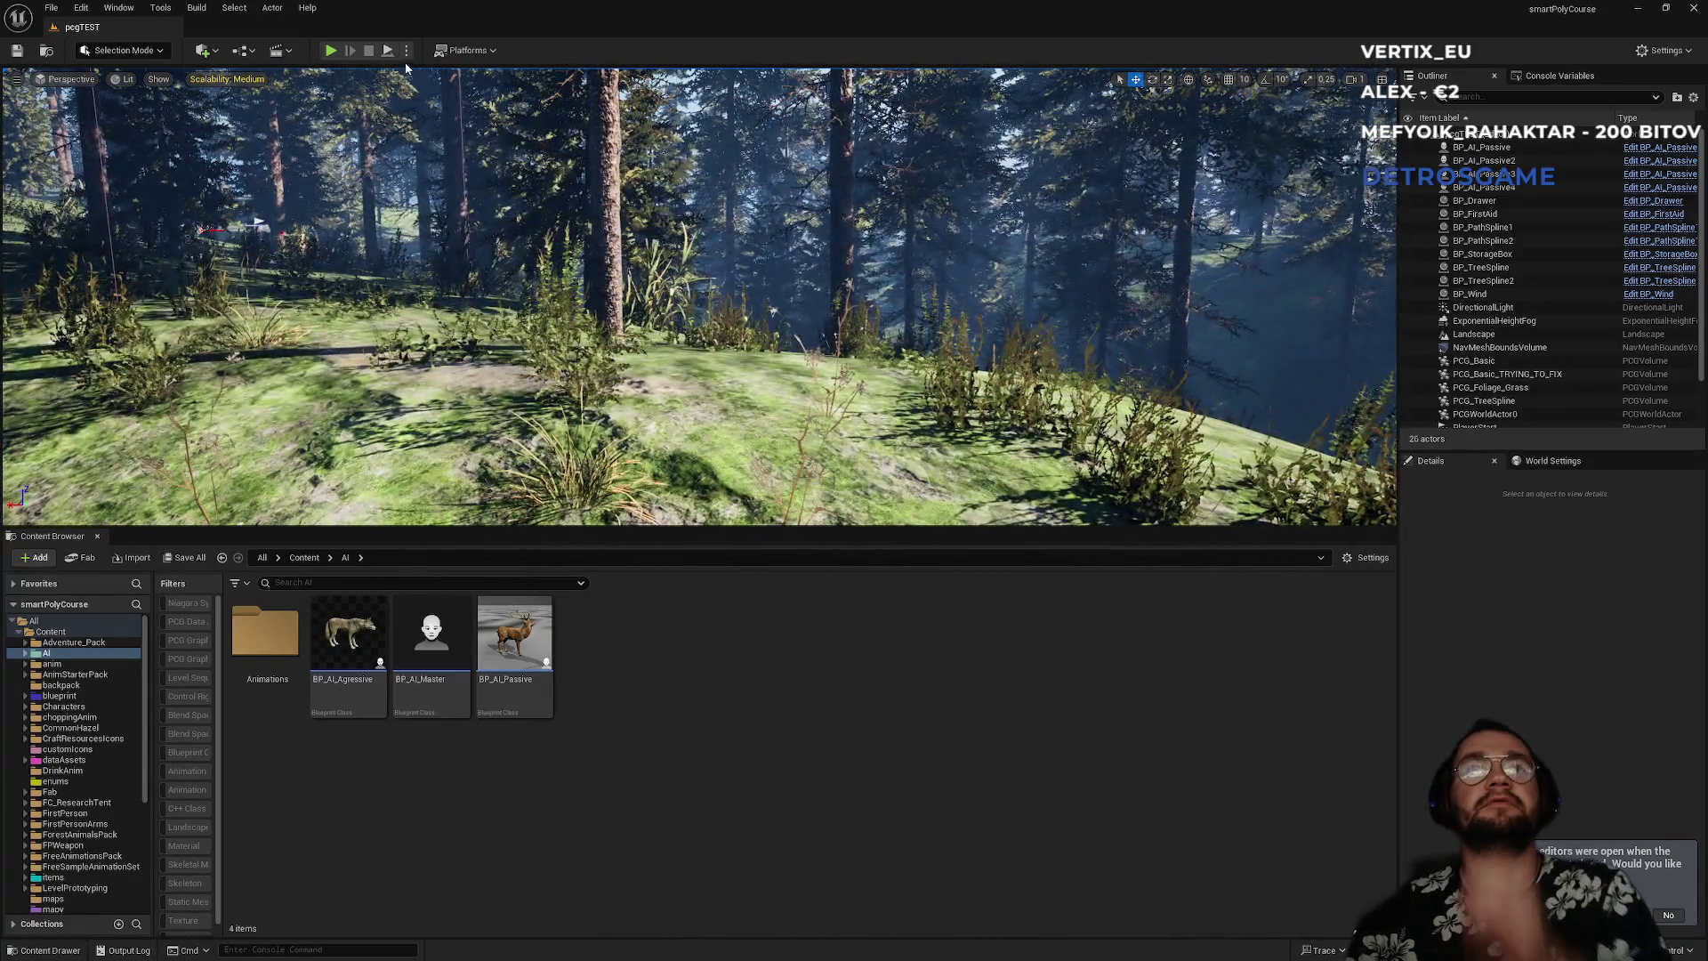
left_click(406, 50)
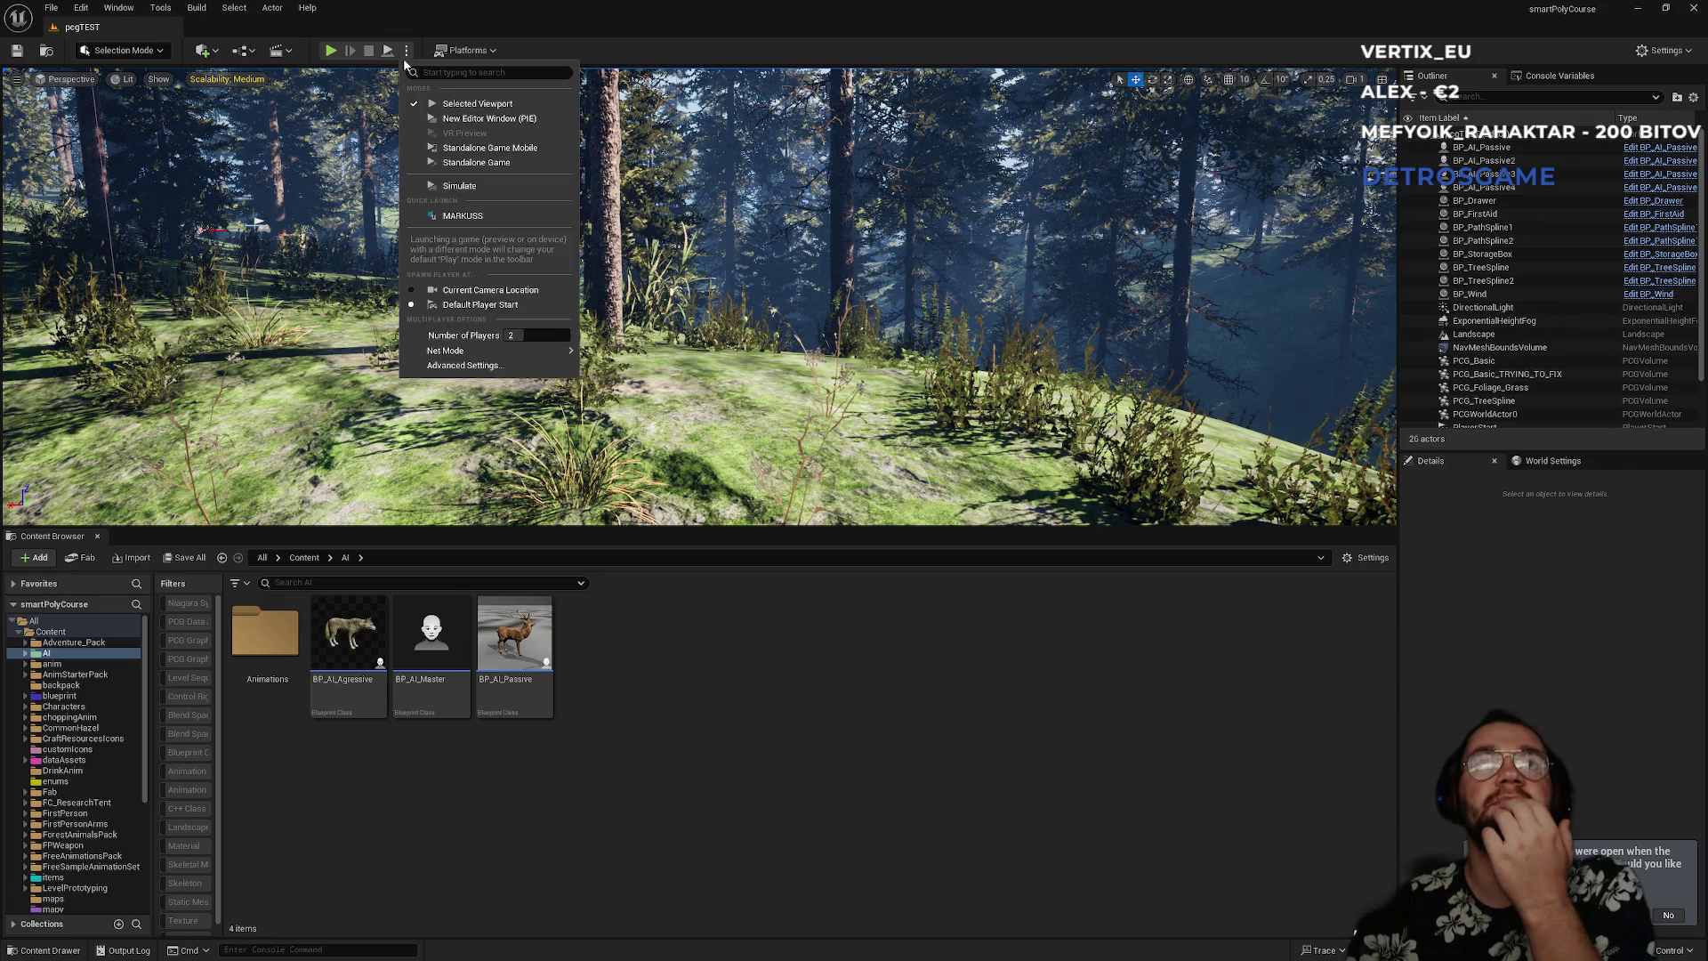
- Confirm 2 players in the Play options, start the session, and snap Client 2 to the right half
mouse_move(527, 353)
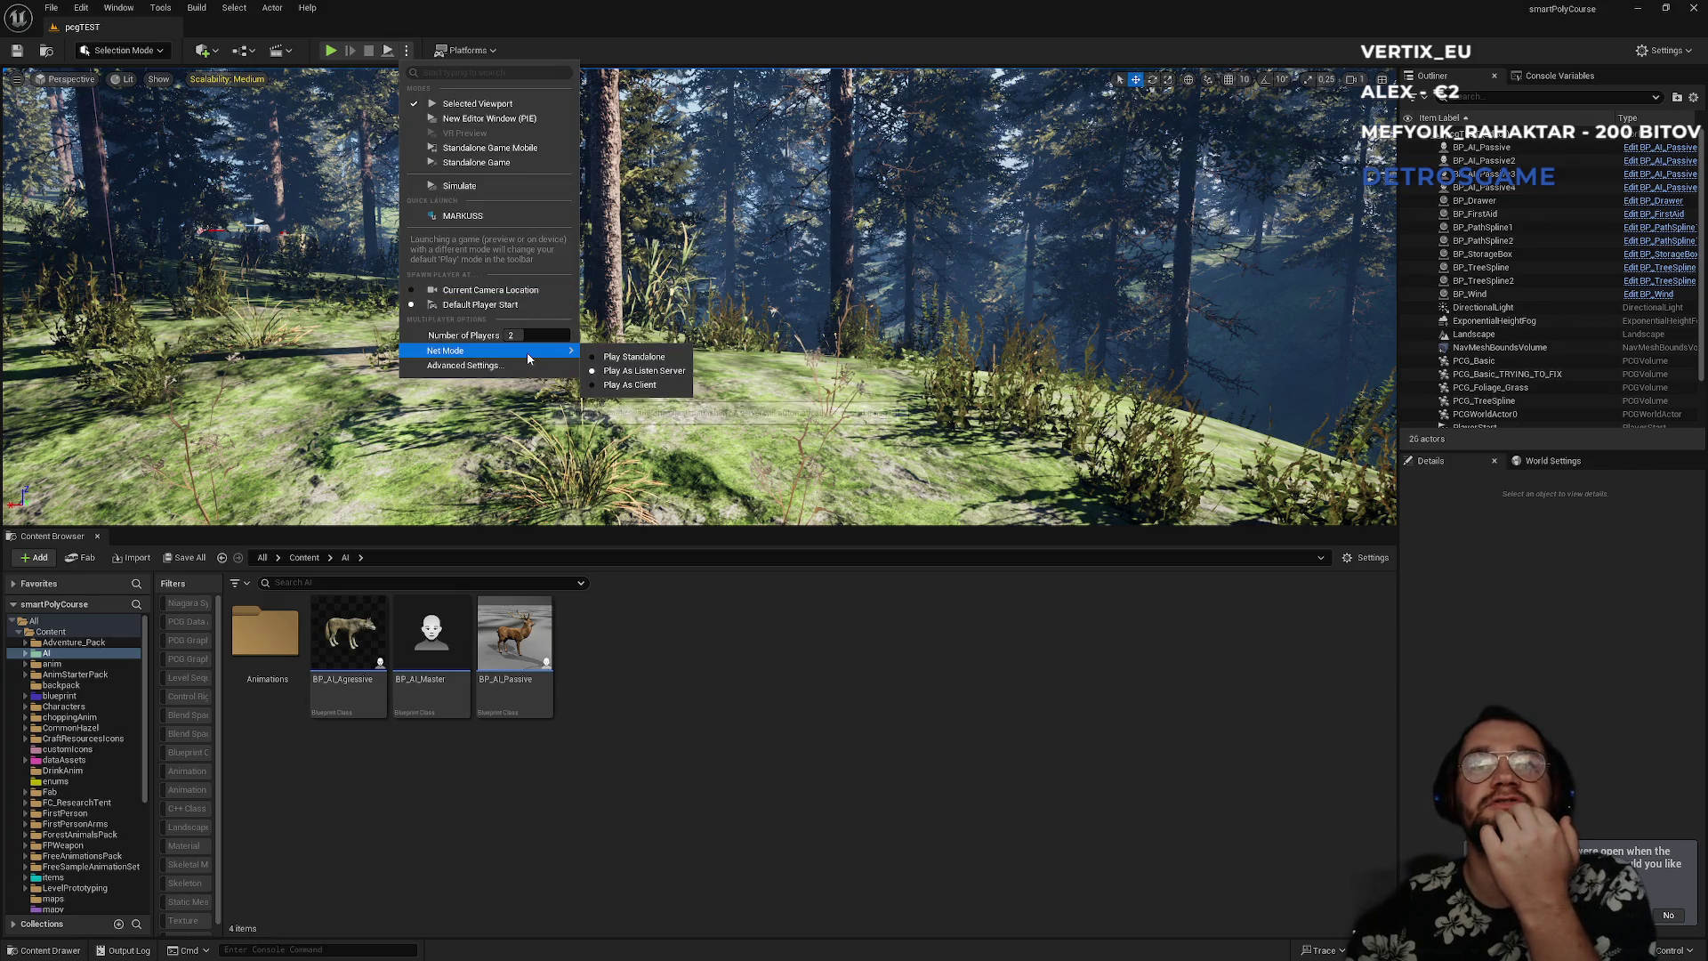
left_click(333, 52)
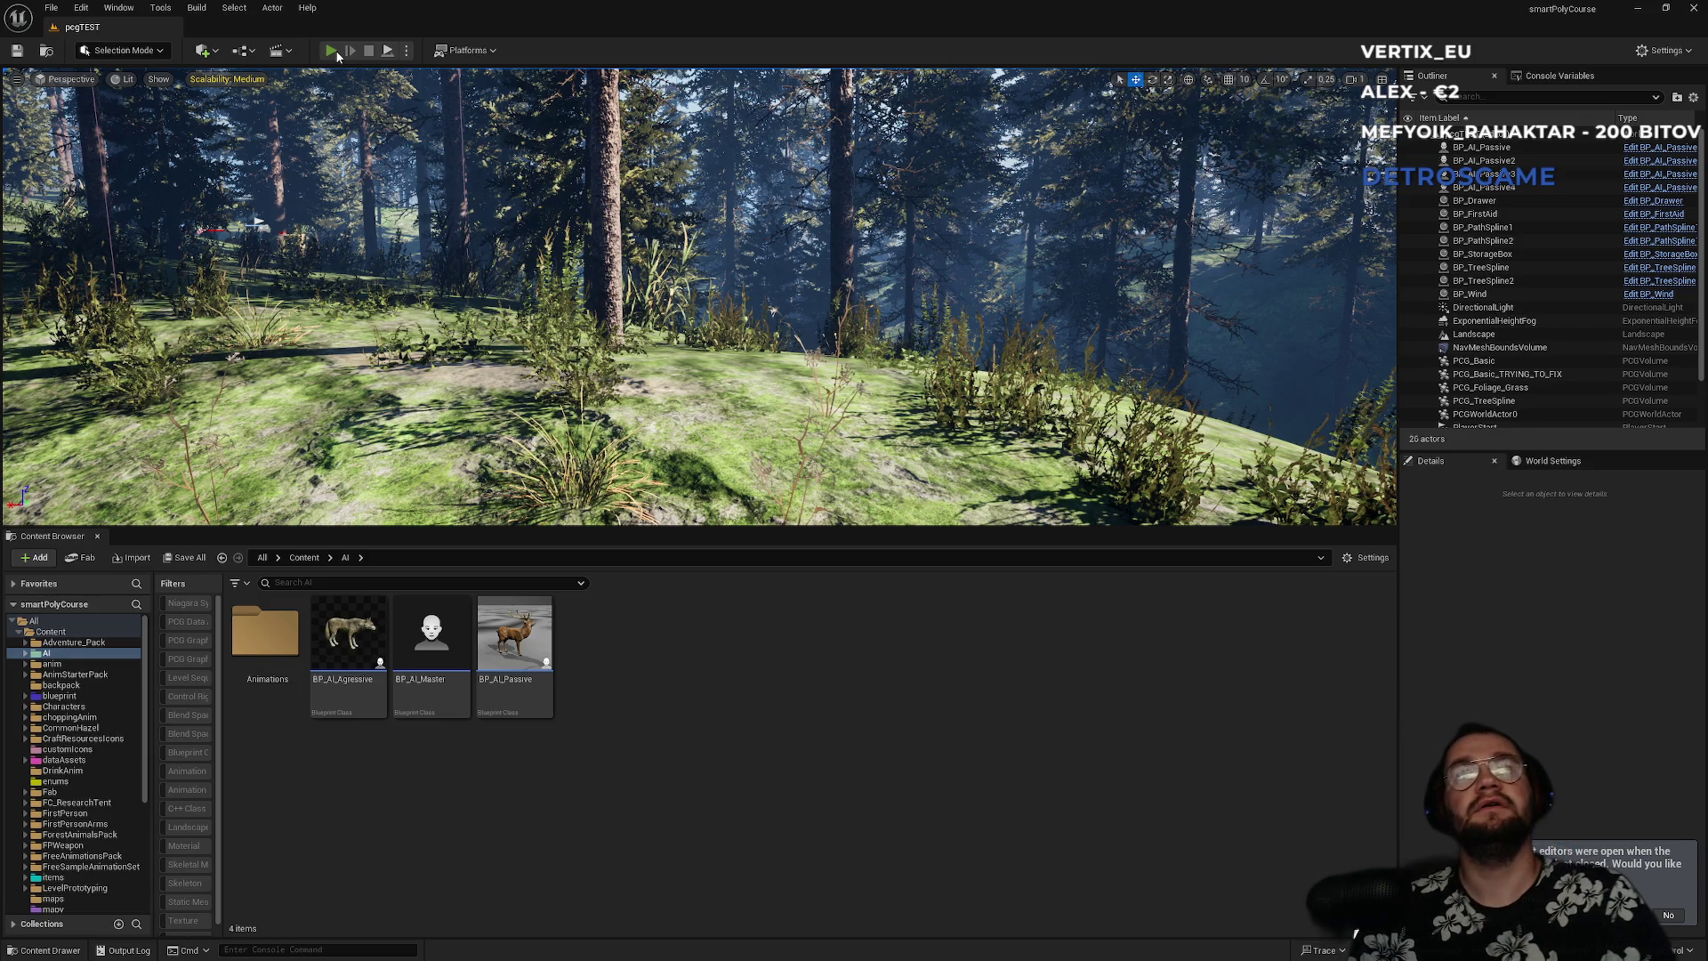
left_click(337, 53)
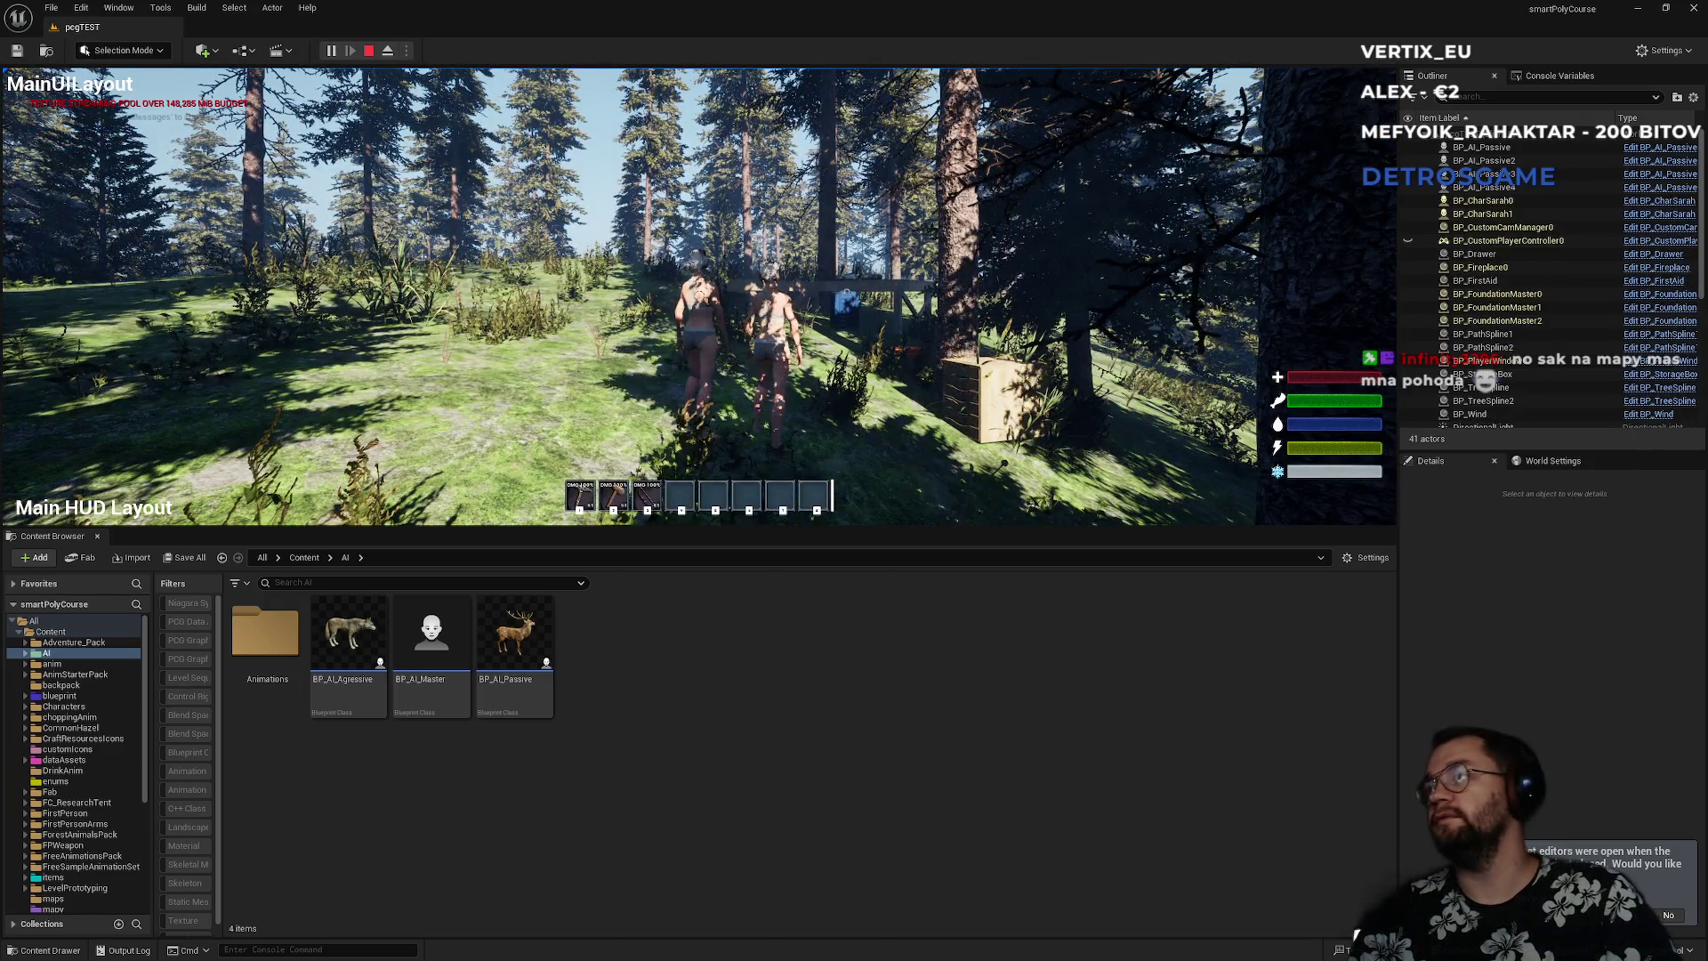
key("super")
left_click_drag(1255, 498, 1707, 463)
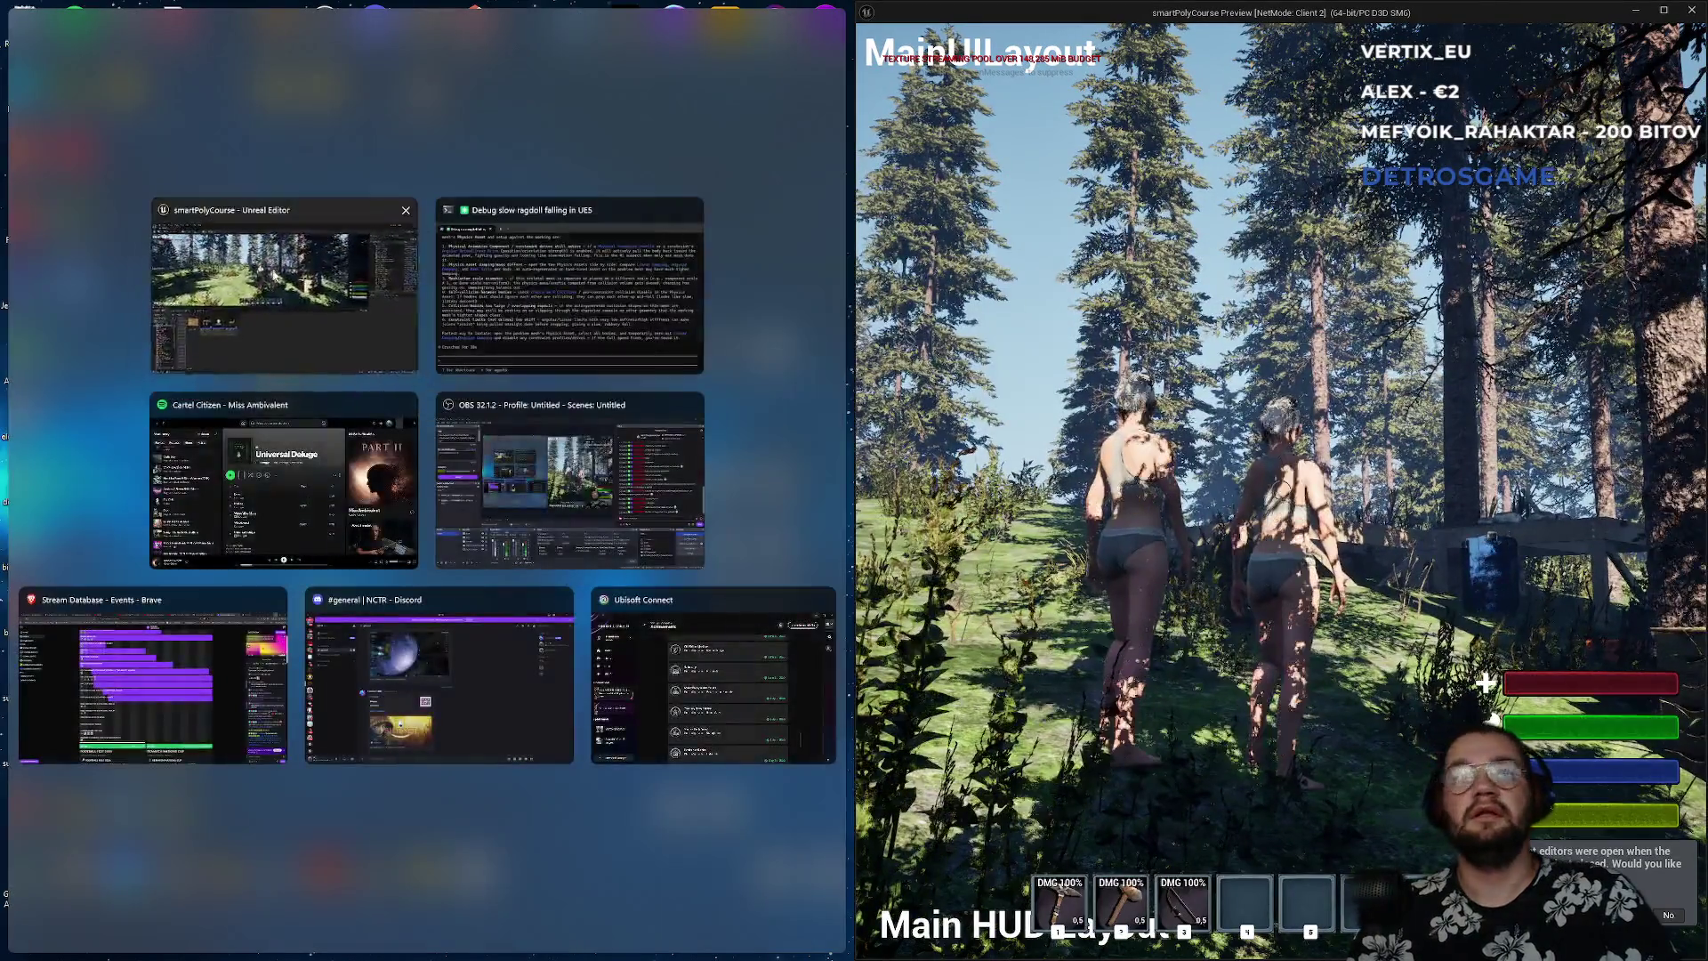
- Place the editor on the left and take control of the second client, walking it toward the crate
left_click(356, 294)
key("F11")
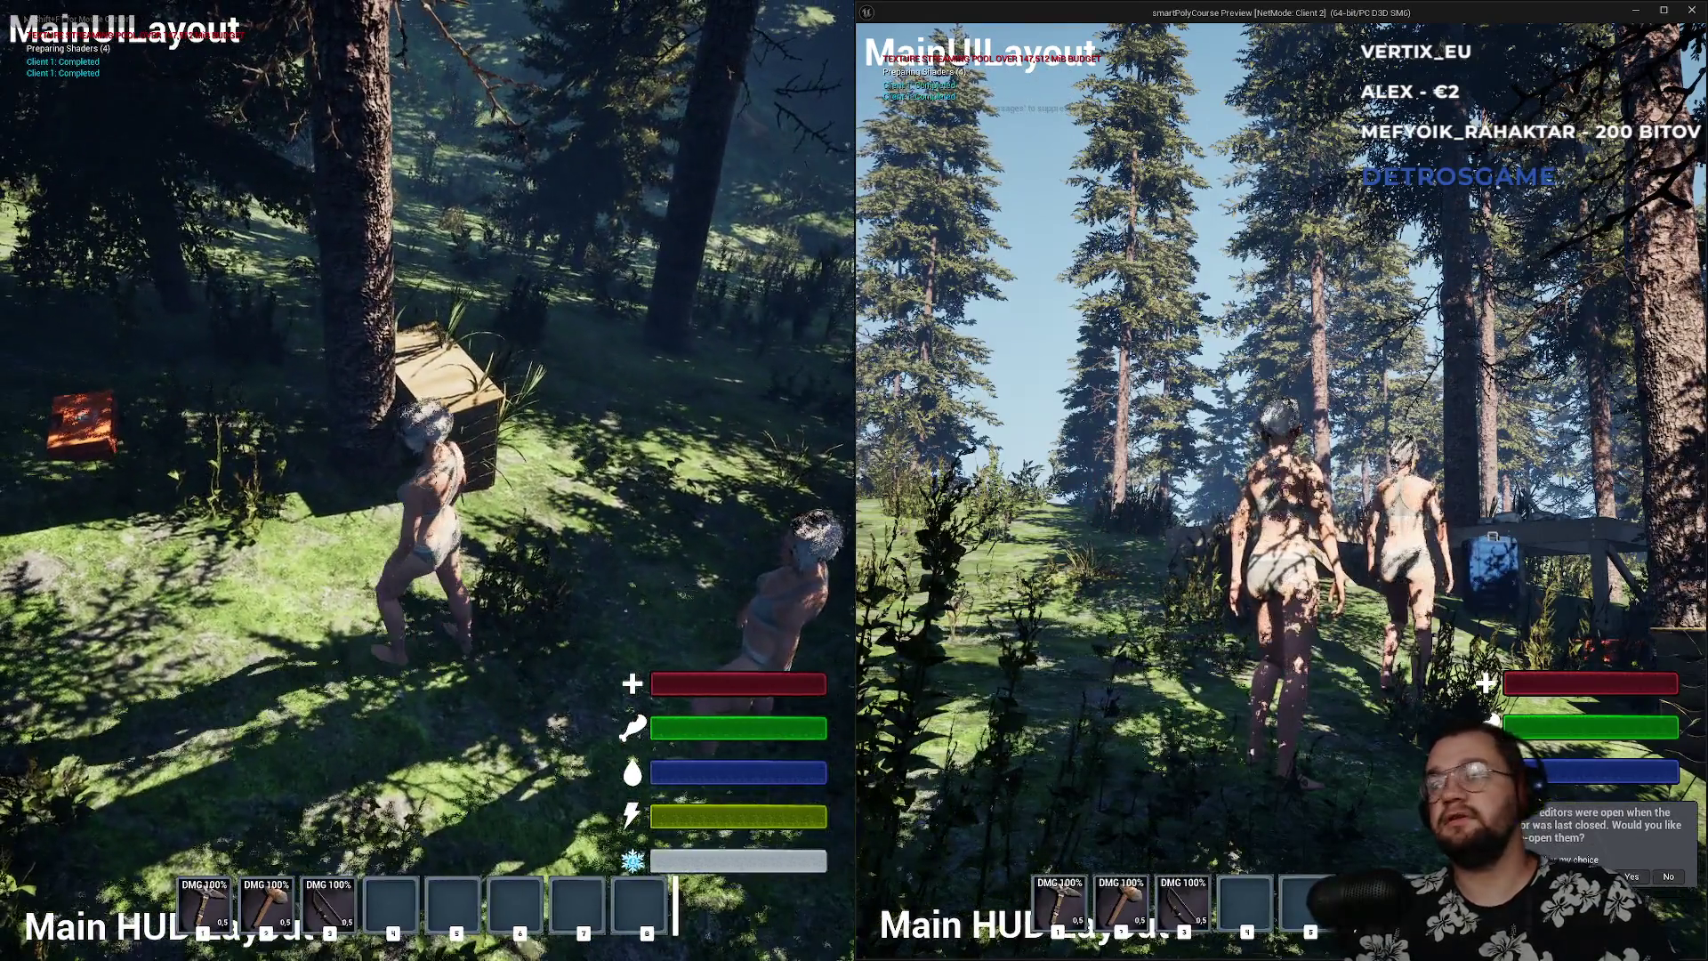
key("super")
left_click(1134, 411)
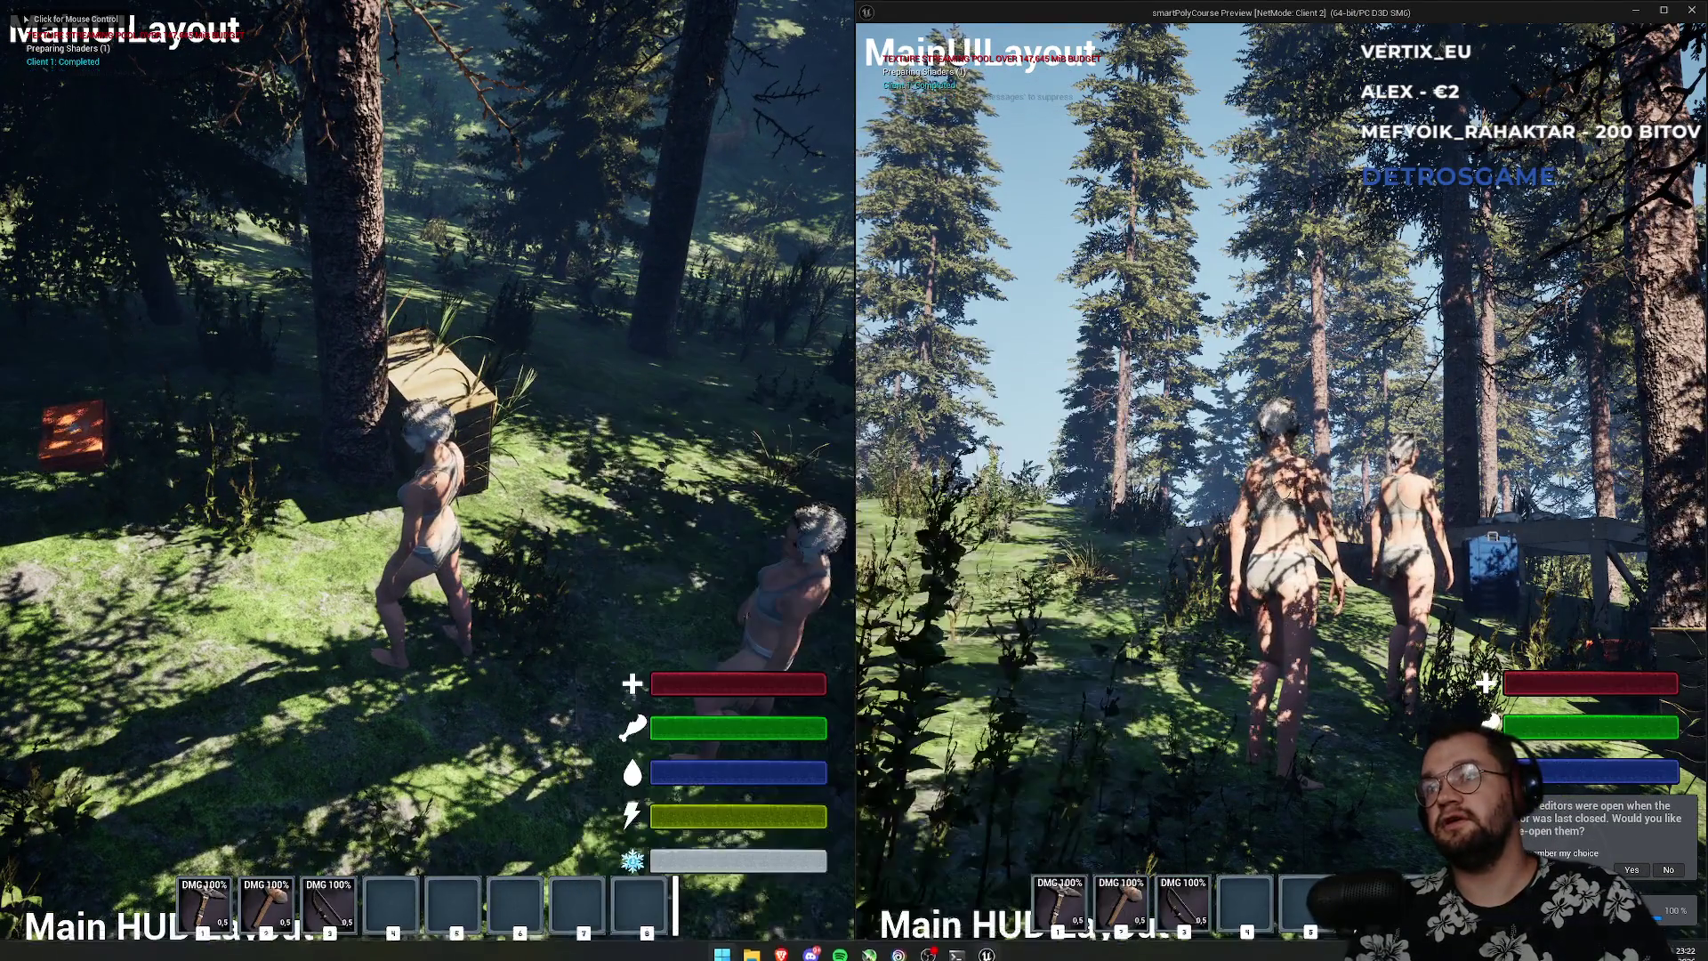
key("w")
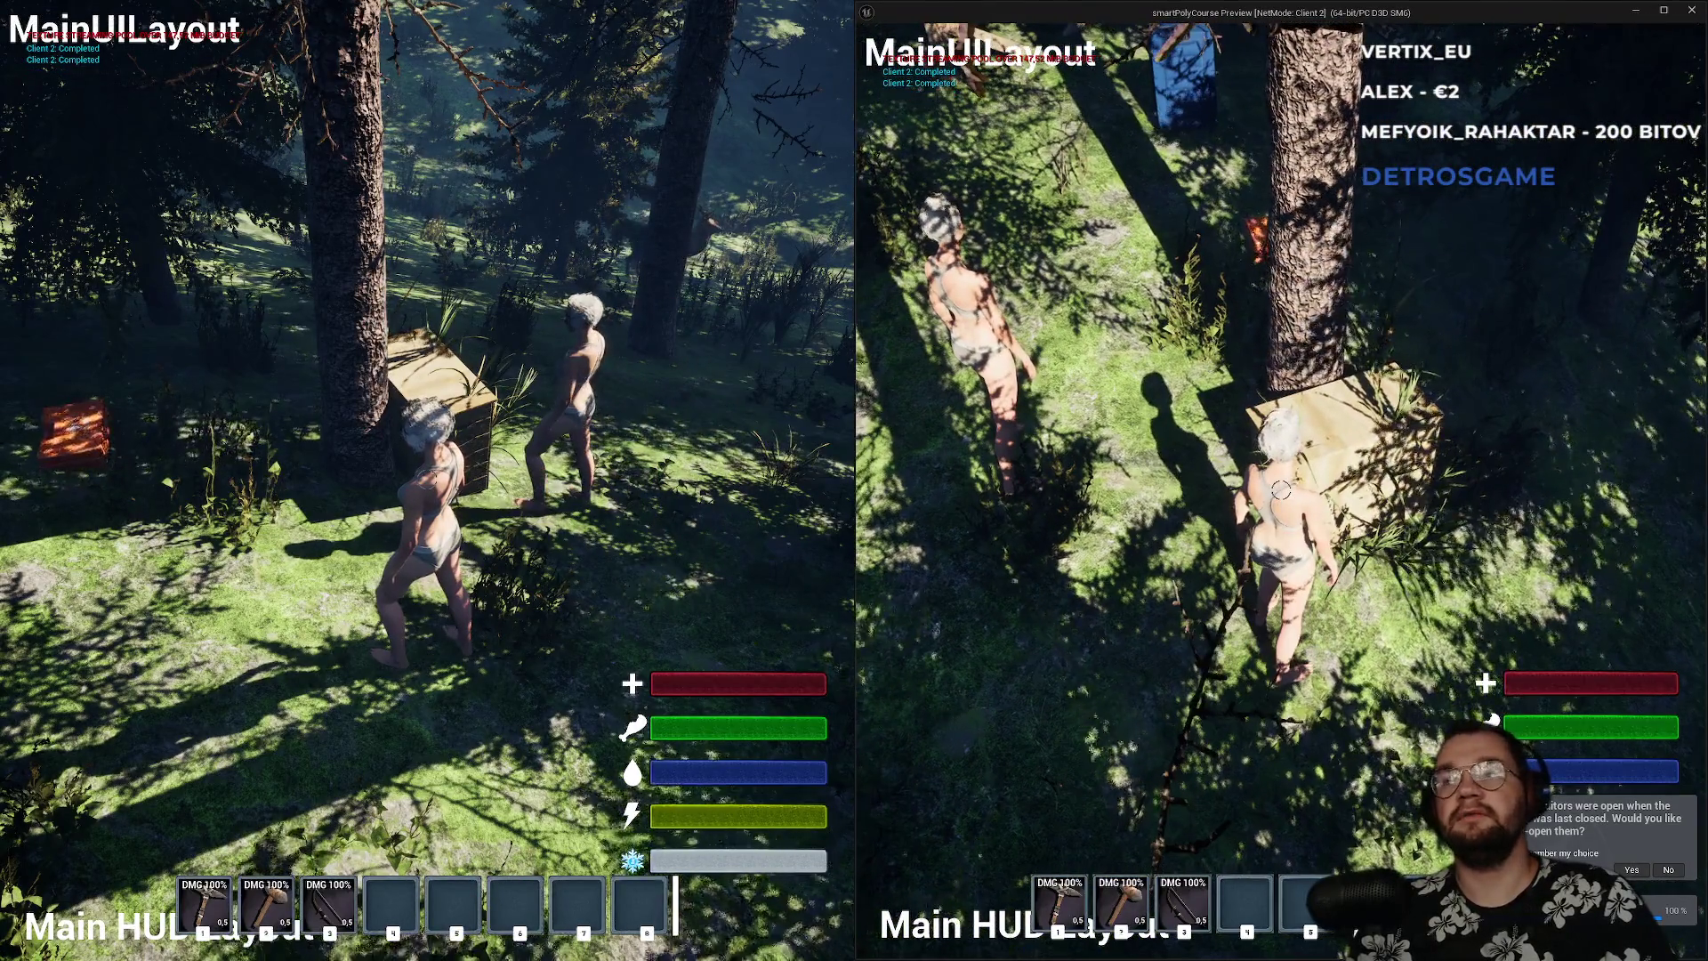
- Toggle the inventory and storage box panels at the blue box, then run toward the forest
key("e")
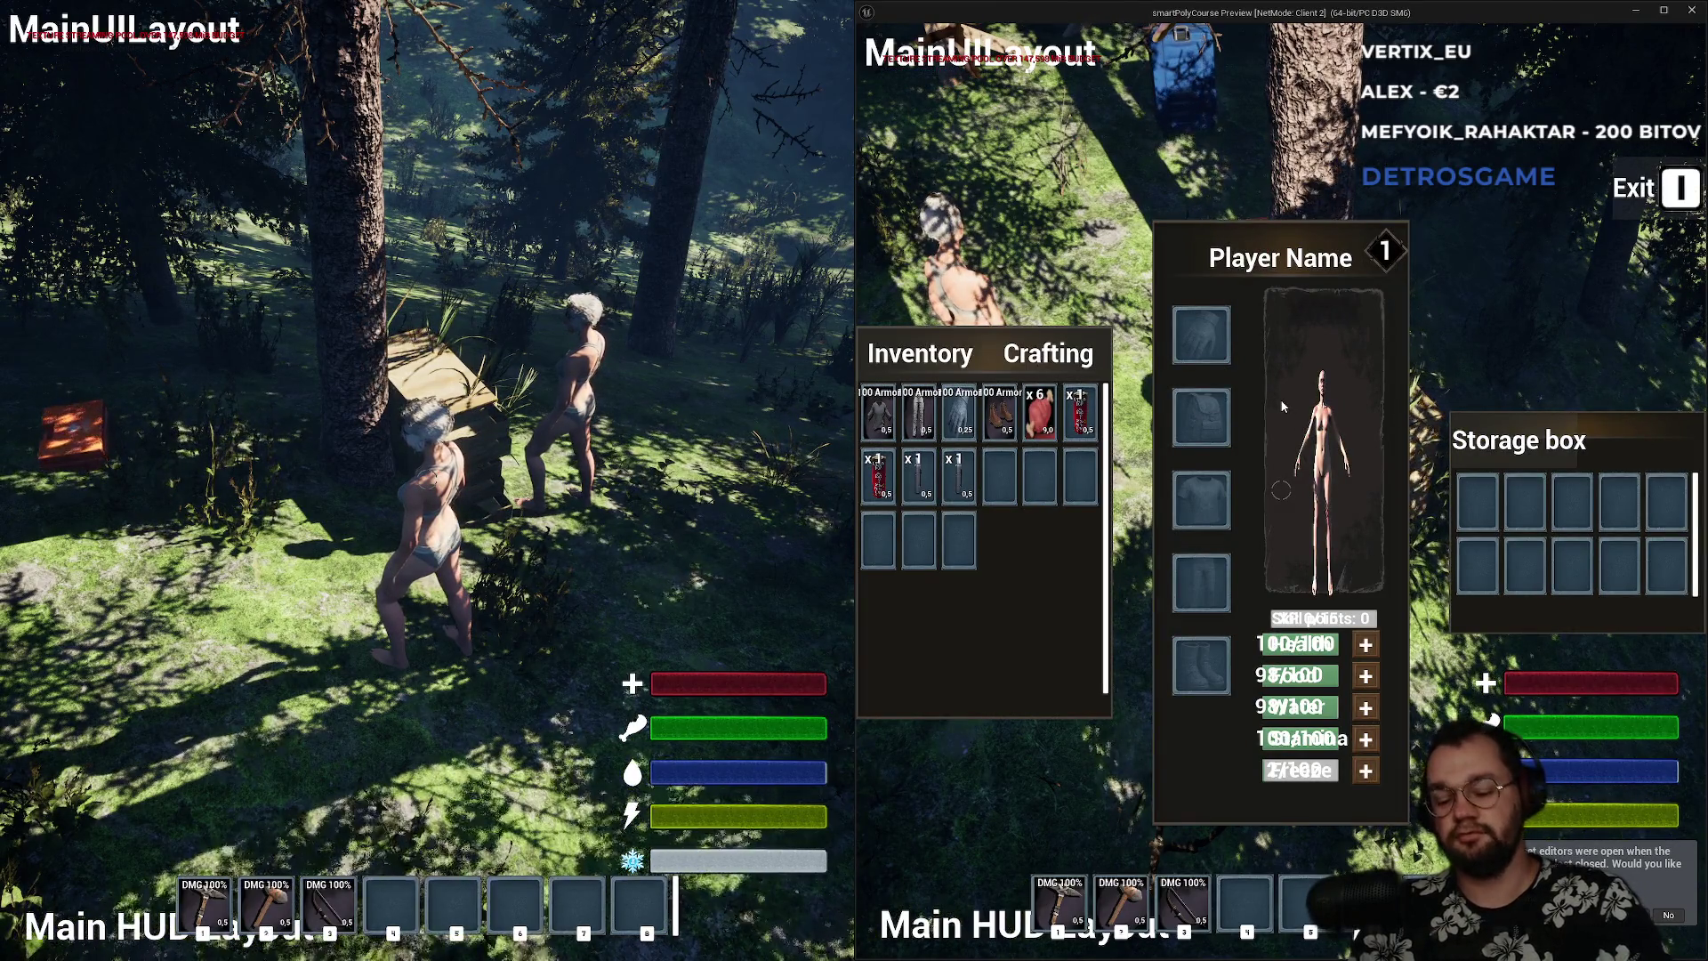
key("e")
key("e")
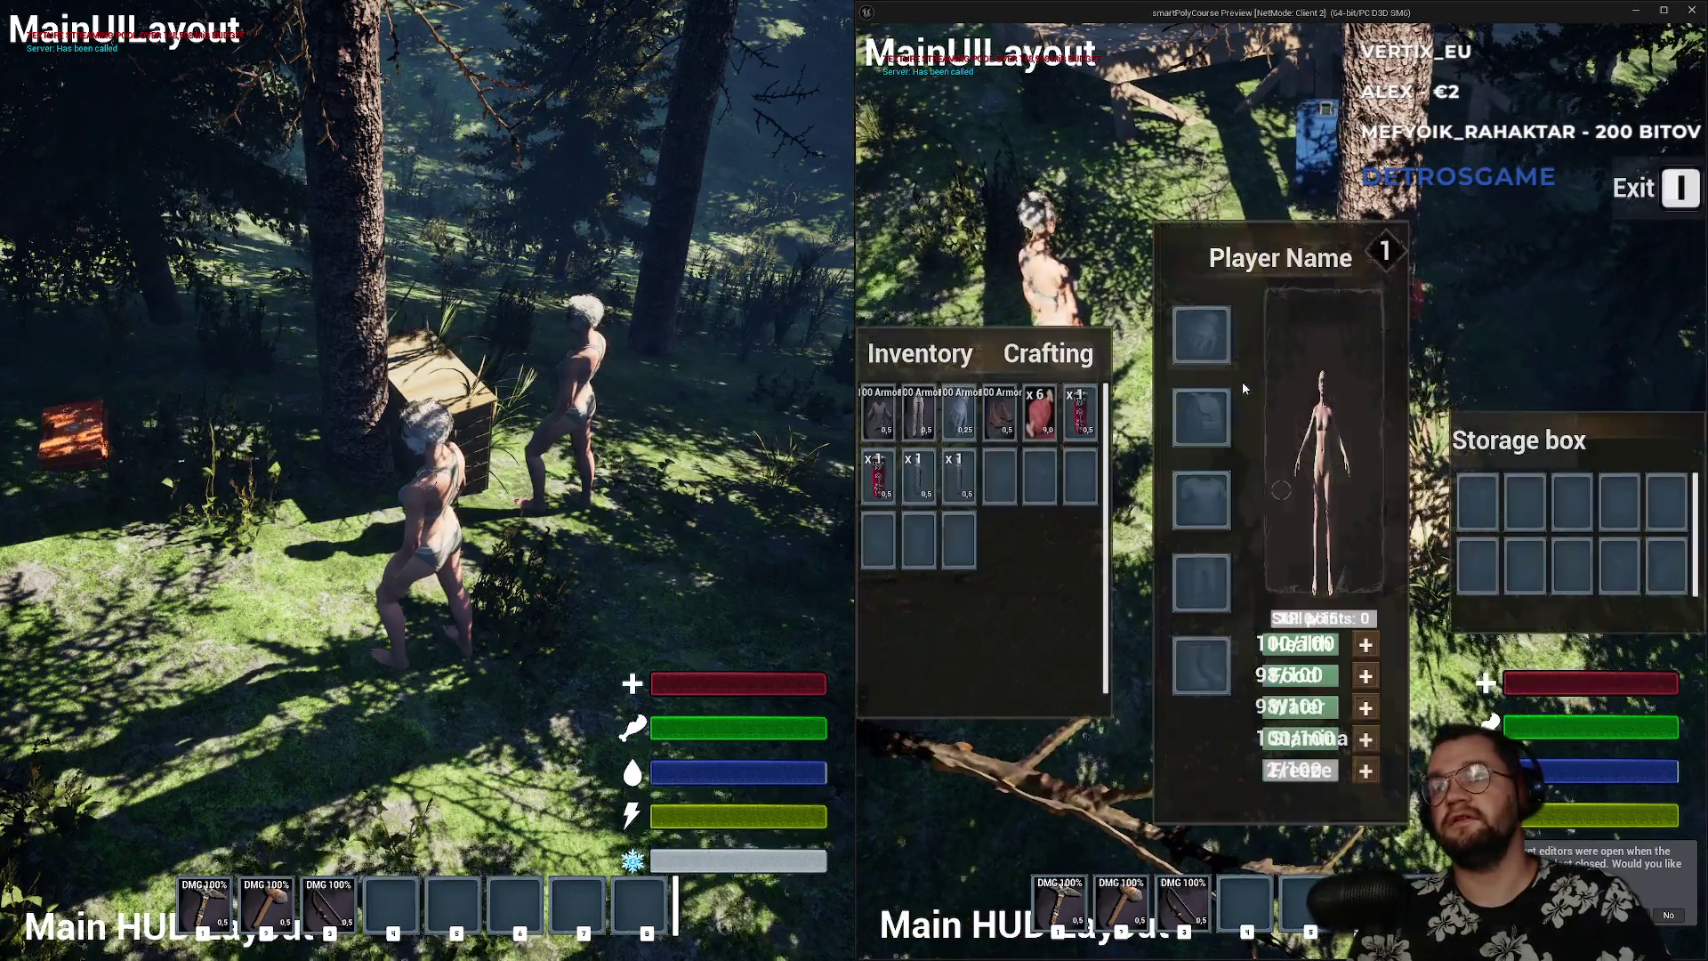
key("e")
key("w")
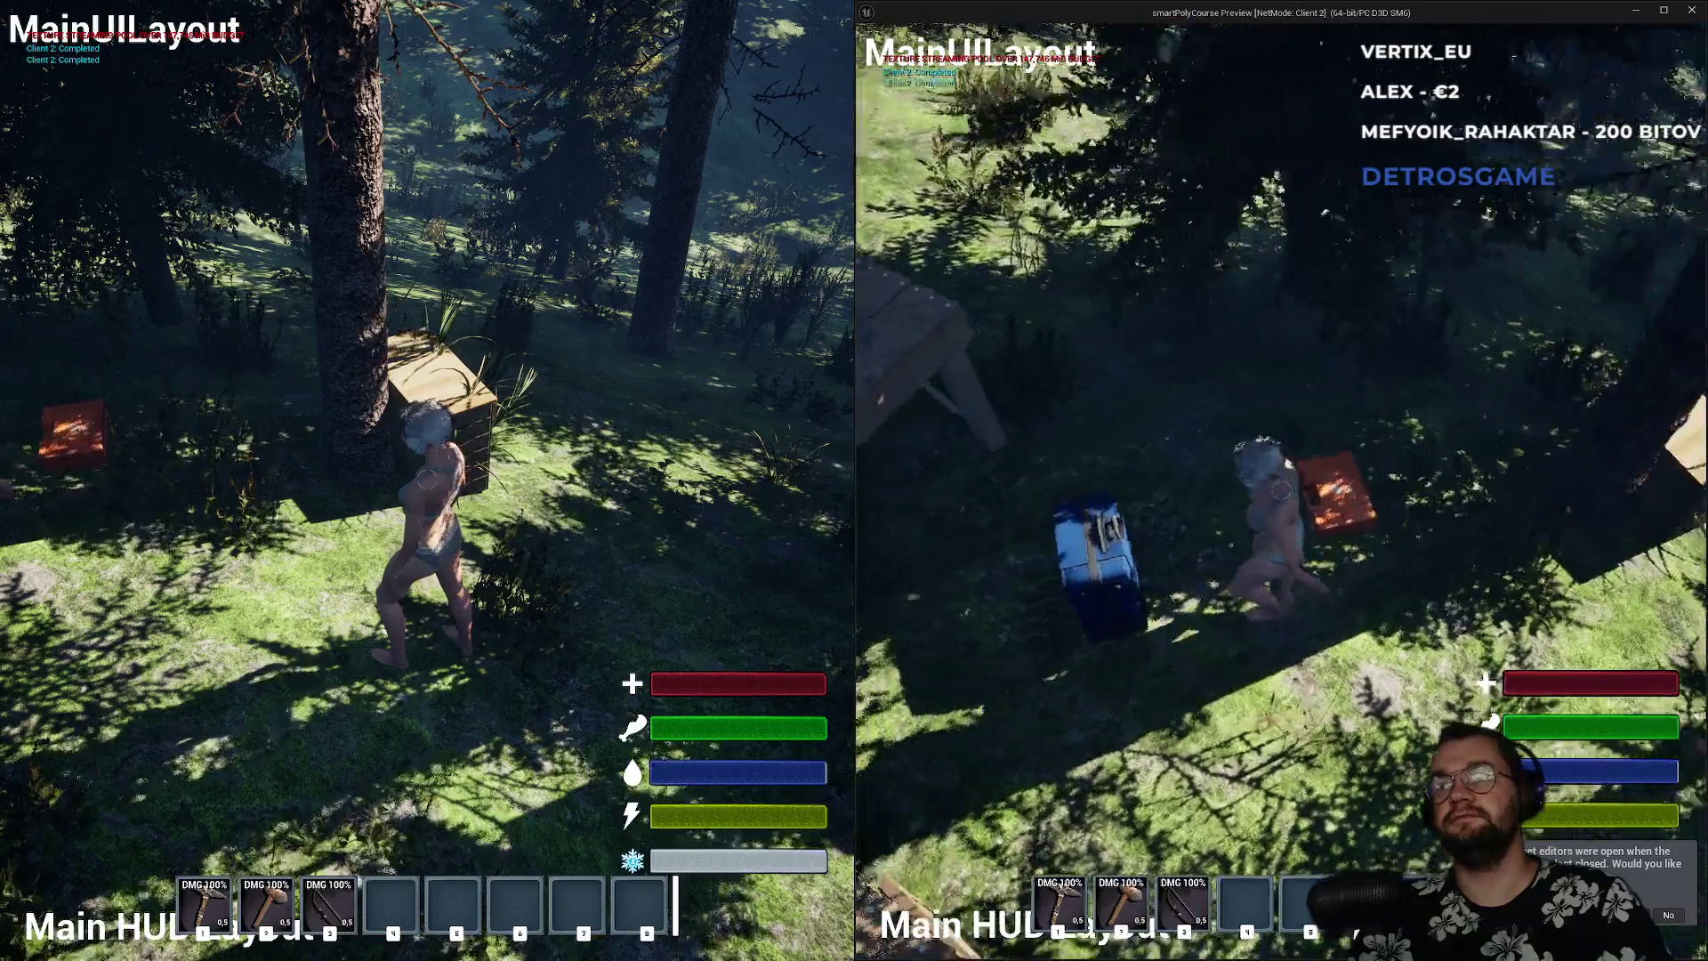
key("e")
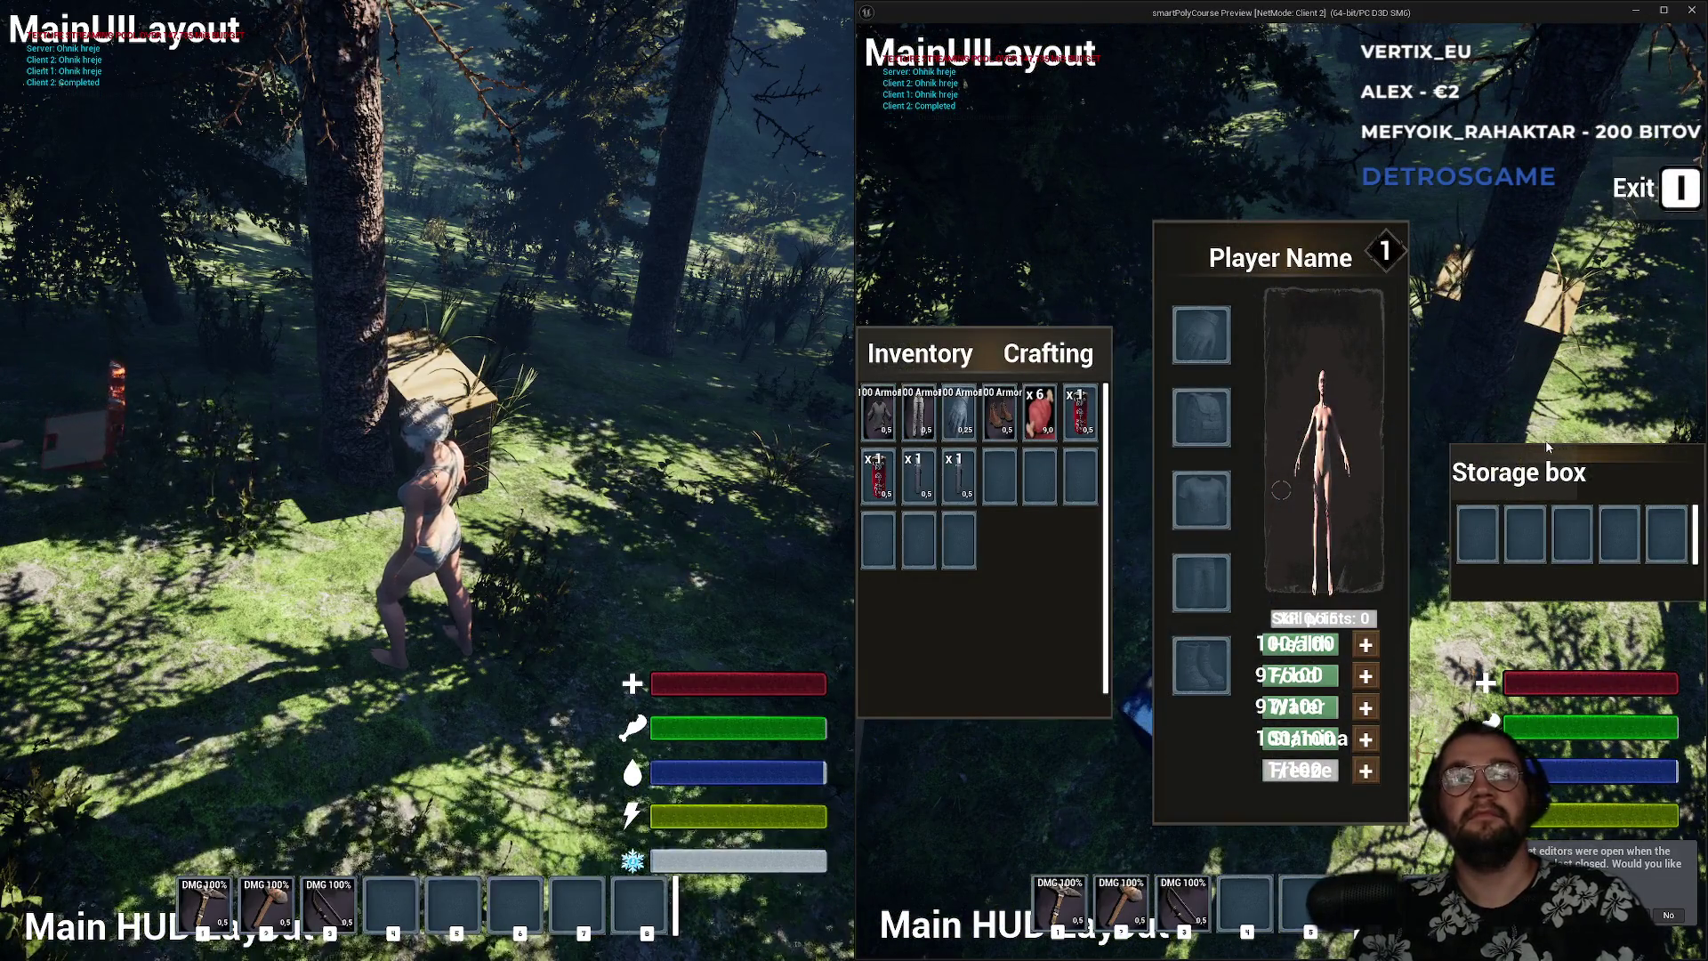
key("e")
key("w")
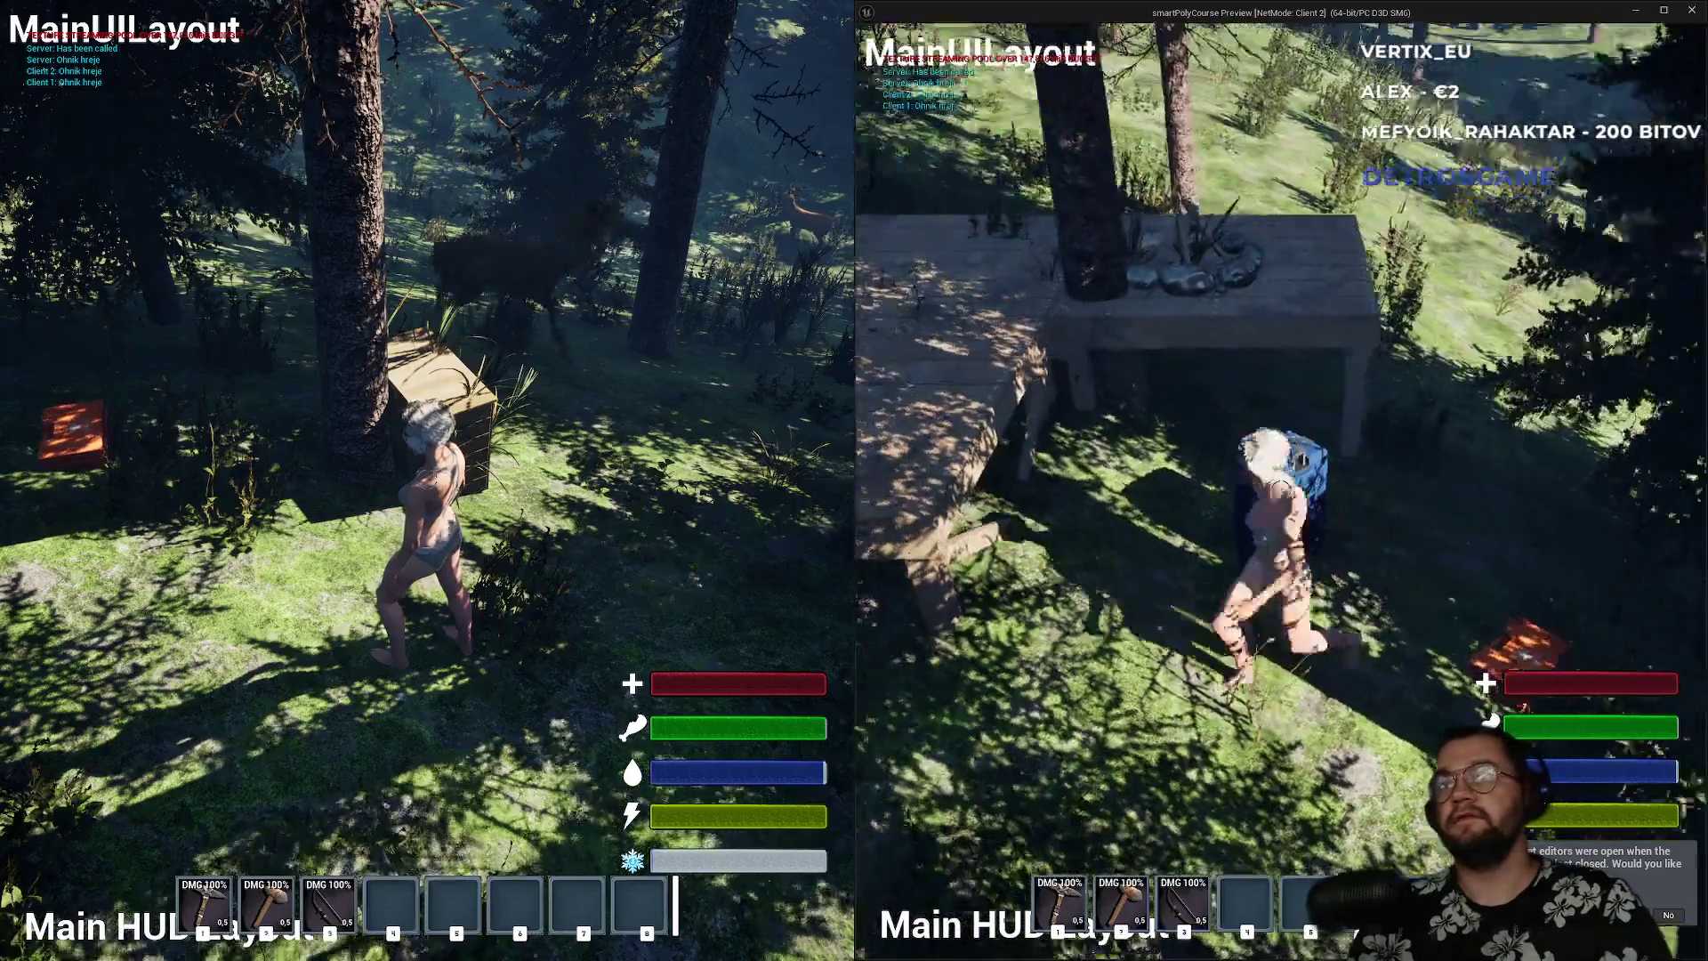
key("w")
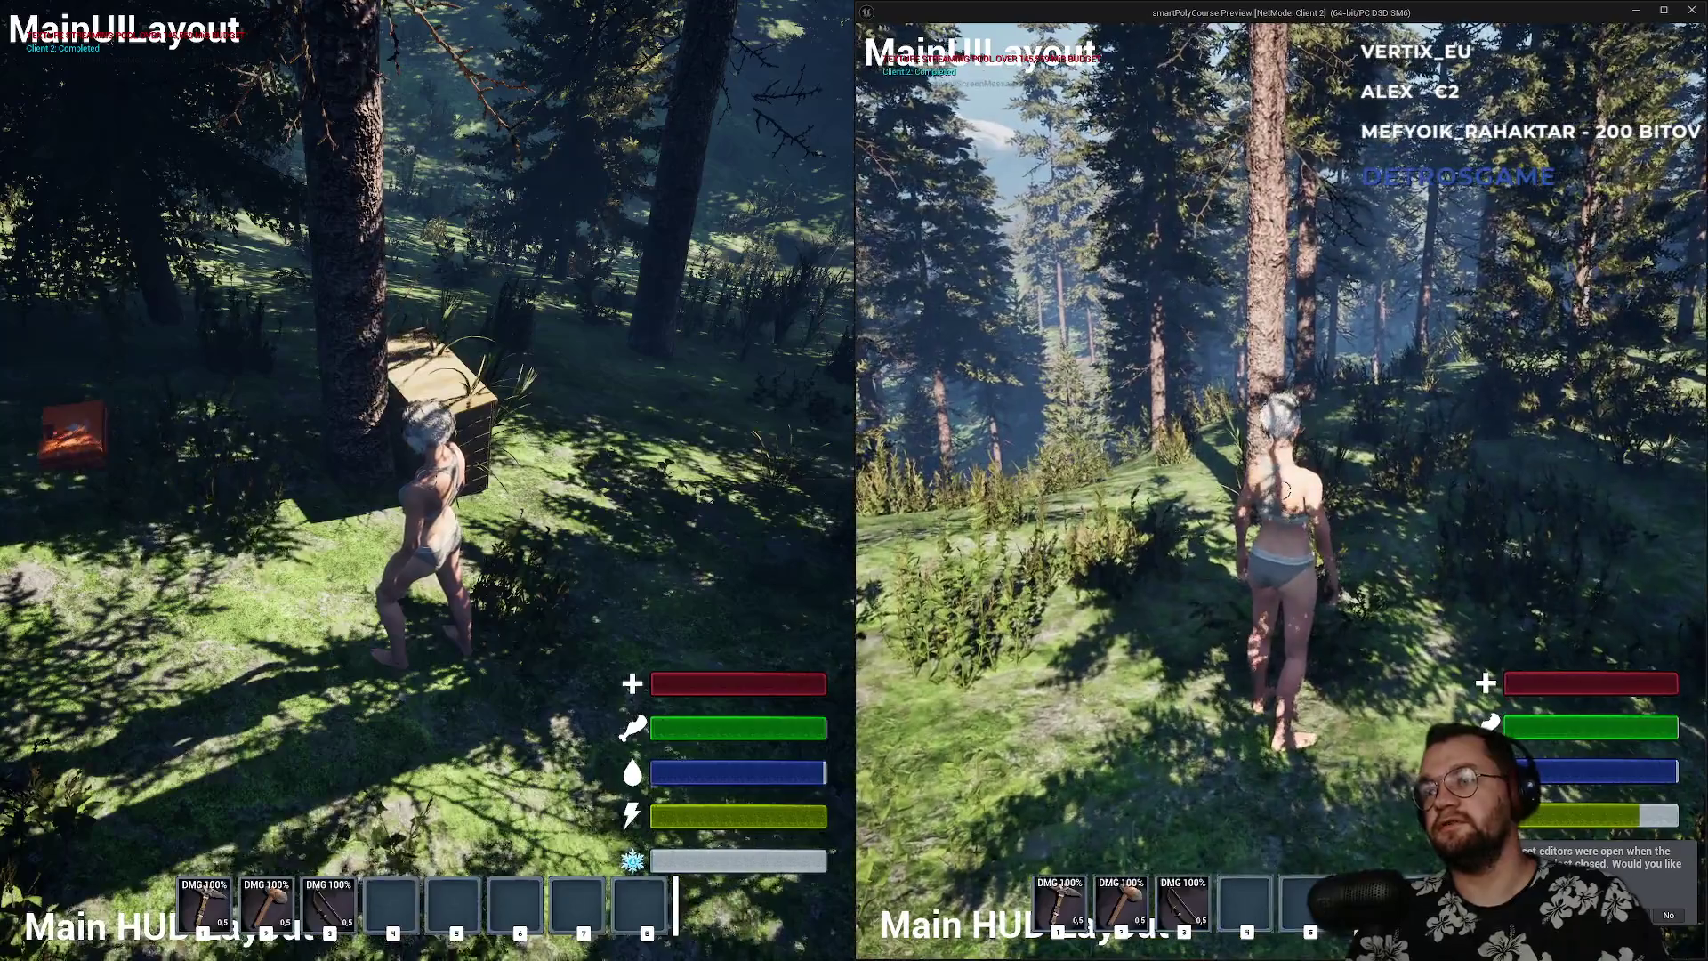
- Equip the hotbar tool and chop several trees, including PineTree3, to collect wood
key("2")
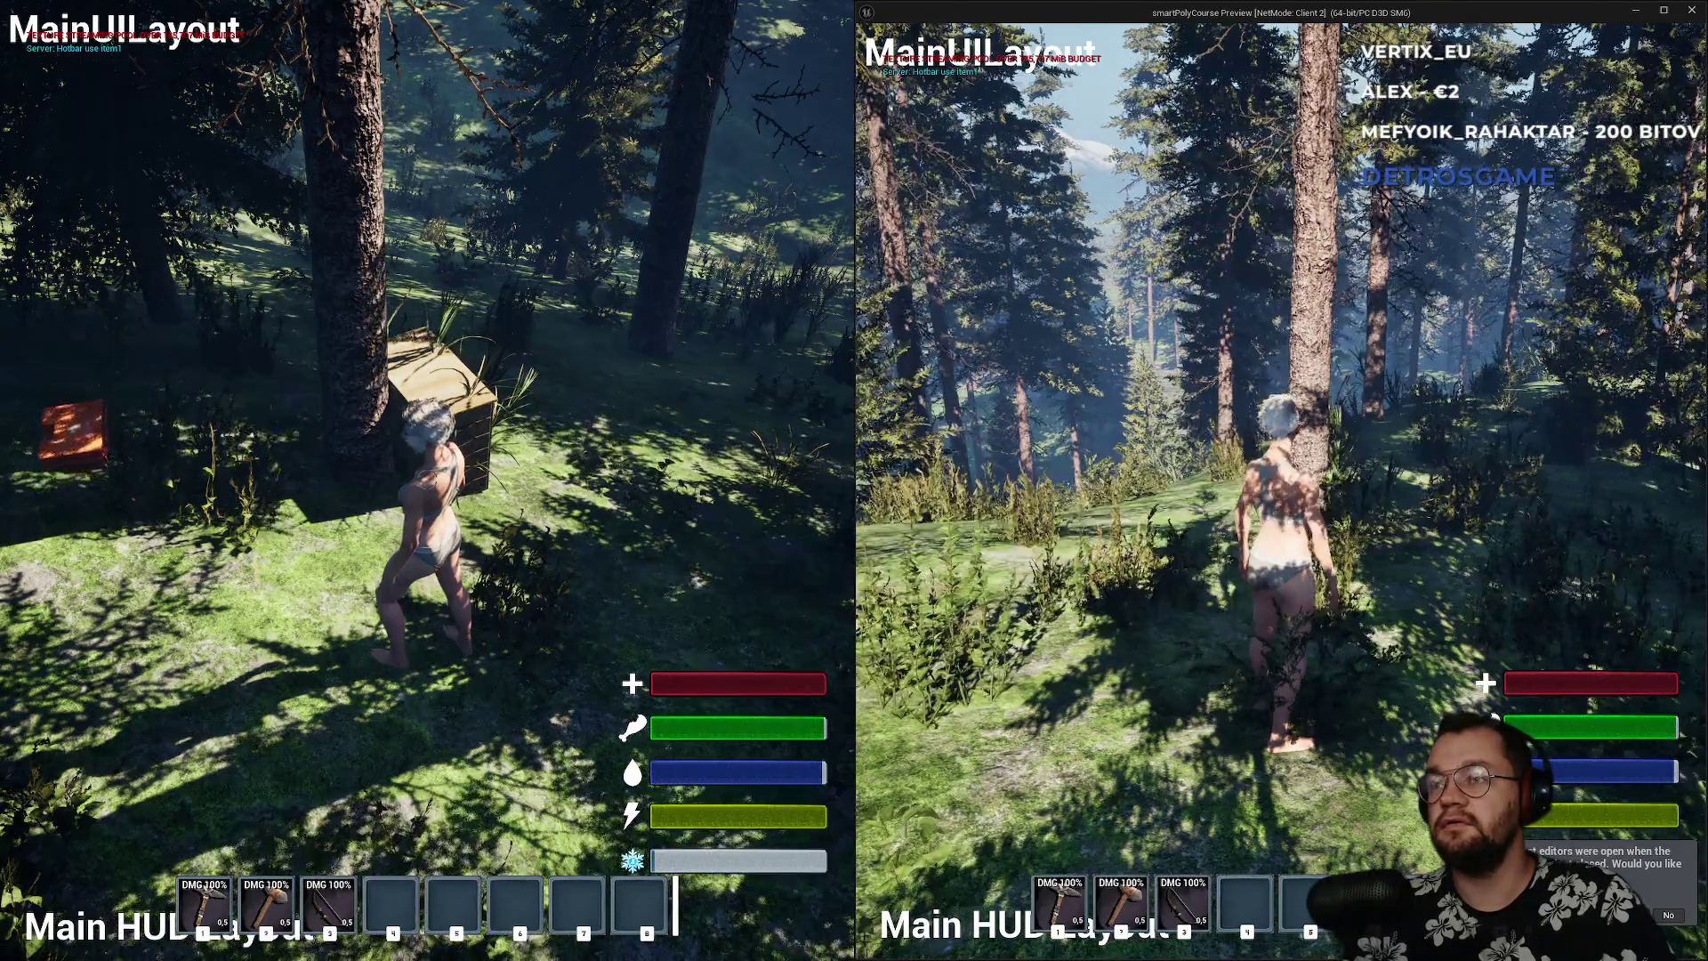
key("1")
key("w")
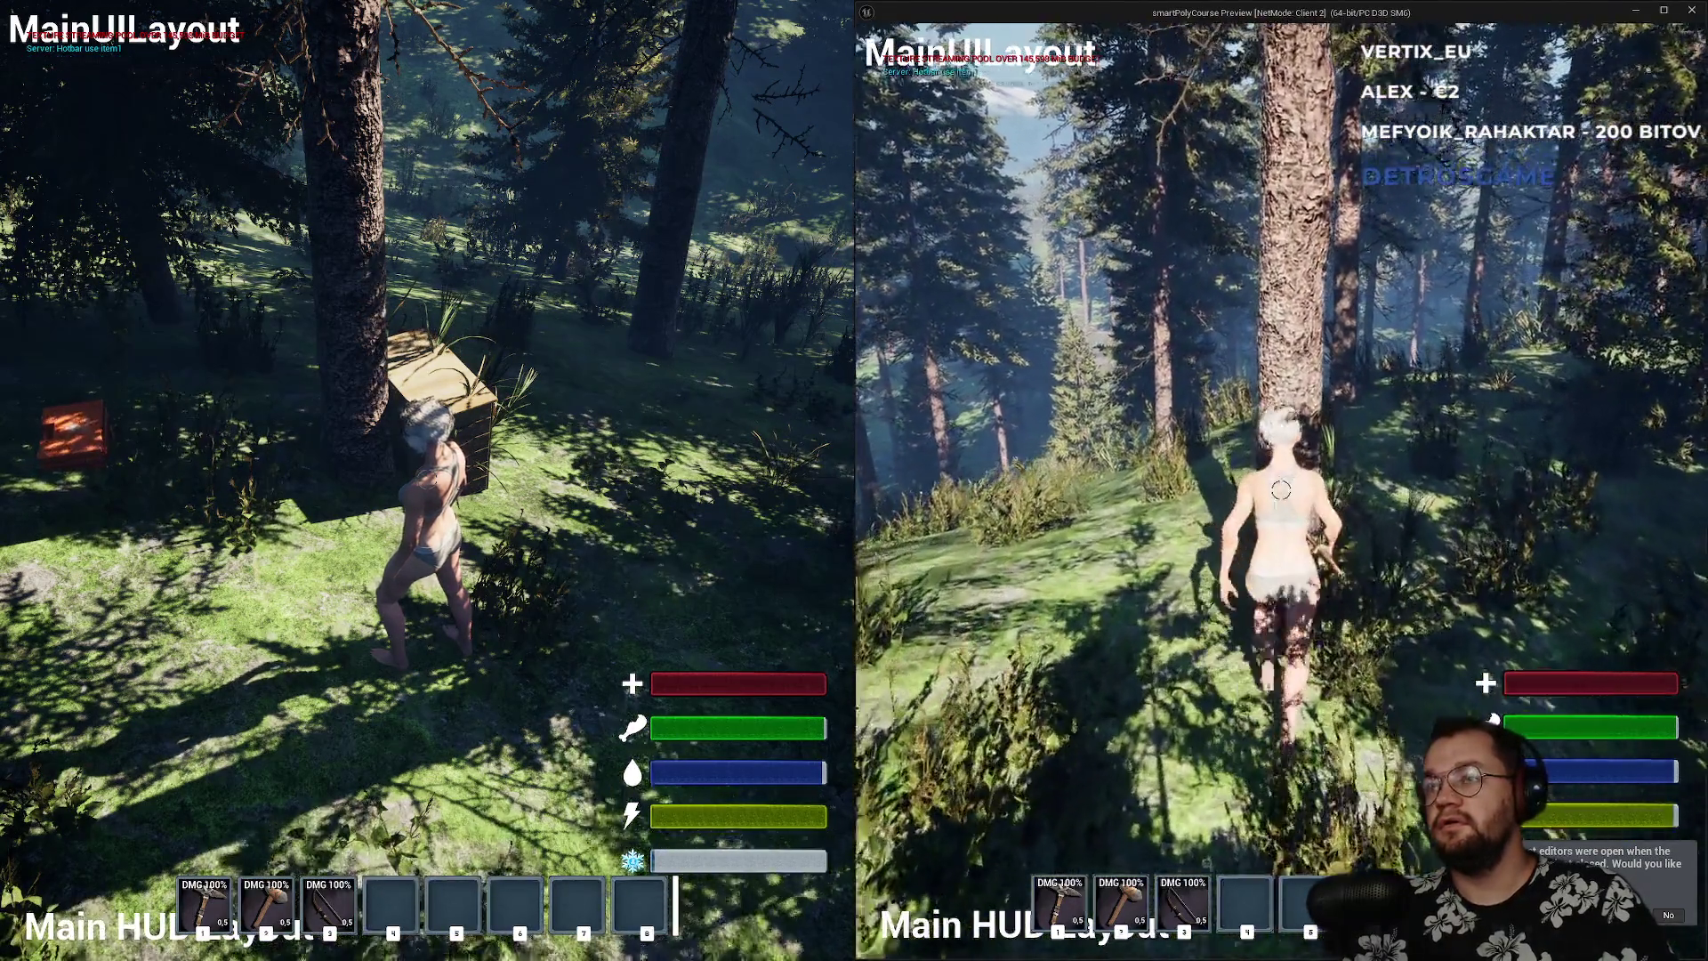
left_click(1281, 490)
key("s")
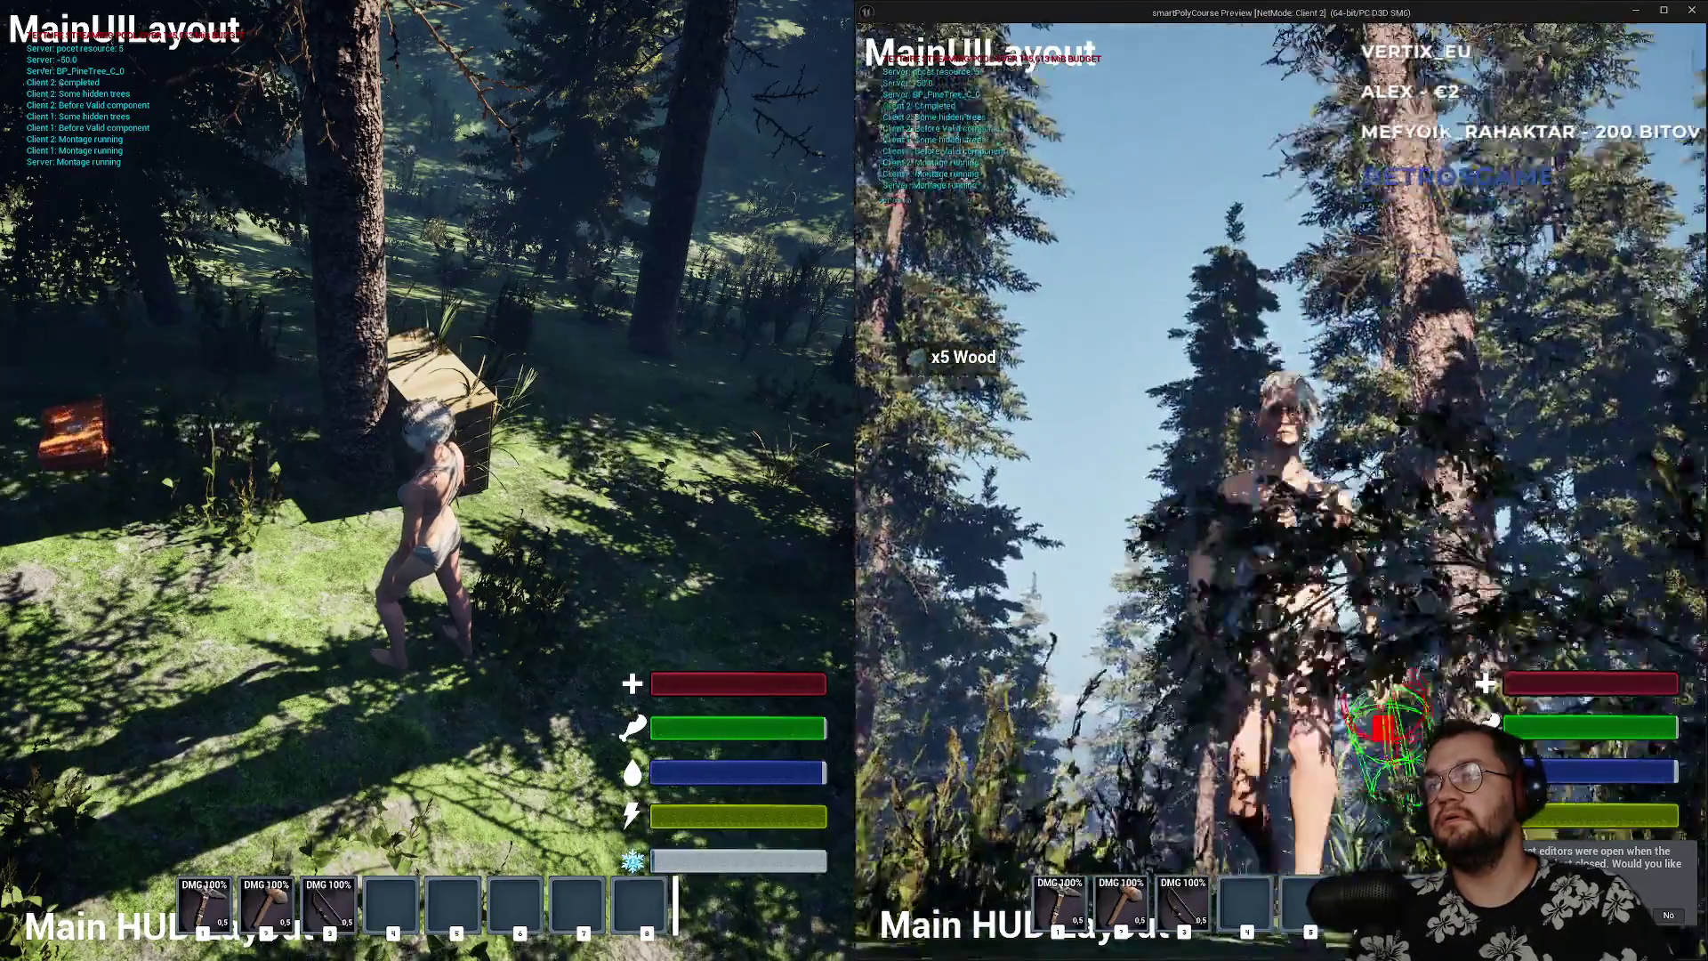
key("w")
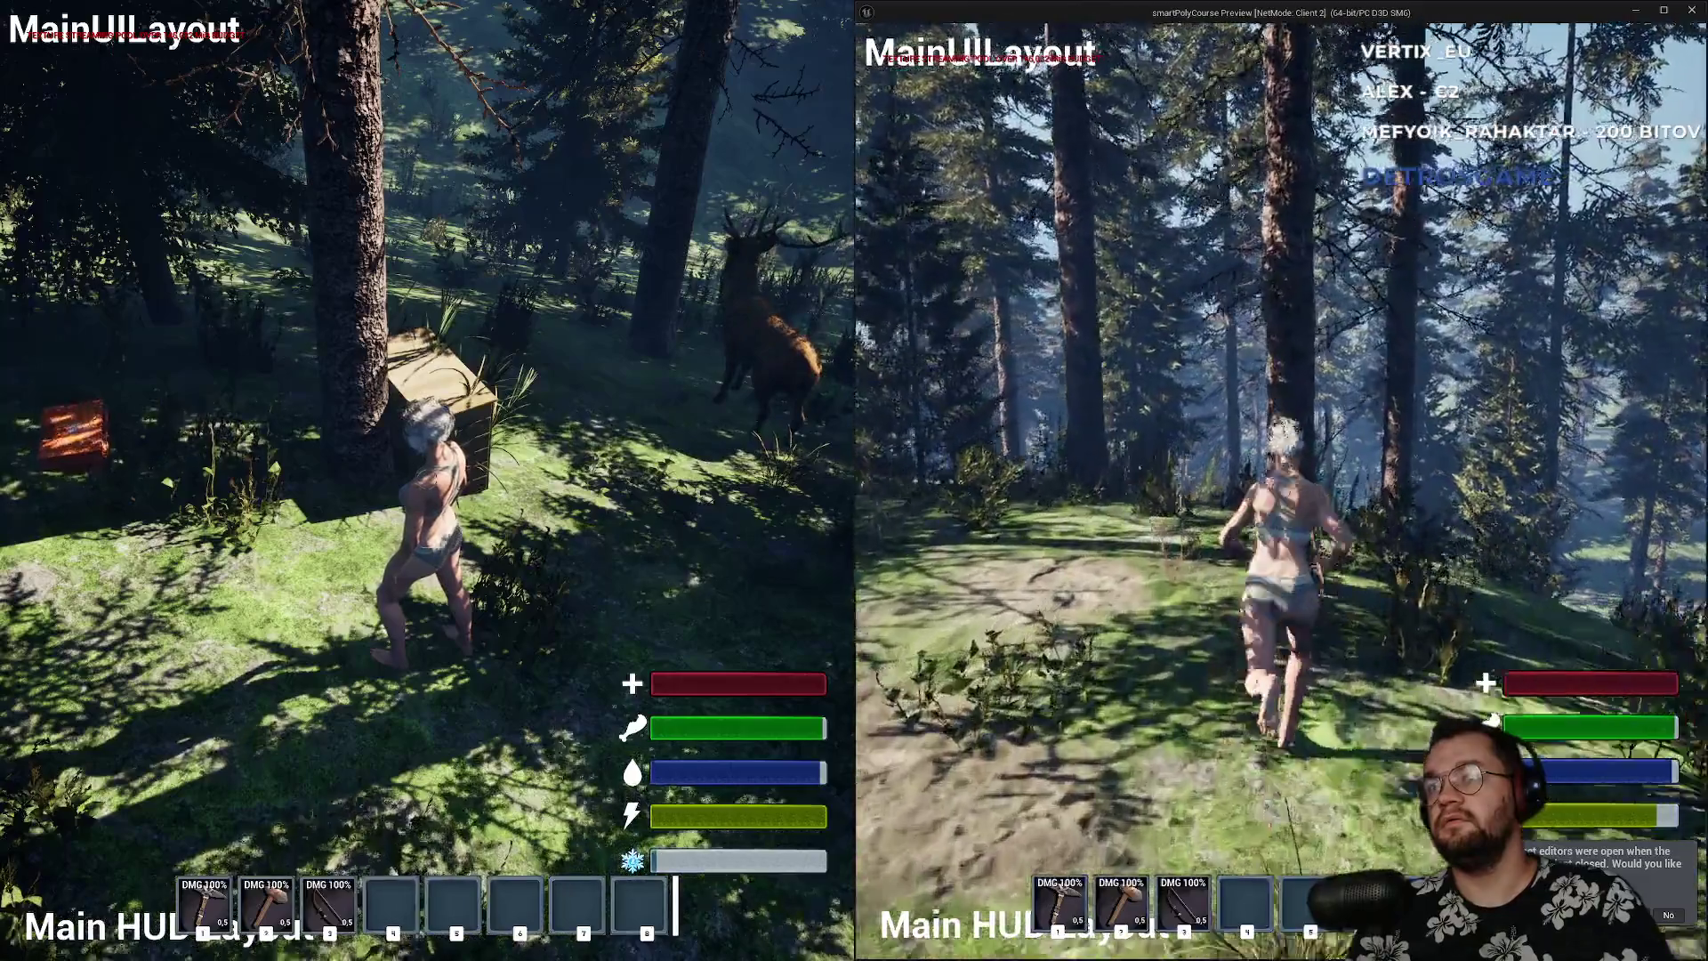
left_click(1281, 489)
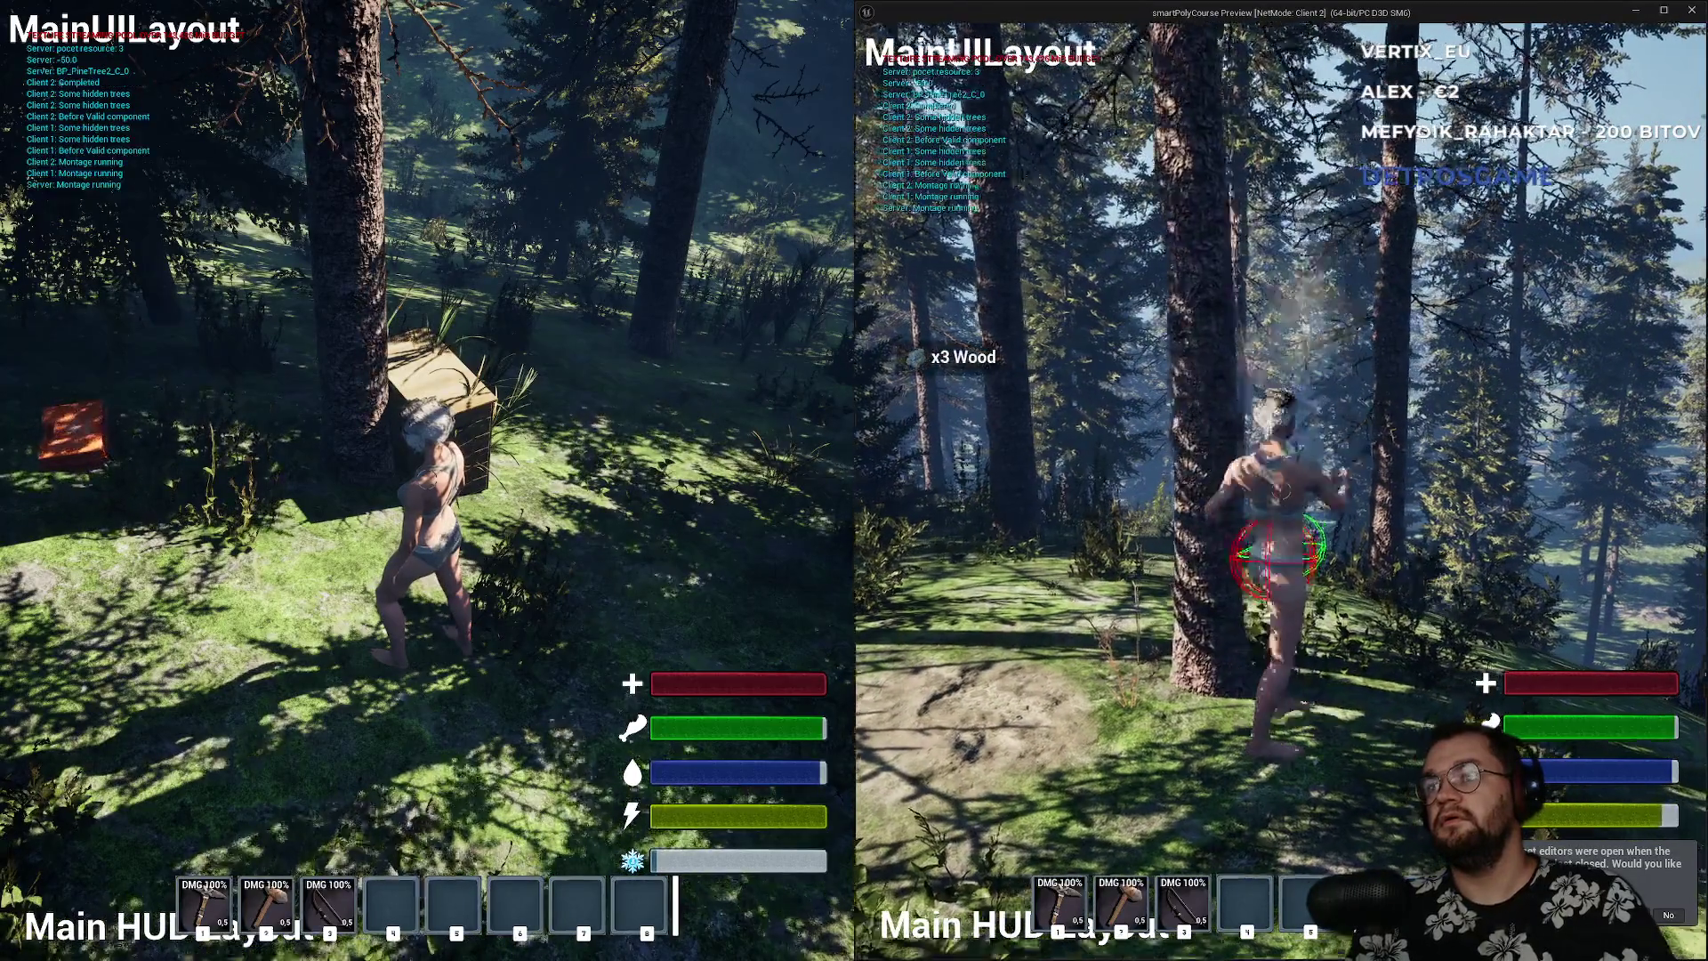
key("s")
left_click(1282, 551)
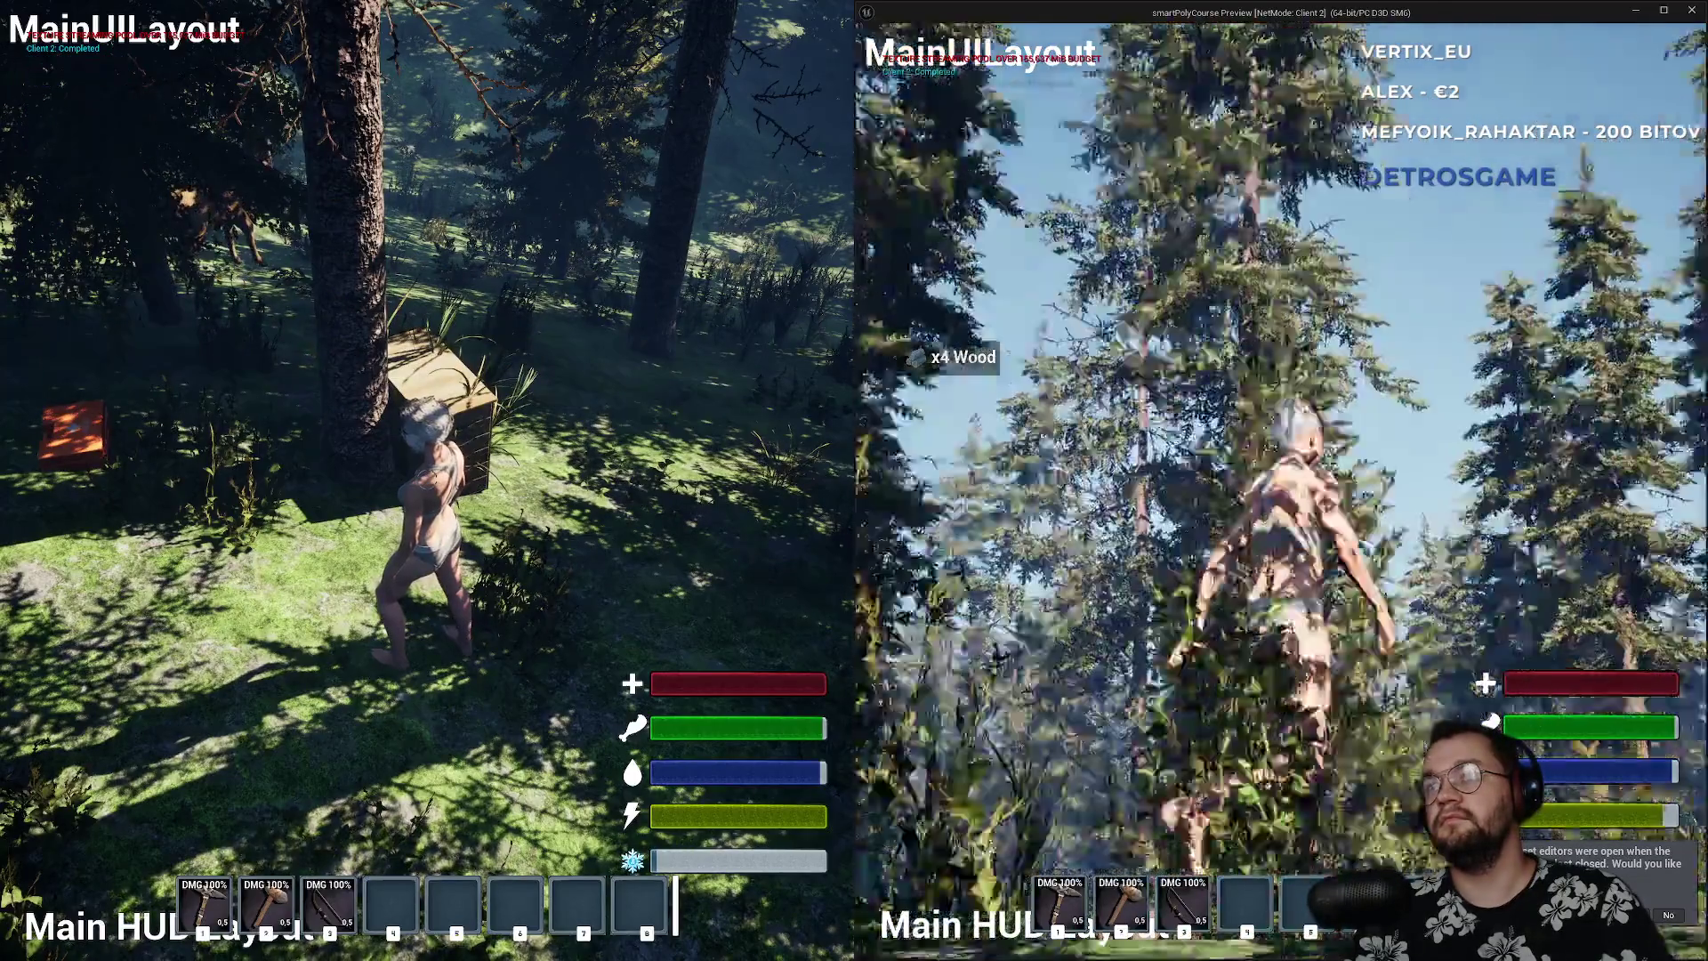
key("w")
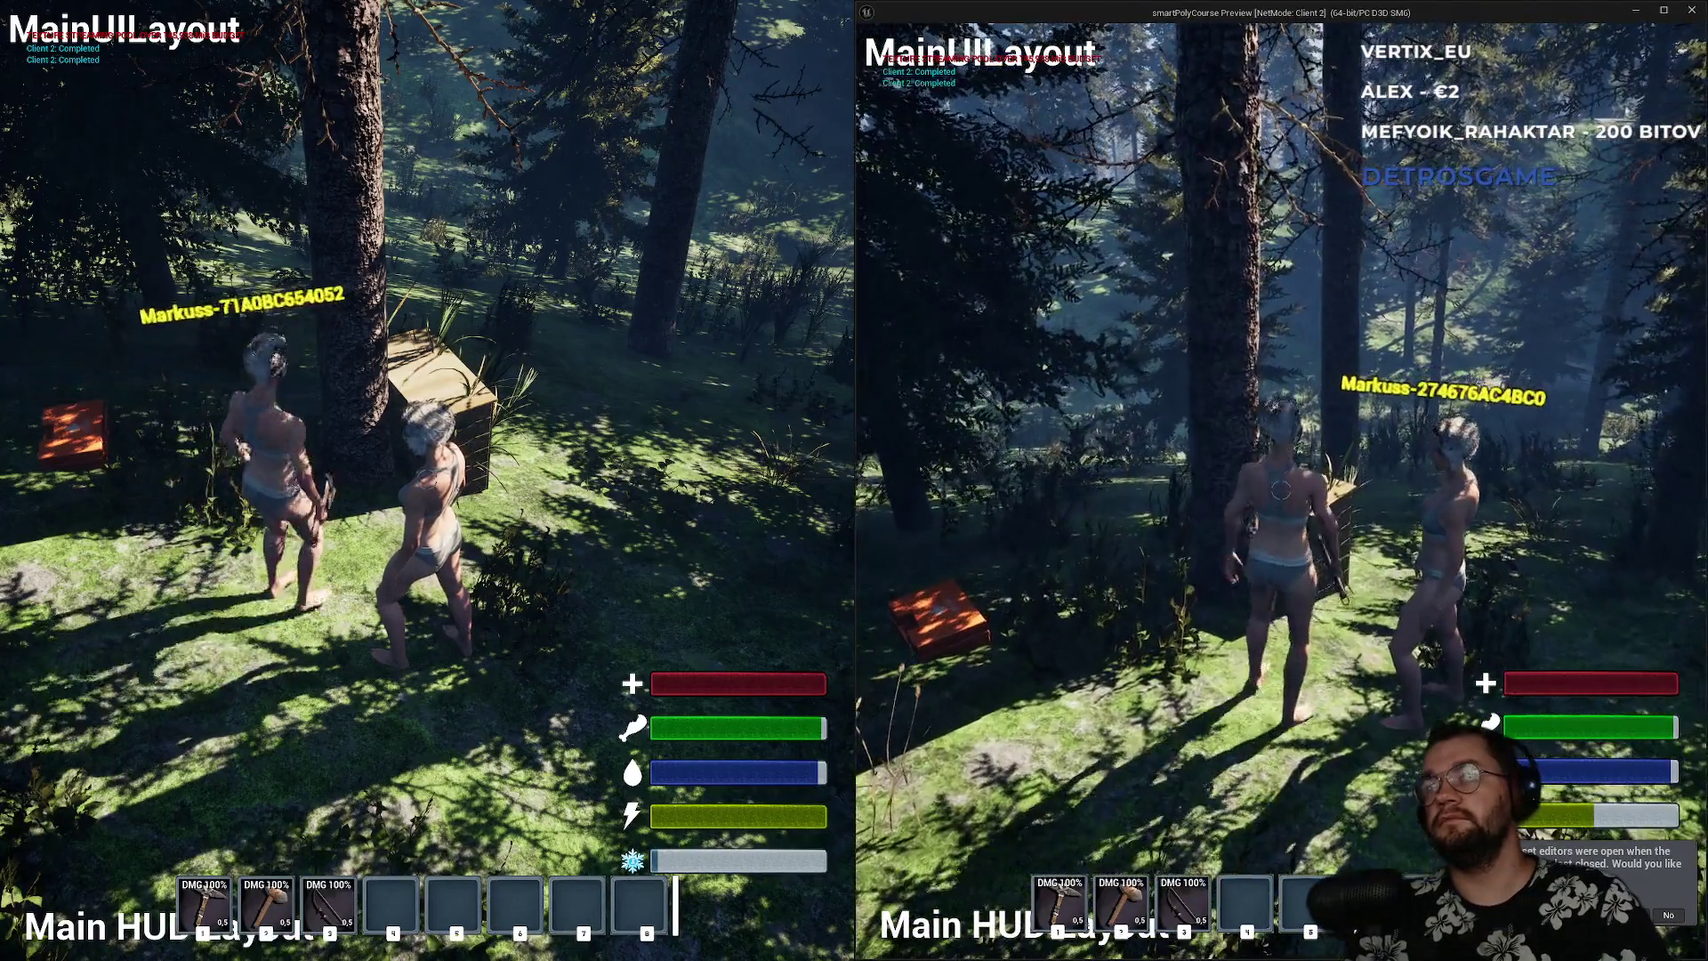
- Bring the second player to the crate, then fire the first player's bow at the deer
key("w")
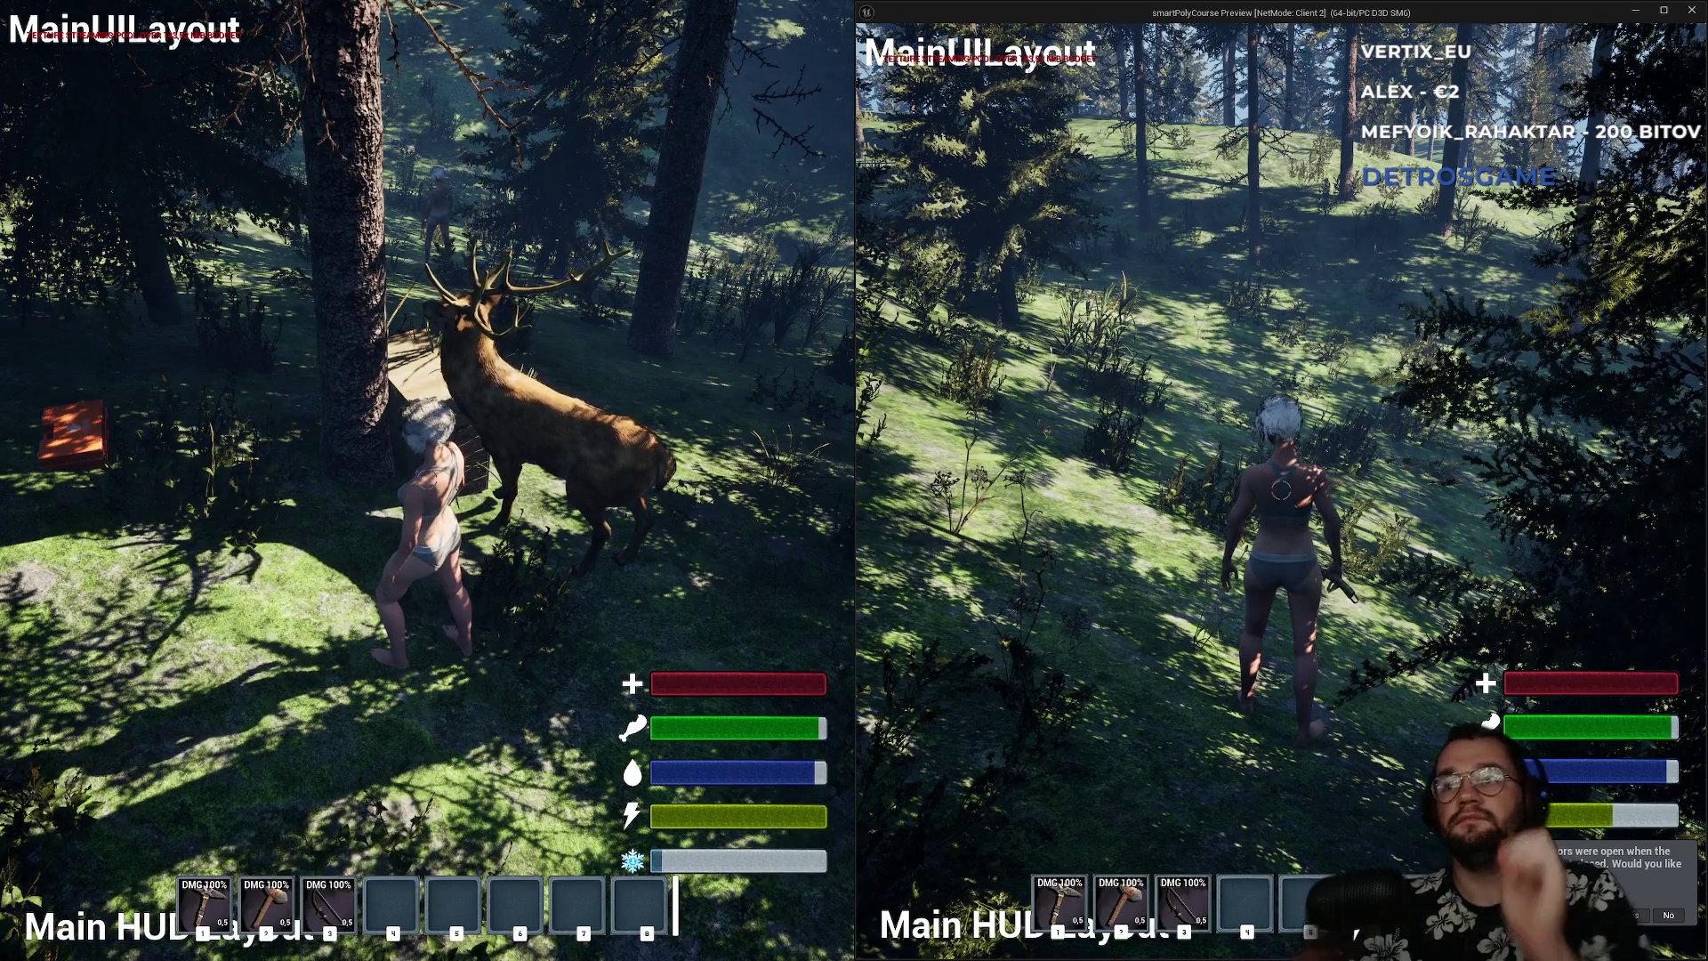
key("super")
key("super")
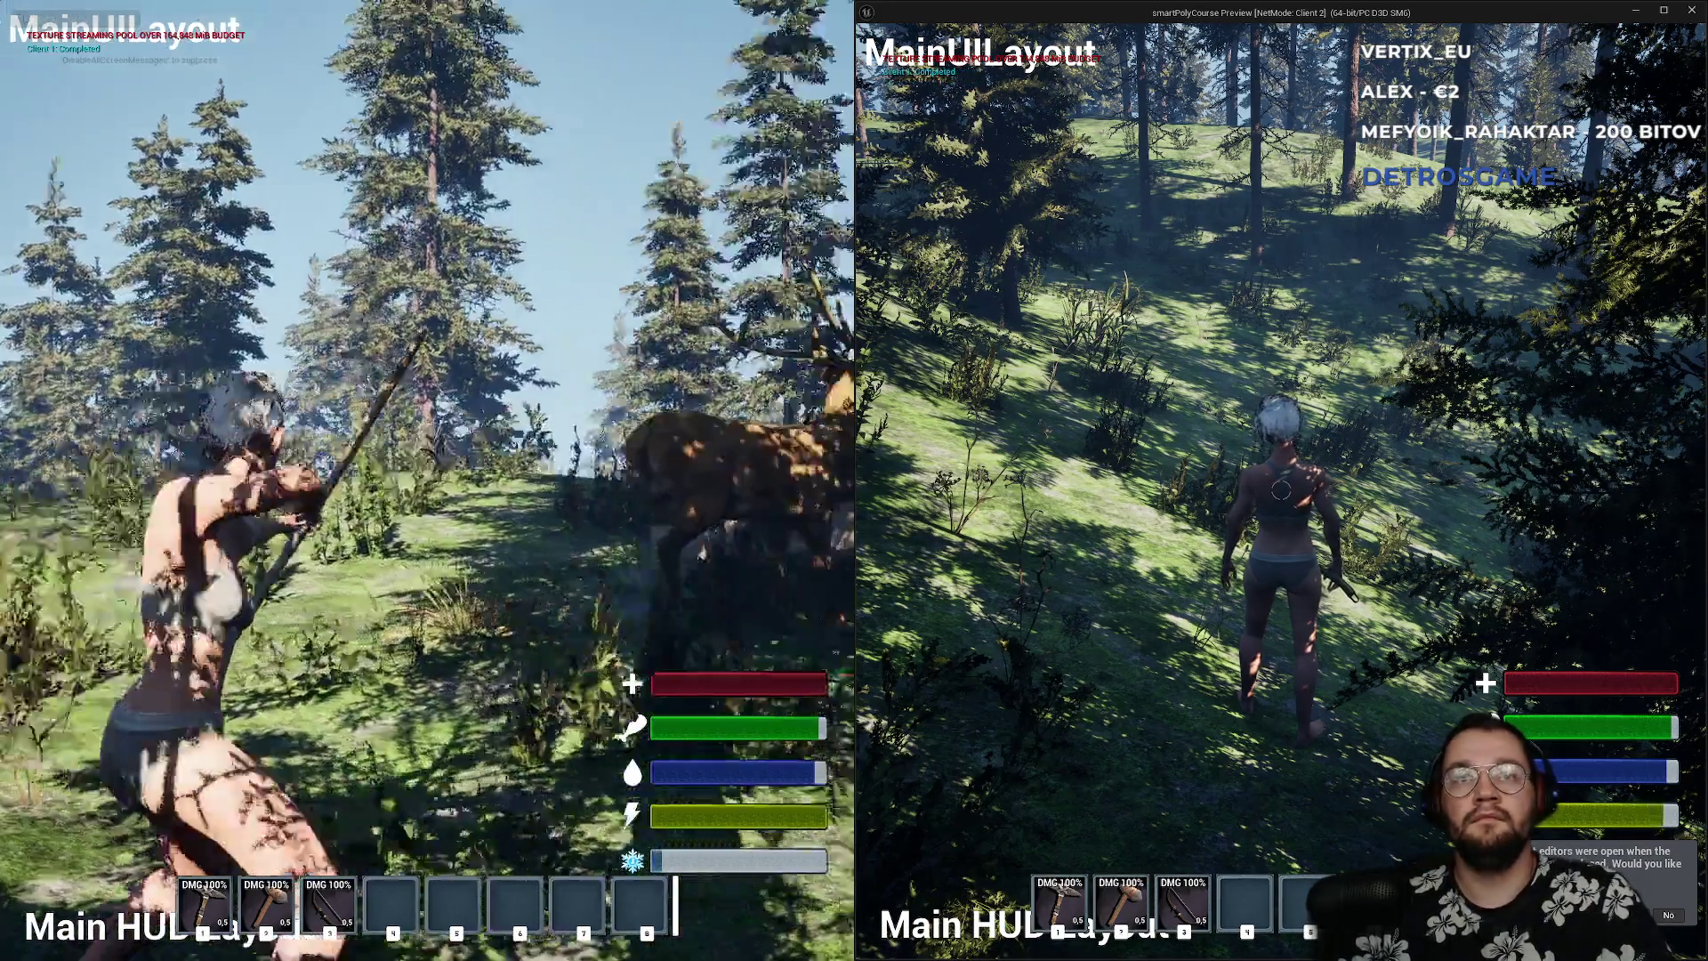
left_click(427, 480)
left_click(427, 481)
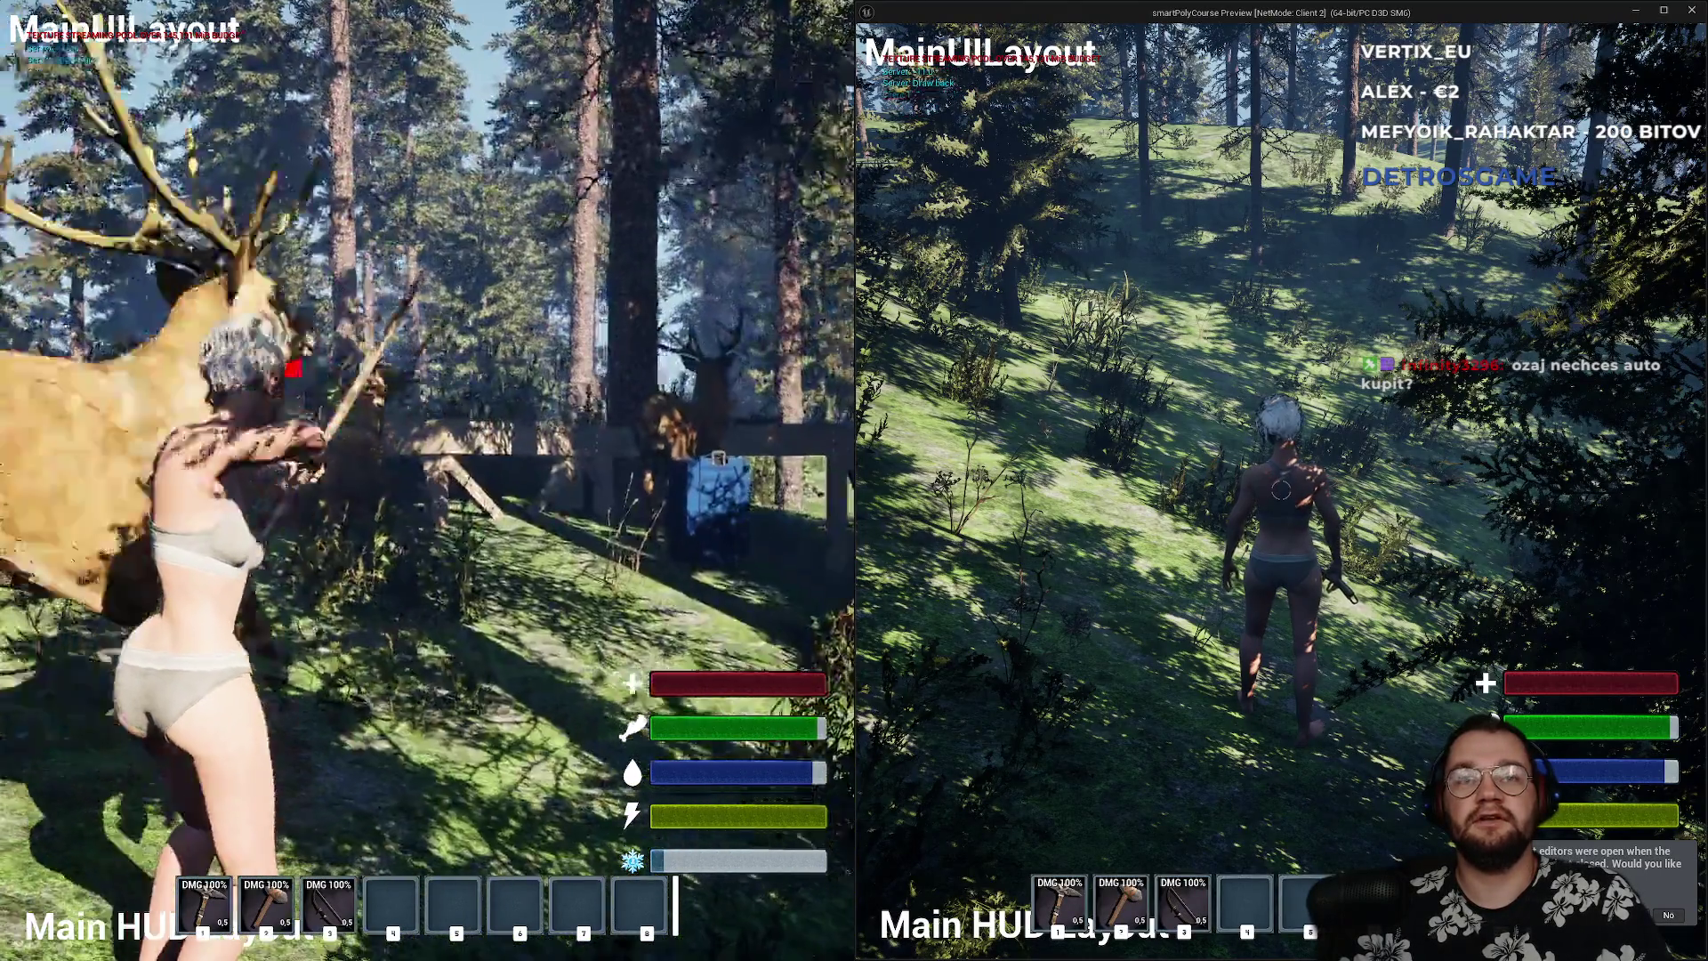
left_click(427, 480)
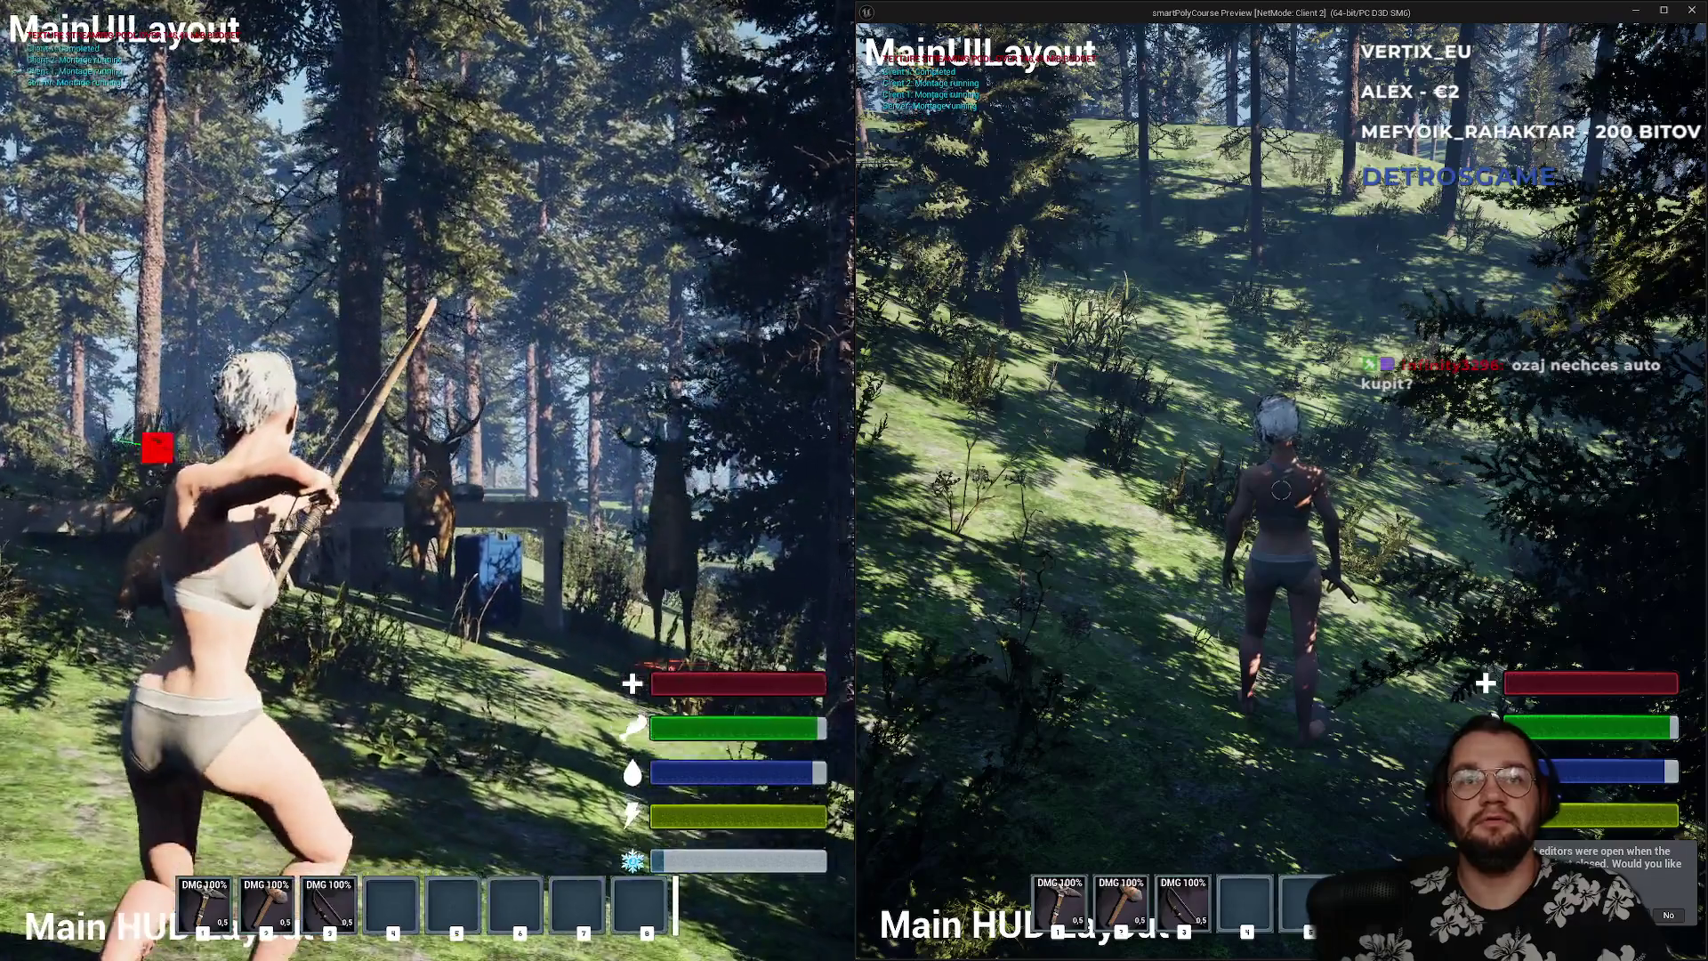
left_click(427, 481)
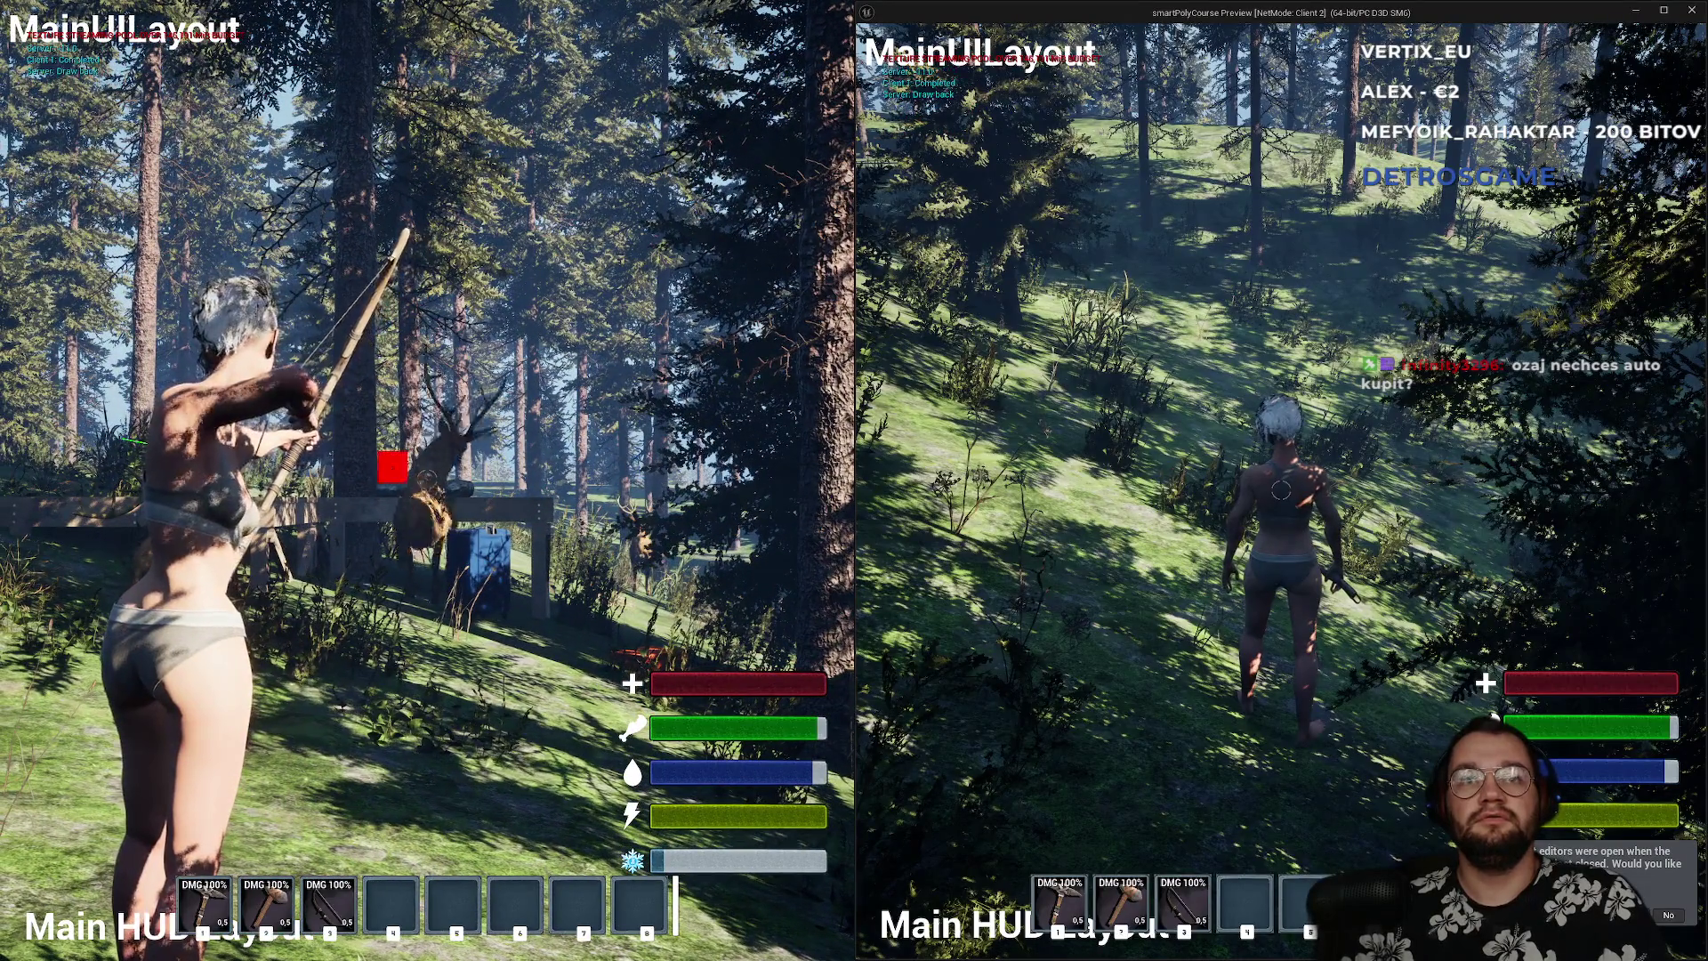
key("w")
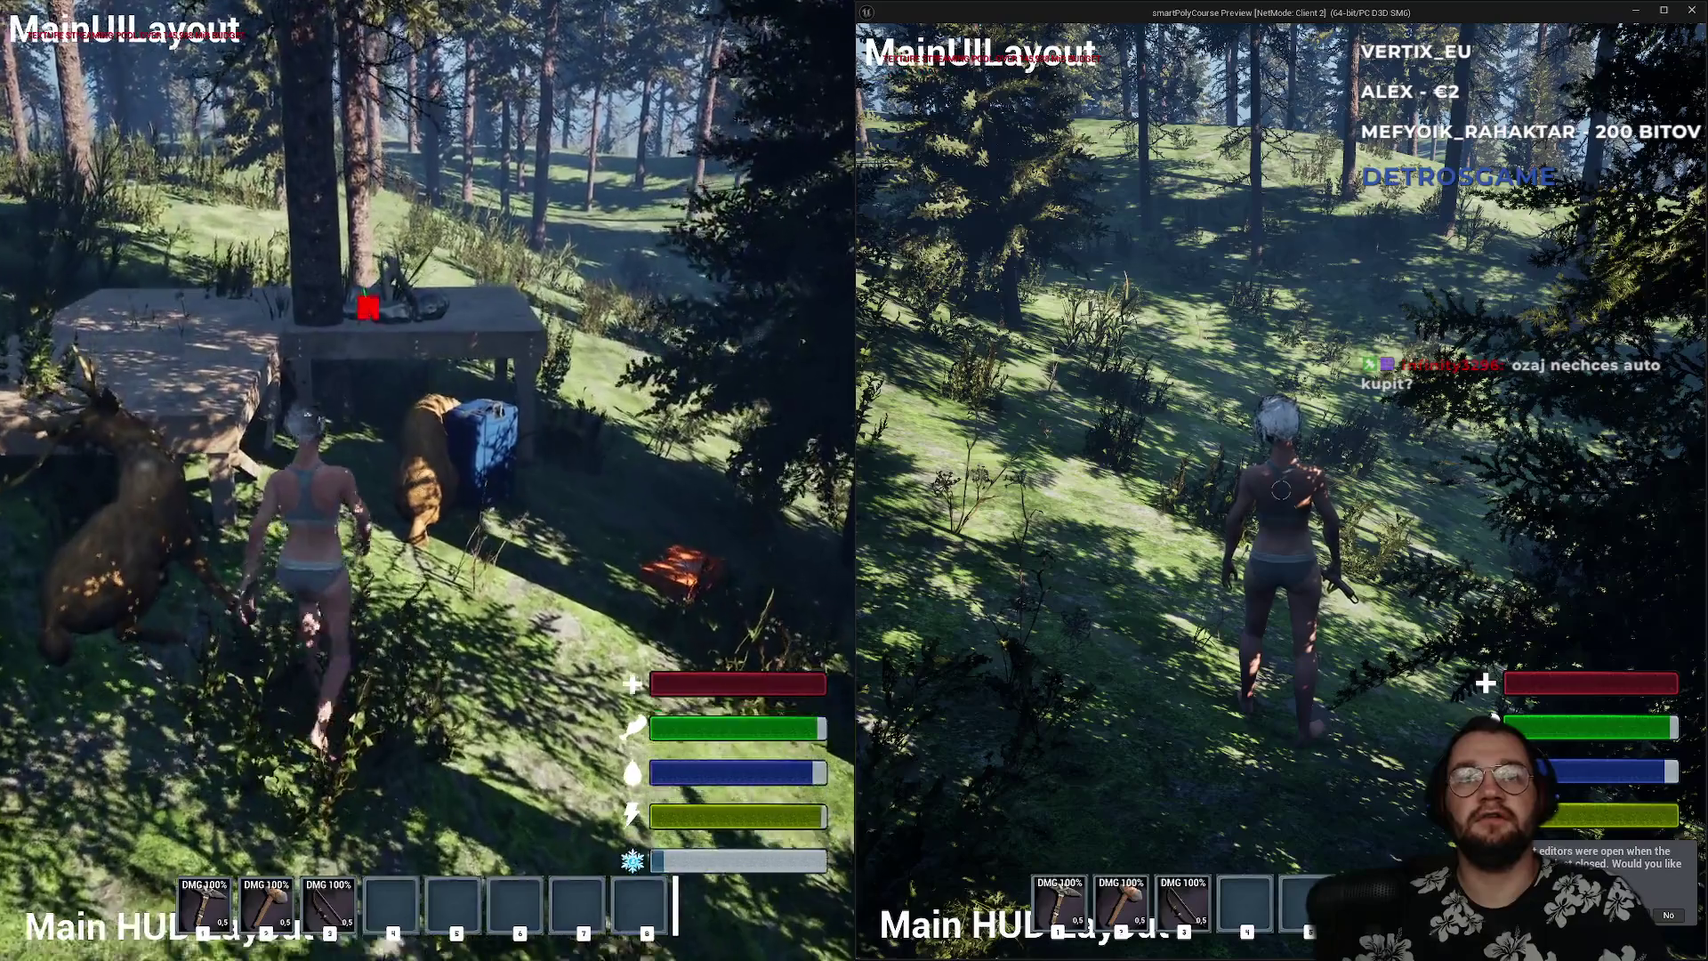
- Open the blue storage box and move the x1 red can and x6 meat stack into it
key("e")
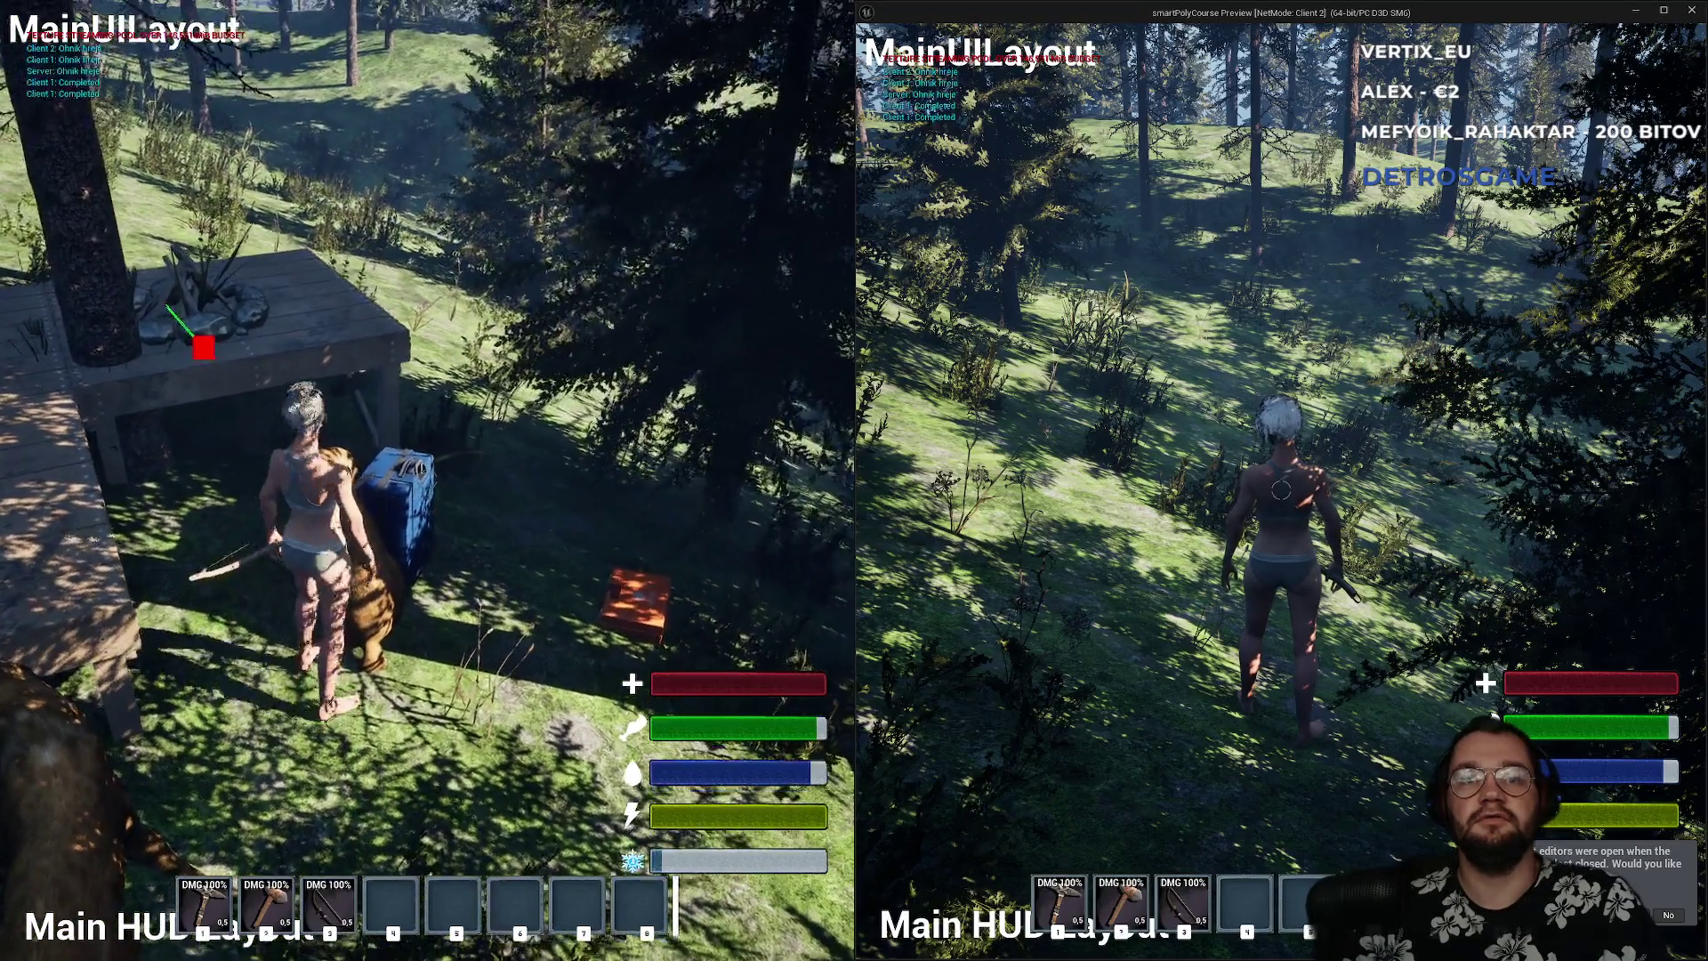
key("e")
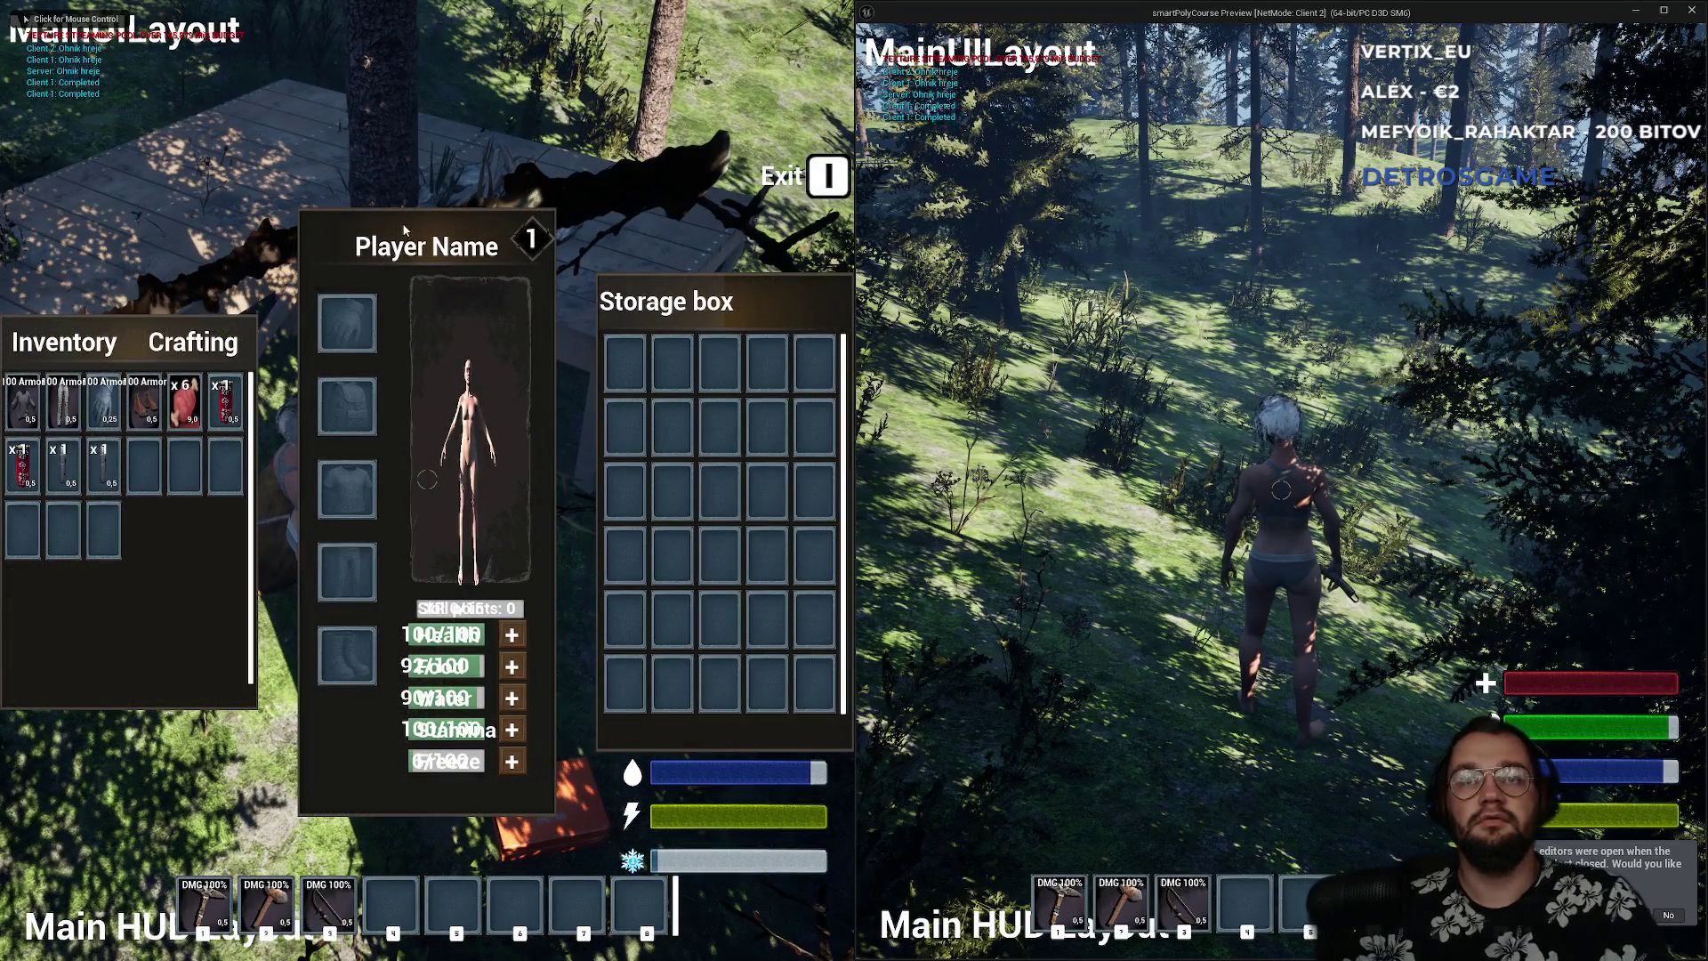
key("i")
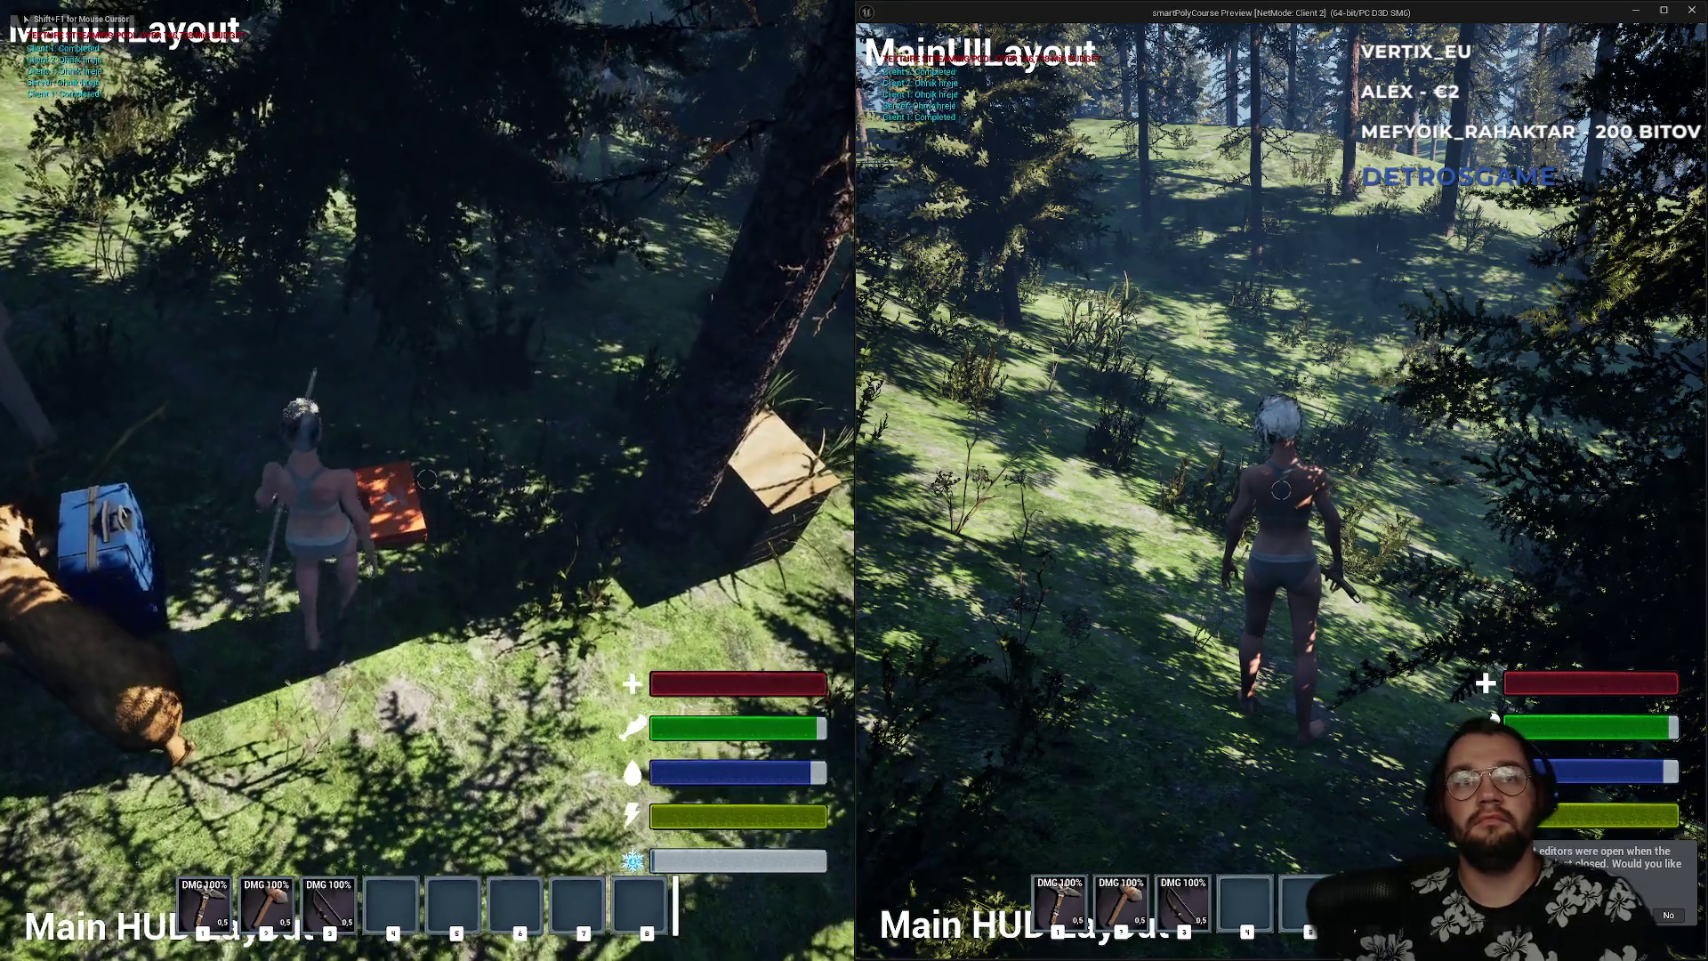
key("e")
left_click_drag(244, 403, 625, 523)
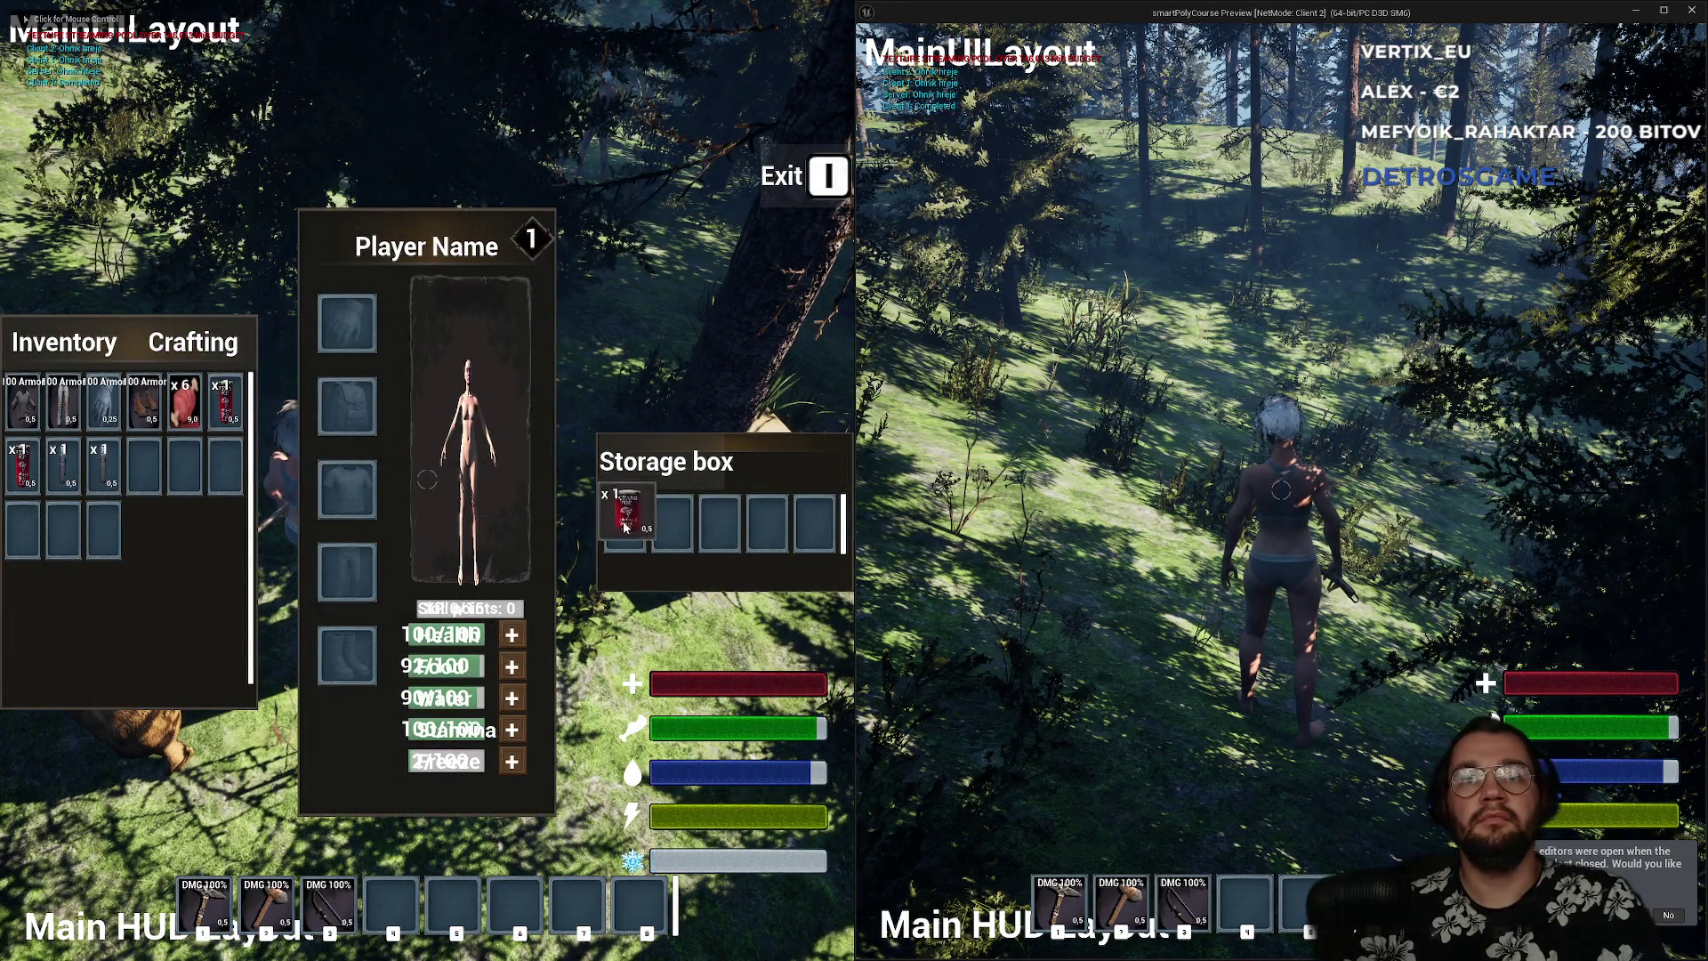
left_click_drag(184, 402, 663, 529)
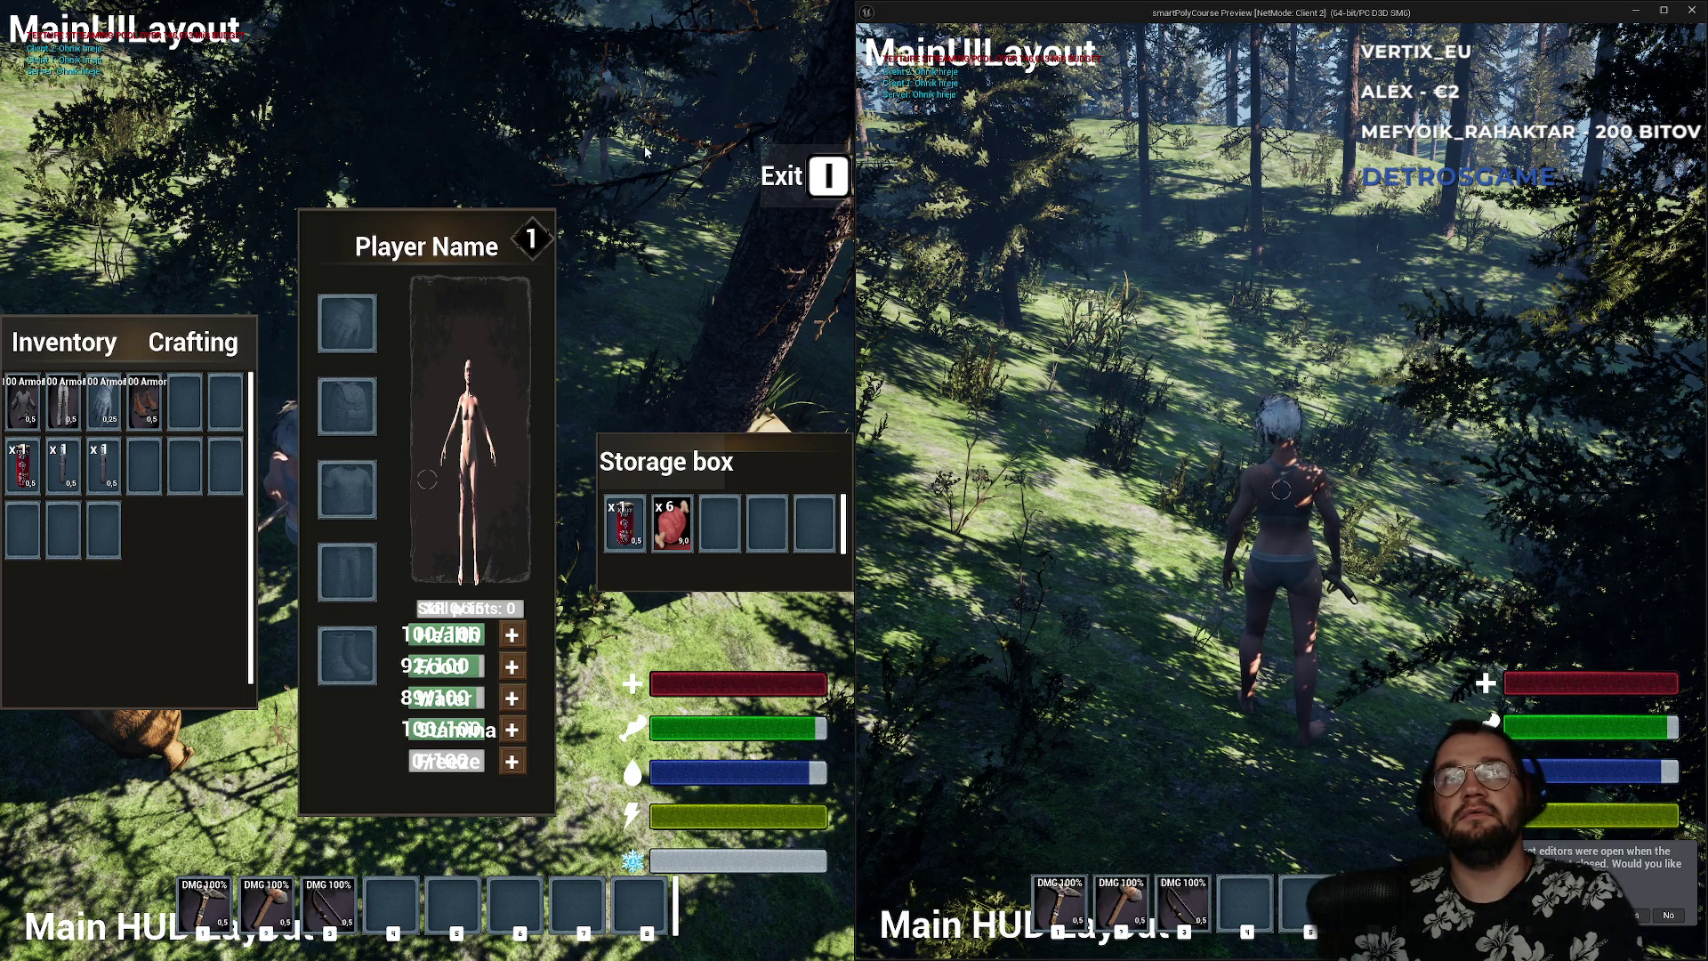
left_click(1024, 356)
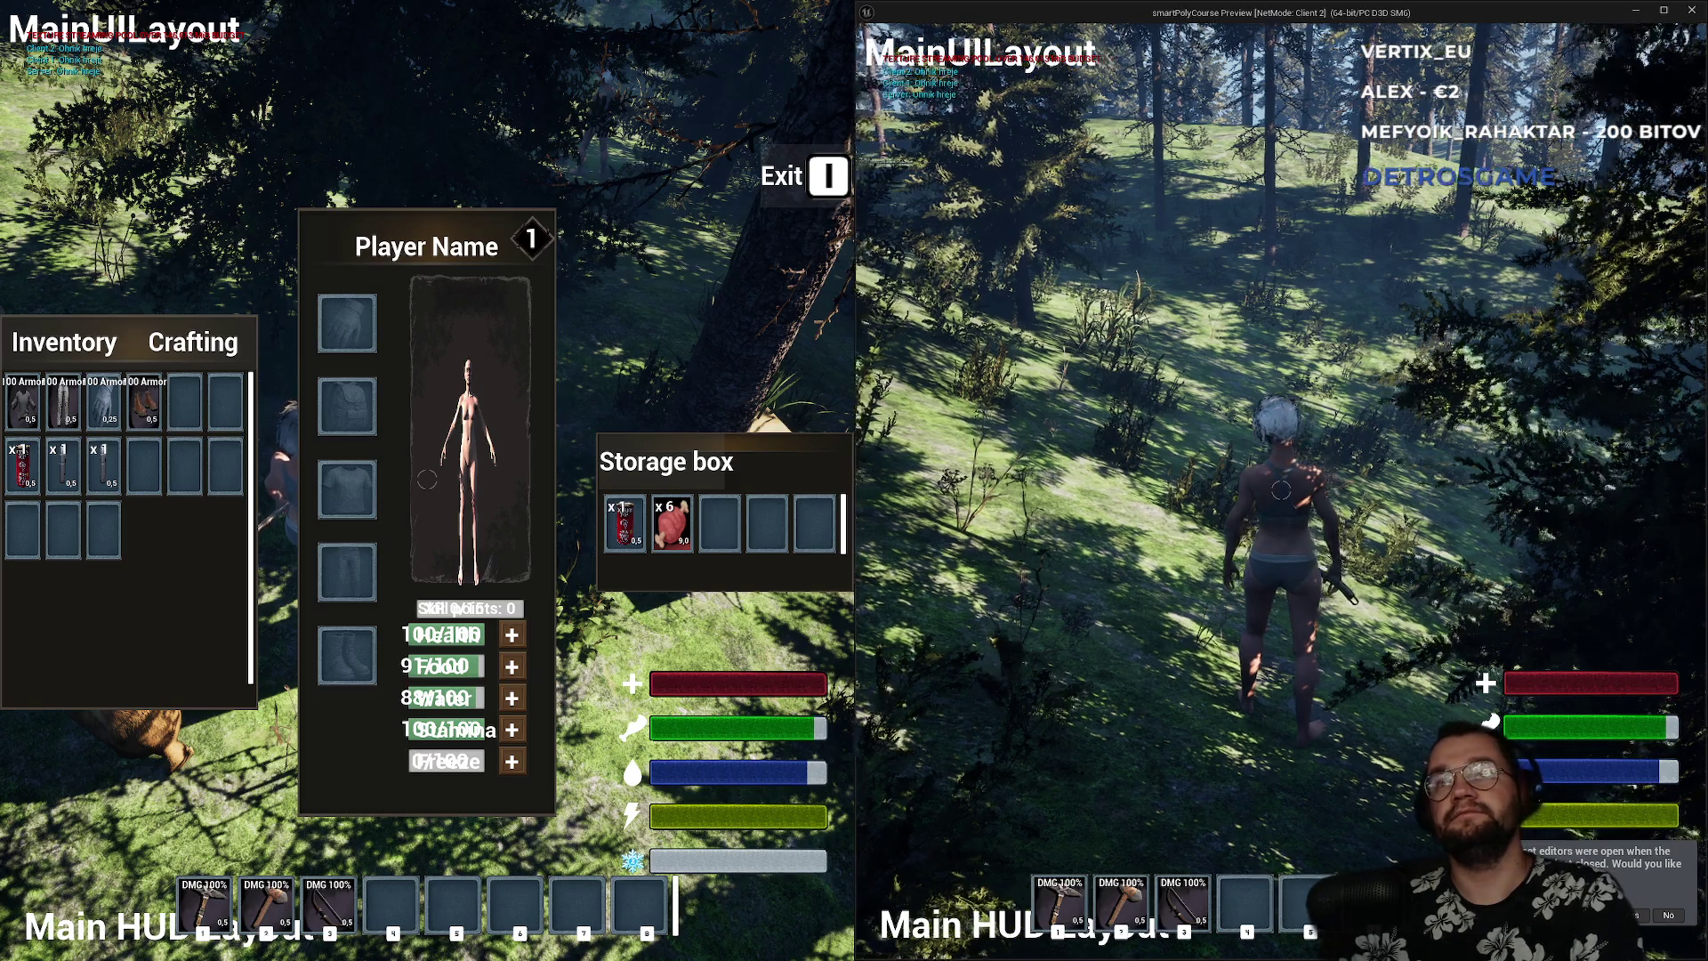
key("super")
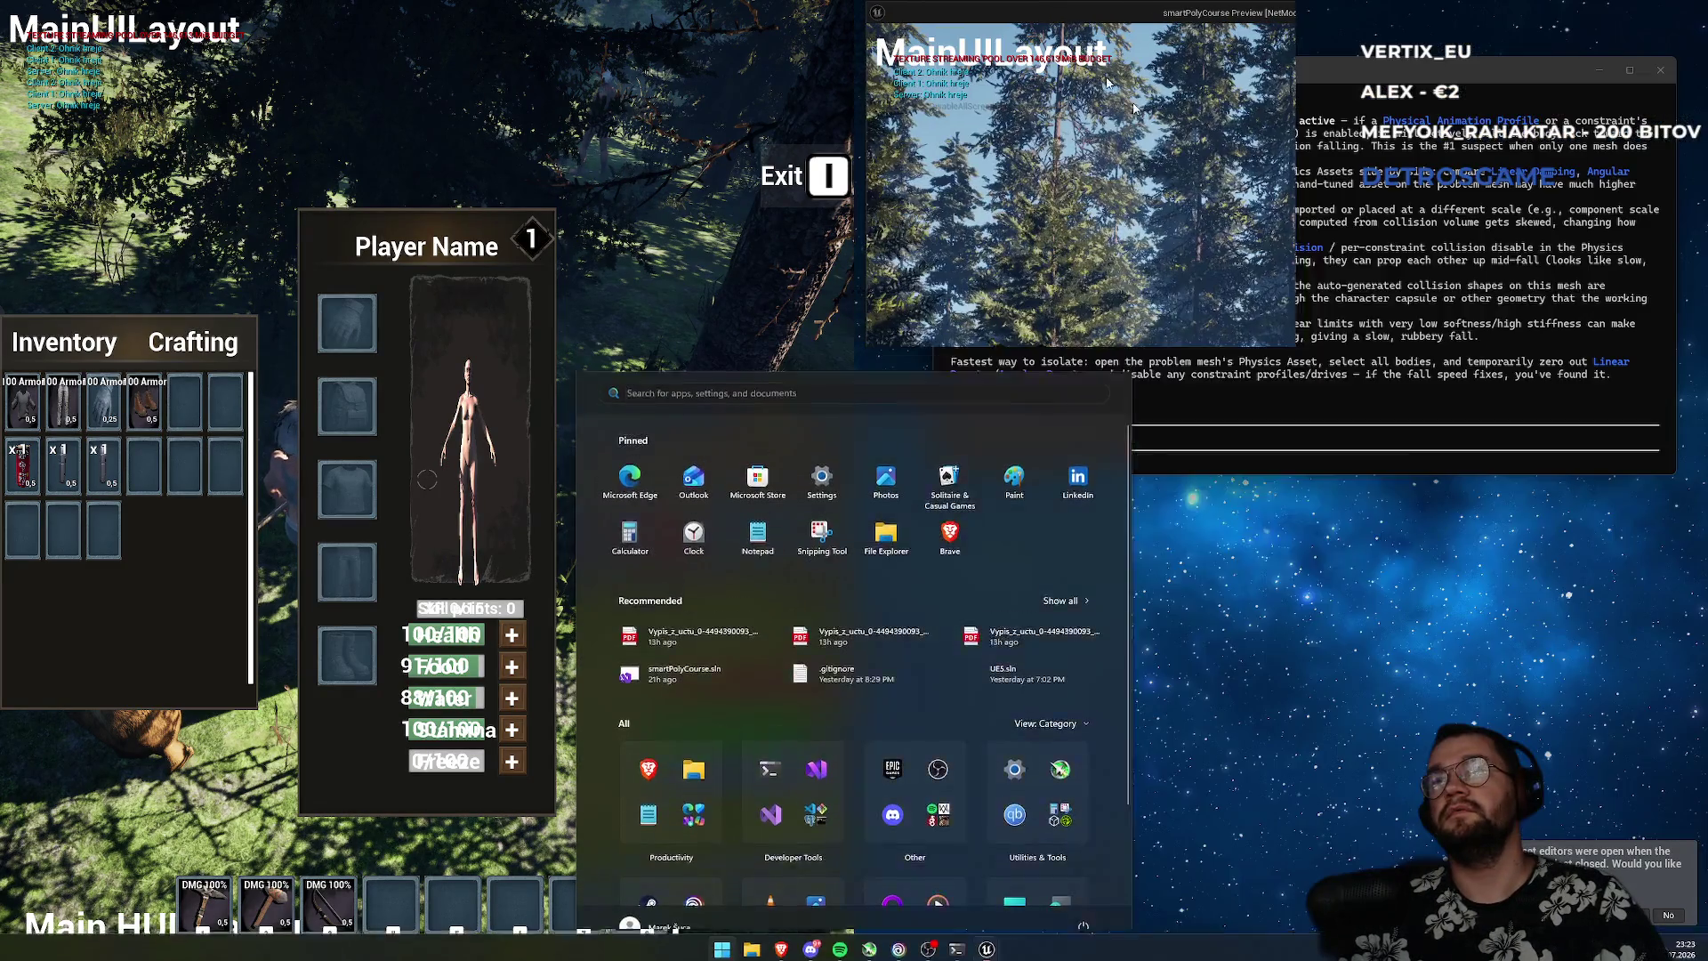
- Dismiss the start menu, close the inventory, release the mouse, and pull the editor window loose
left_click(1270, 301)
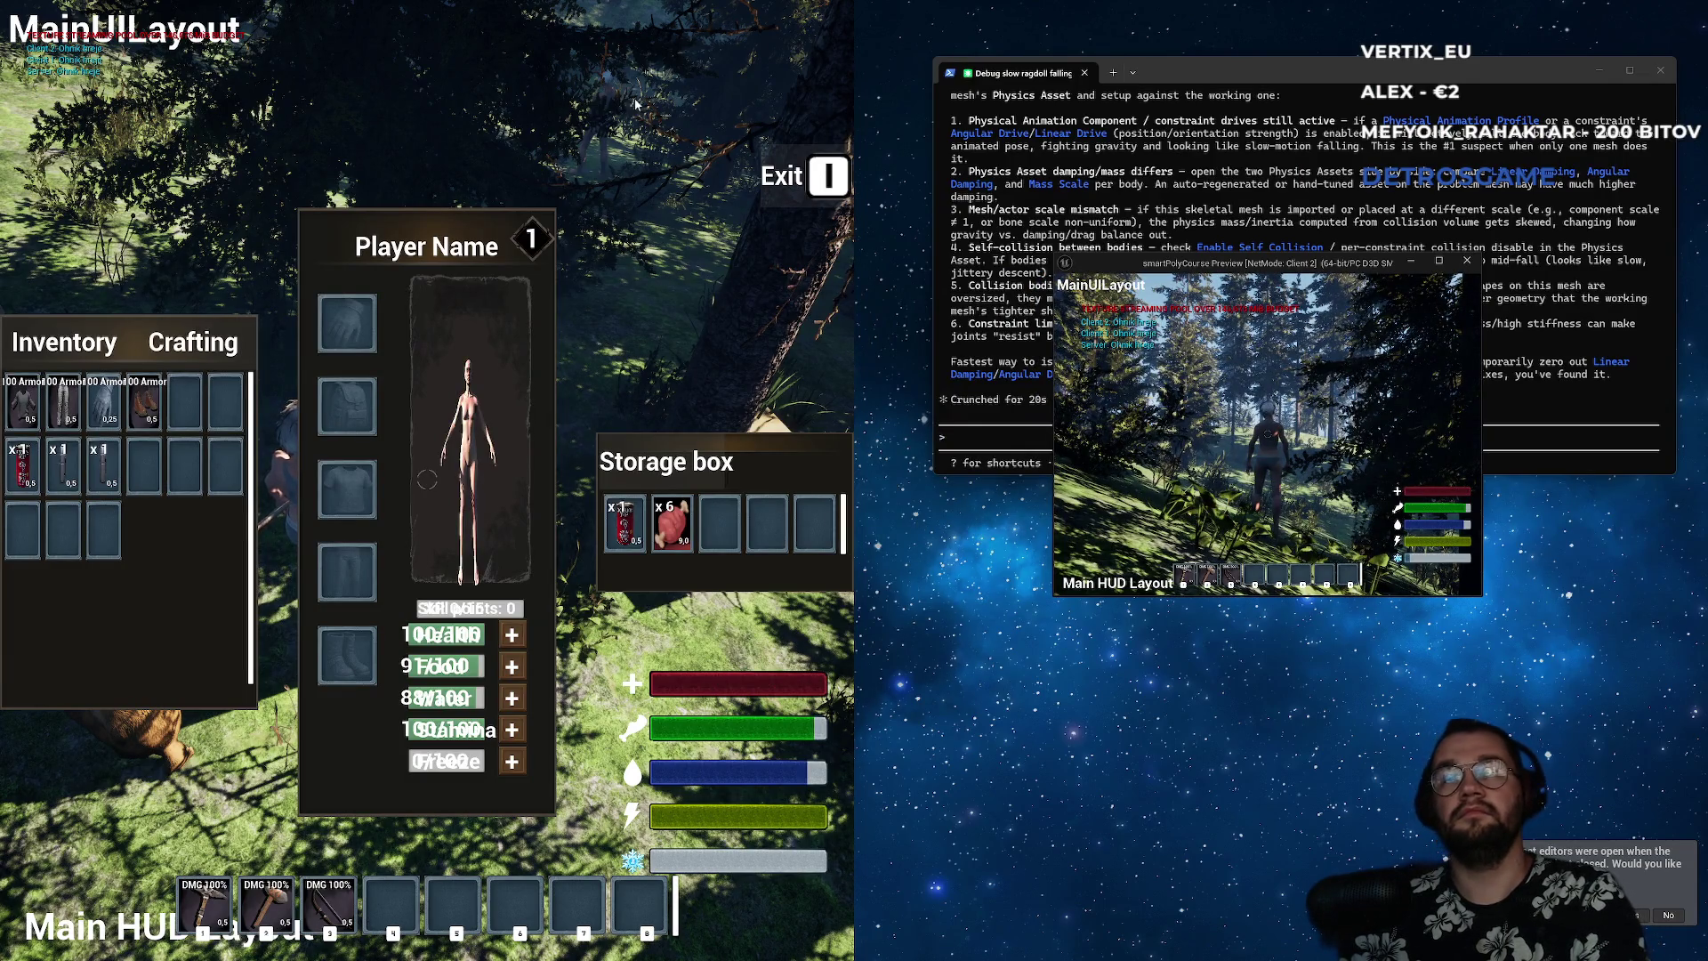
key("i")
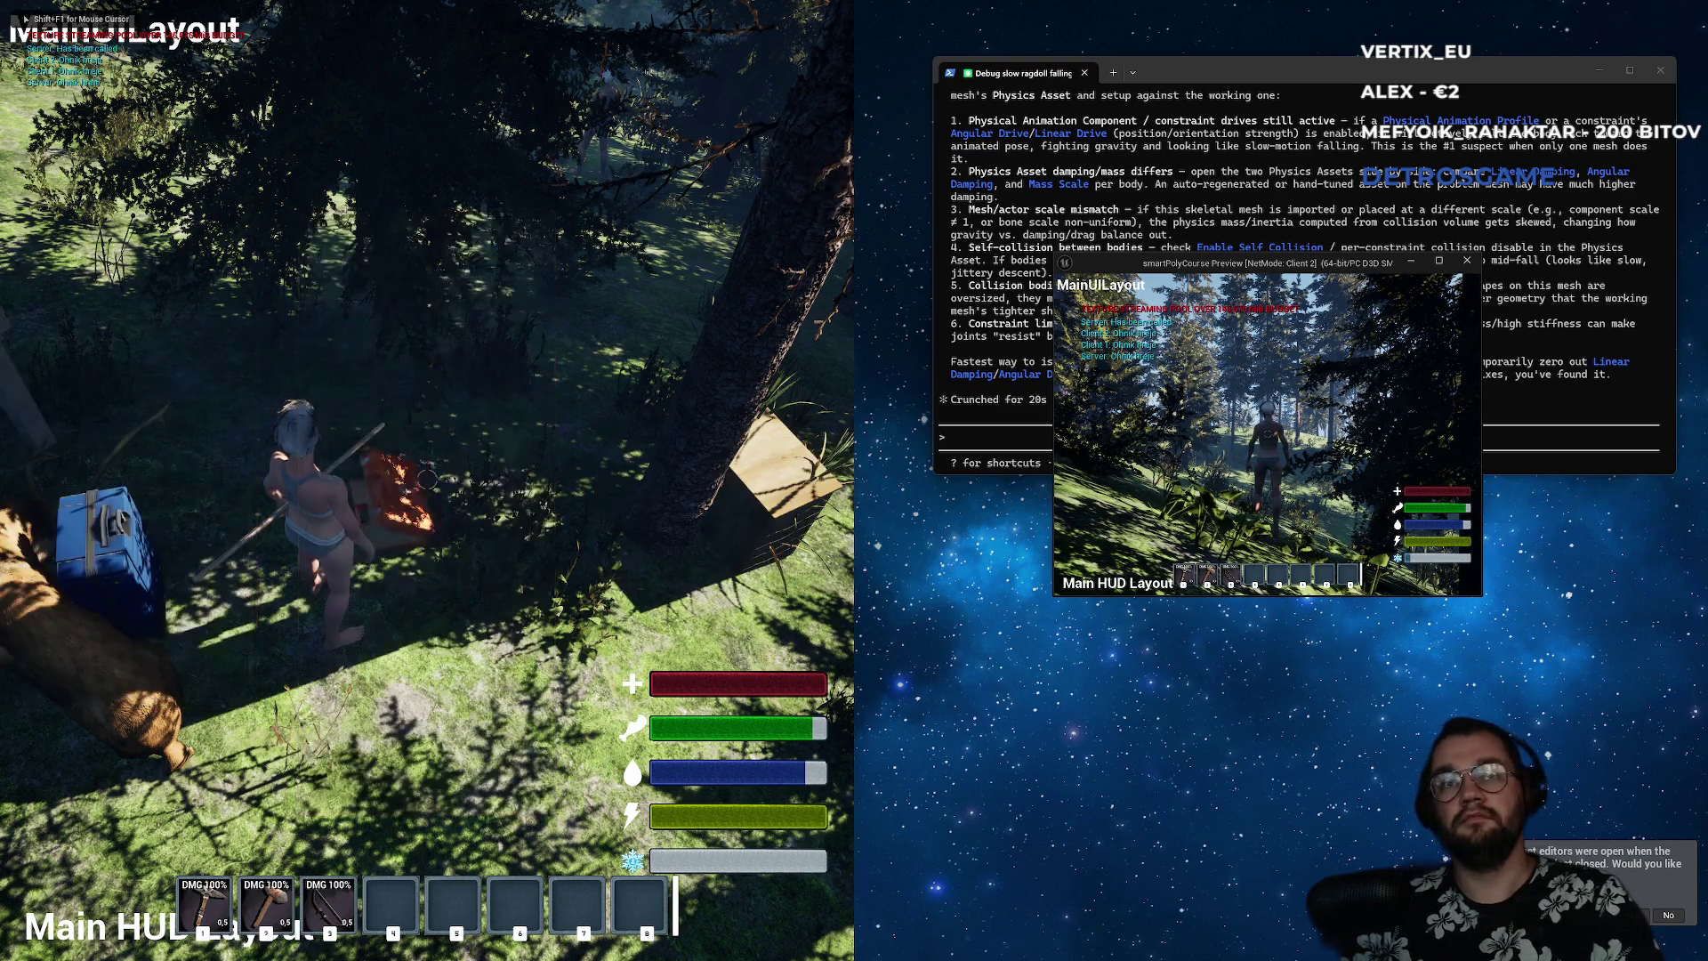
key("shift+F1")
key("F11")
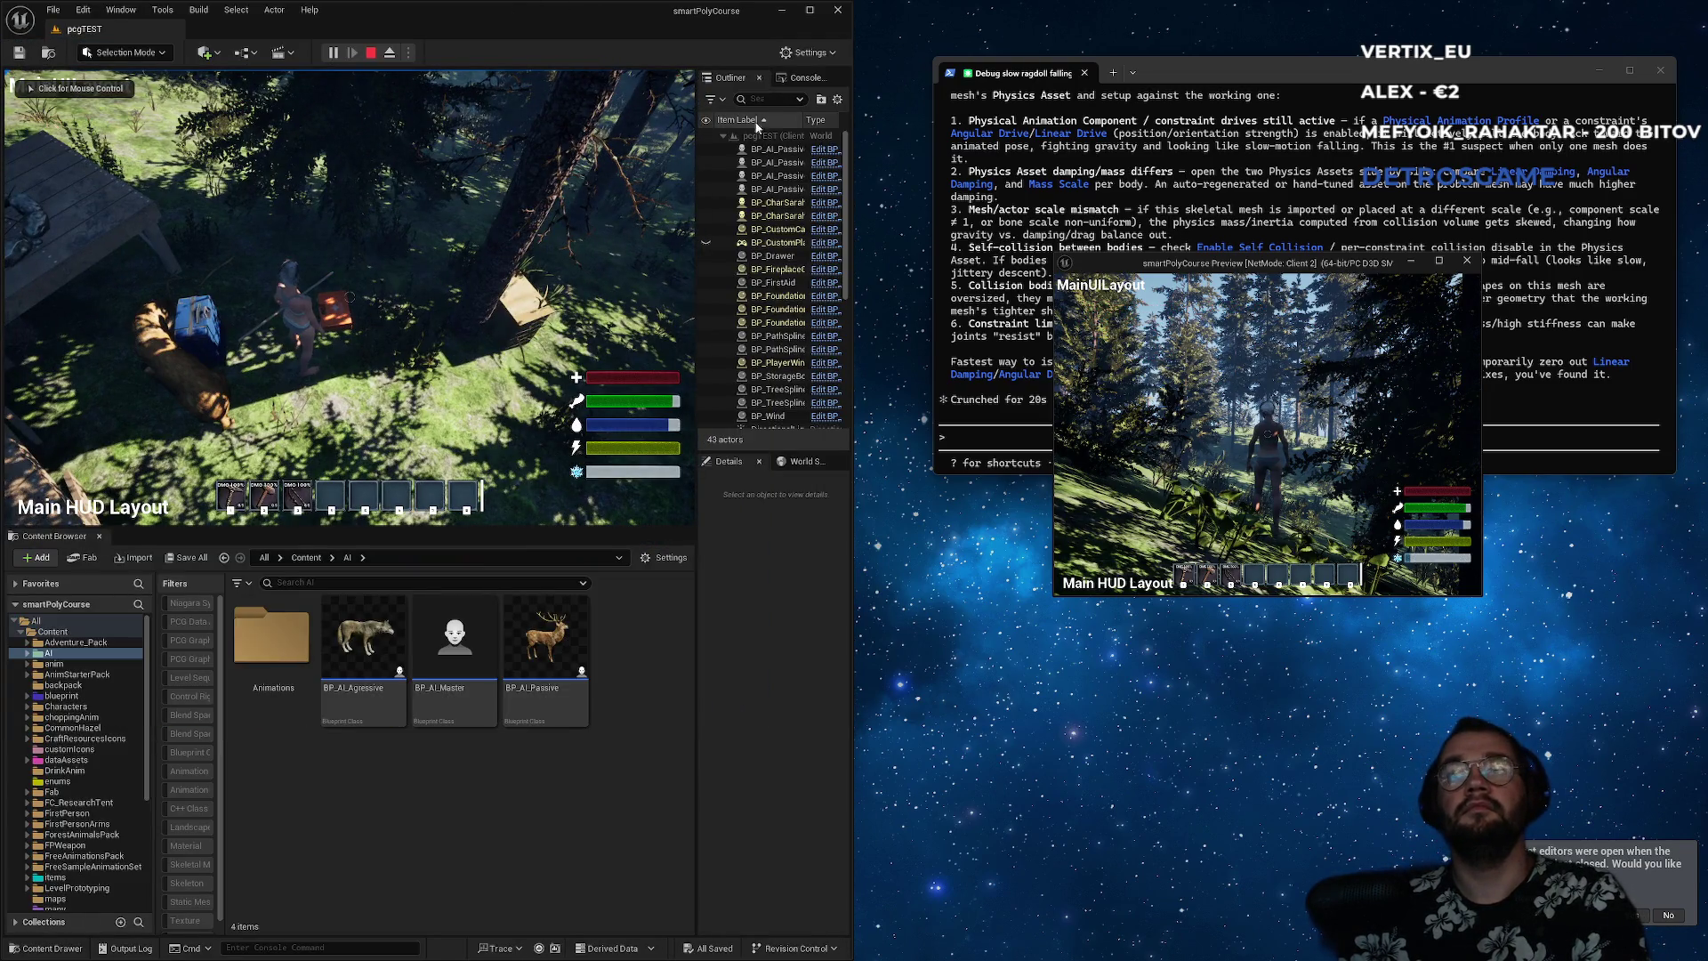
mouse_move(659, 56)
left_mouse_down()
mouse_move(899, 104)
mouse_move(787, 286)
left_mouse_up()
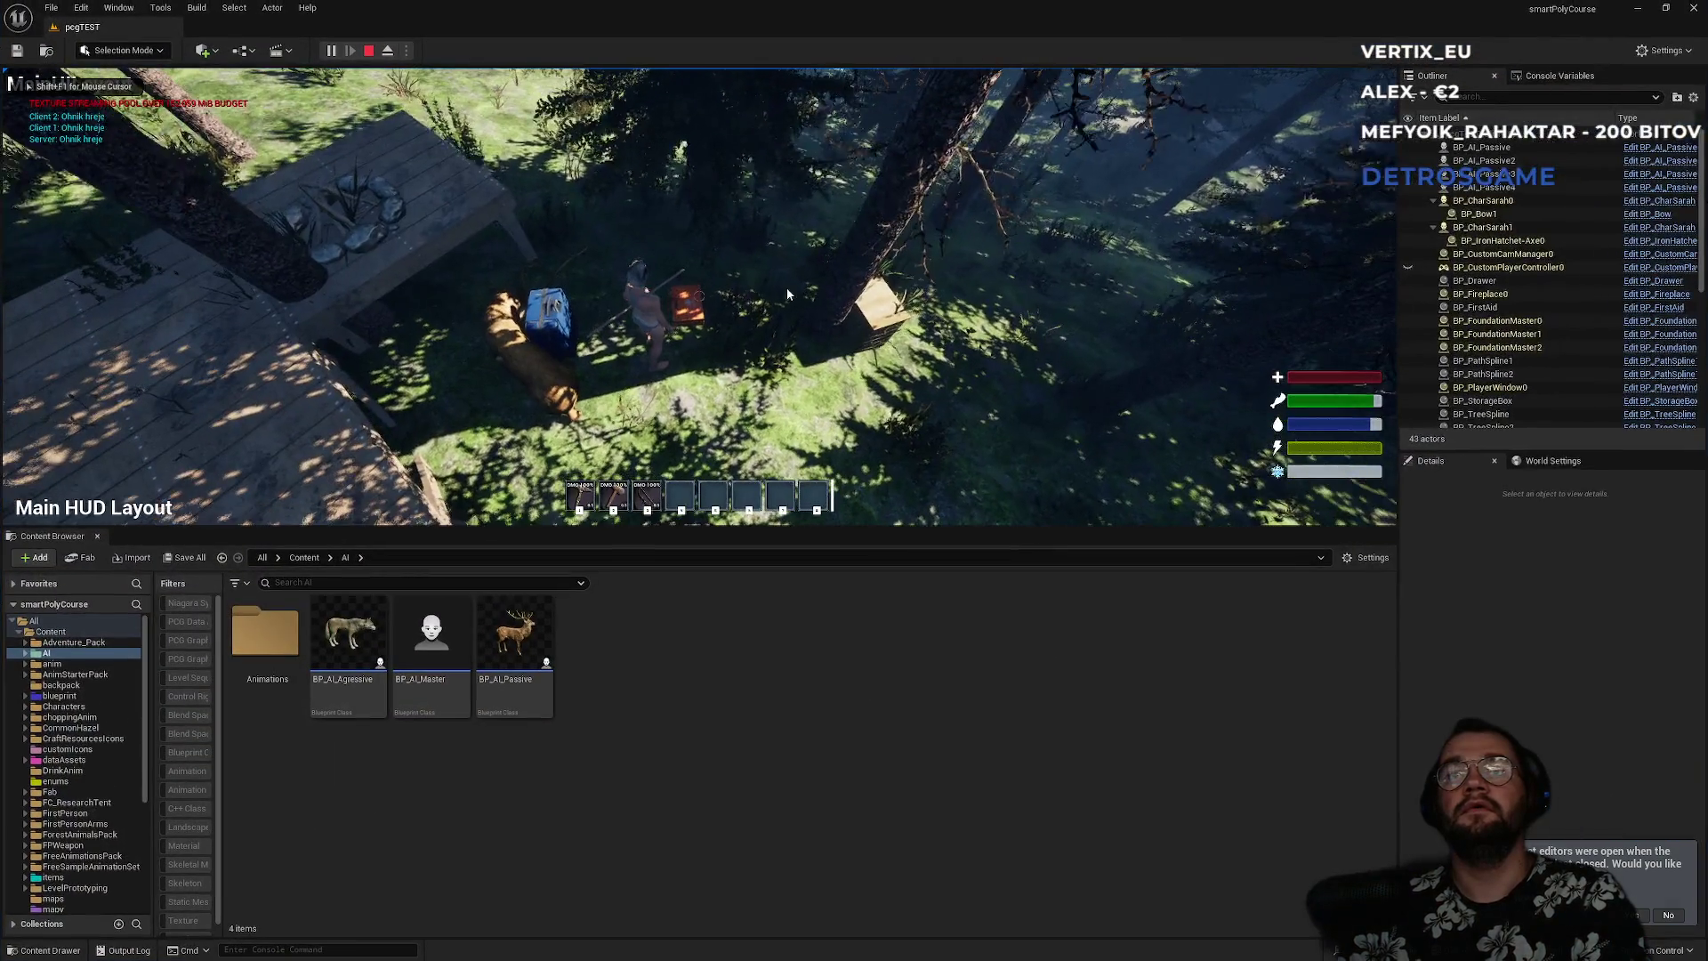
- Maximize the editor and move the boots from the inventory into the storage box
key("F11")
key("i")
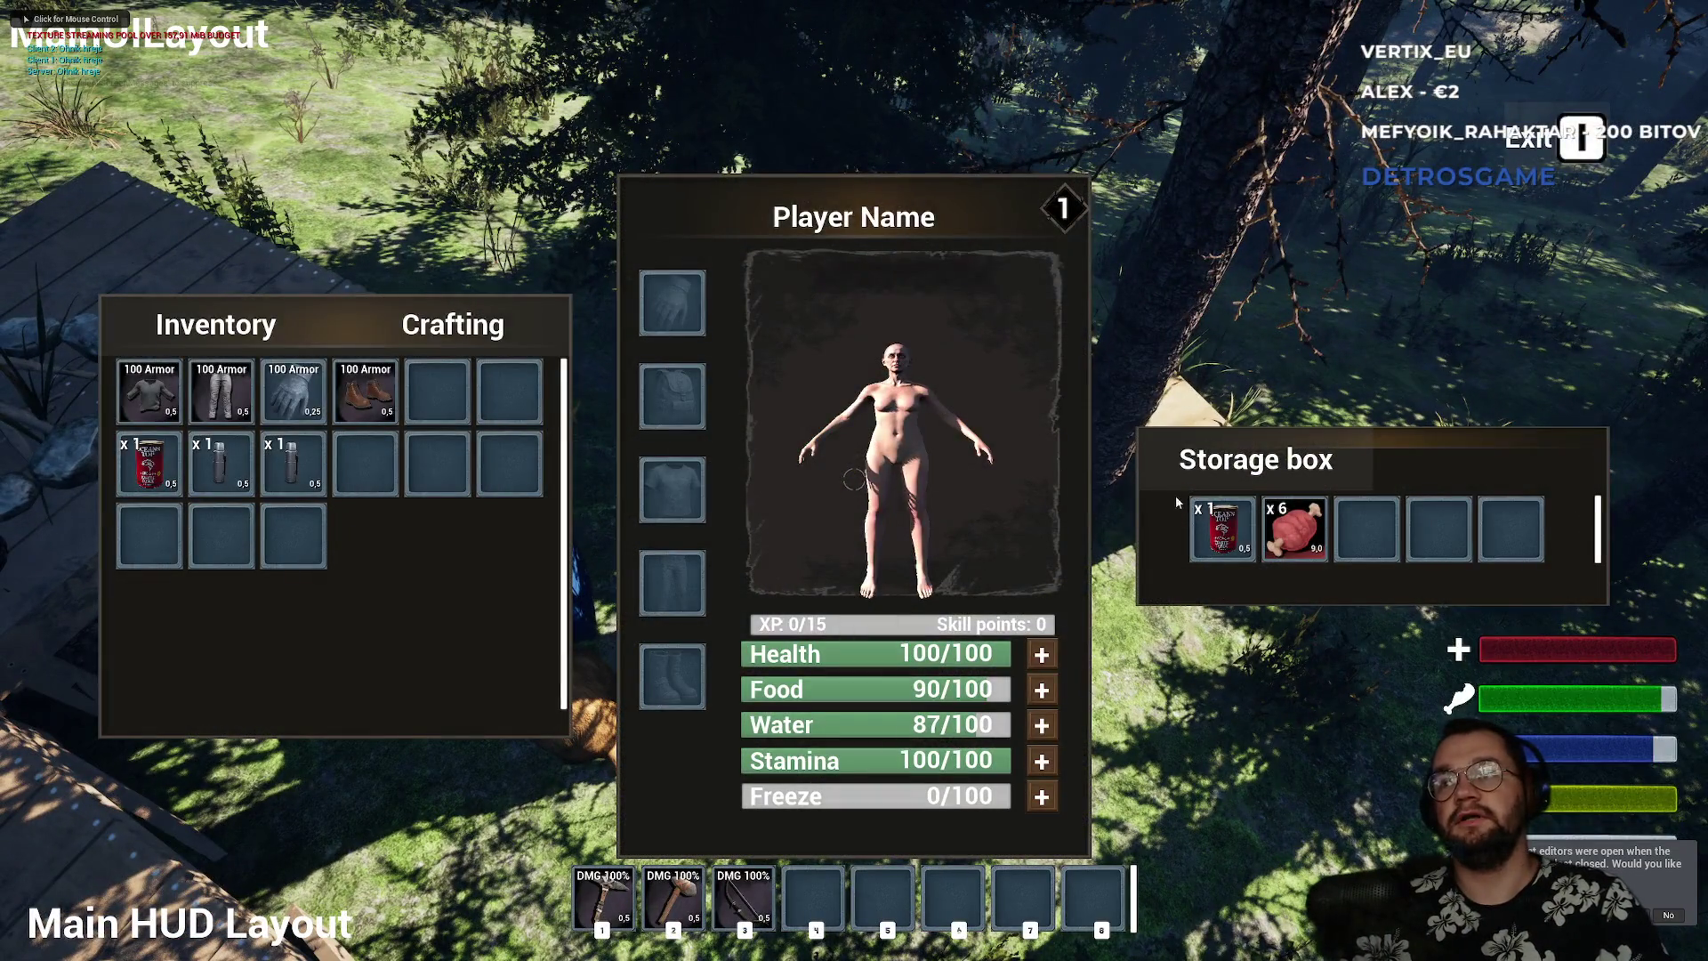
left_click_drag(1221, 501, 1367, 530)
key("i")
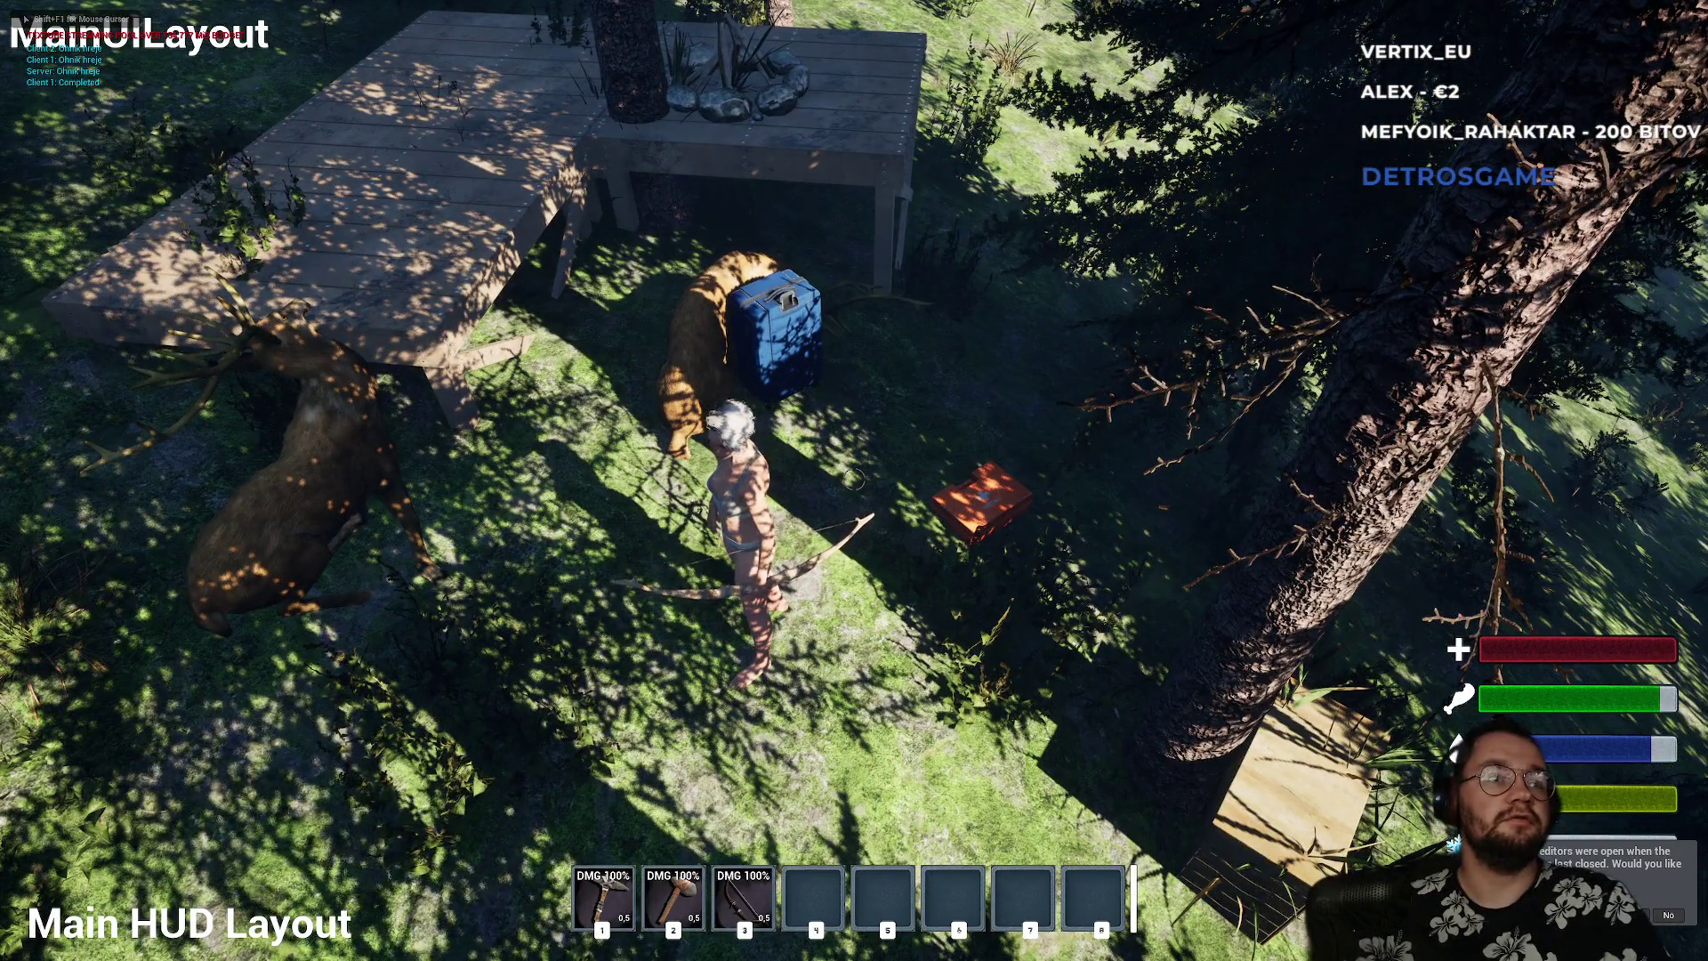
- Walk the character off the deck, past the dead deer, and back toward the crate
mouse_move(853, 481)
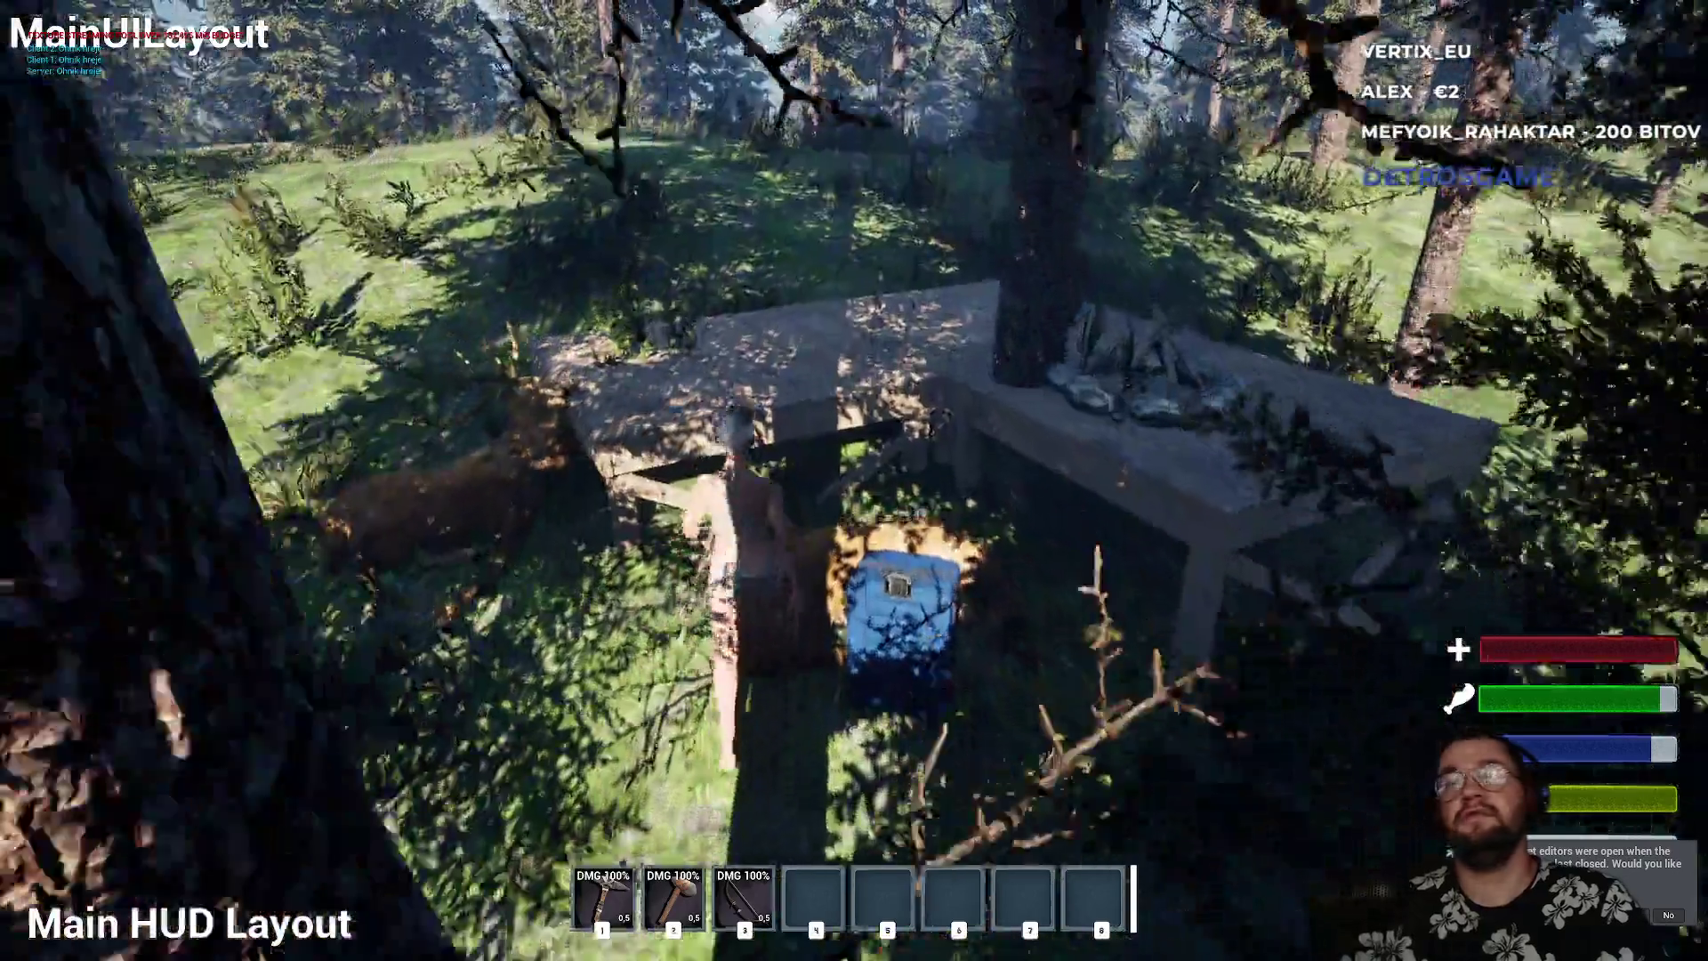
key("w")
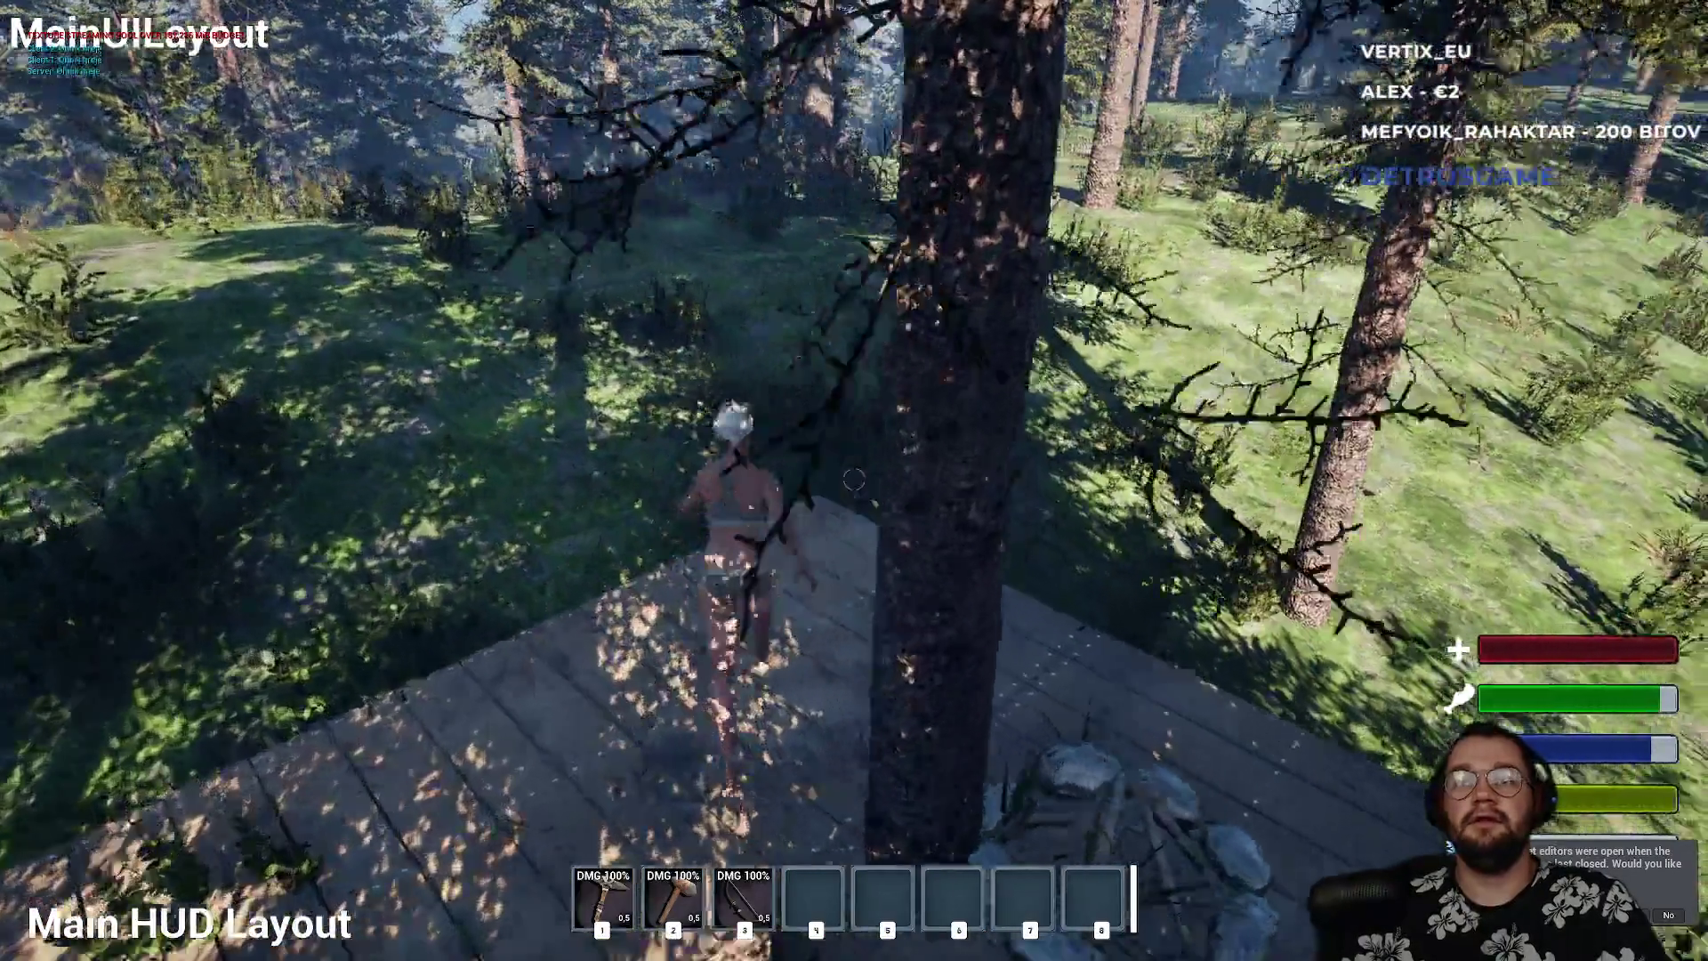
key("w")
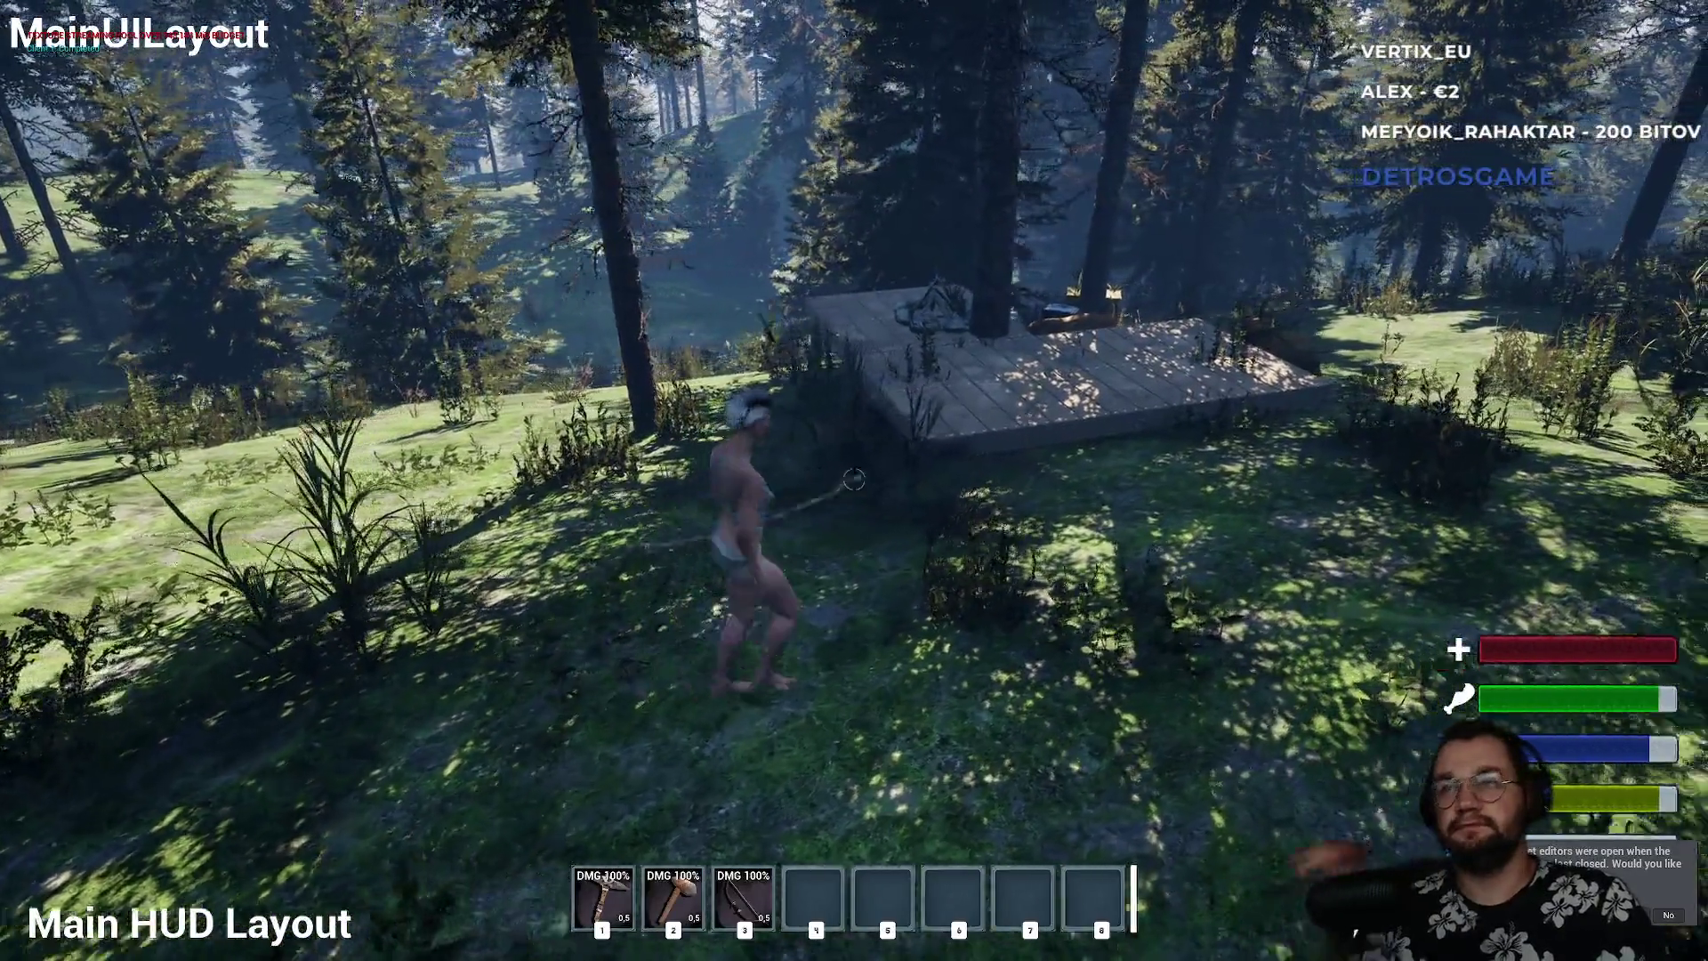
key("w")
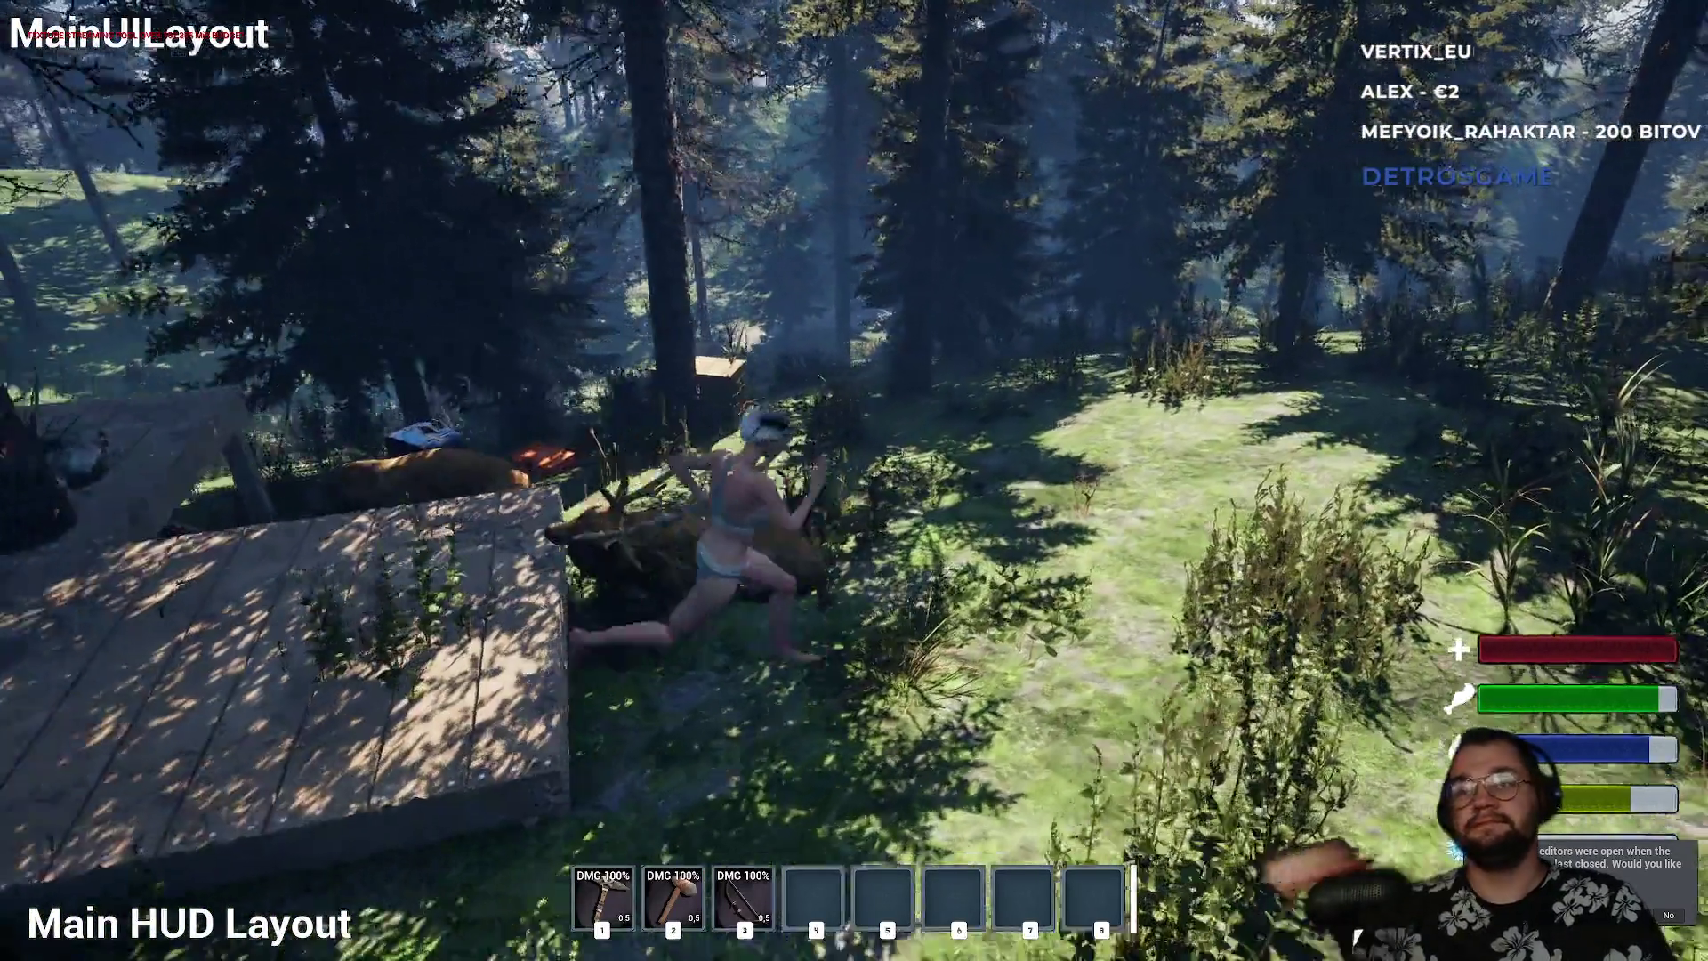
key("w")
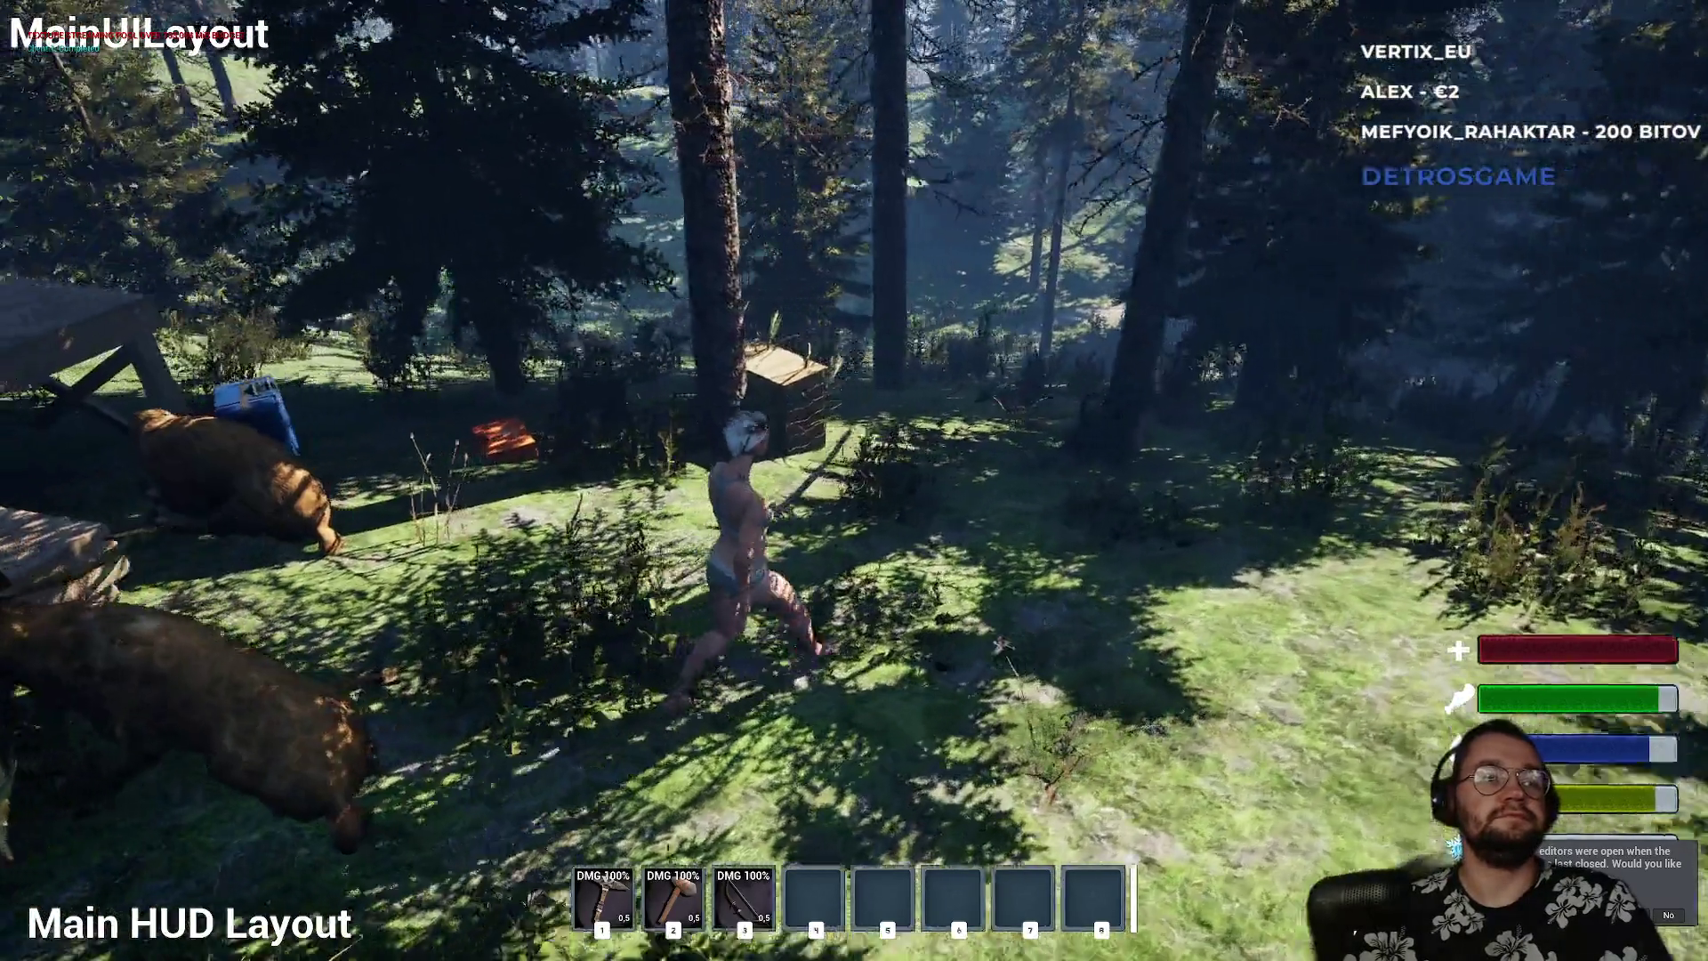
- Release the mouse, stop the play-in-editor session with Esc, and switch to the browser
key("shift+F1")
key("F11")
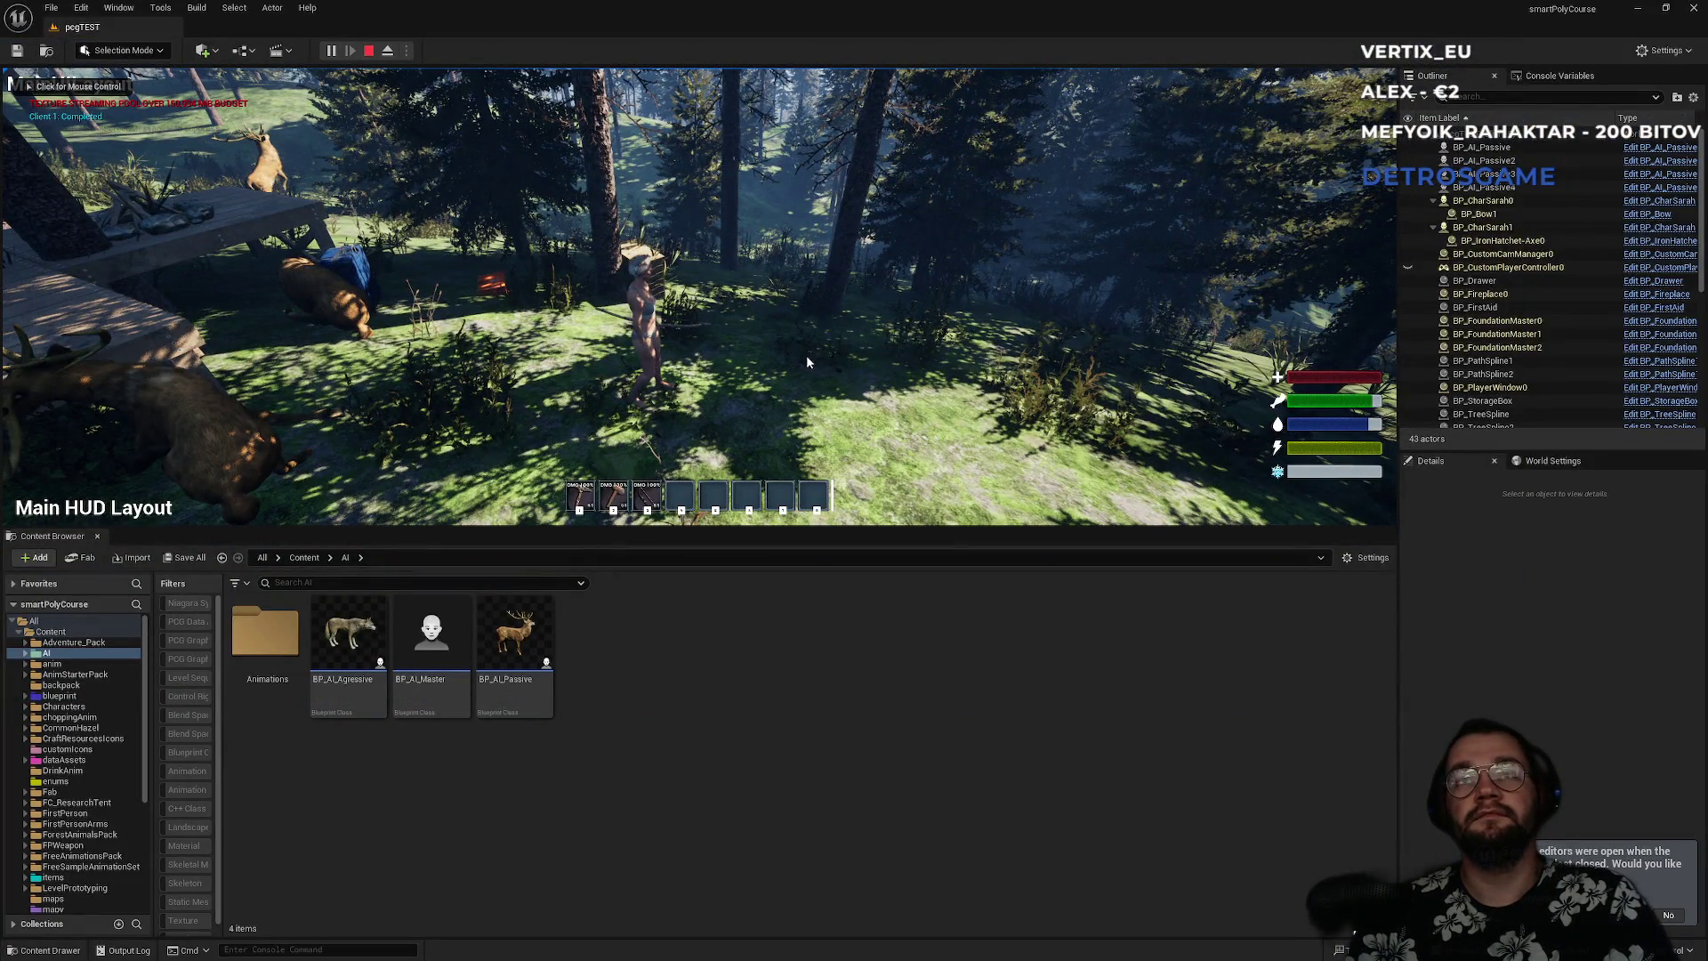
key("Escape")
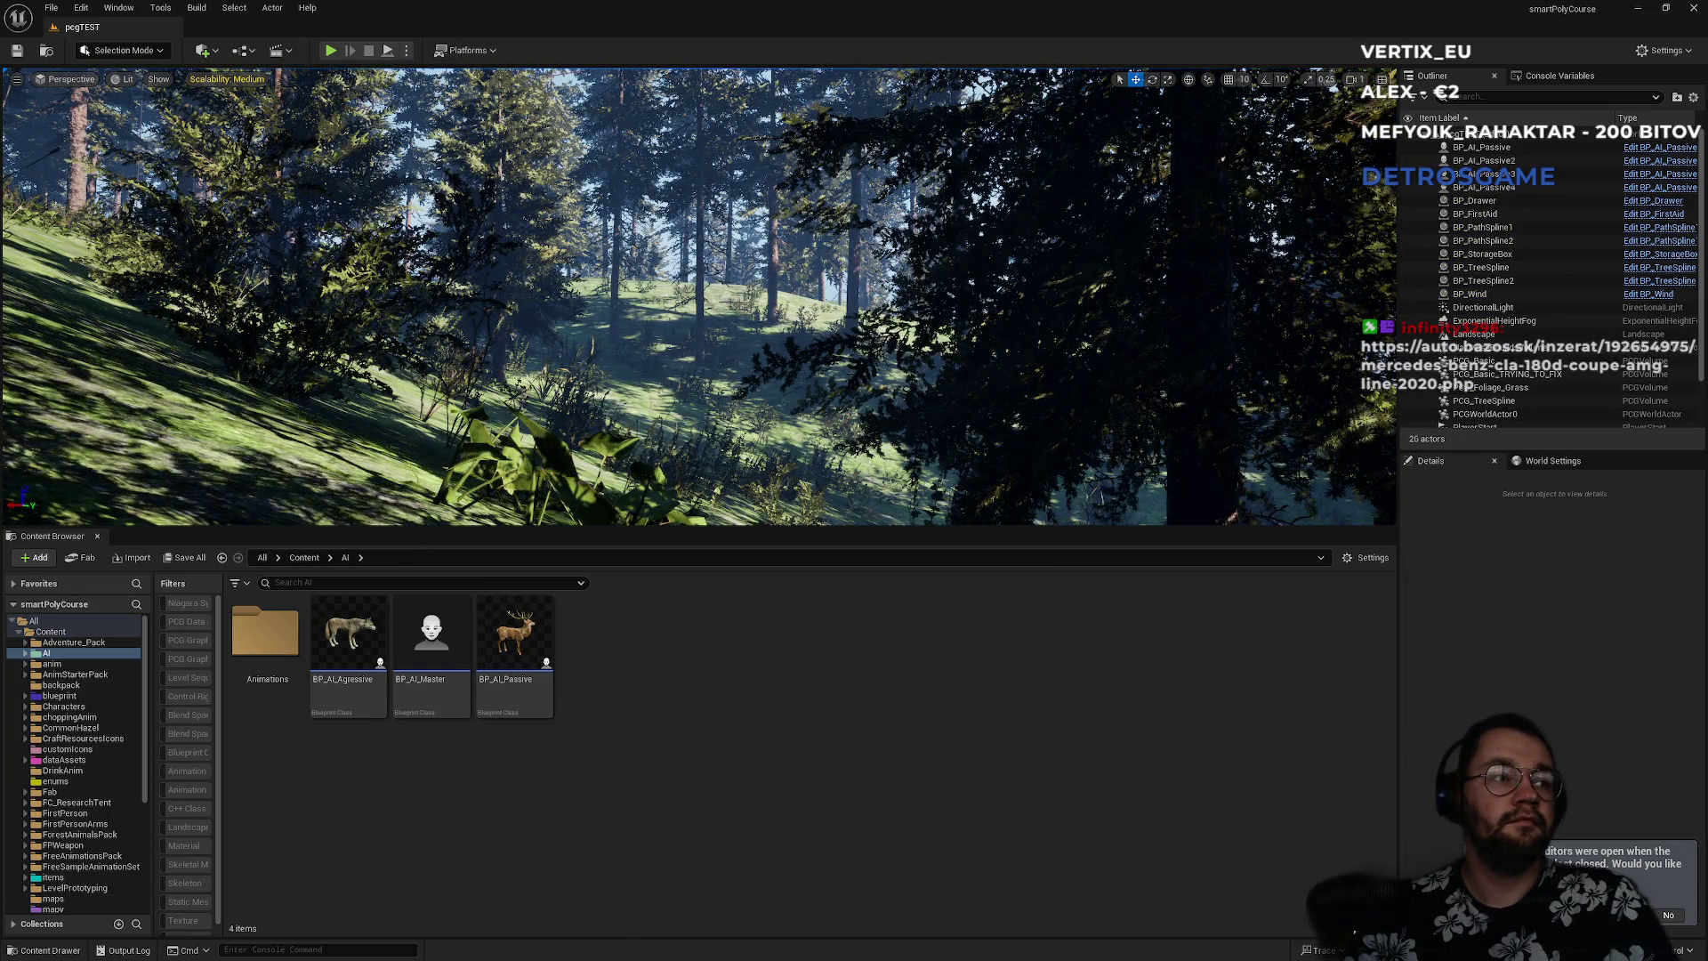
key("alt+Tab")
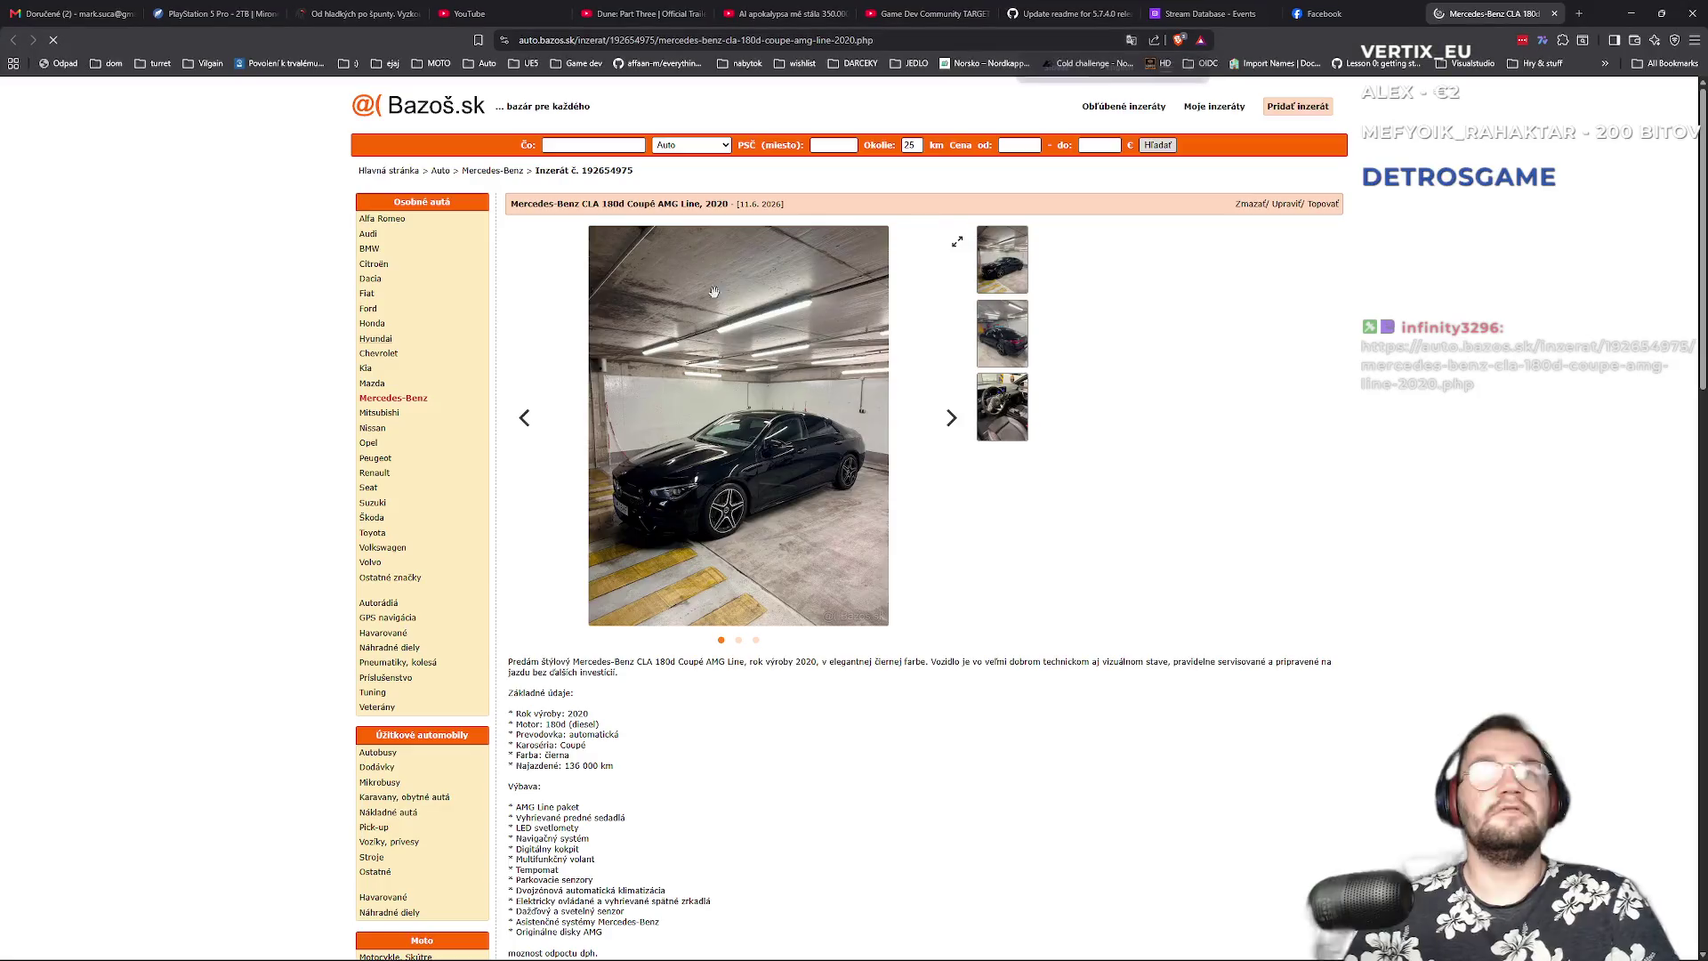
- View the Mercedes-Benz CLA's rear and interior gallery photos, then minimize Brave
scroll(789, 526, "down", 4)
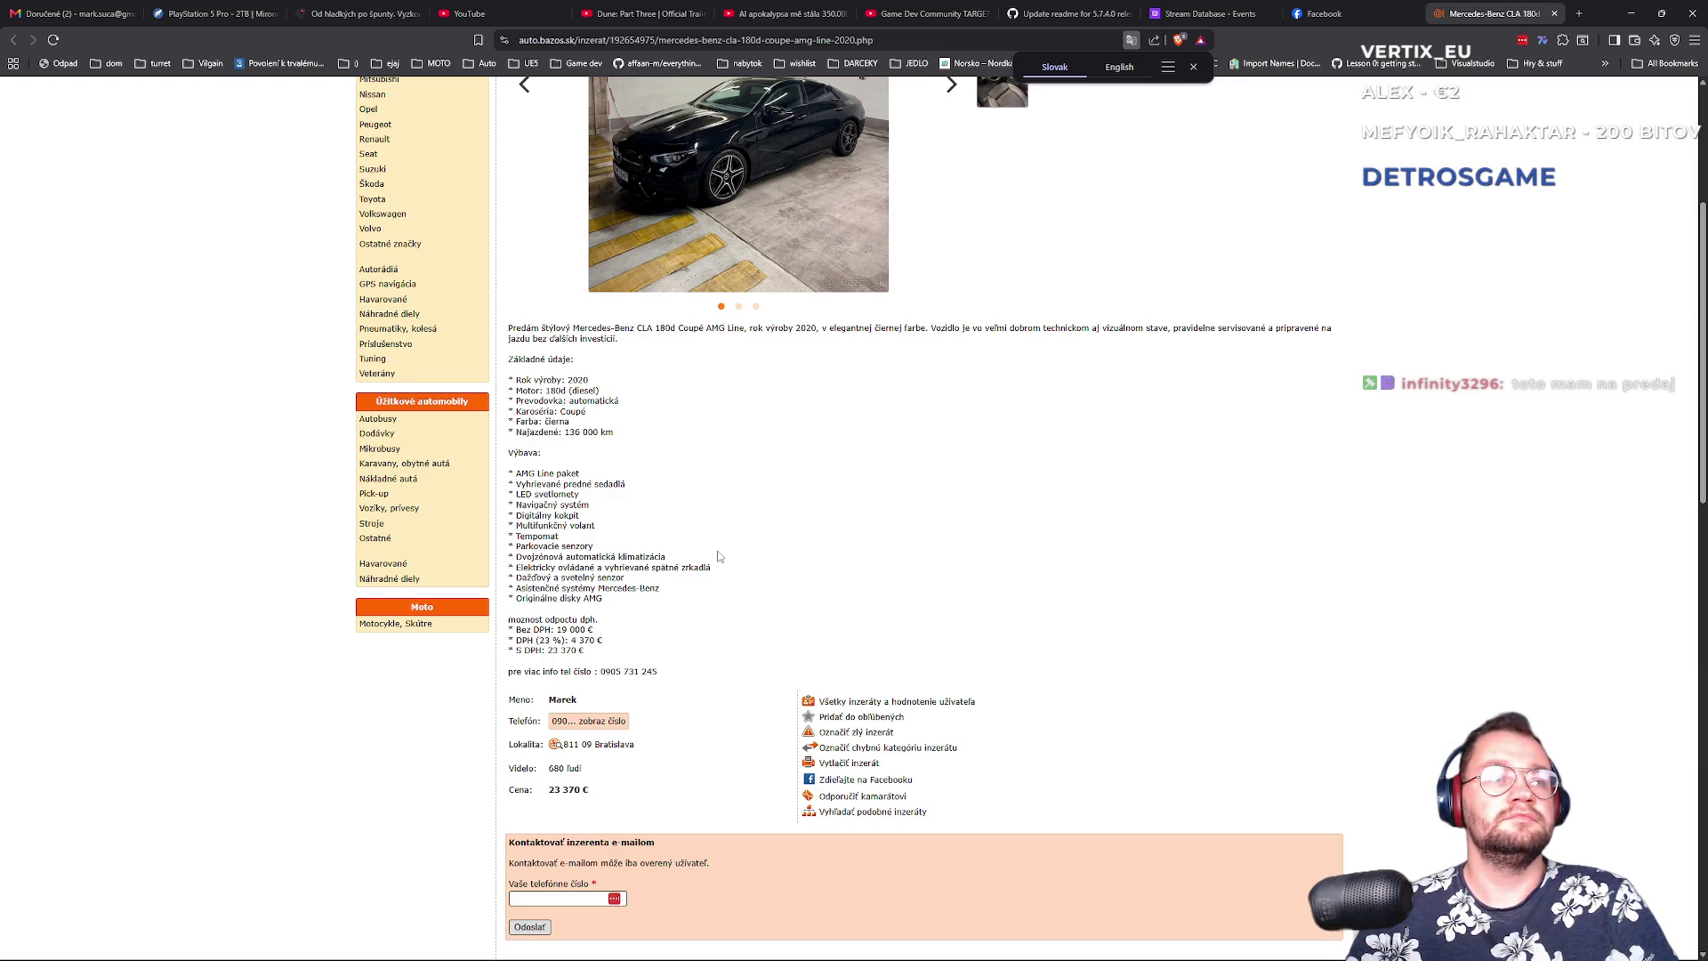
scroll(722, 556, "up", 3)
scroll(721, 556, "up", 1)
left_click(990, 416)
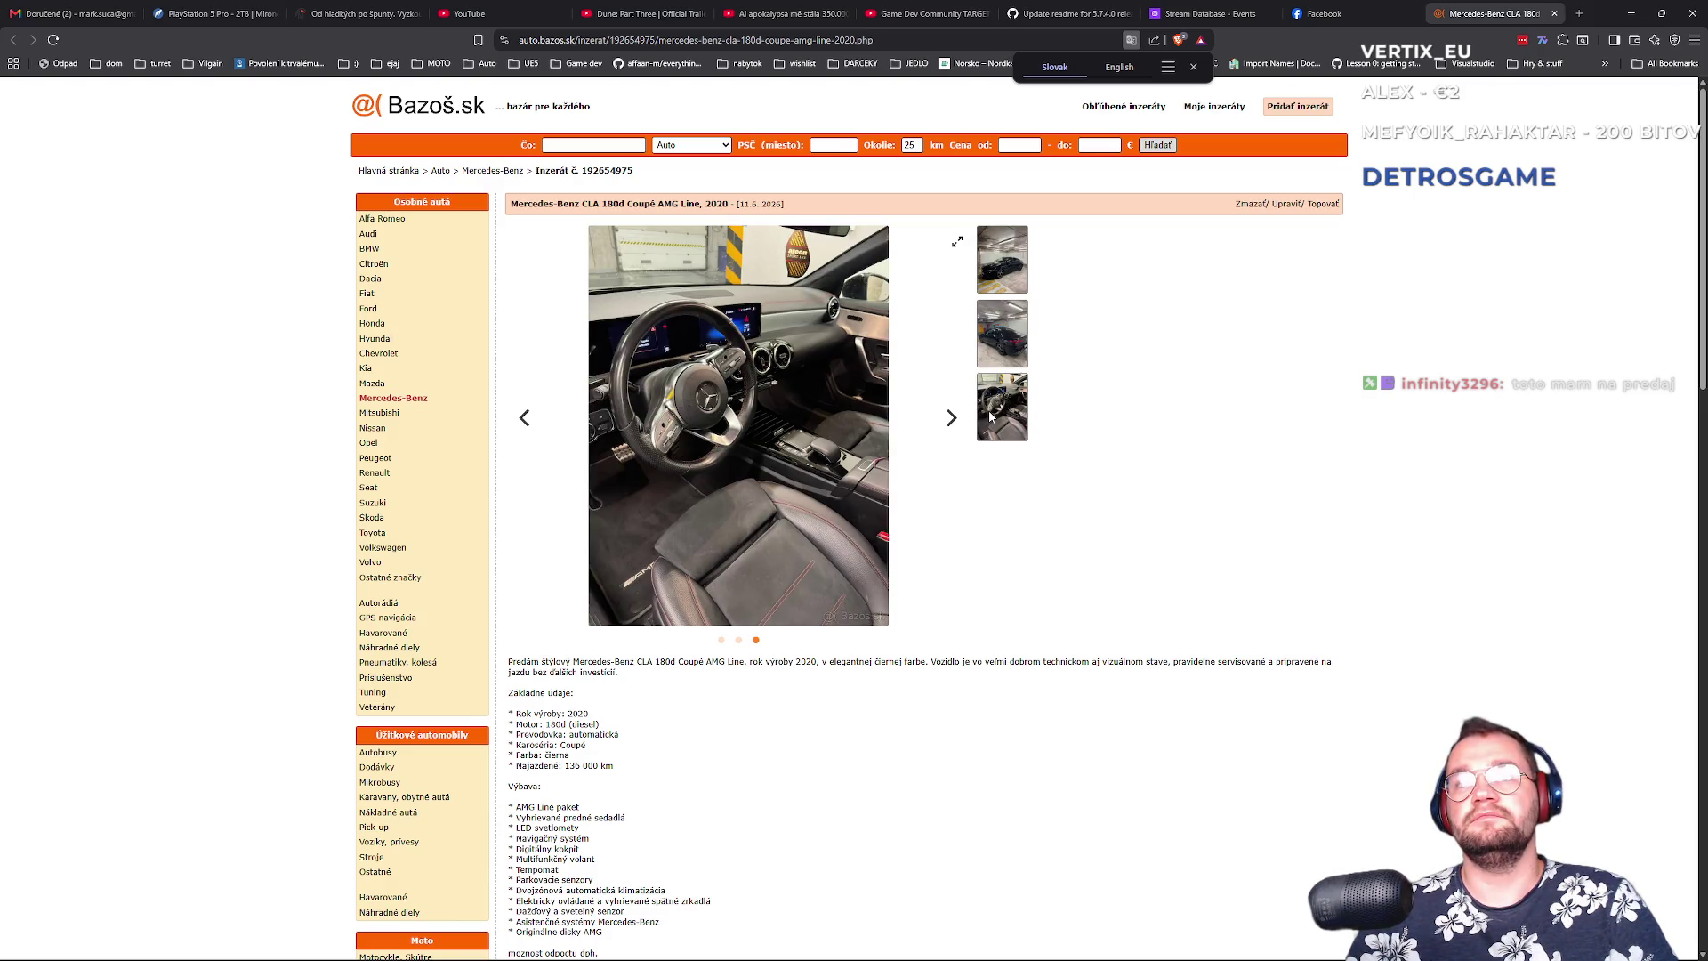
left_click(1003, 347)
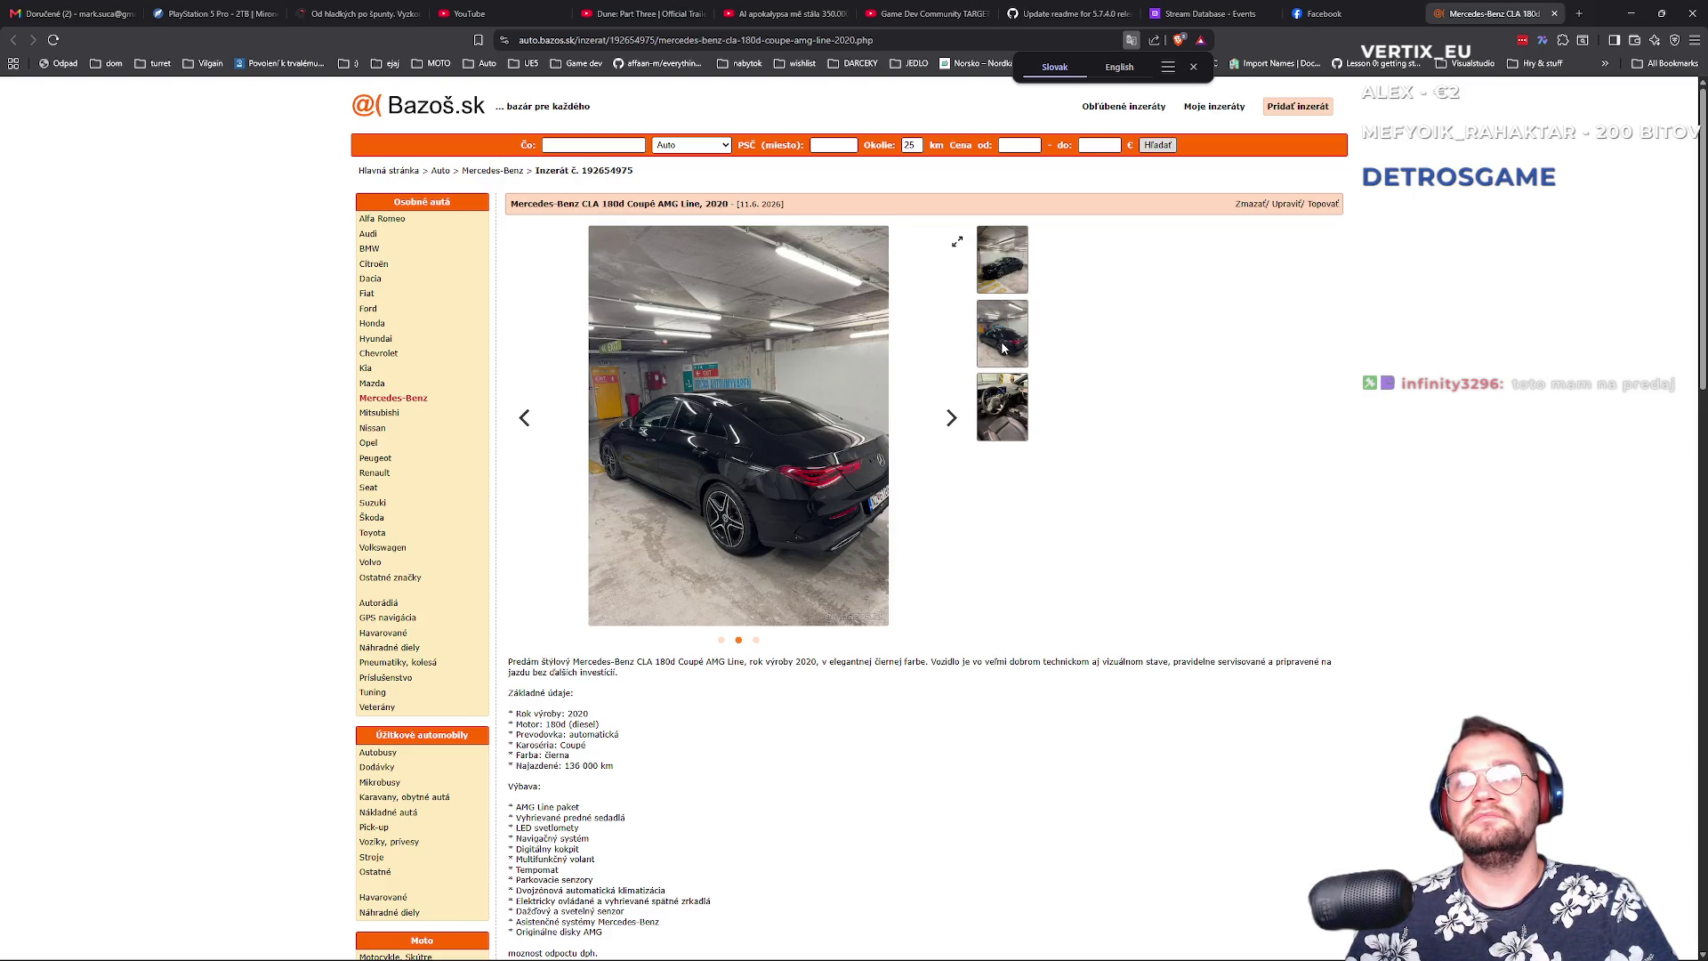
left_click(1014, 271)
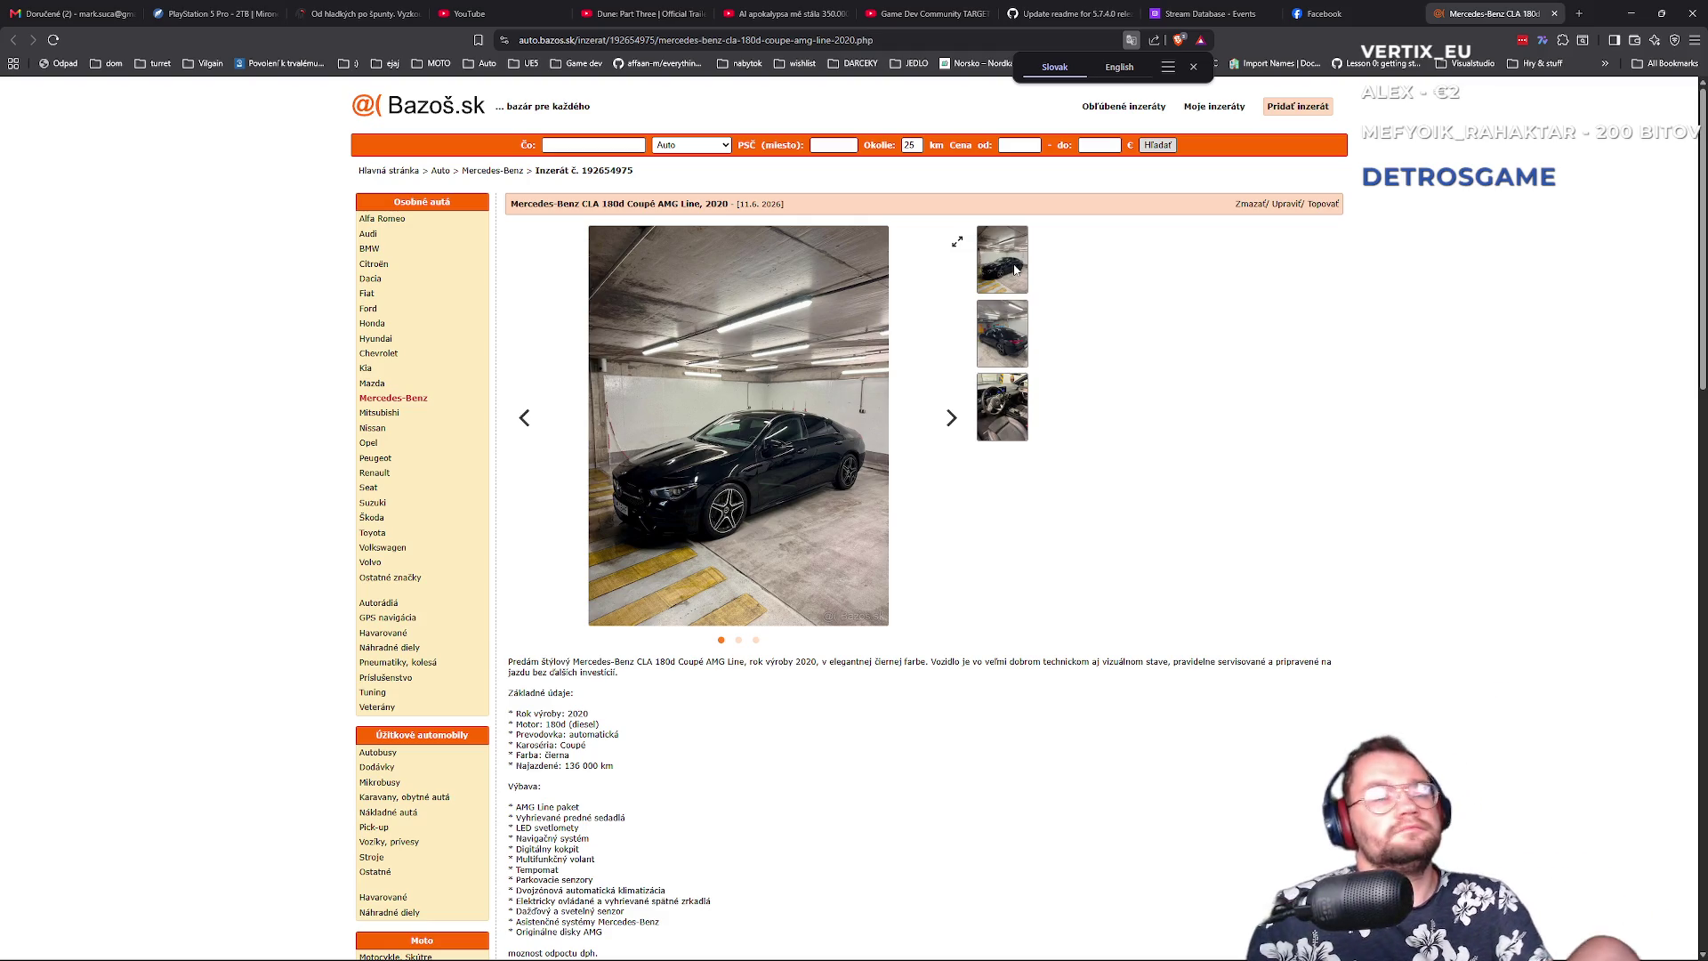
left_click(992, 309)
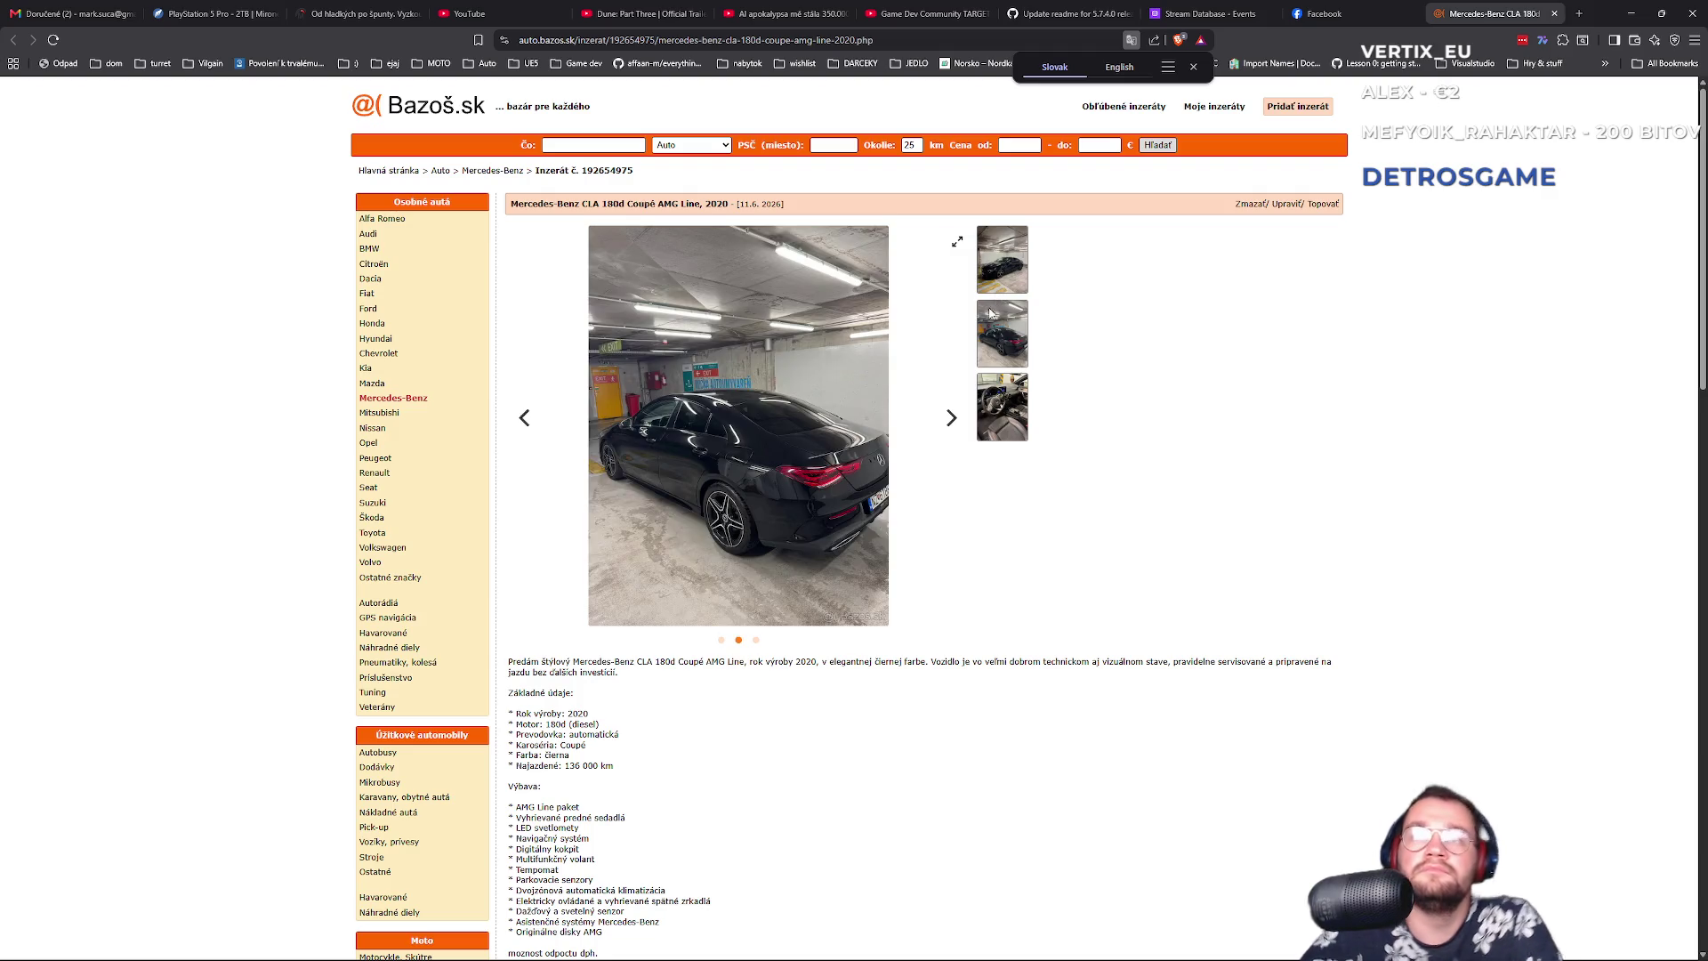
left_click(968, 406)
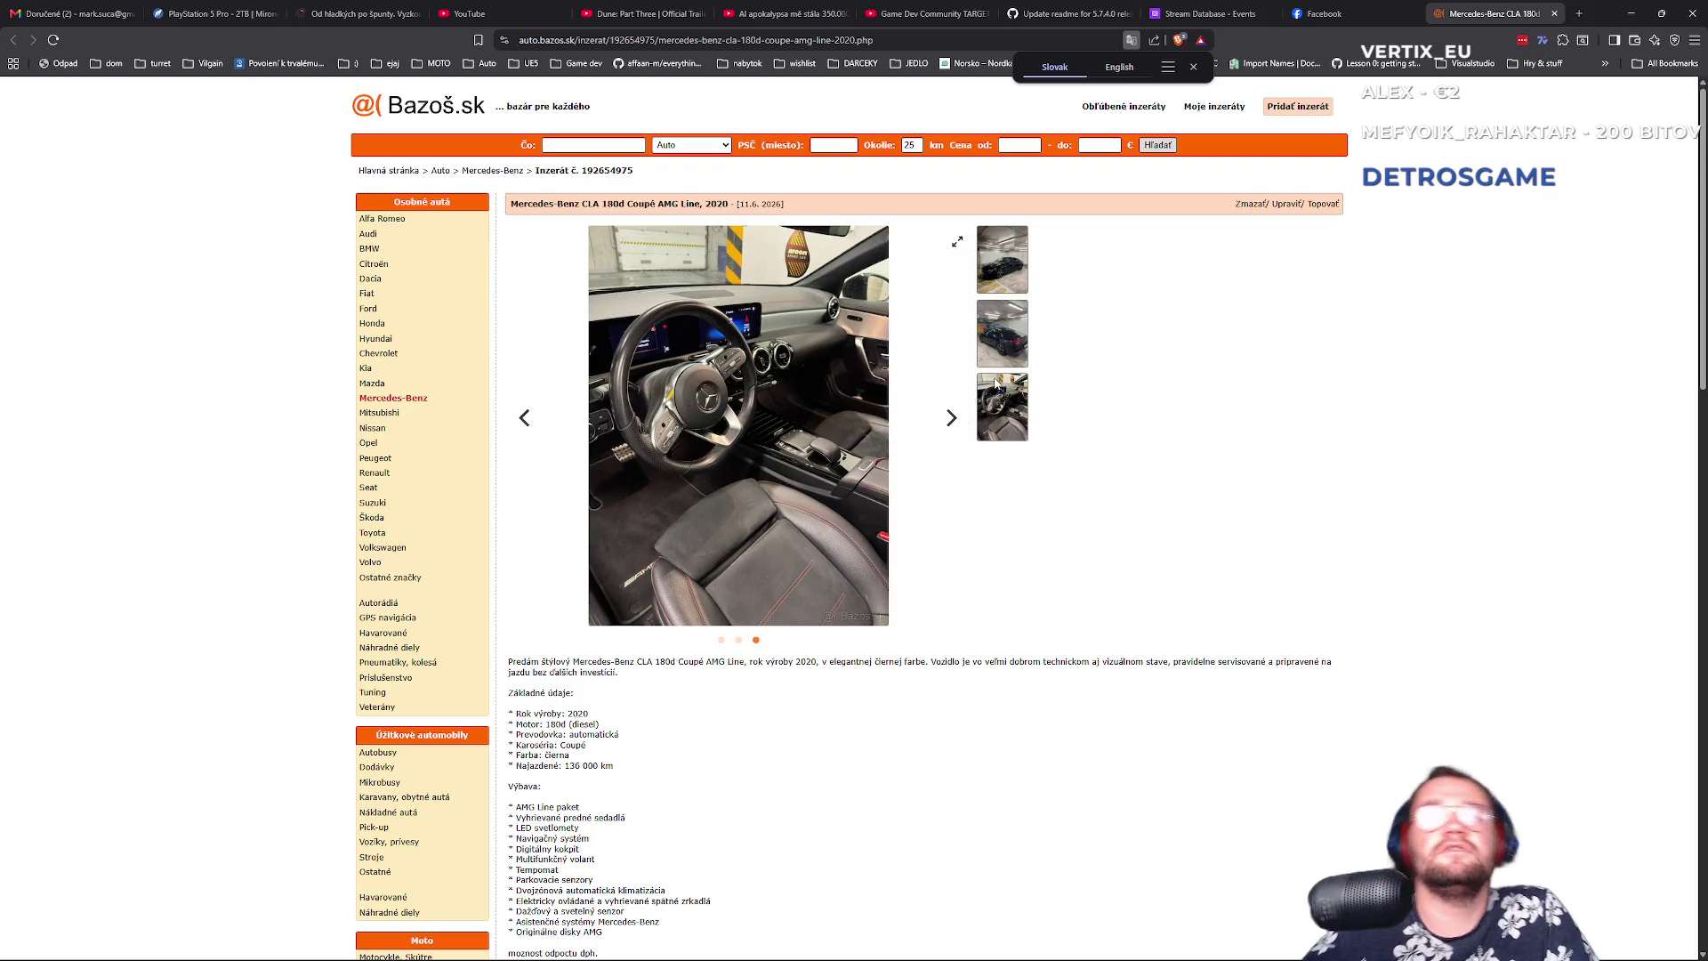
scroll(799, 703, "down", 3)
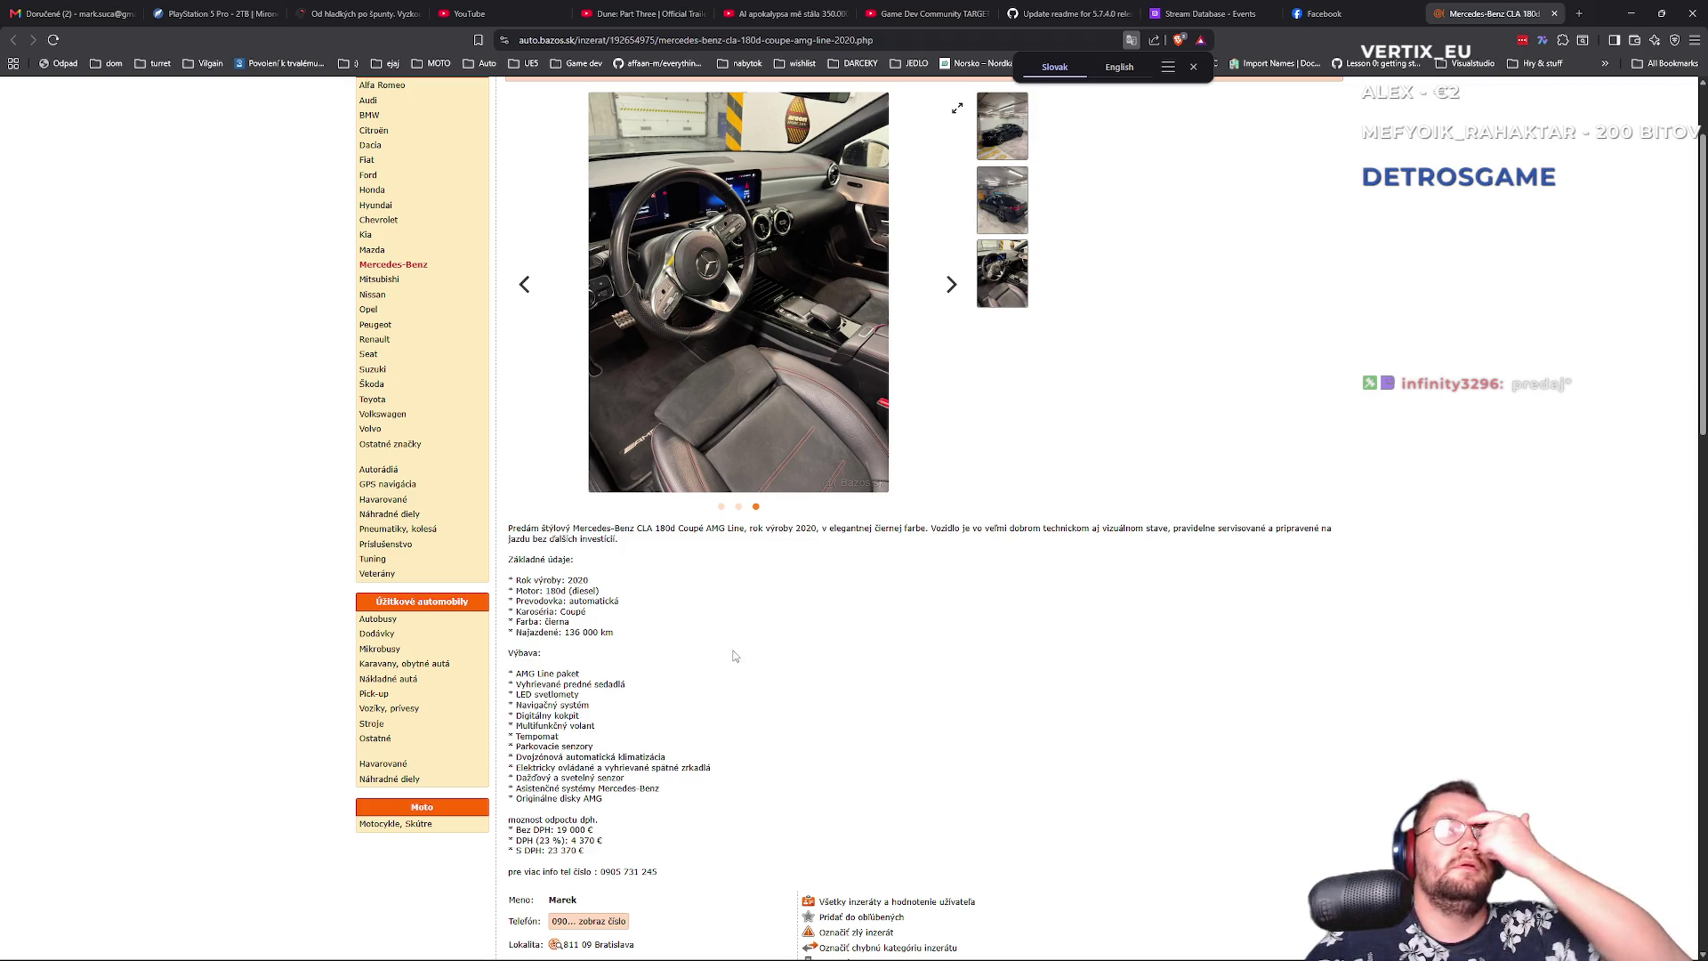
scroll(749, 655, "up", 2)
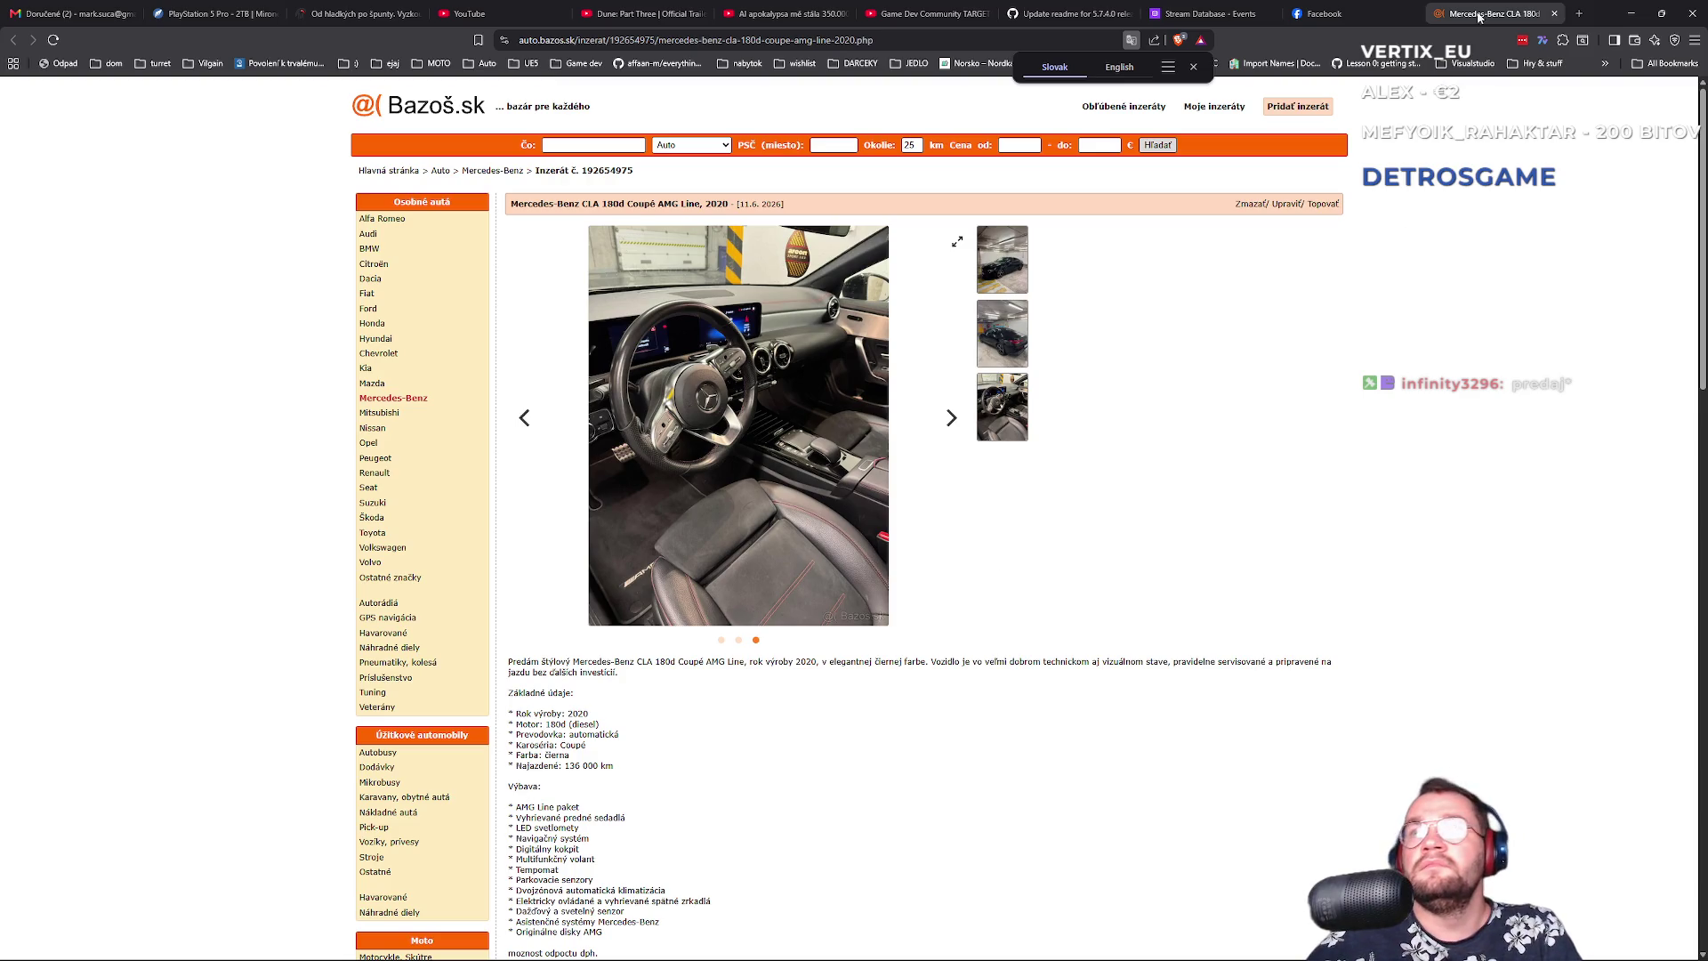
left_click(1630, 11)
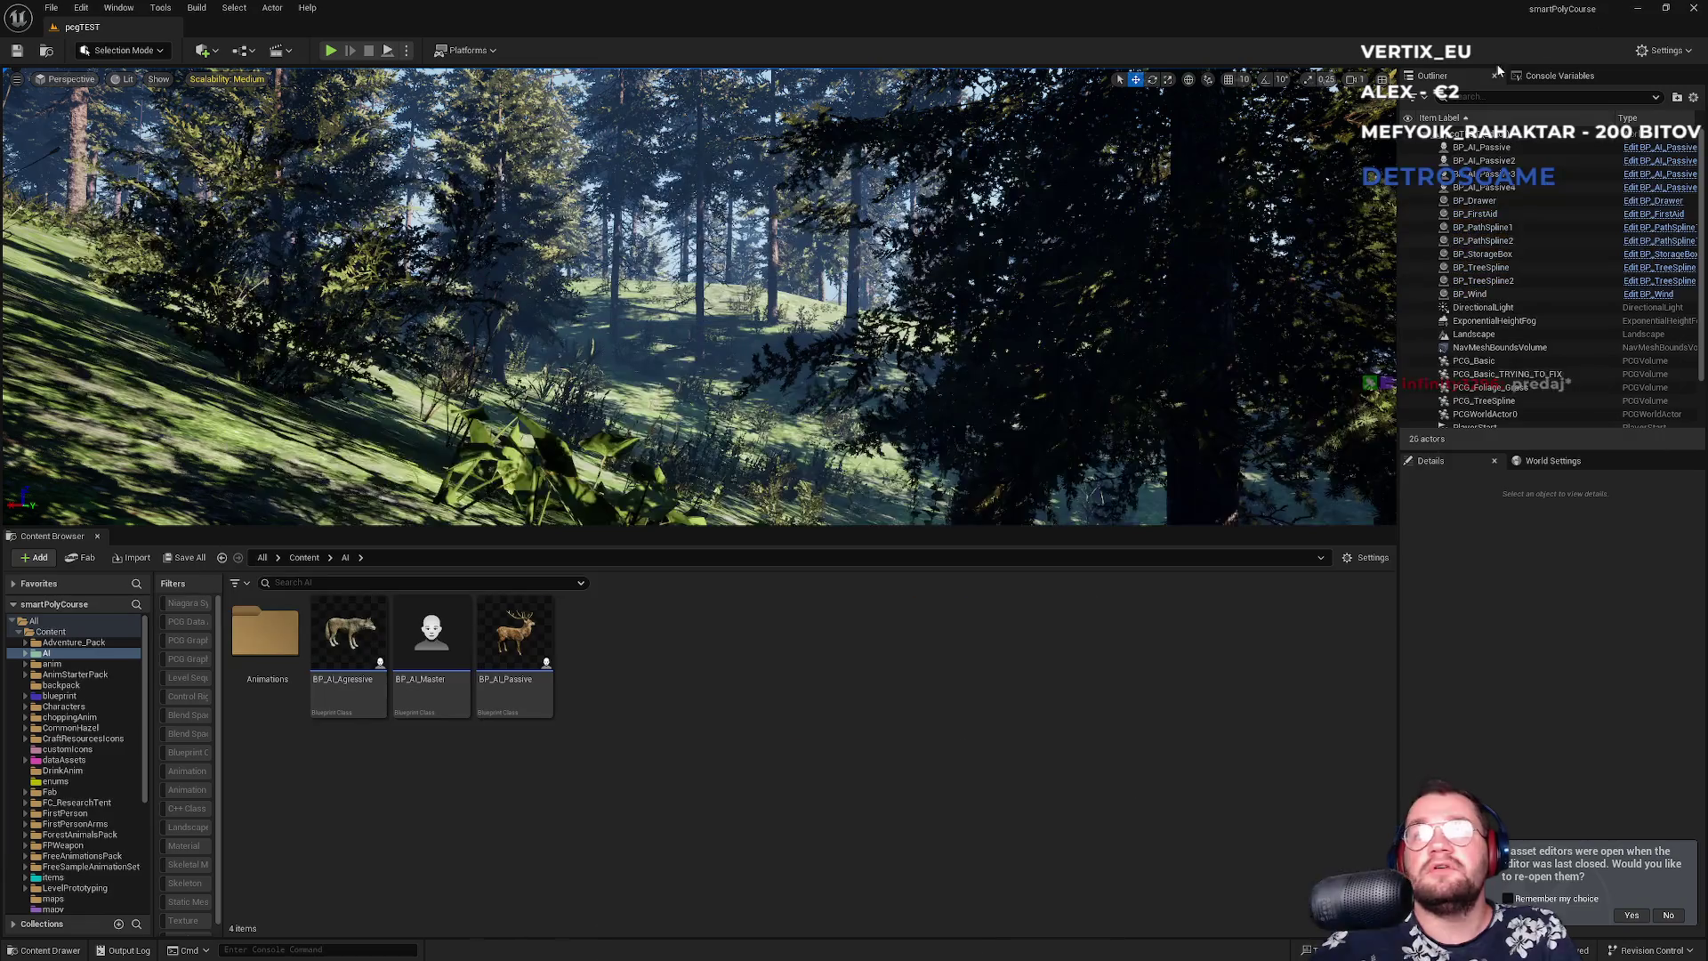
- Fly the viewport camera through the pine forest until the props and BADsize sign appear
left_click_drag(848, 325, 847, 325)
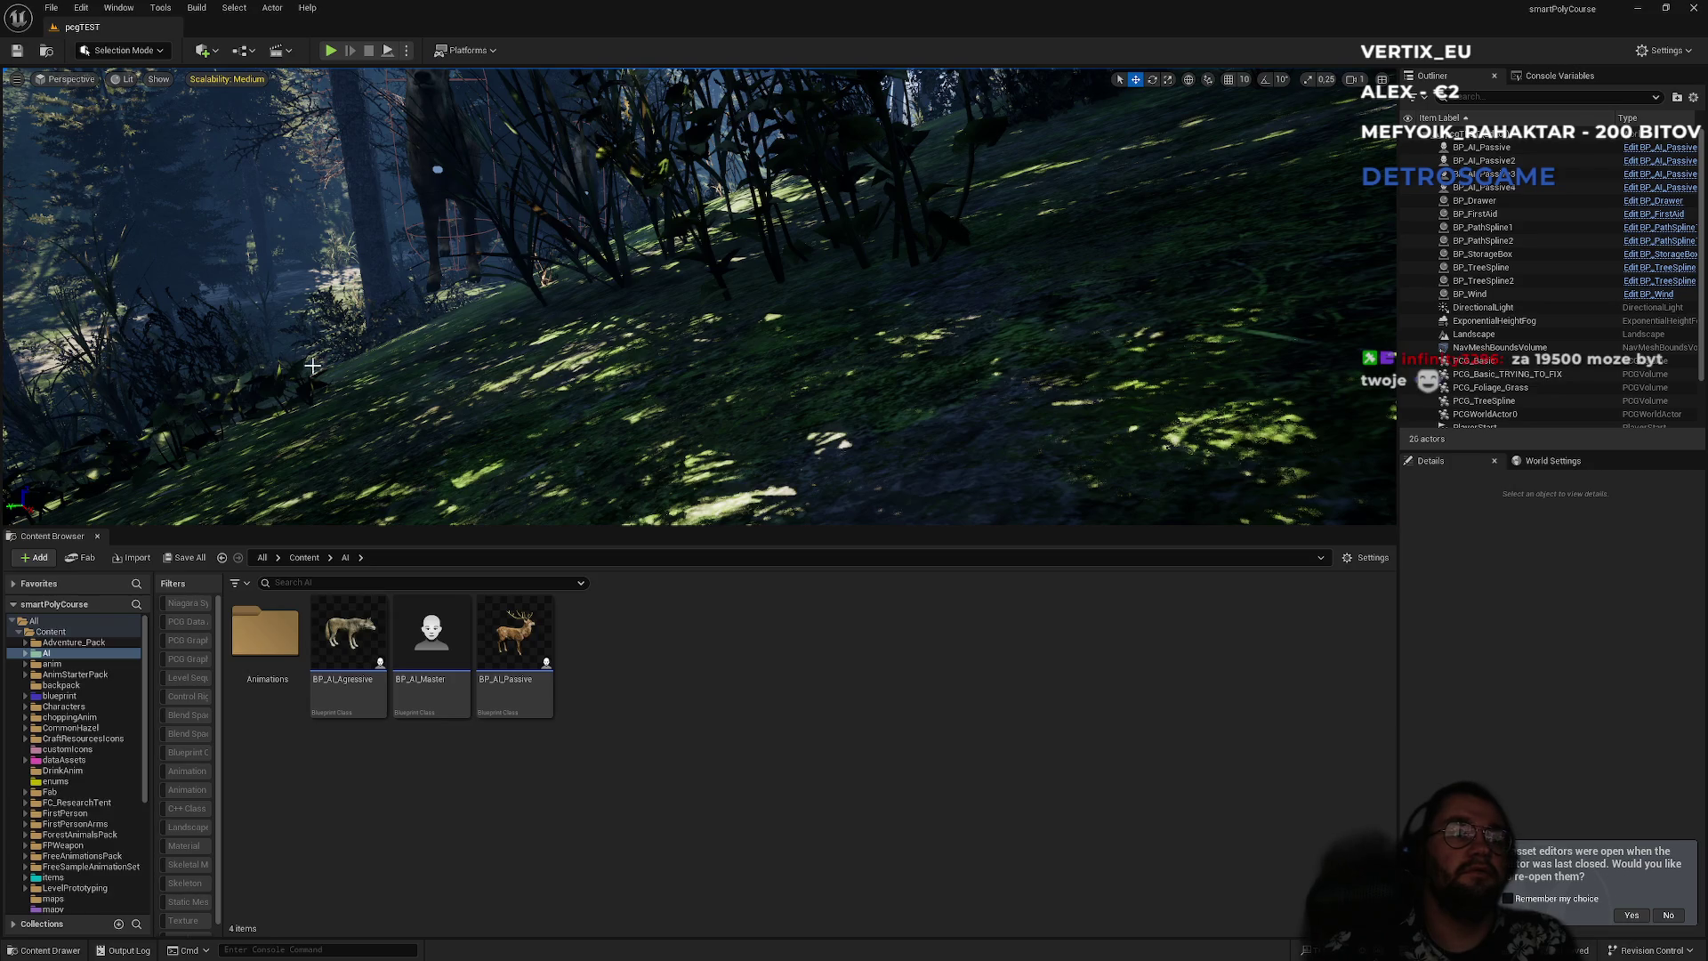
scroll(455, 345, "down", 3)
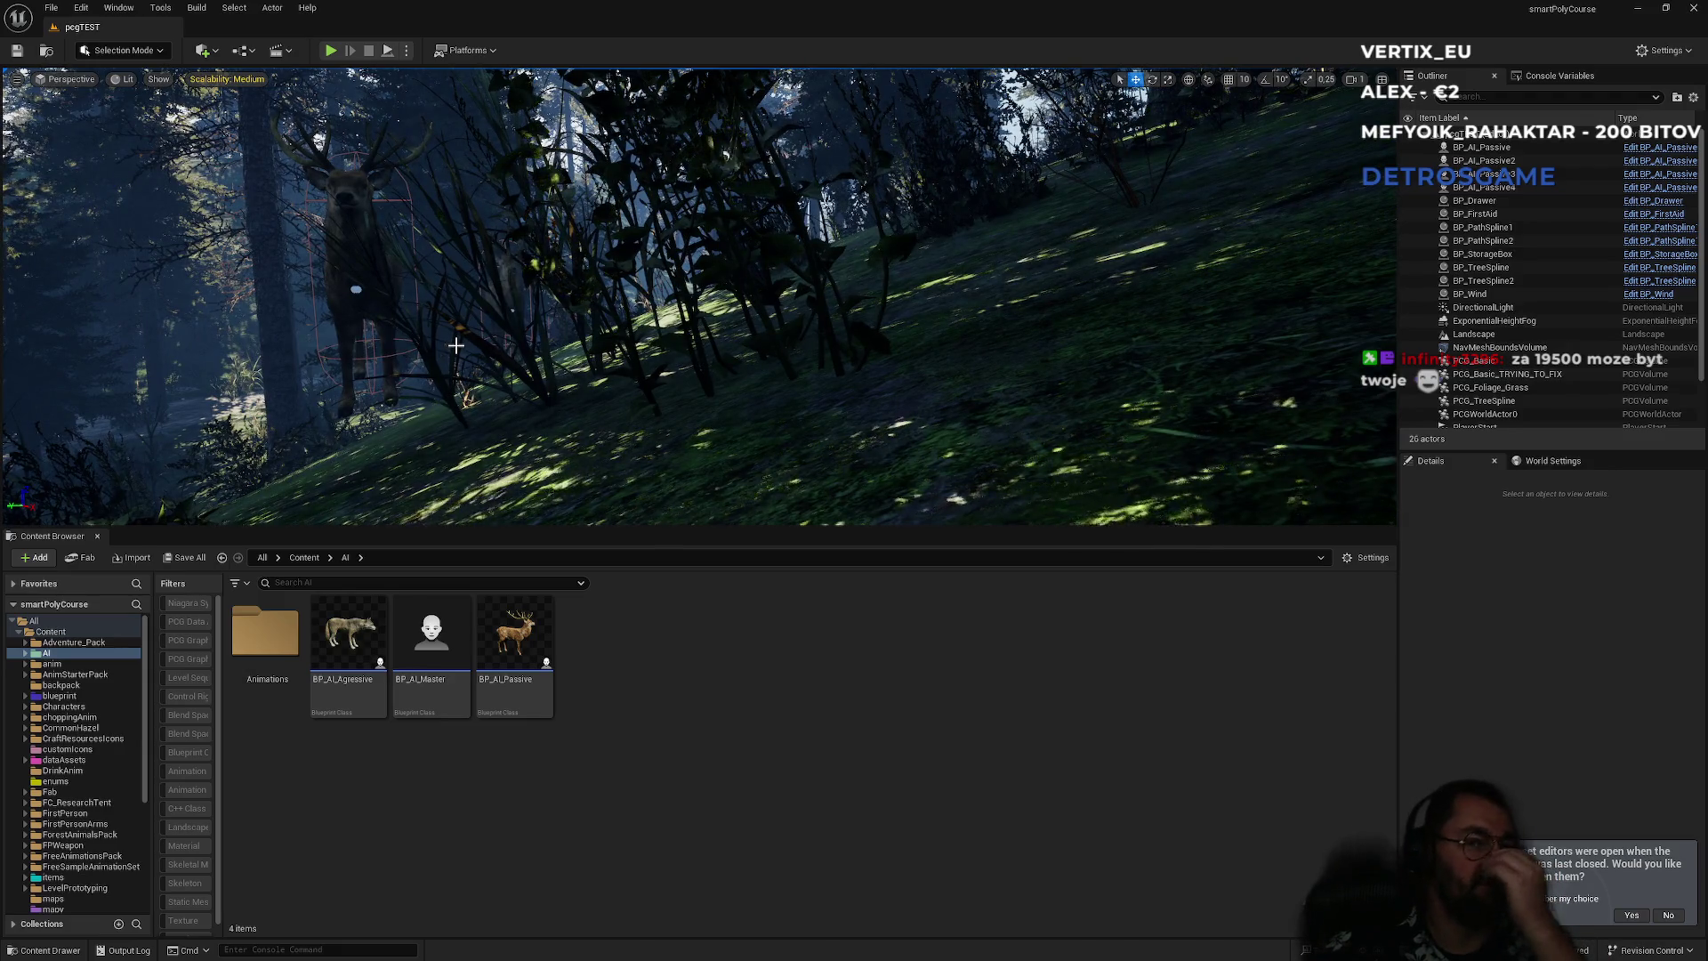
mouse_move(580, 392)
left_mouse_down()
mouse_move(561, 364)
mouse_move(588, 400)
mouse_move(566, 385)
mouse_move(601, 386)
left_mouse_up()
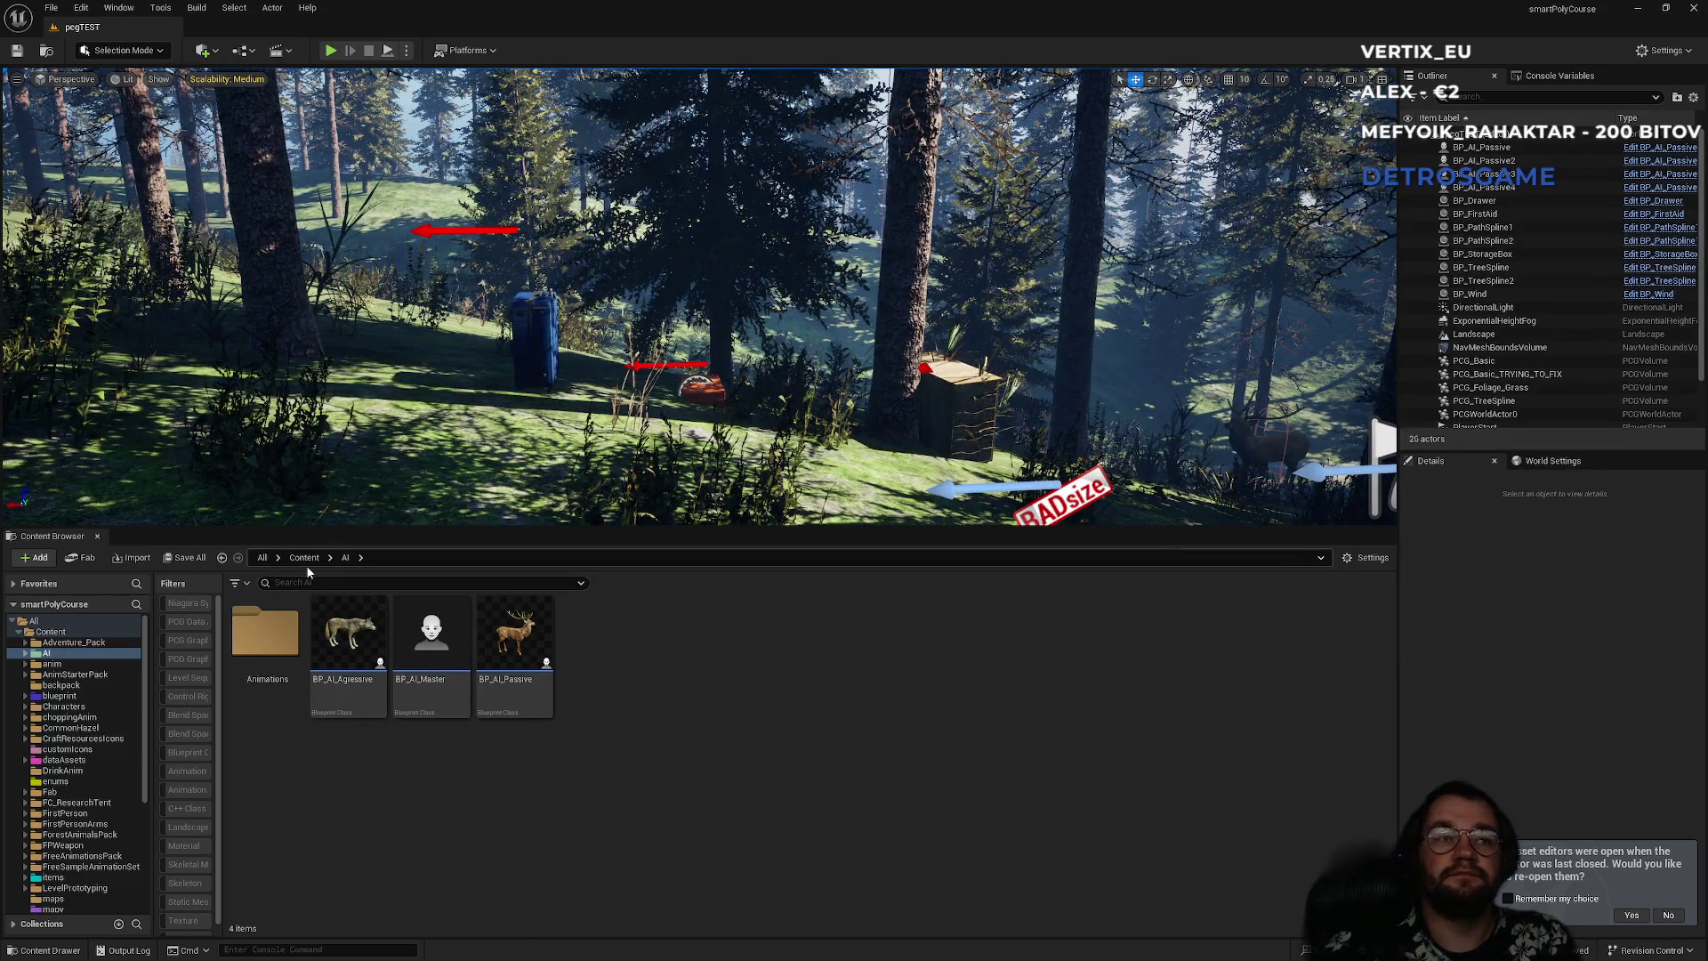
- Show the top-level Content folder's 63 items, look around the forest, then open Start
left_click(305, 560)
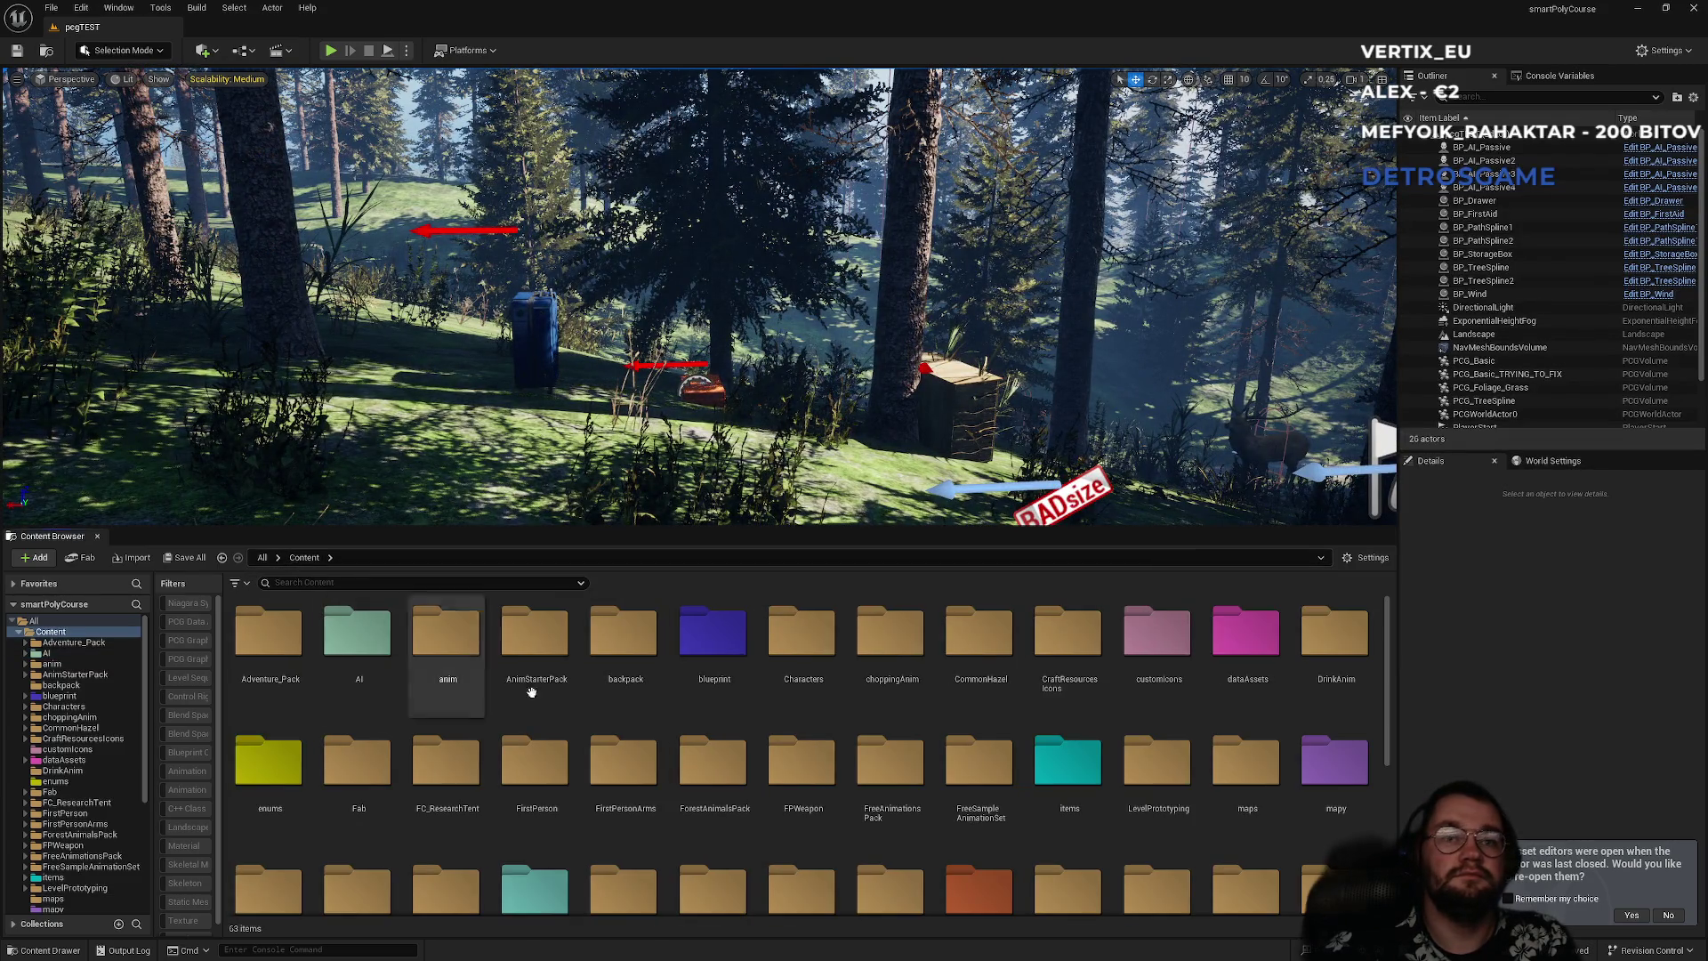
scroll(479, 661, "down", 5)
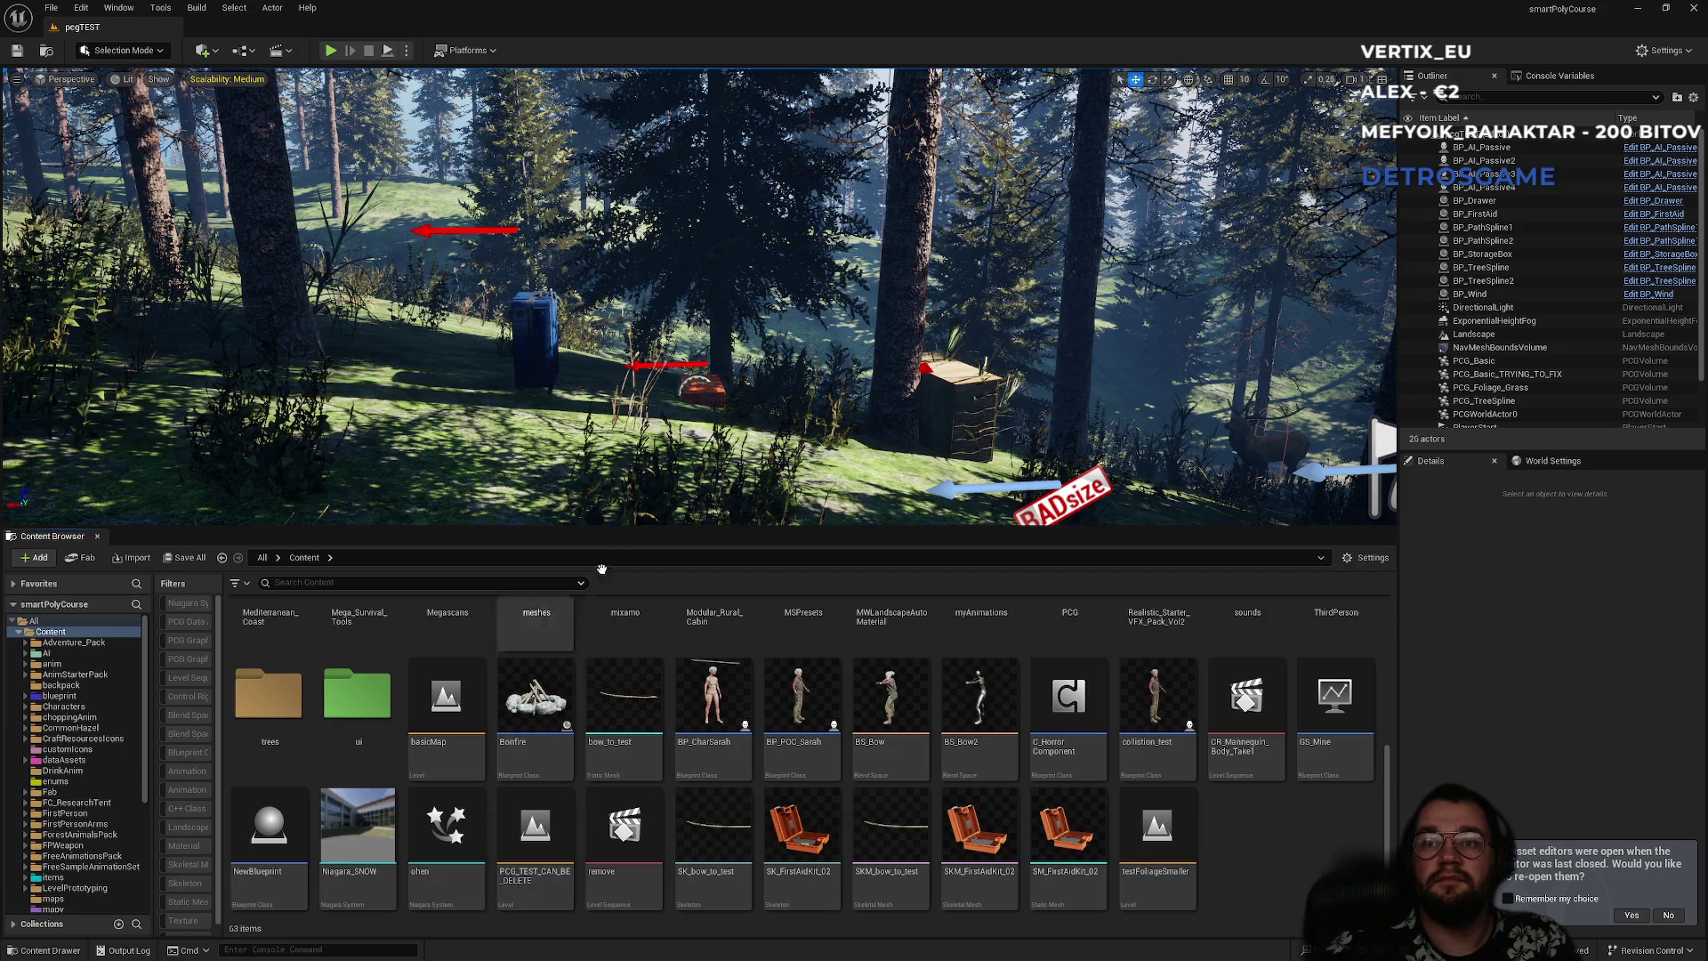
mouse_move(694, 312)
left_mouse_down()
mouse_move(694, 204)
mouse_move(676, 267)
left_mouse_up()
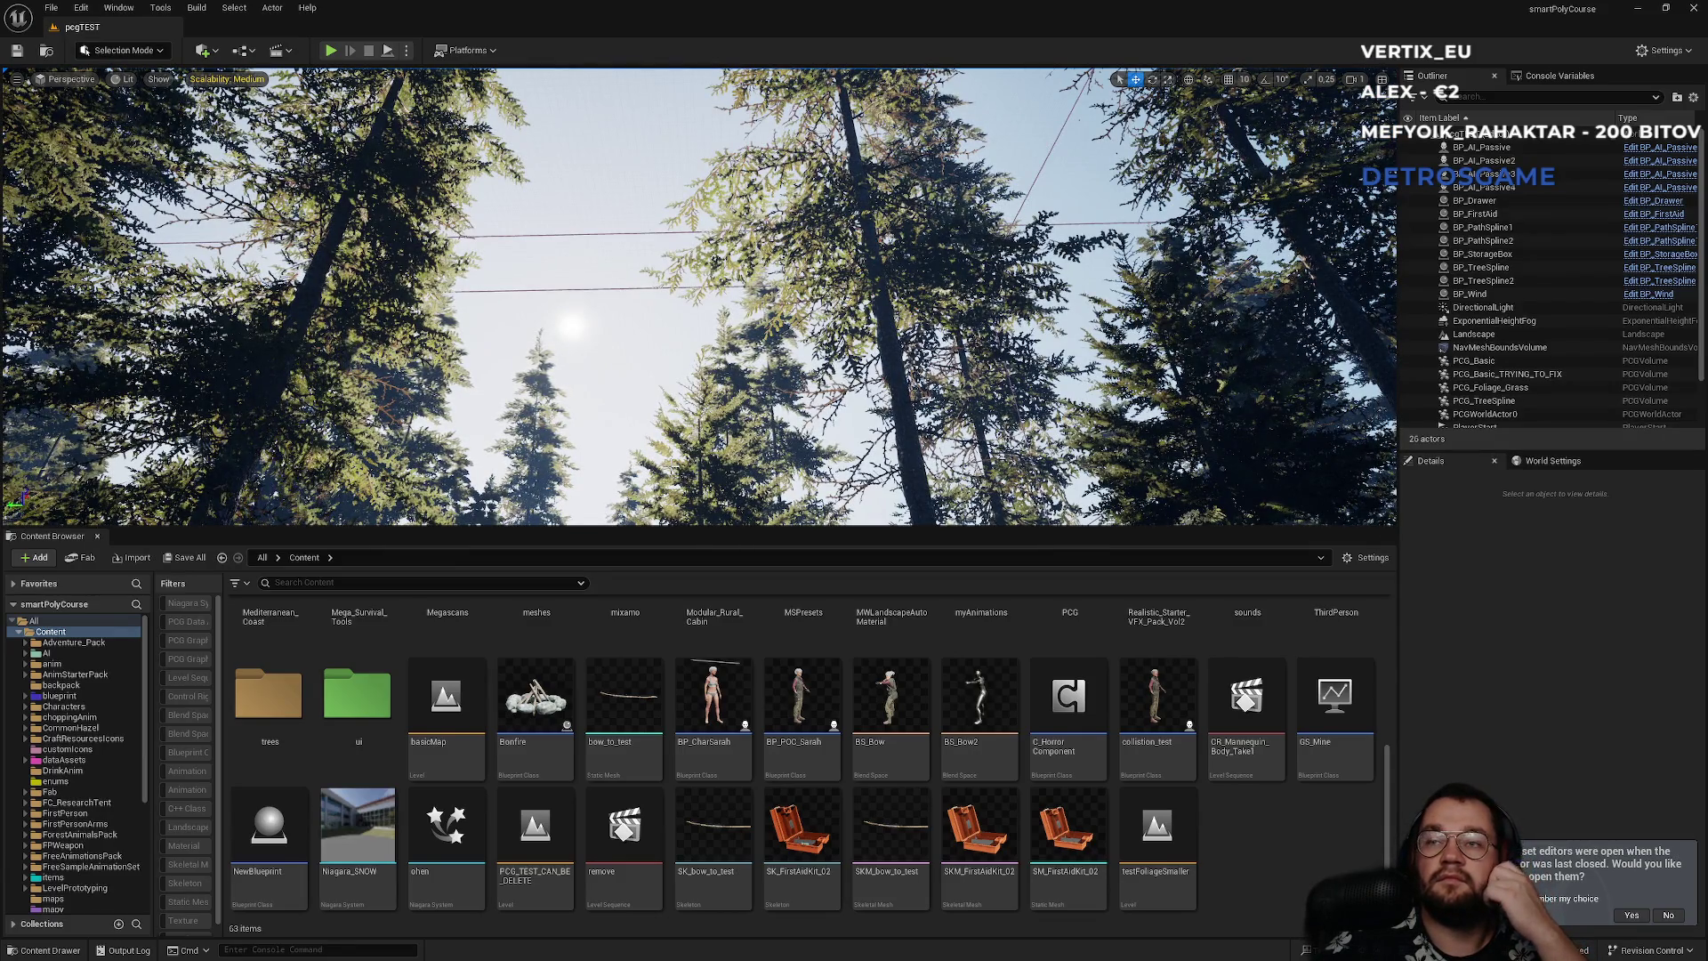
mouse_move(677, 267)
left_mouse_down()
mouse_move(676, 374)
mouse_move(525, 405)
left_mouse_up()
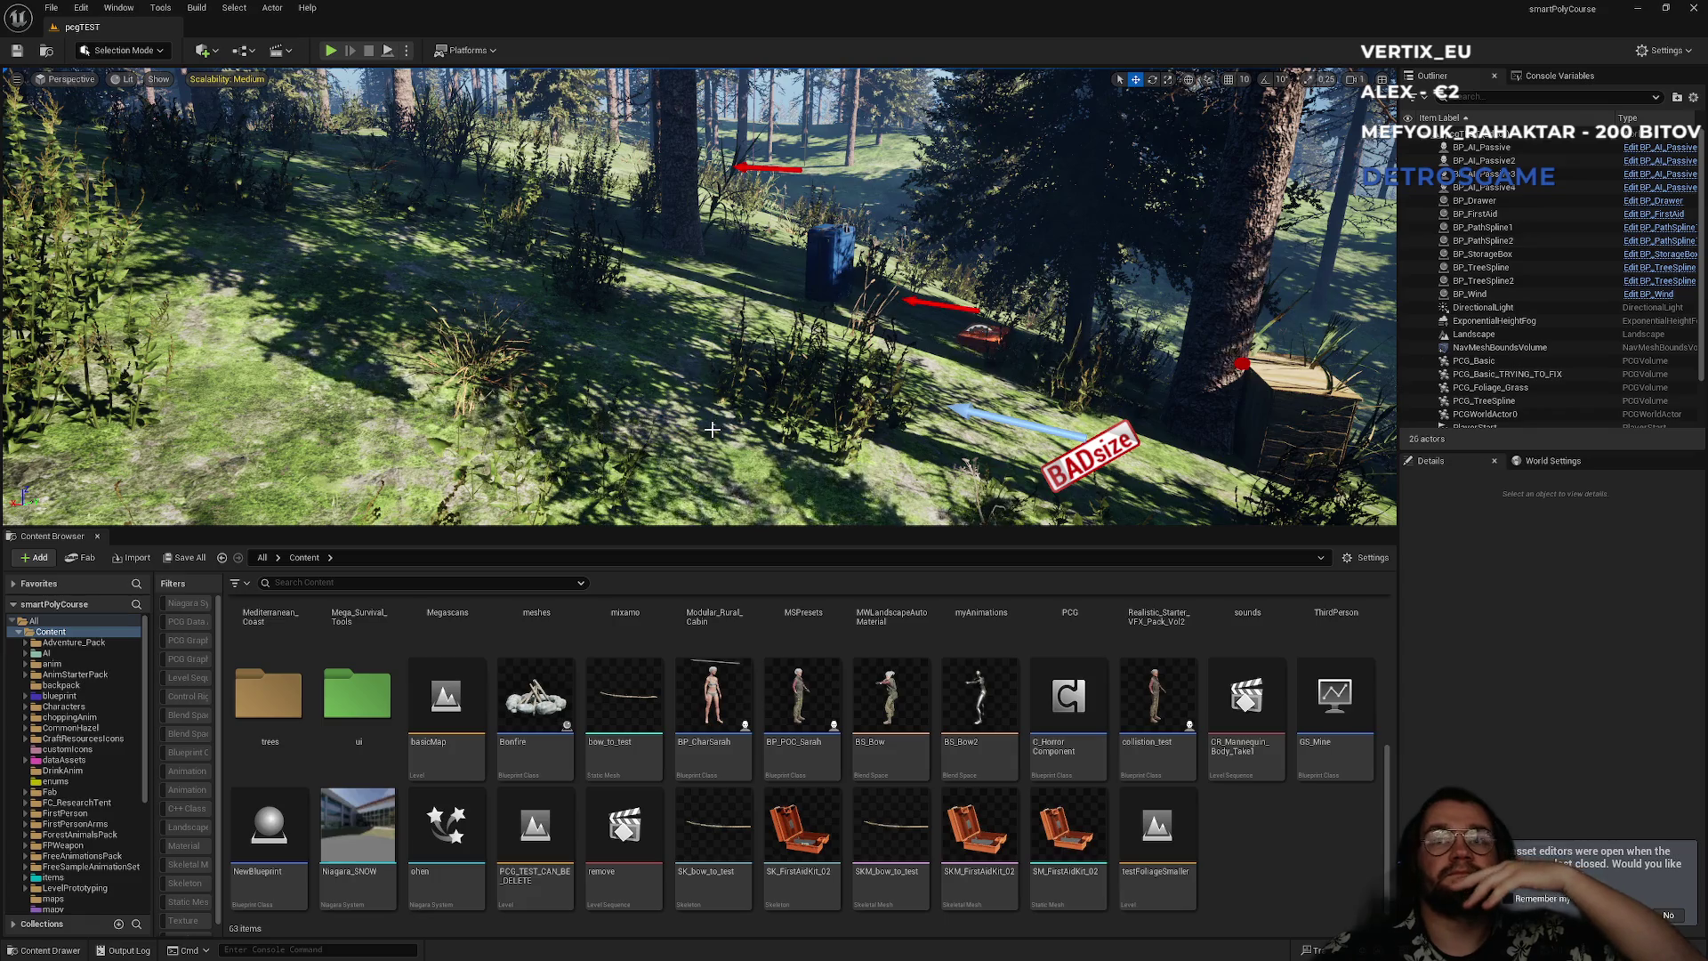
left_click(722, 944)
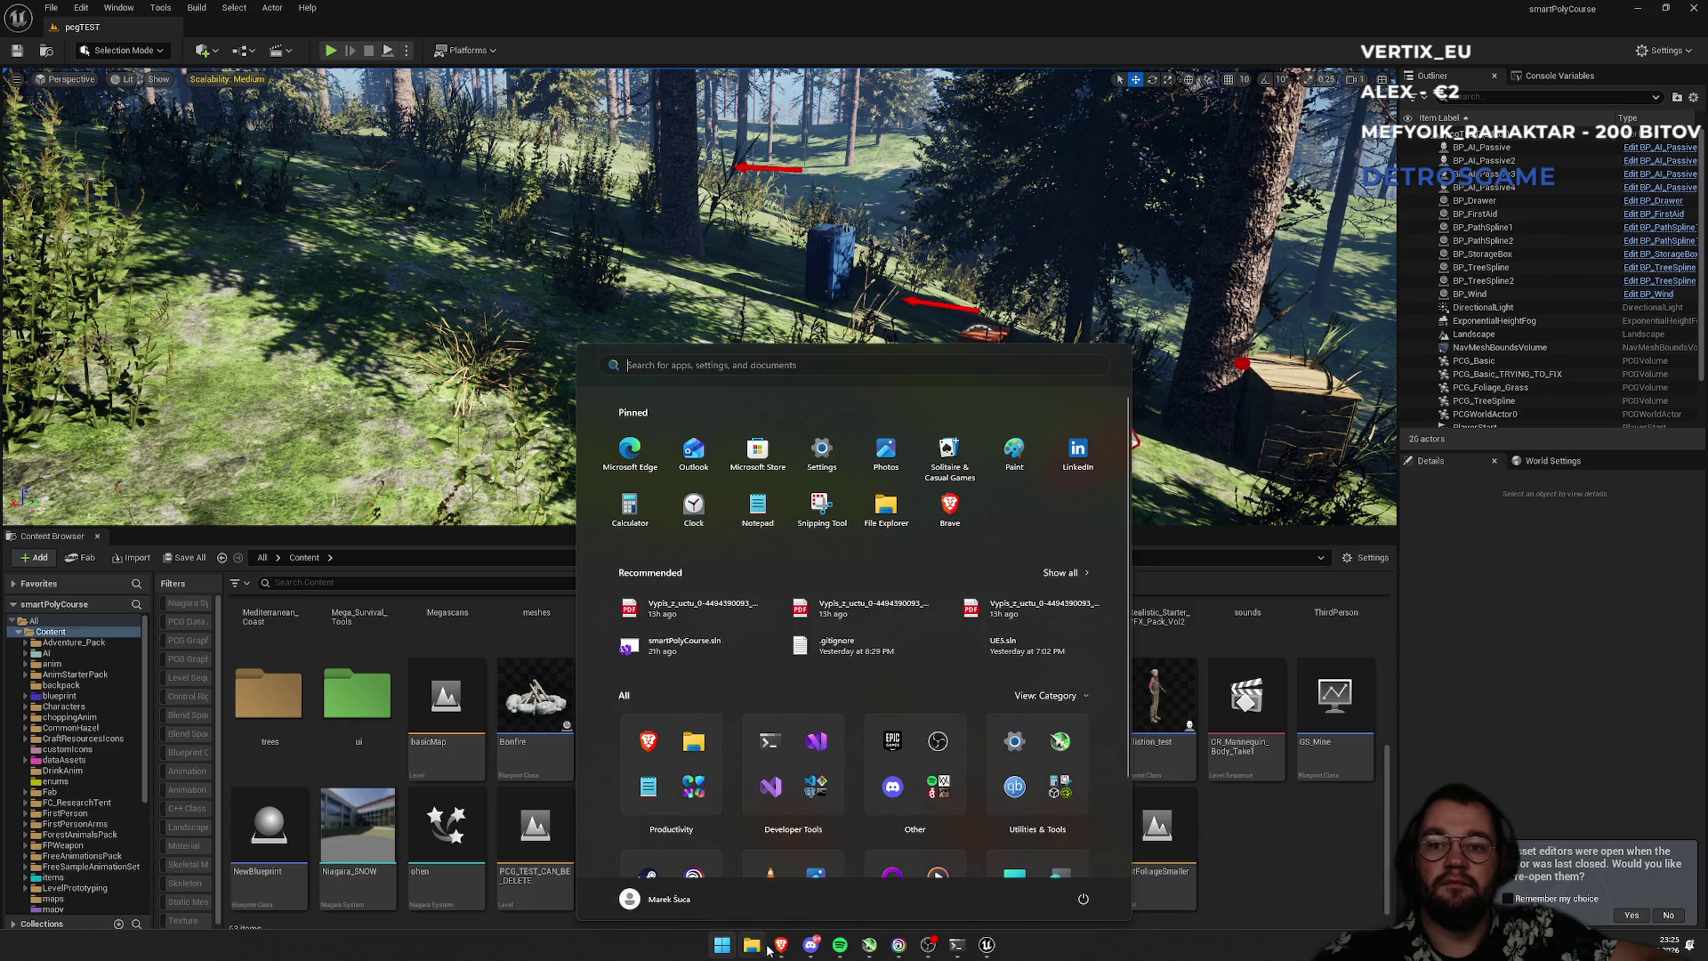
left_click(782, 944)
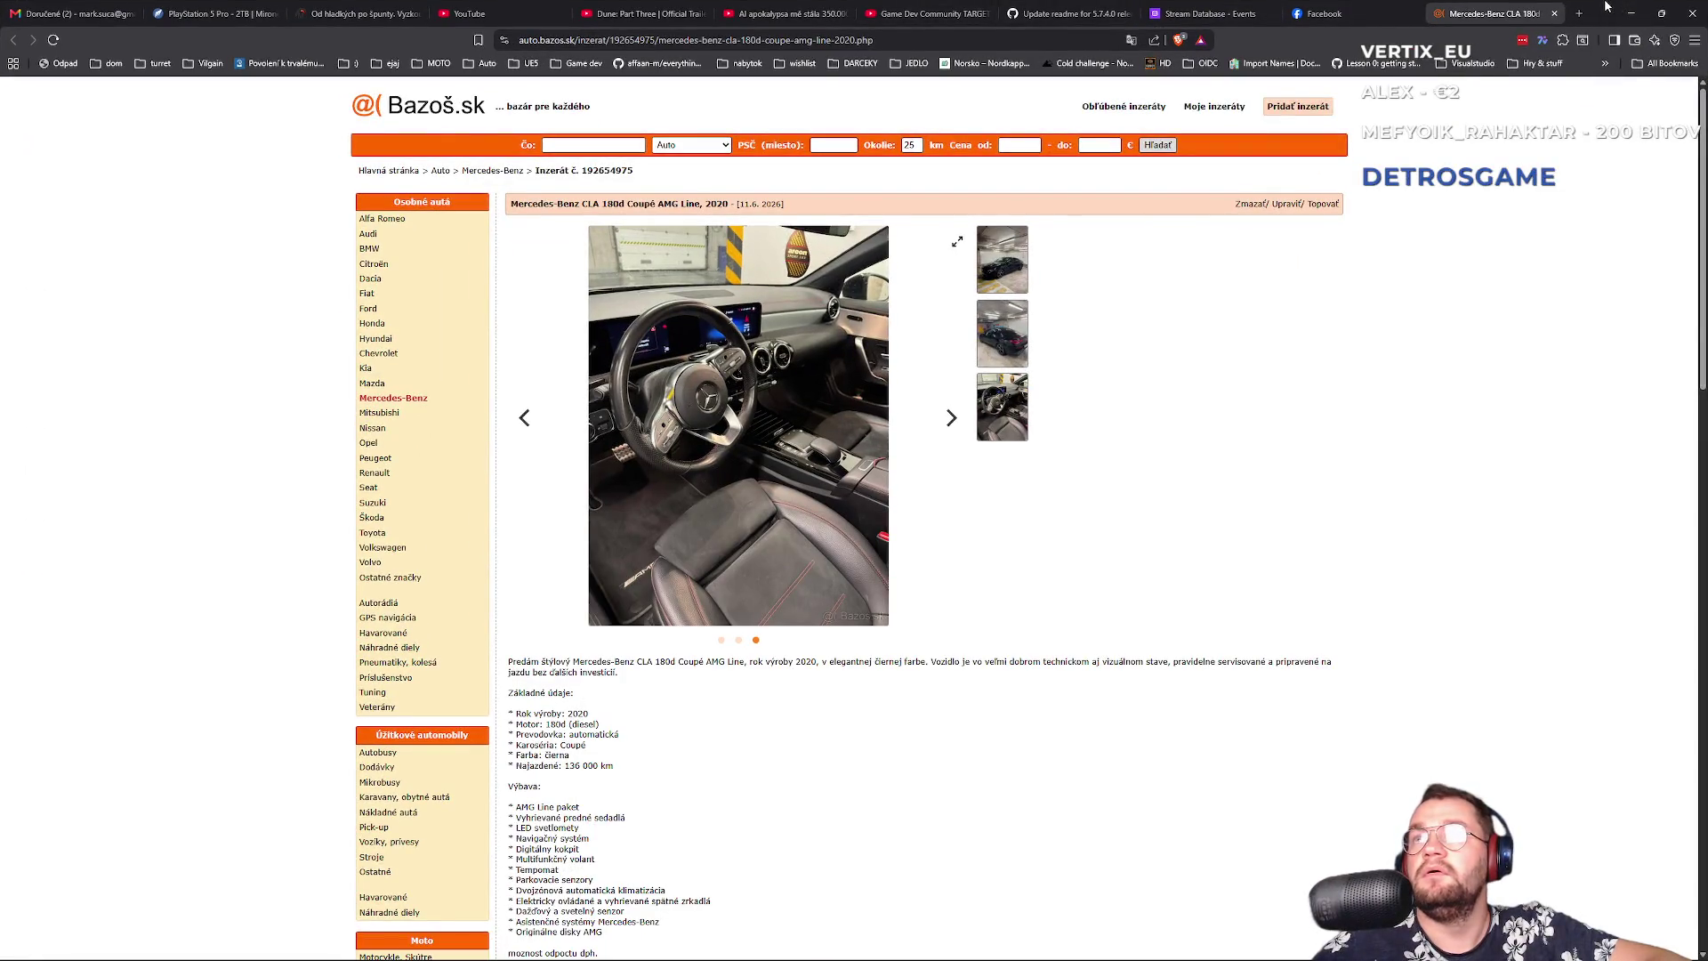
left_click(1631, 13)
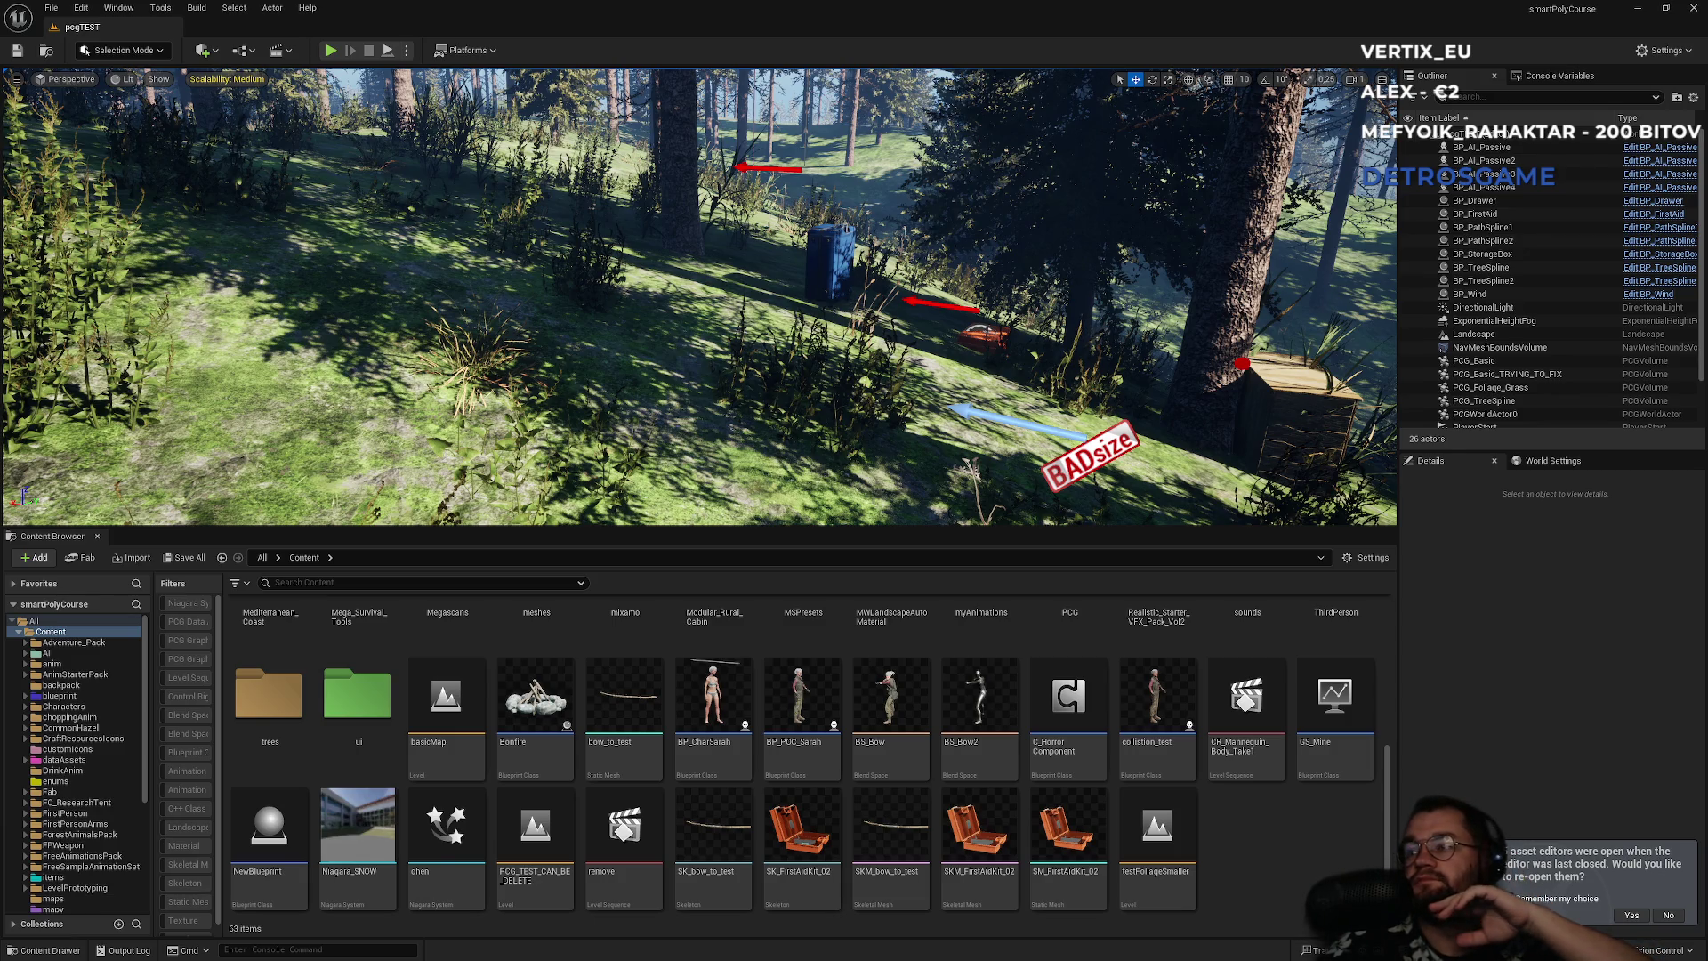
- Open the ui > widgets folder holding Crafting, hotbar and hud, then open the Start menu
scroll(1125, 788, "up", 2)
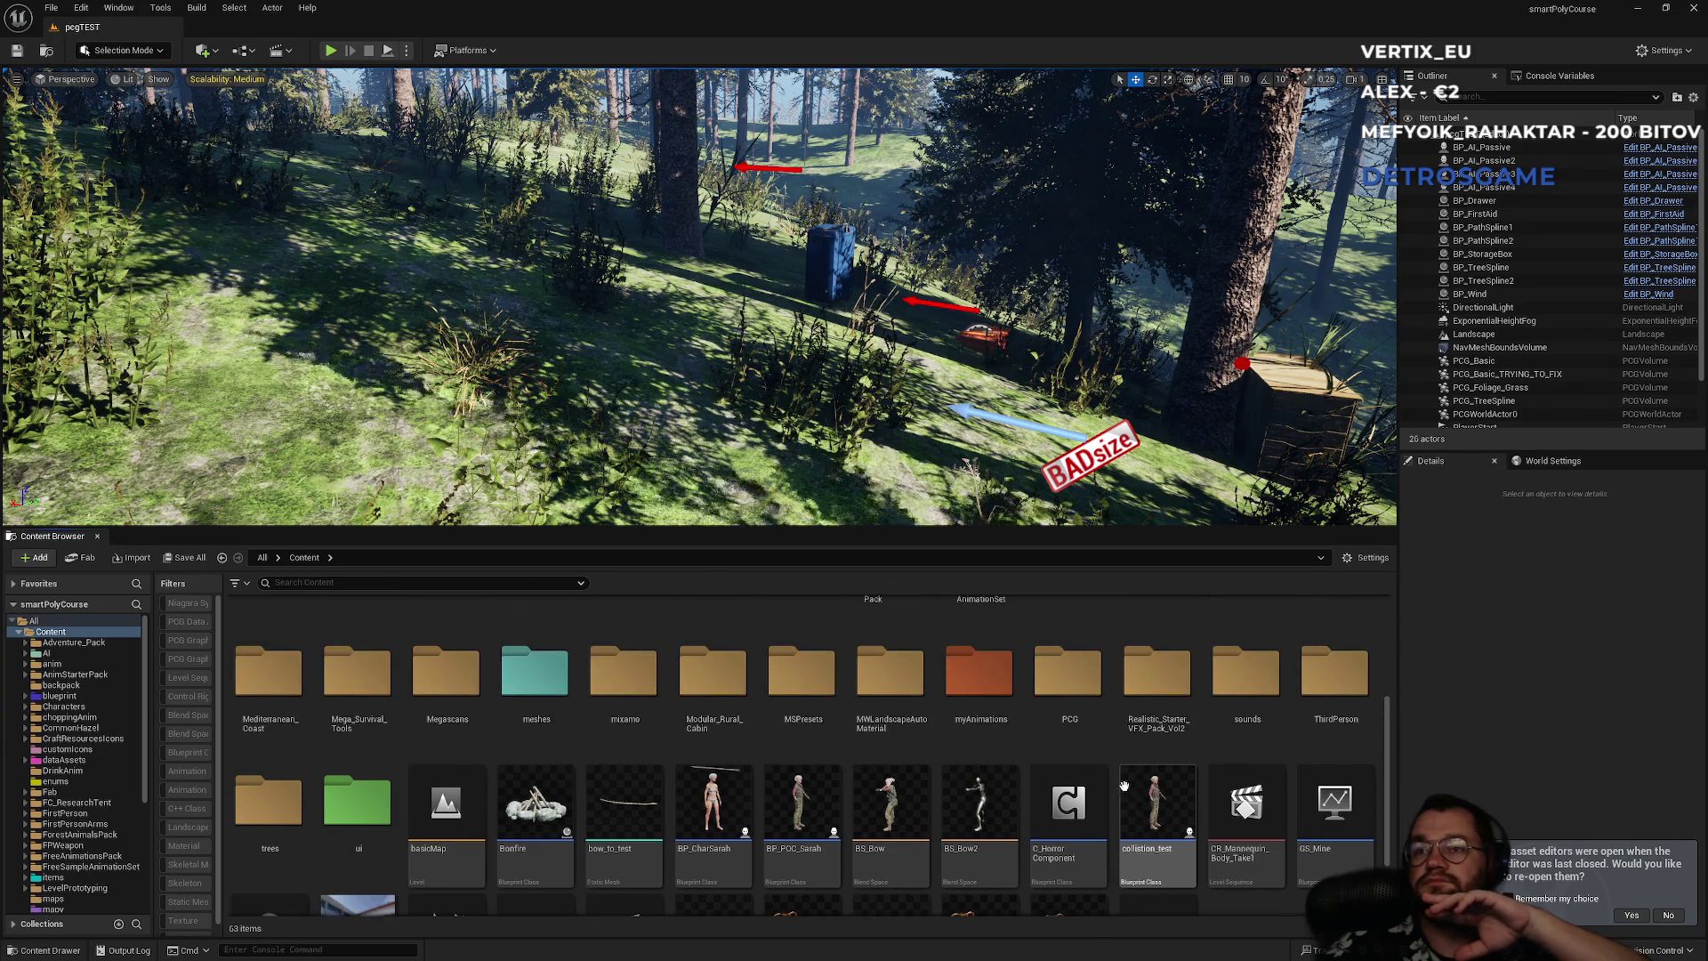
double_click(357, 801)
left_click(436, 687)
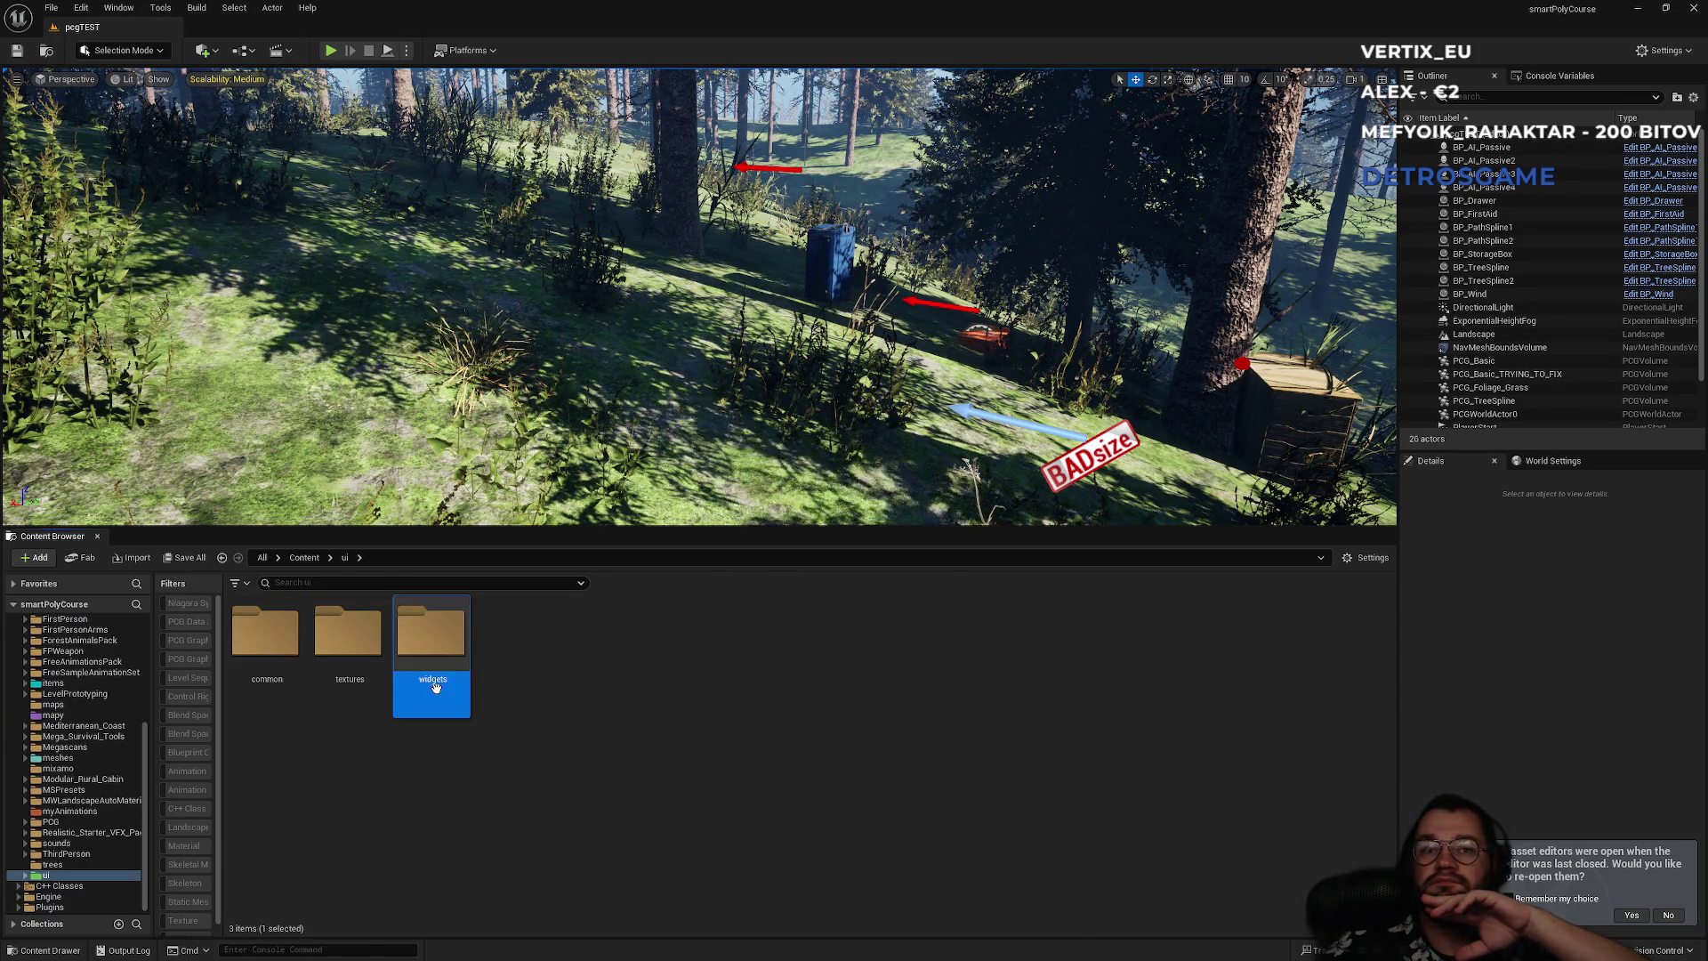
double_click(436, 686)
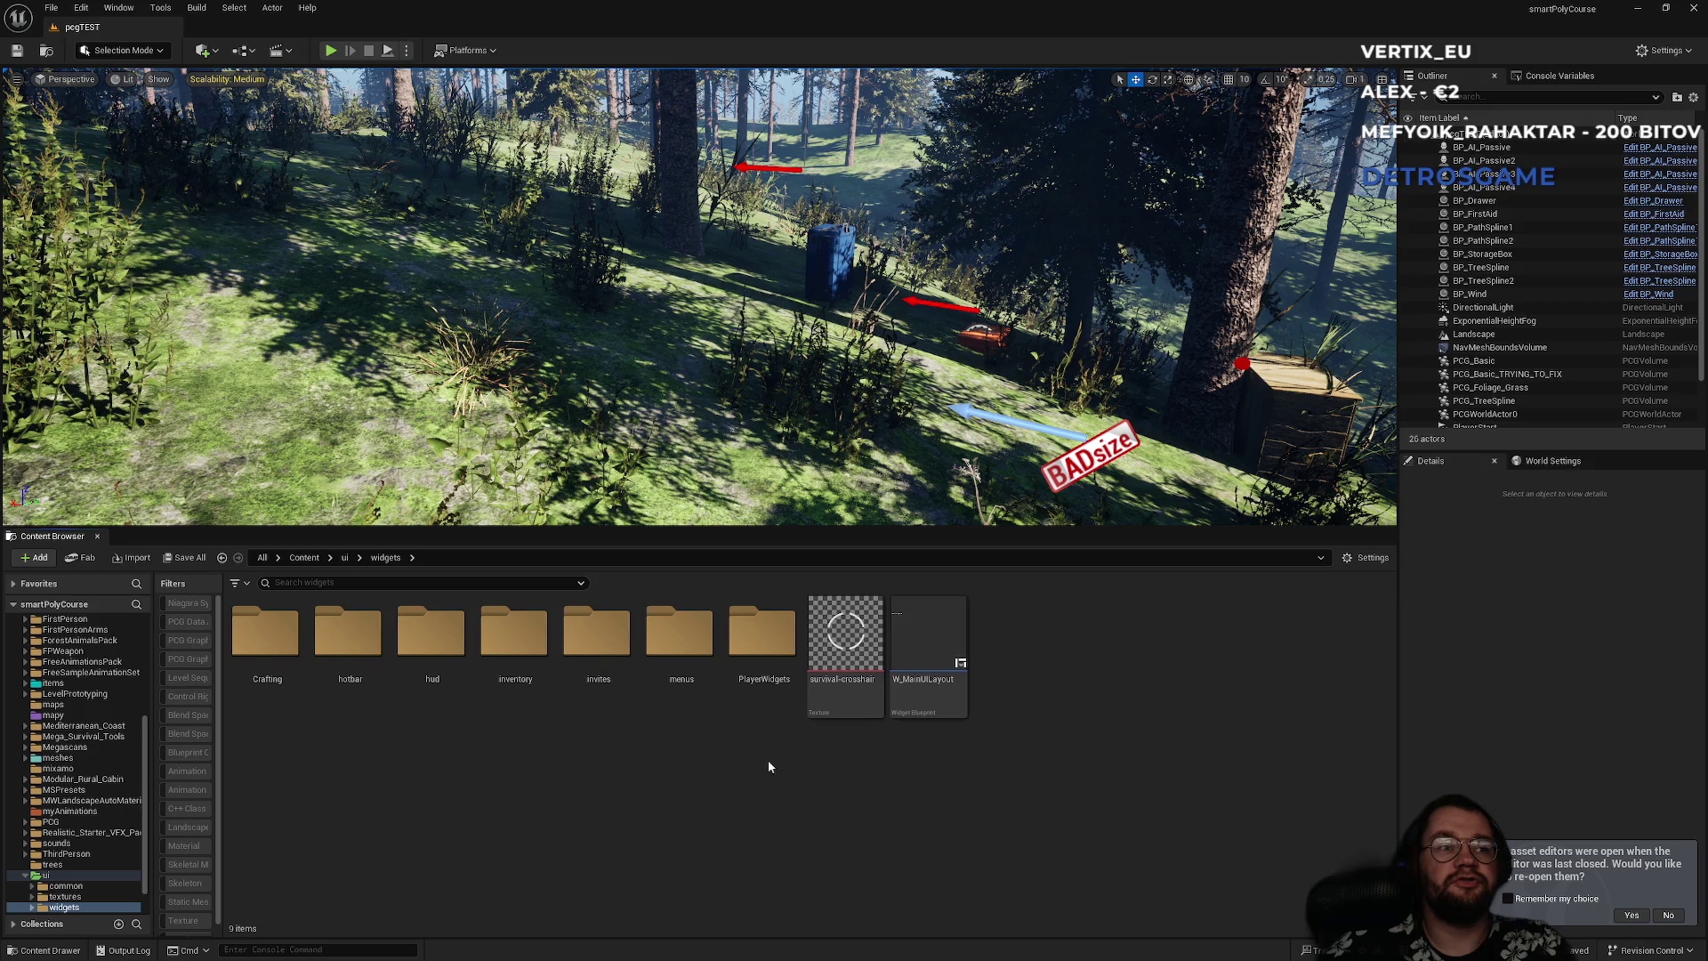
left_click(722, 945)
mouse_move(781, 945)
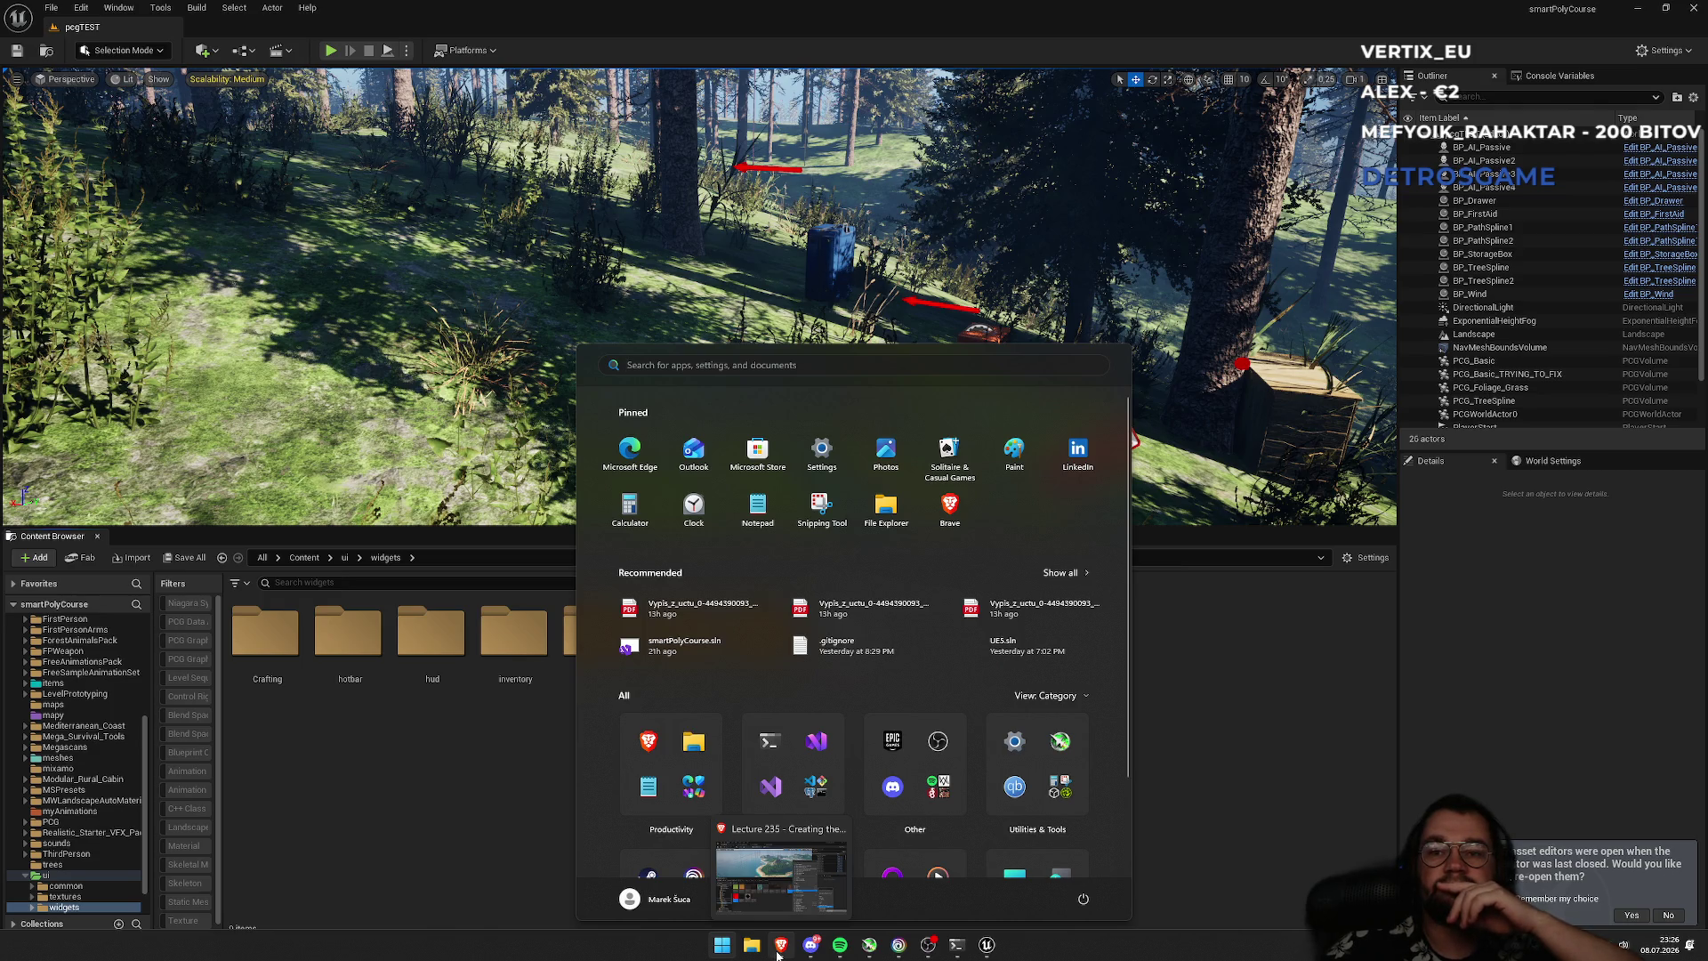
- Launch a new Brave window from its taskbar jump list and switch to it
right_click(781, 945)
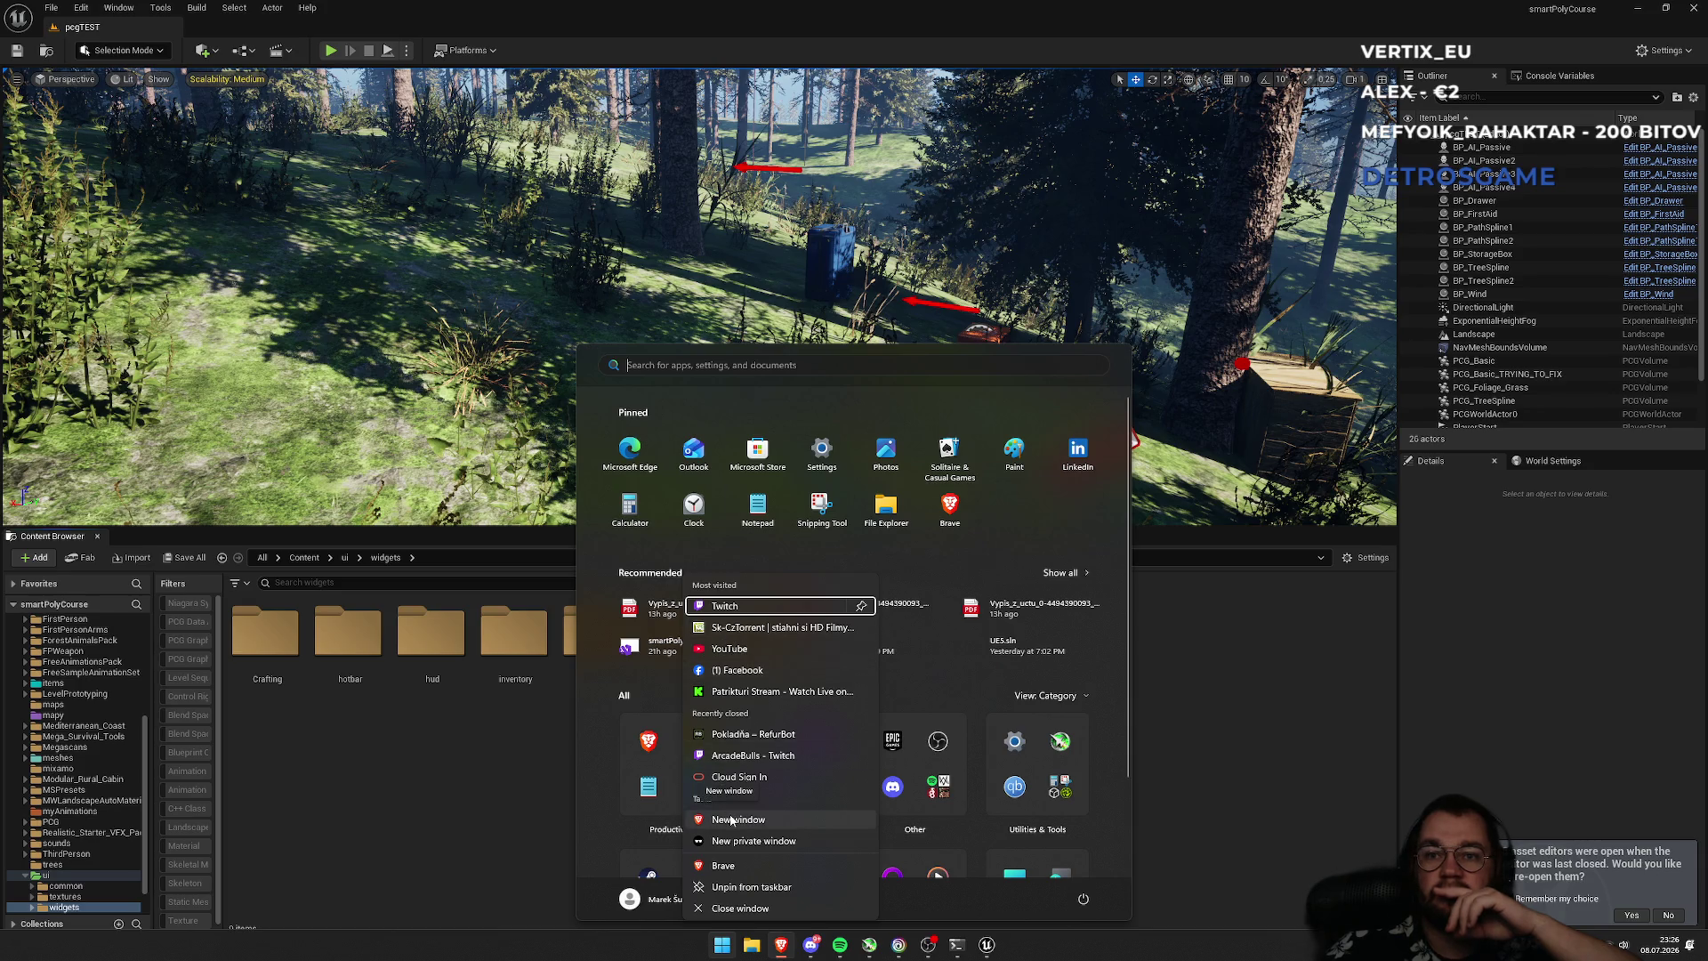
left_click(752, 866)
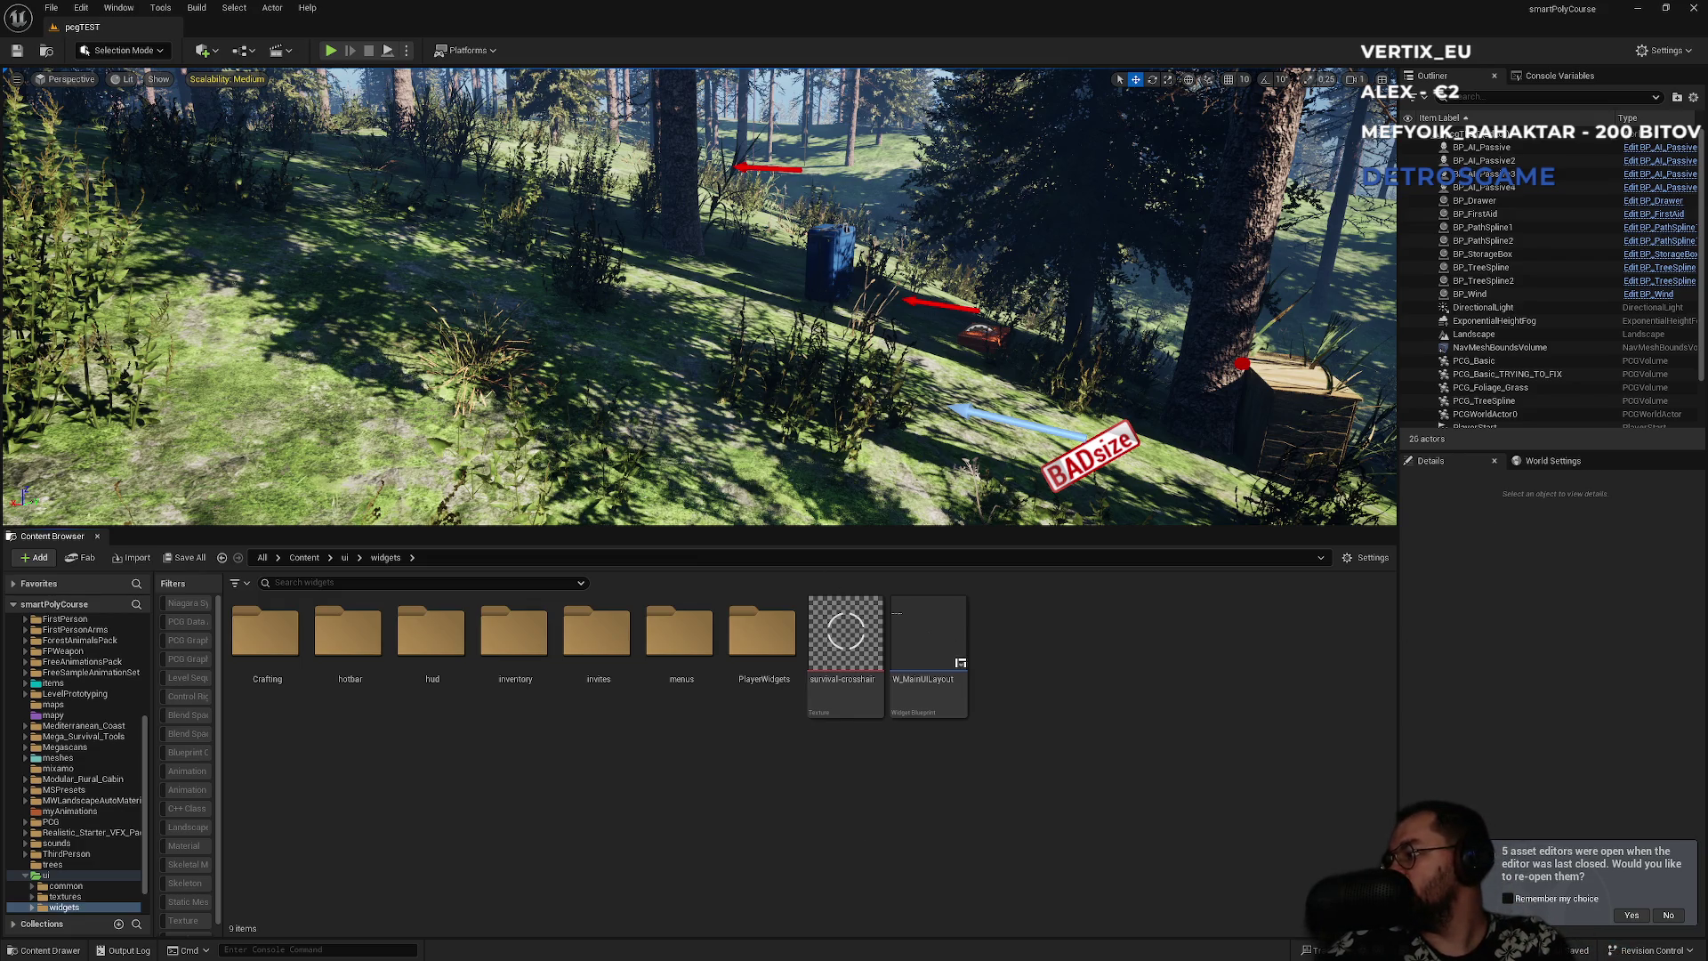
key("alt+Tab")
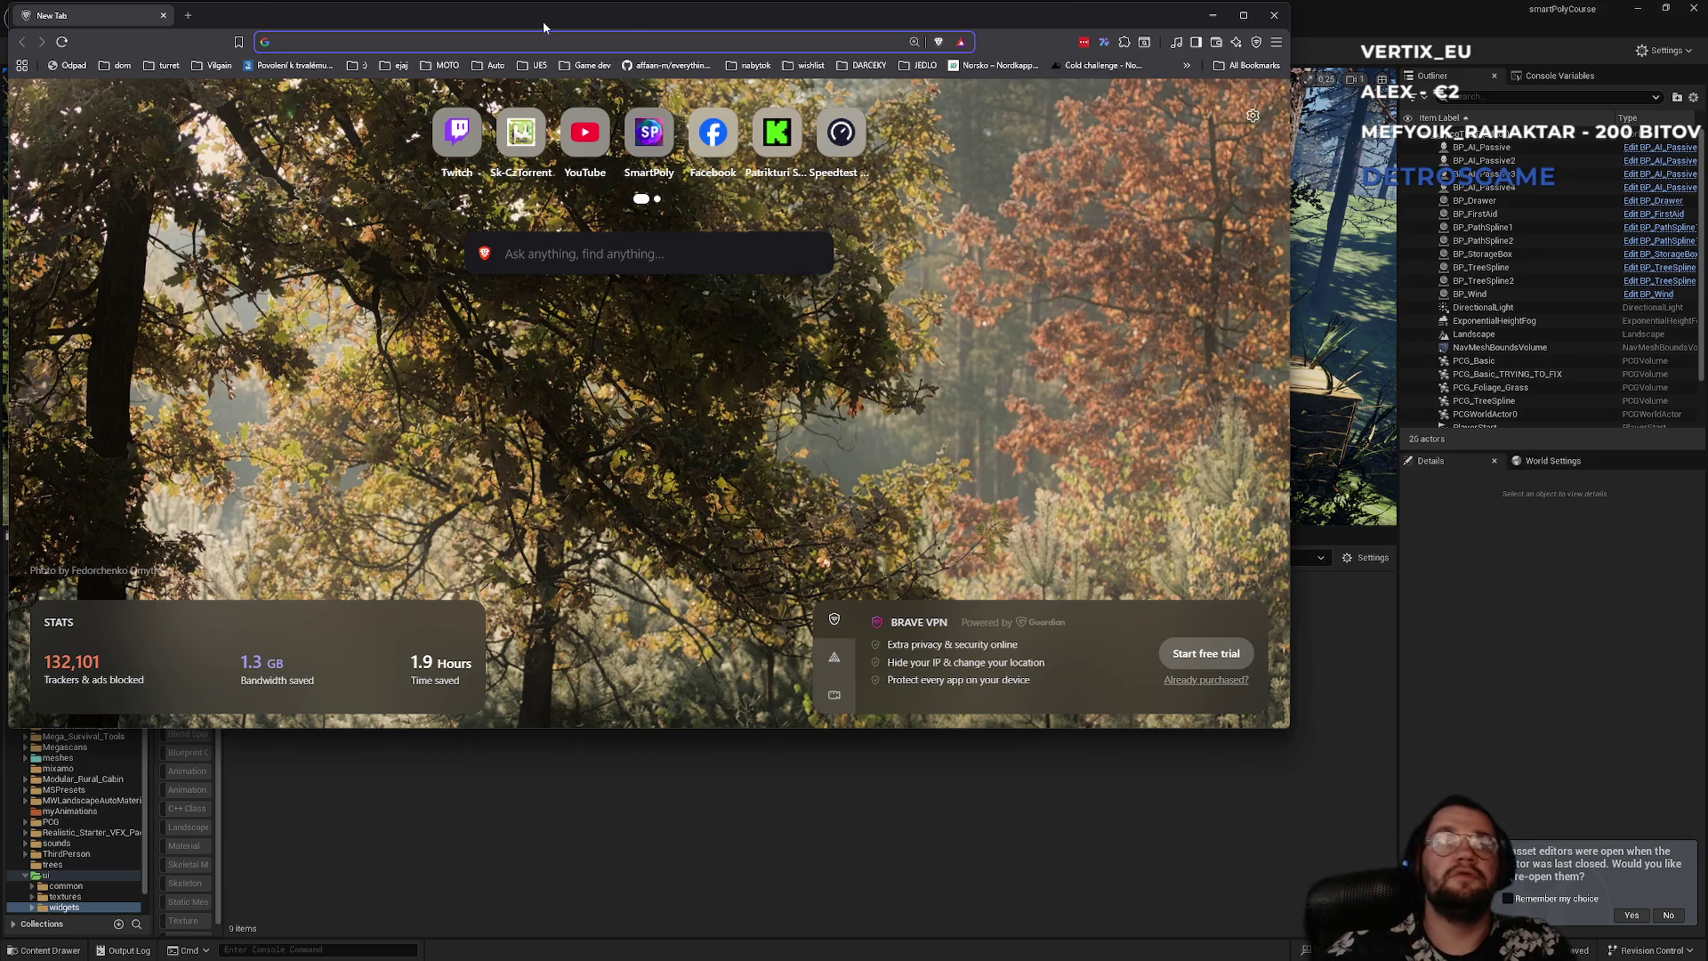
- Search Google for 'move character ue5' and maximize the Brave window
type("mov")
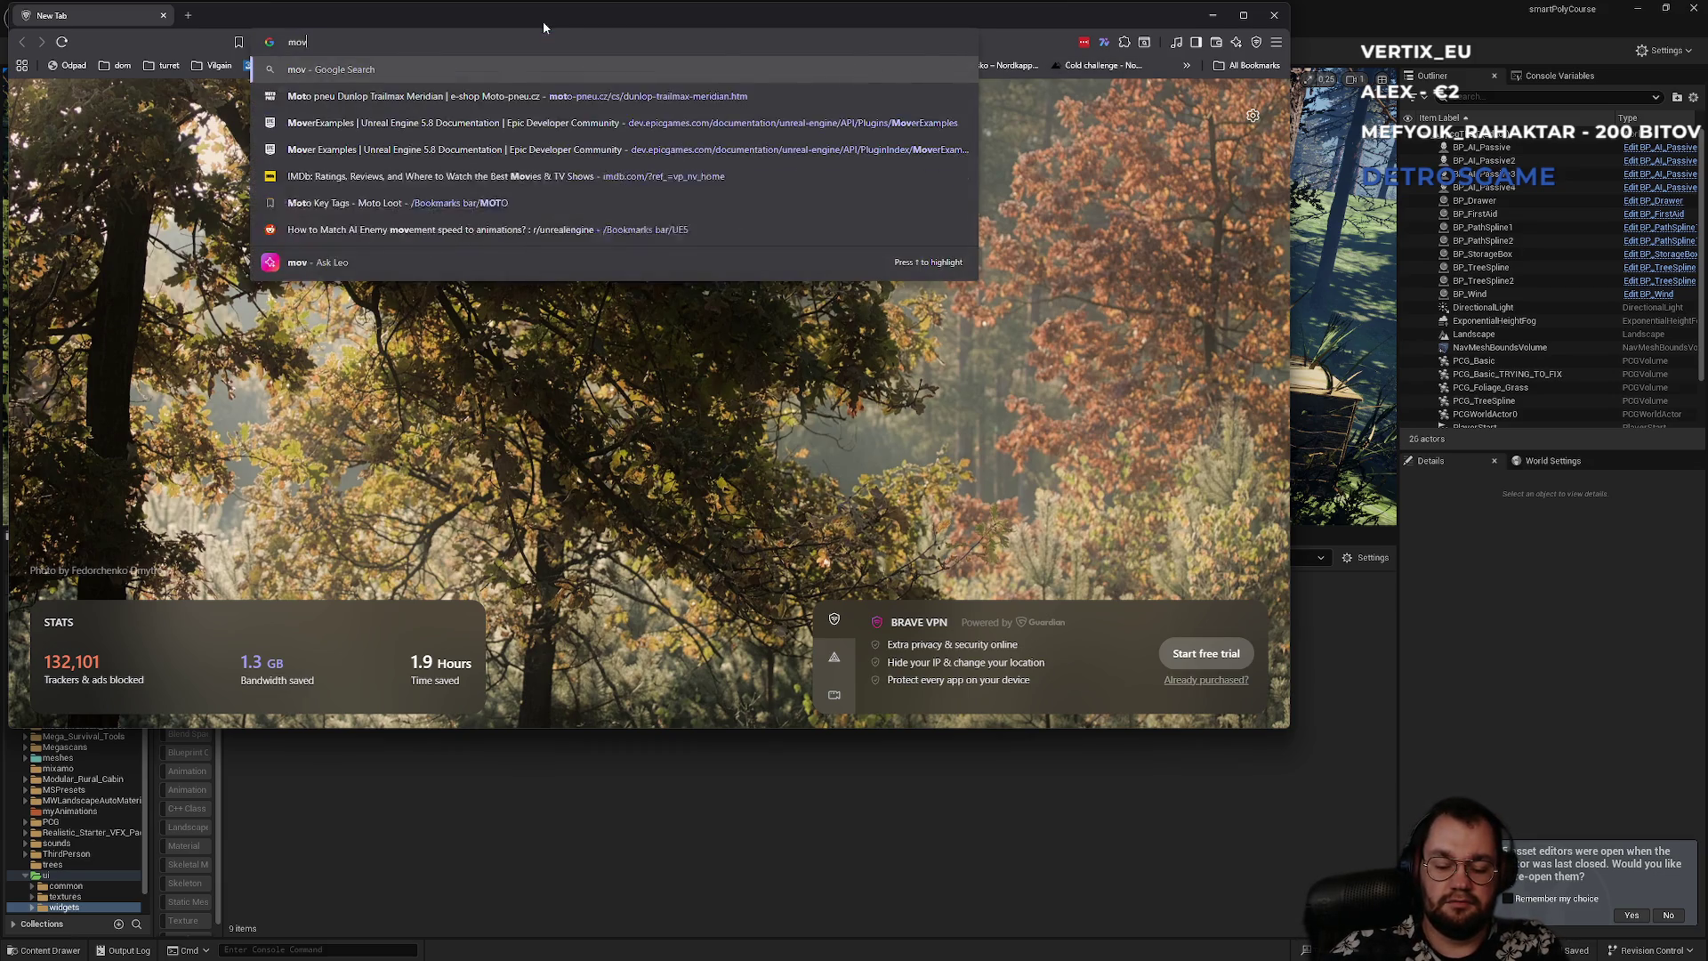
type("e characte")
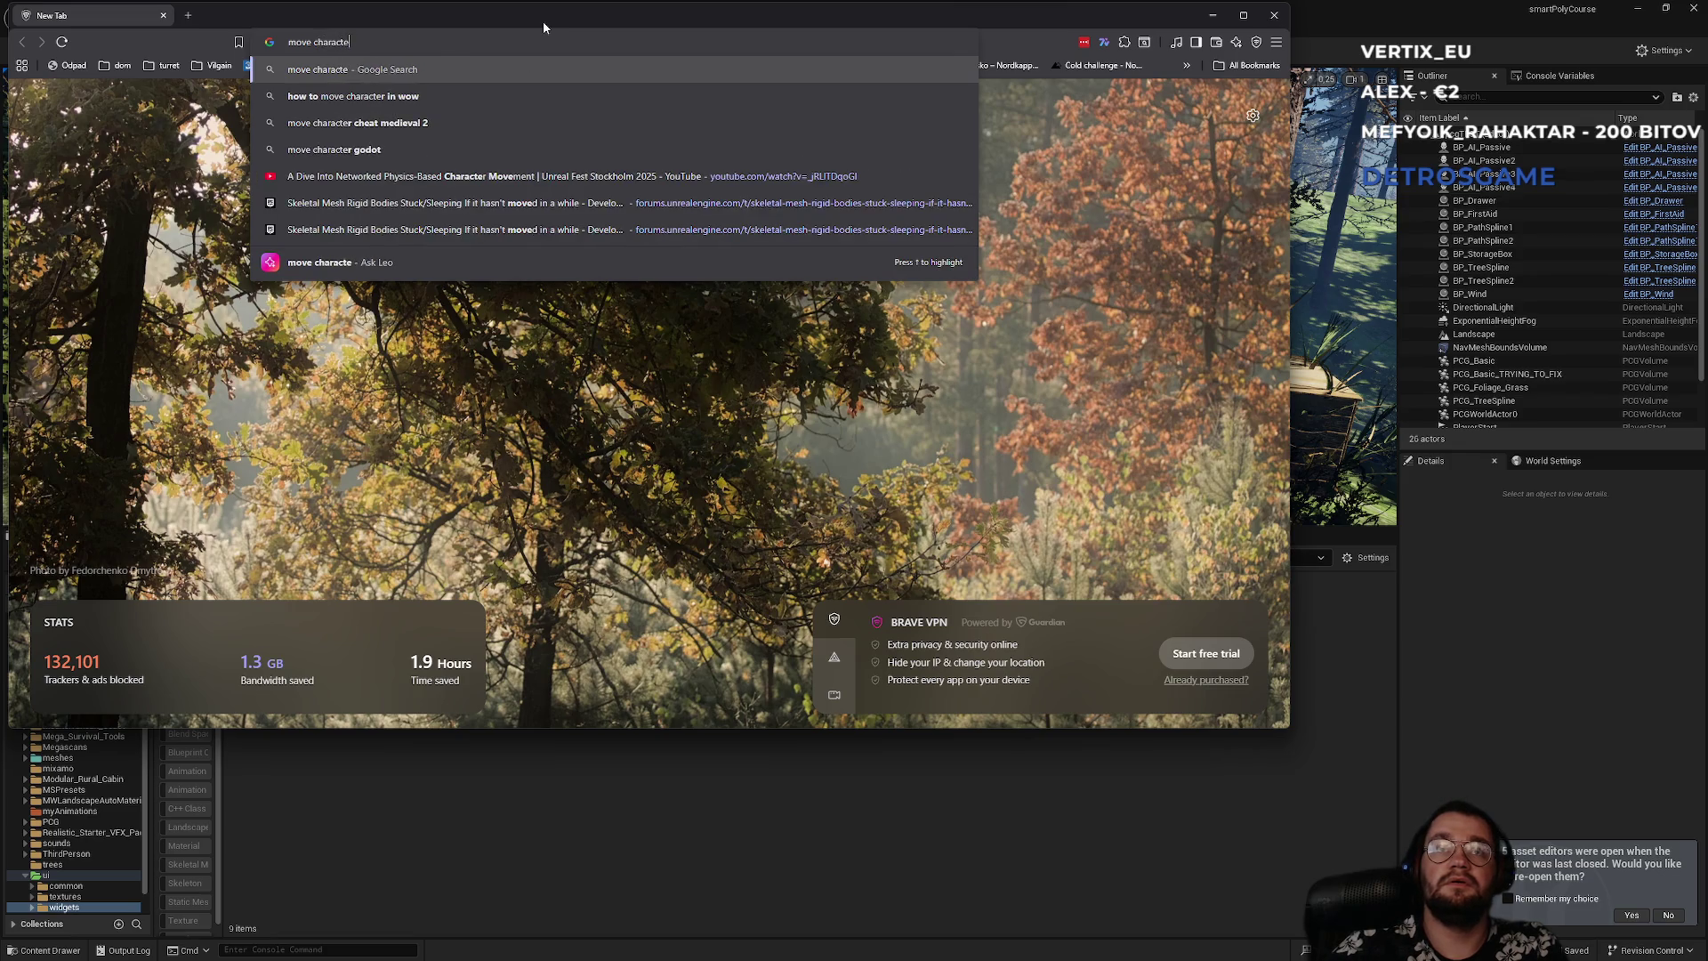
type("r ue5")
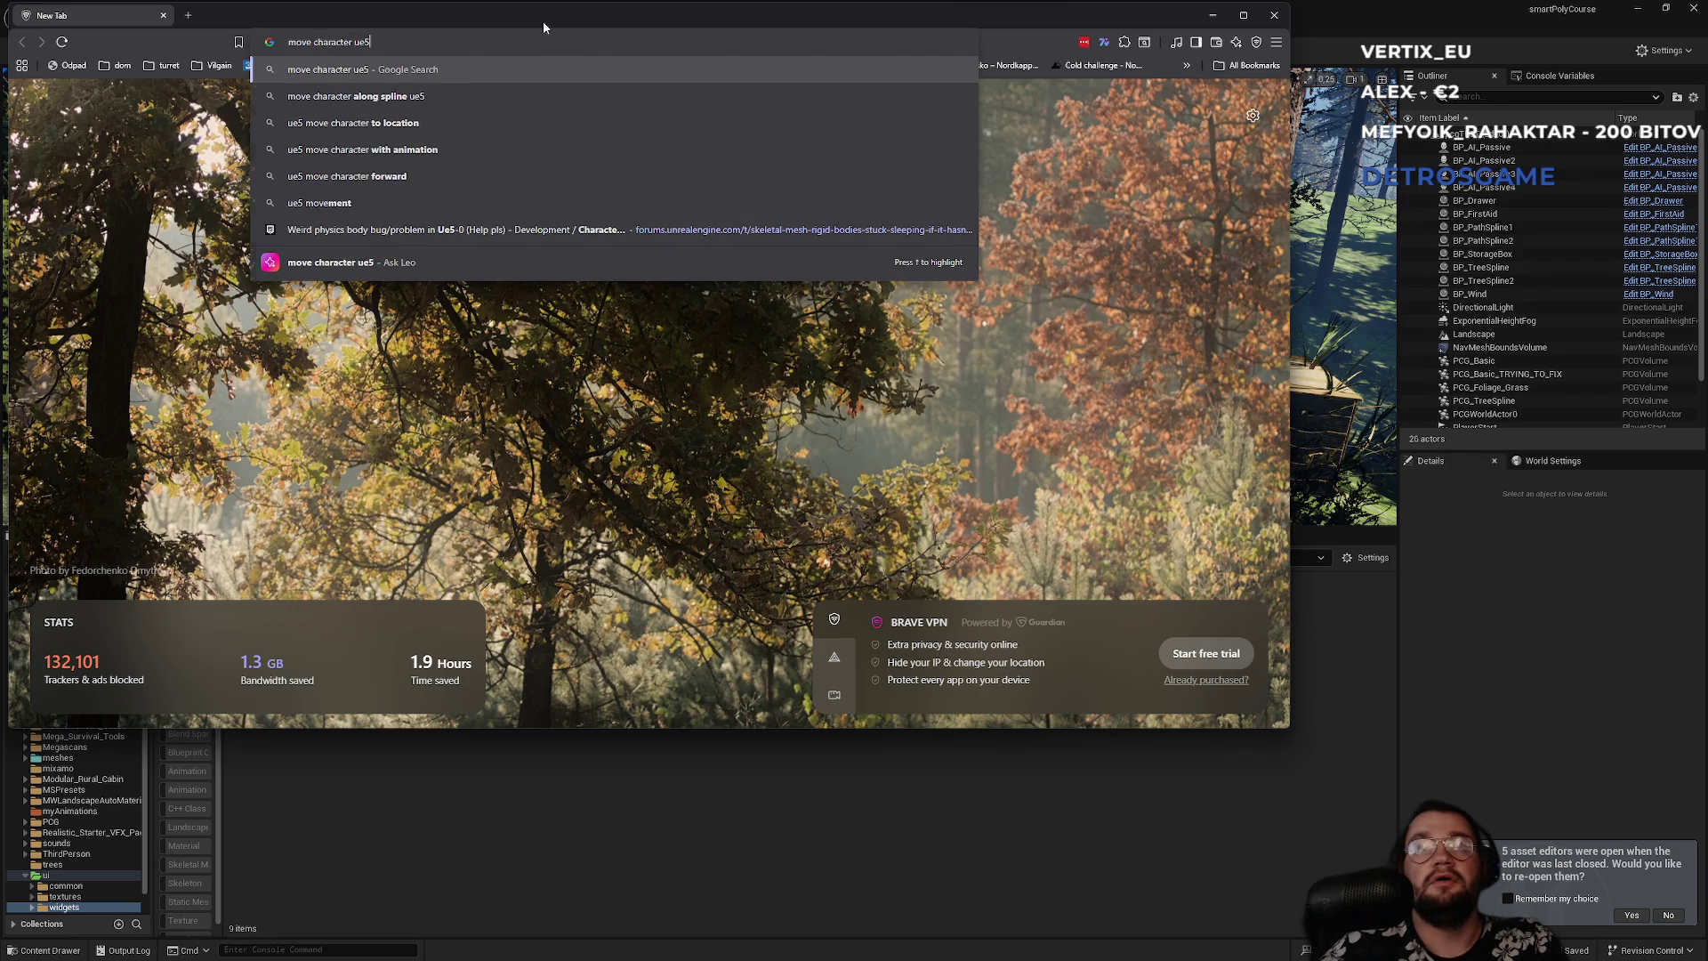
key("Return")
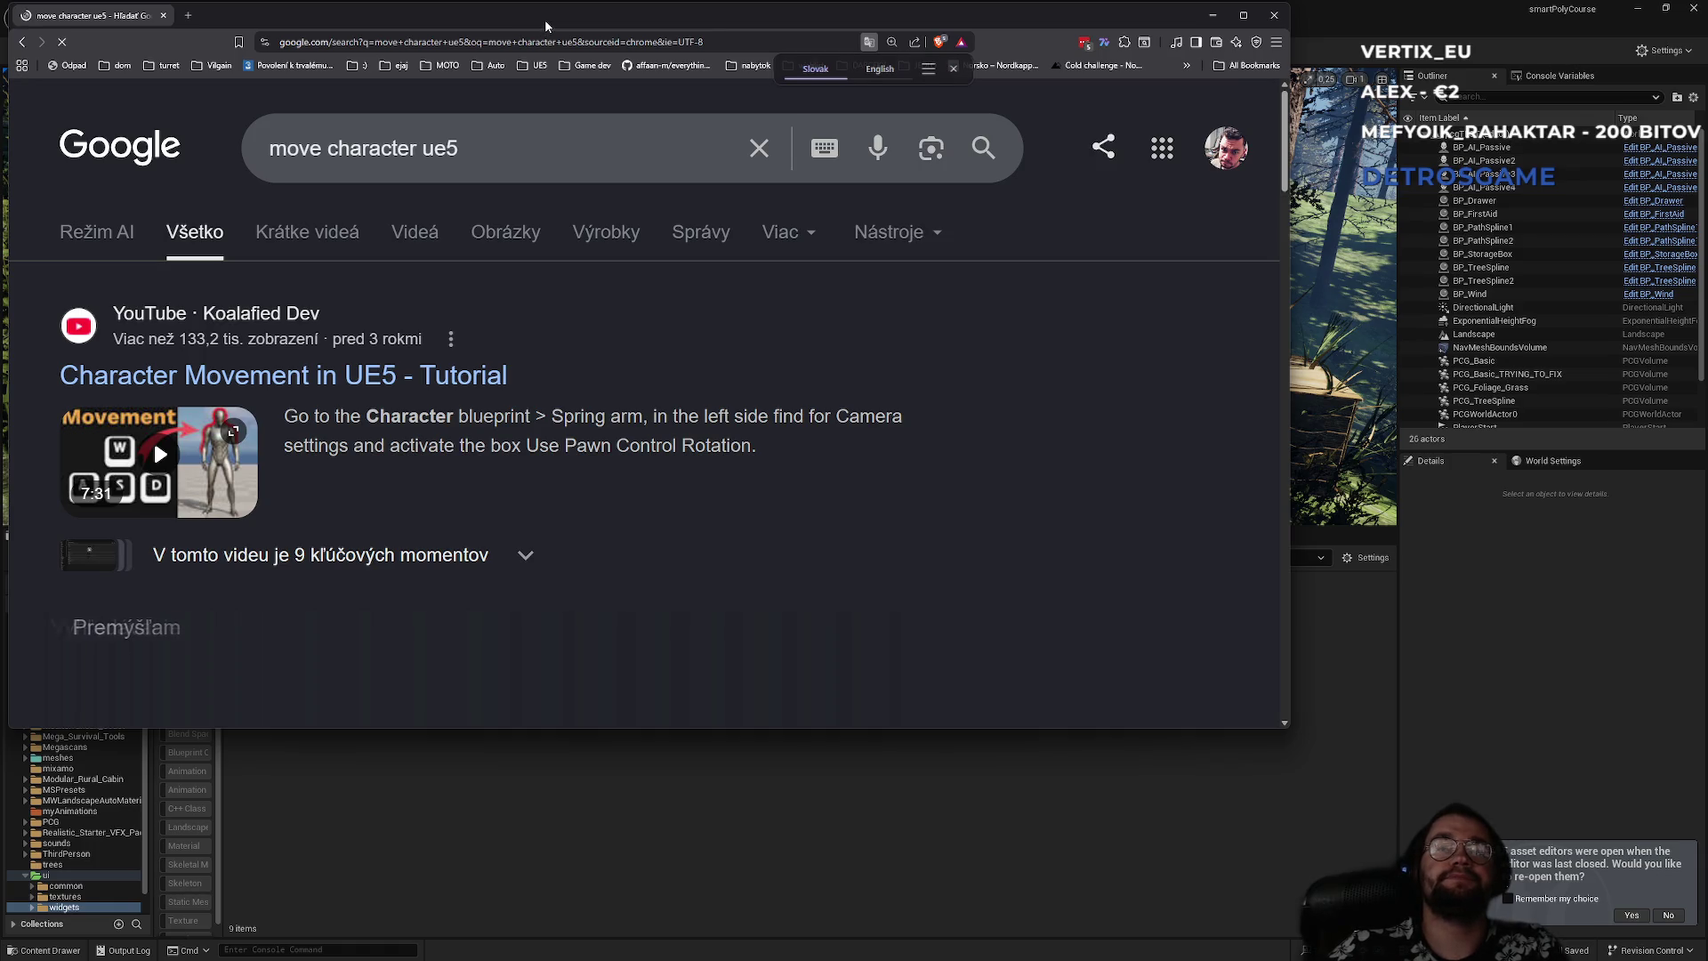
double_click(543, 28)
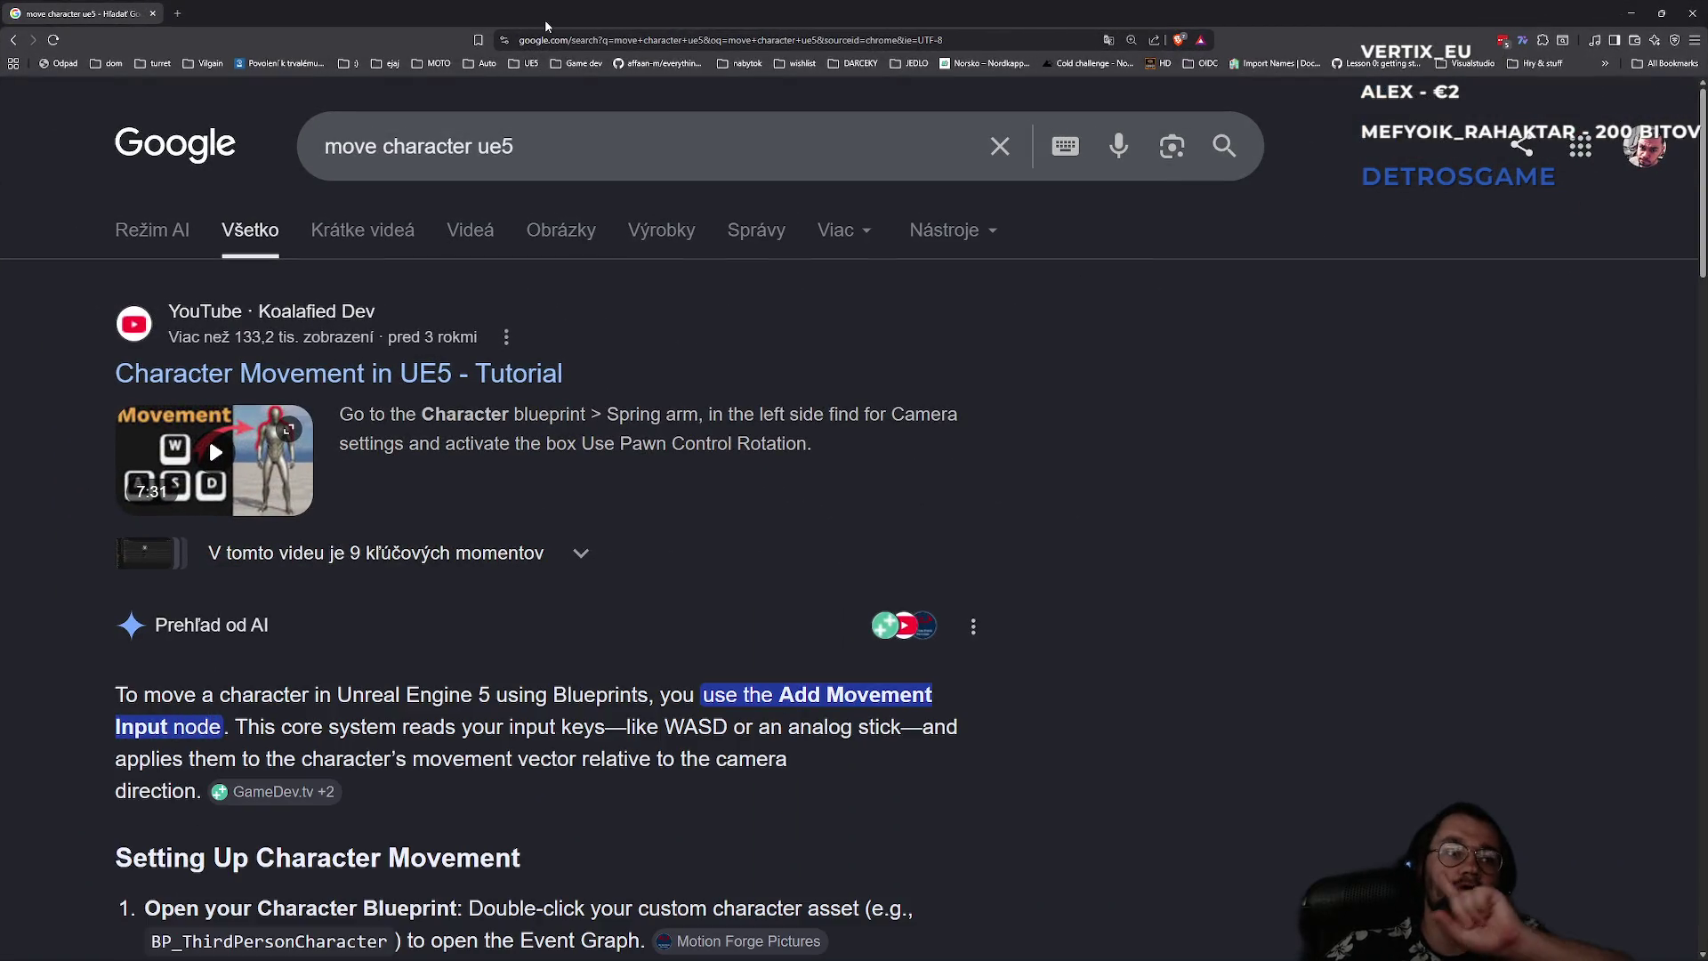
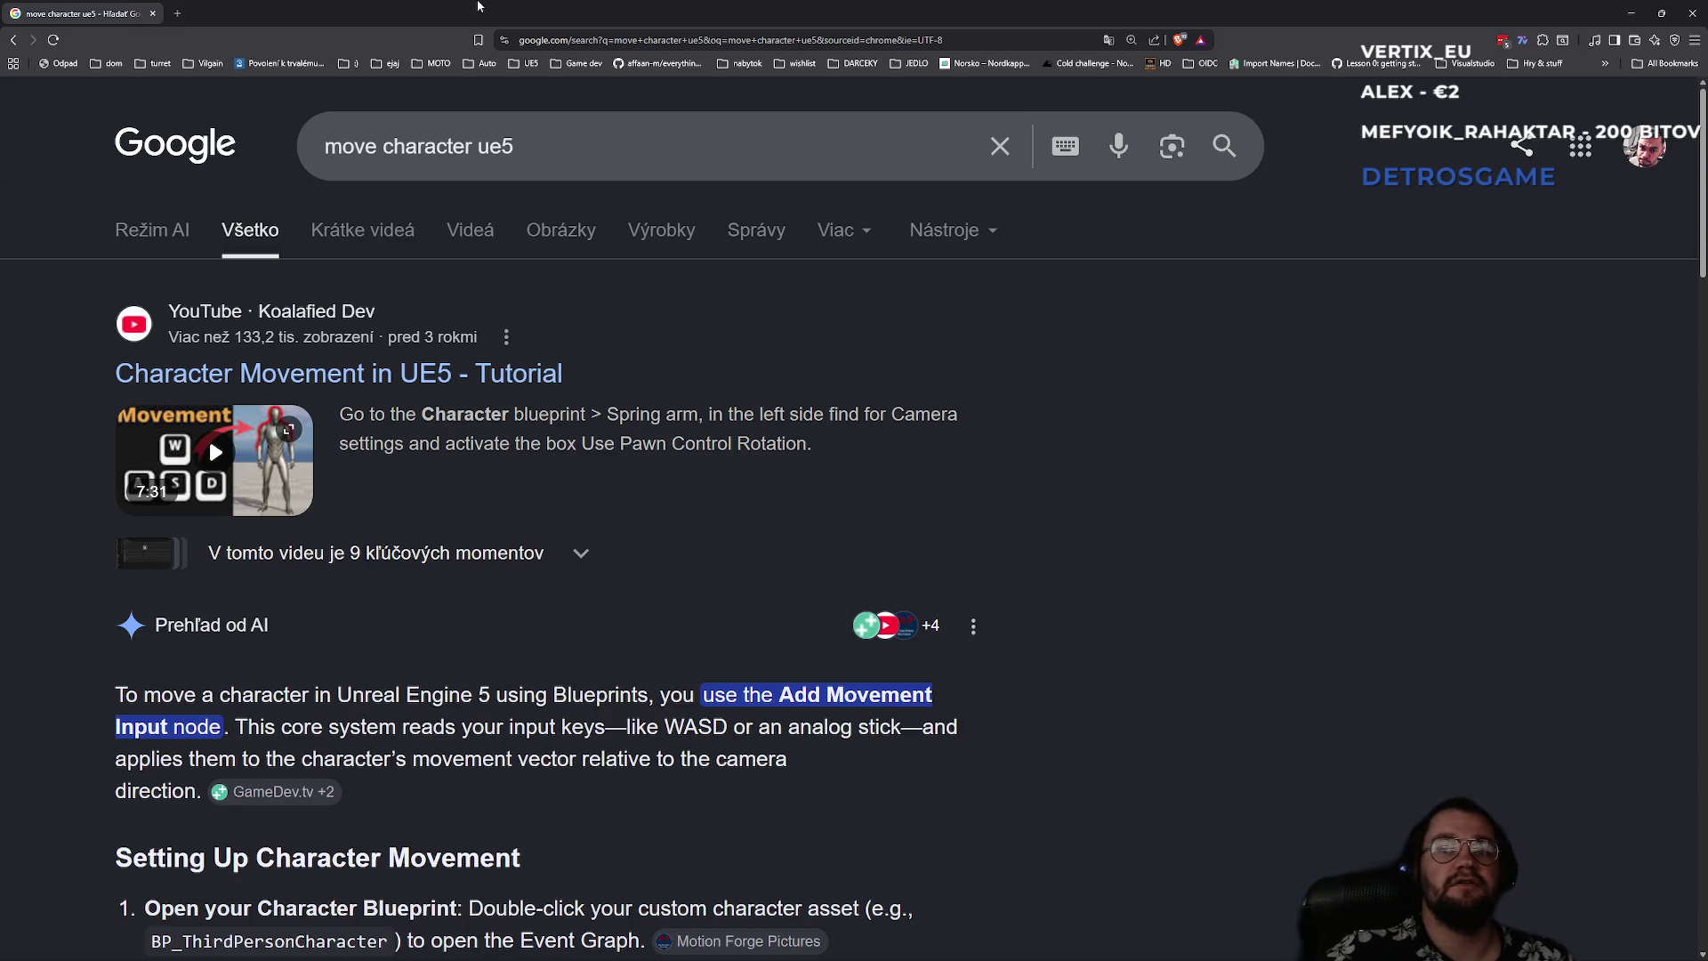
- Refine the Google search to 'mover character ue5', then start a new browser tab
scroll(616, 614, "down", 2)
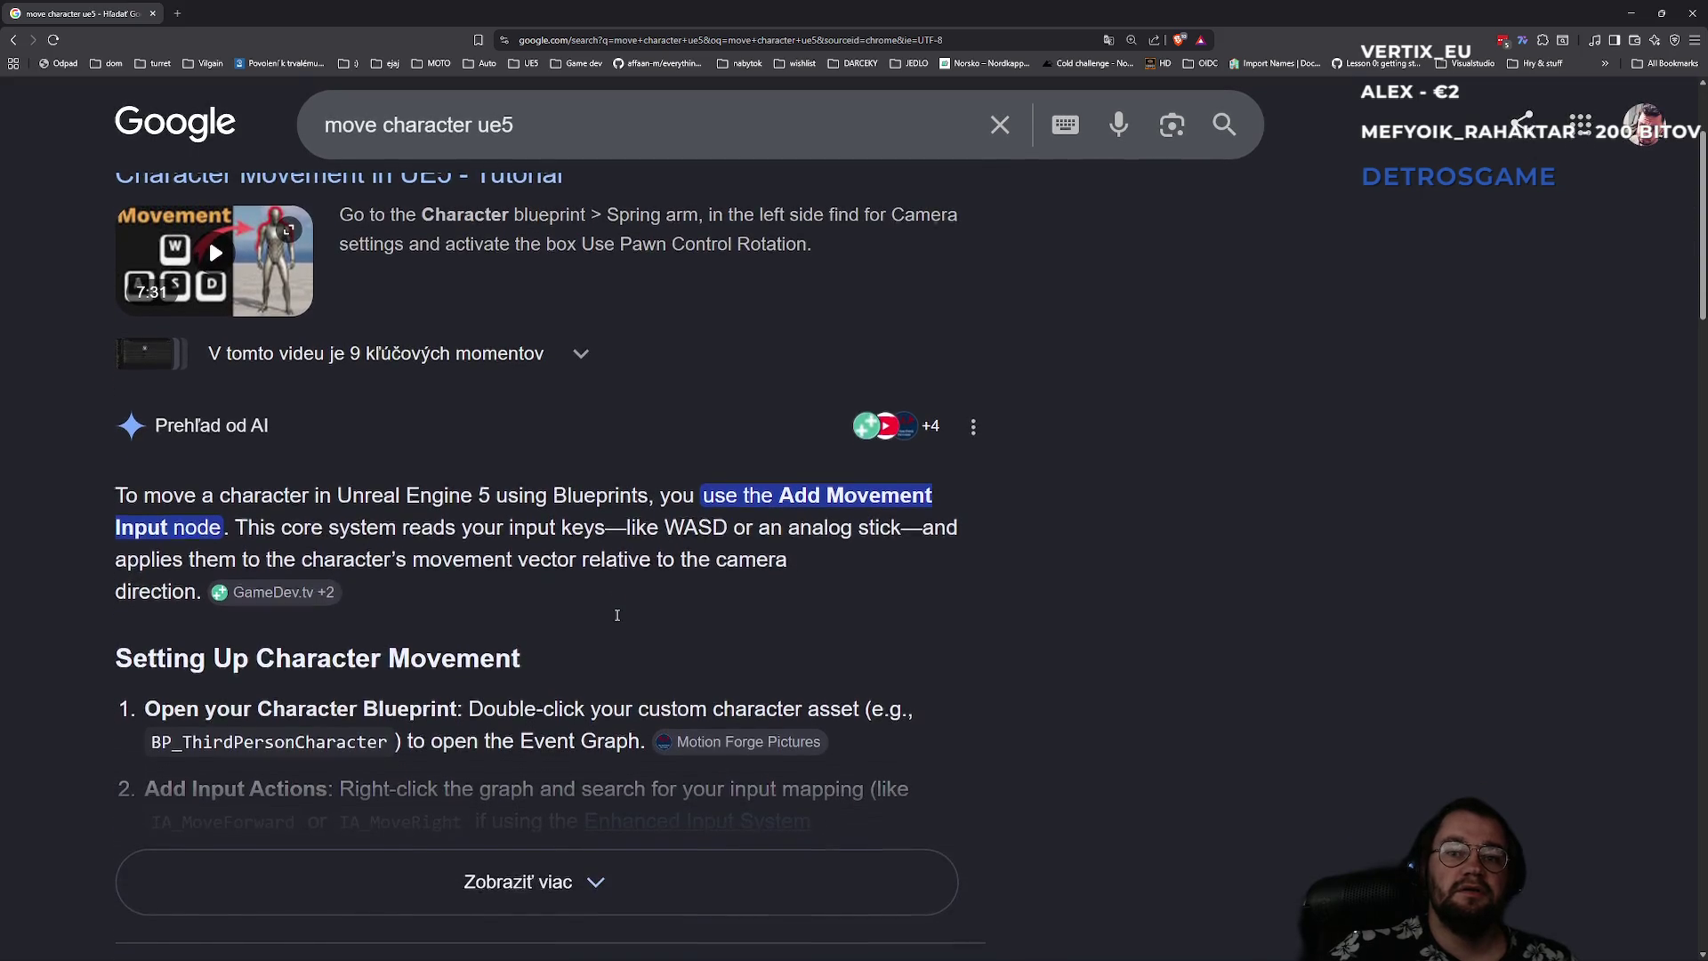
scroll(573, 622, "down", 3)
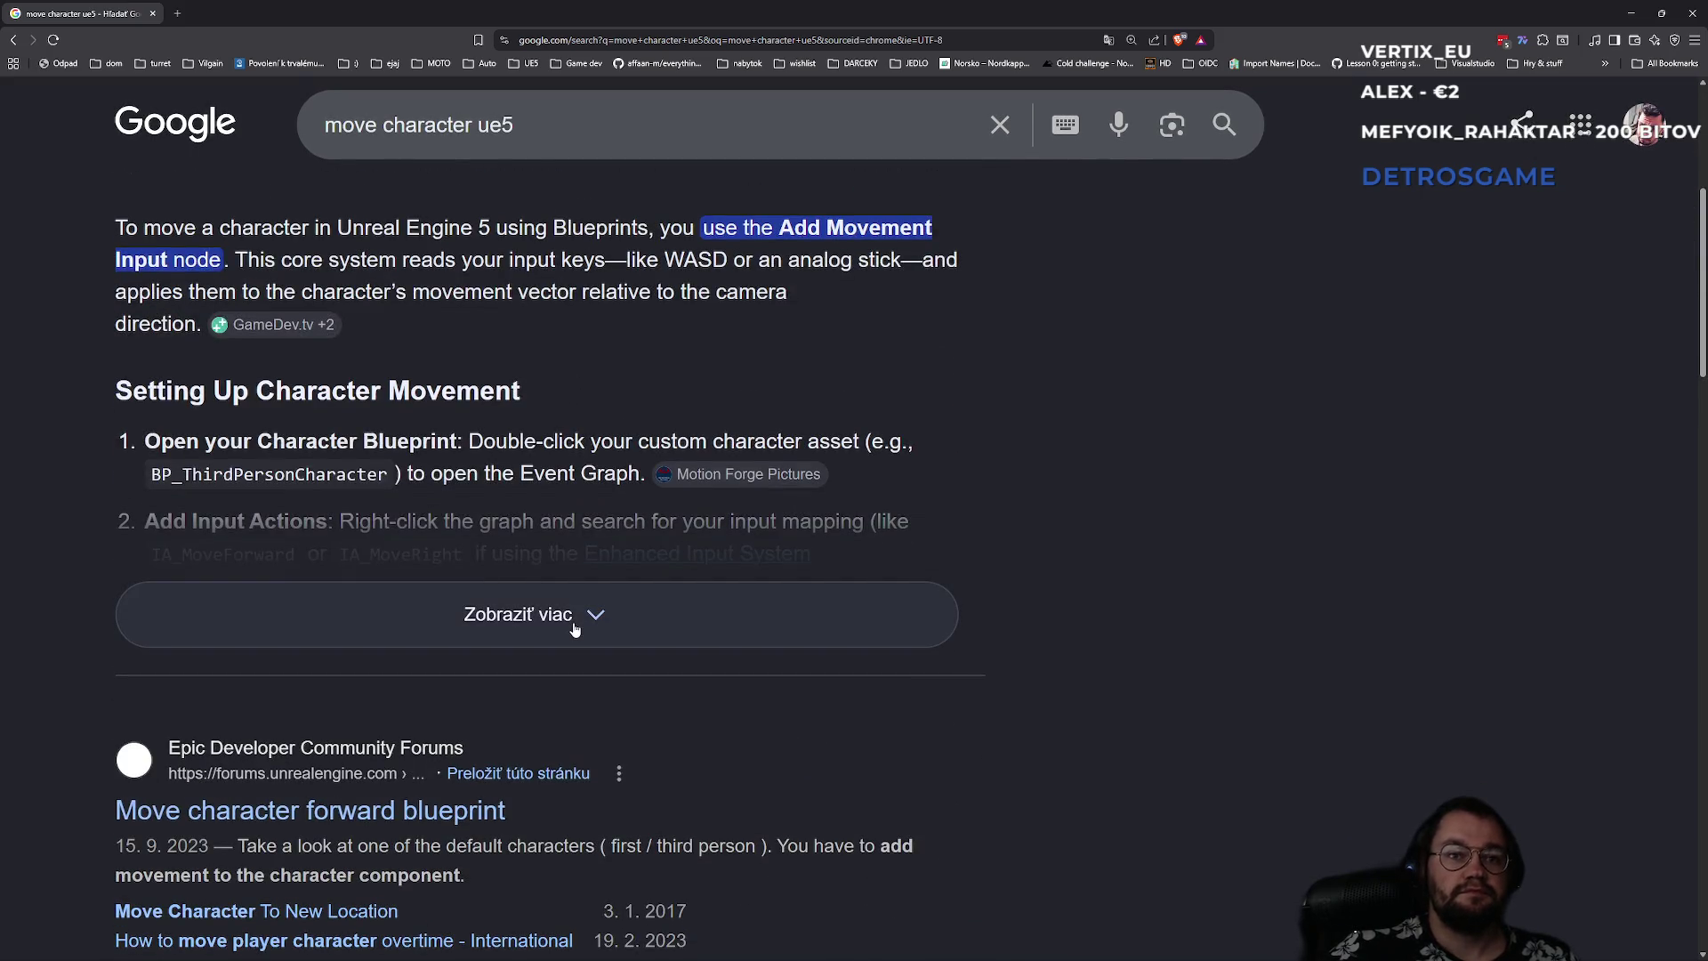
scroll(348, 827, "up", 1)
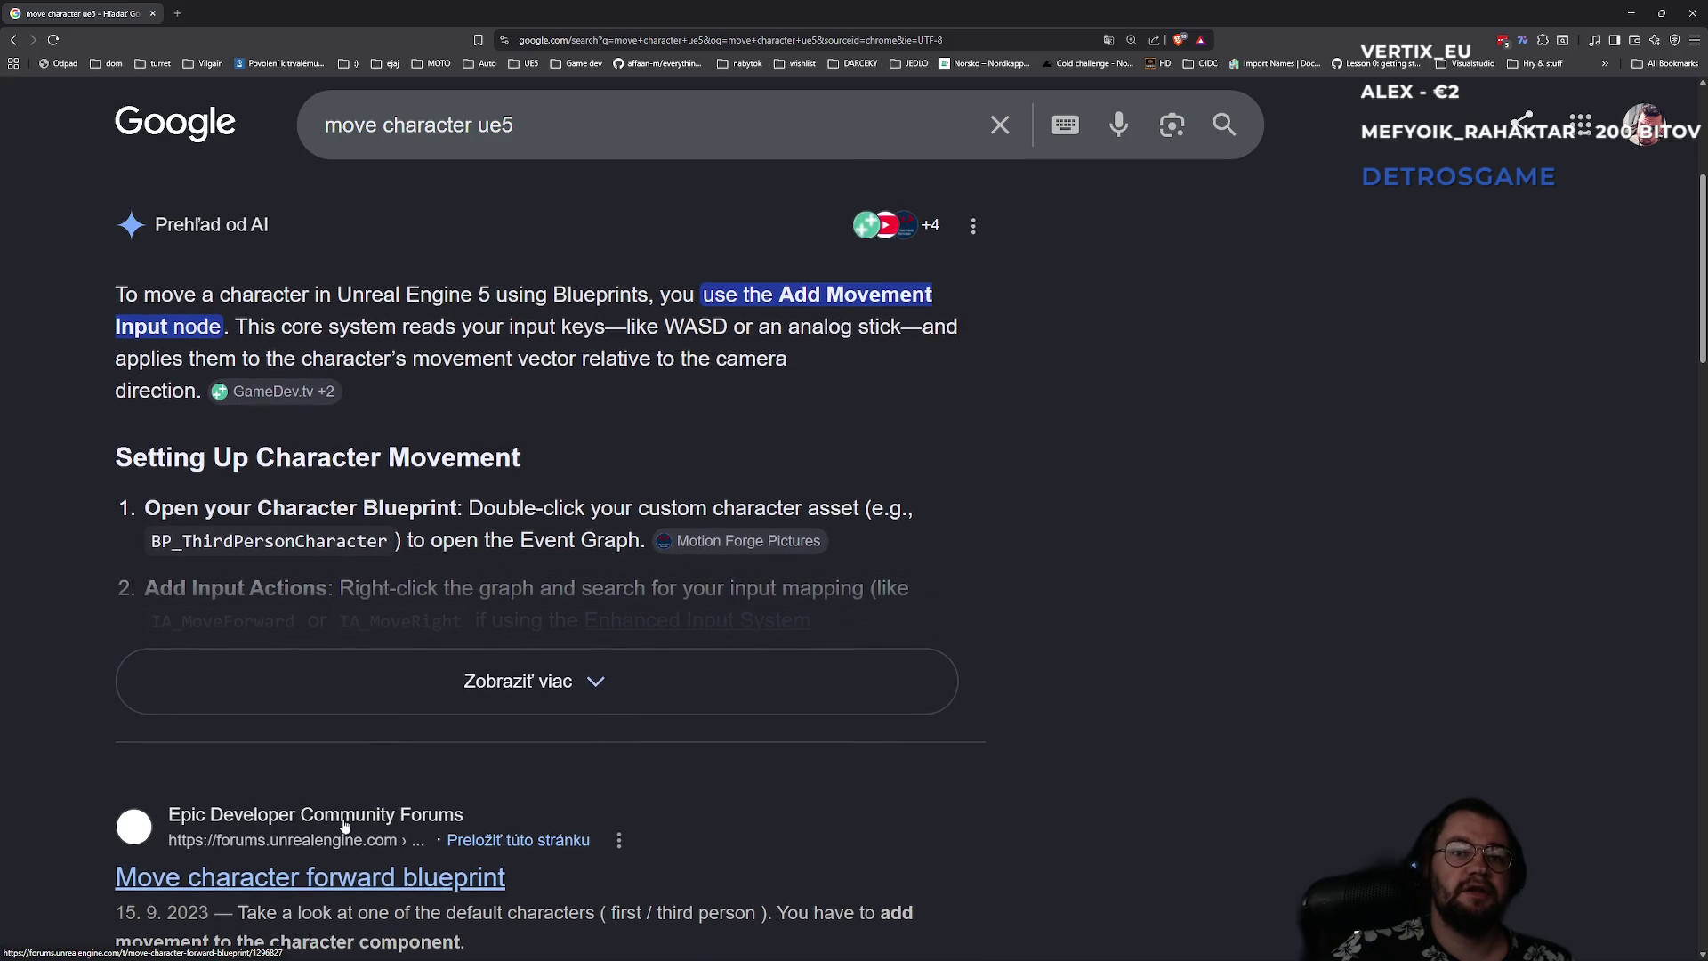
left_click(380, 128)
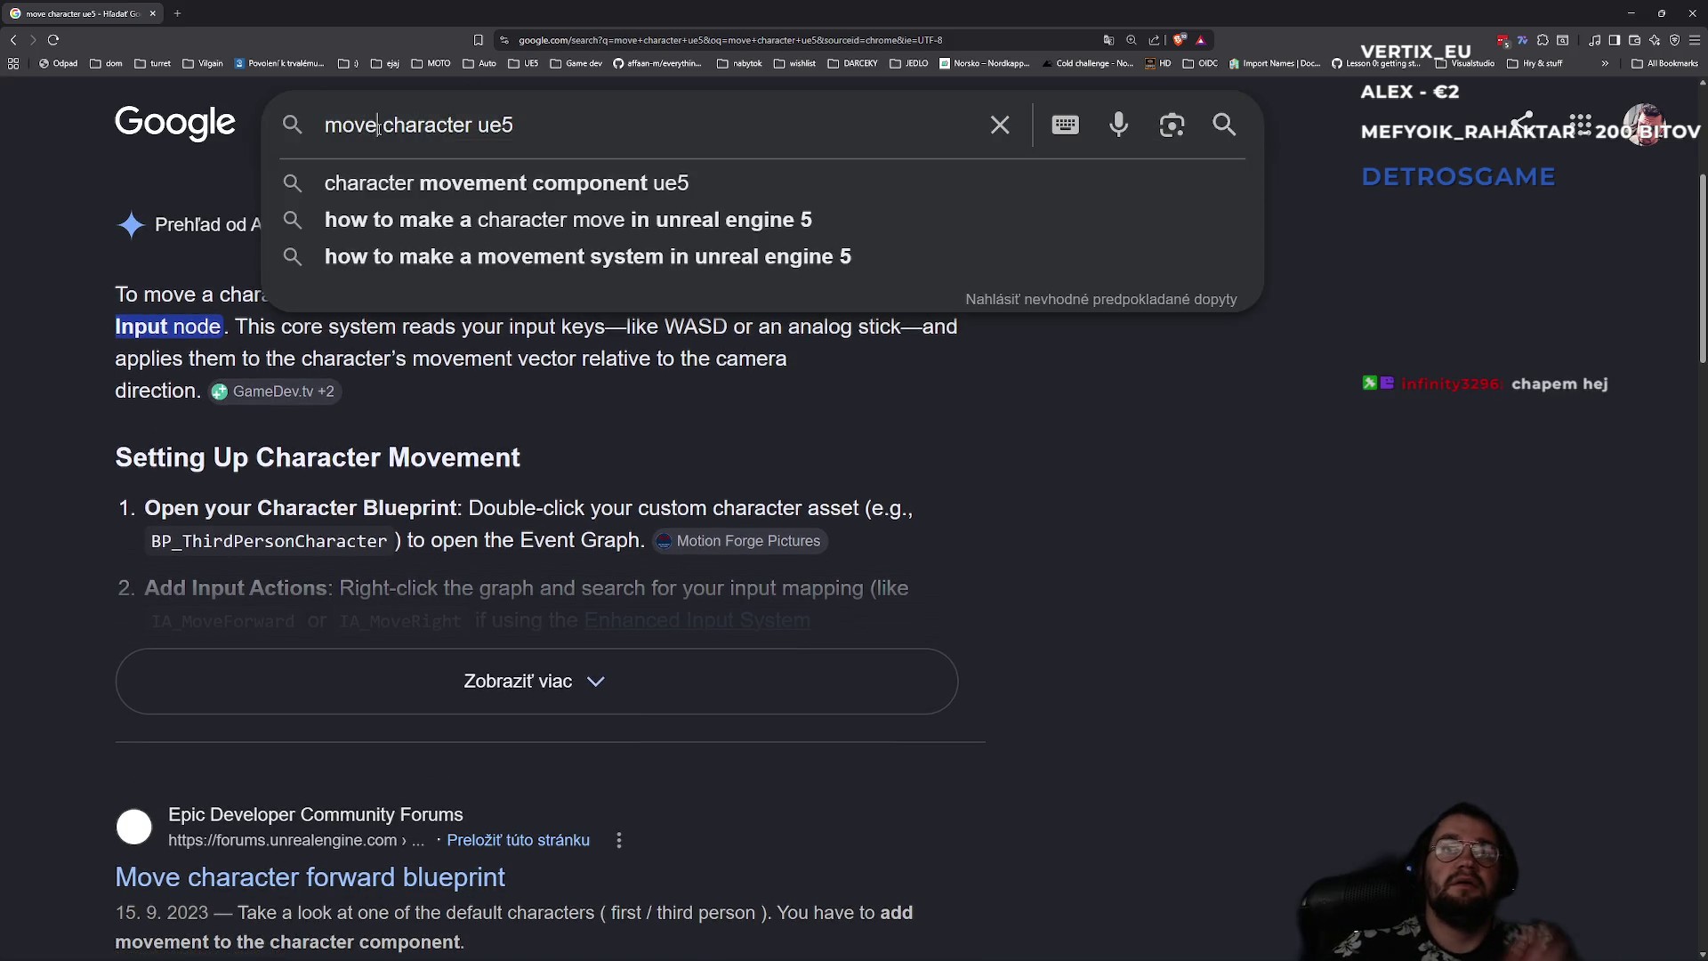
type("r")
key("Return")
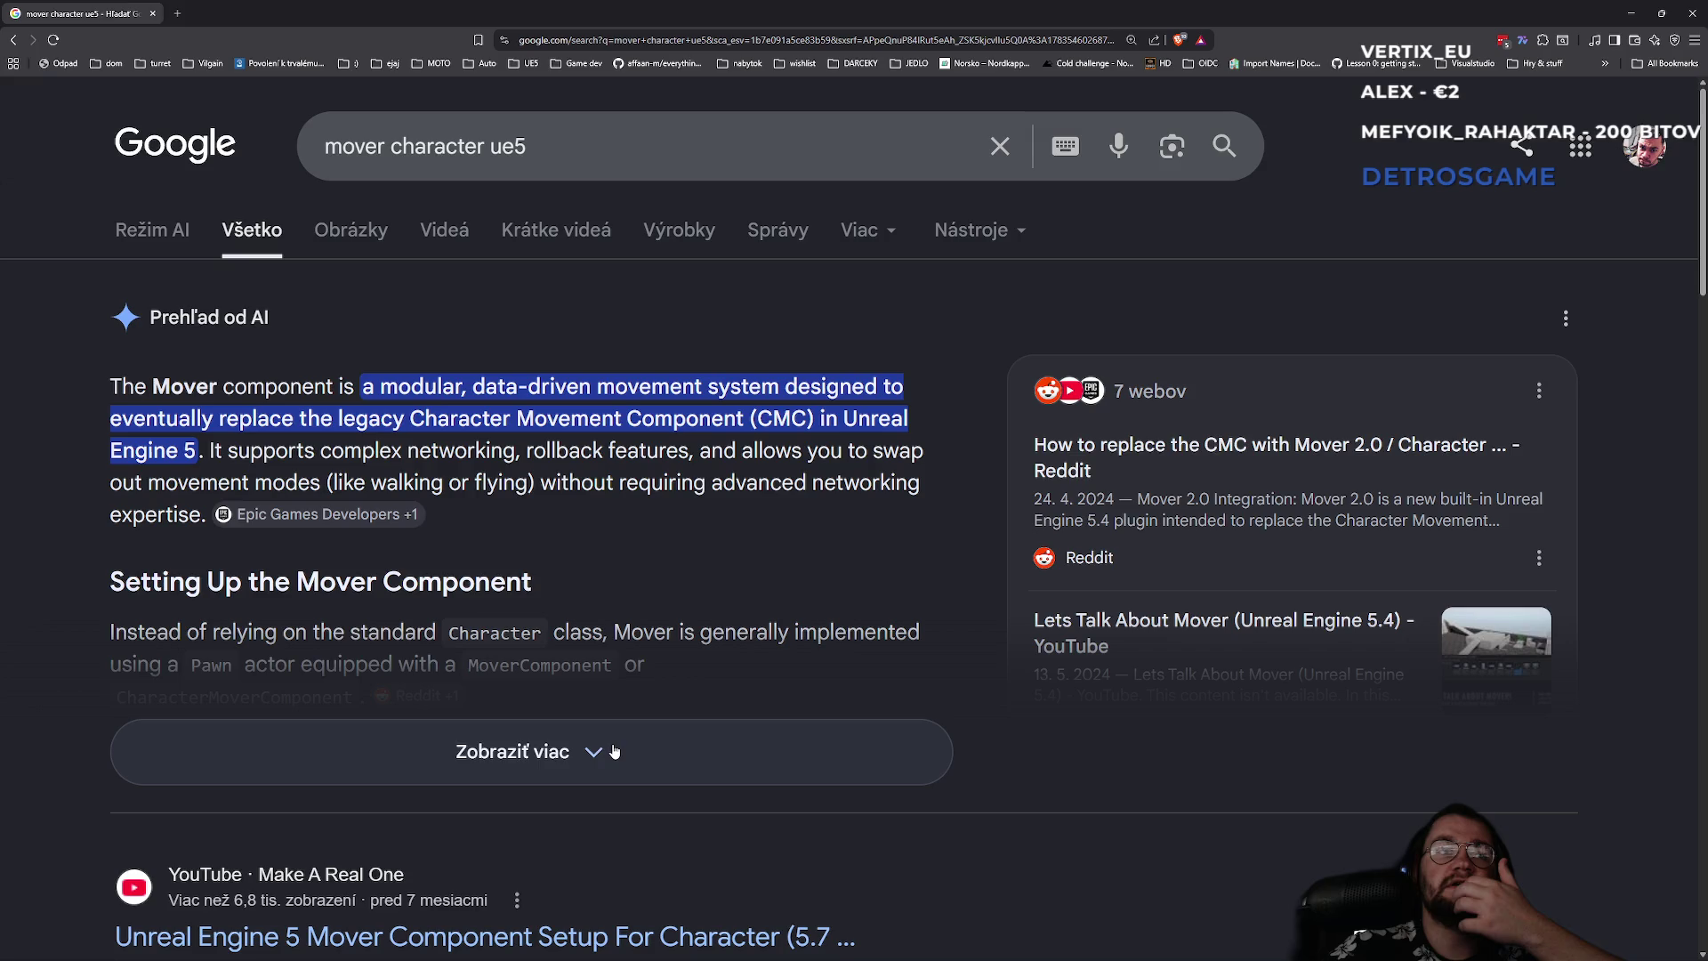
scroll(596, 755, "down", 3)
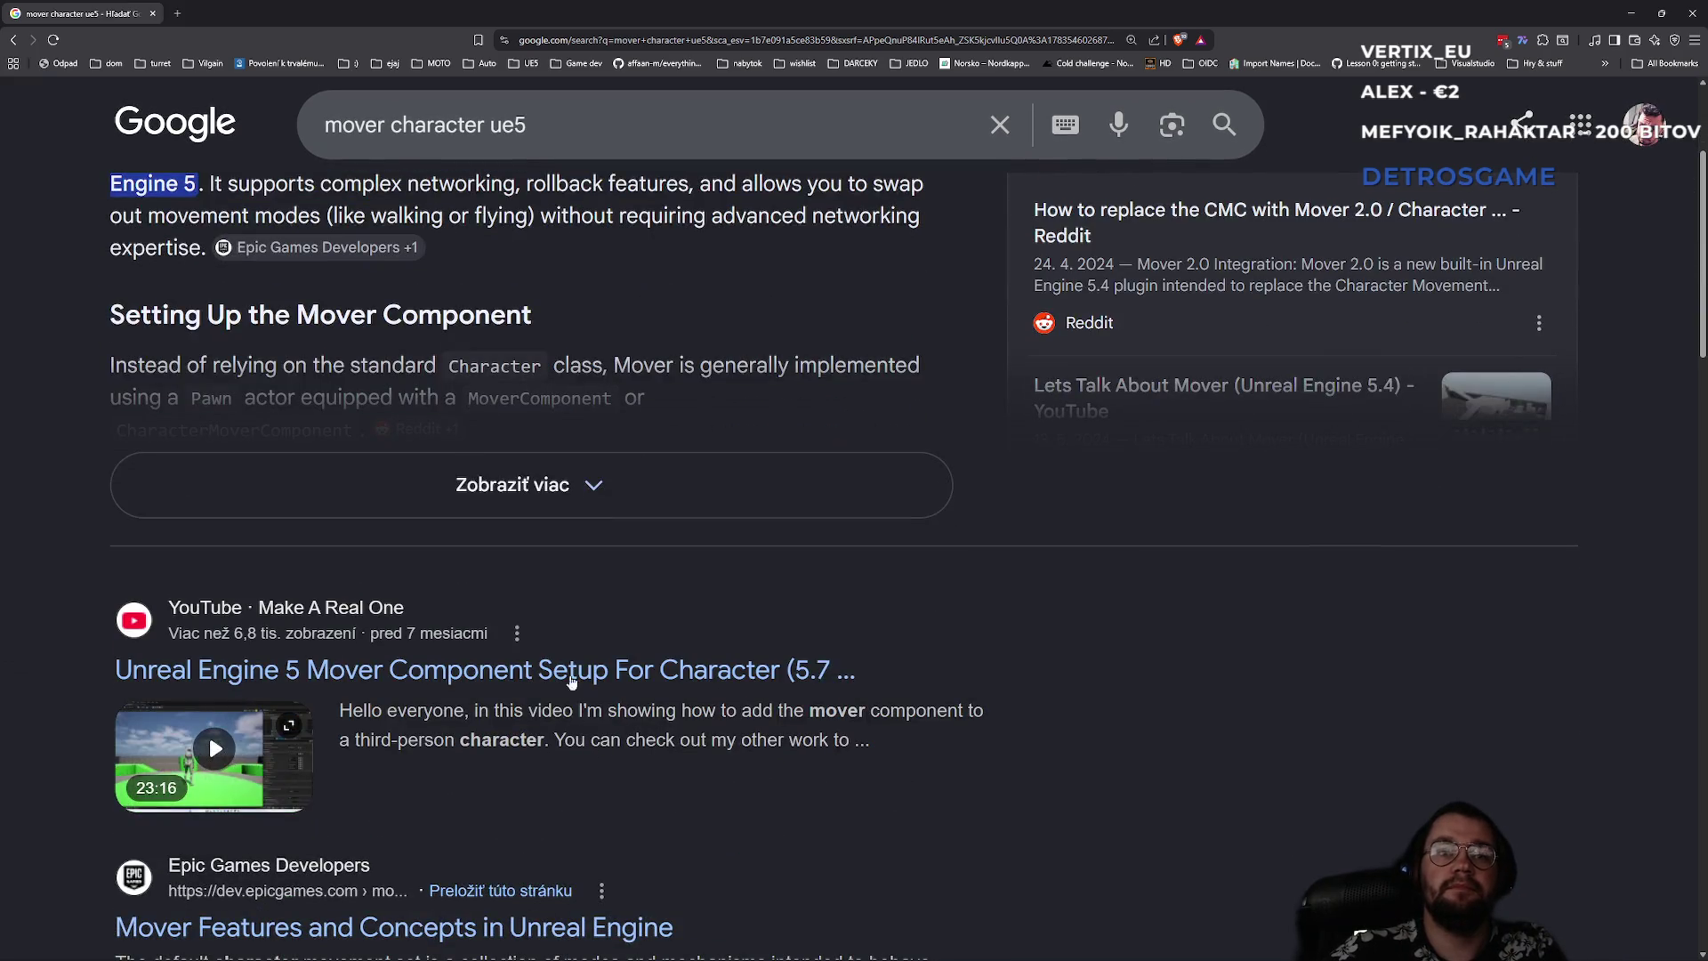
left_click(177, 13)
- Go to youtube.com and open the Liked videos playlist
type("y")
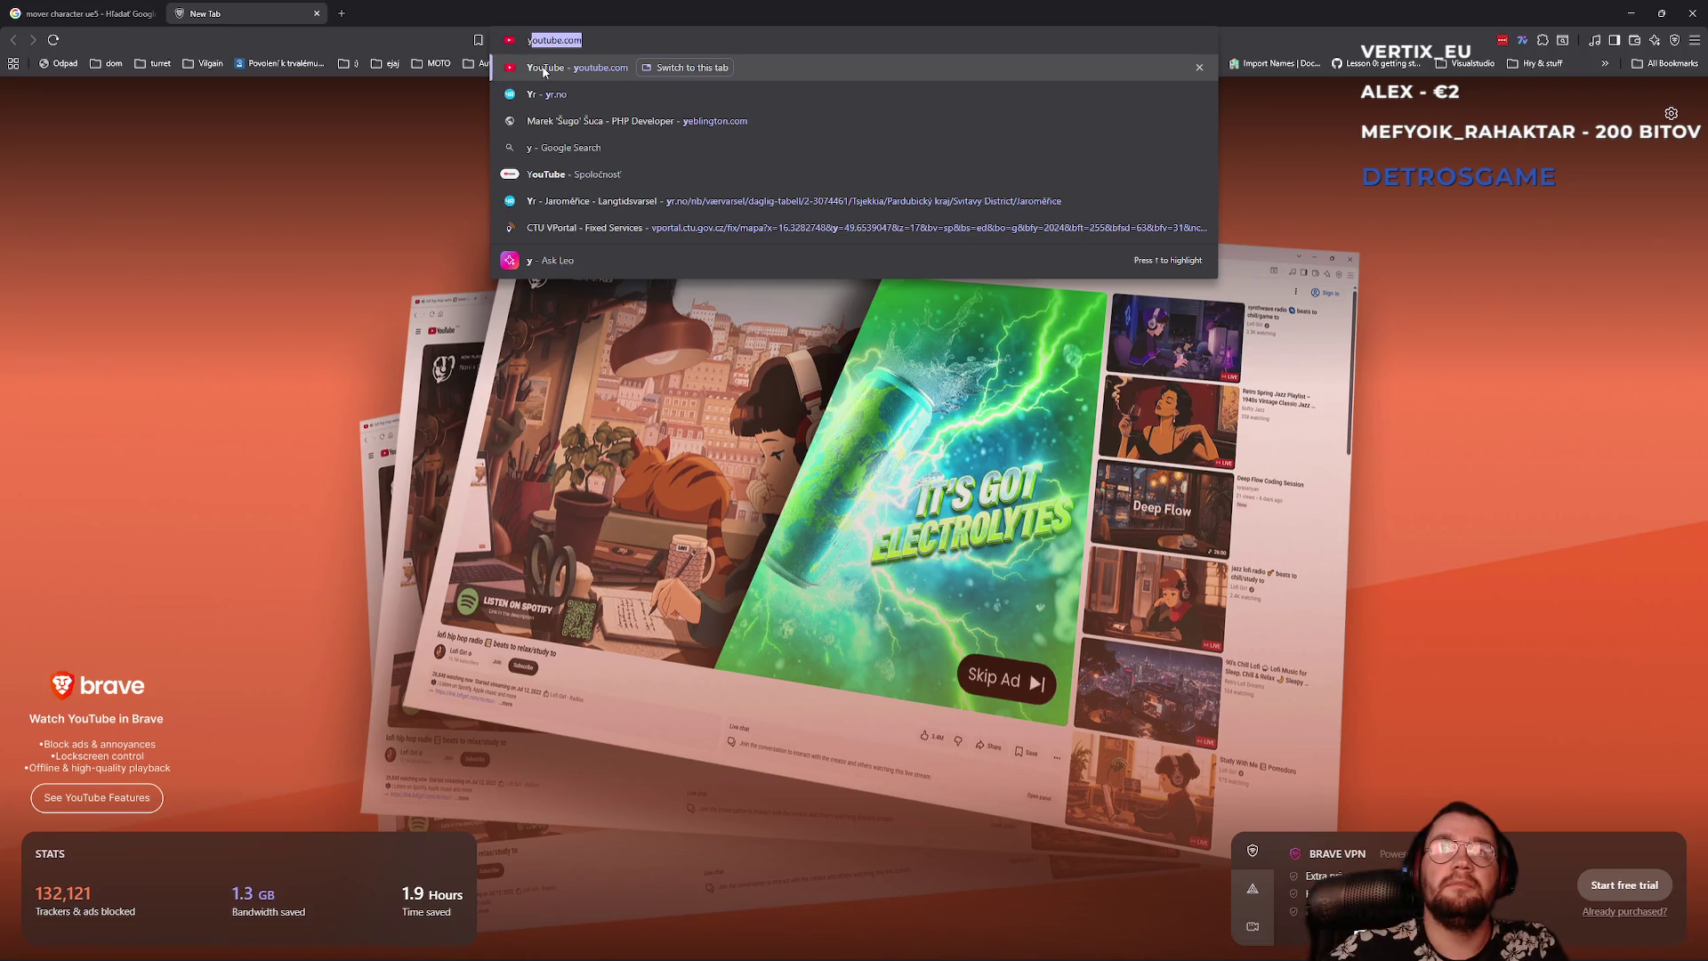
left_click(514, 70)
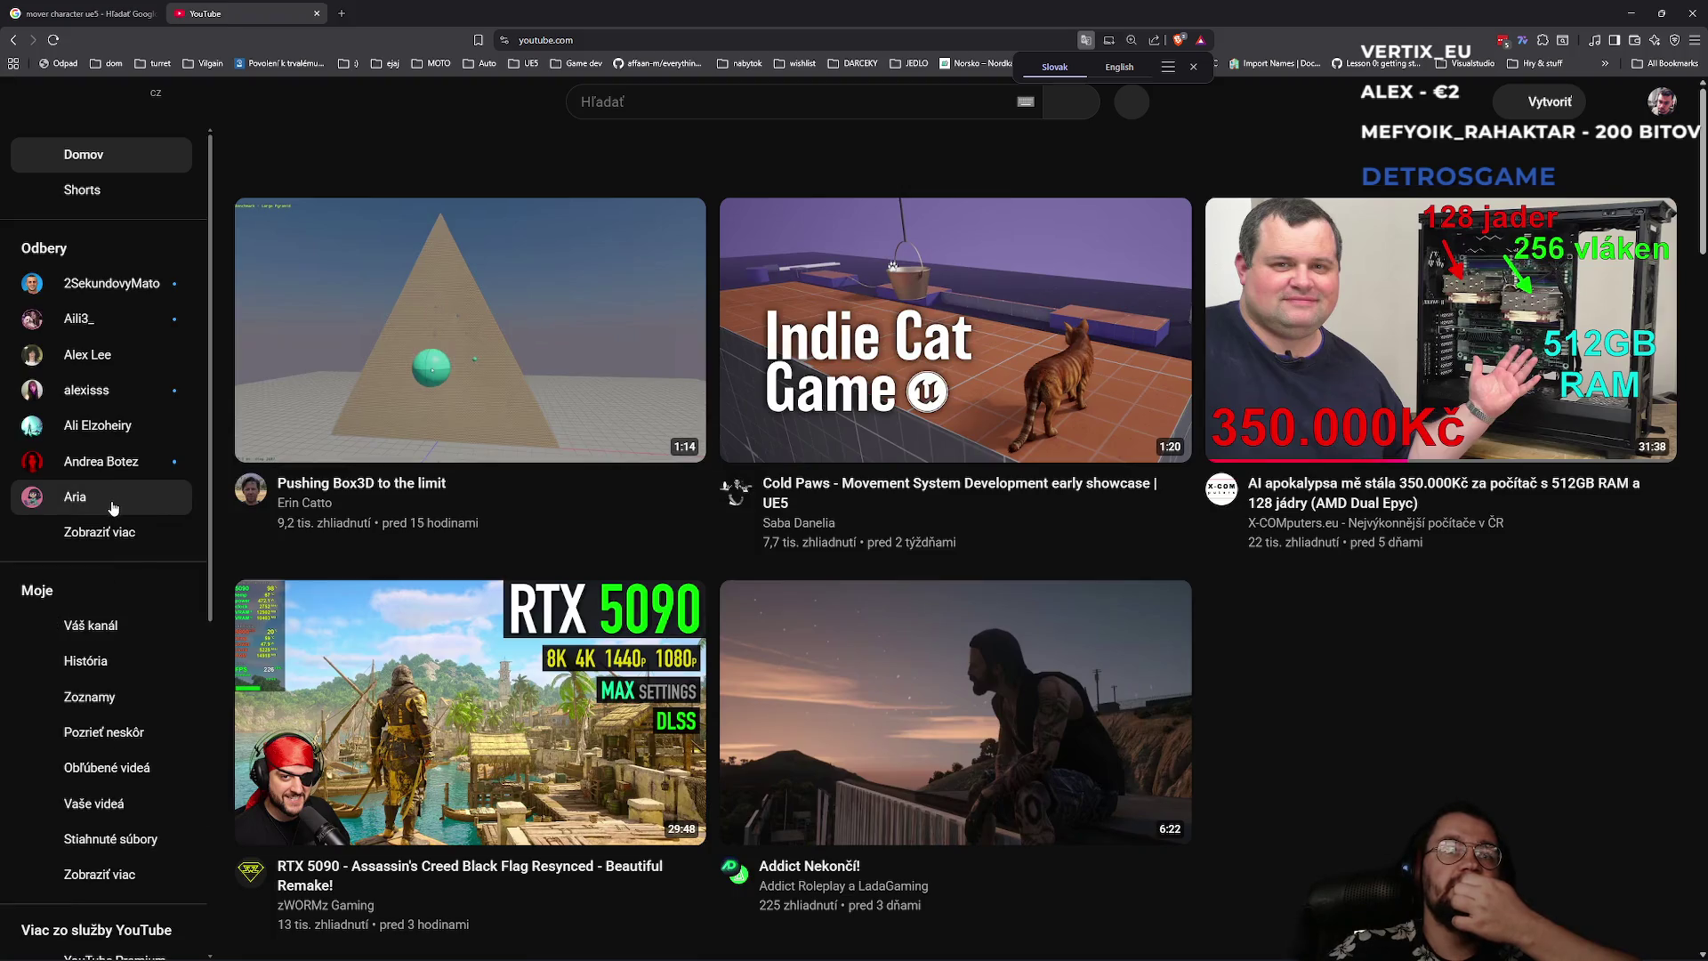
left_click(131, 734)
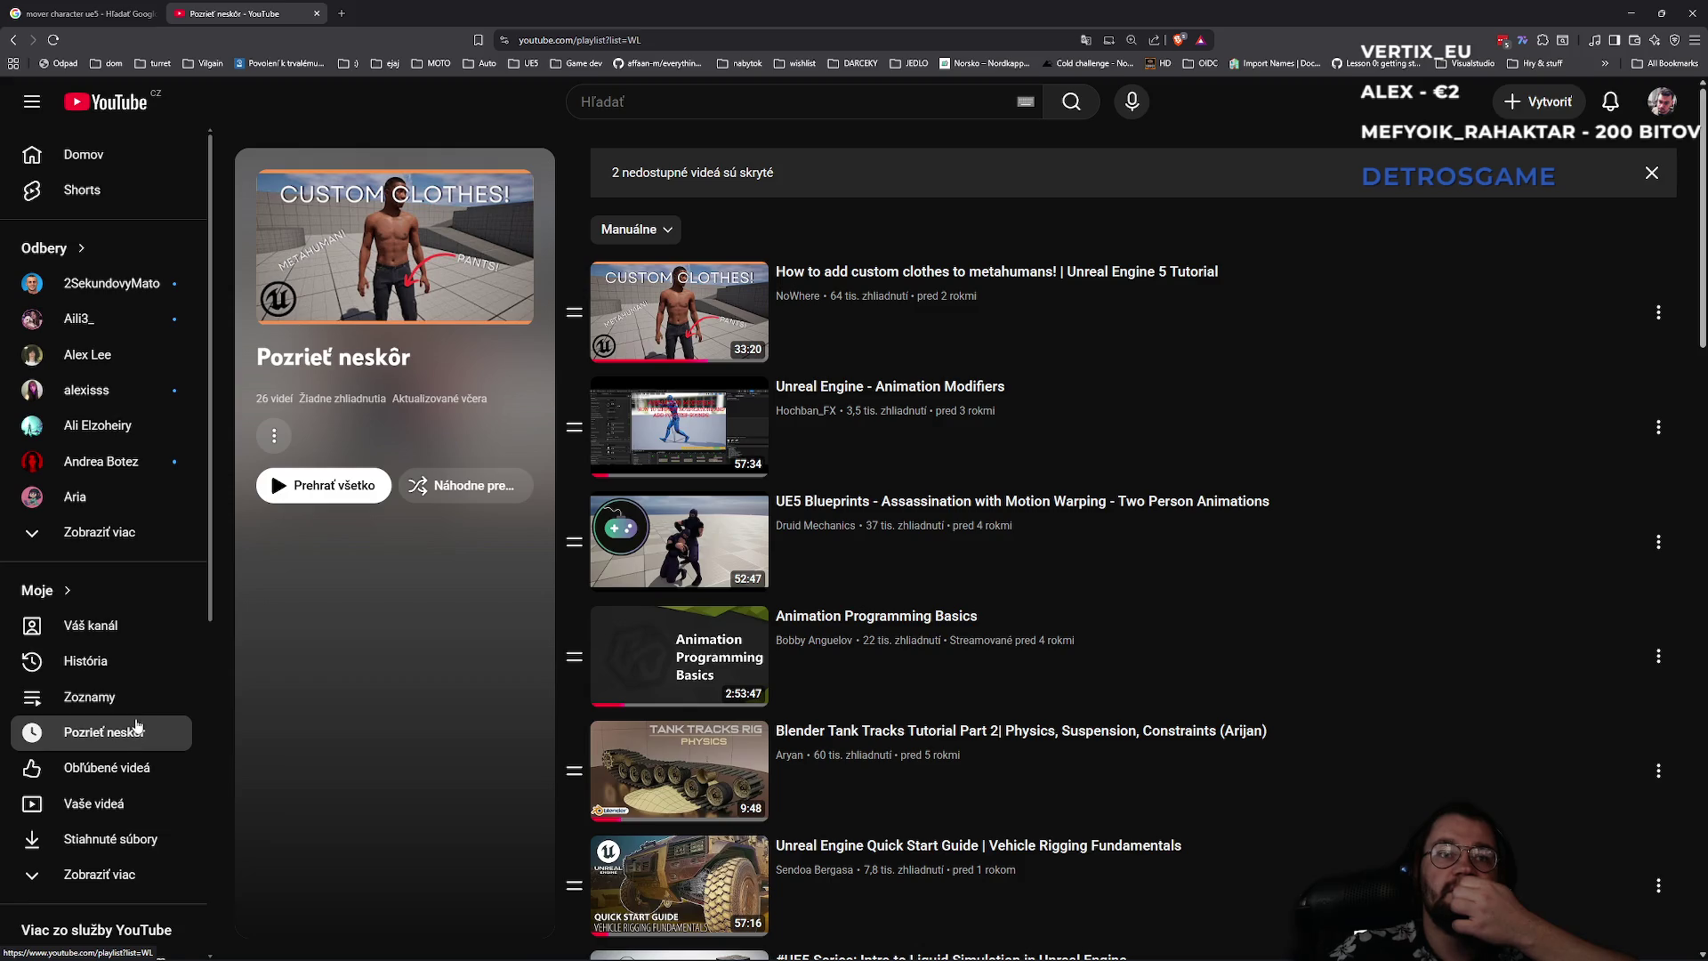
left_click(116, 782)
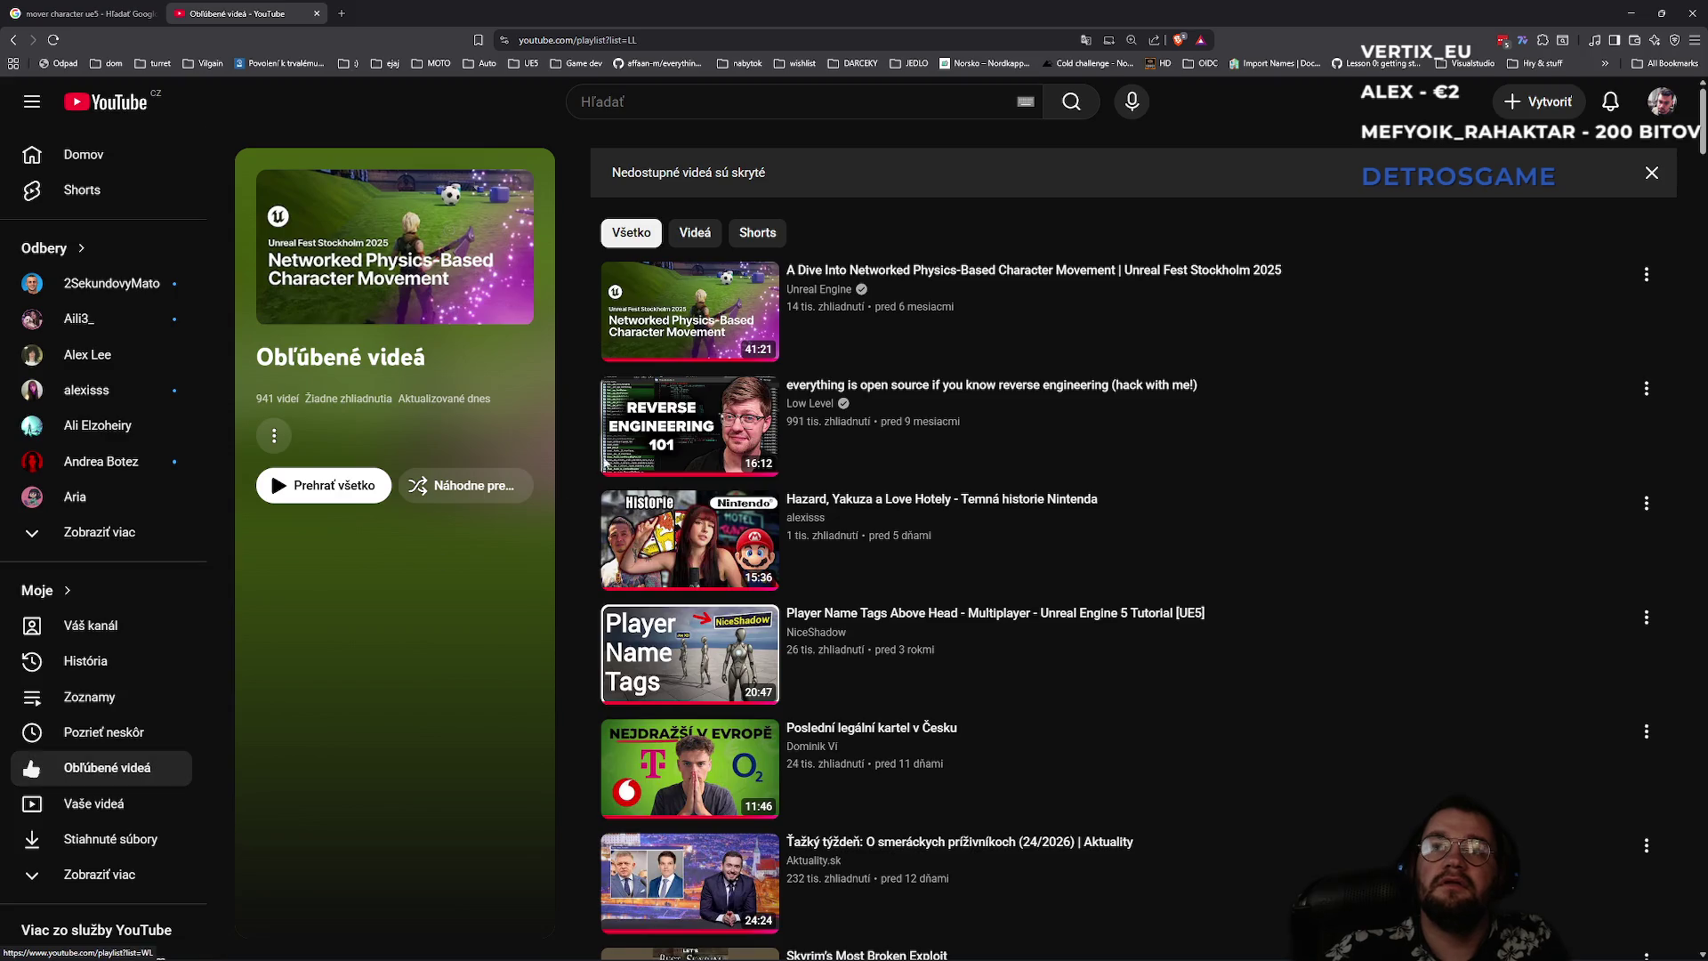
- Copy the first liked video's share link, close the dialog and minimize the browser
left_click(1647, 274)
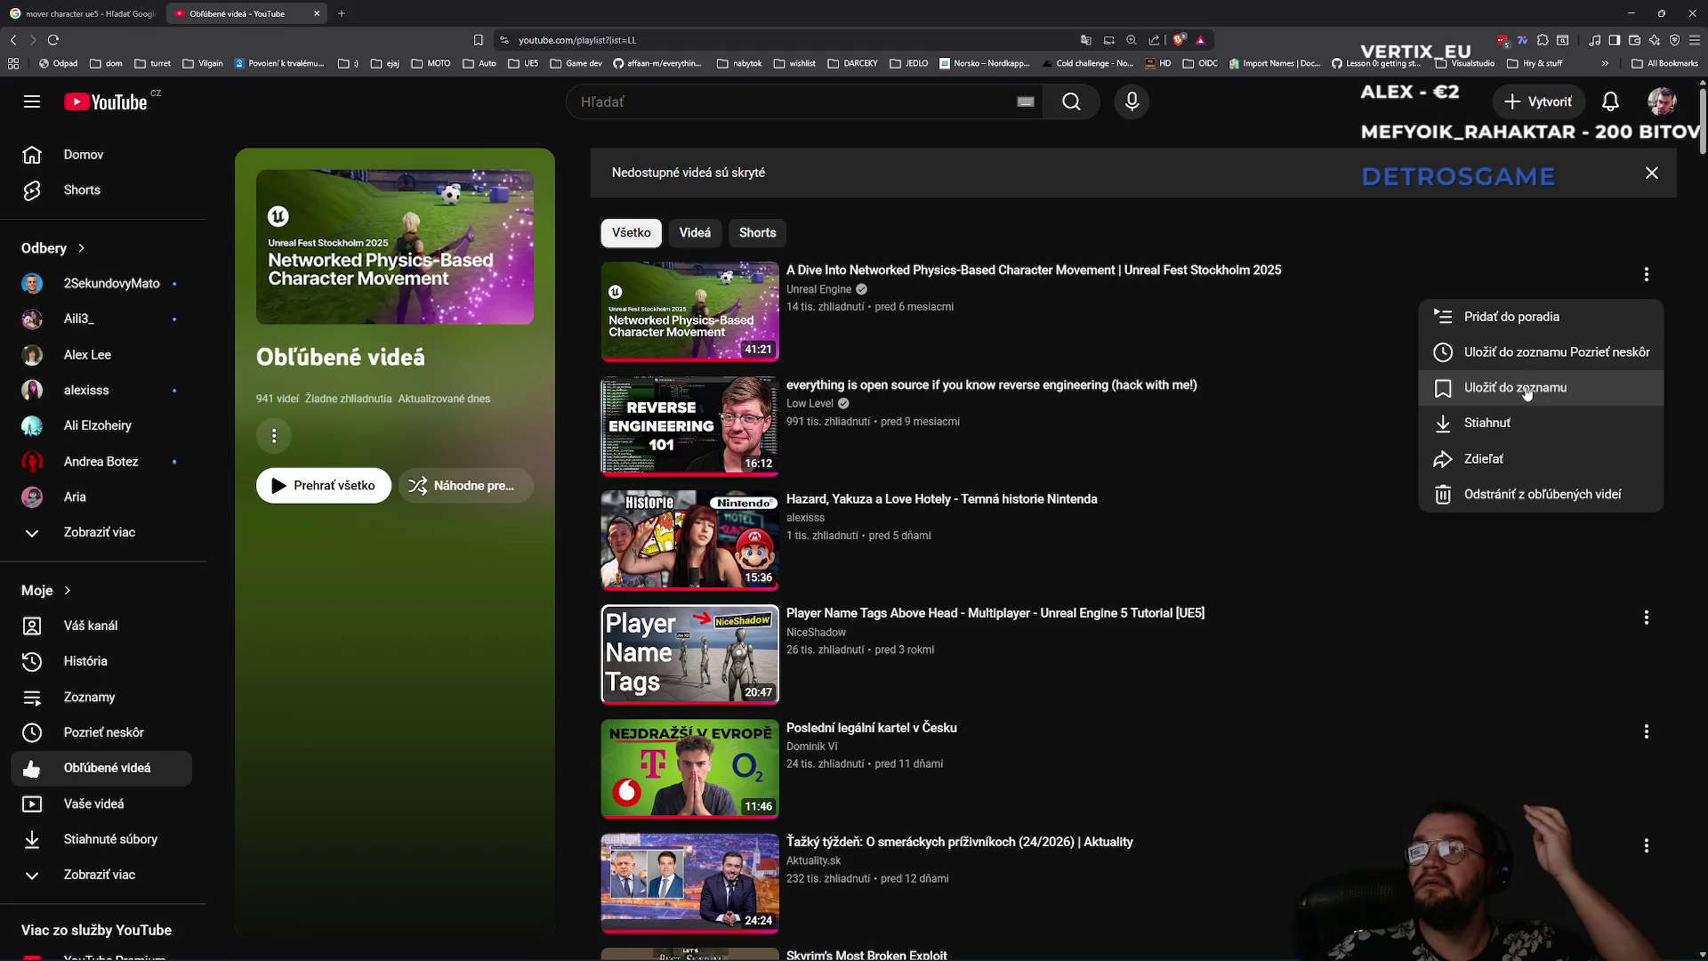
left_click(1477, 459)
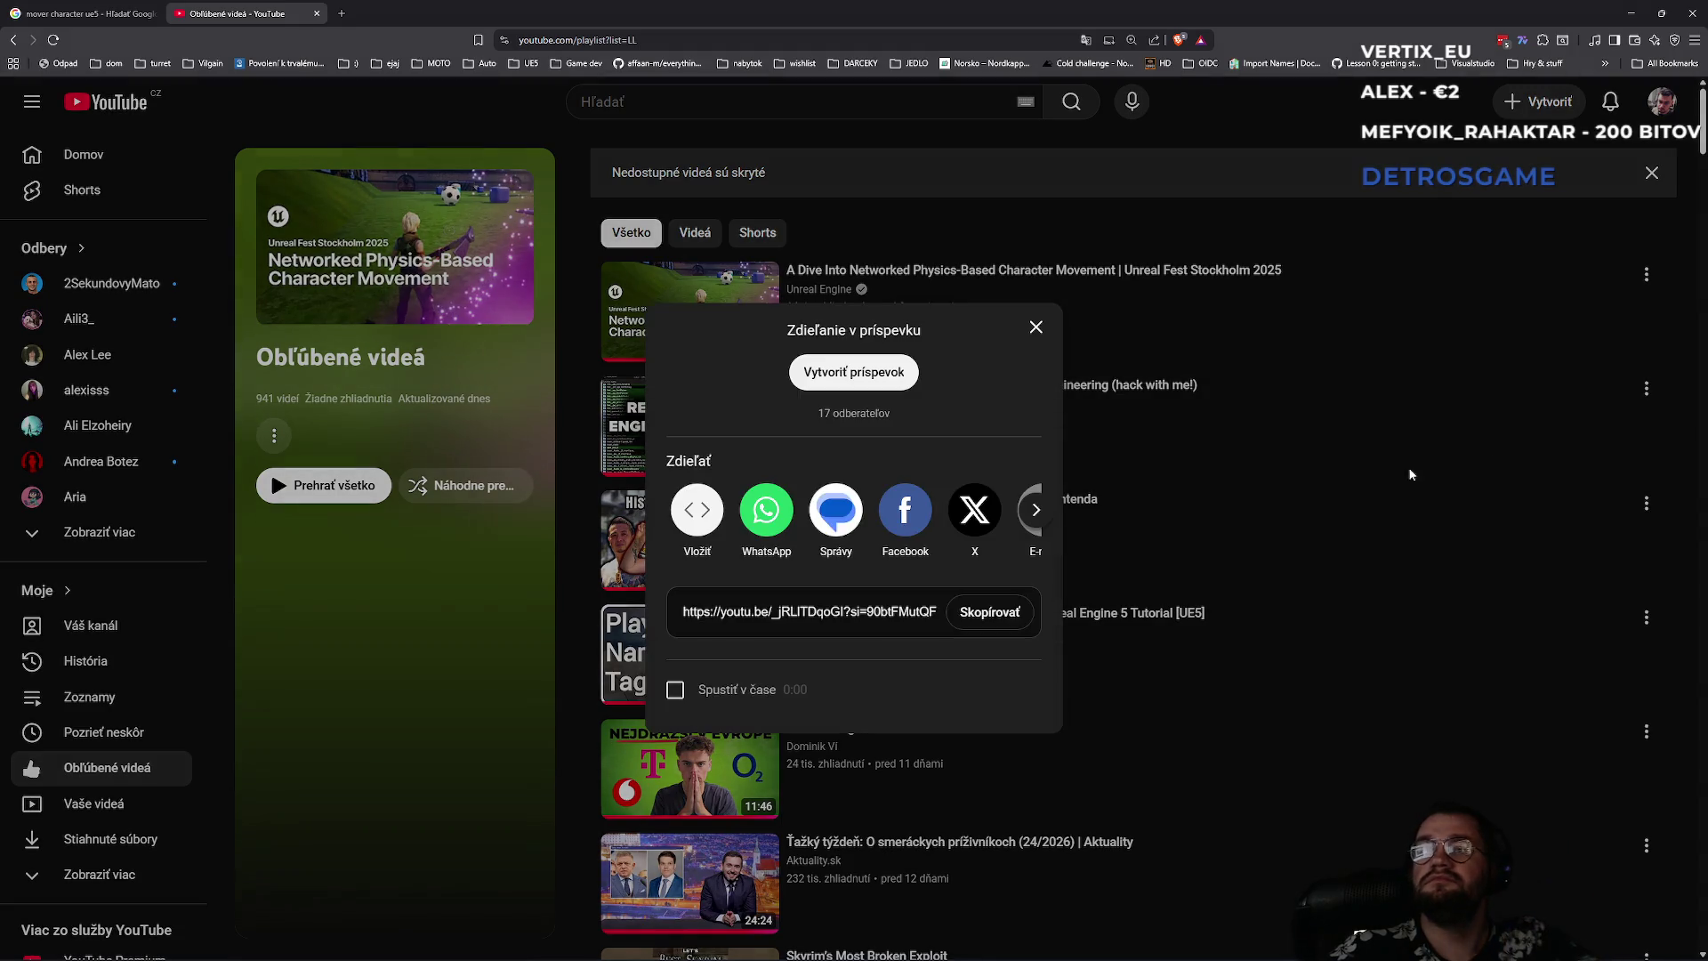
left_click(979, 613)
key("alt+Tab")
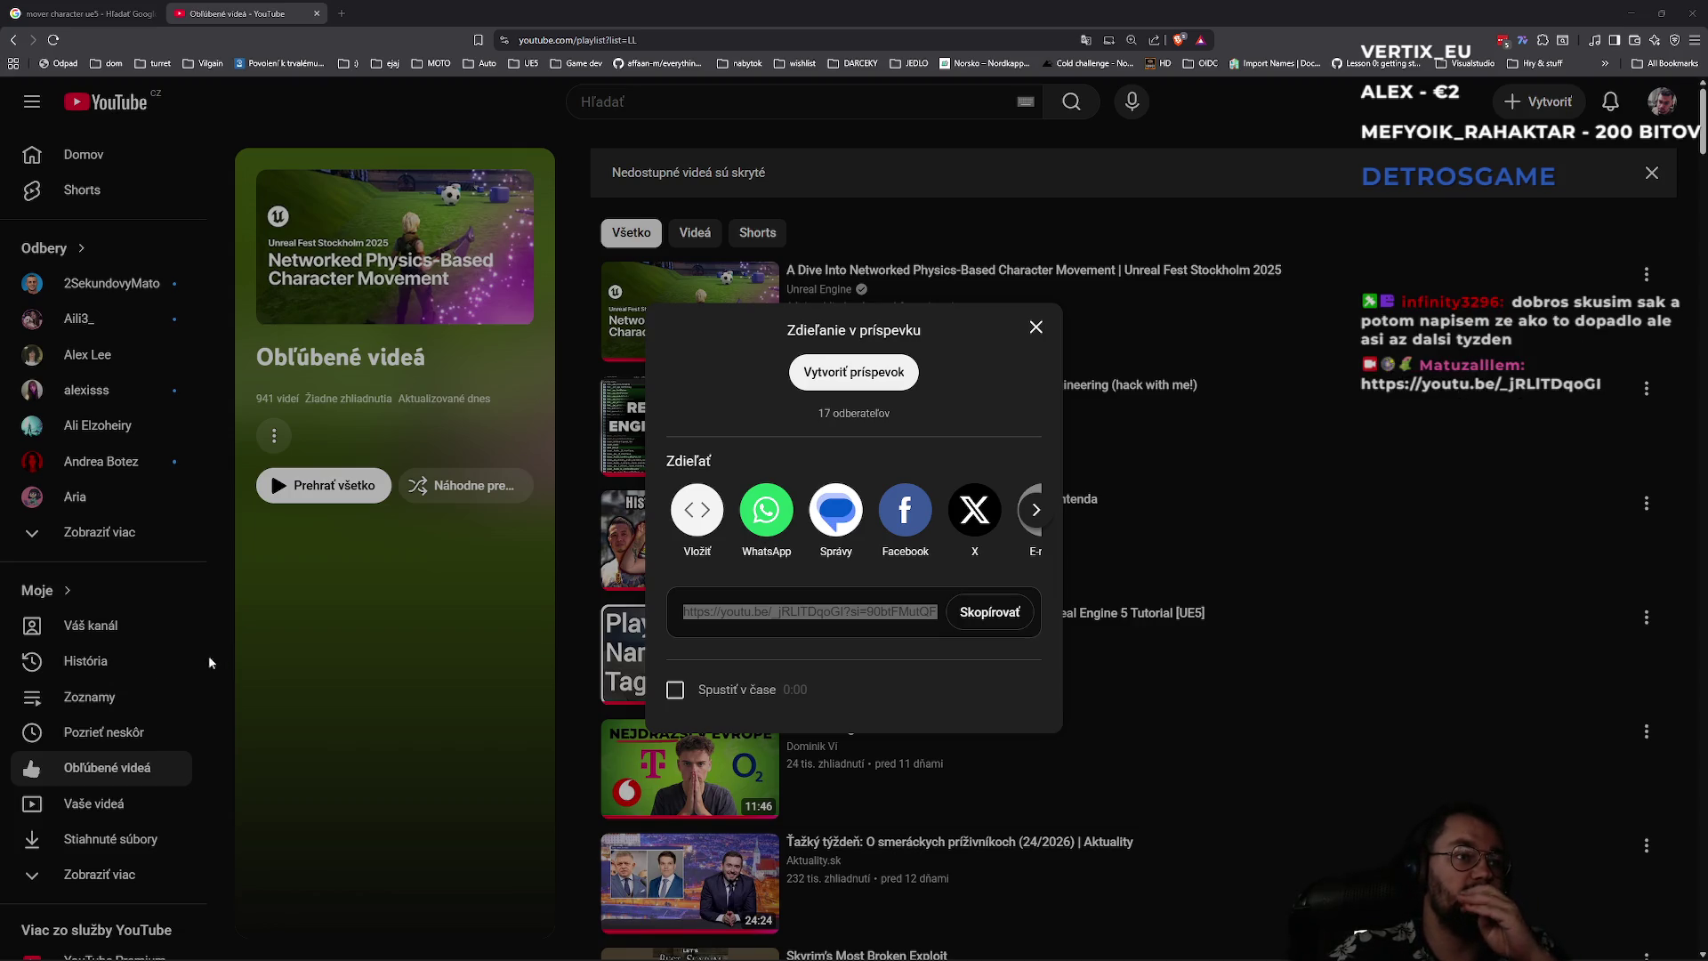
left_click(322, 667)
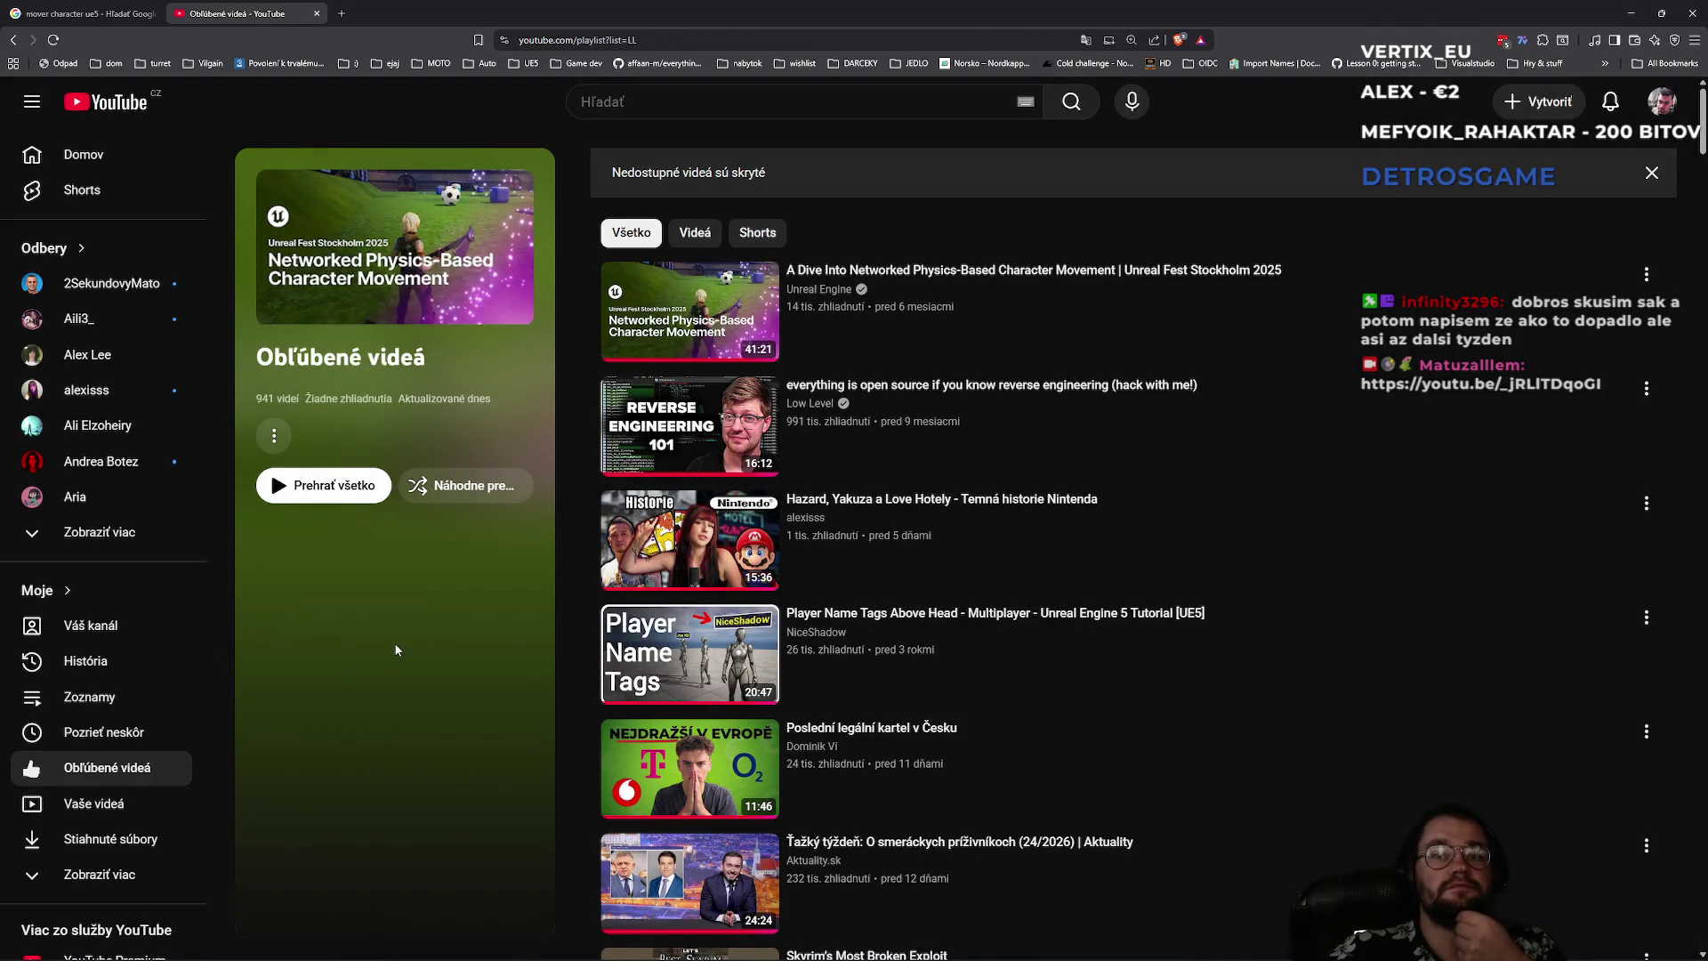
left_click(1628, 10)
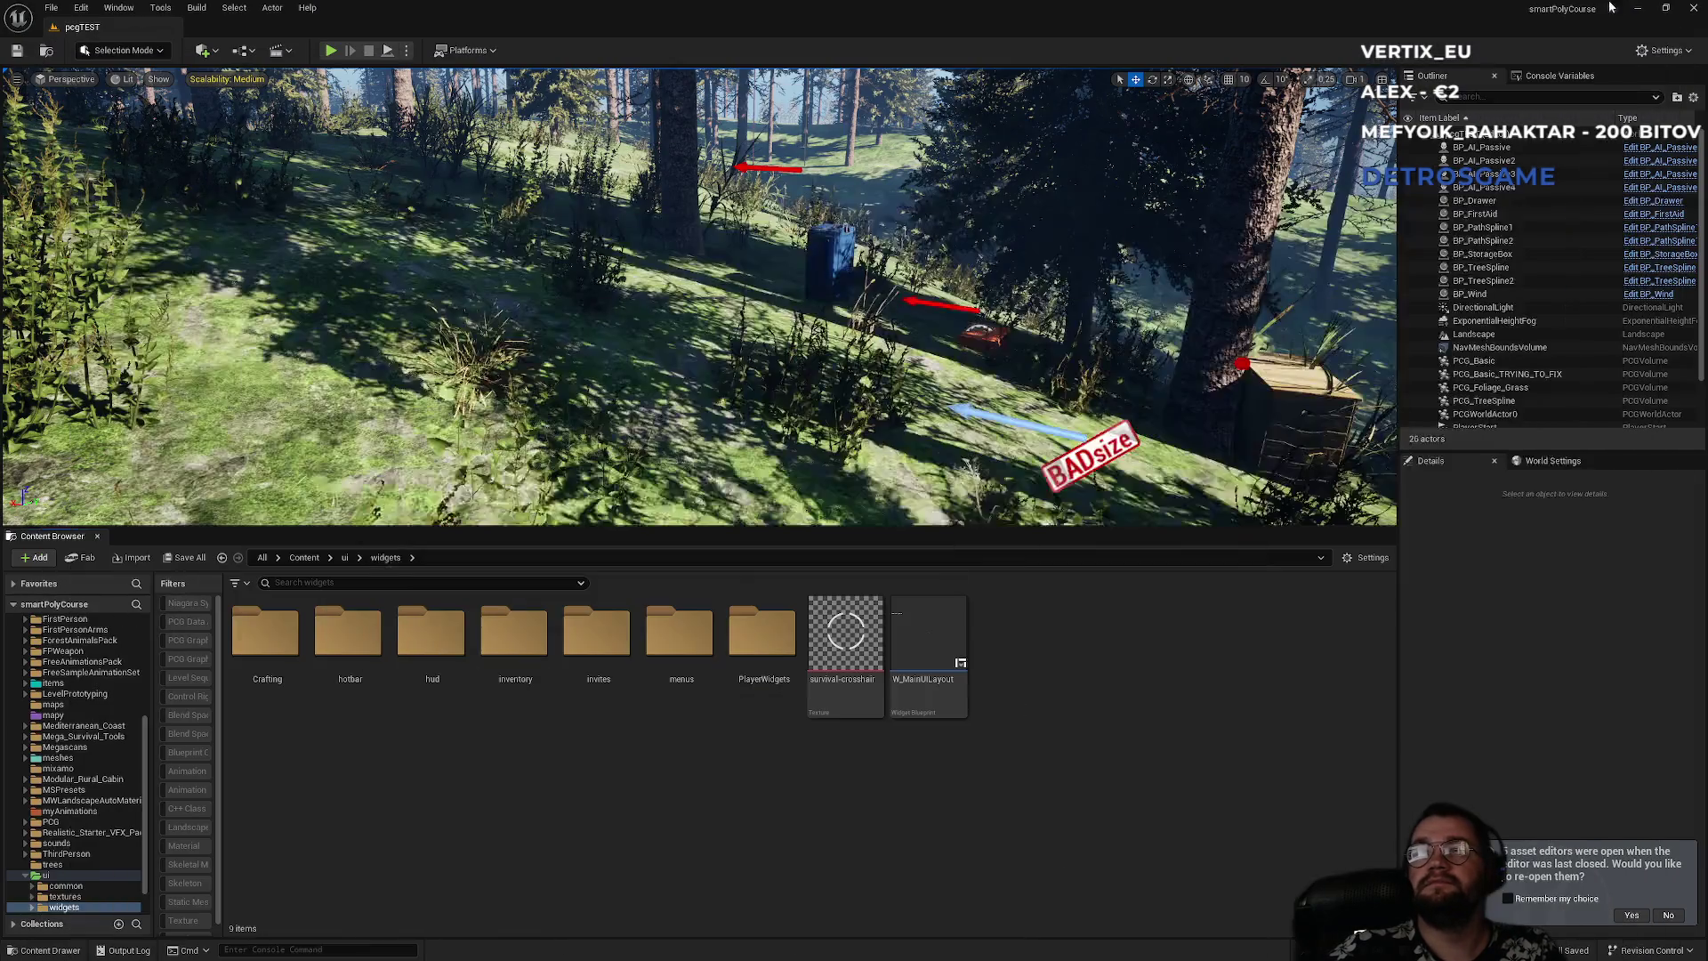
- Open the PlayerWidgets folder and list the User Interface asset types to create
mouse_move(819, 426)
left_mouse_down()
mouse_move(798, 312)
mouse_move(814, 298)
mouse_move(796, 356)
left_mouse_up()
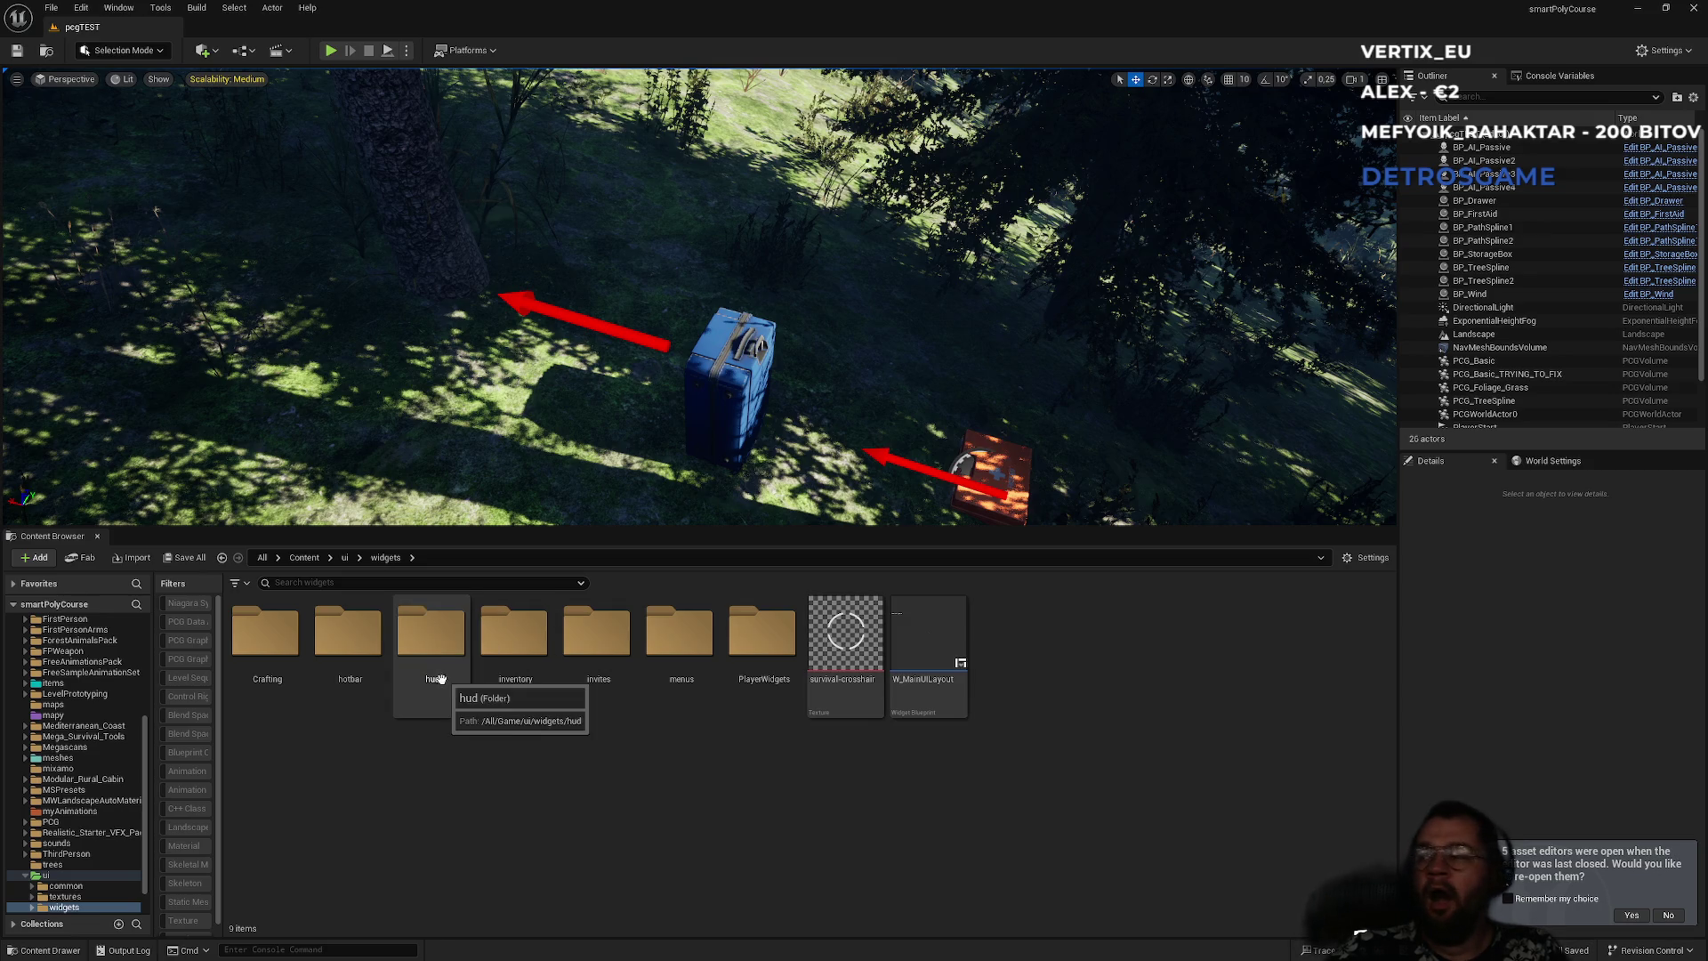
double_click(761, 685)
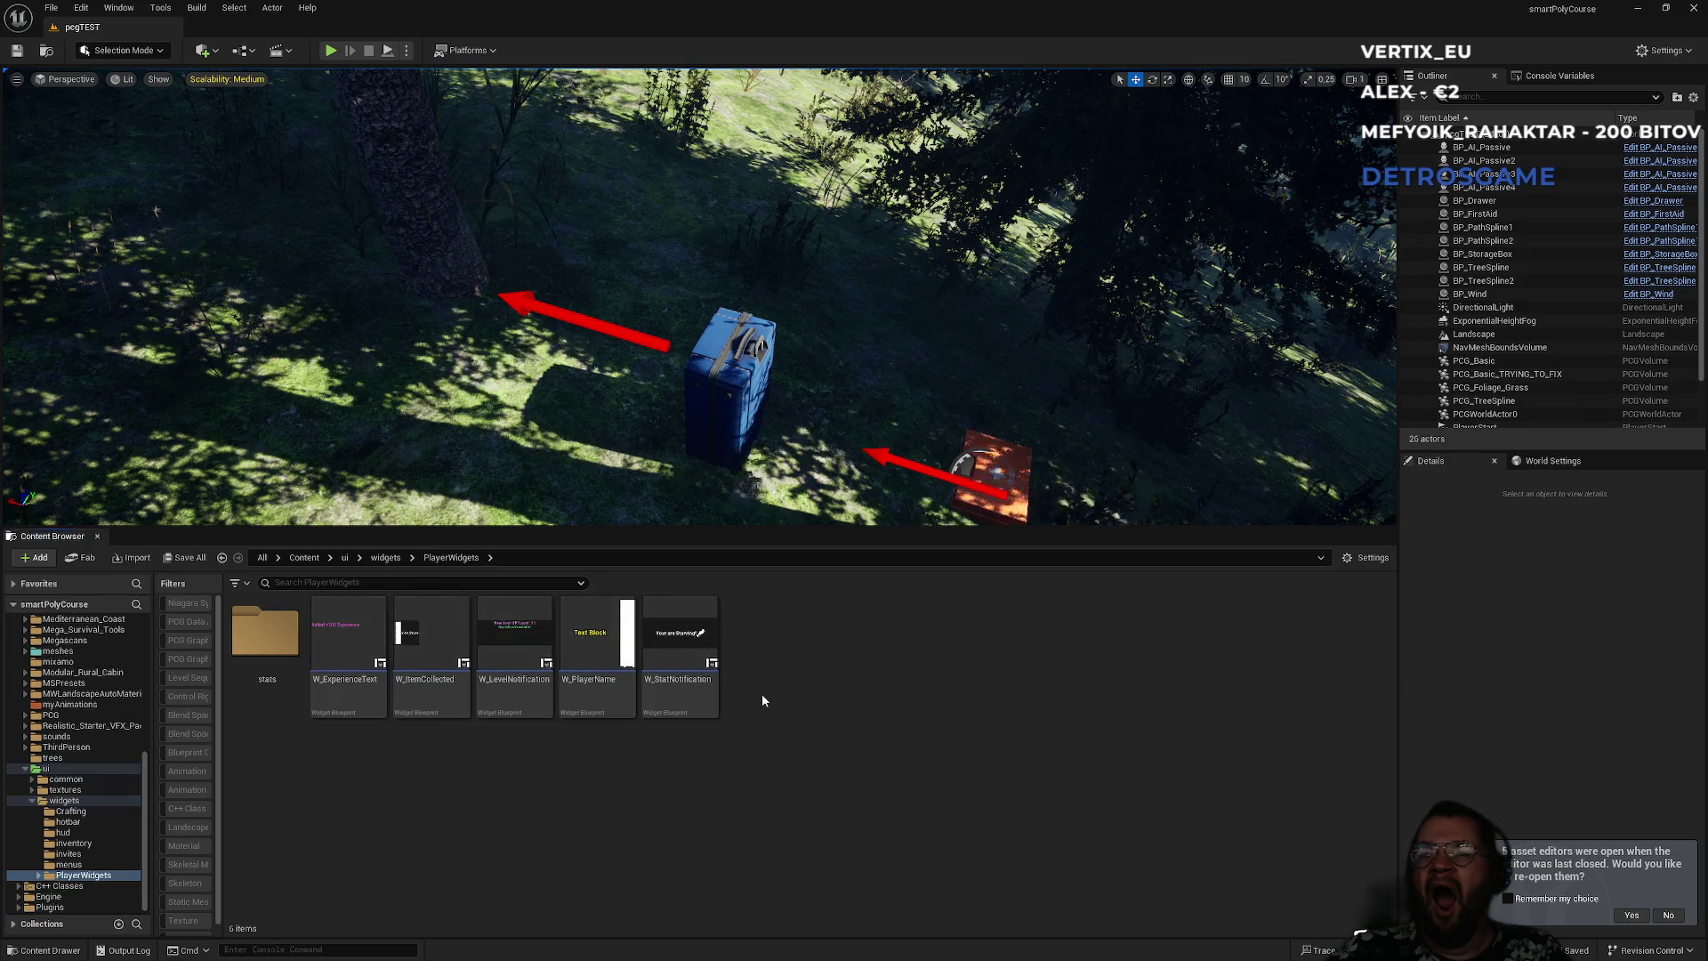
right_click(791, 803)
mouse_move(872, 770)
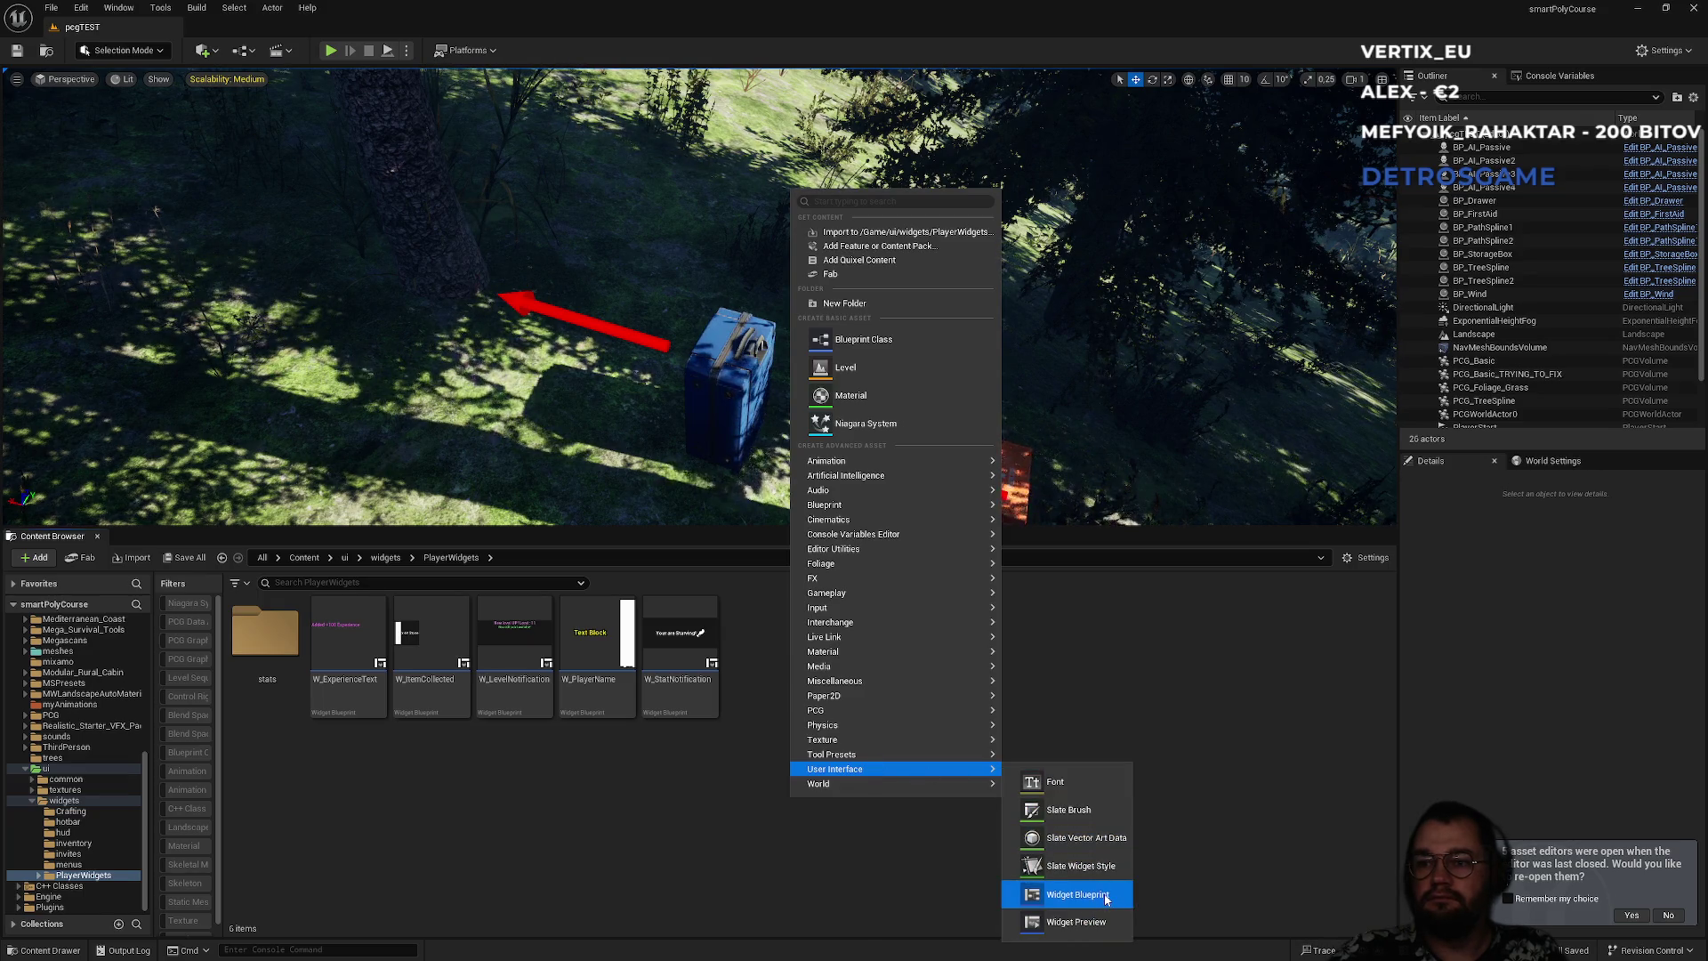
- Create a Widget Blueprint with UserWidget parent named W_RespawnWindow
left_click(1077, 894)
left_click(713, 457)
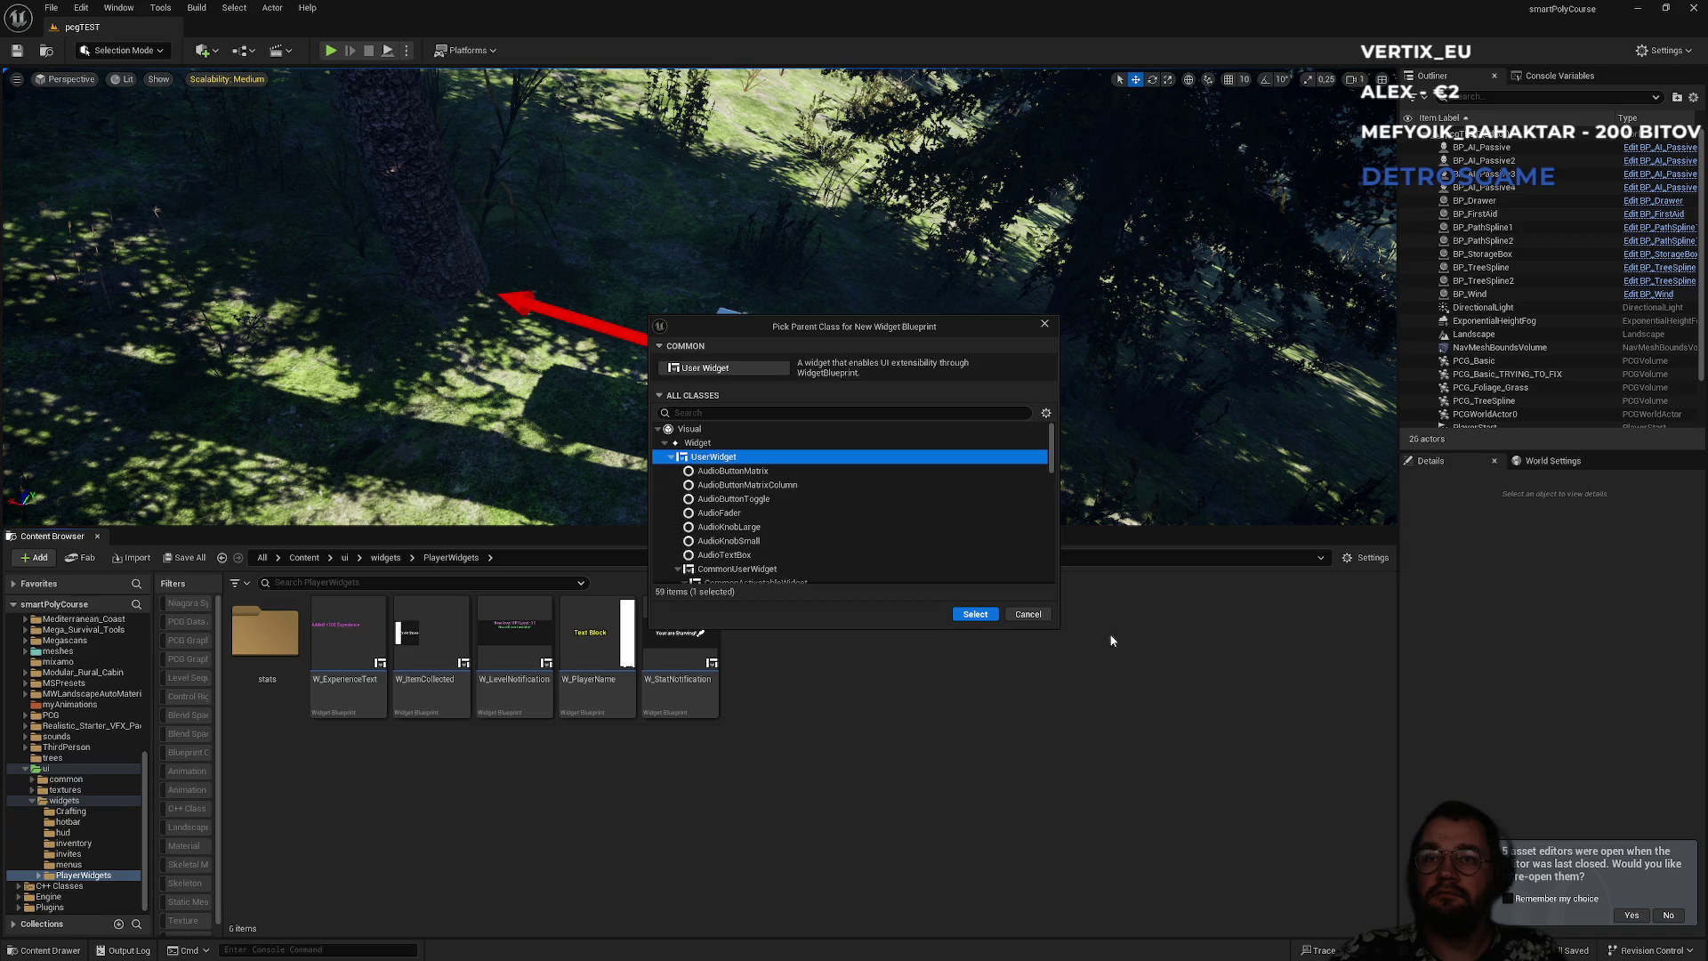
left_click(975, 614)
type("W_Respa")
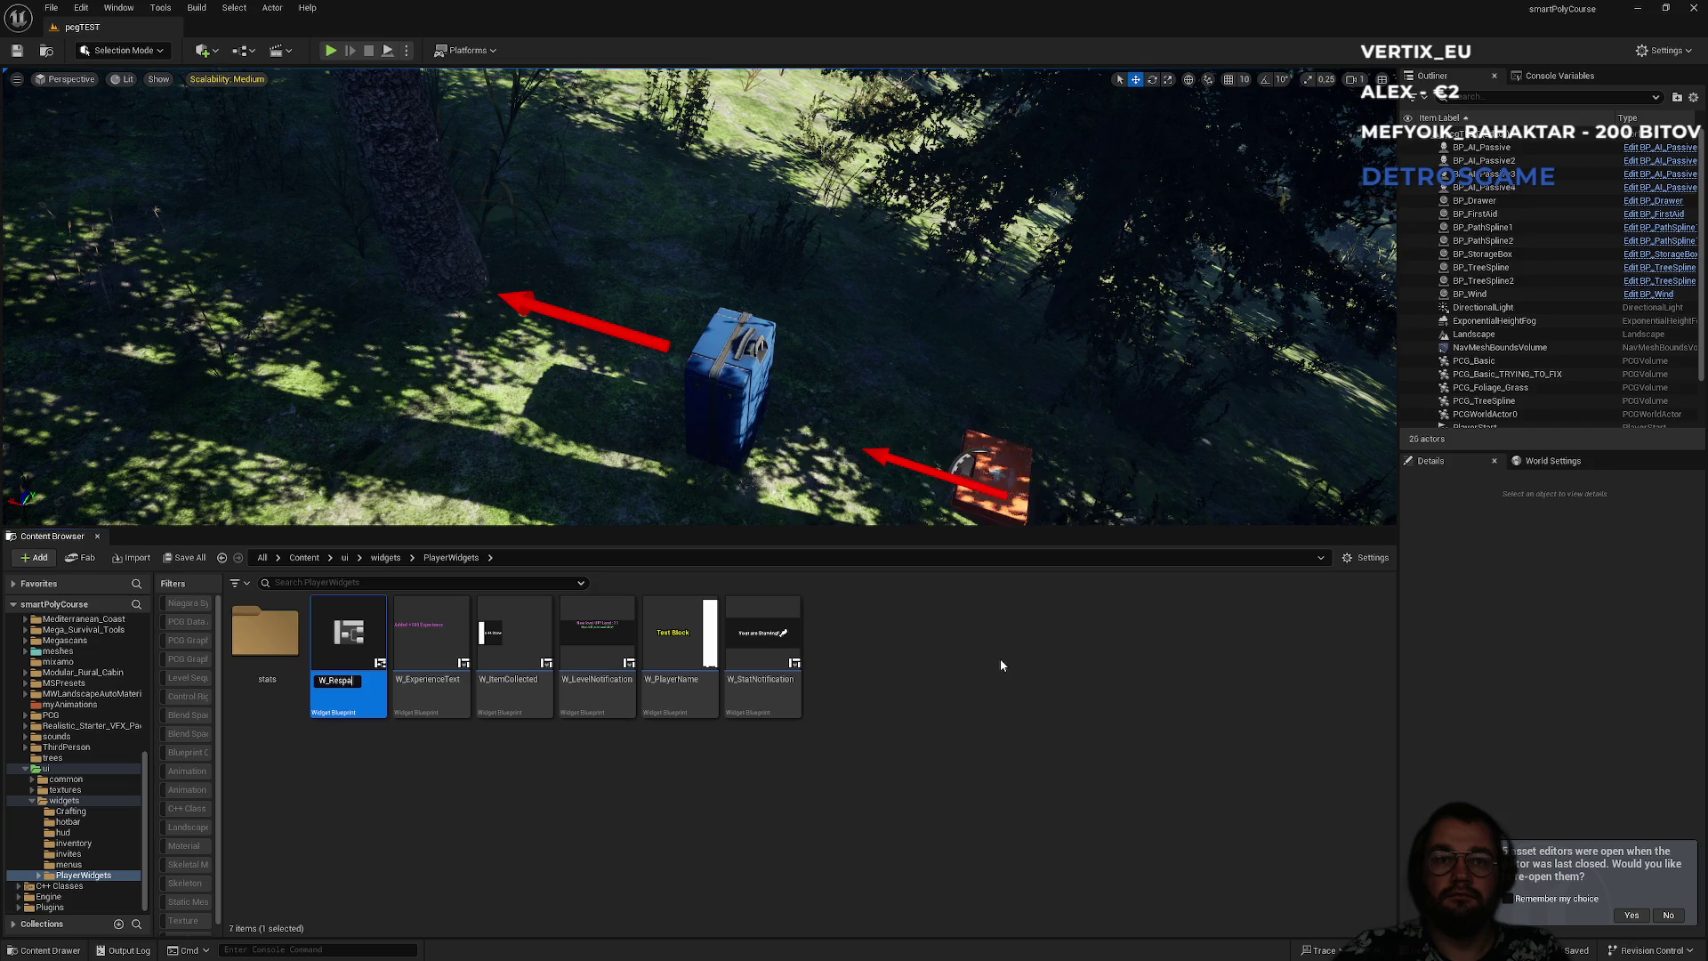
type("wnWindow")
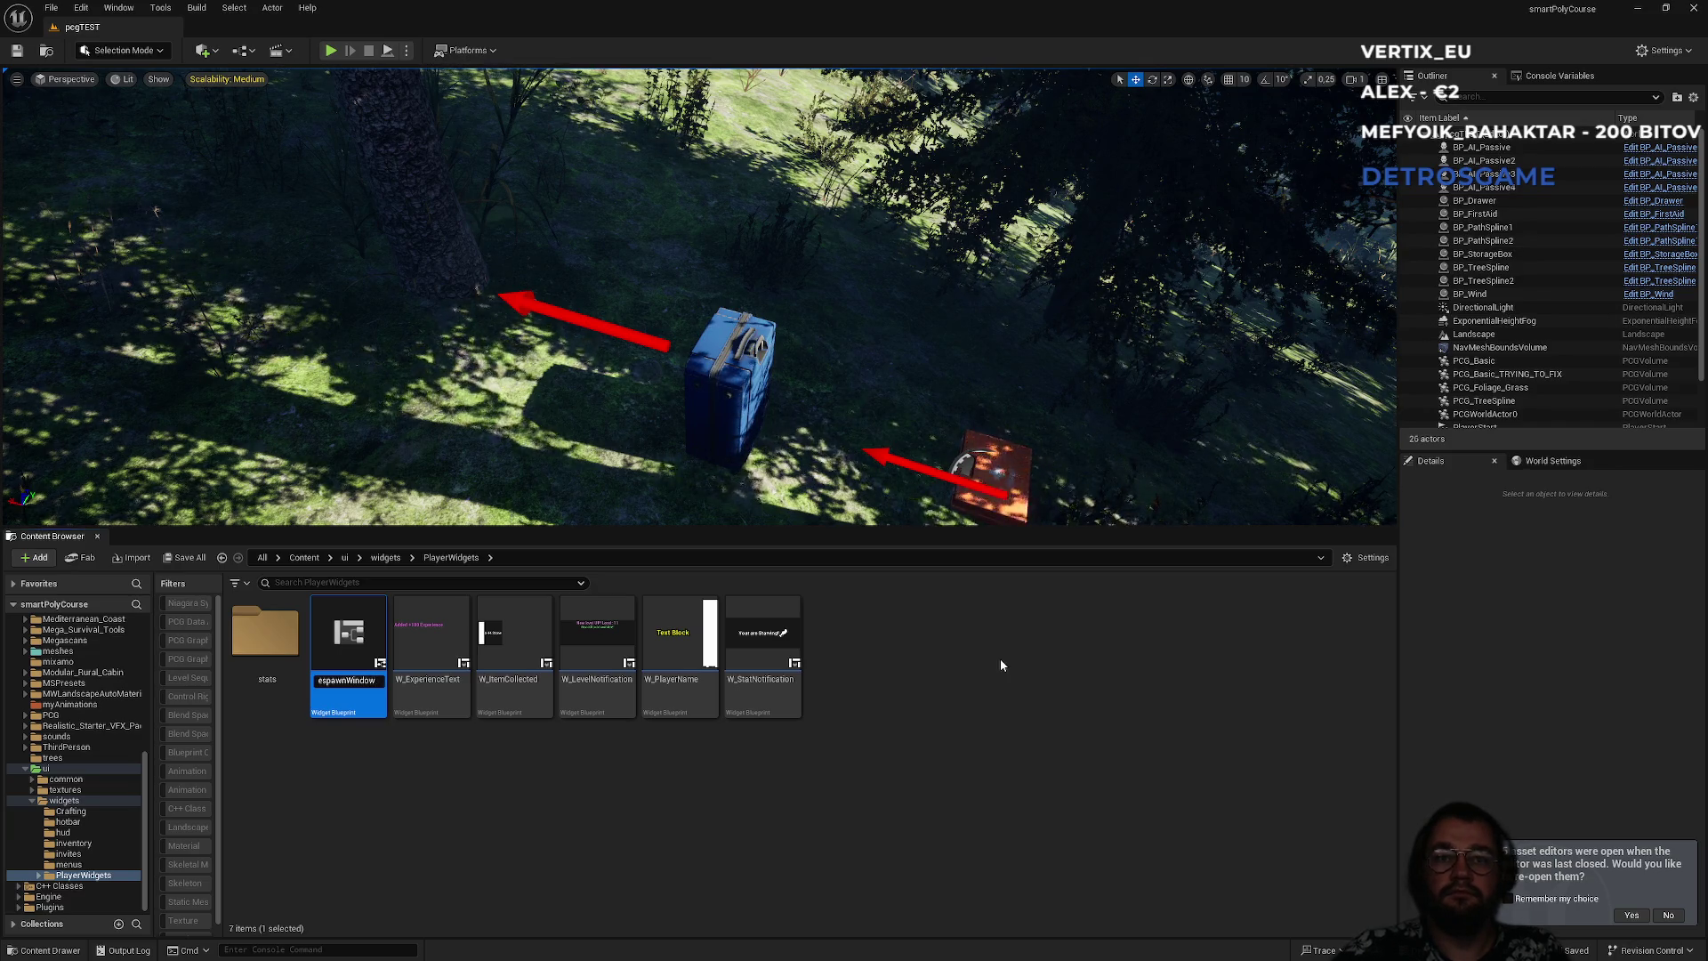
key("Return")
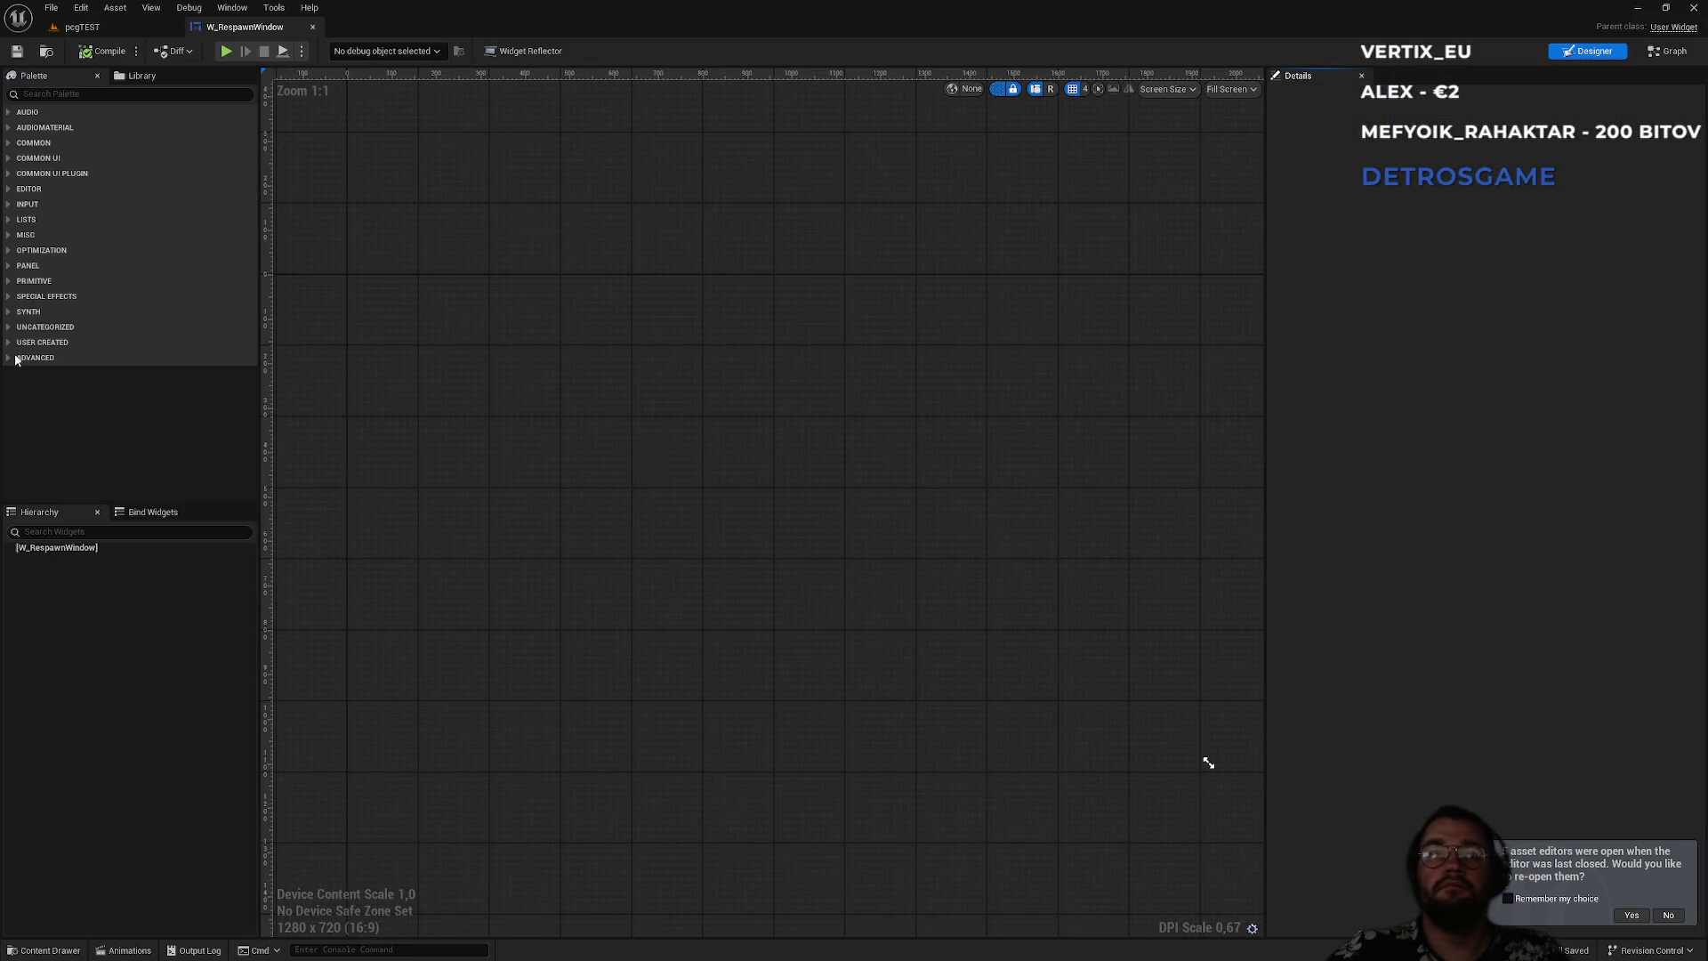
left_click(44, 99)
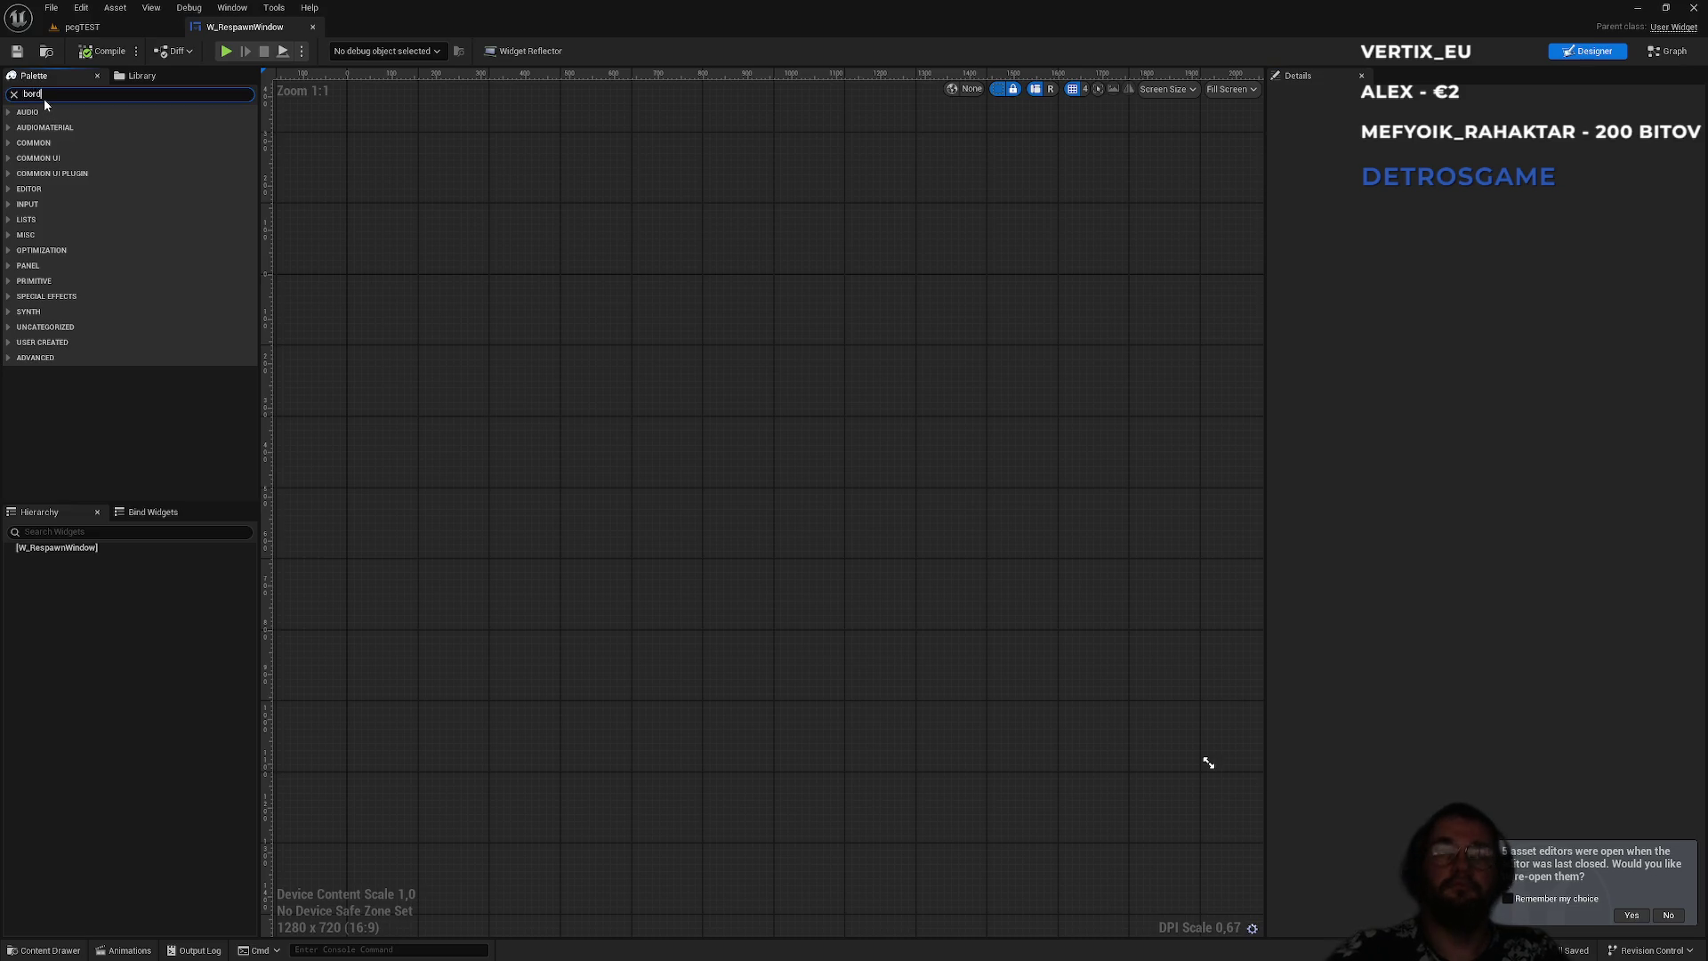
- Add a Border to the W_RespawnWindow hierarchy, leaving its content colour unchanged
type("er")
mouse_move(53, 127)
left_mouse_down()
mouse_move(93, 462)
mouse_move(47, 550)
left_mouse_up()
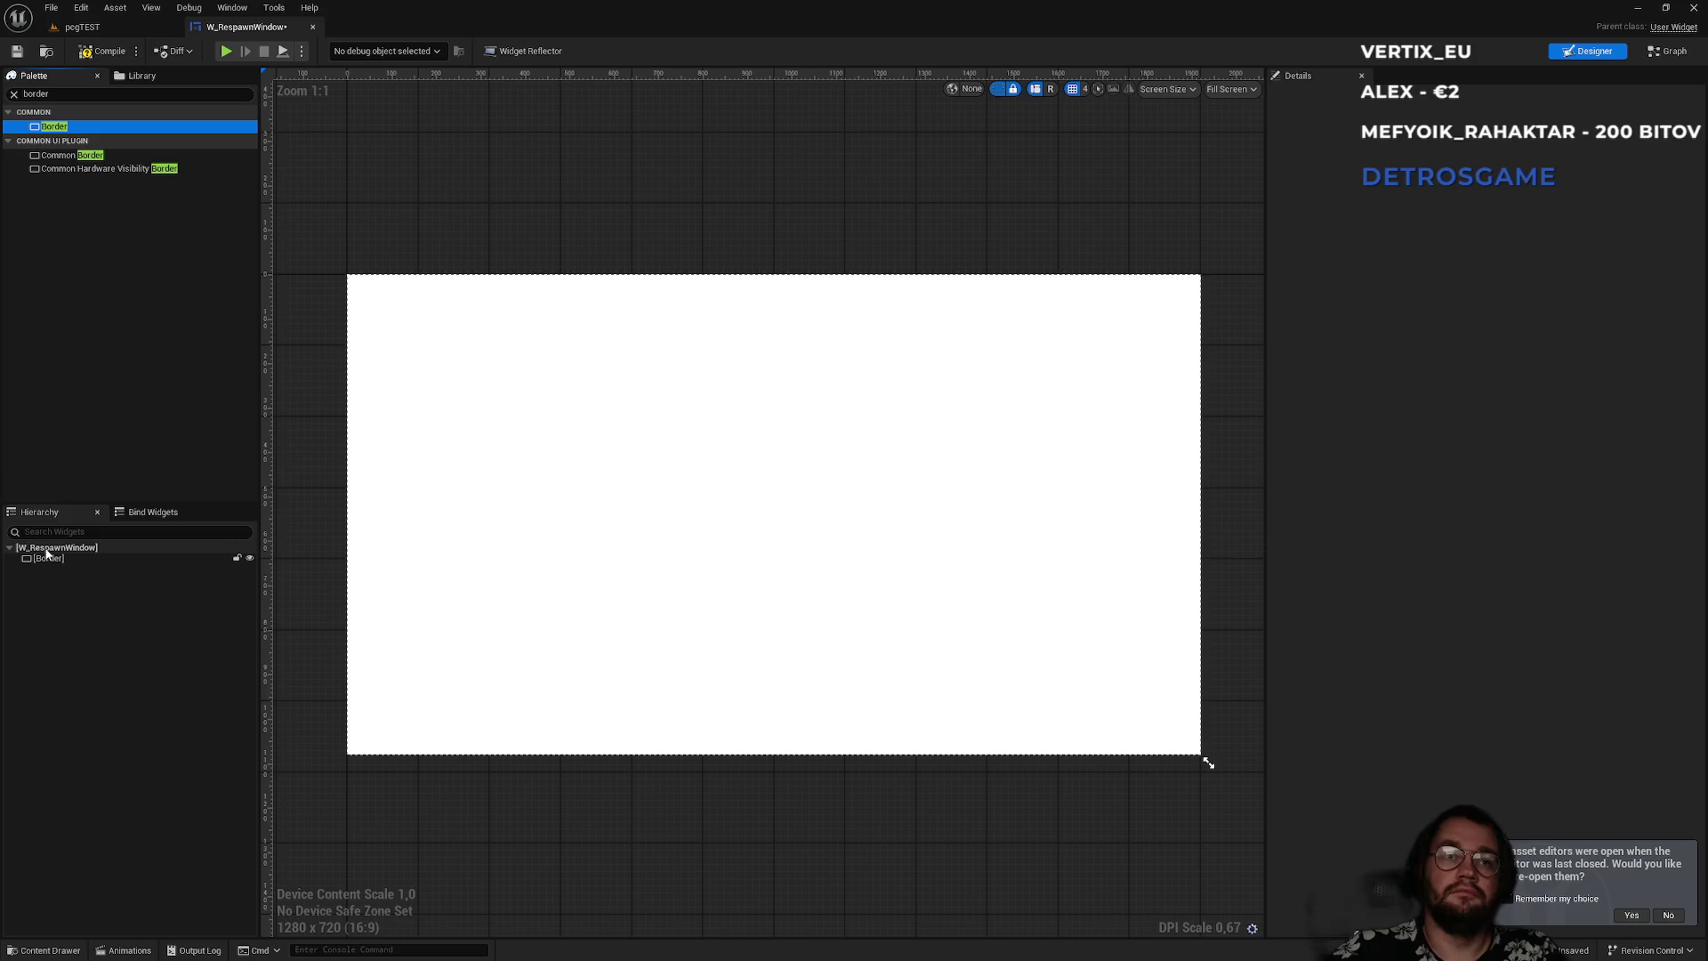
left_click(831, 553)
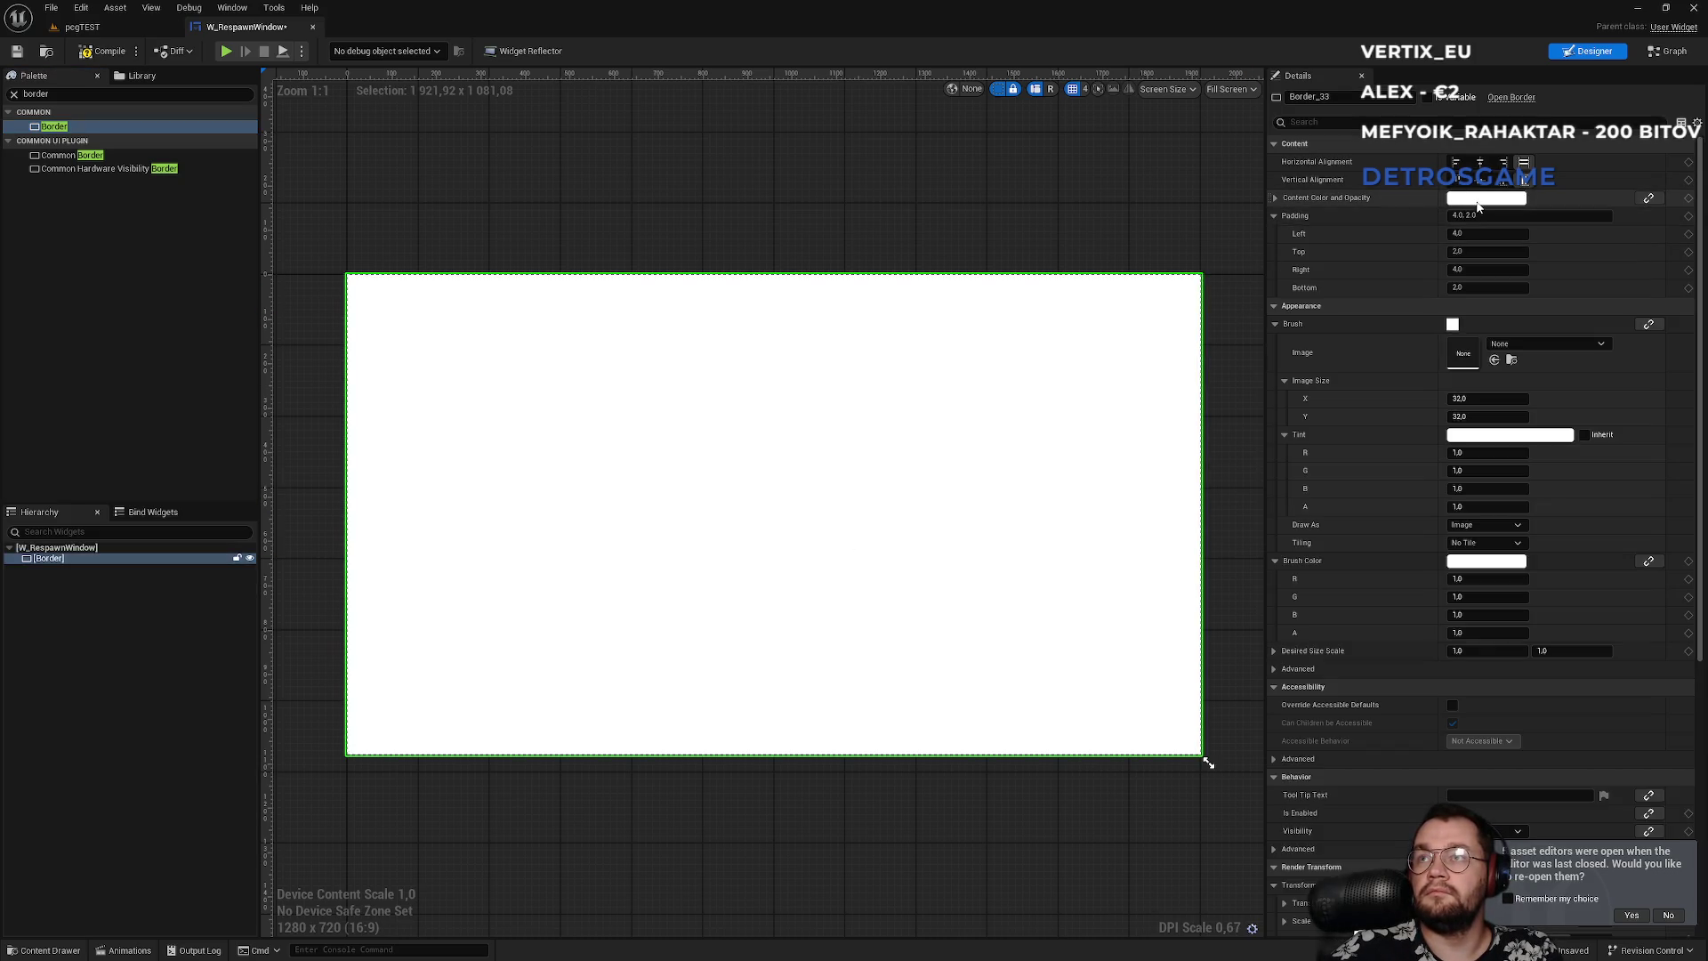
left_click(1487, 197)
left_click_drag(1374, 267, 1383, 411)
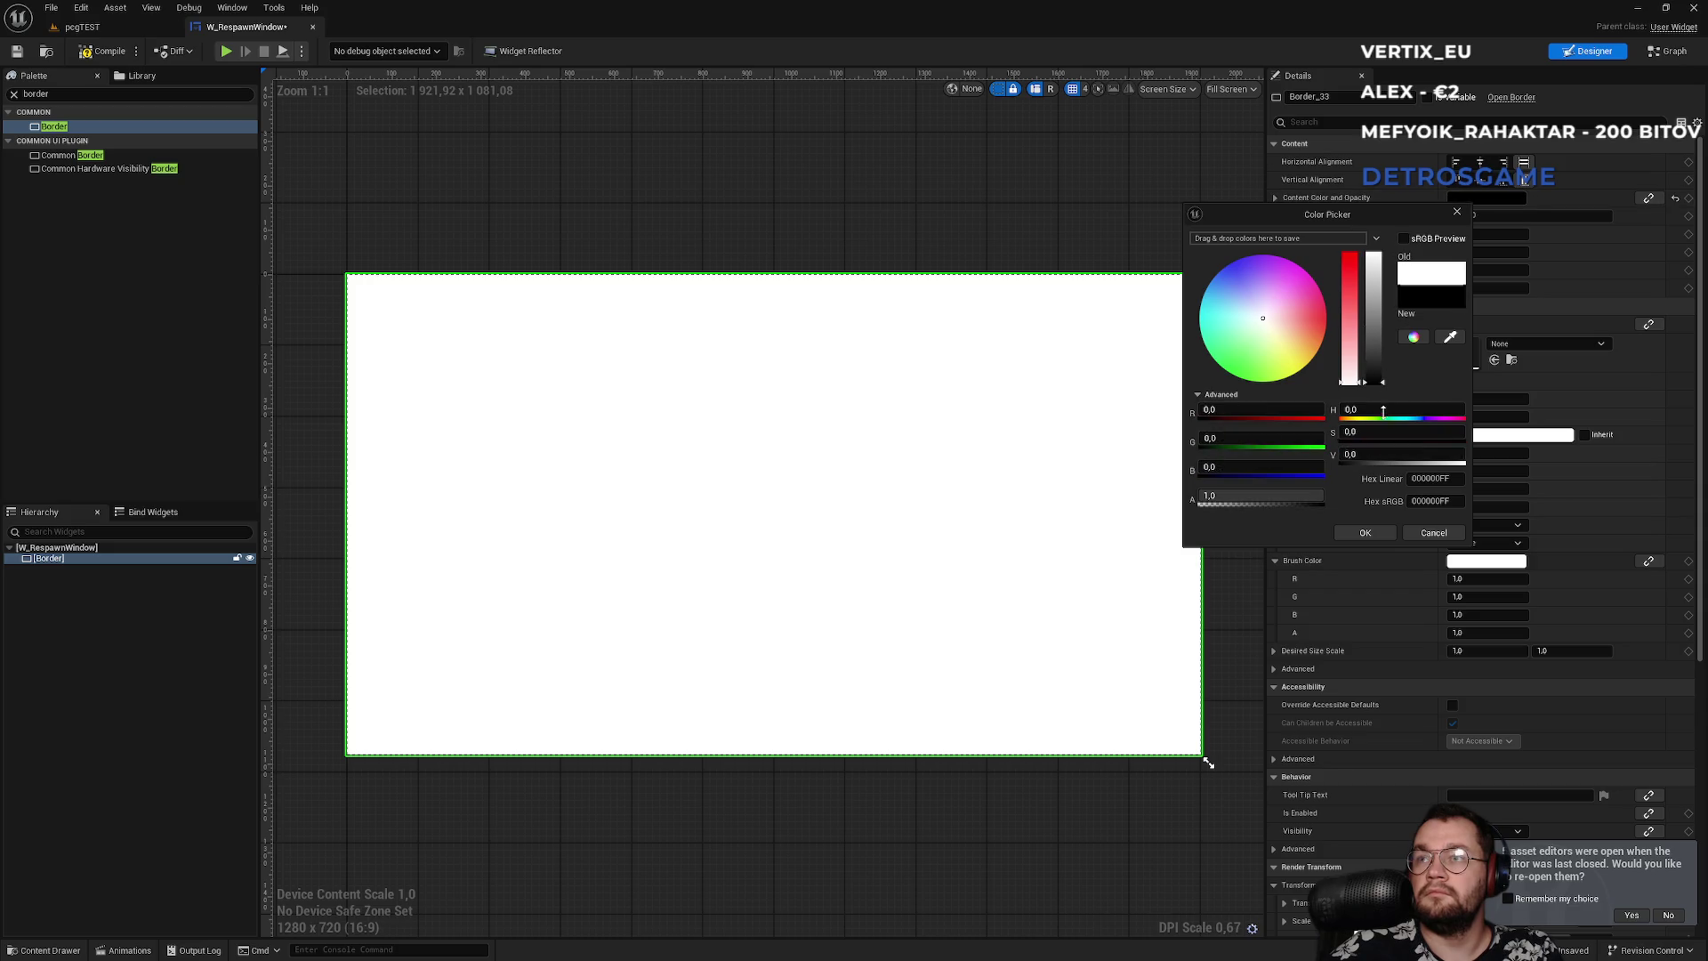
left_click(1365, 532)
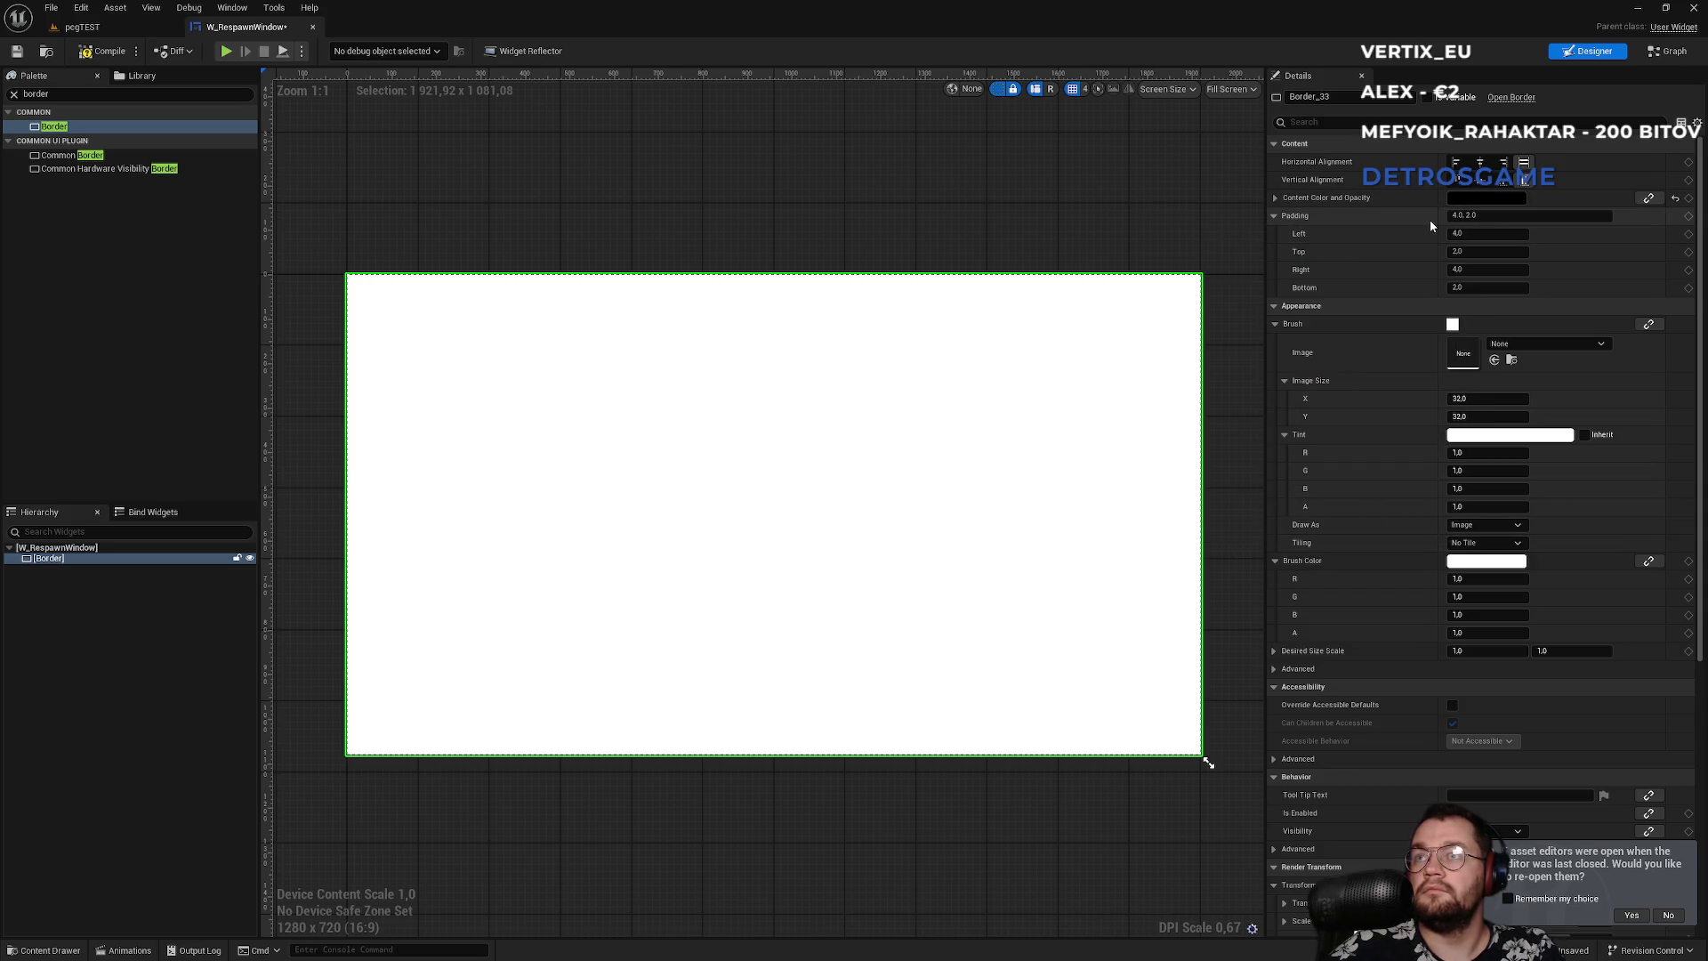
key("ctrl+z")
- Set the Border's brush tint to black with alpha 0,8
left_click(1510, 434)
left_click_drag(1368, 492, 1368, 618)
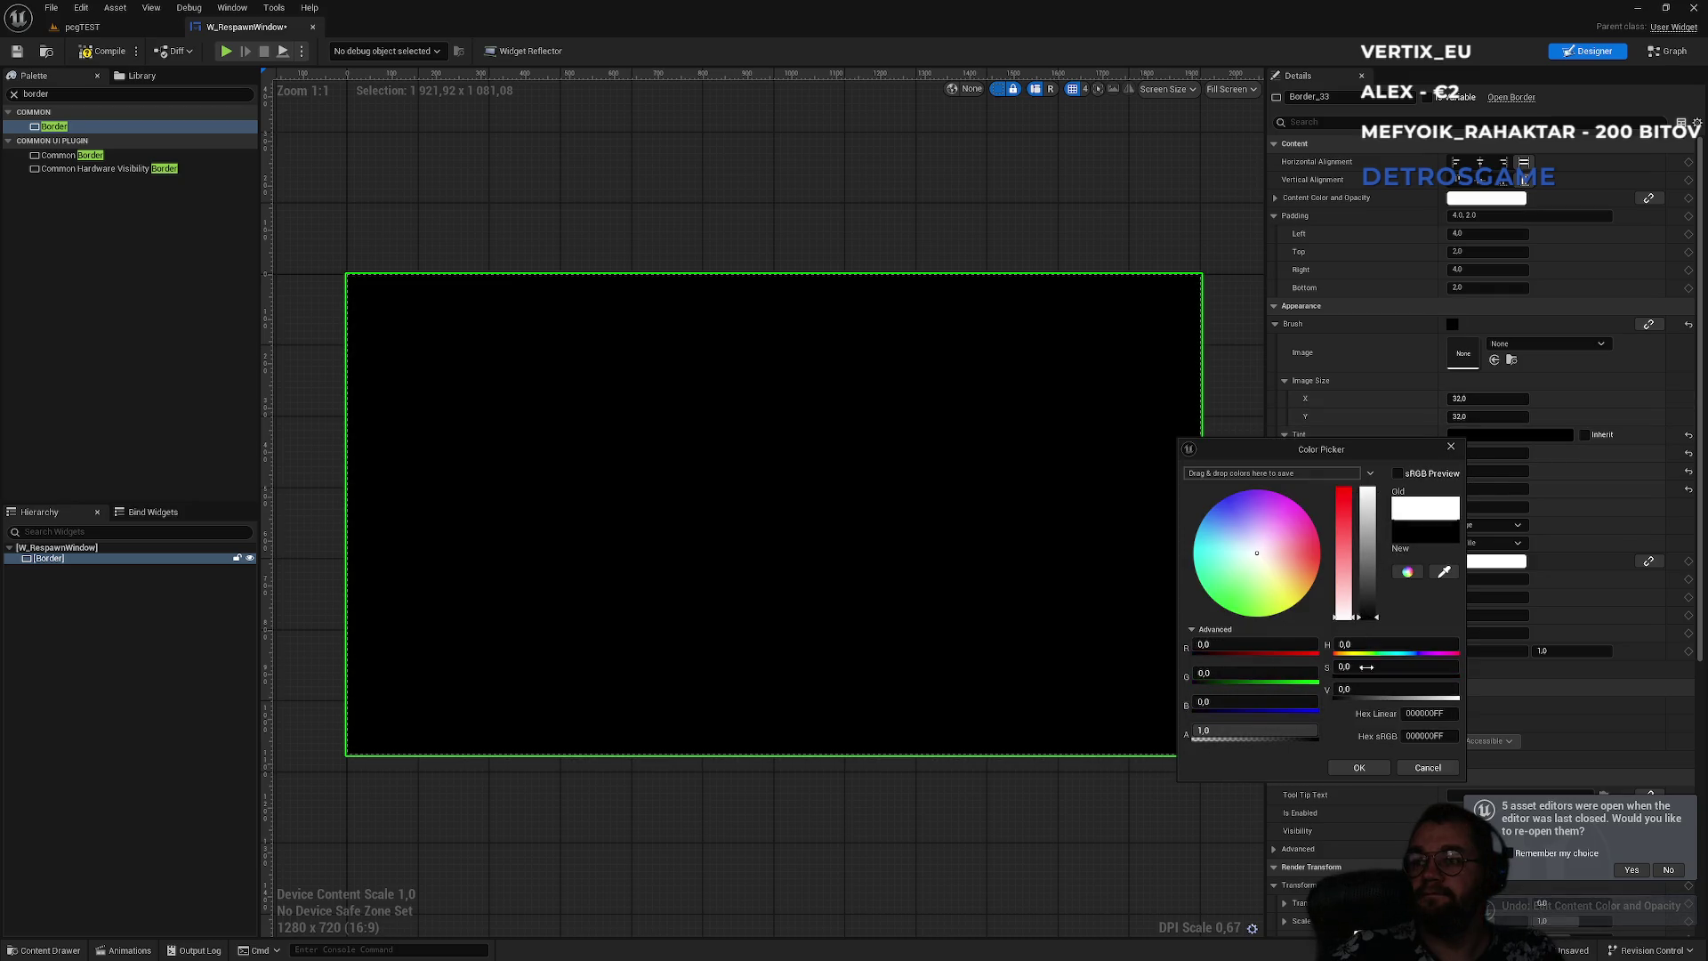
left_click(1353, 771)
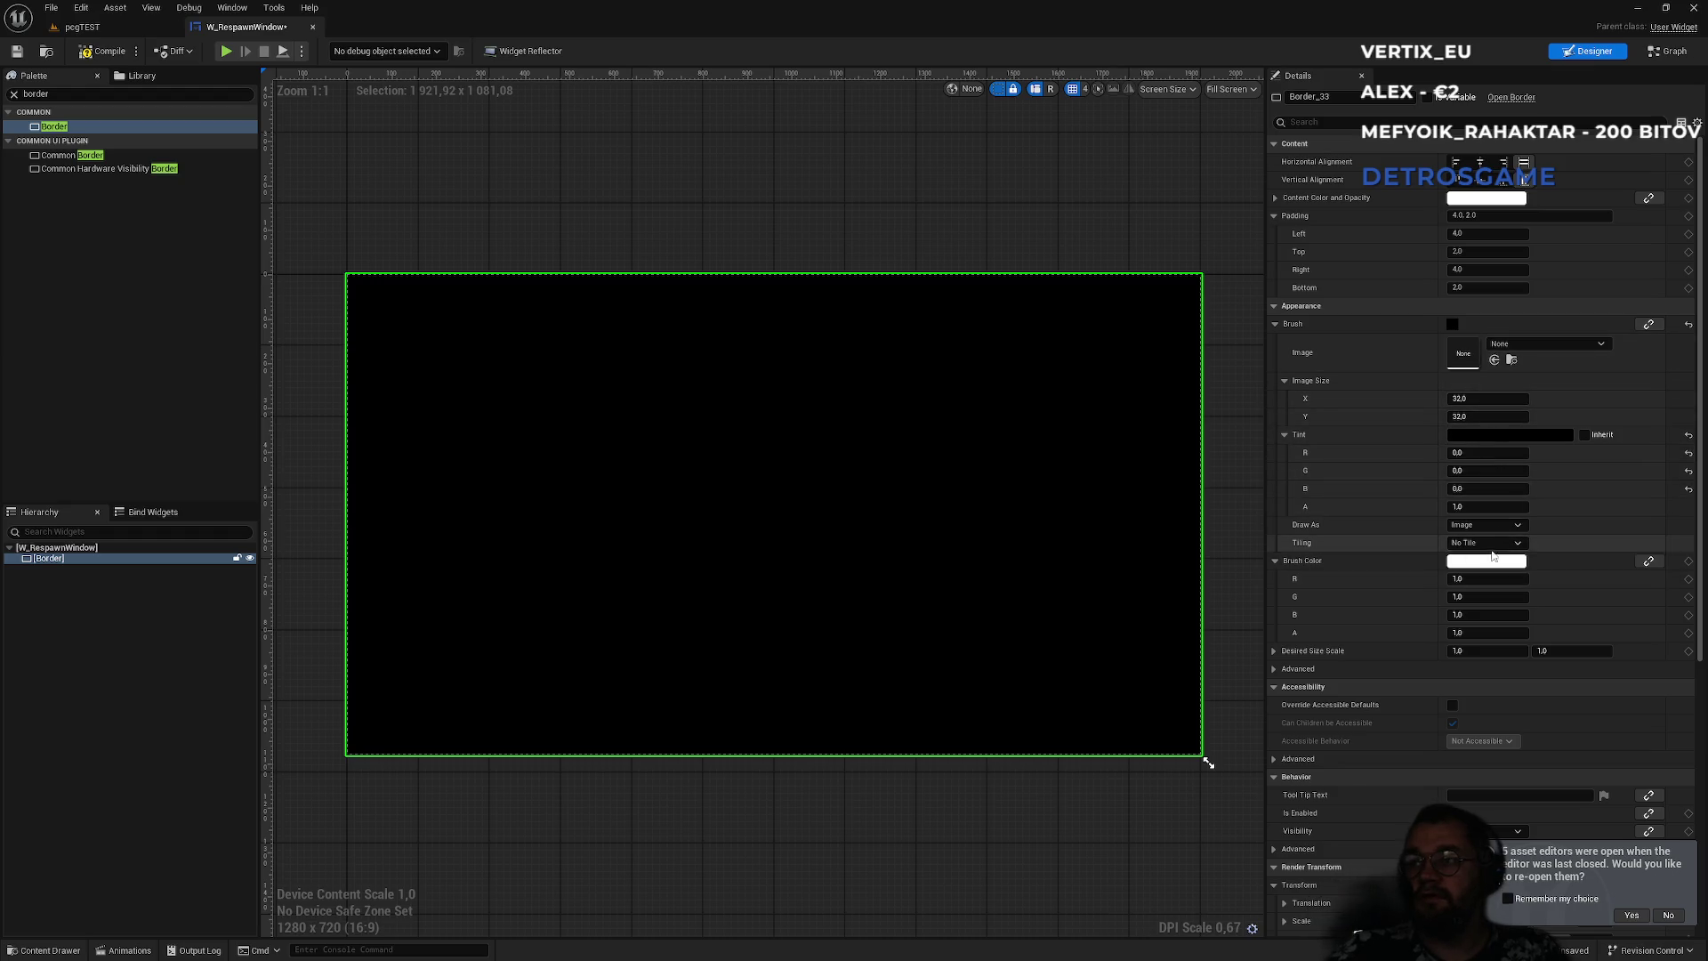
left_click(1495, 435)
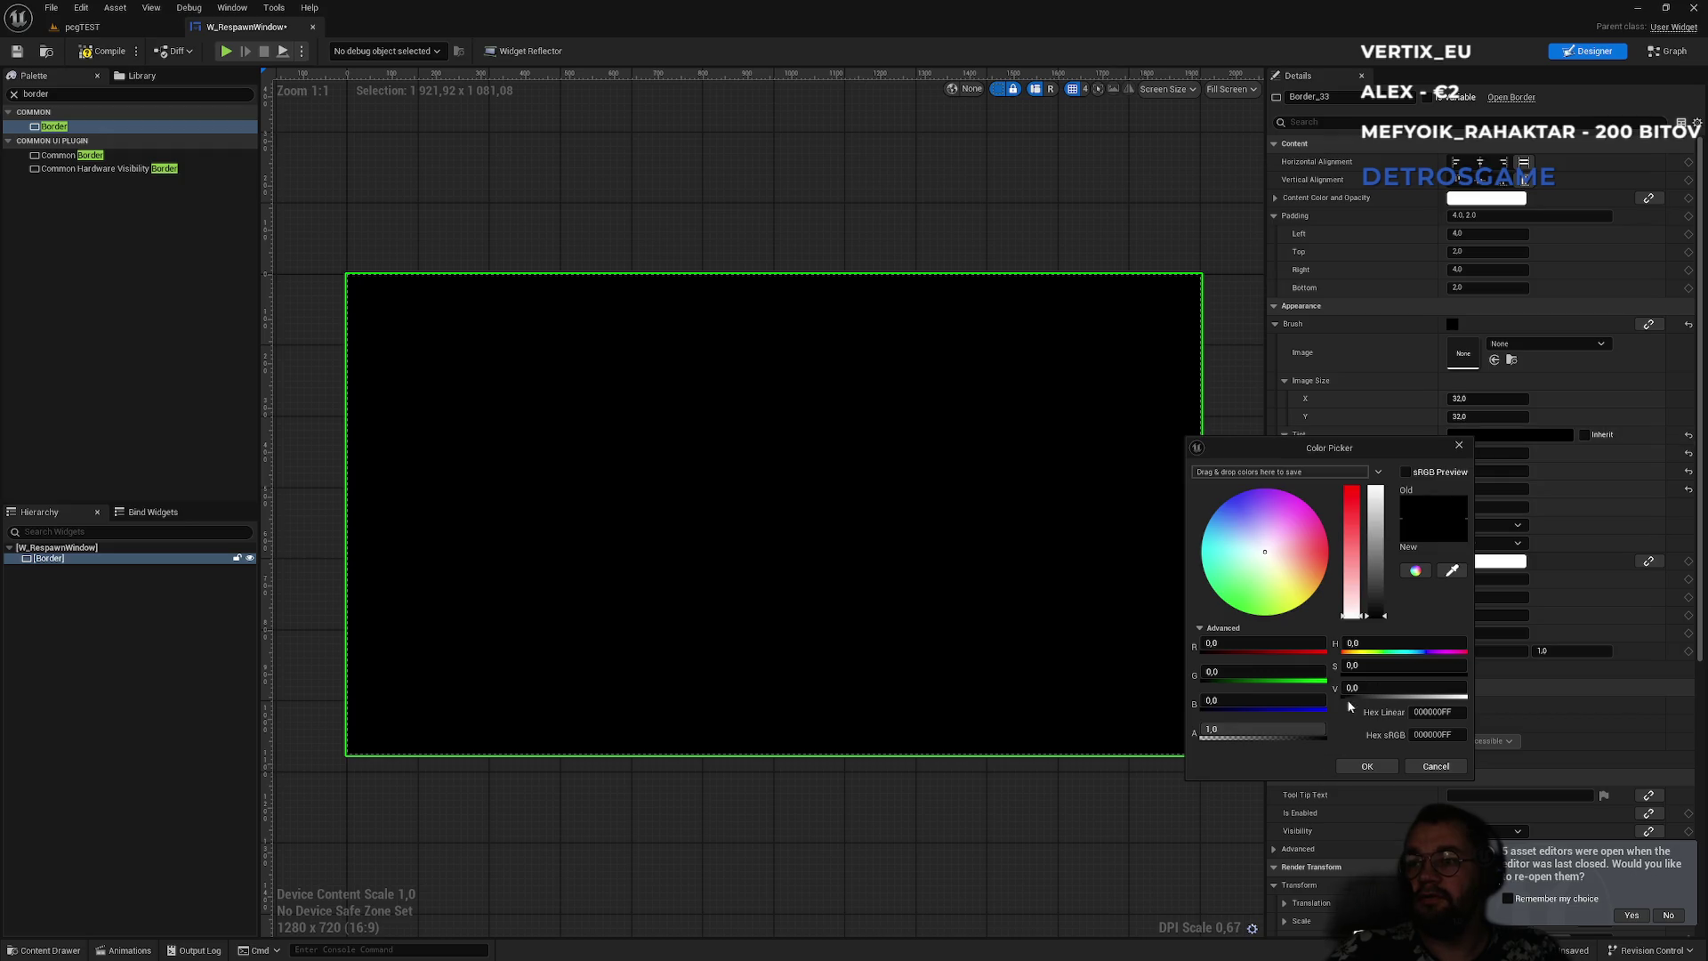
left_click(1209, 728)
key("BackSpace")
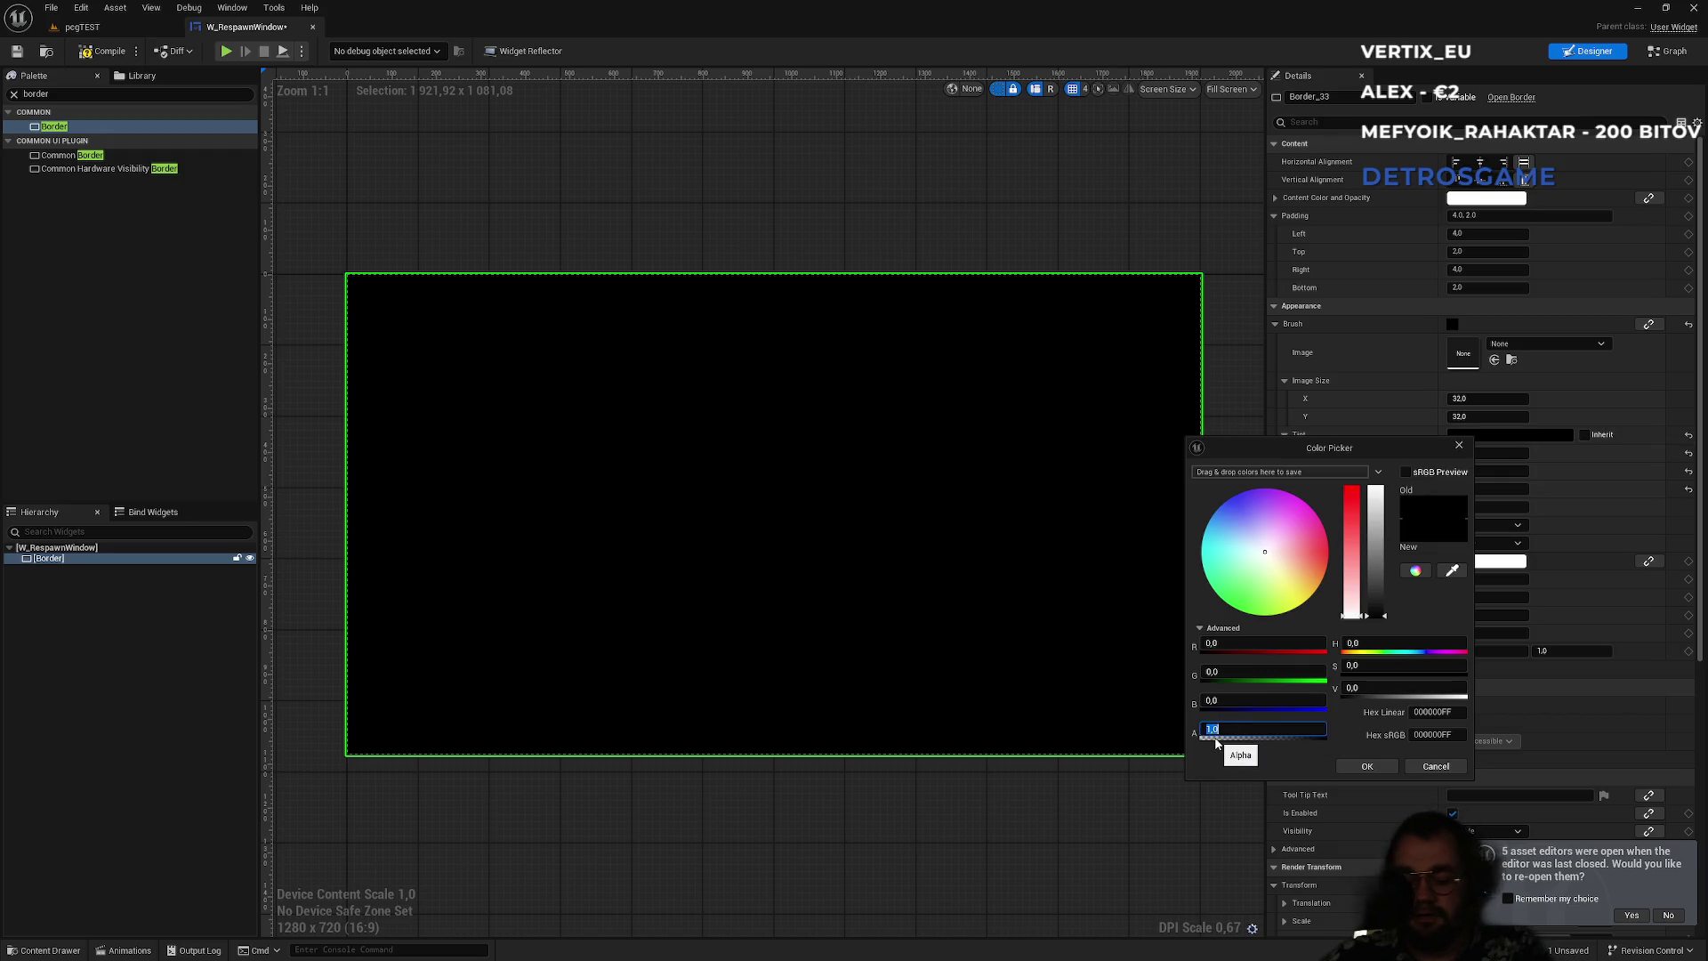
type("0,8")
key("Return")
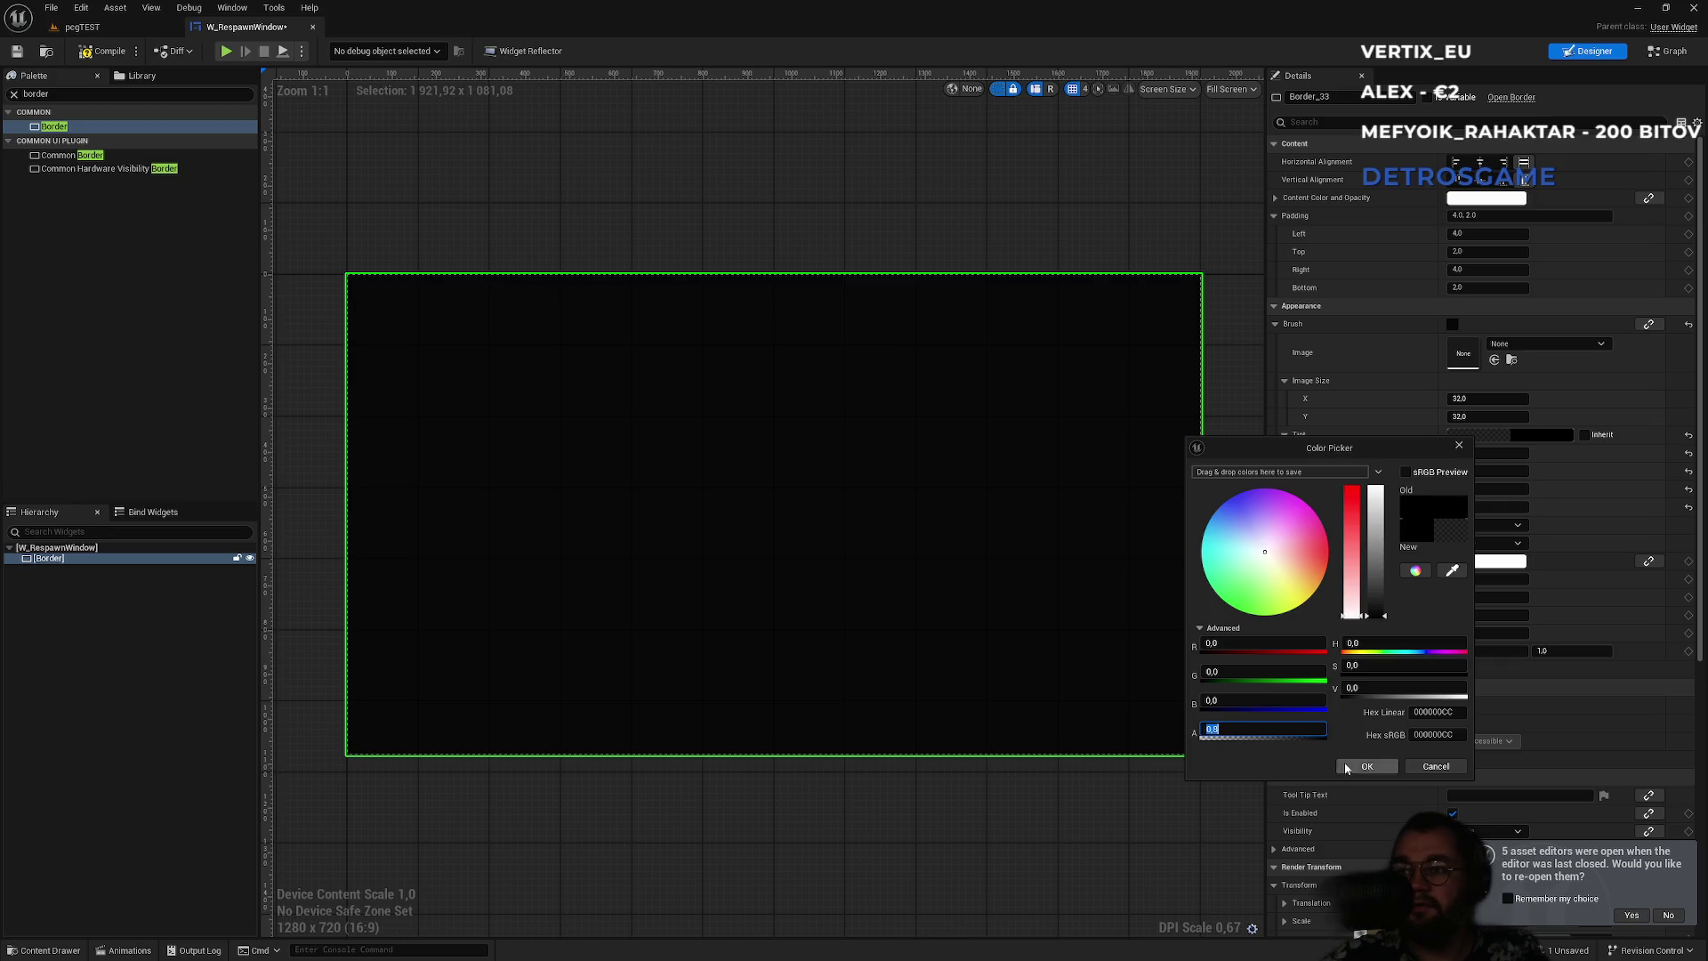
left_click(1368, 767)
left_click(1086, 804)
left_click(1027, 646)
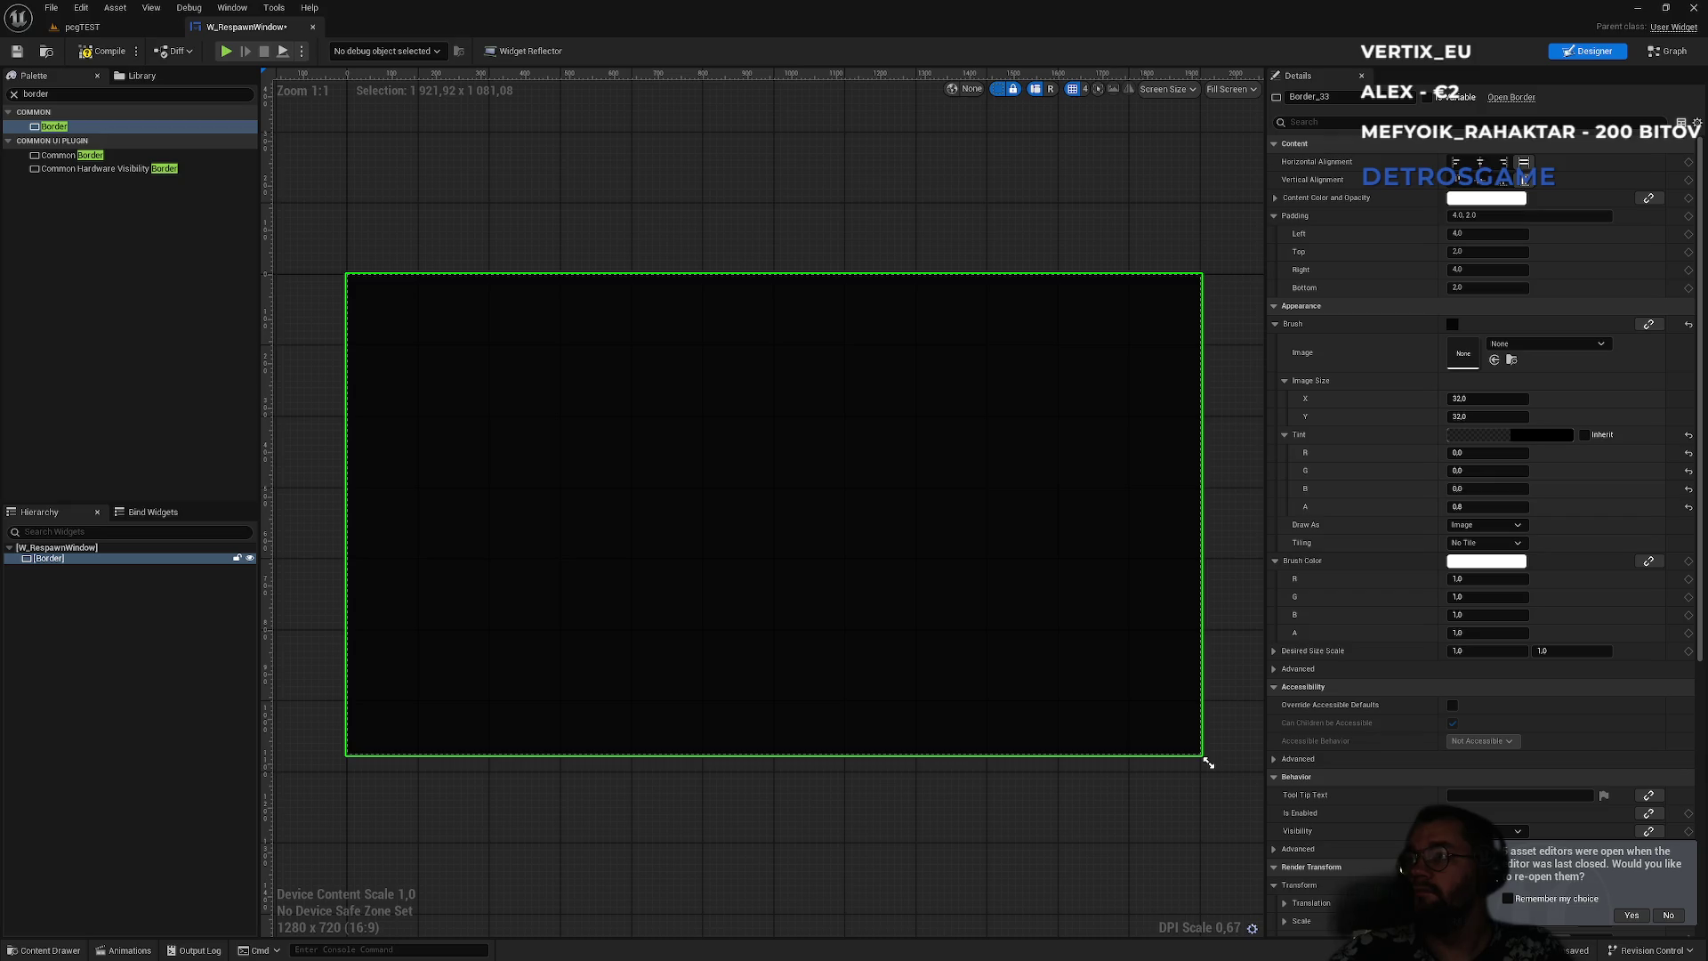
left_click(63, 93)
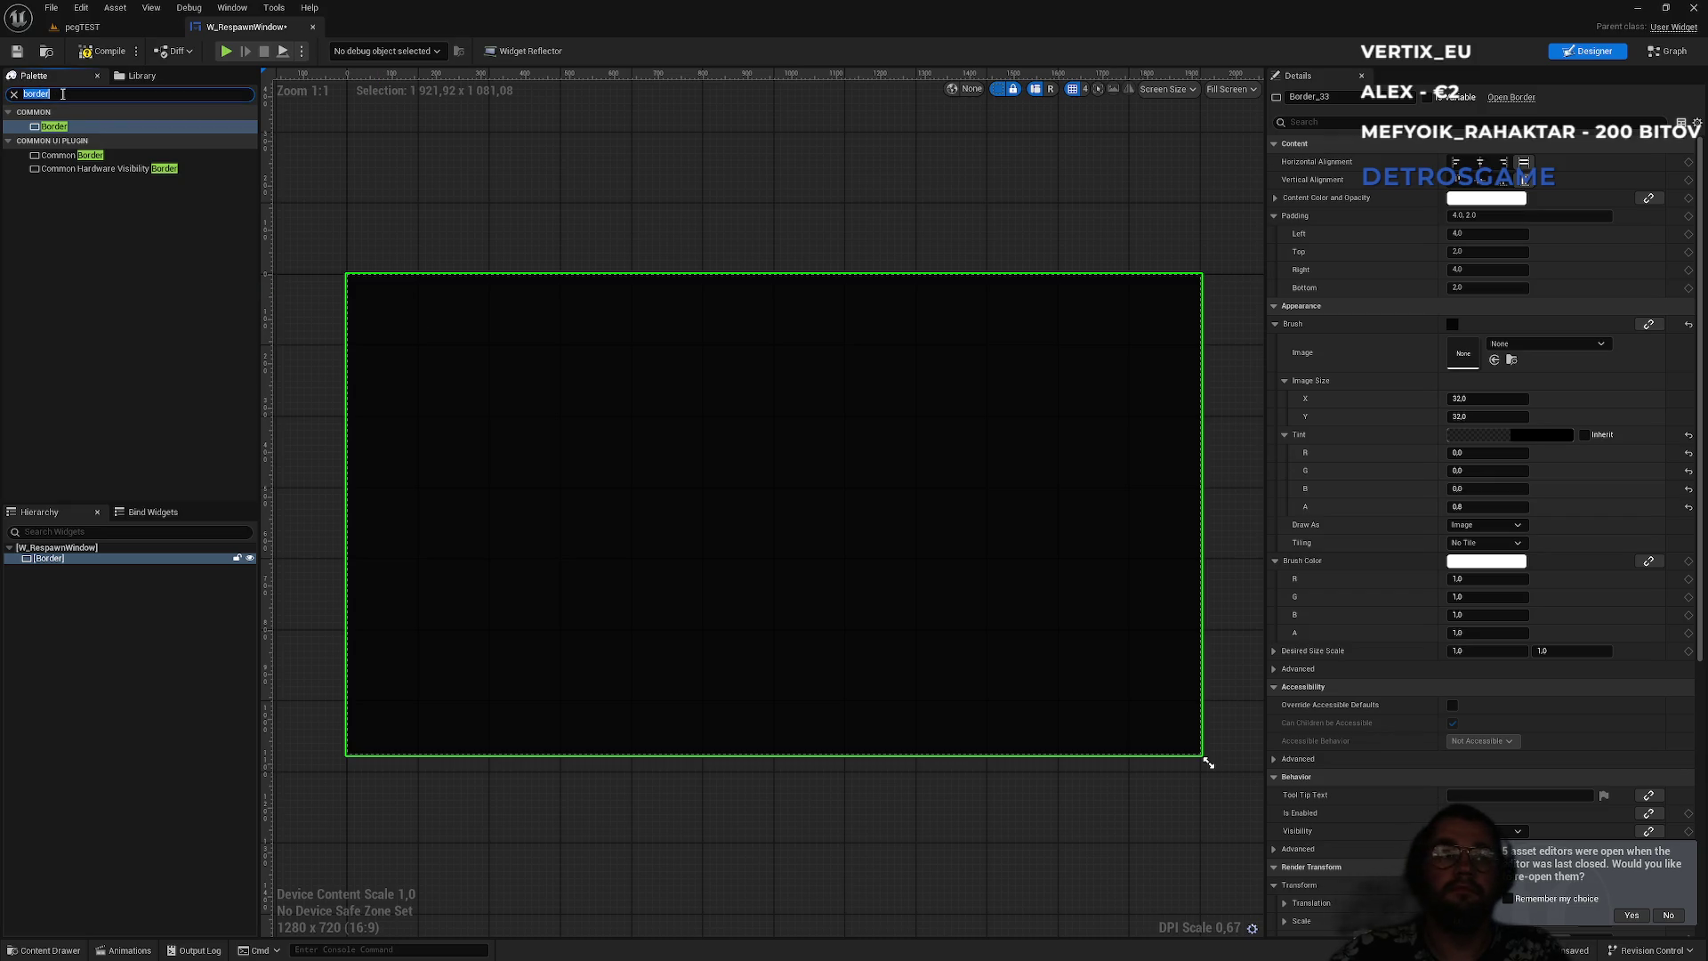
type("vert")
- Place a Vertical Box inside the Border and a Horizontal Box inside it
left_click_drag(62, 126, 66, 564)
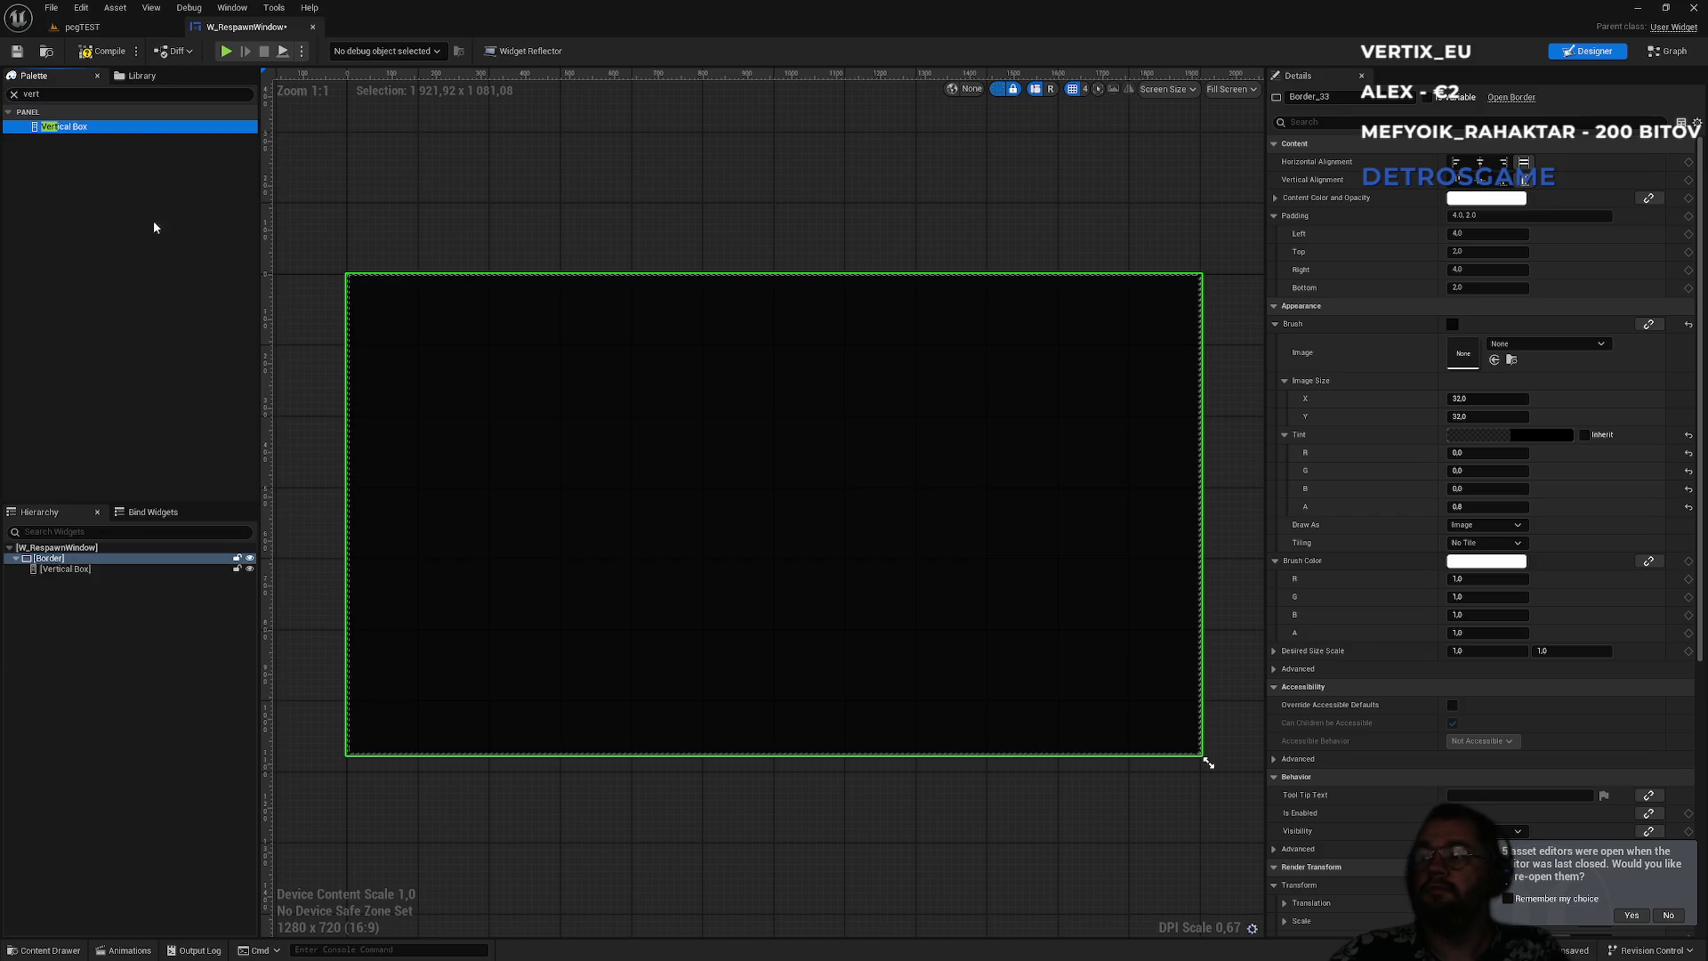
left_click(76, 95)
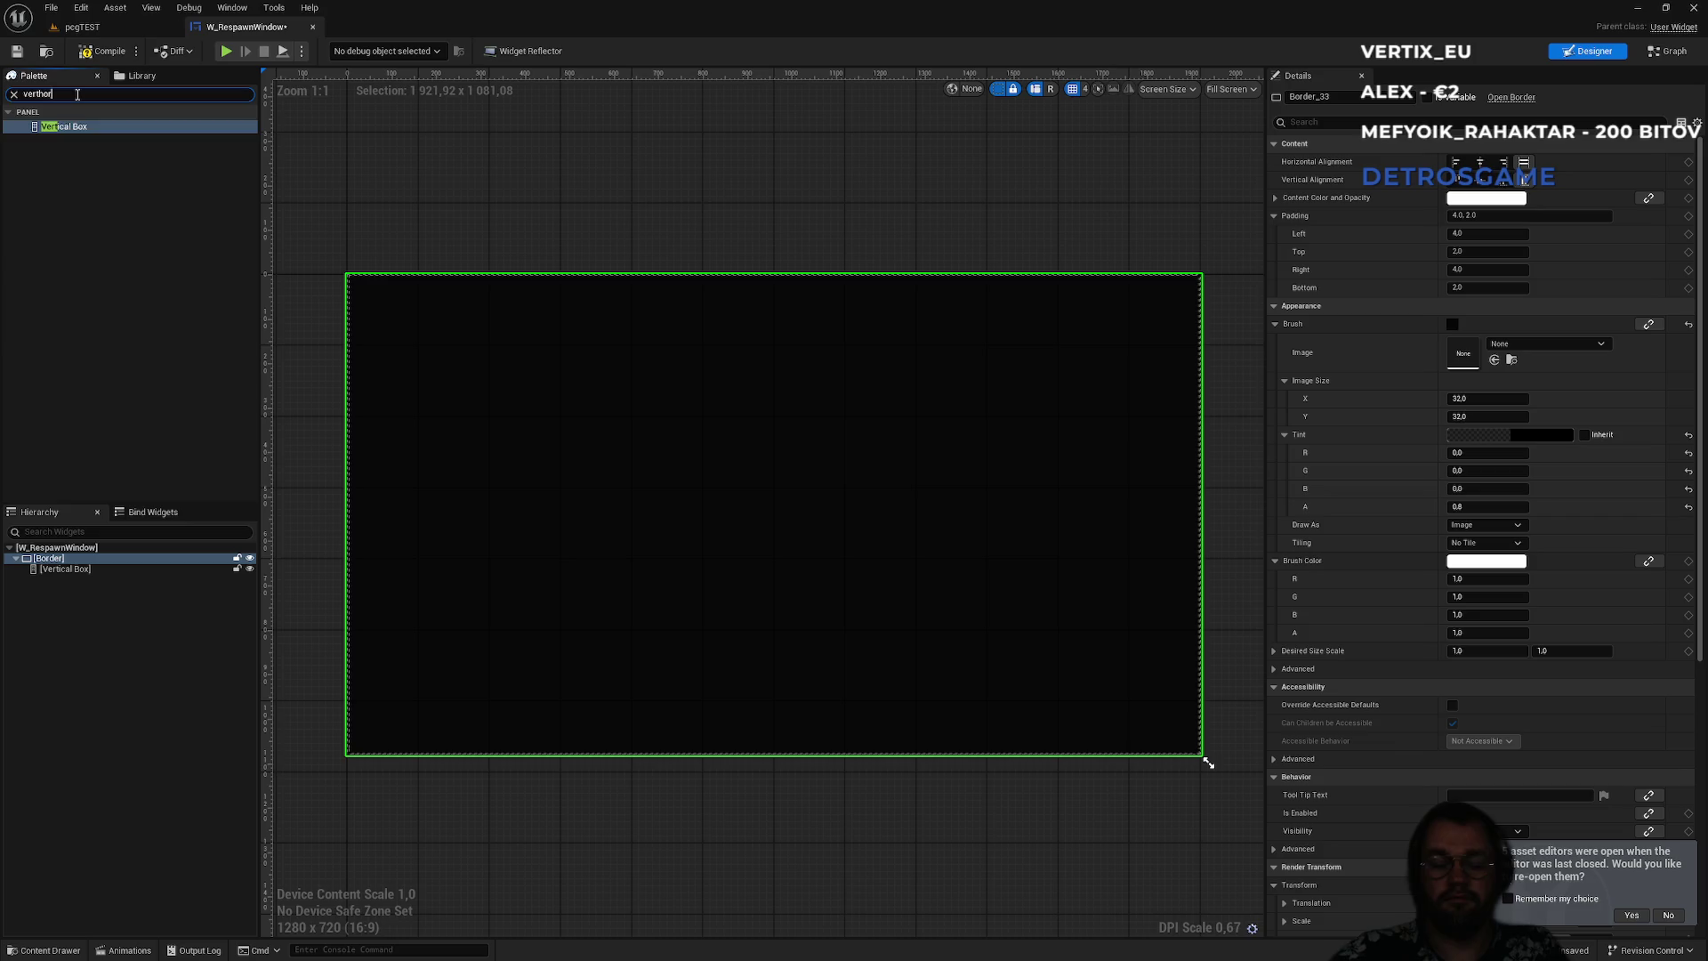
type("z")
key("ctrl+a")
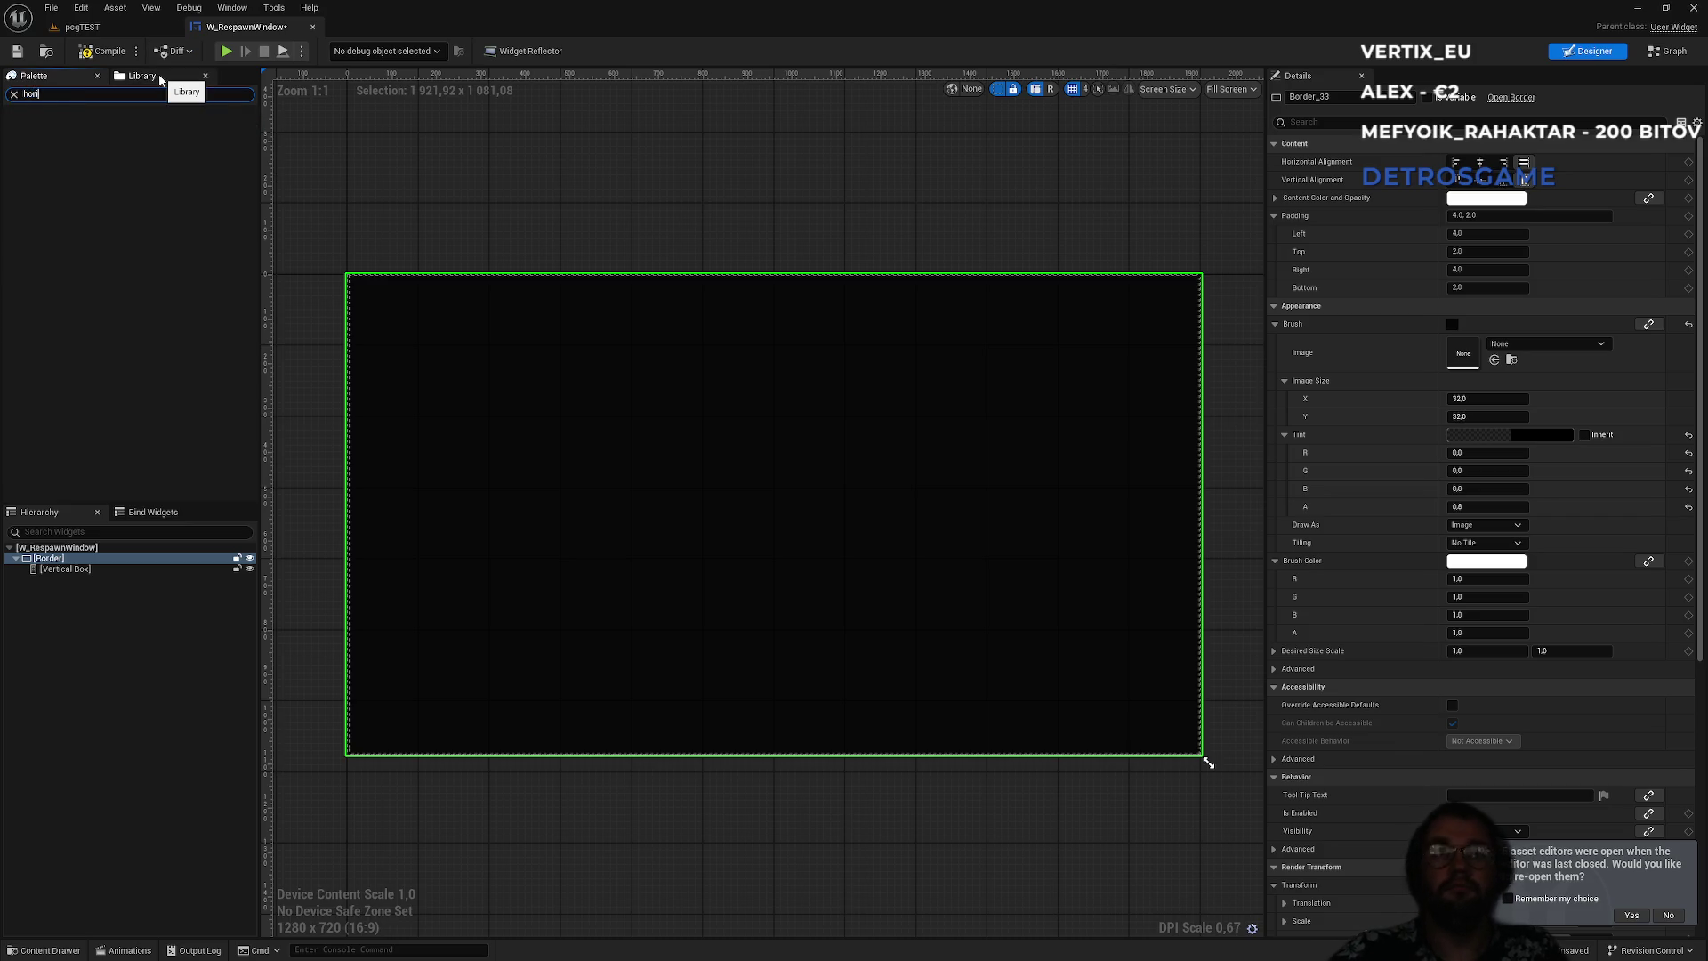
left_click_drag(66, 127, 68, 576)
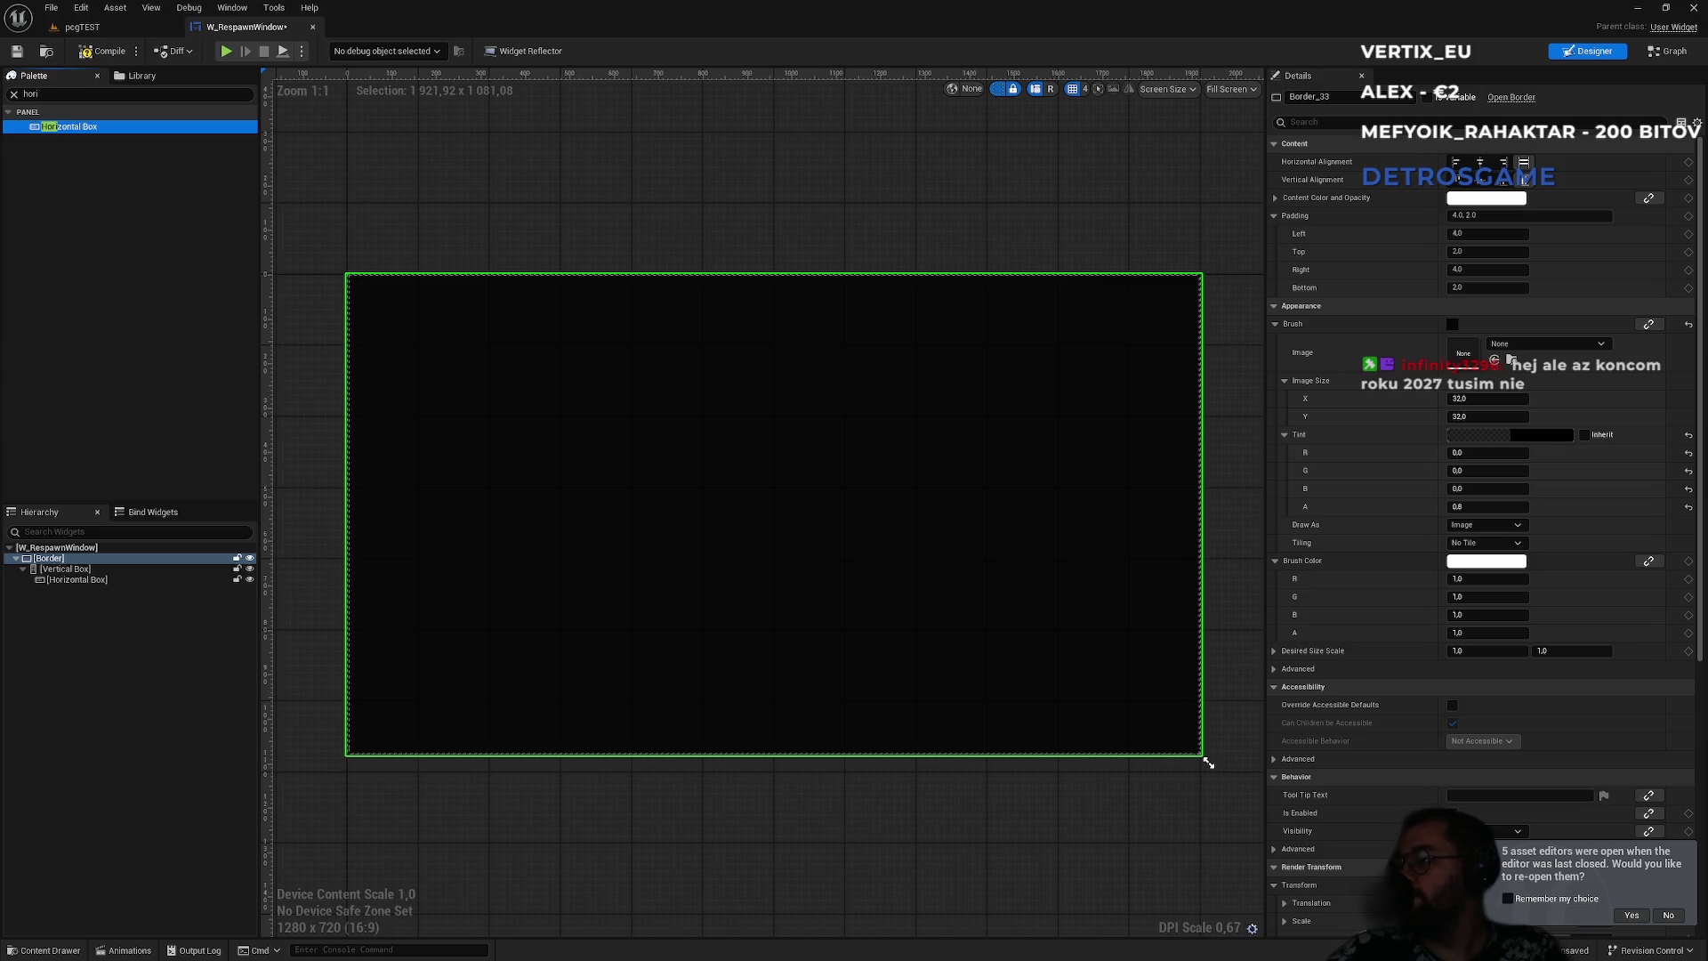
left_click(98, 584)
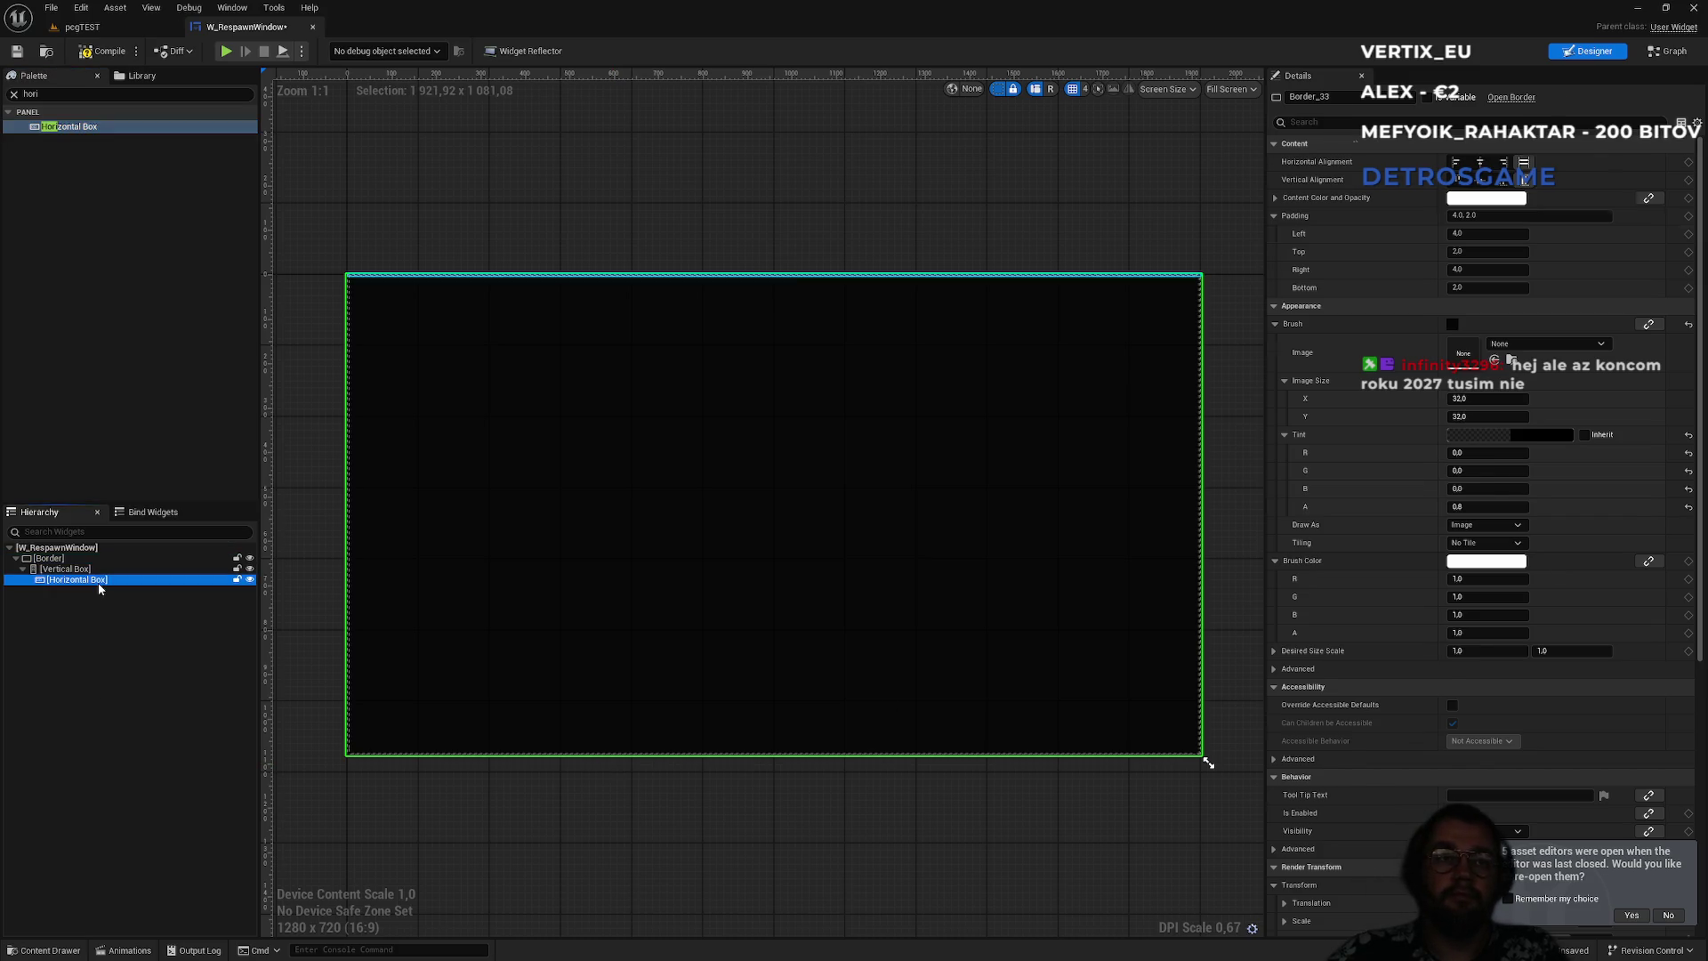
- Add a Text Block inside the Horizontal Box
double_click(51, 95)
type("text")
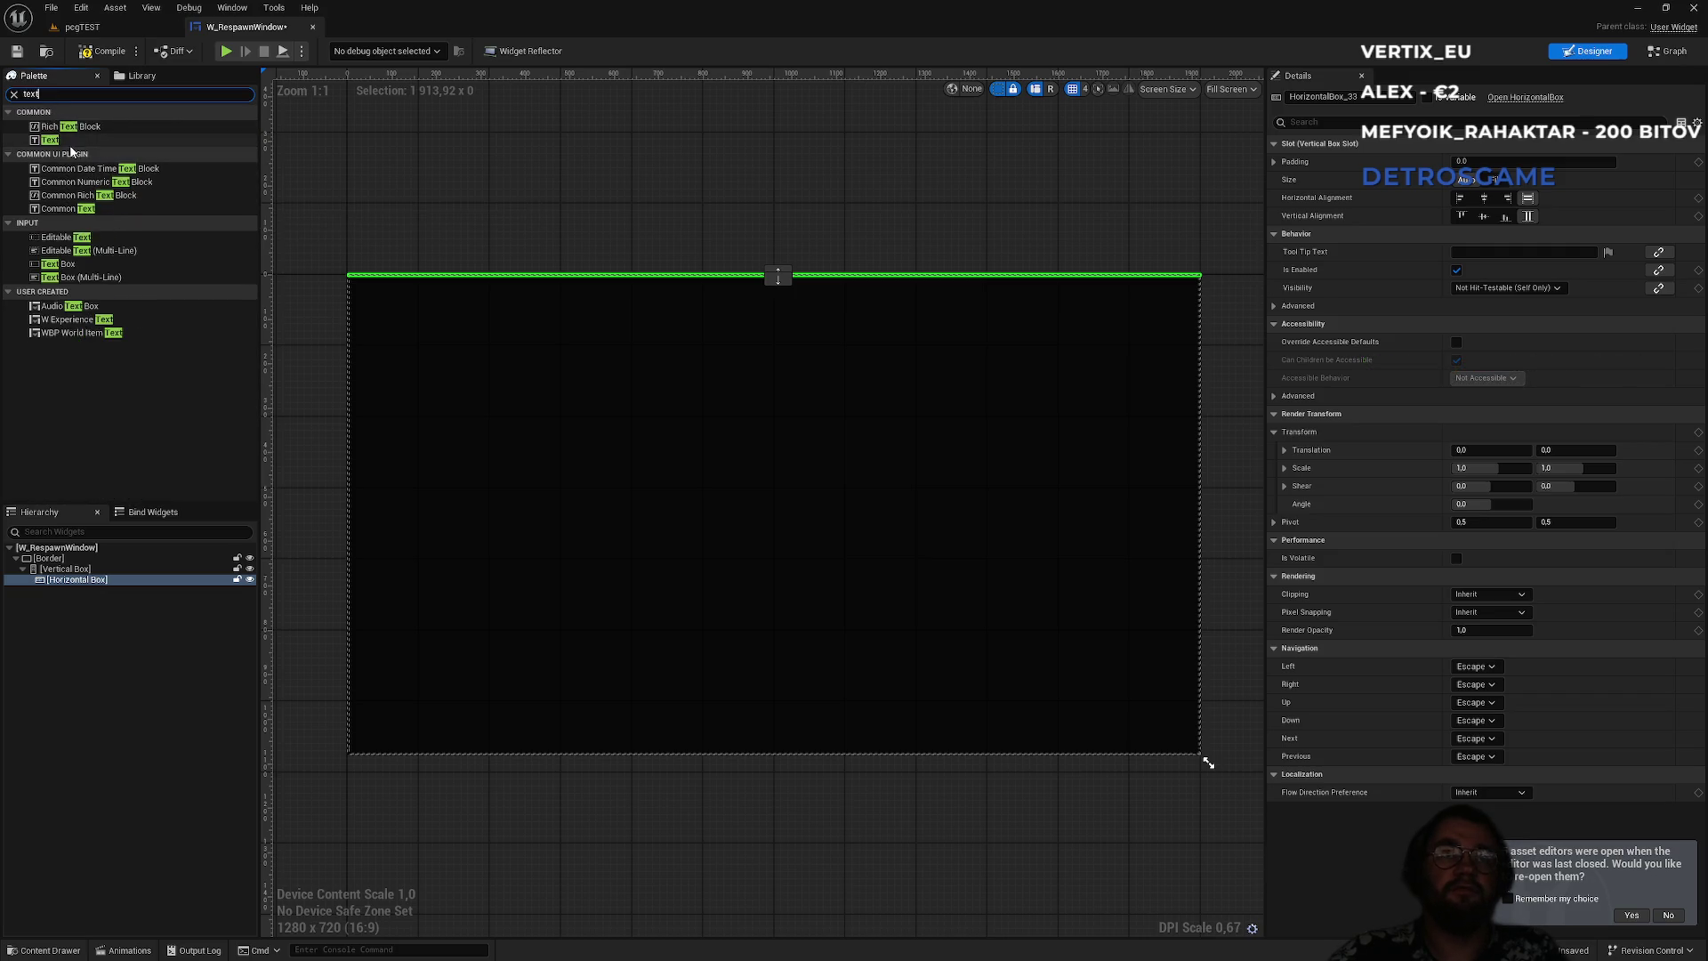
left_click(45, 143)
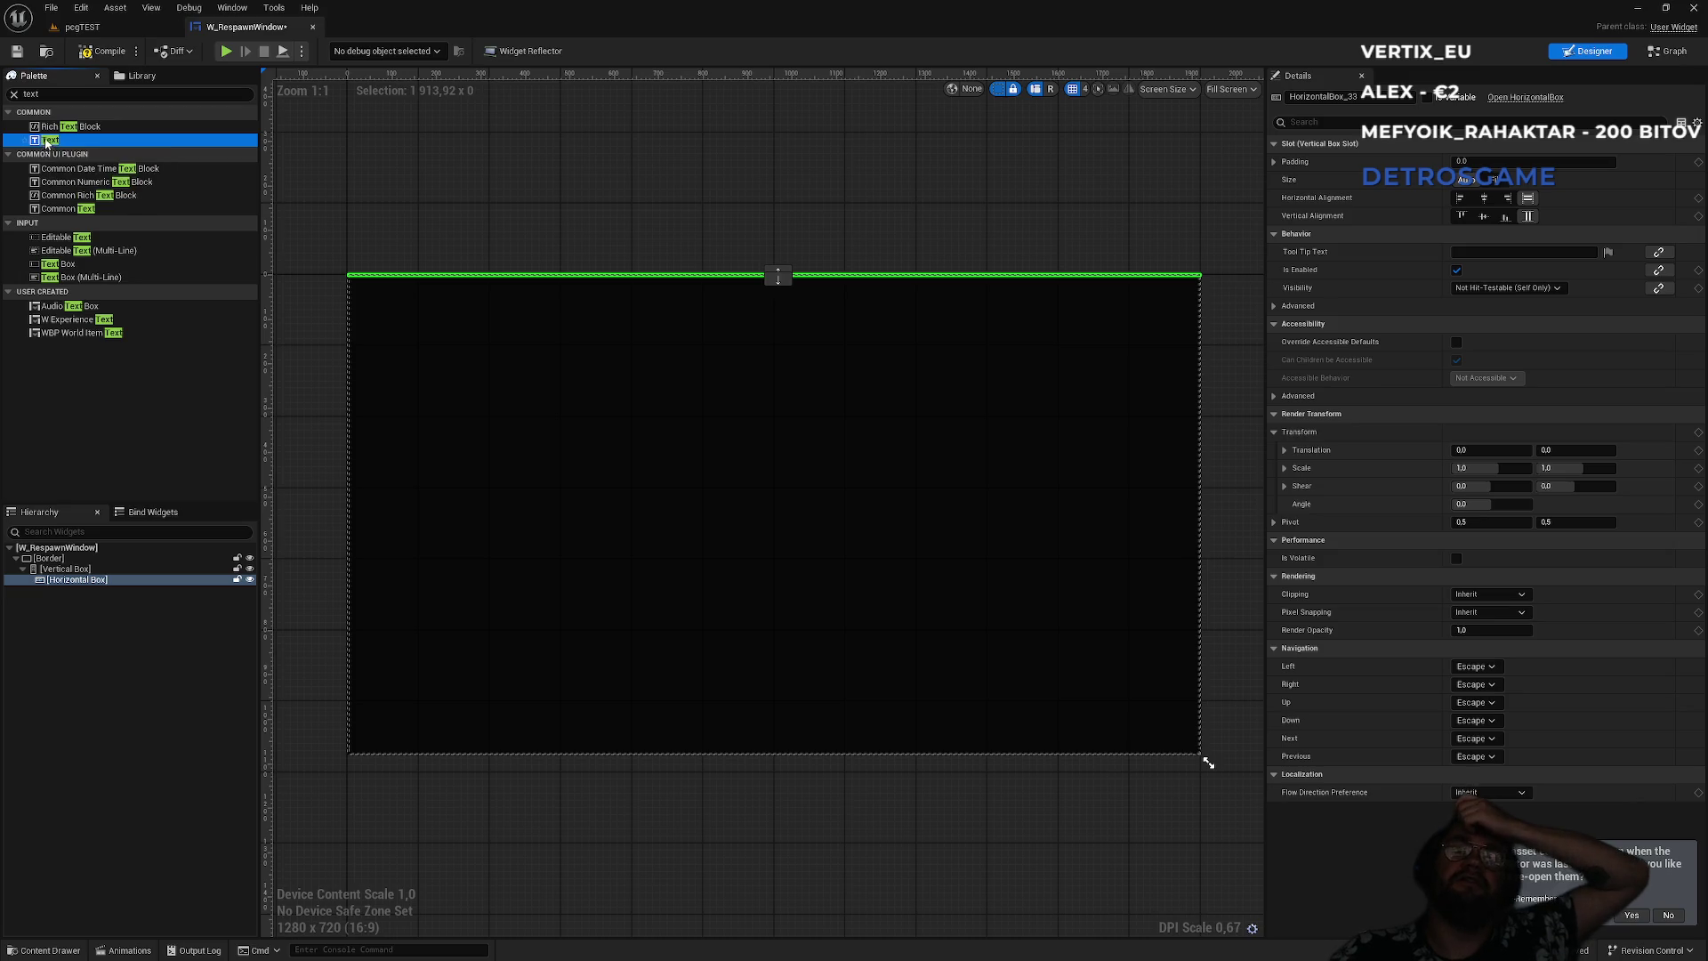
left_click_drag(54, 140, 66, 582)
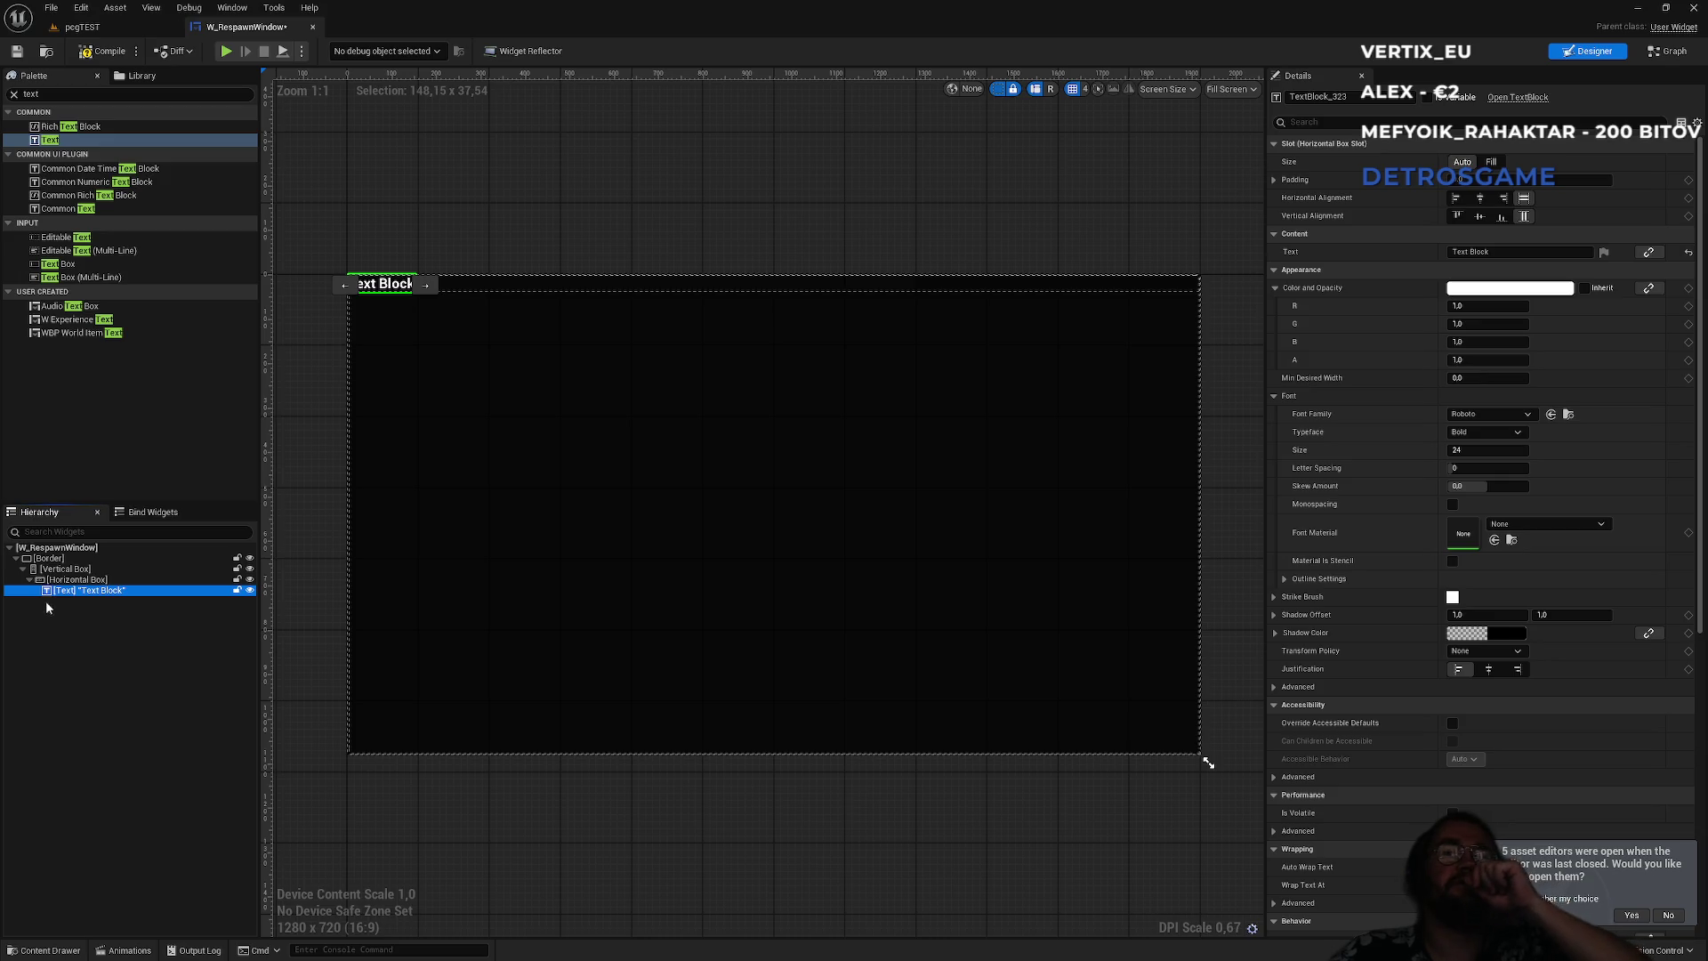
scroll(1510, 570, "down", 3)
- Center the Text Block's slot alignment and its text justification
scroll(1510, 571, "up", 3)
left_click(1477, 198)
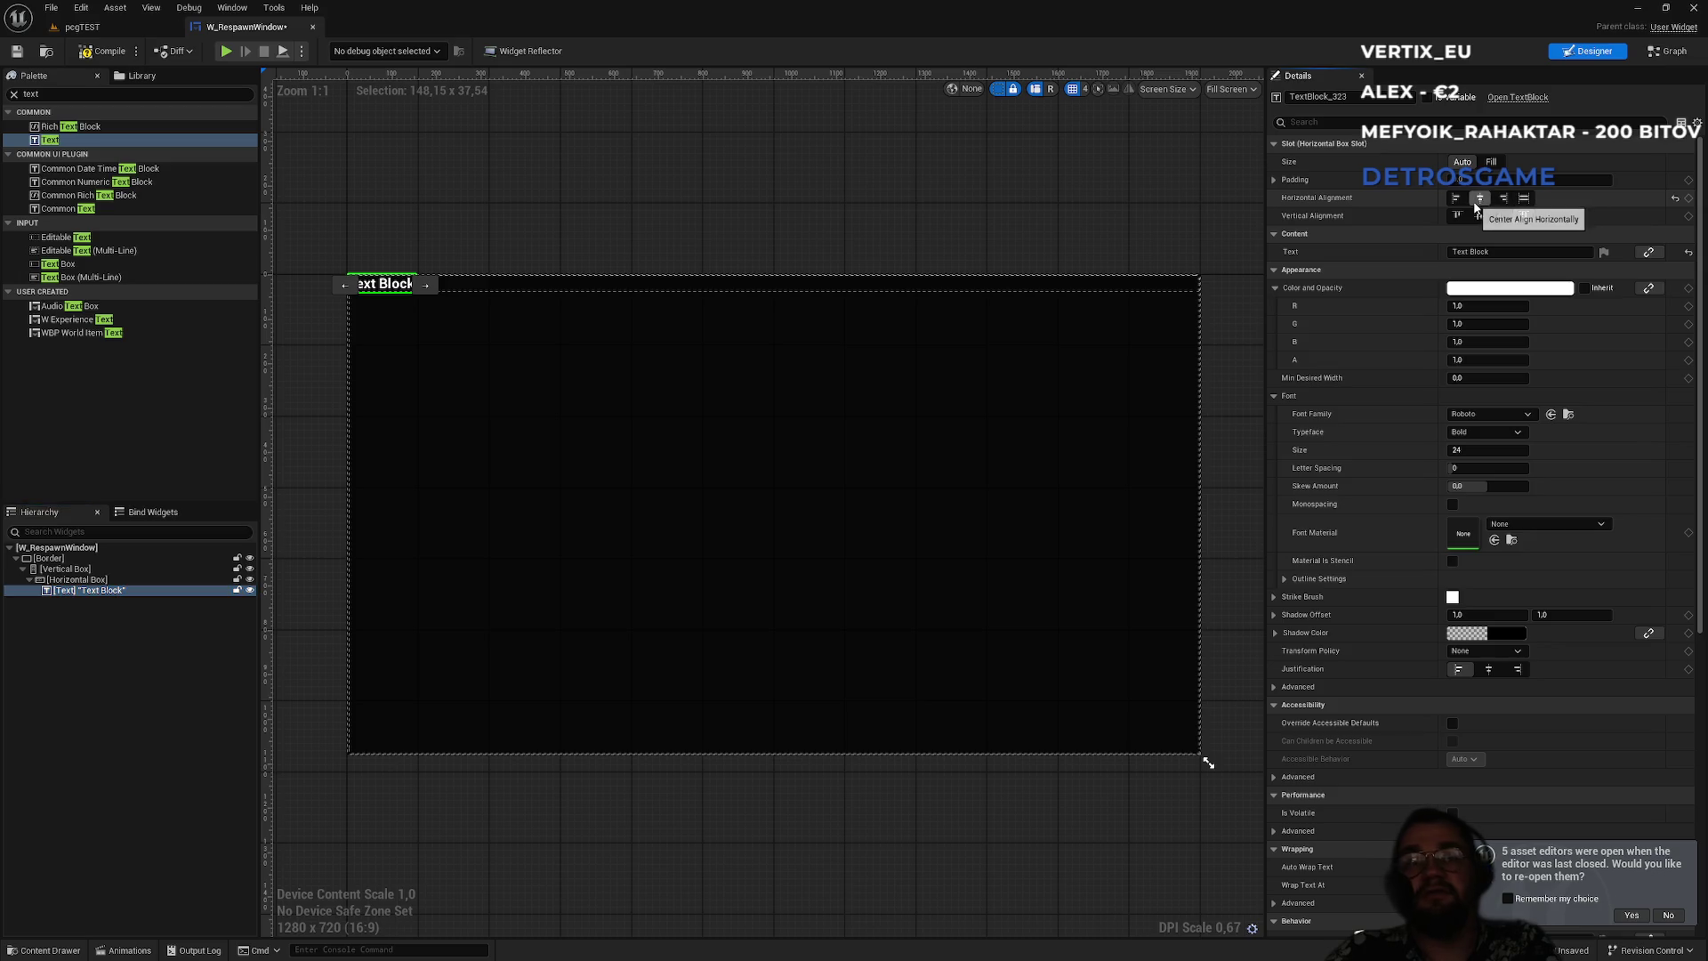
left_click(1525, 198)
left_click(1480, 216)
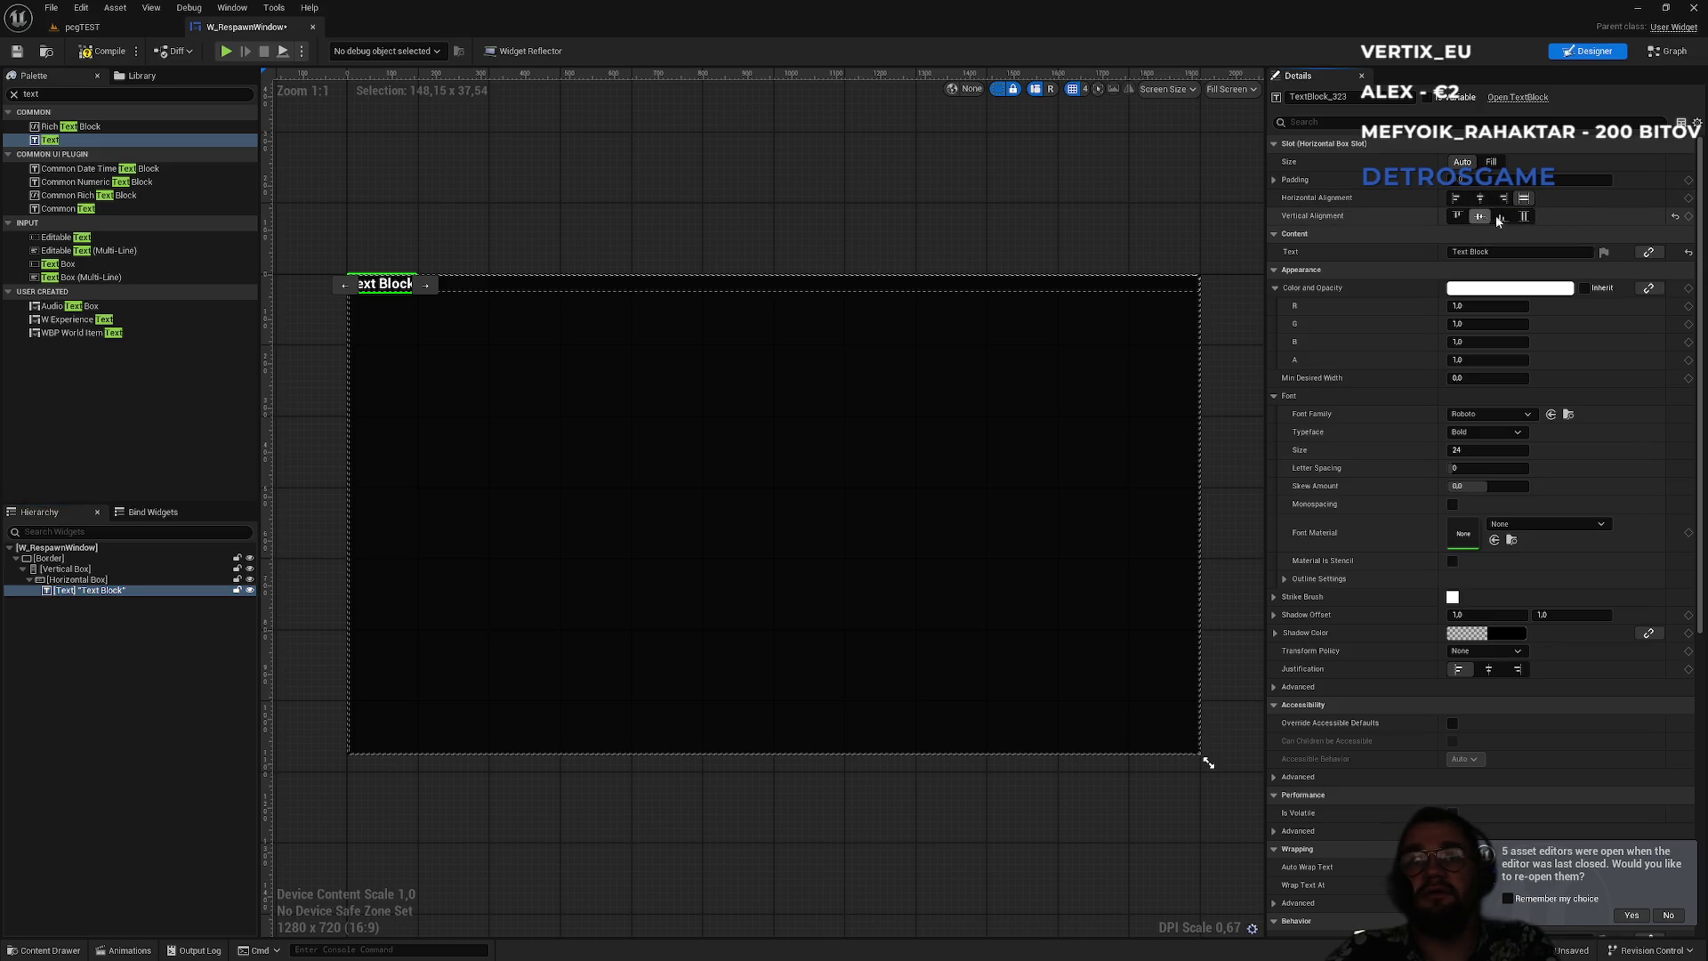
left_click(1524, 216)
left_click(1490, 669)
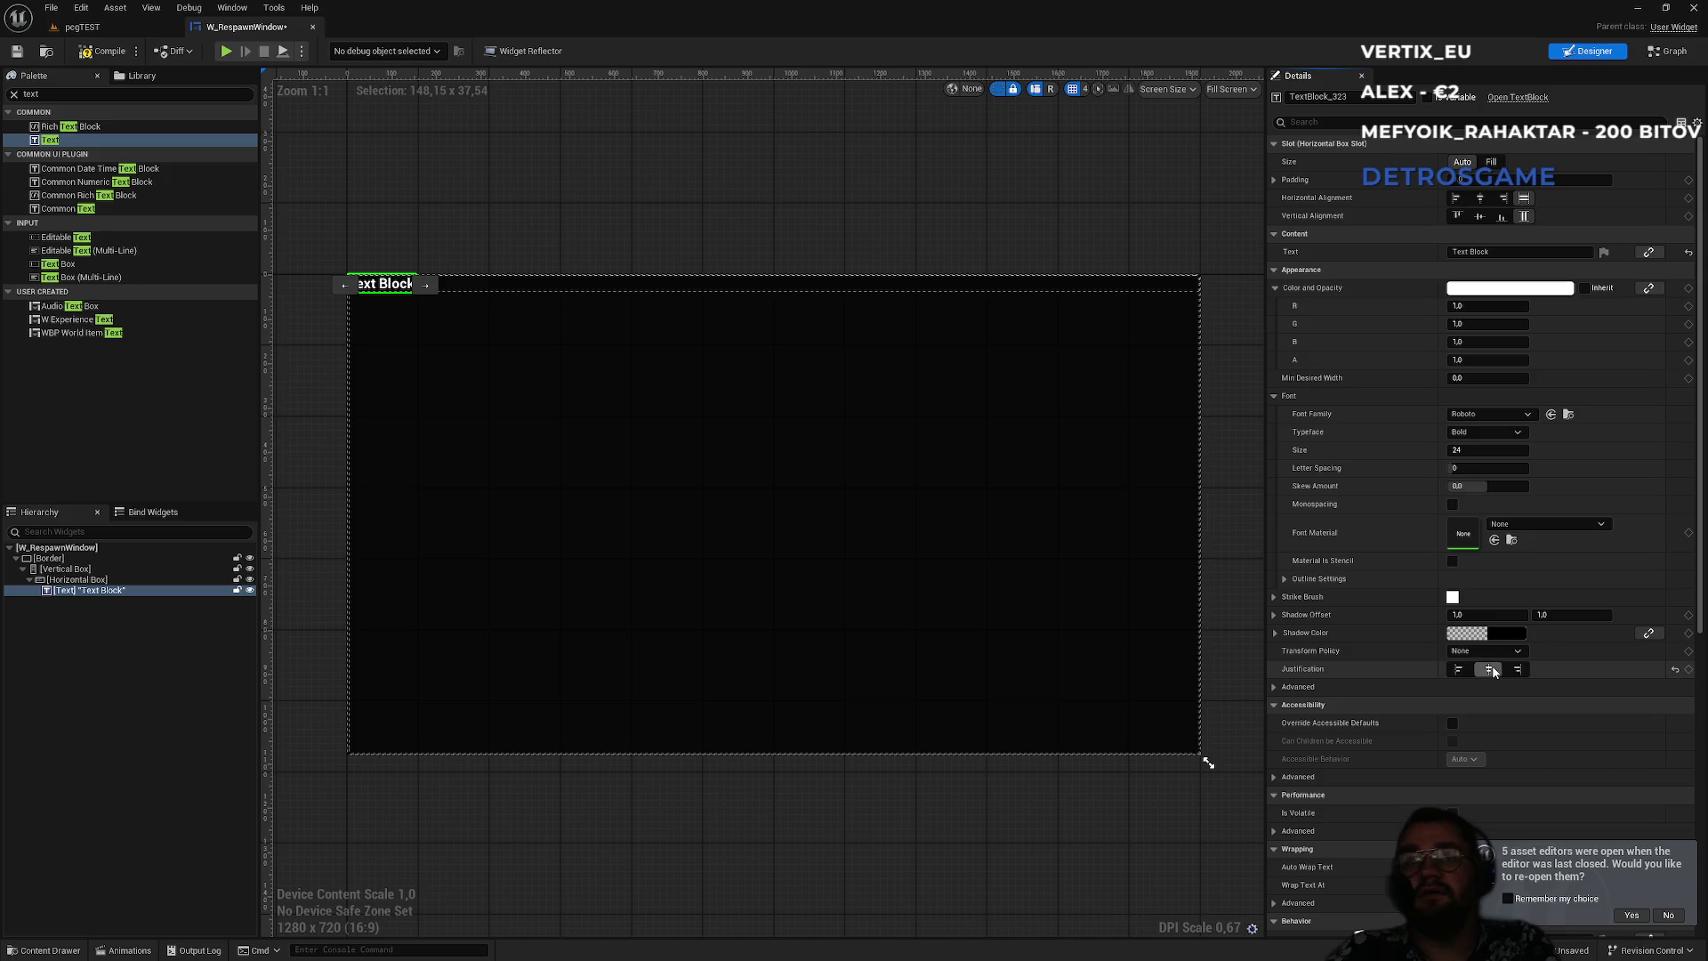
left_click(125, 592)
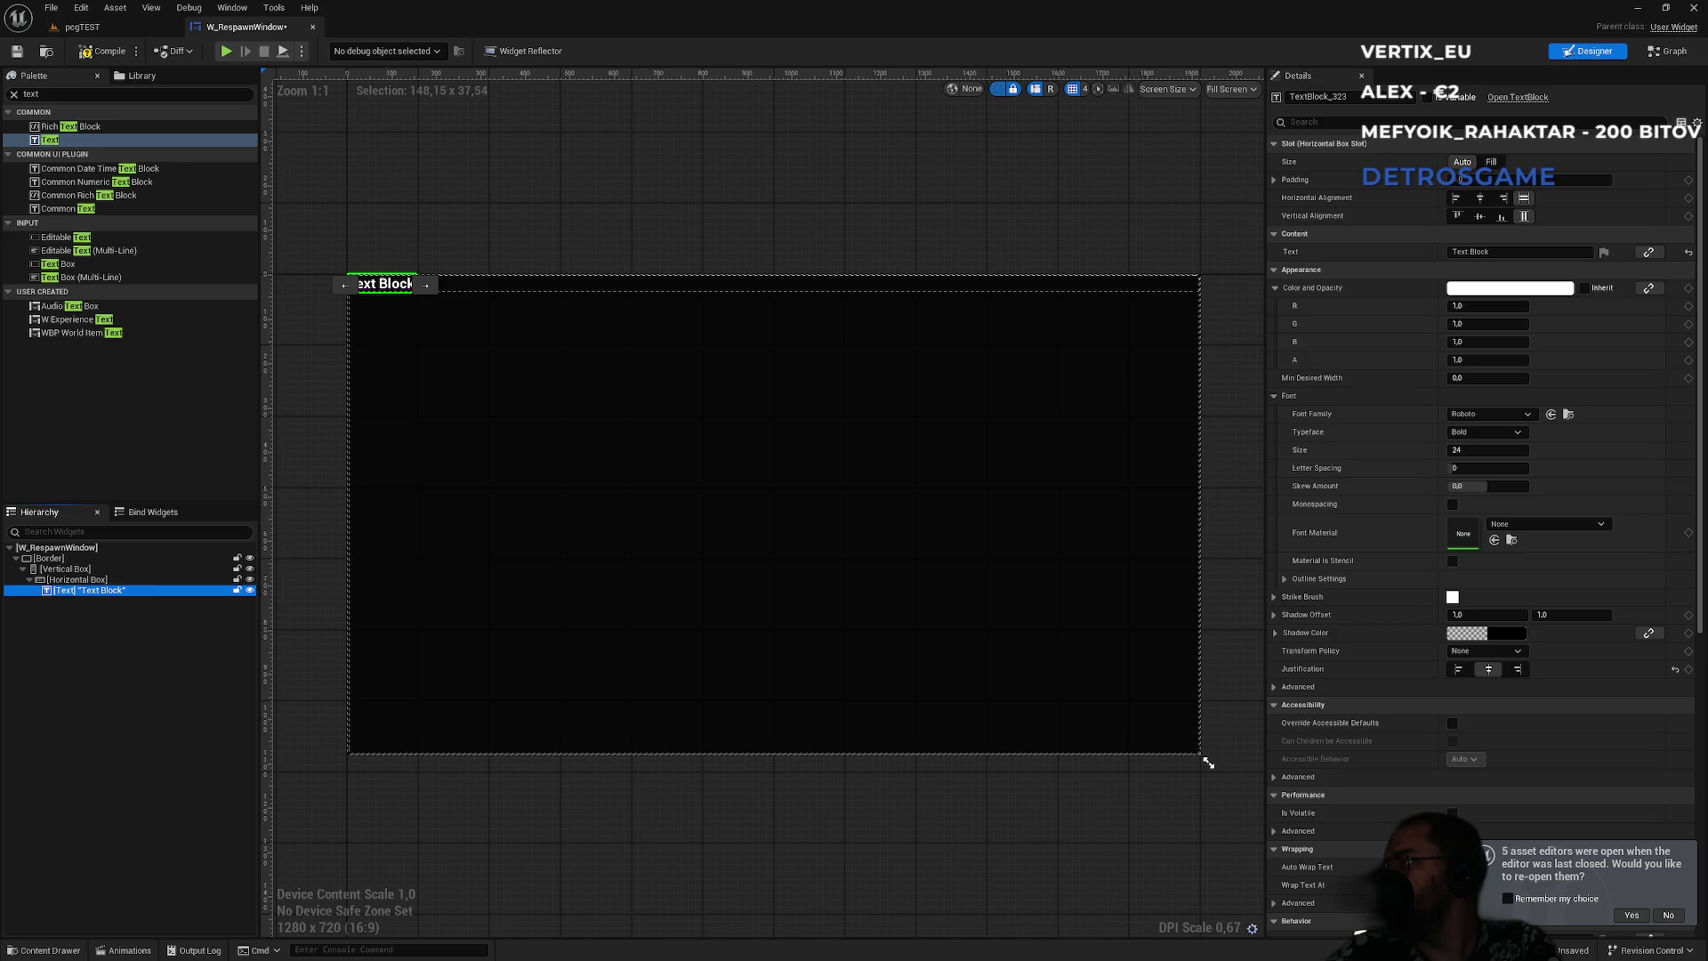
- Try the Horizontal Box's alignment options, ending centred horizontally with vertical fill
left_click(78, 579)
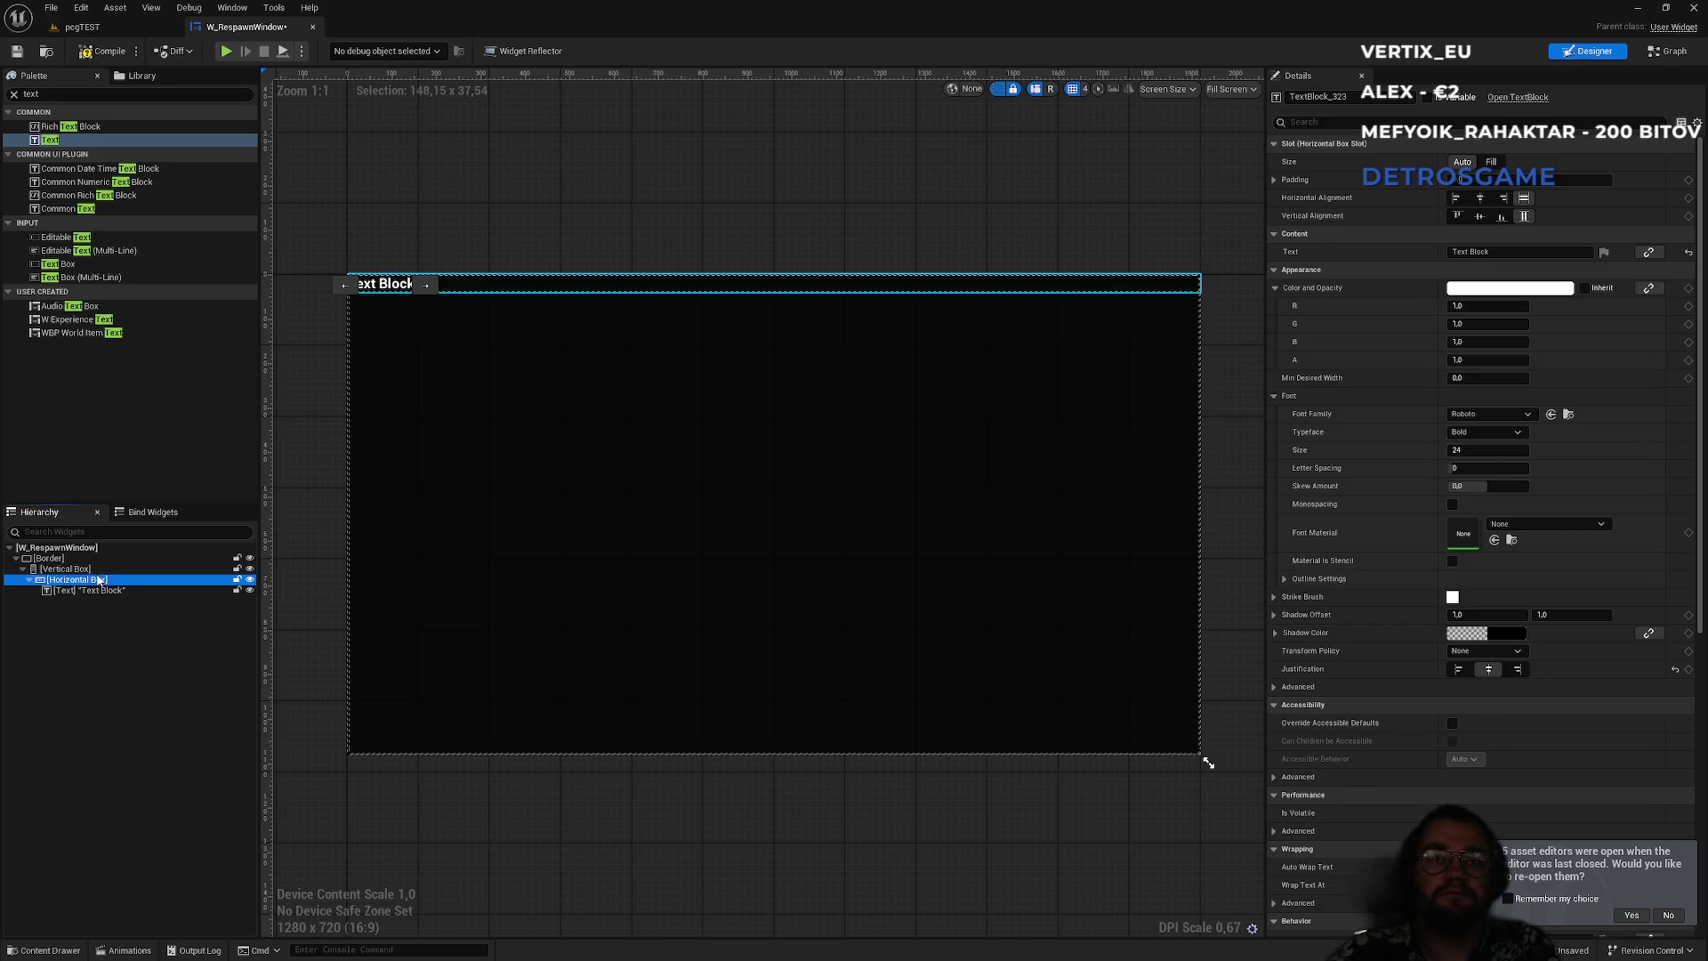
left_click(1485, 197)
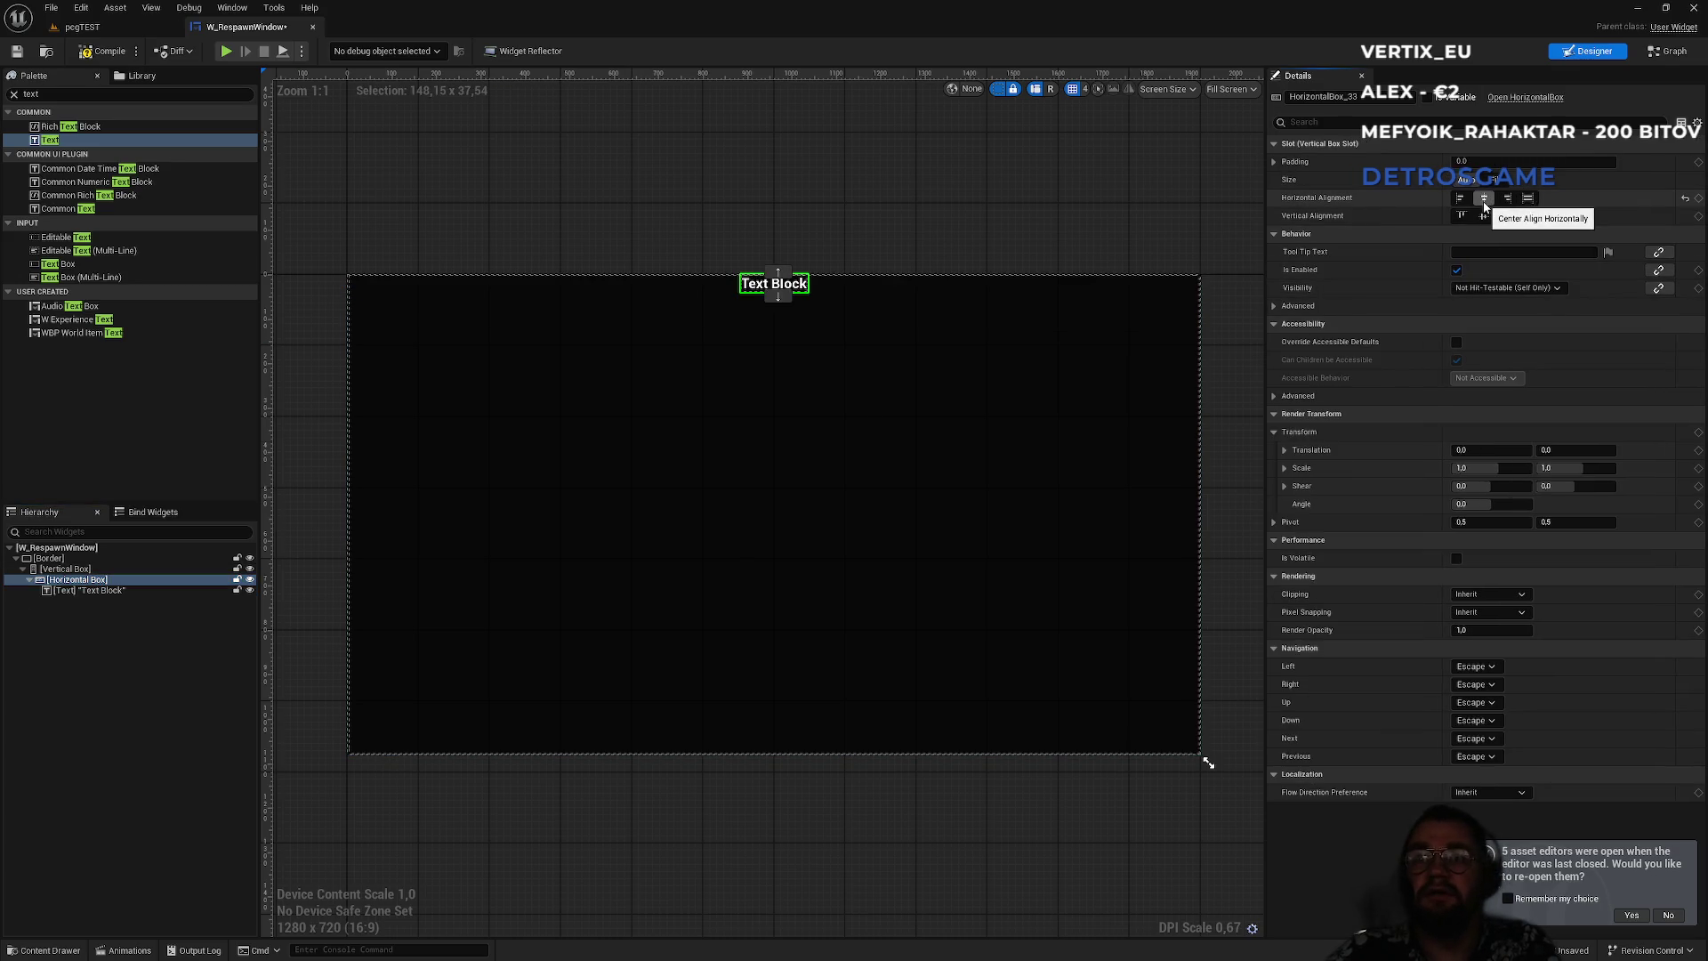
left_click(1527, 198)
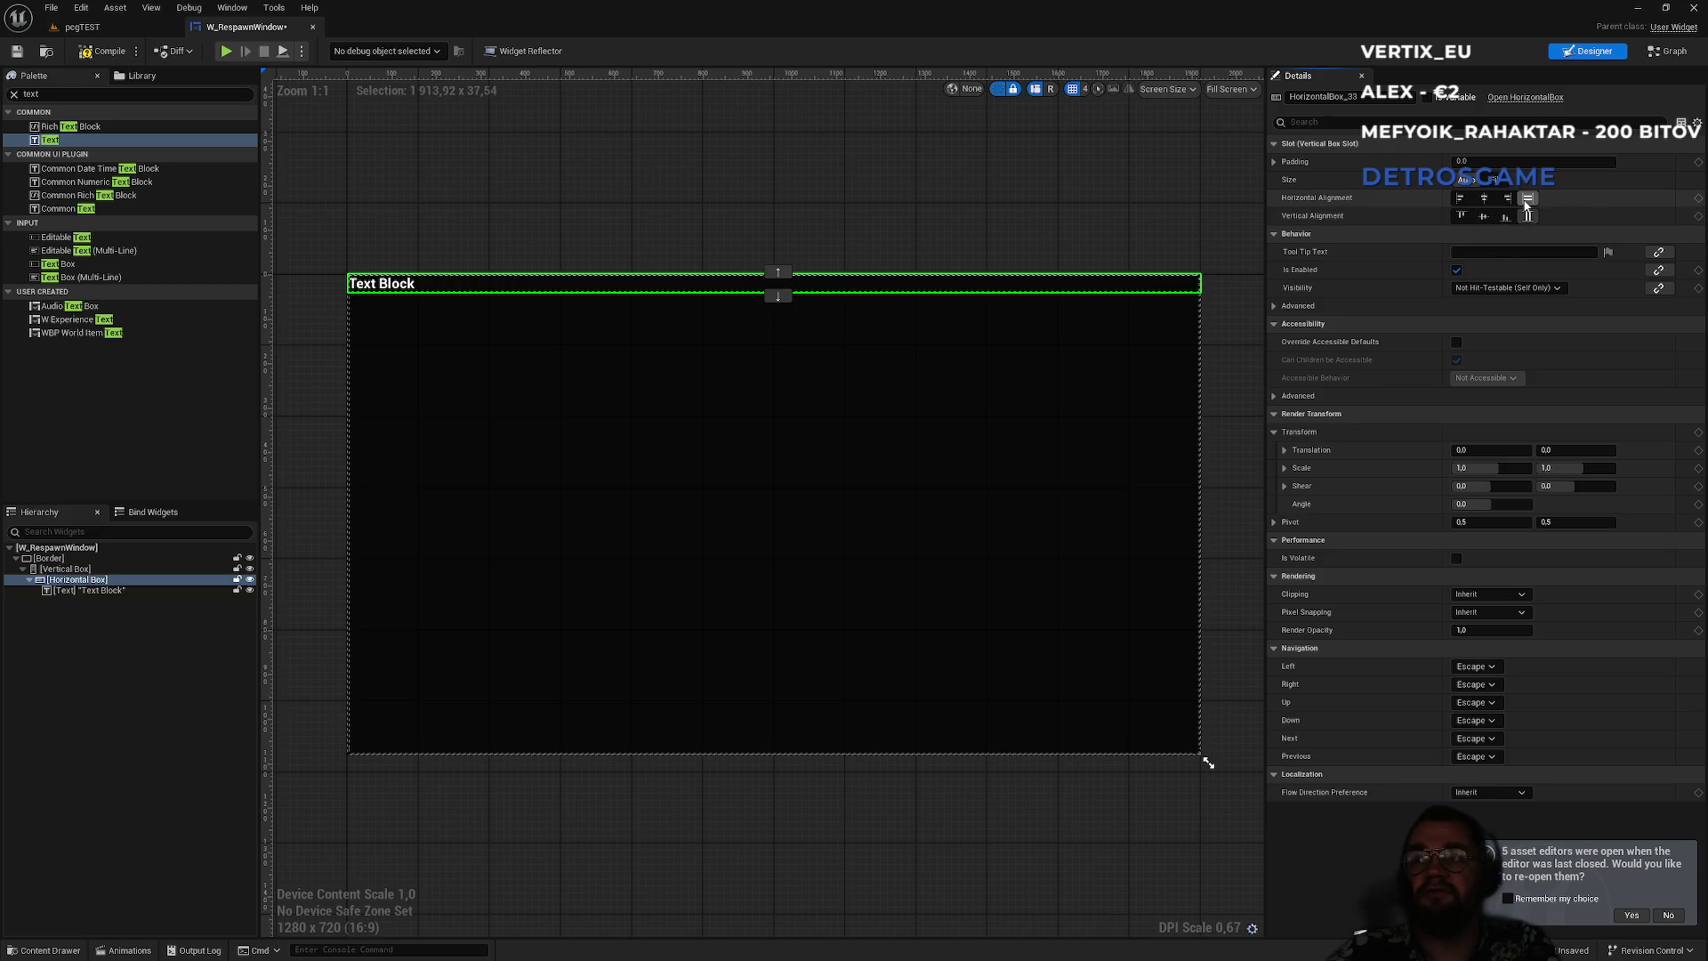
left_click(1528, 216)
left_click(1484, 198)
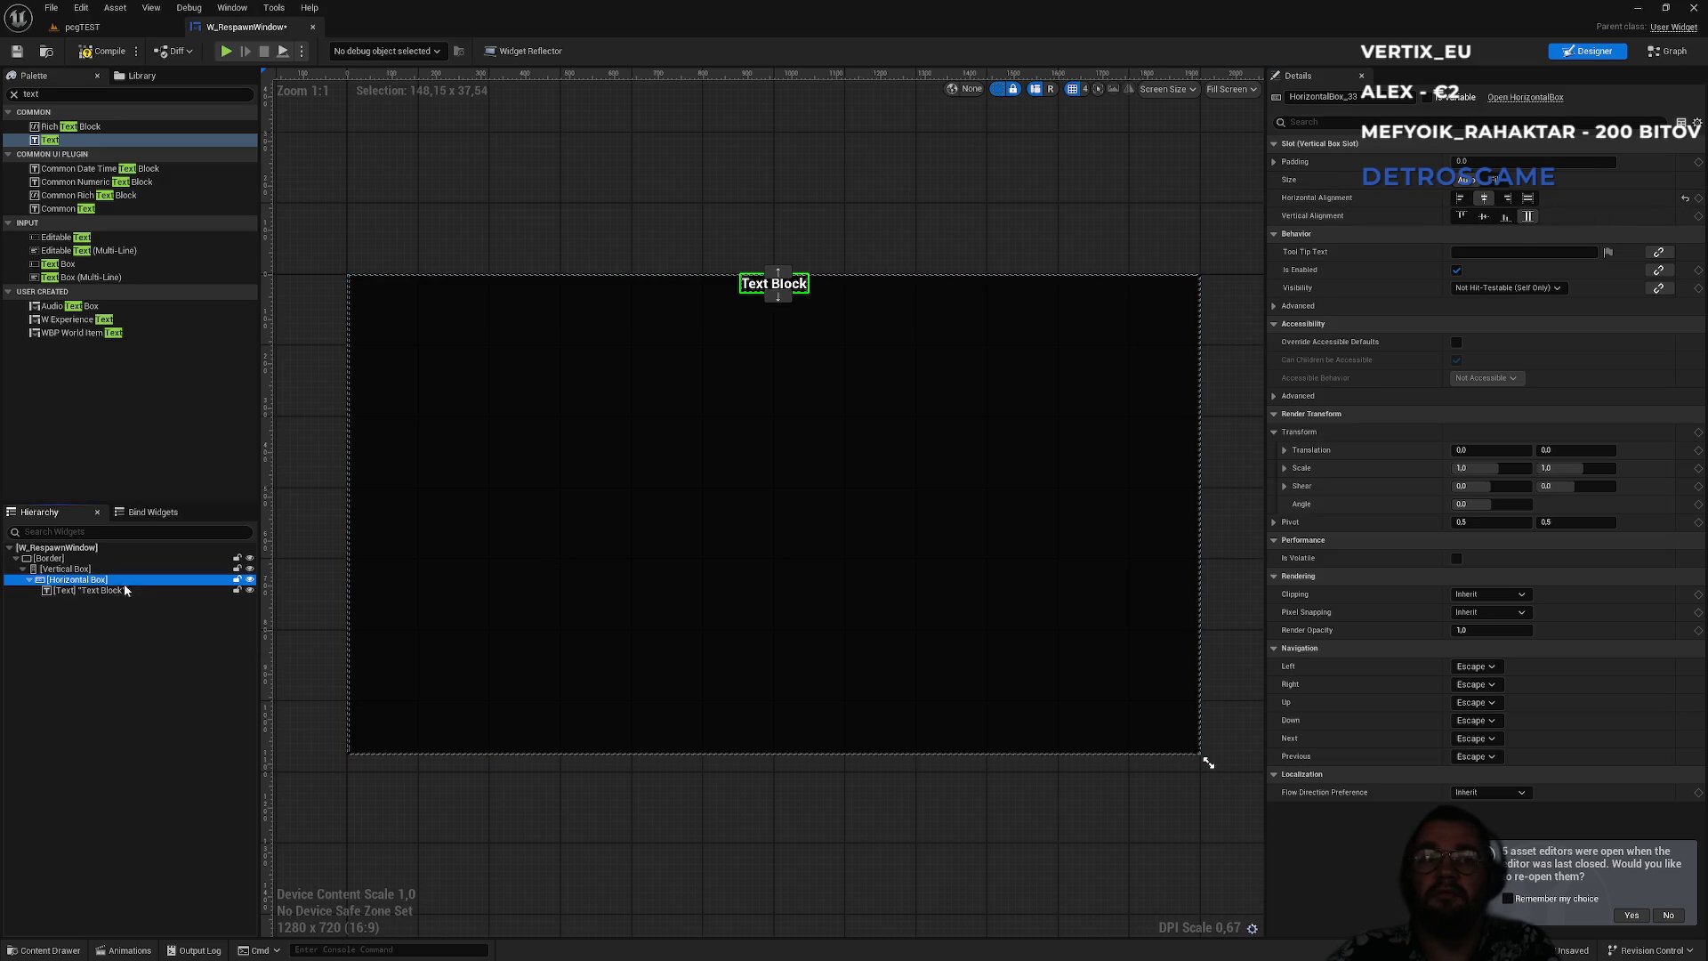
left_click(1528, 199)
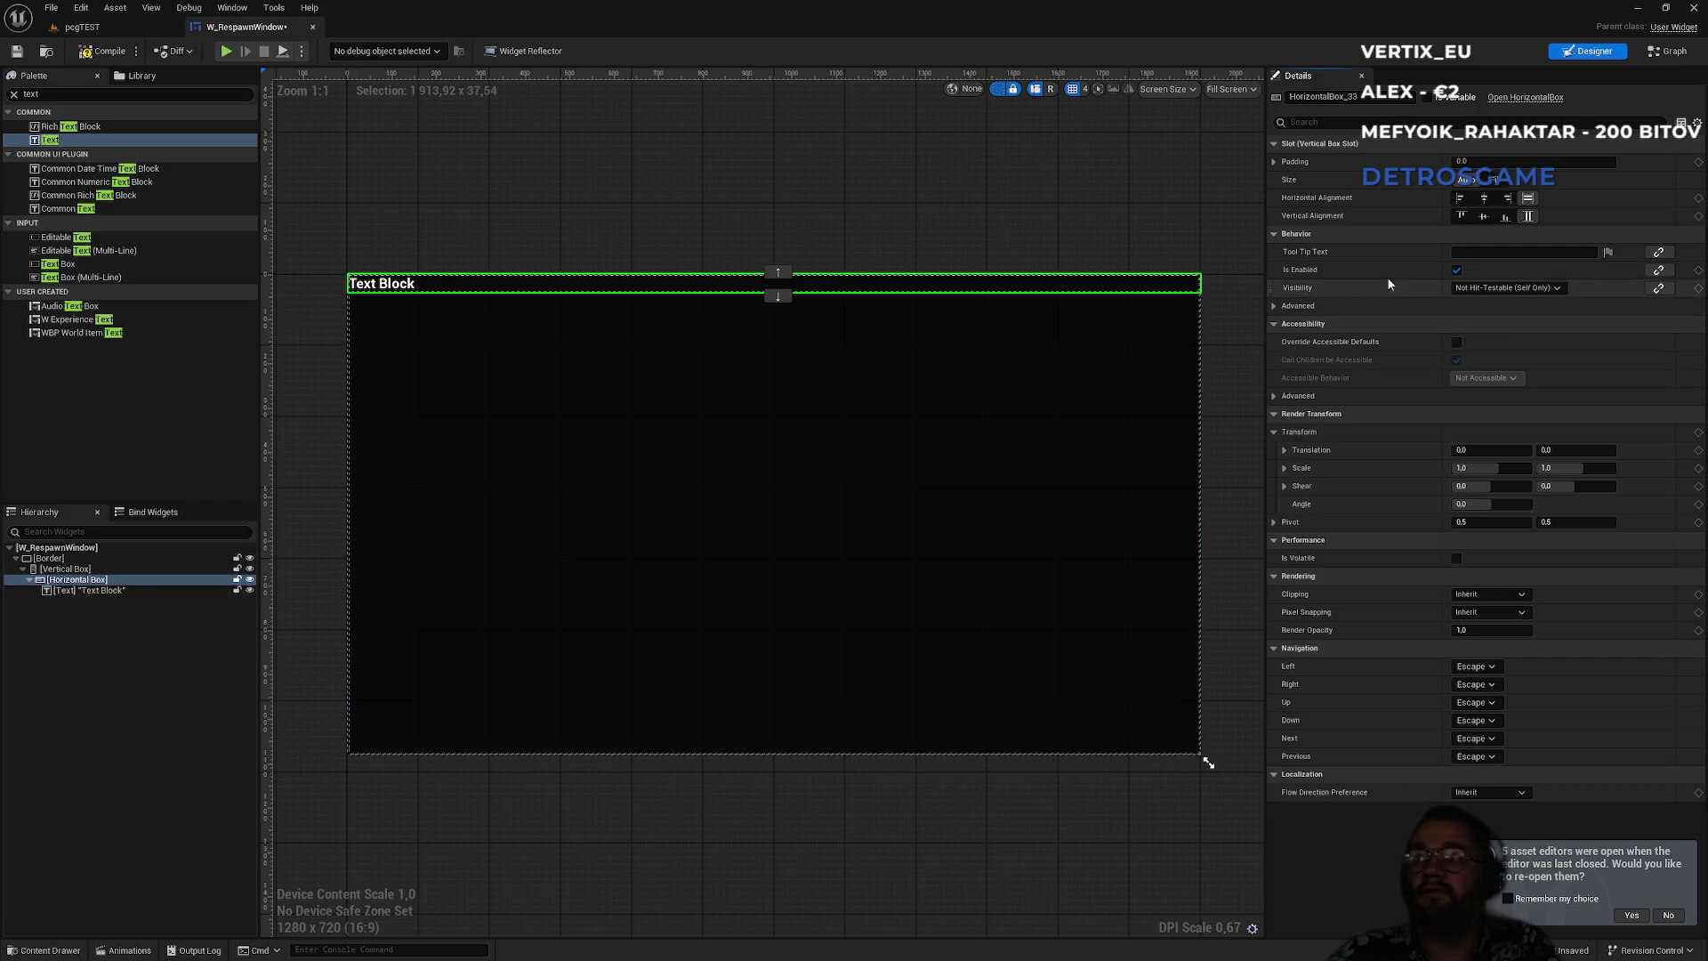
left_click(1484, 198)
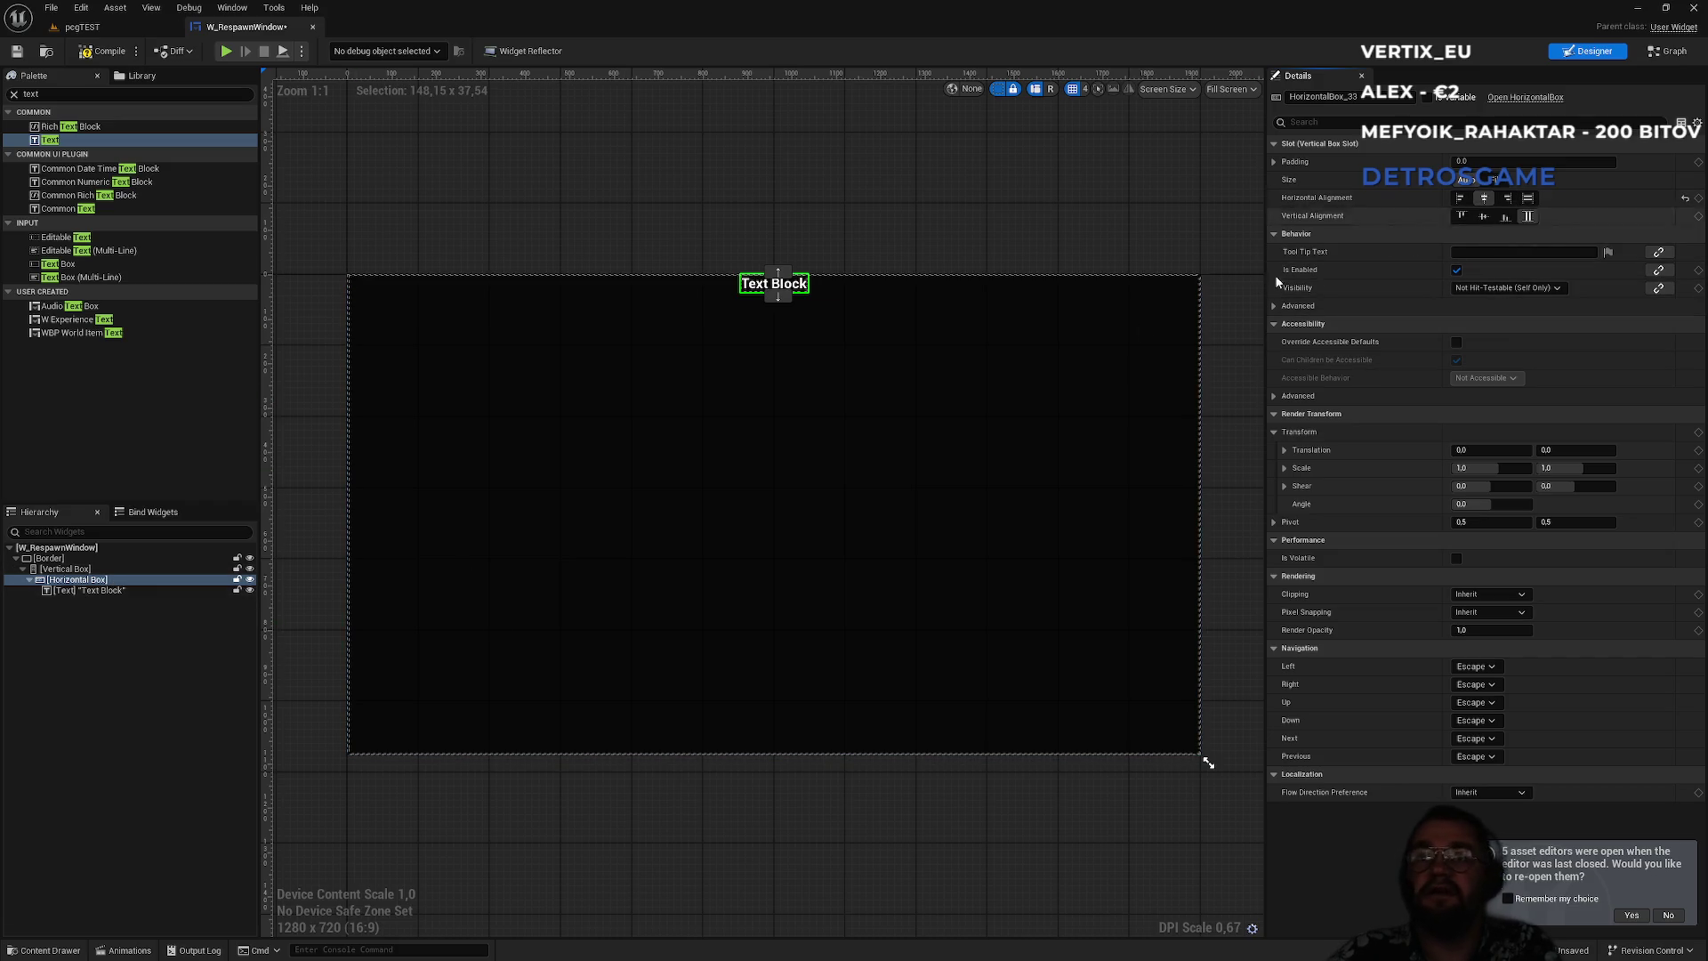
- Recenter the Text Block's justification and alignment and make the Horizontal Box fill both ways
left_click(109, 590)
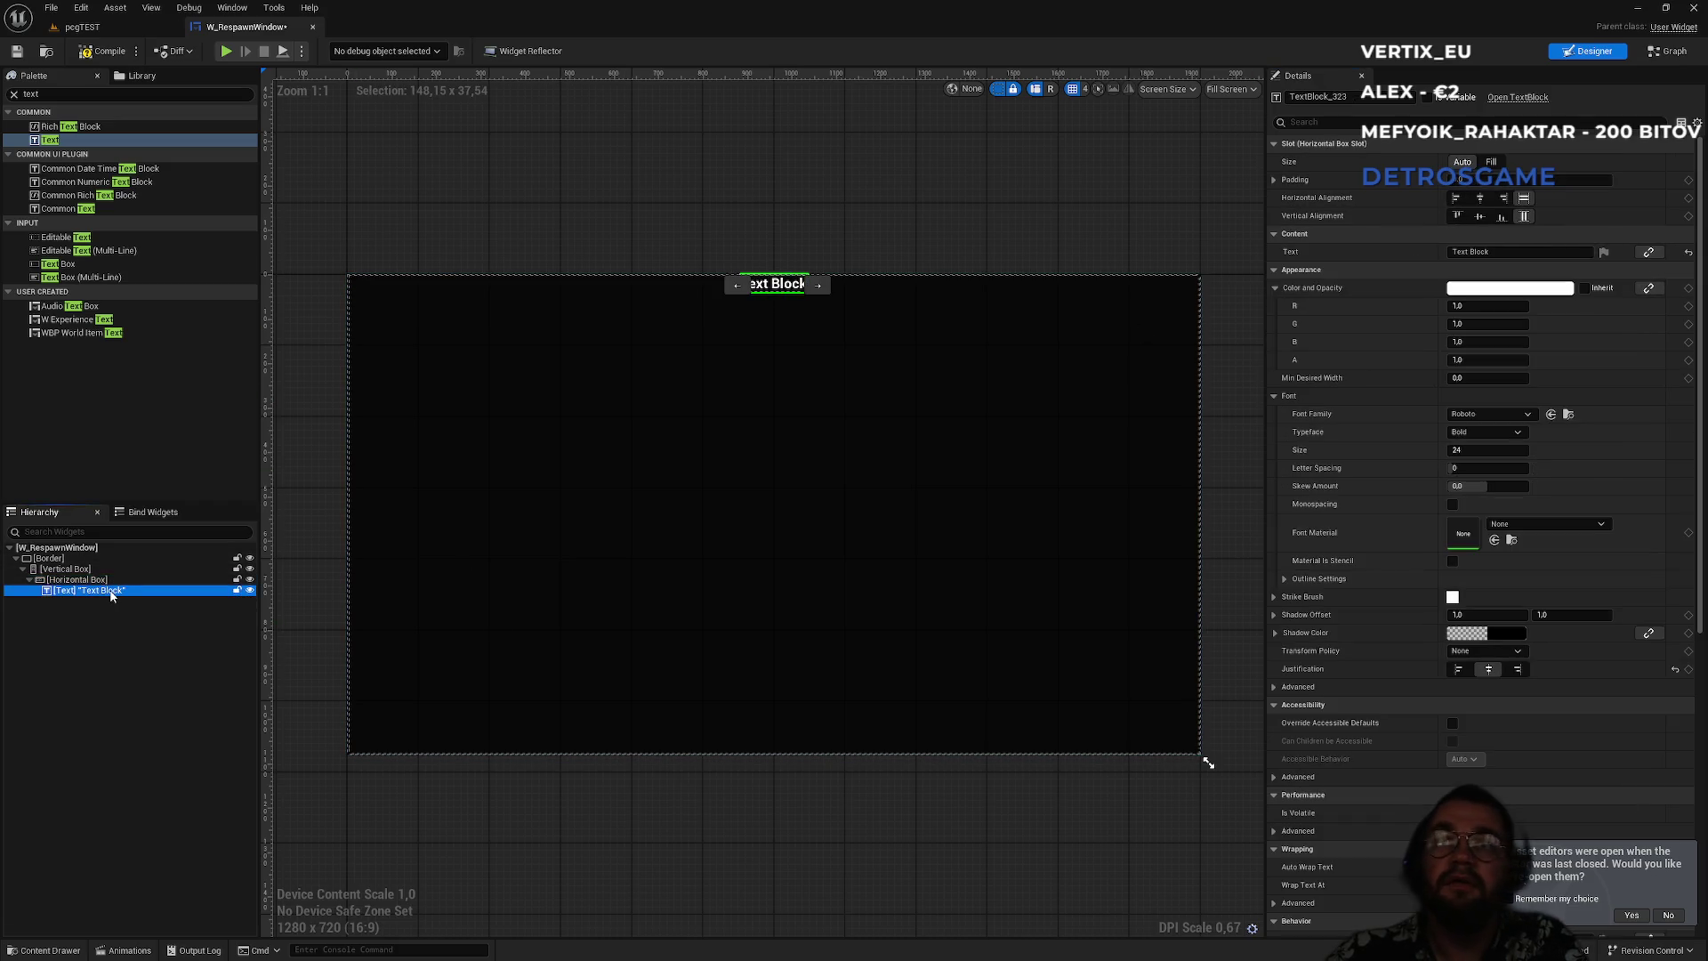
left_click(1461, 671)
left_click(1486, 670)
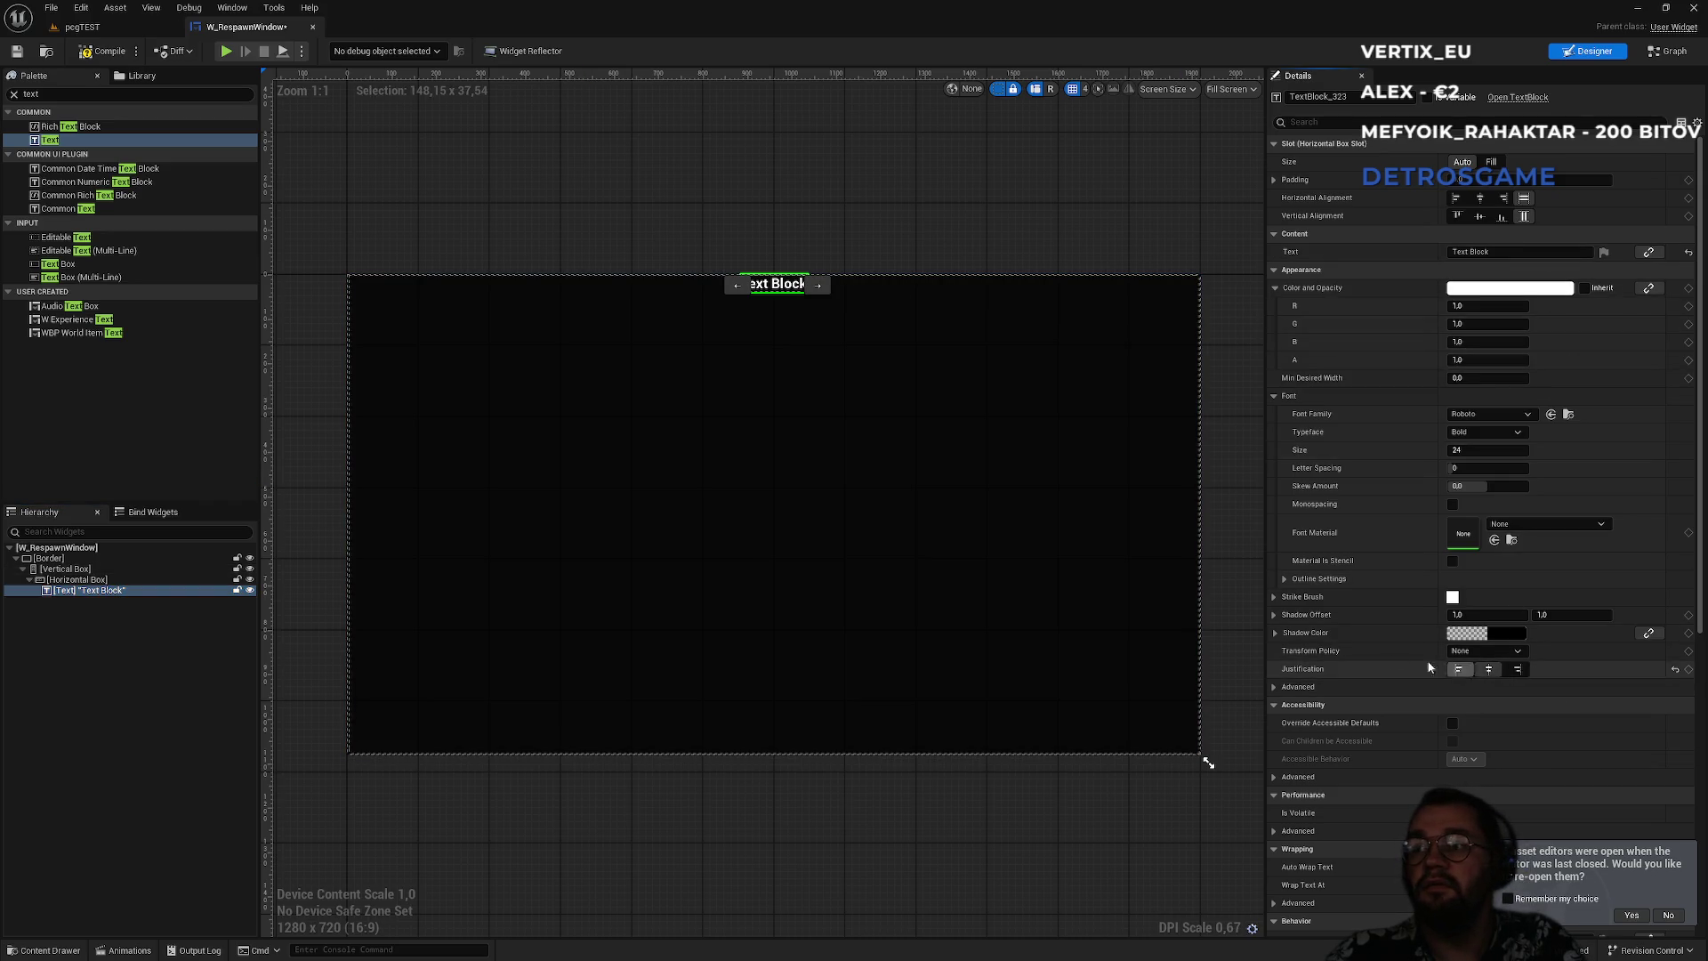
left_click(1479, 197)
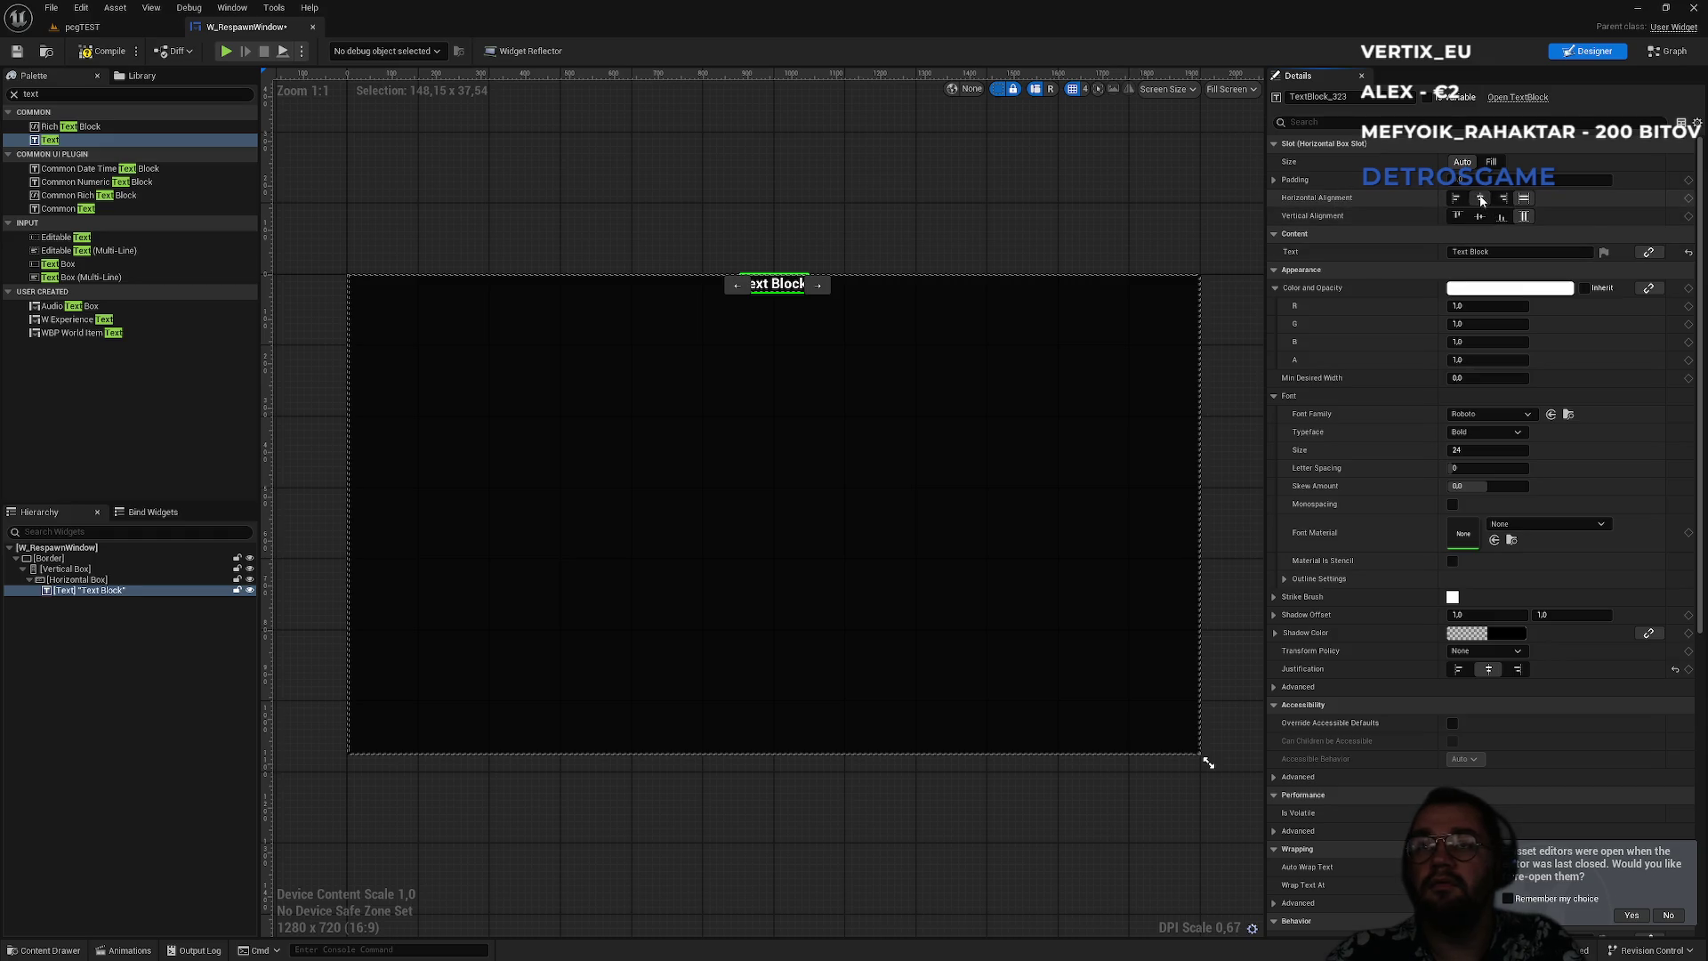
left_click(136, 582)
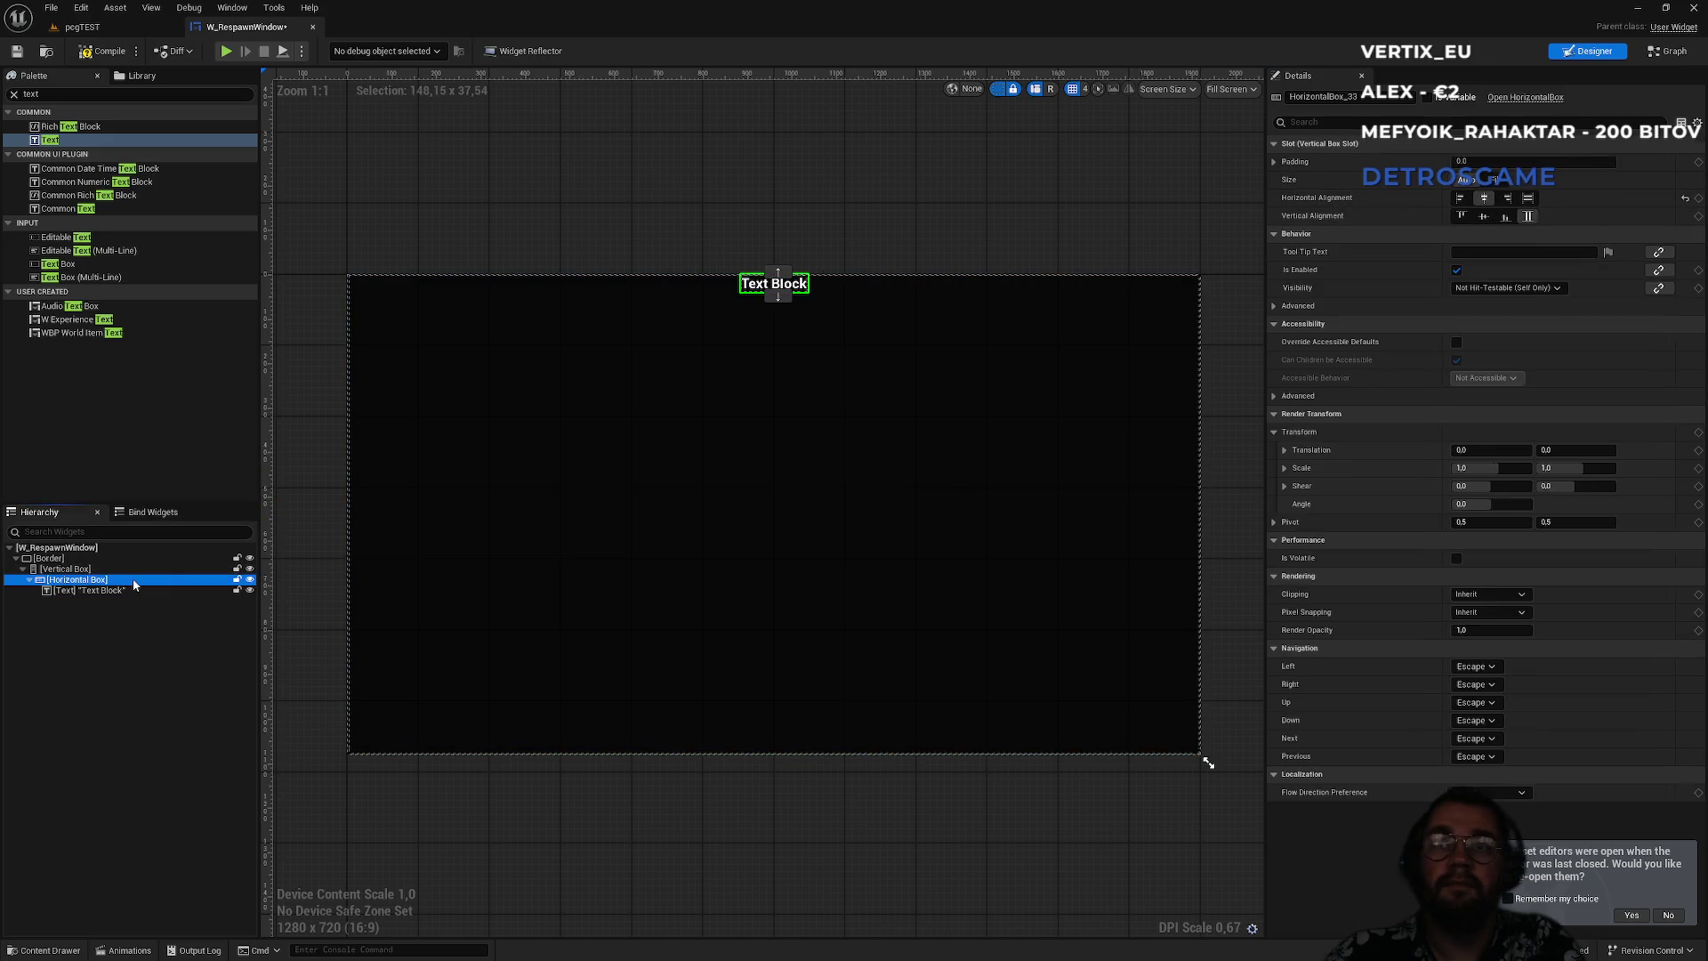
left_click(1529, 200)
left_click(1528, 216)
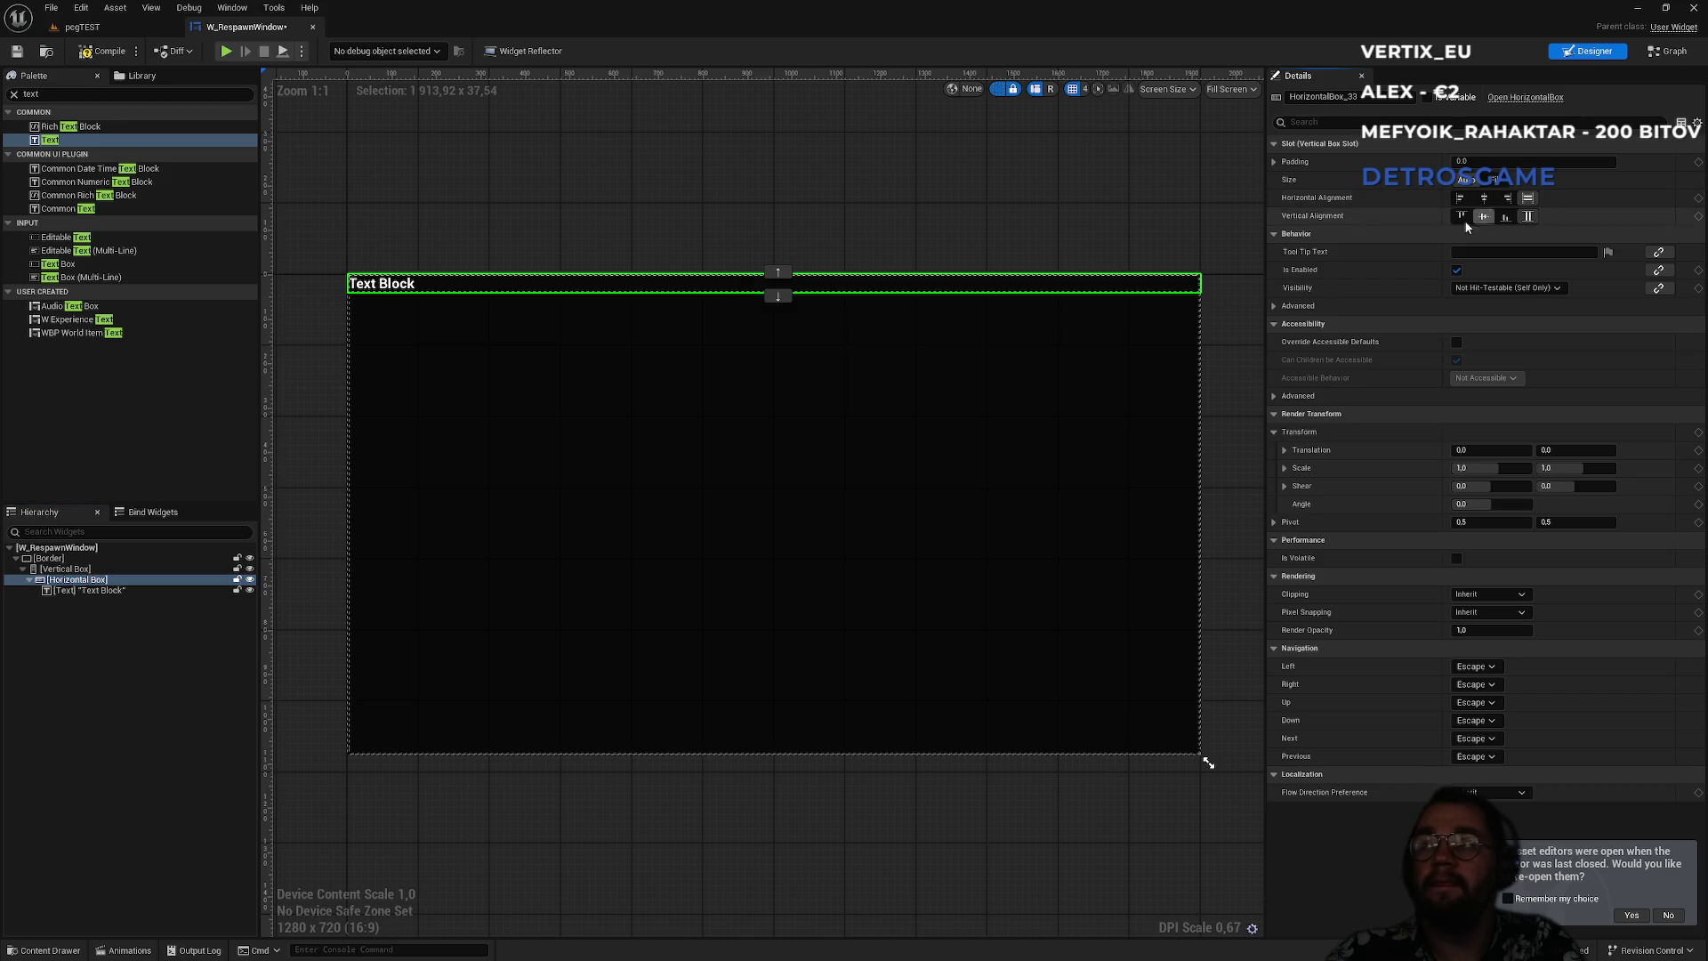
left_click(125, 589)
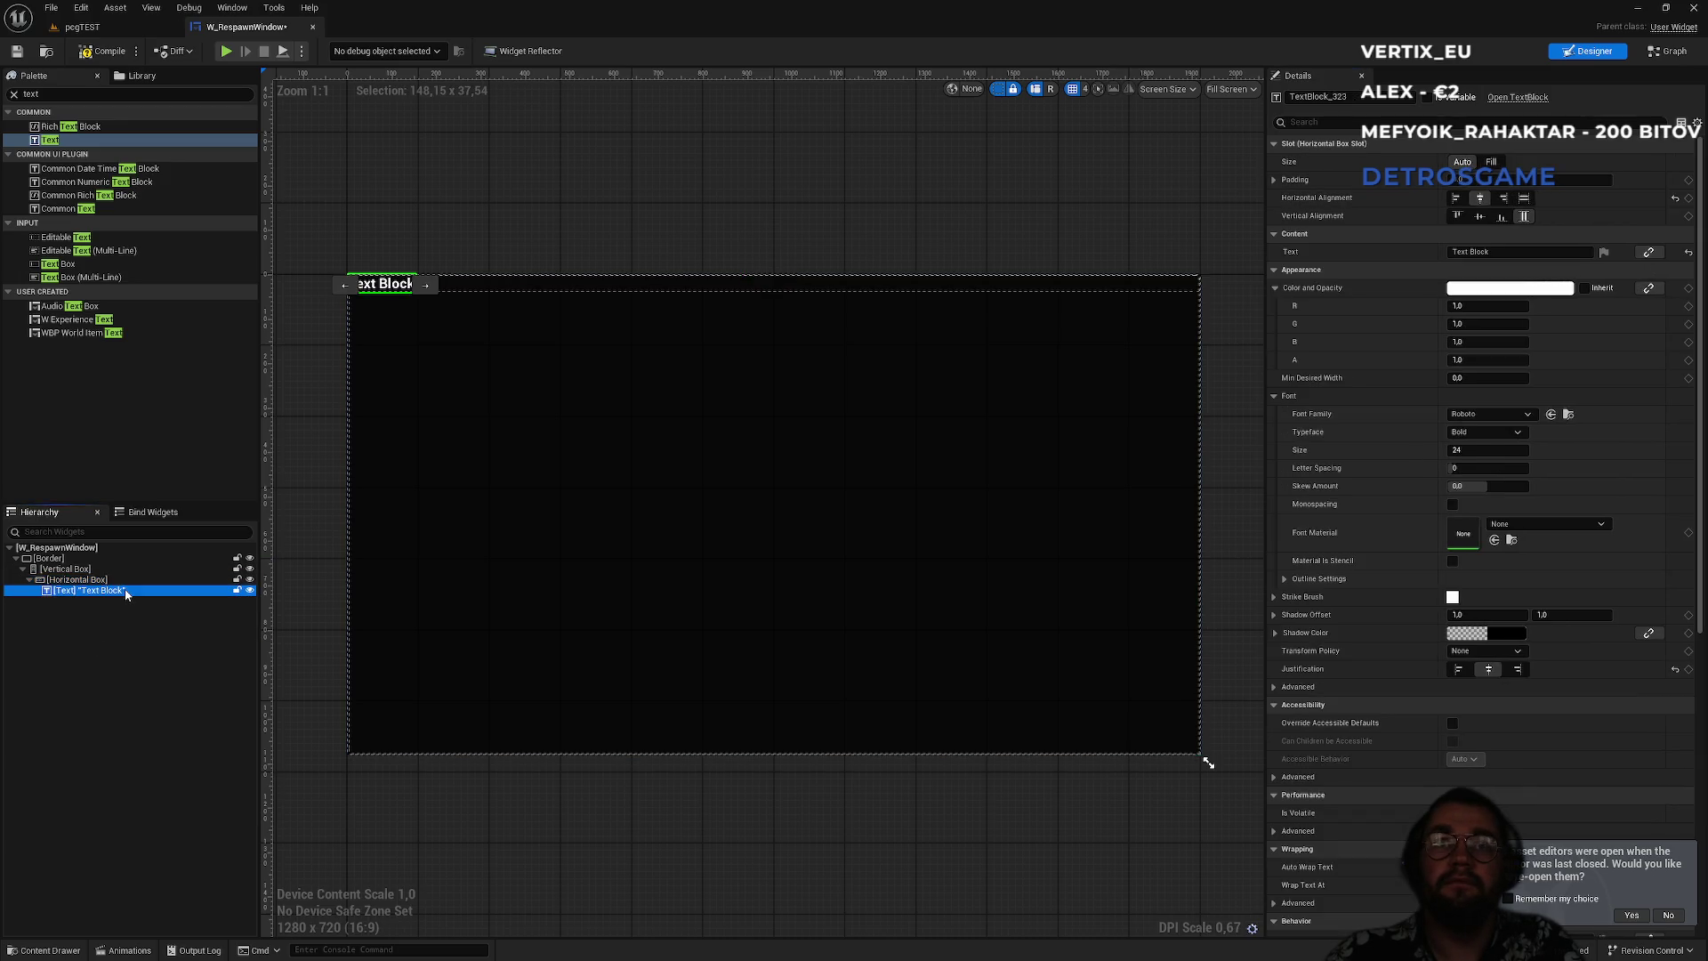
left_click(1482, 218)
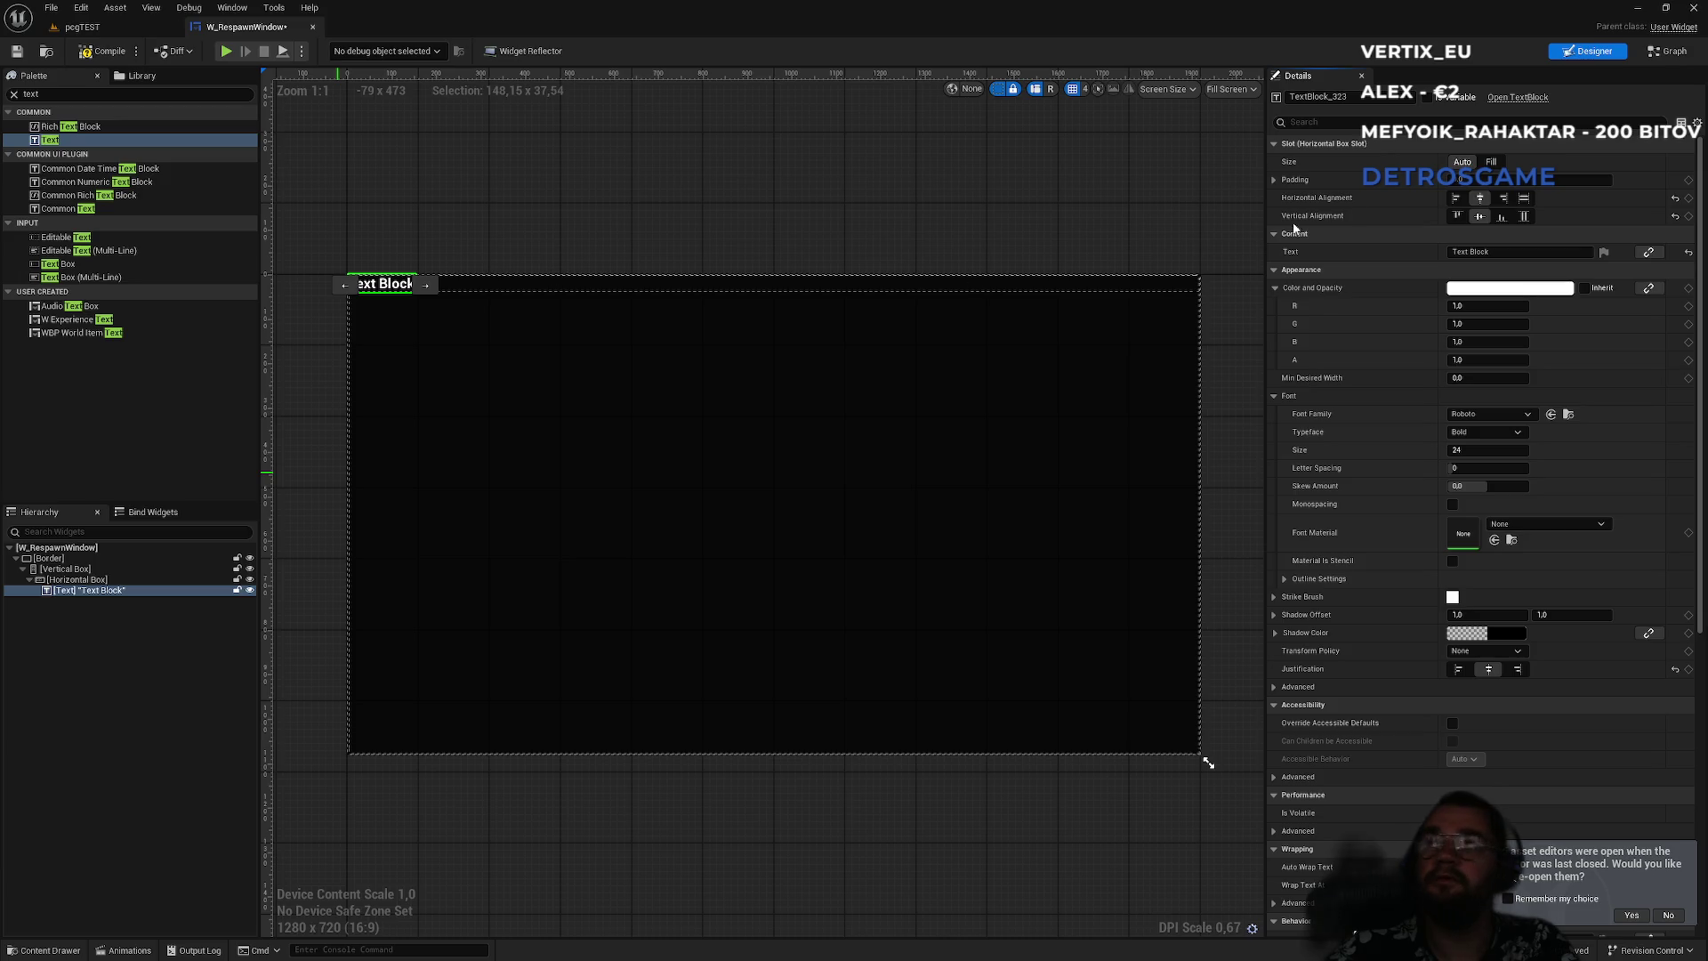
- Set the Text Block's slot Size and both alignments to Fill, keeping centred justification
left_click(1491, 161)
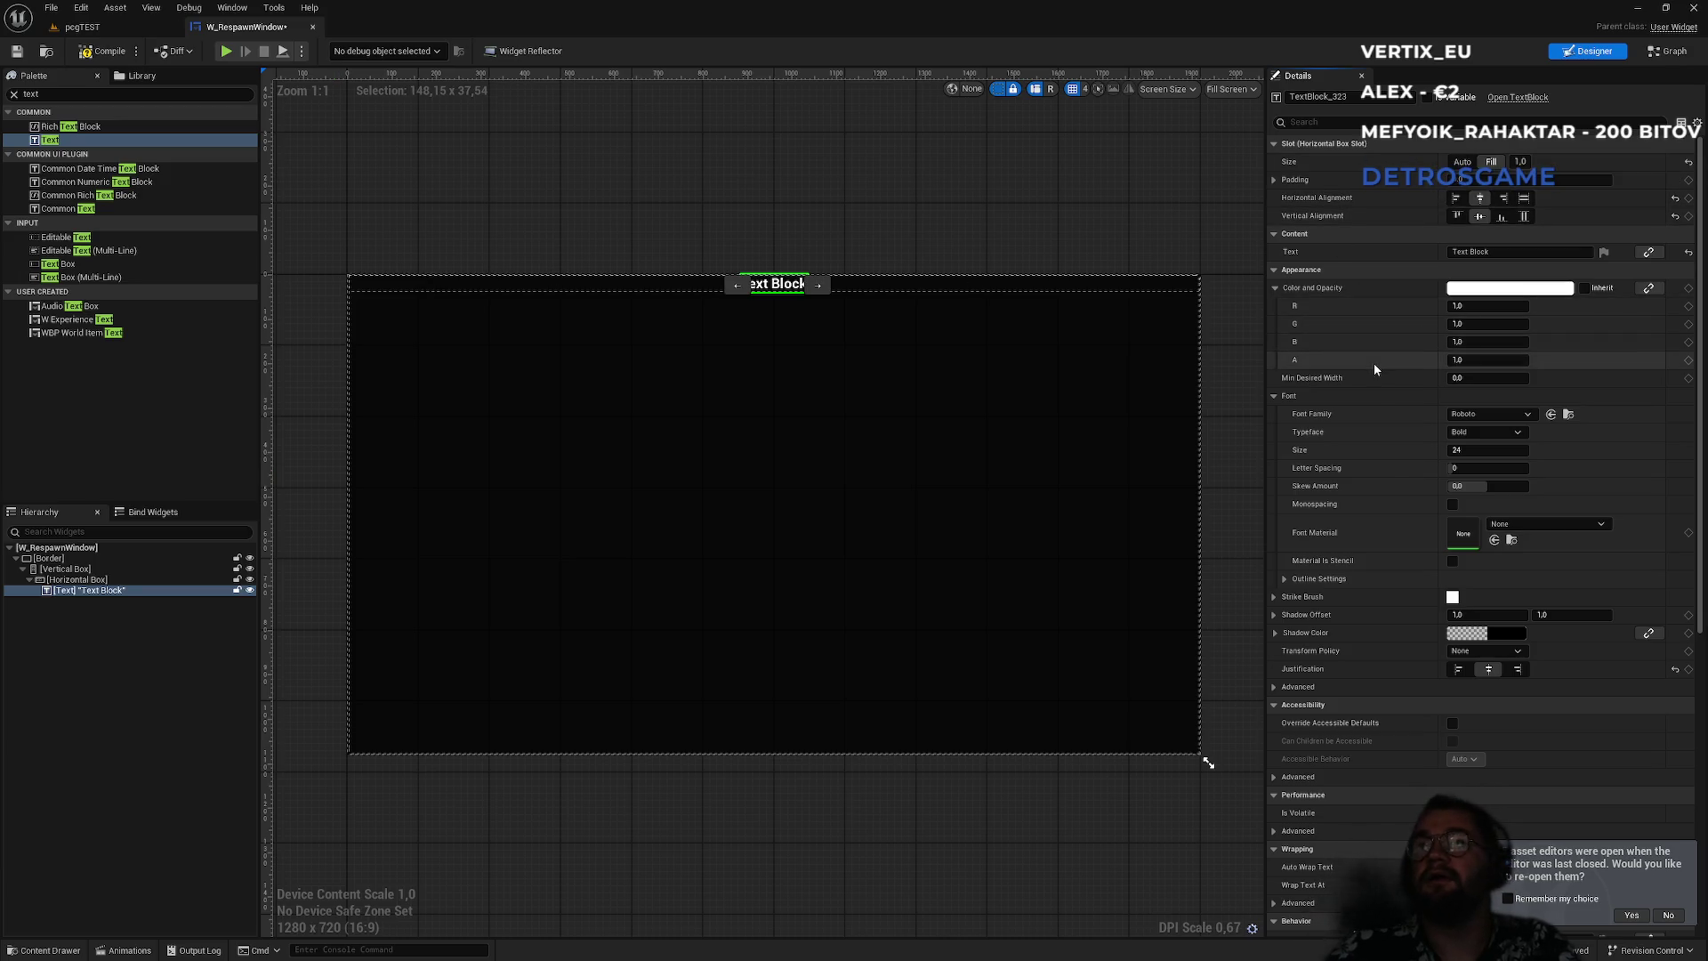
left_click(1524, 216)
left_click(1524, 197)
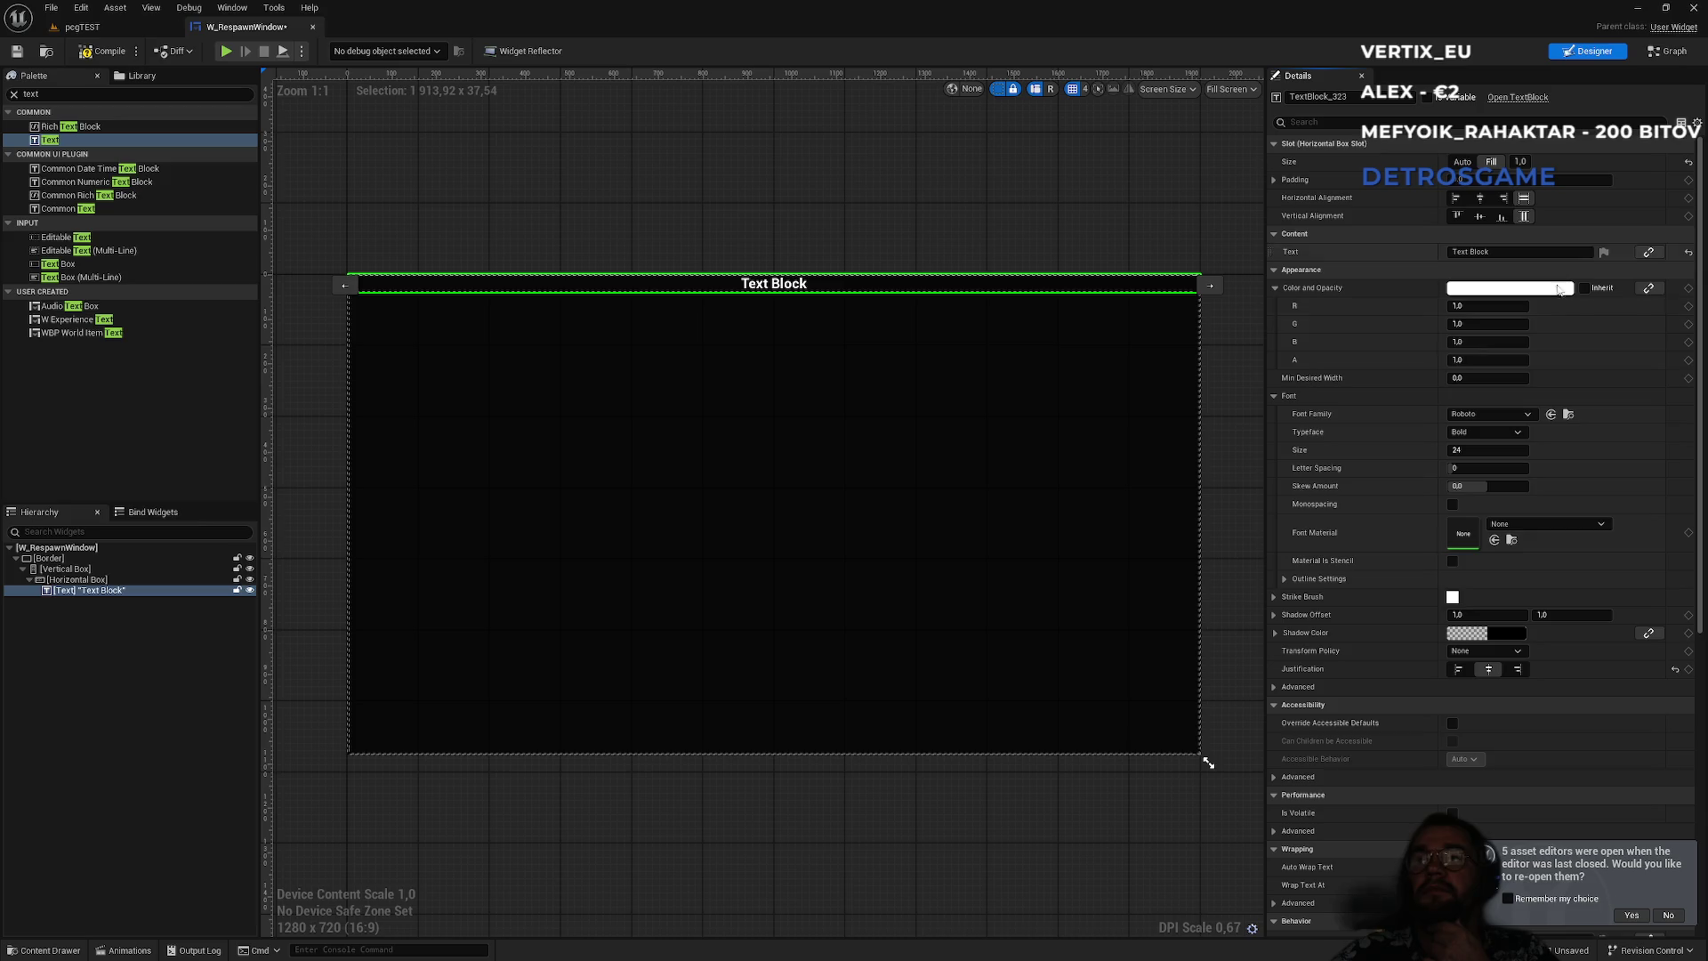
left_click(1458, 669)
left_click(1489, 669)
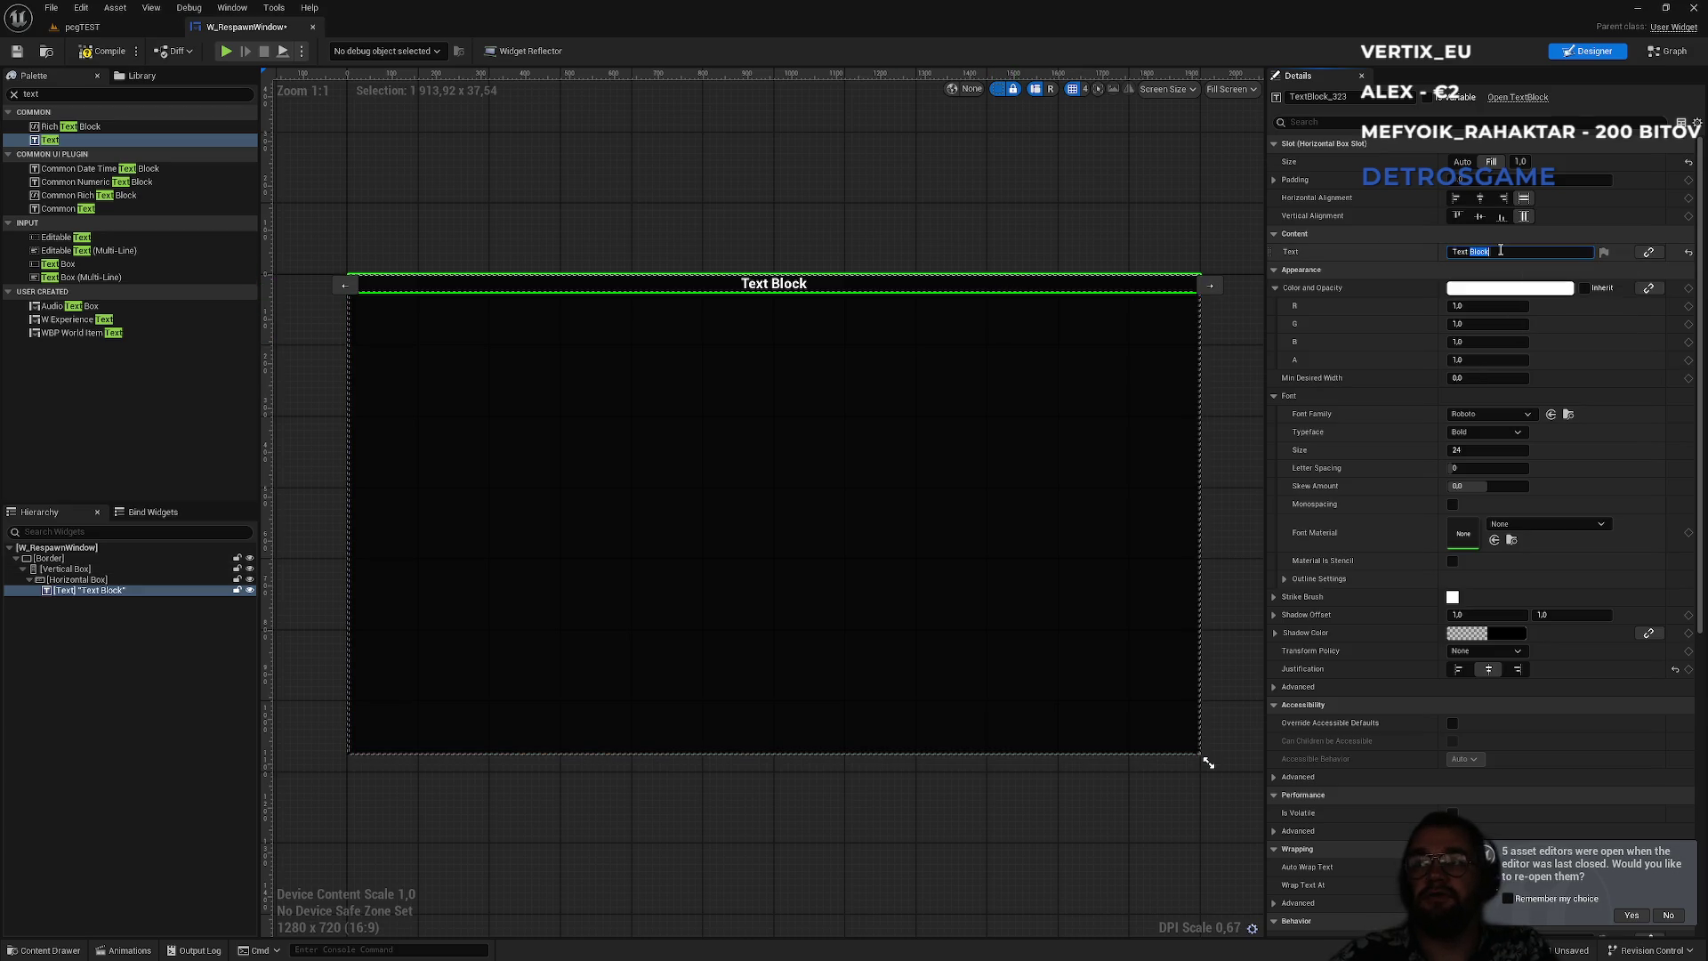
- Change the text to 'You died' with font size 64
key("ctrl+a")
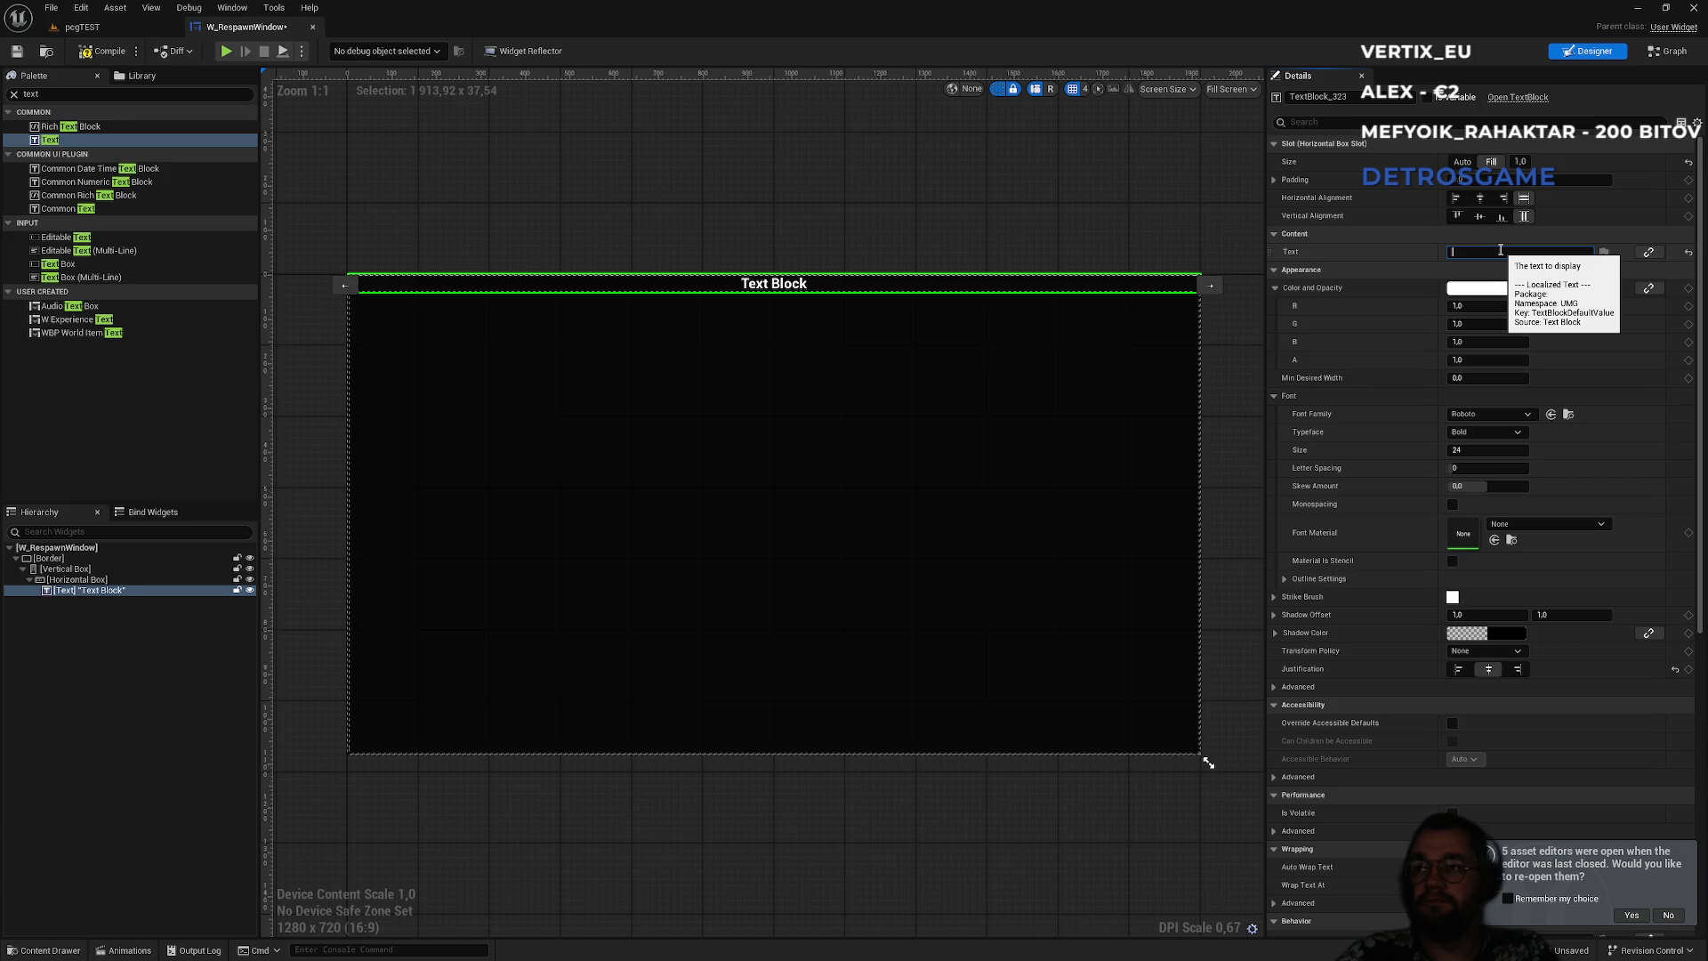
type("You died")
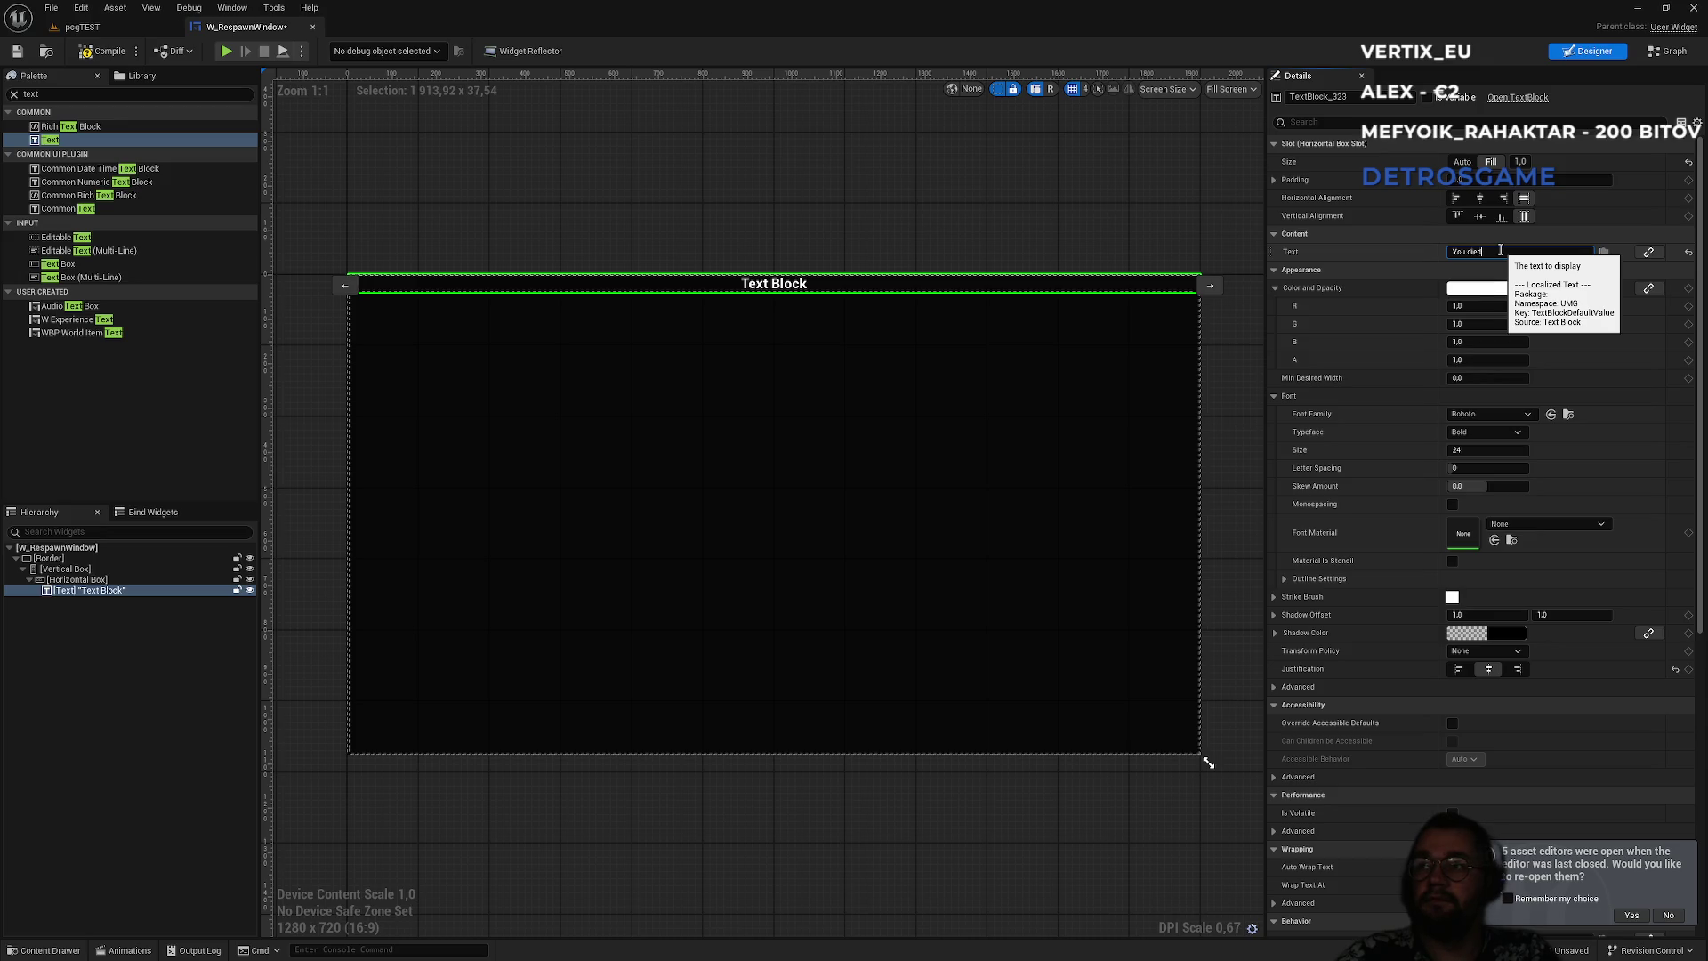
key("Return")
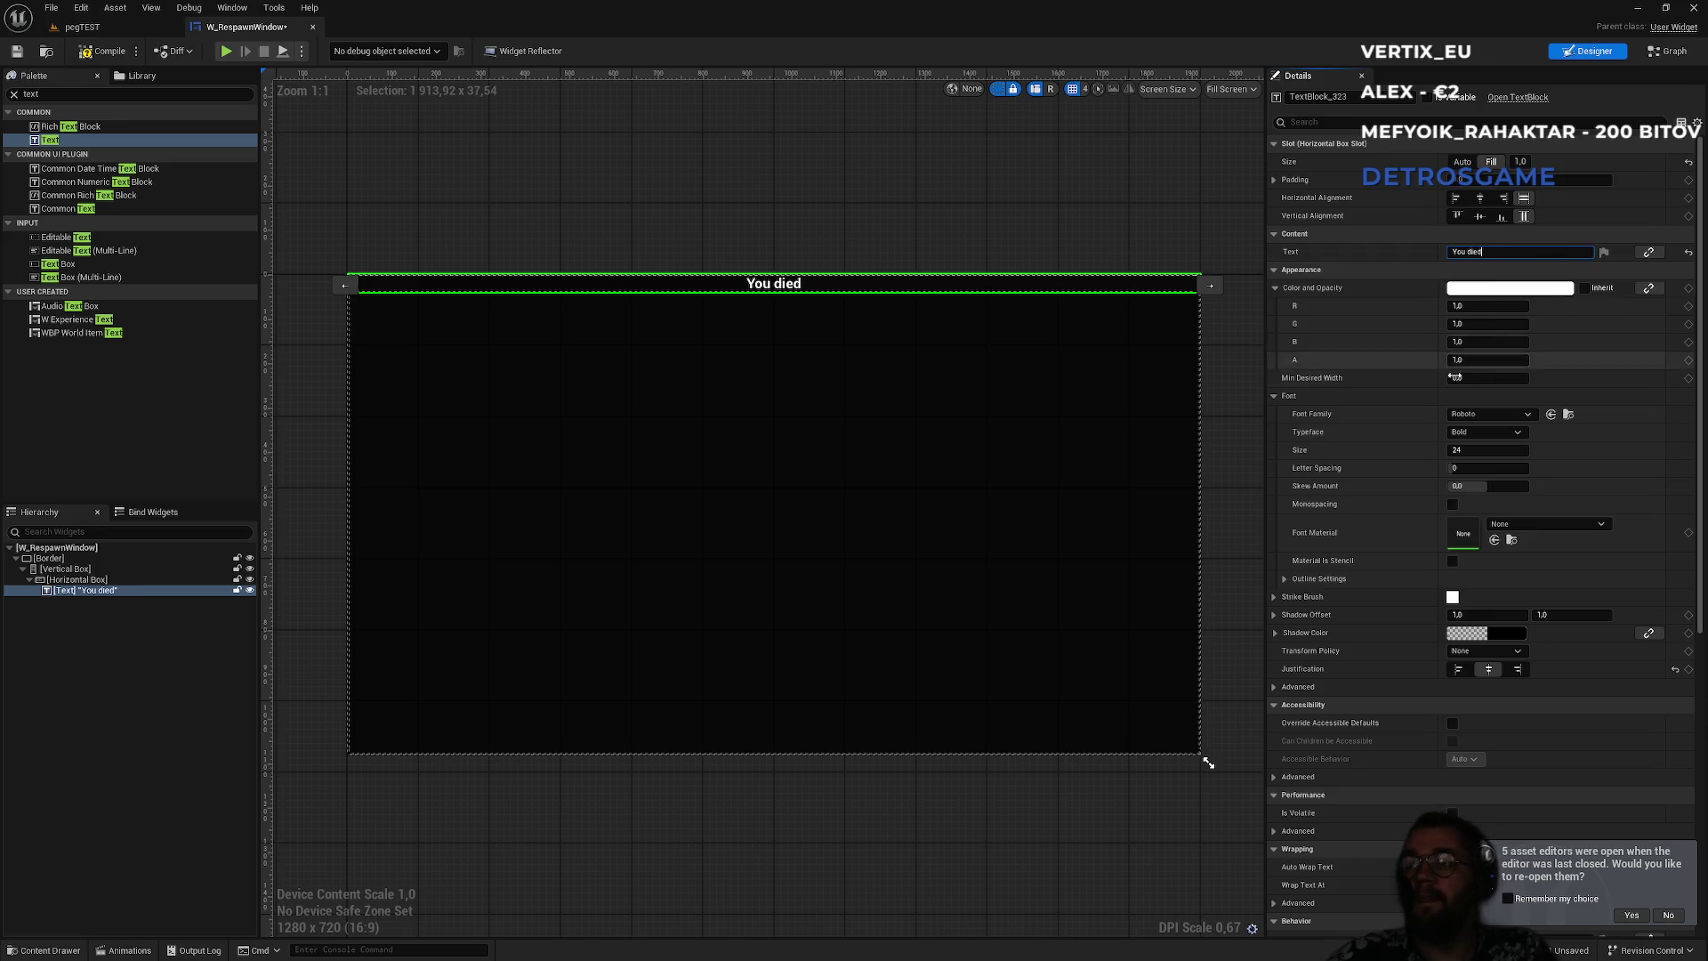
type("64")
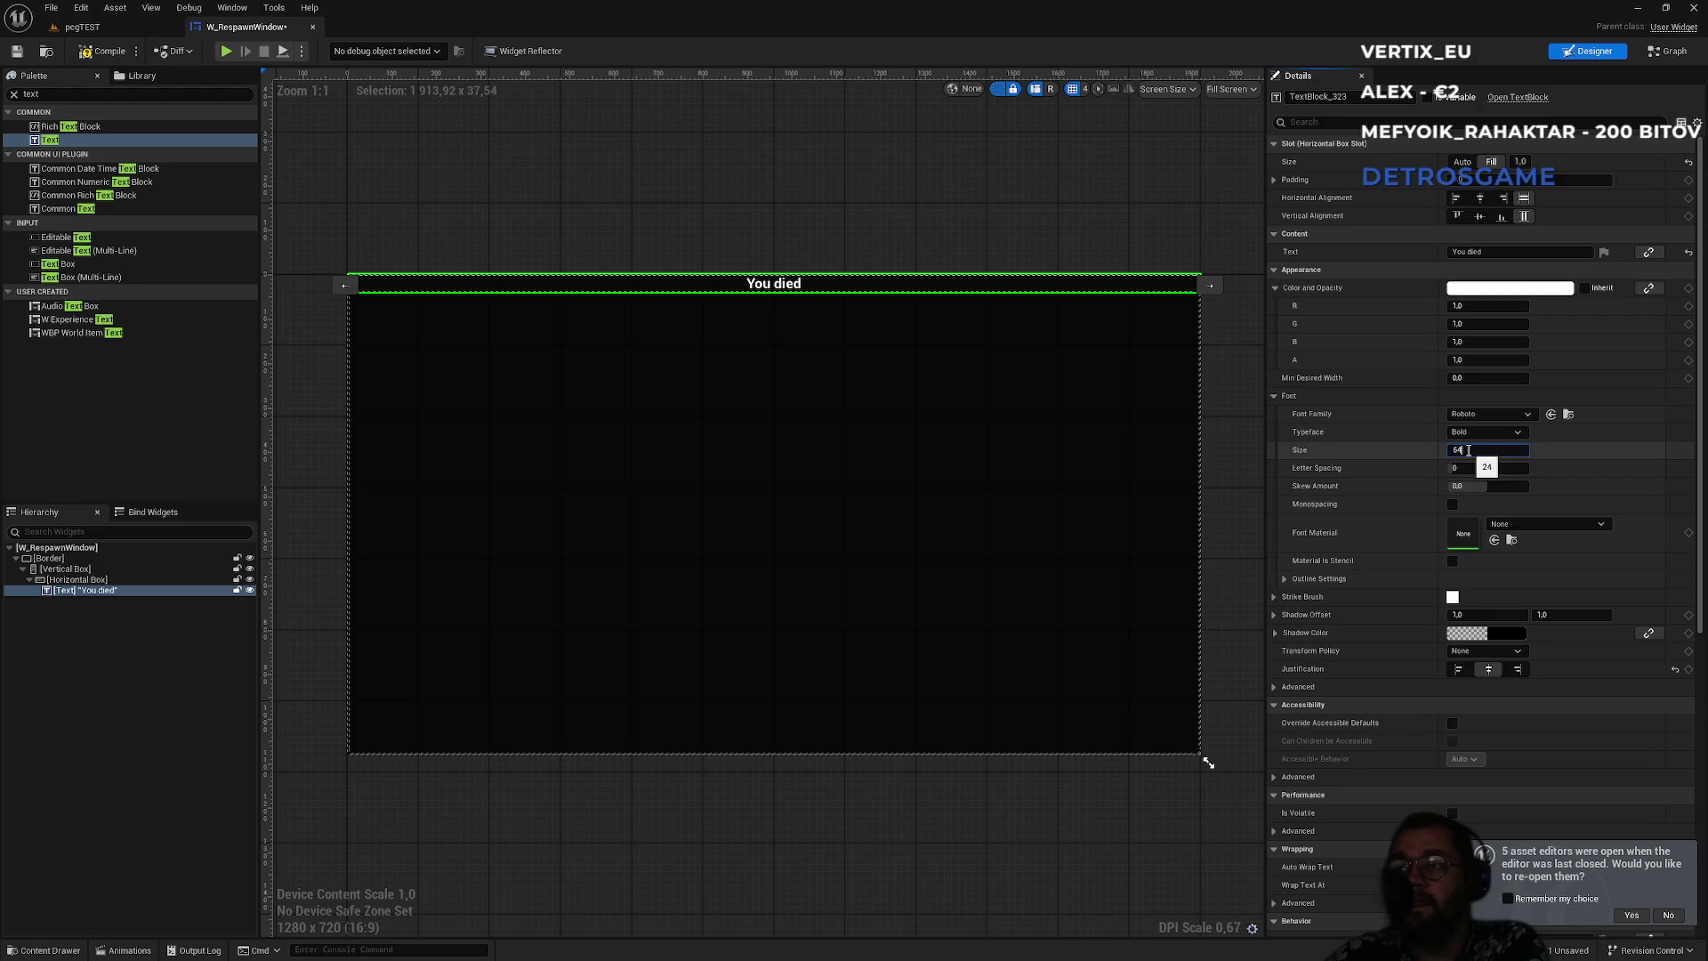
key("Return")
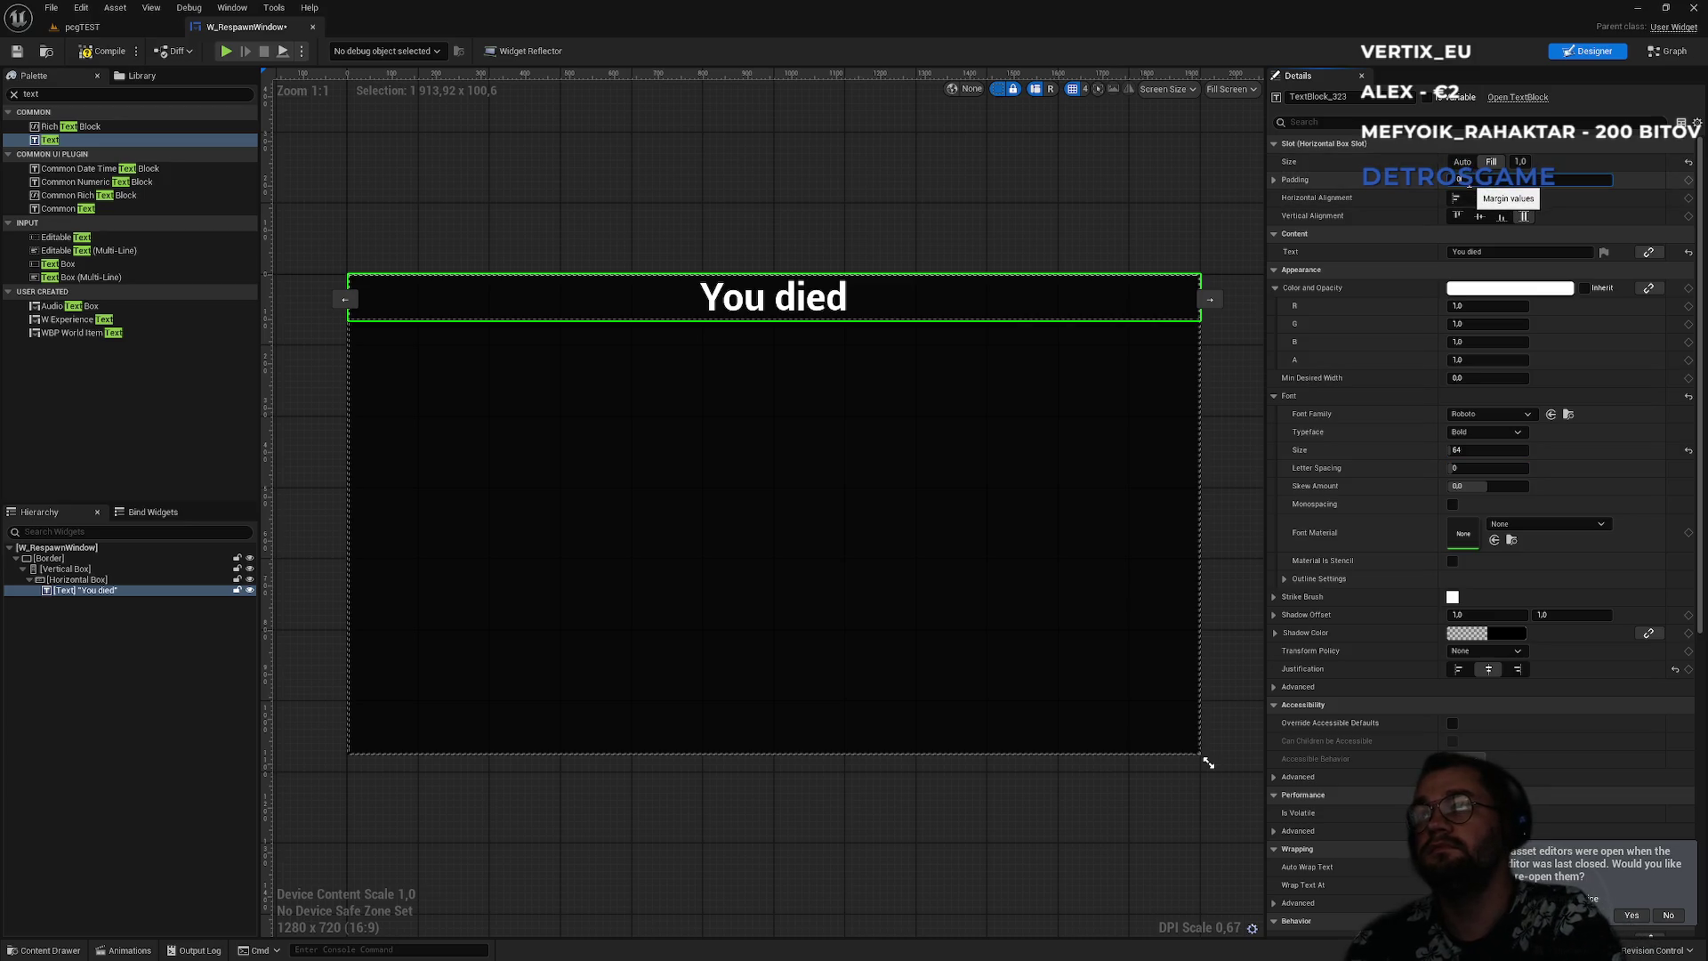
- Add padding around 'You died' and place a second Horizontal Box below it
left_click_drag(1476, 177, 1484, 177)
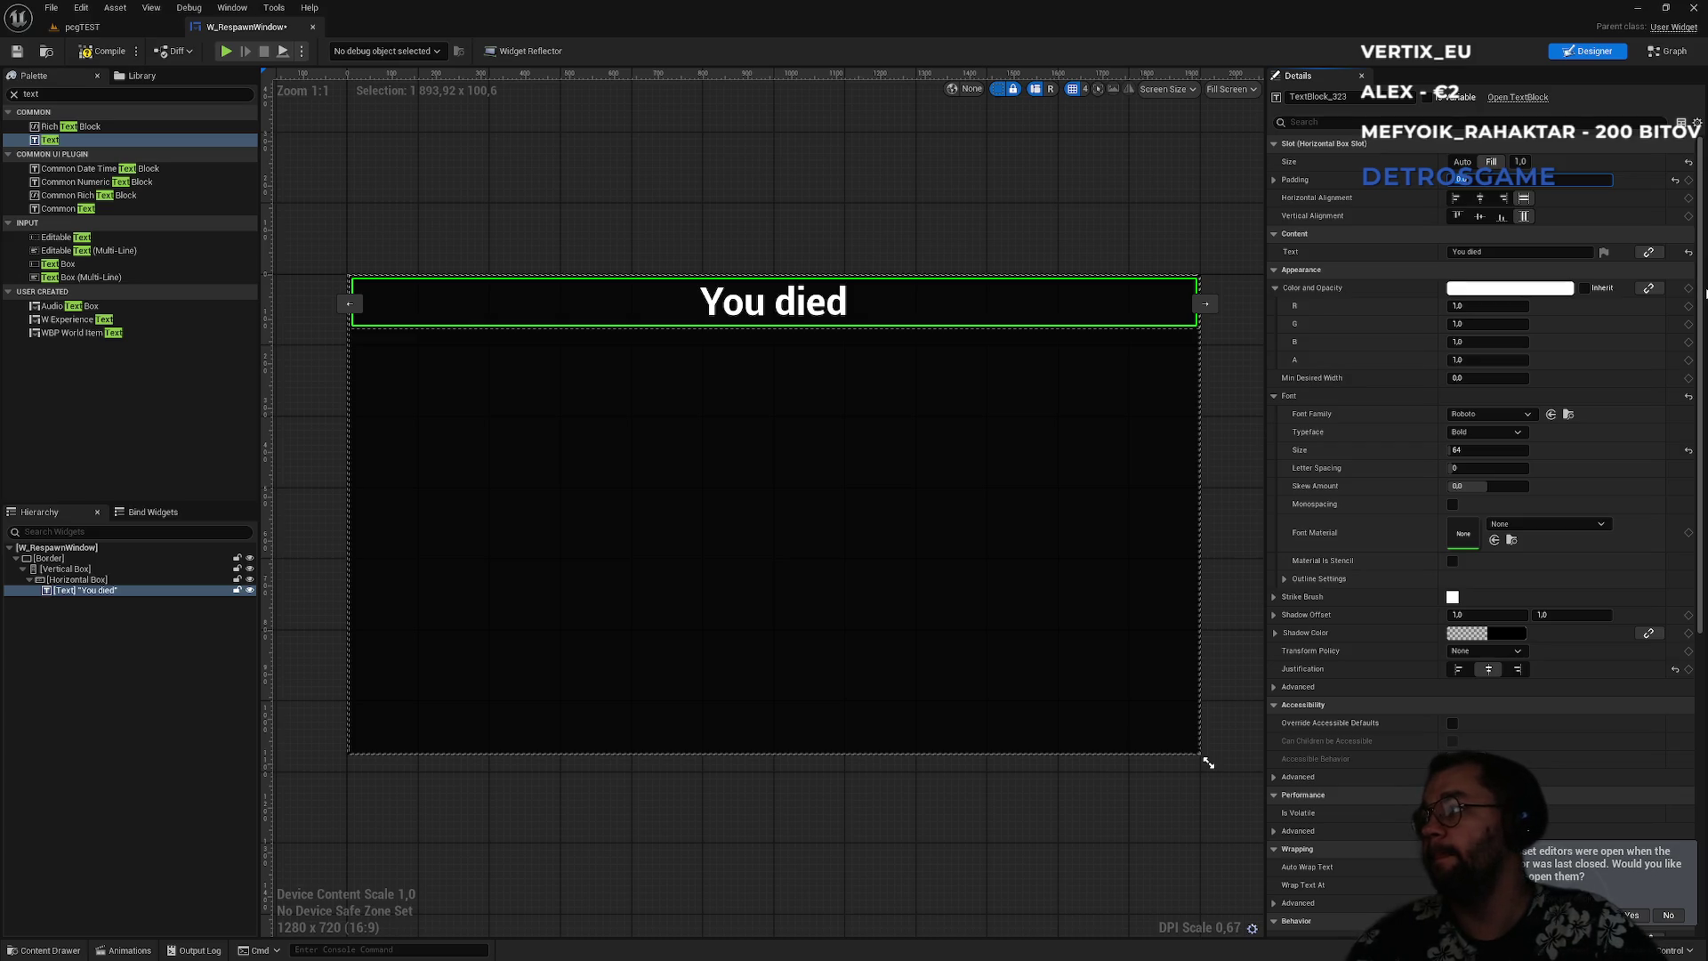
double_click(67, 95)
type("horiz")
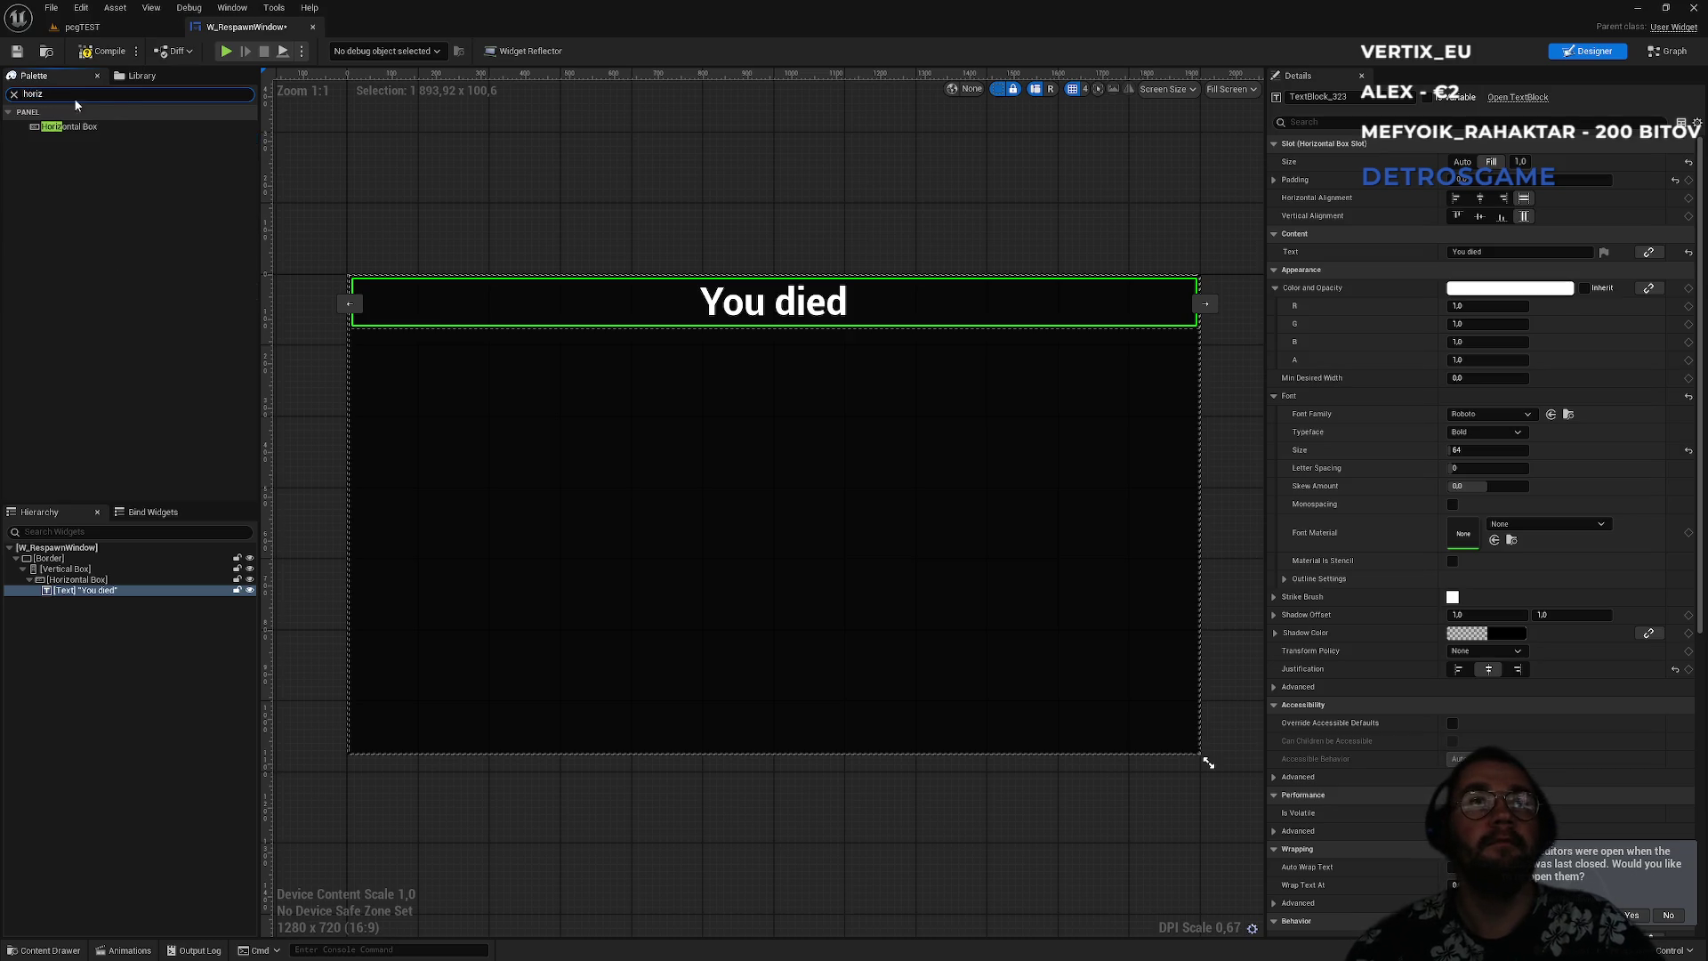
left_click_drag(67, 126, 84, 603)
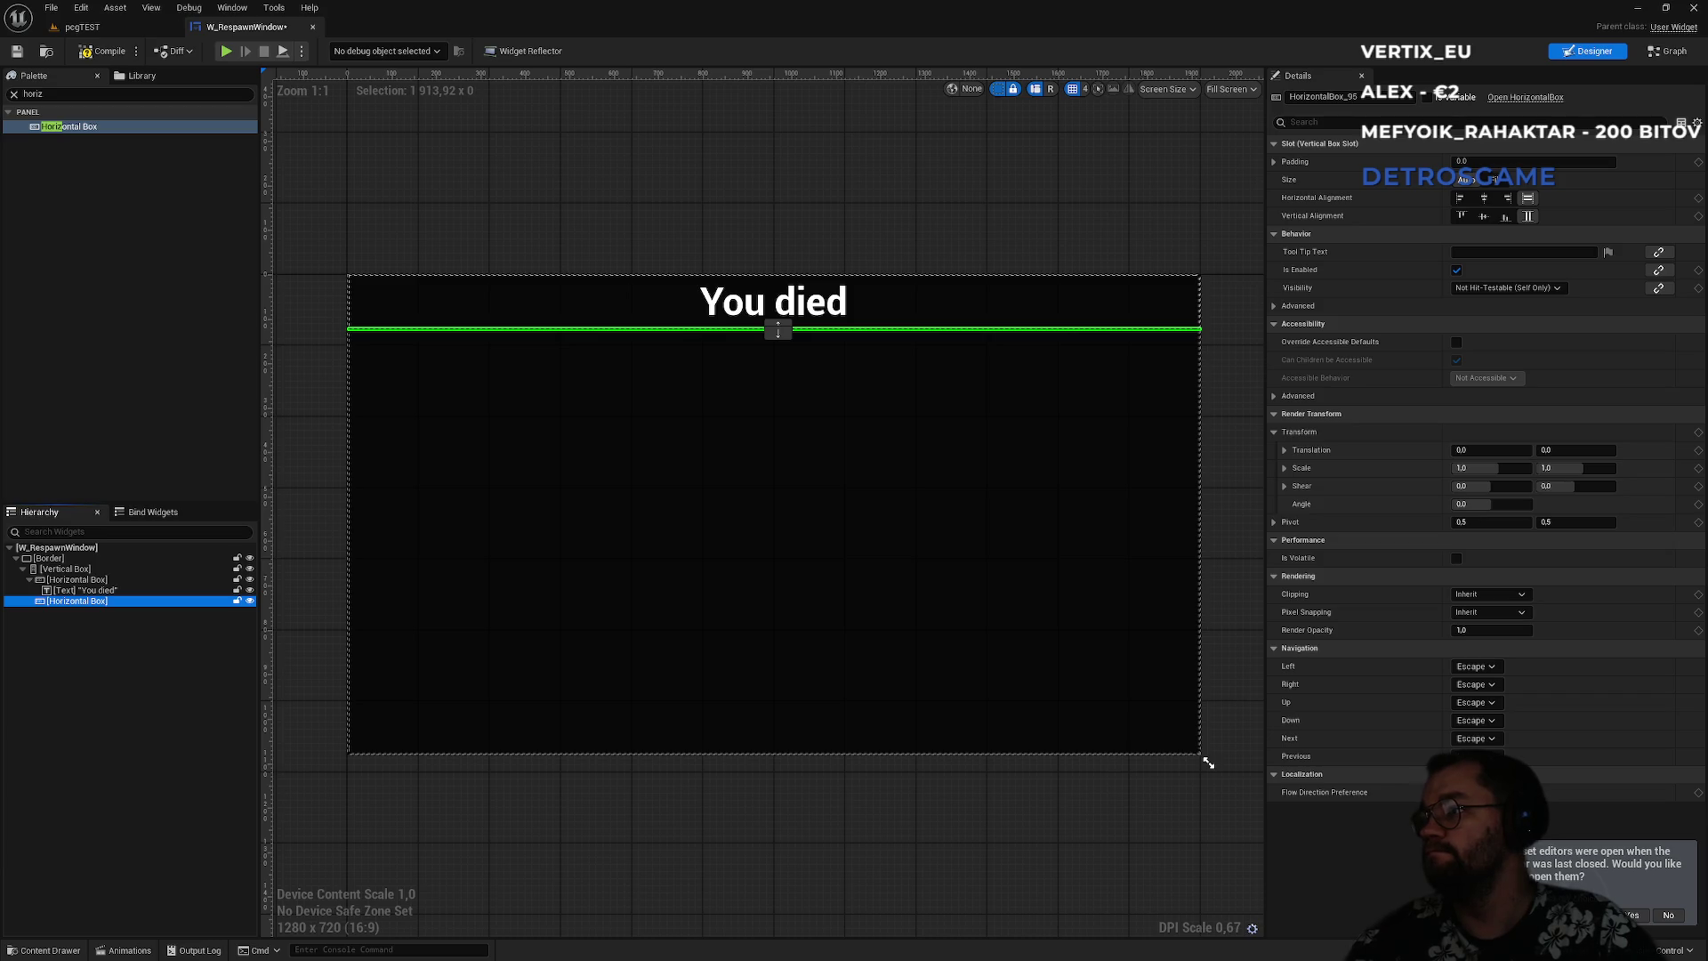
left_click(51, 95)
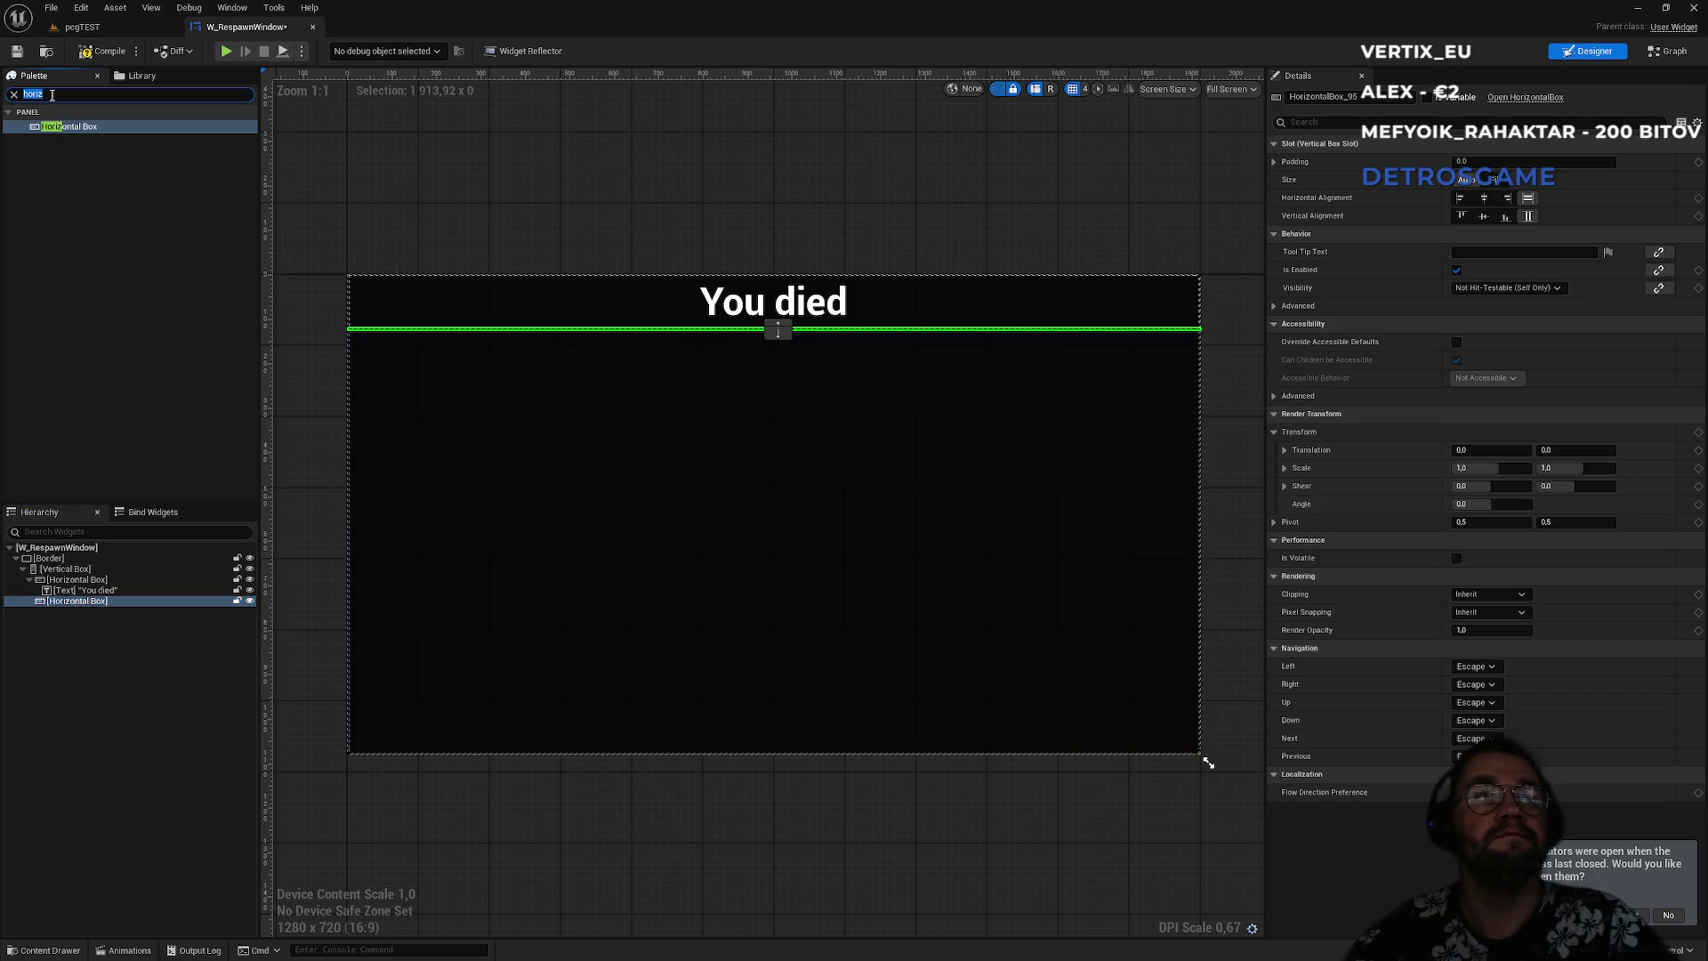
- Add a Spacer to the lower Horizontal Box, delete it, and set the box's Size to Fill
type("spacer")
mouse_move(38, 127)
left_mouse_down()
mouse_move(55, 148)
mouse_move(72, 616)
left_mouse_up()
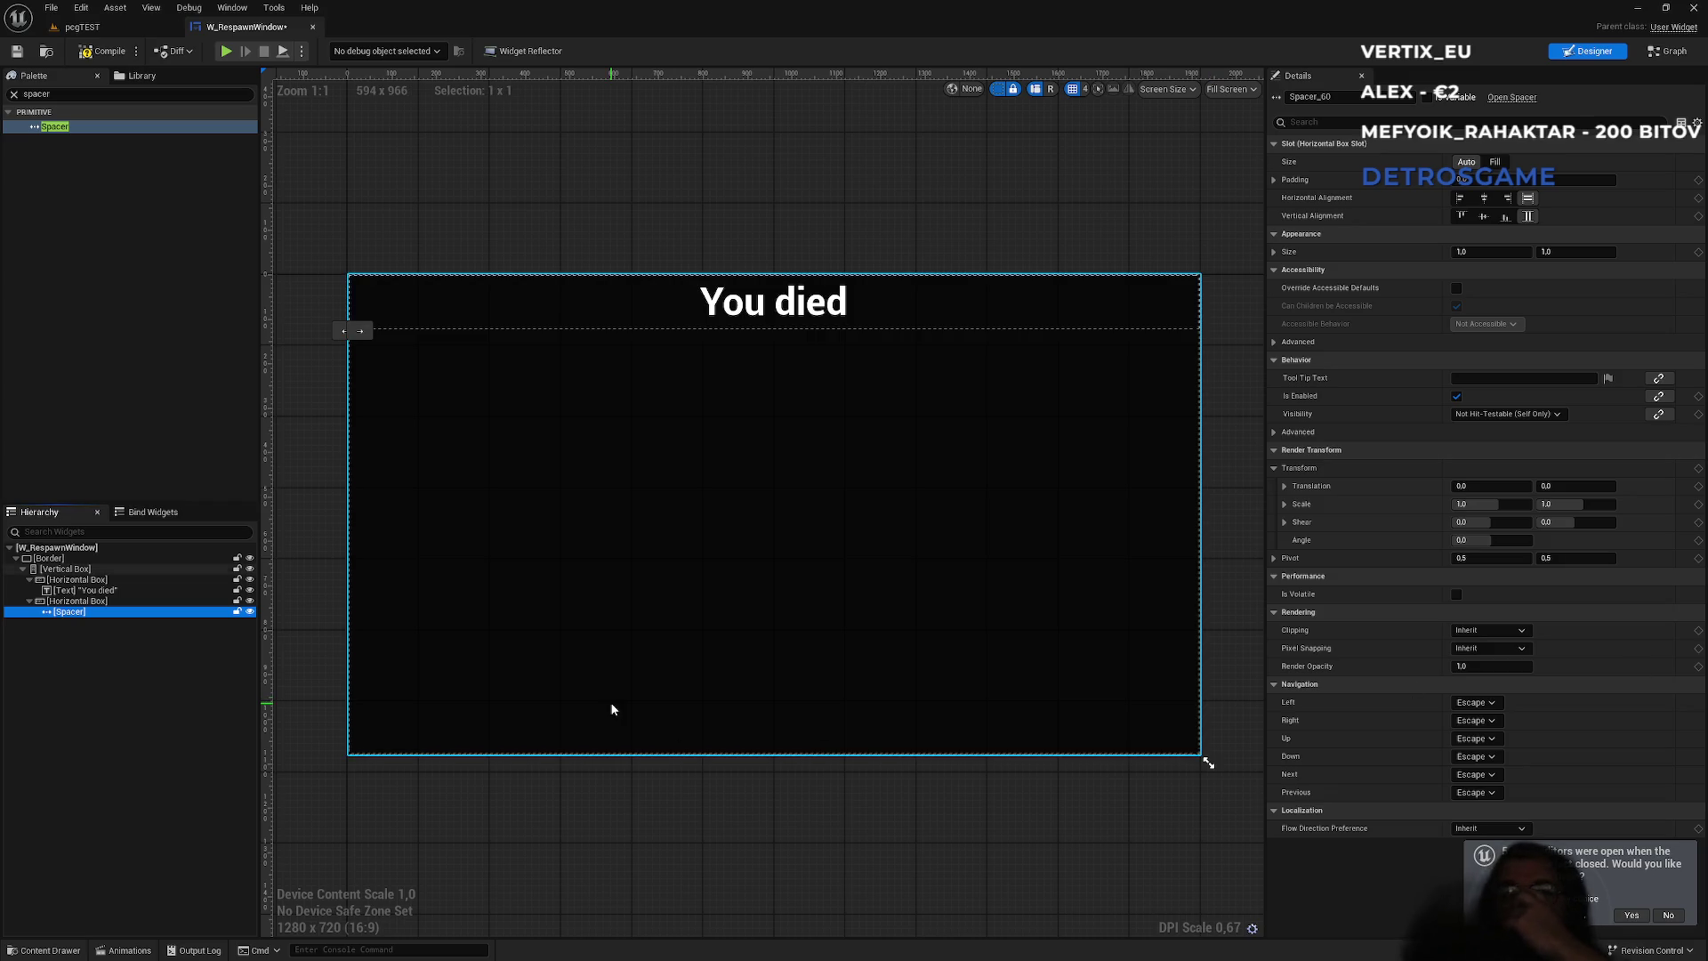
left_click(115, 603)
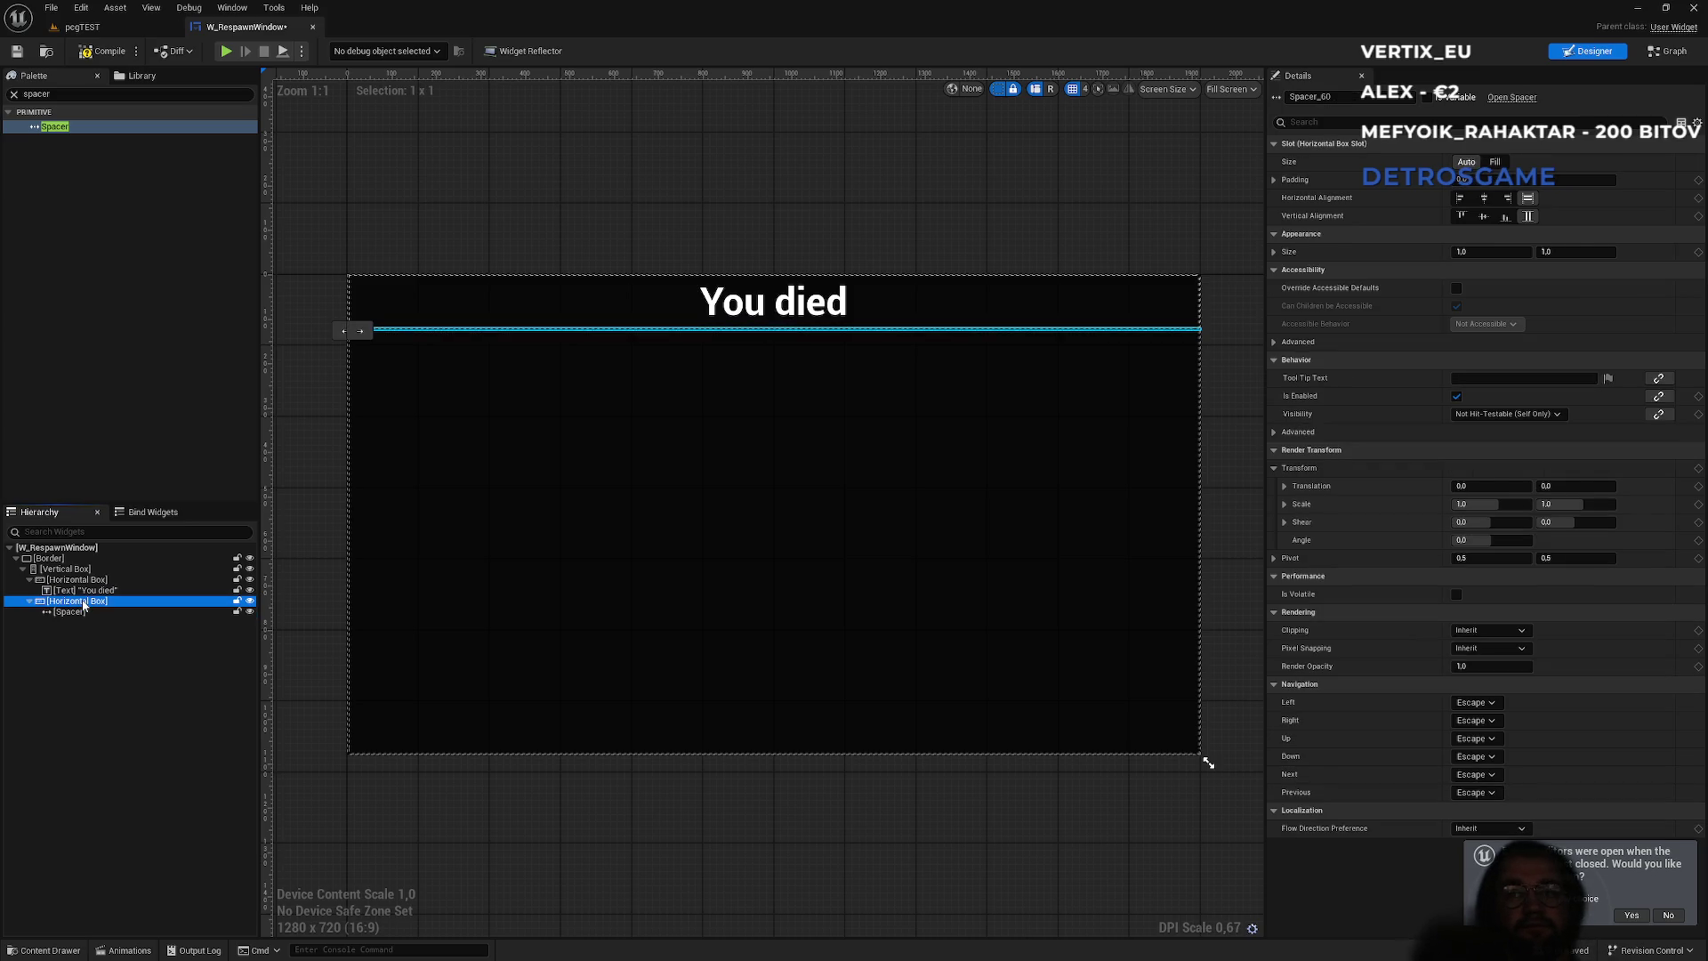
double_click(84, 604)
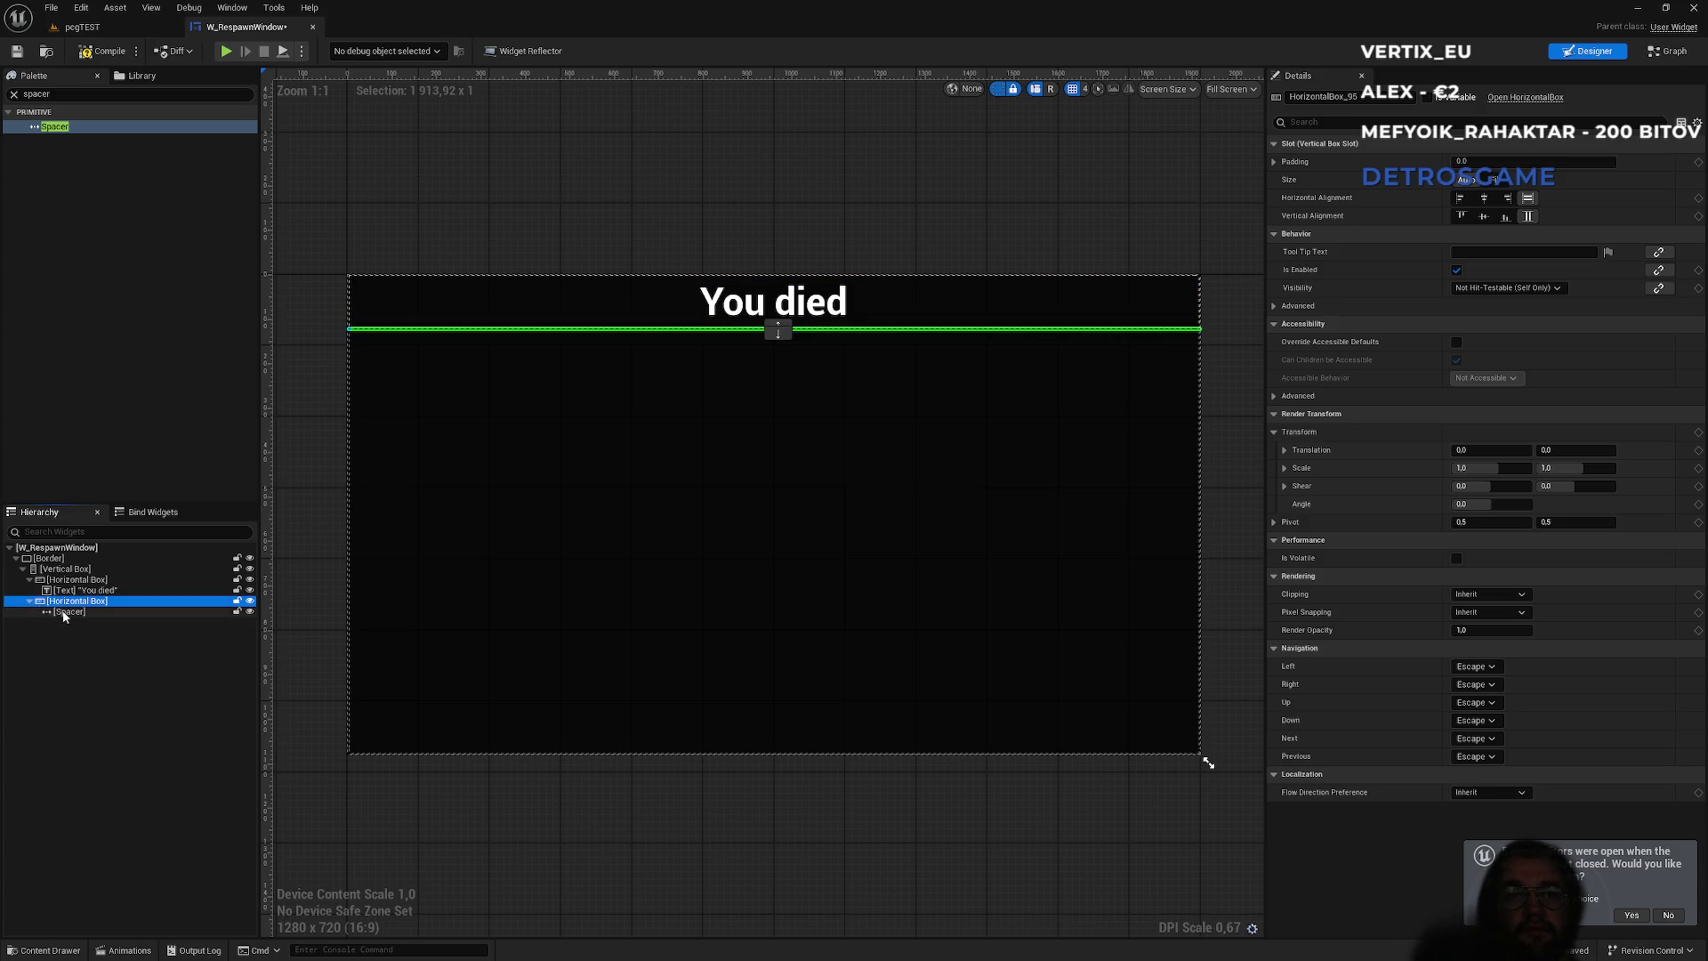
left_click(67, 612)
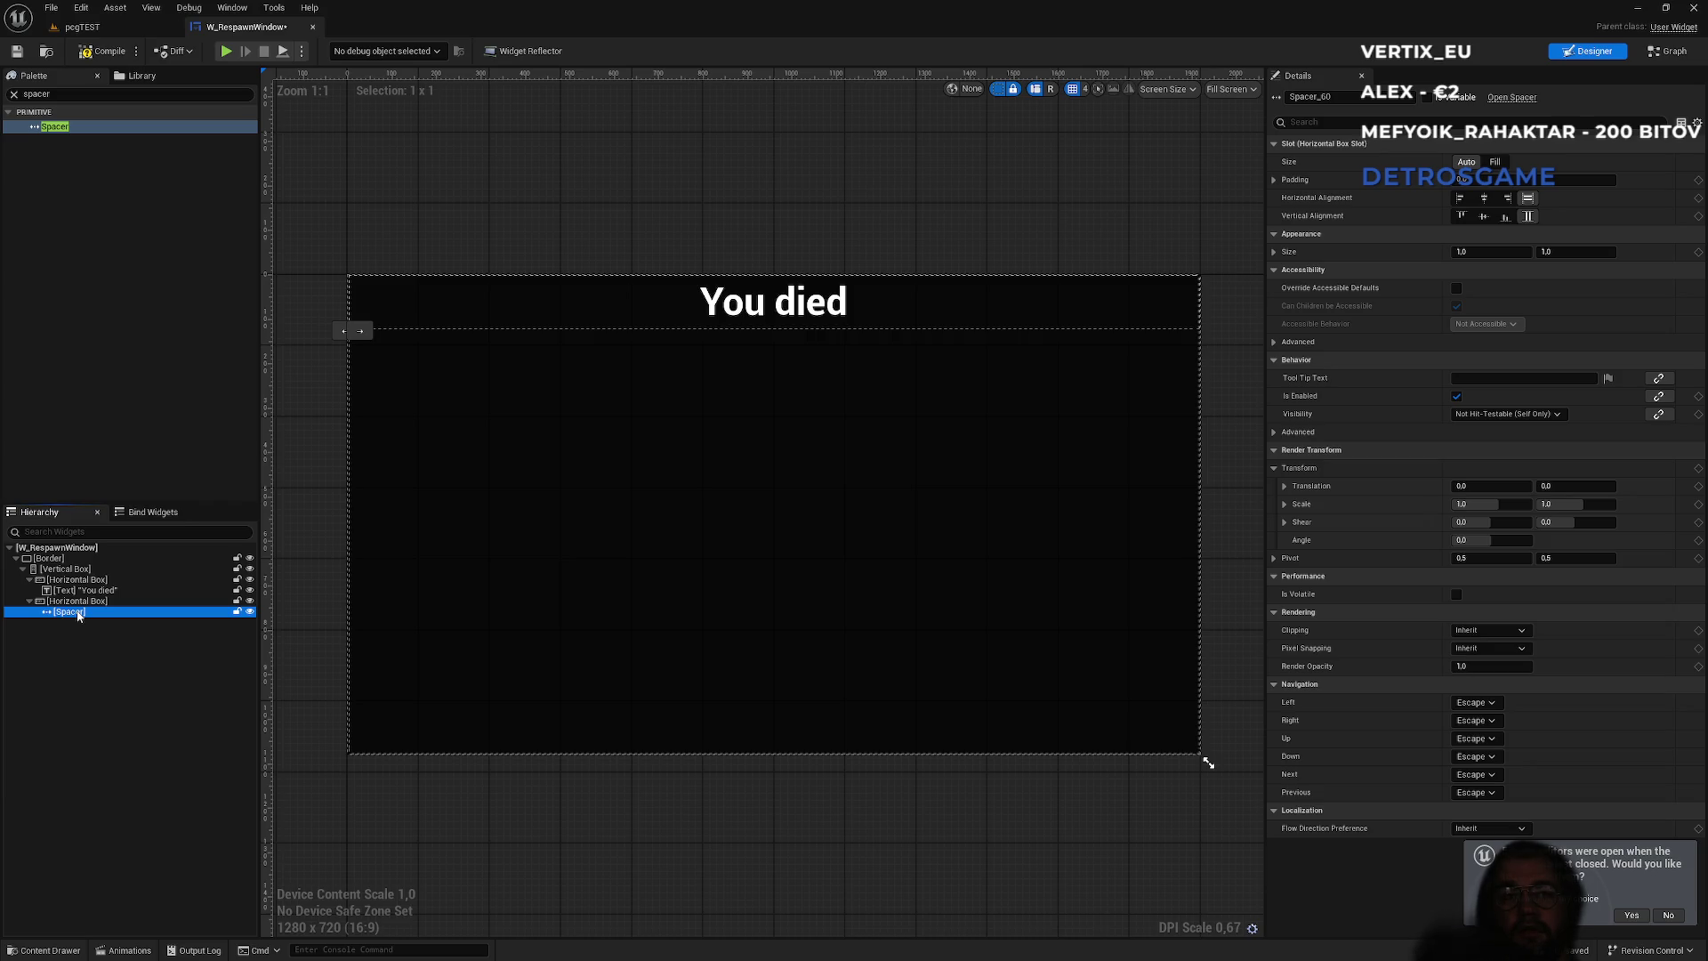
key("Delete")
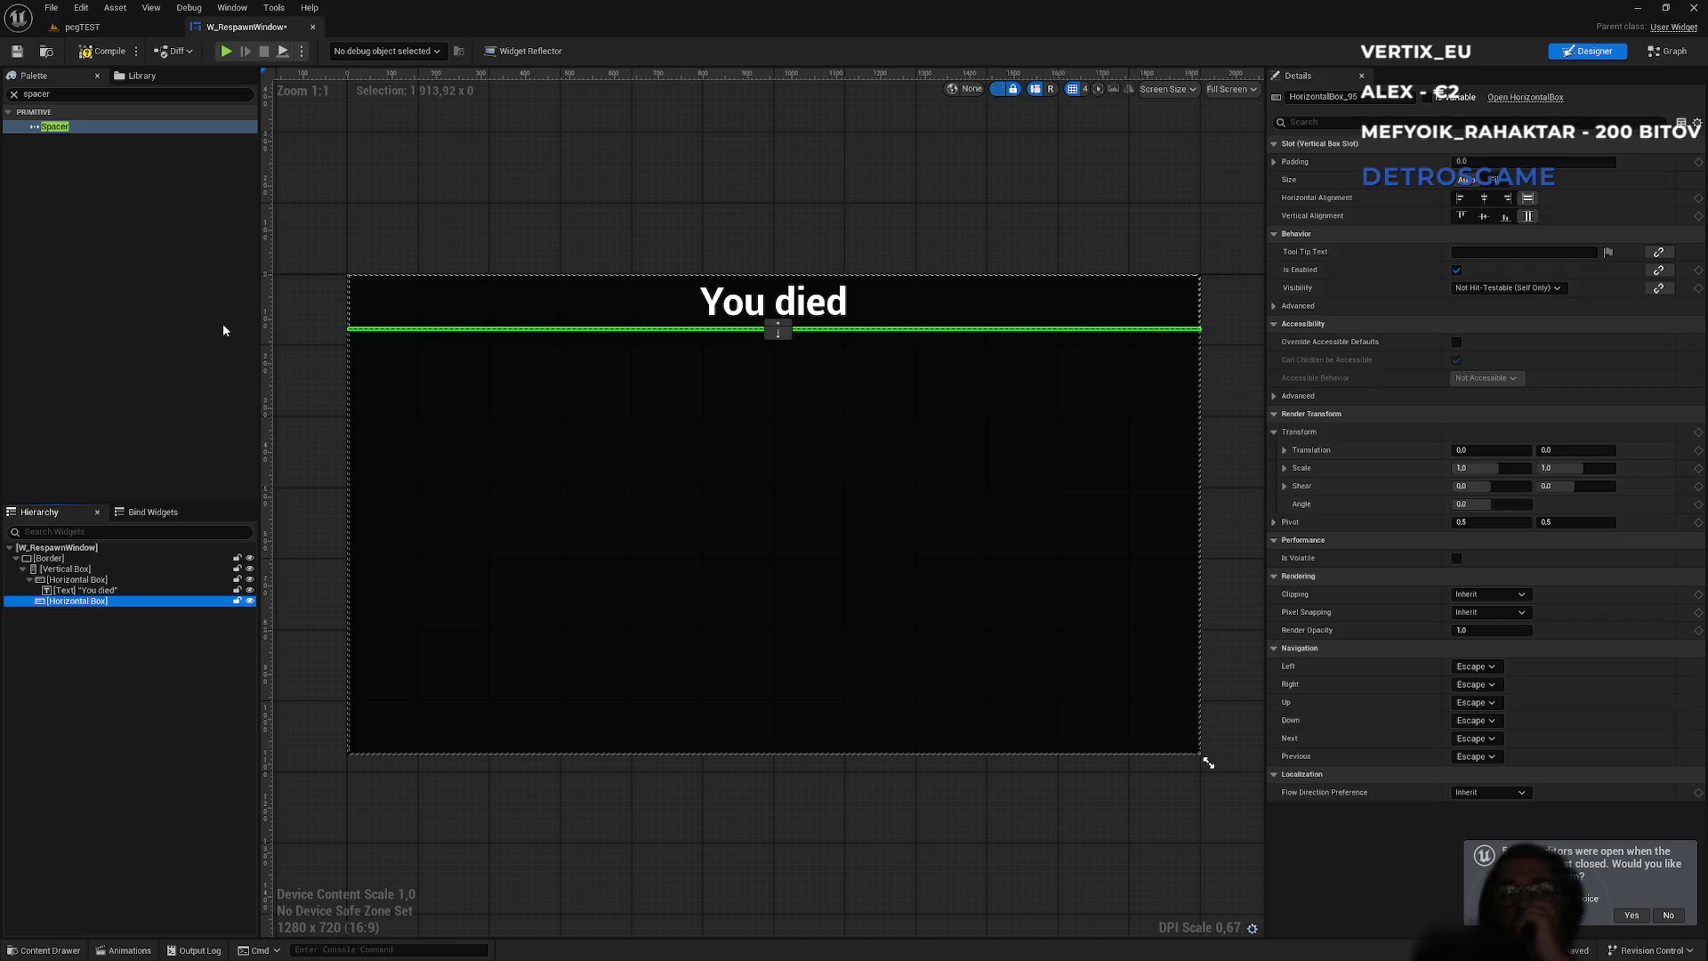
left_click(1495, 179)
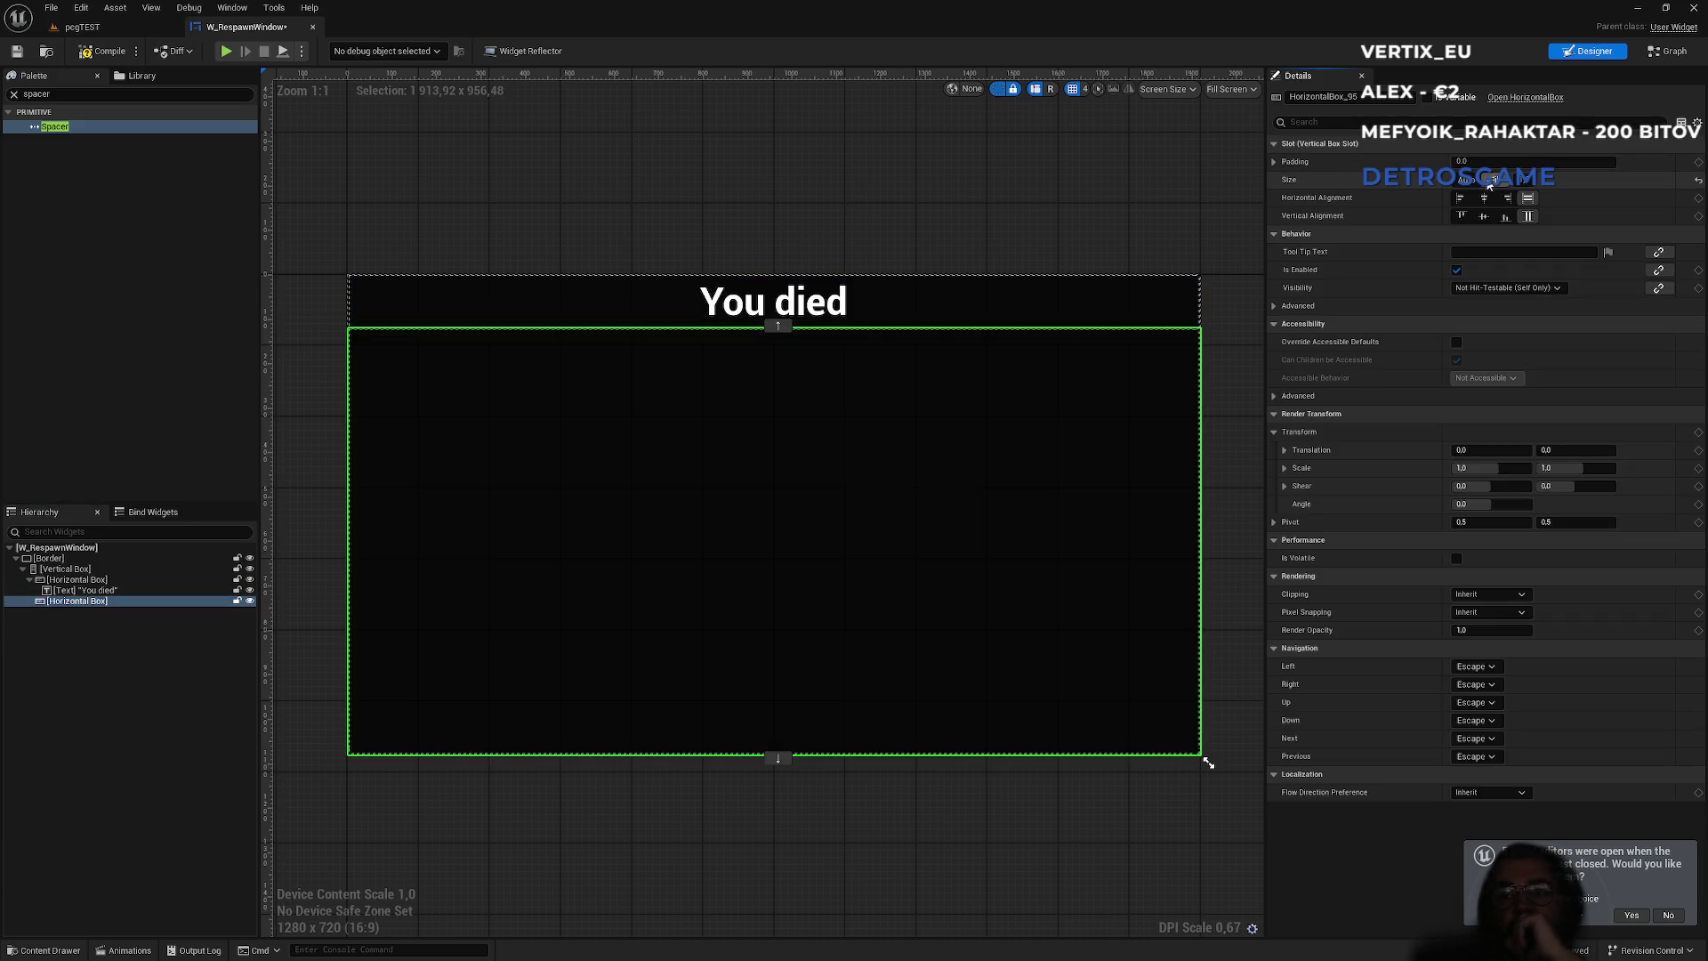
- Add a Button holding a Text block to the lower Horizontal Box, then return to the pegTEST level
left_click(13, 94)
type("button")
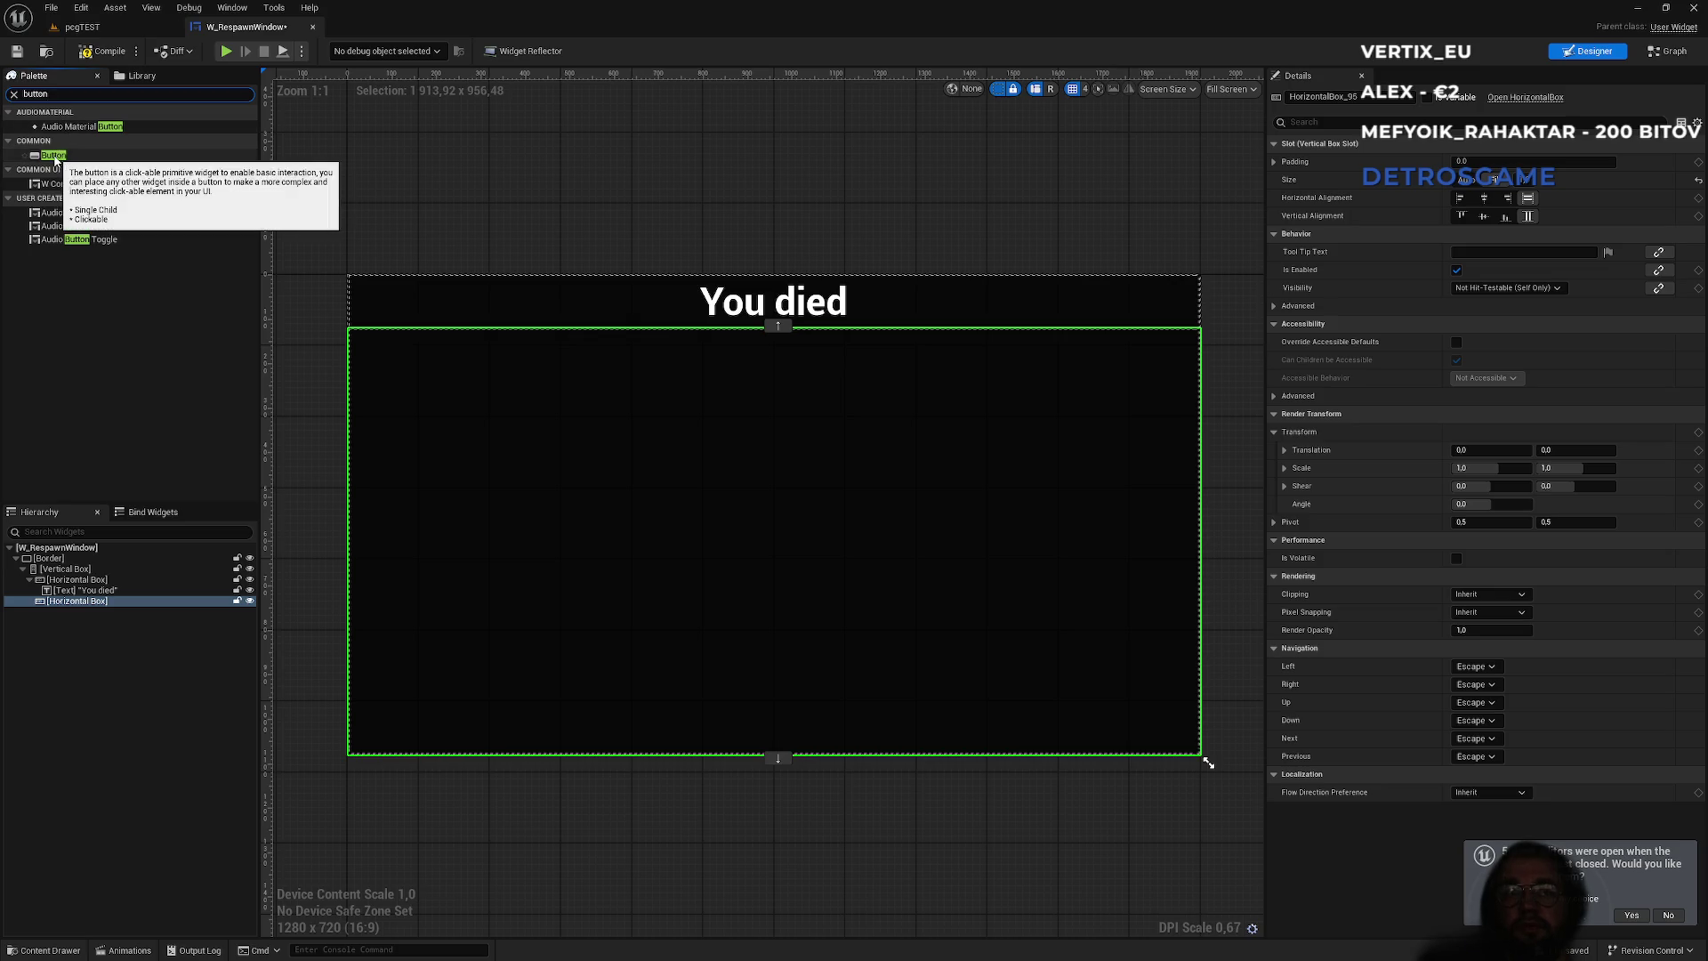
mouse_move(54, 155)
left_mouse_down()
mouse_move(126, 523)
mouse_move(98, 614)
left_mouse_up()
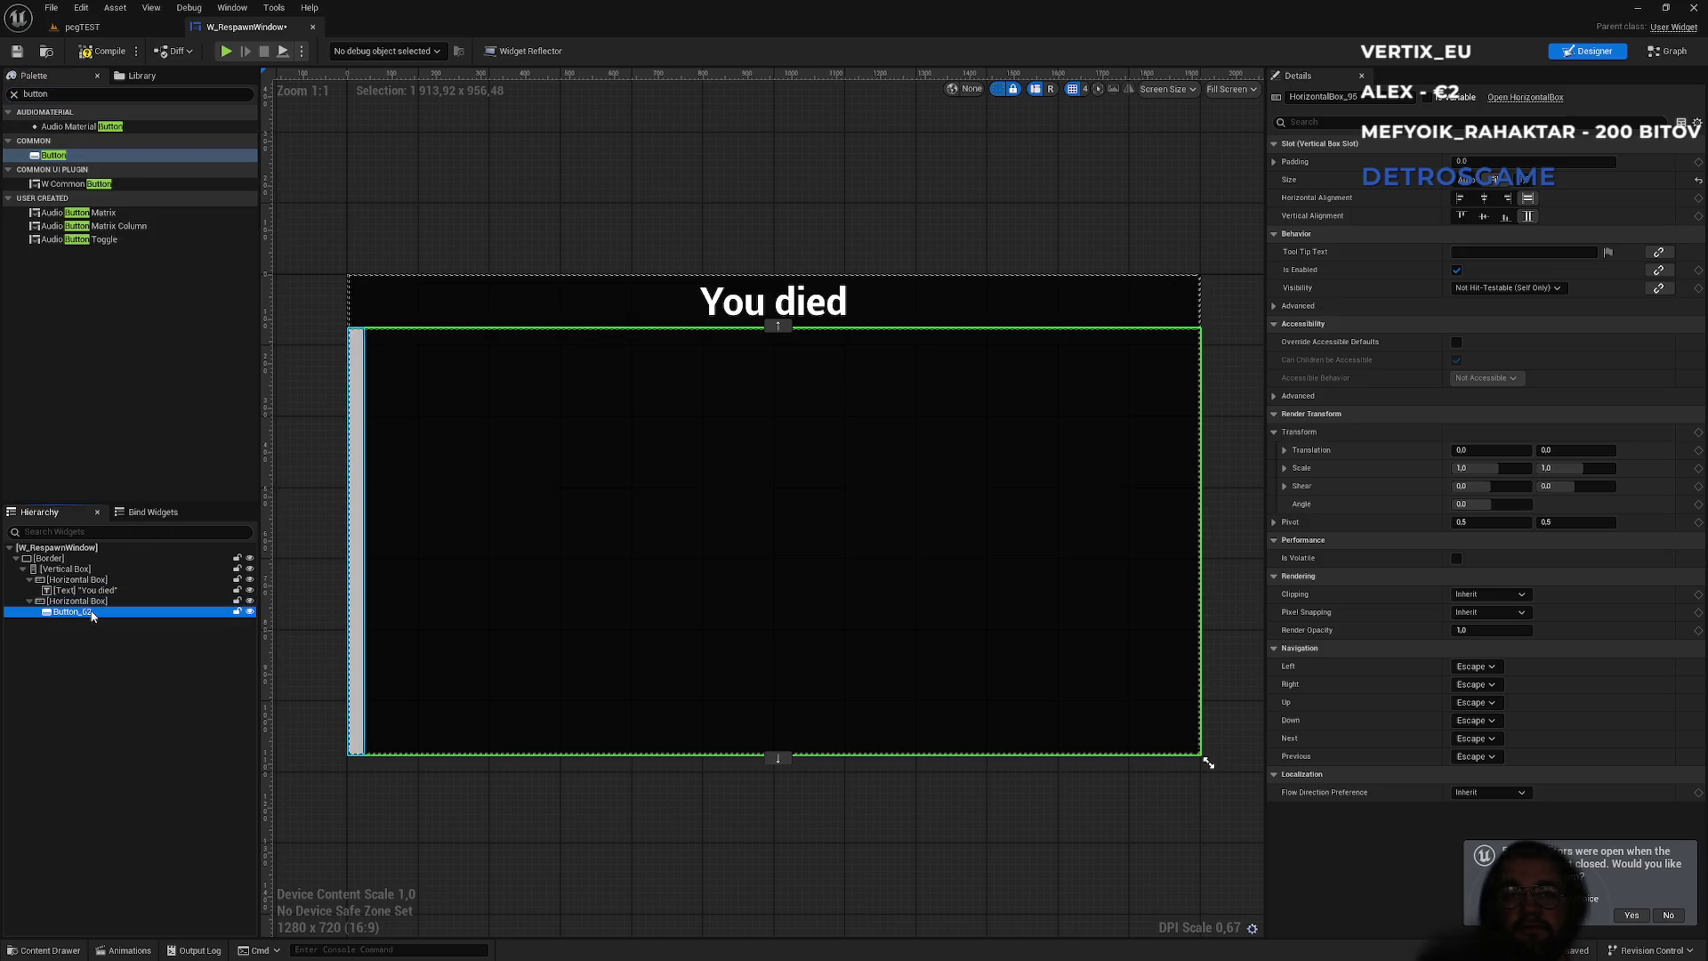
left_click(56, 95)
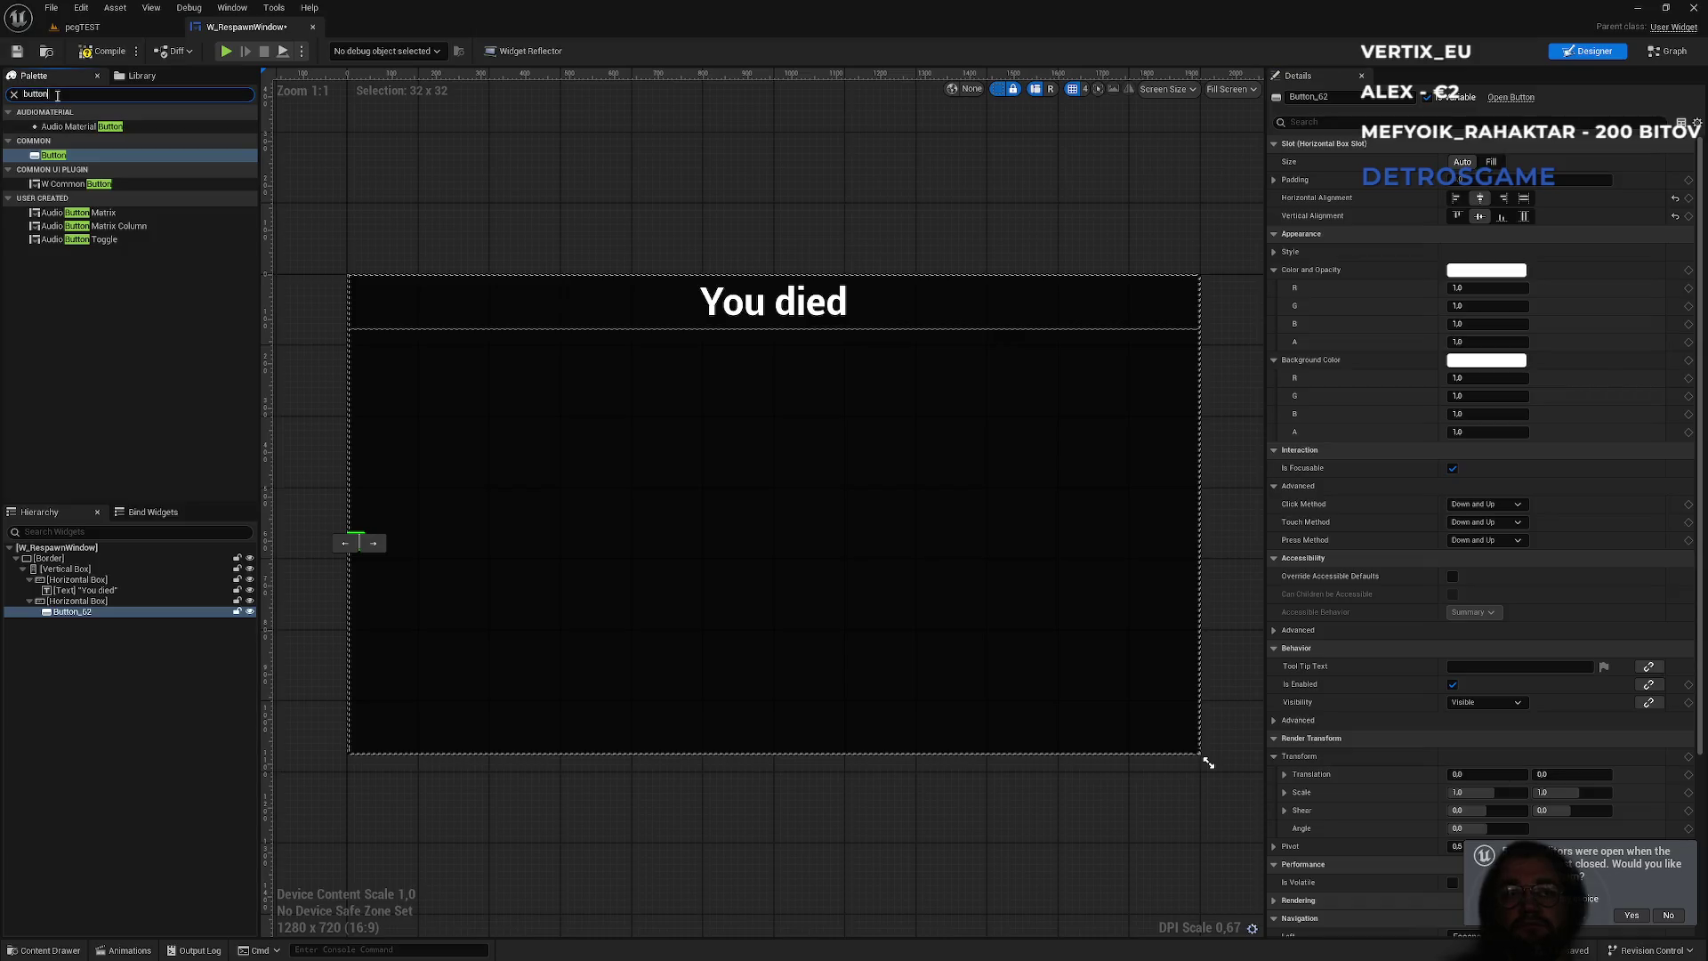
type("text")
left_click_drag(49, 140, 96, 516)
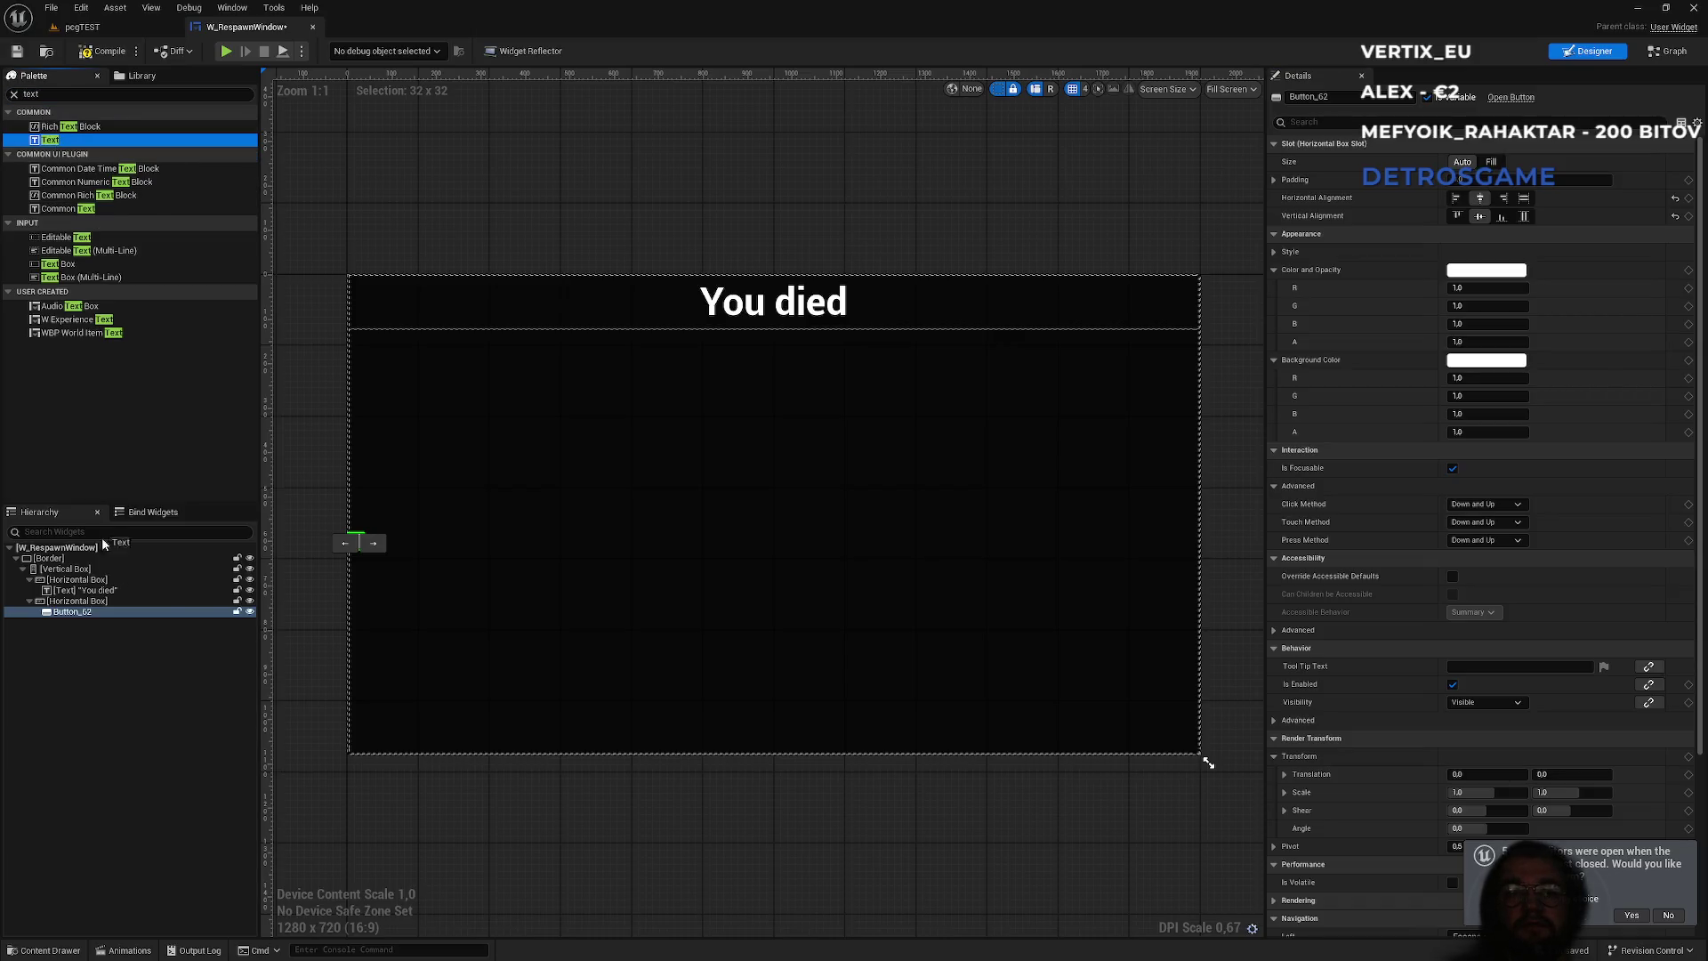
left_click_drag(86, 620, 87, 621)
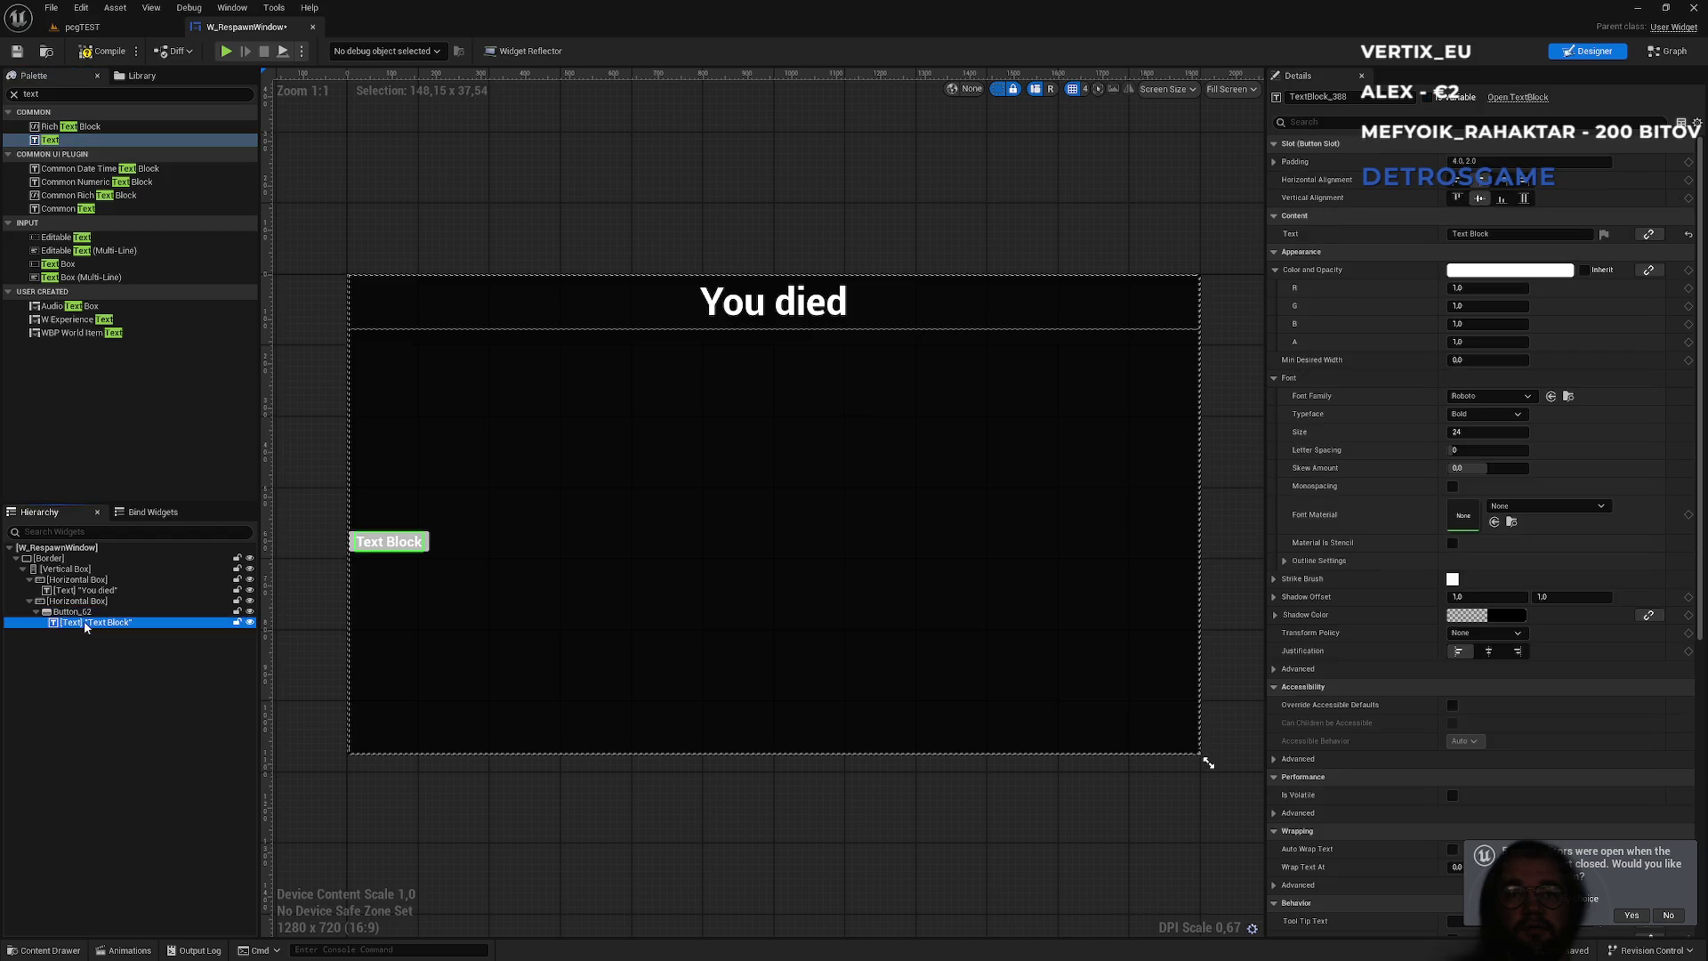
left_click(1478, 234)
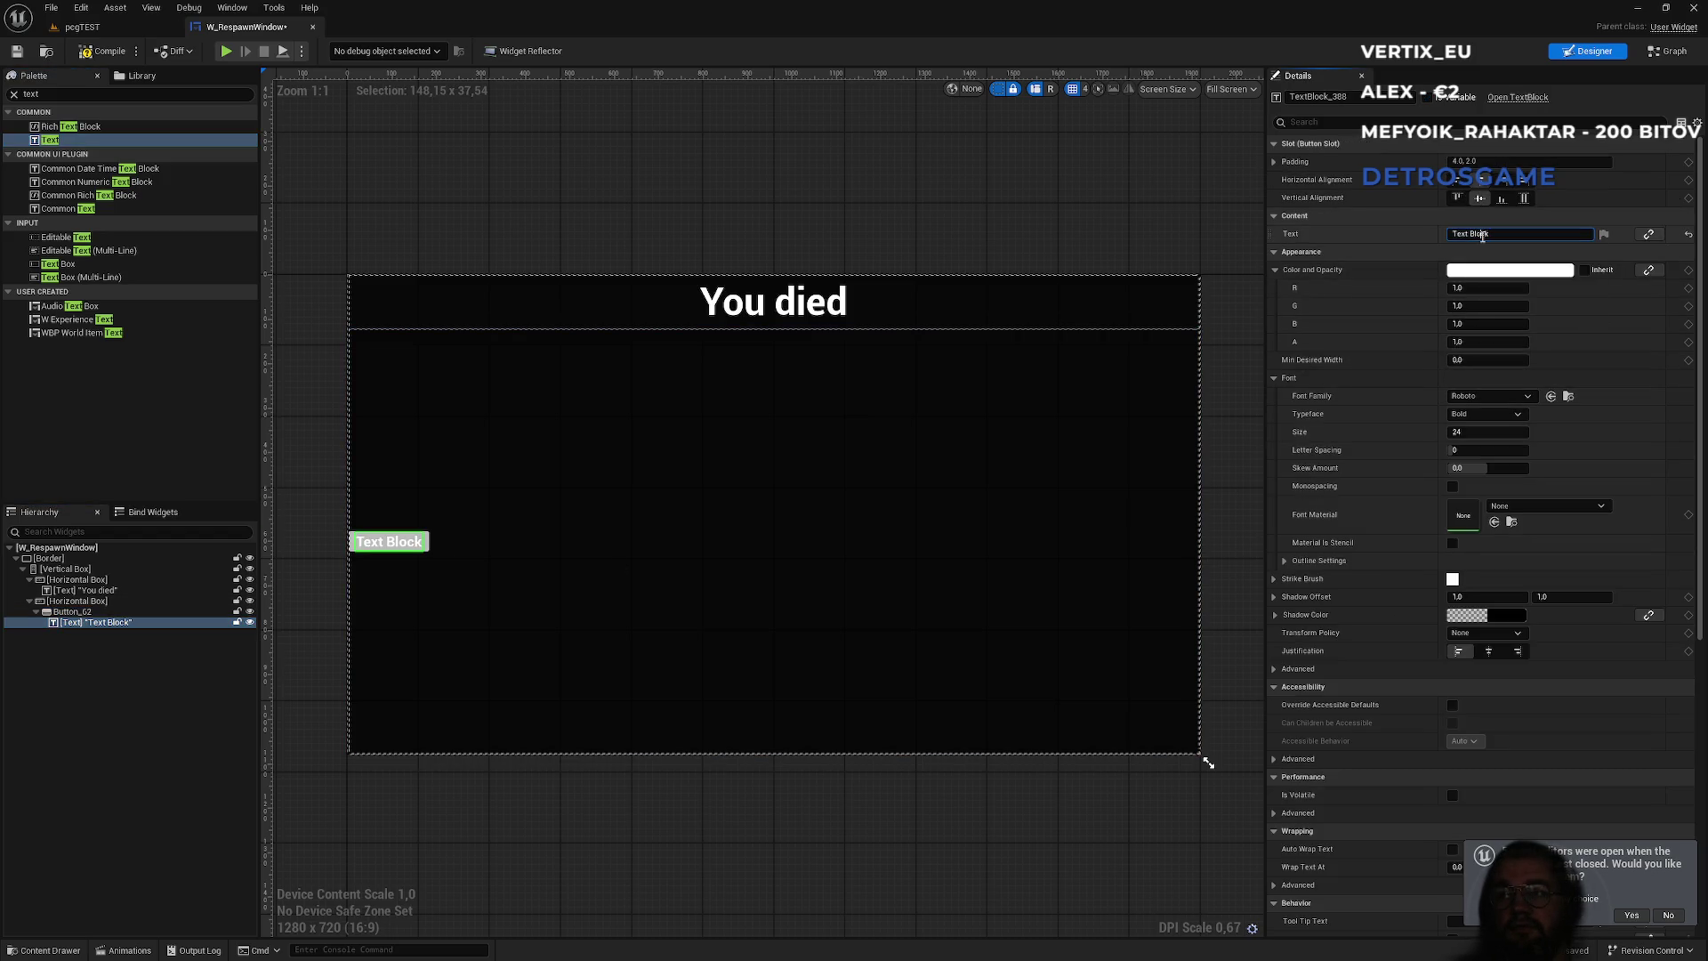
left_click(82, 26)
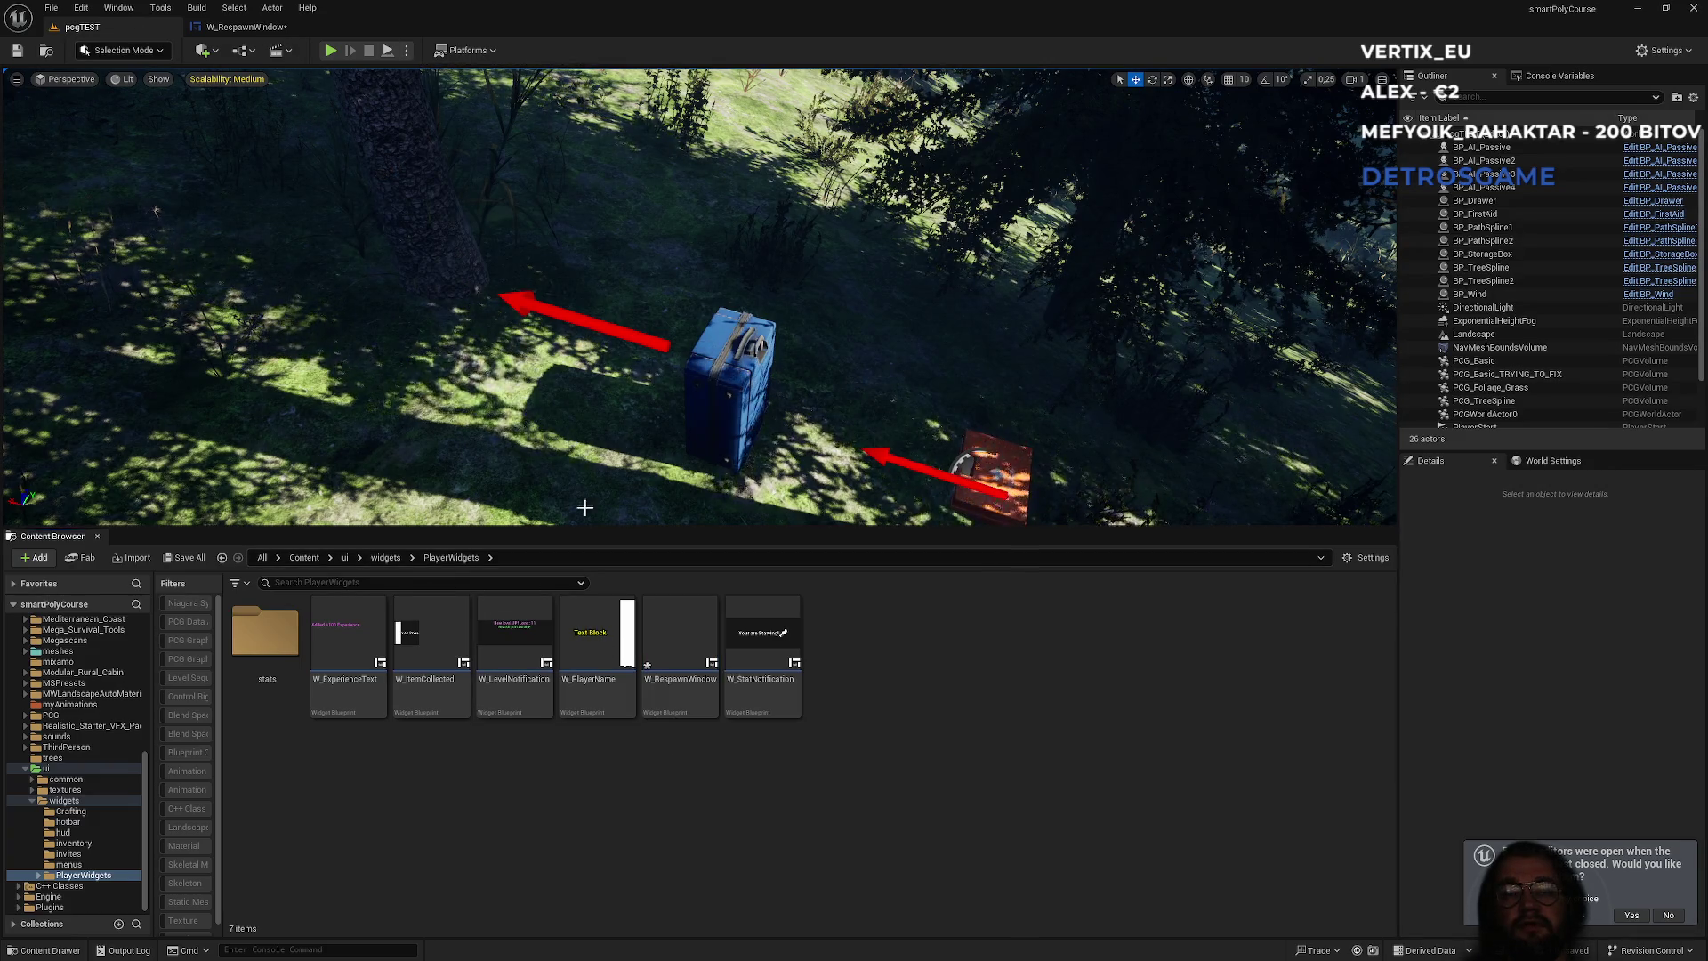
- Browse the widget folders to ui/widgets/menus and open the W_EscapeMenu widget blueprint
left_click(389, 559)
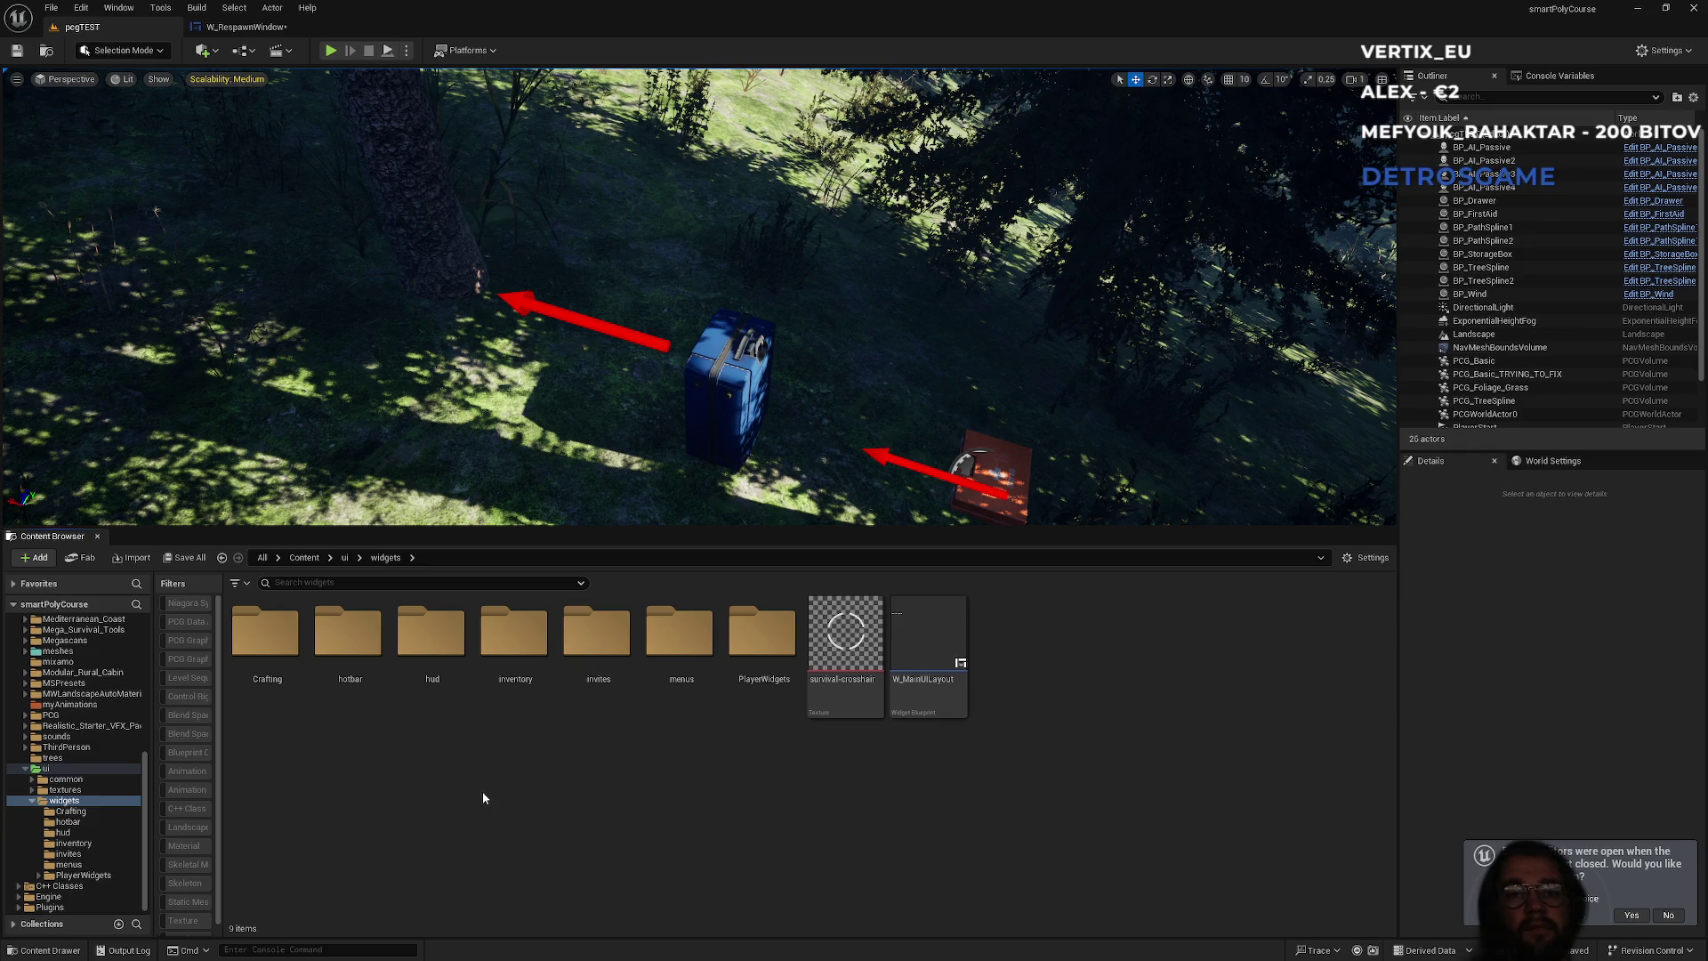
left_click_drag(219, 793, 257, 790)
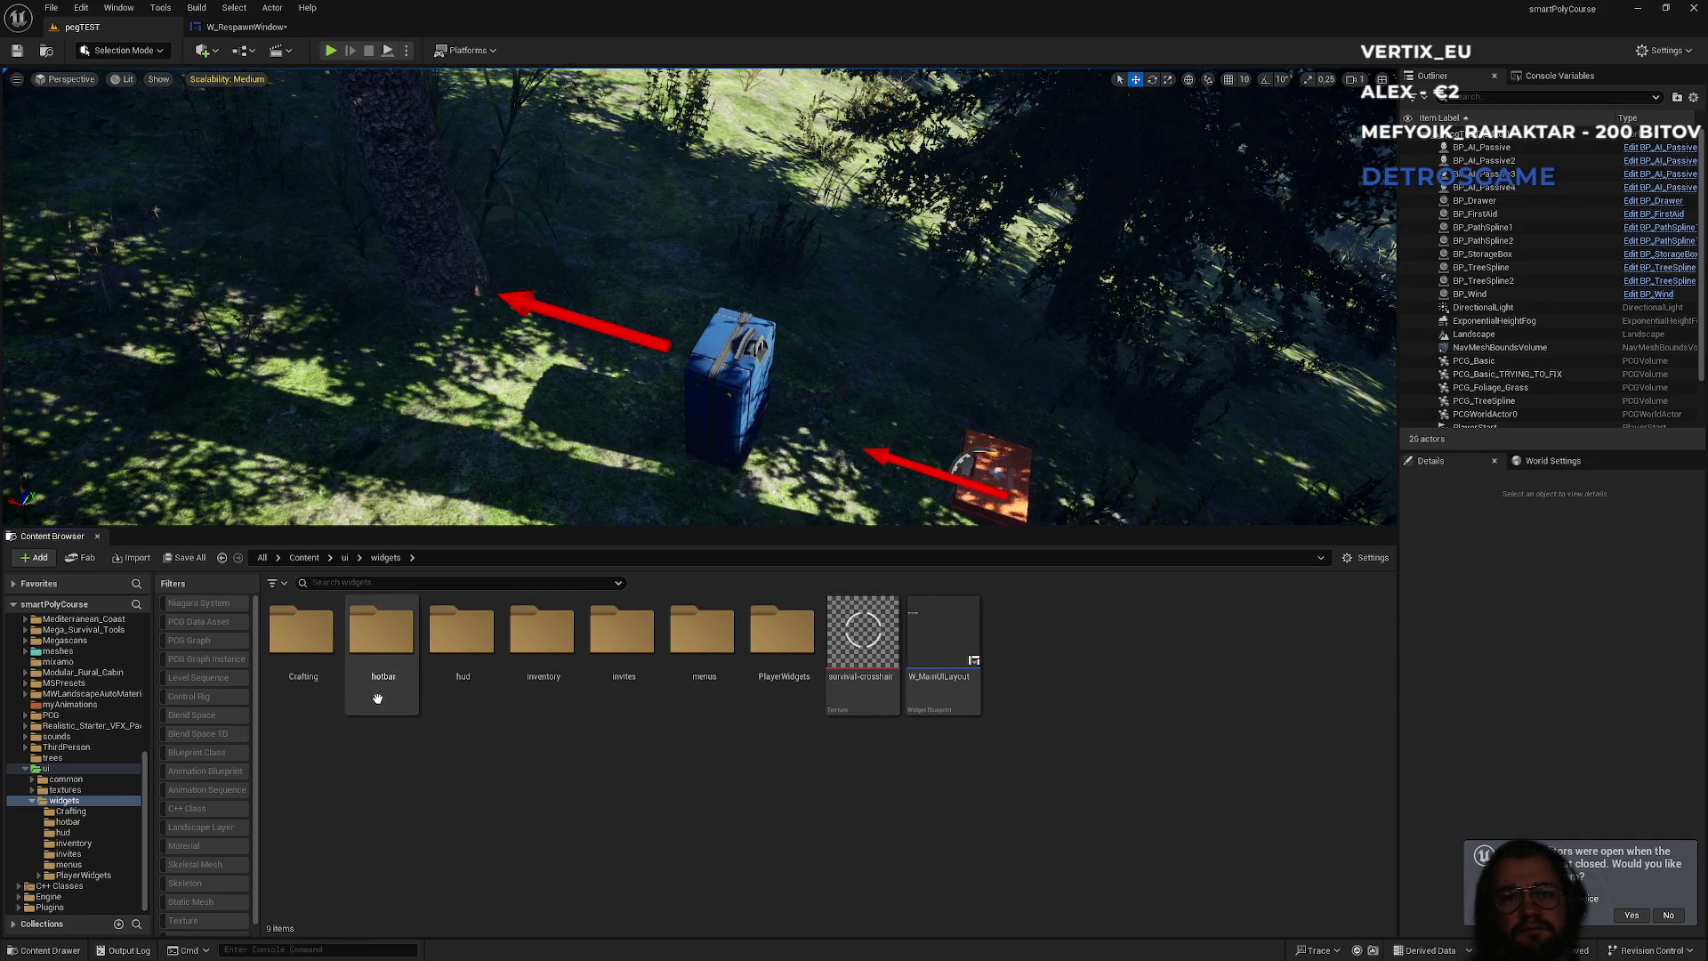
double_click(783, 641)
double_click(303, 634)
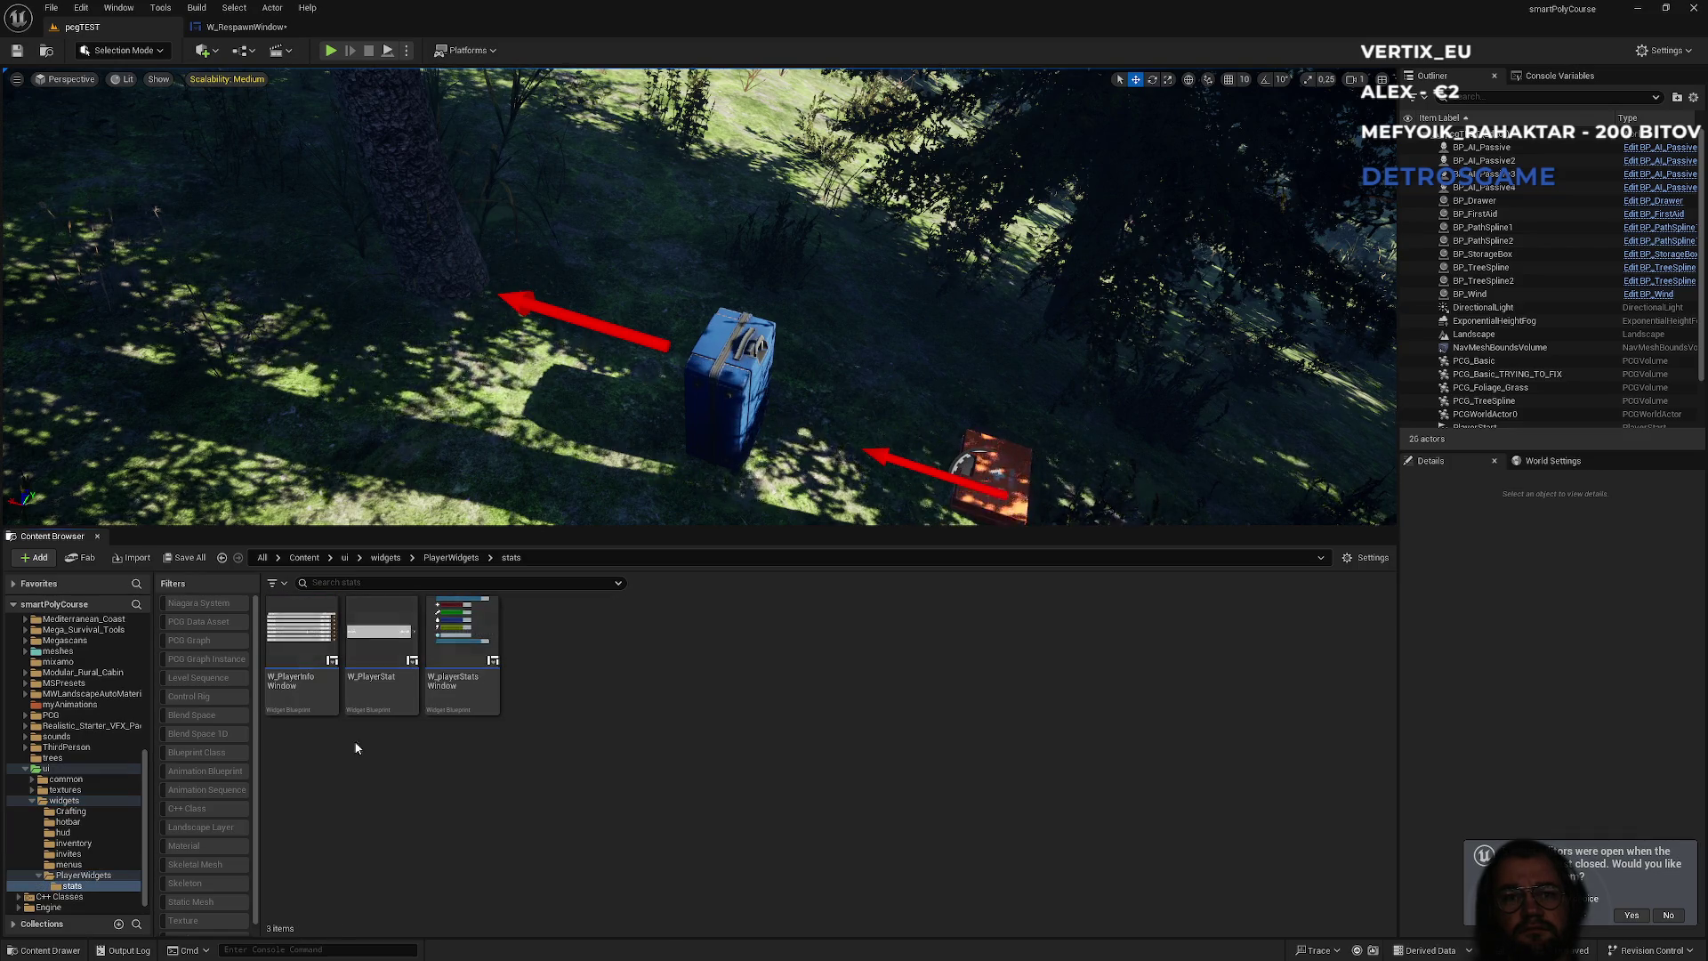
double_click(447, 561)
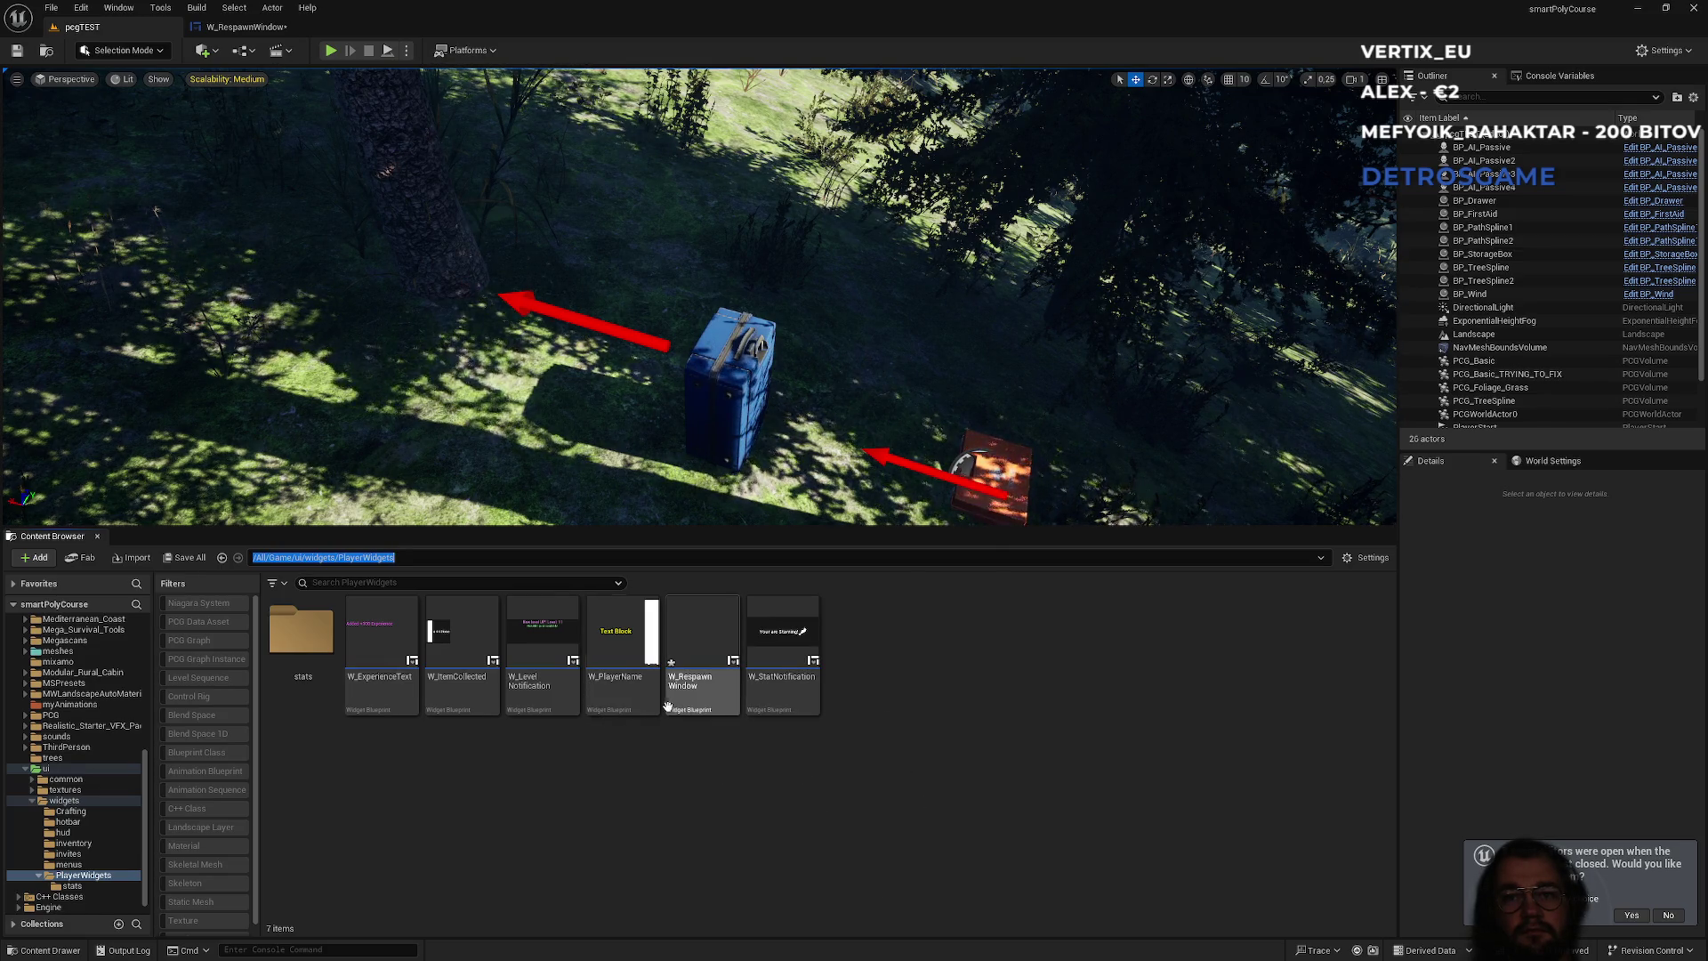
left_click(309, 717)
left_click(377, 563)
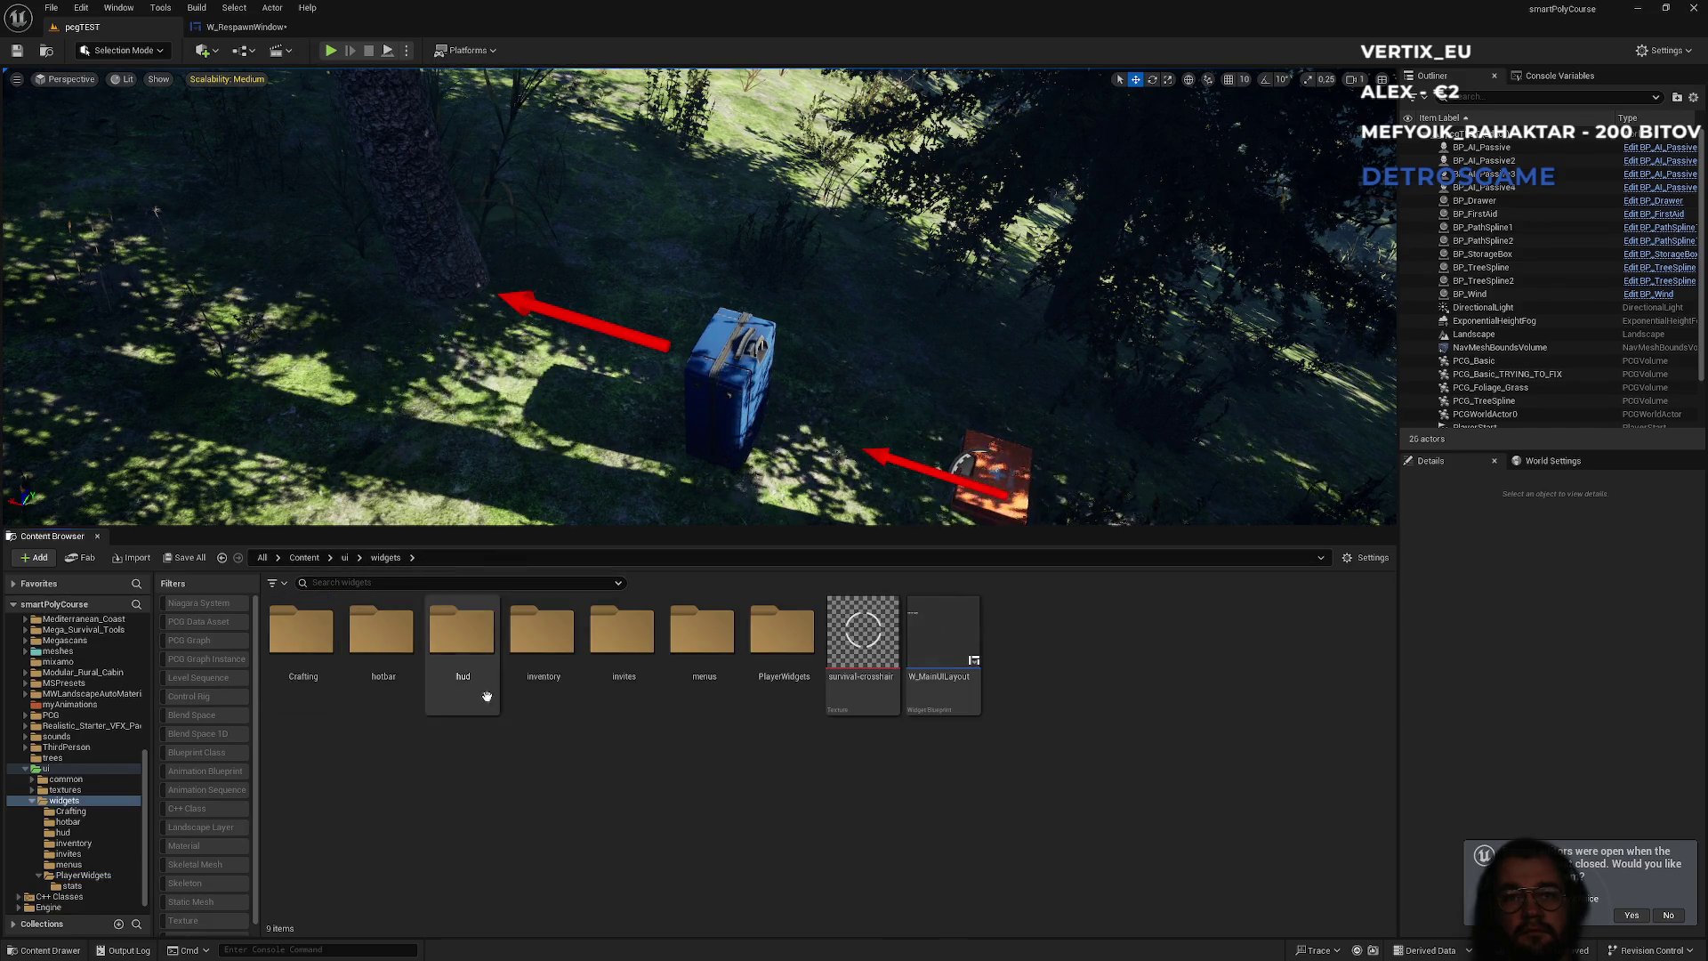
double_click(703, 650)
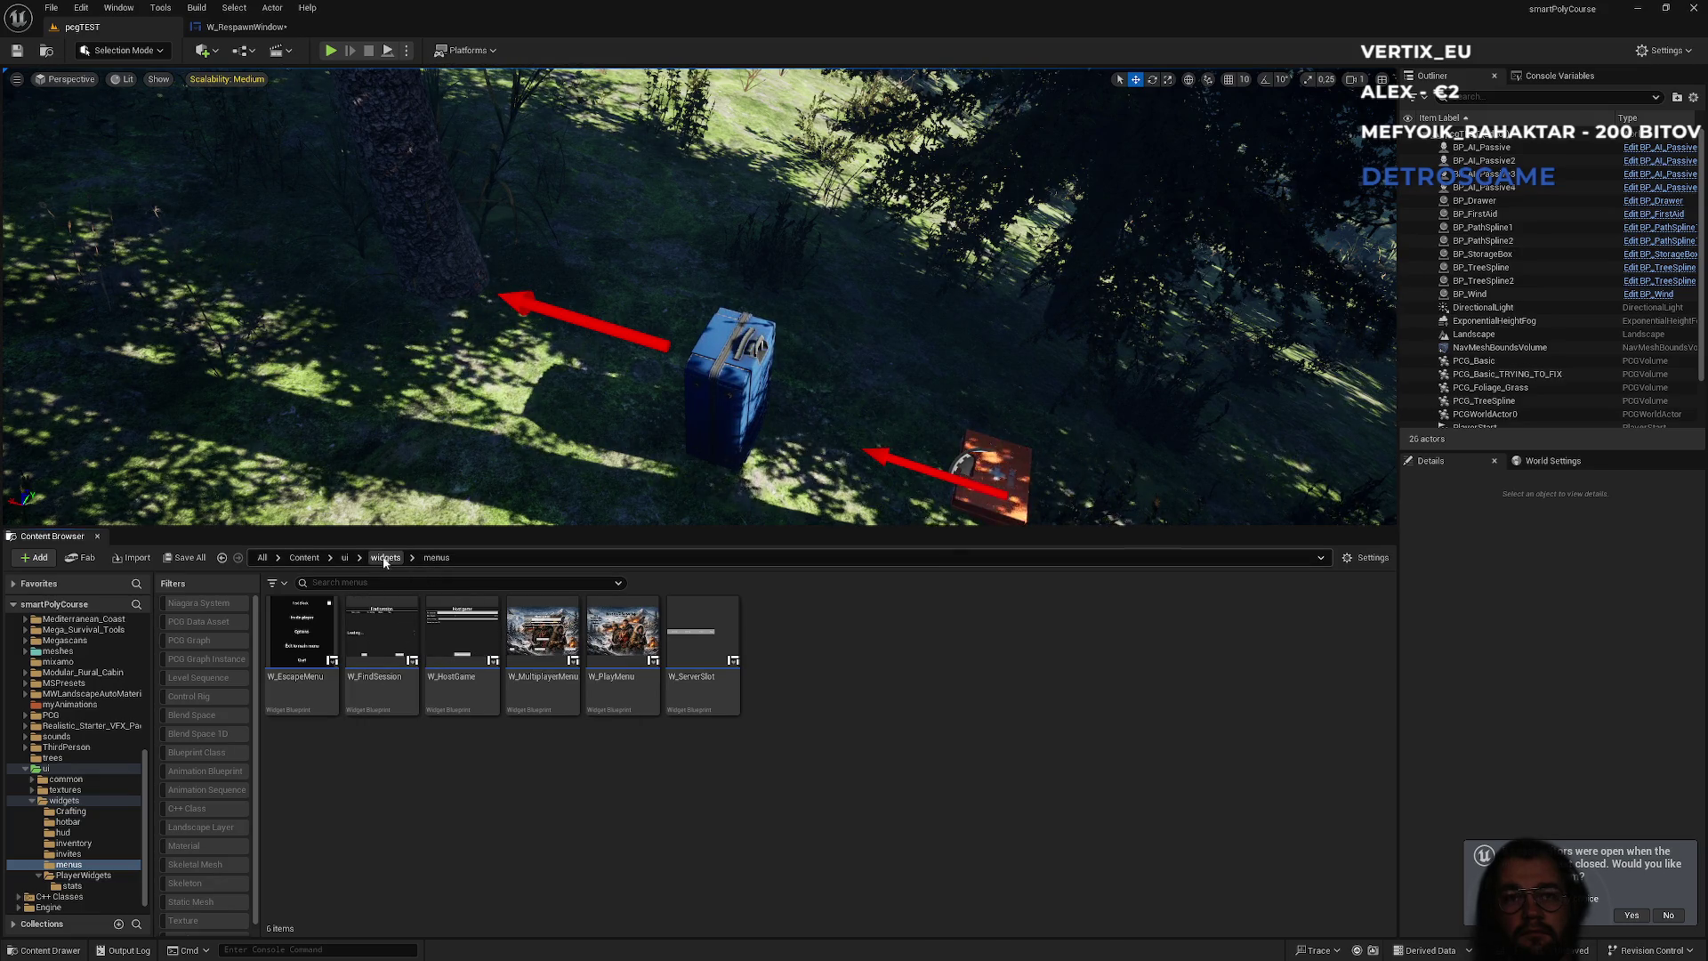
double_click(324, 645)
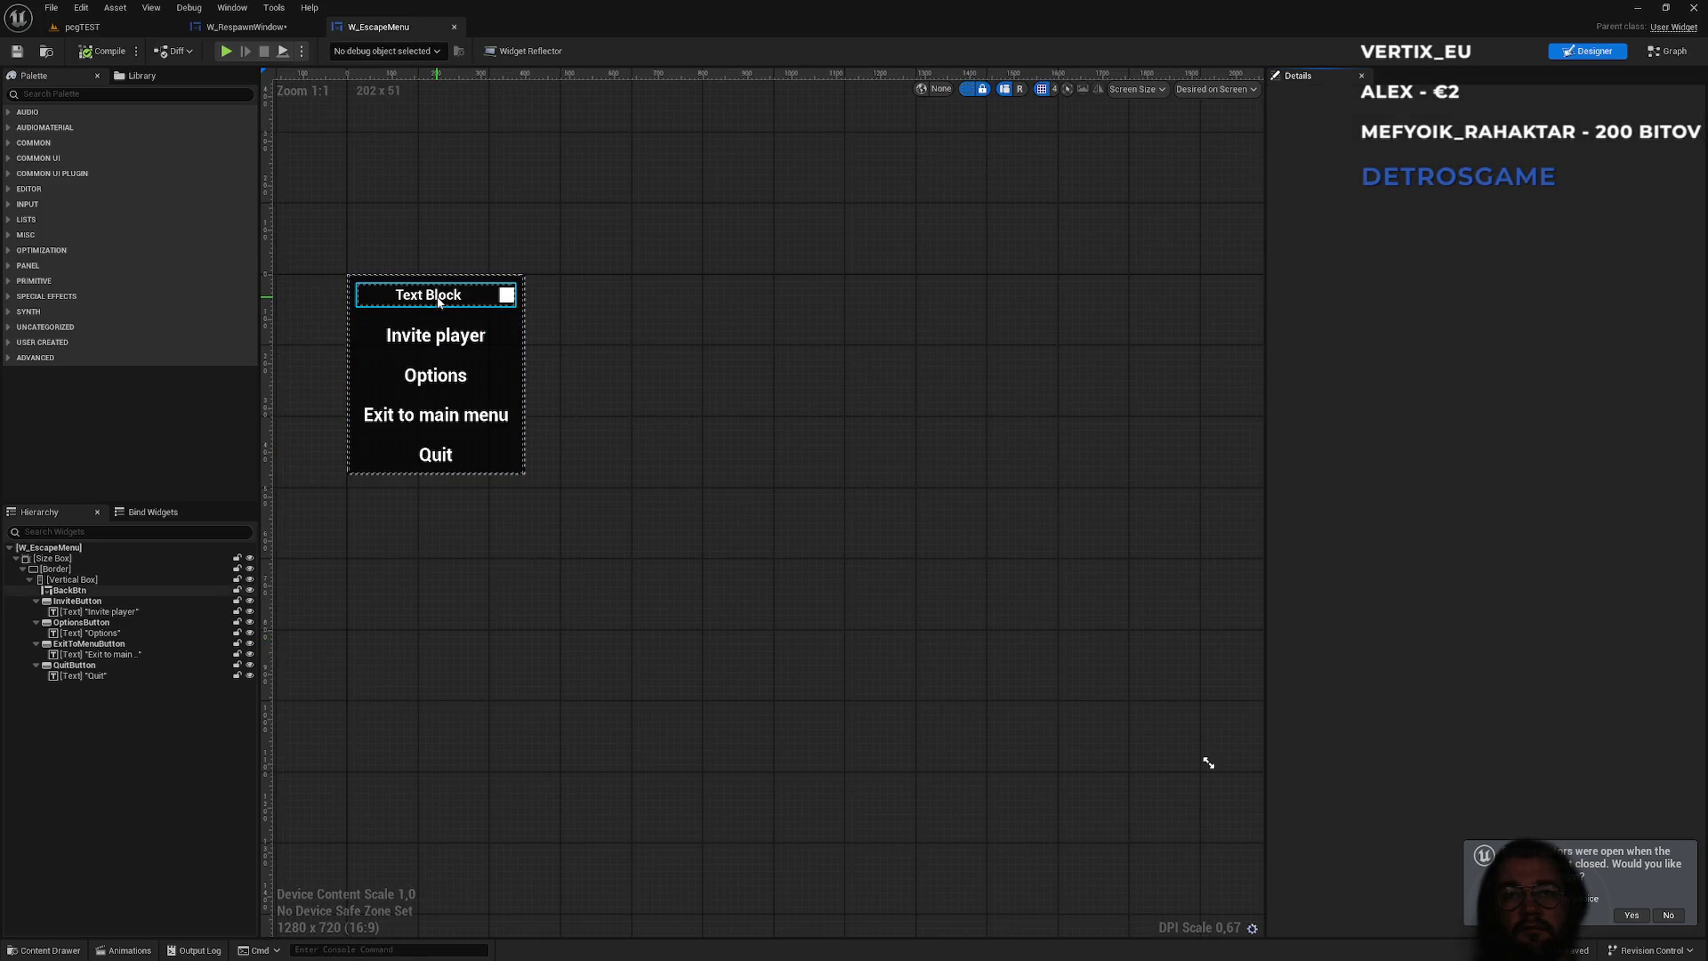
- Inspect the Invite player text and InviteButton properties in the Details panel
left_click(436, 344)
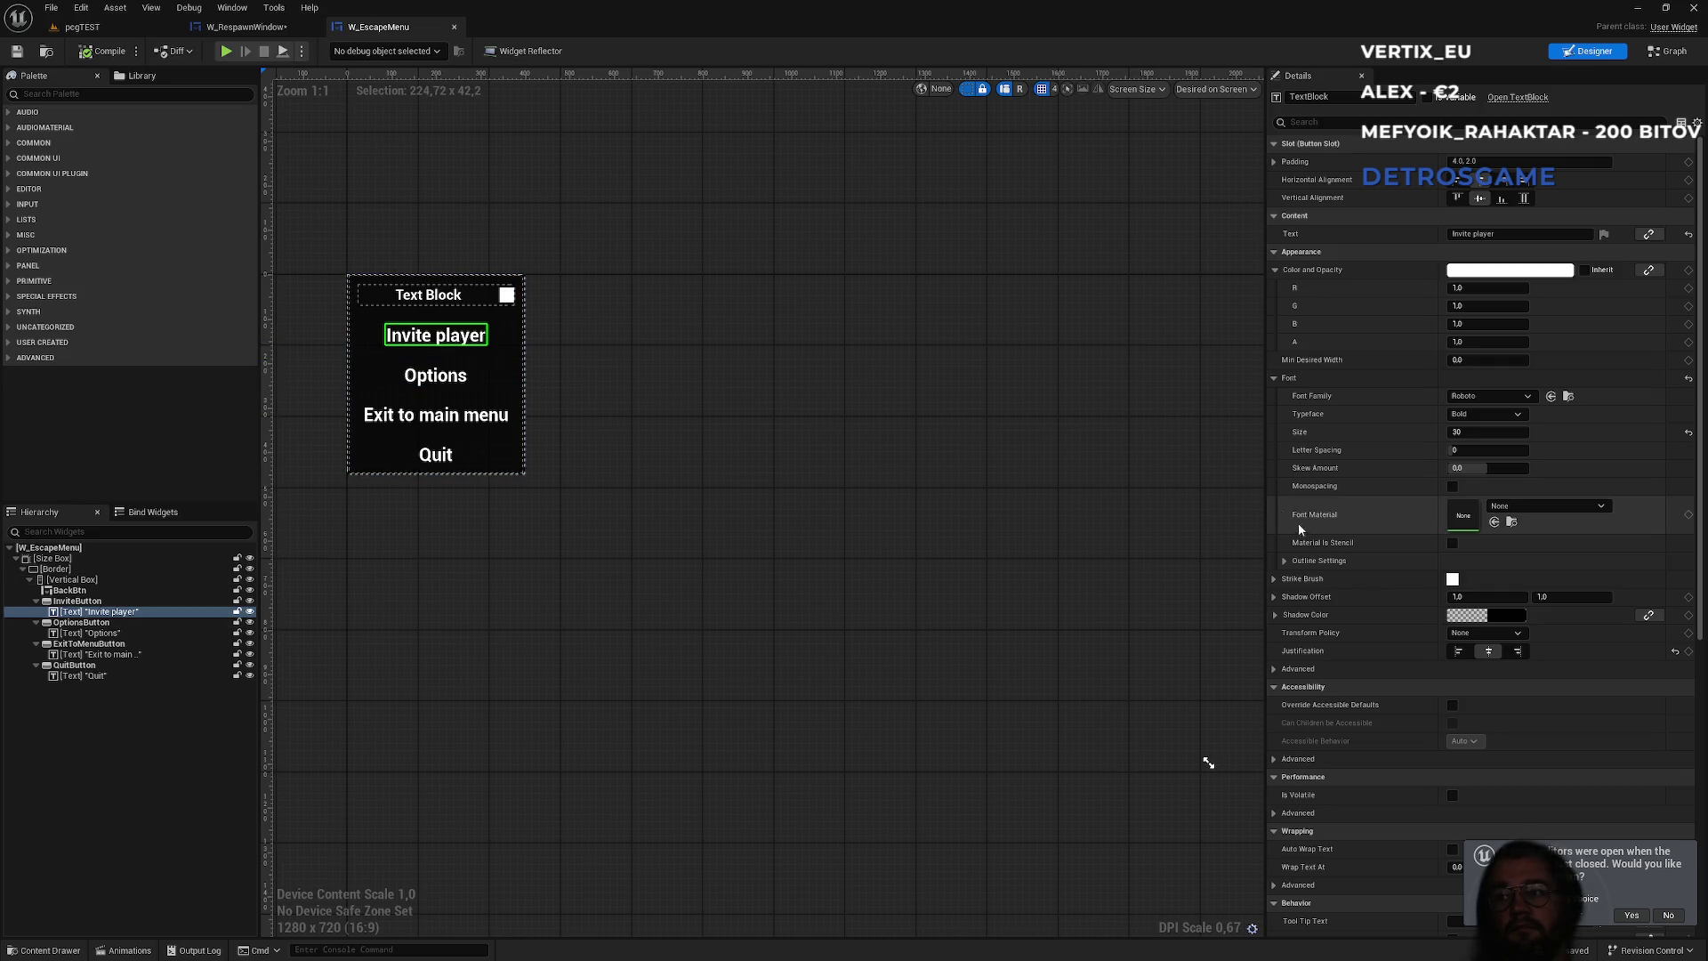
scroll(1338, 449, "down", 5)
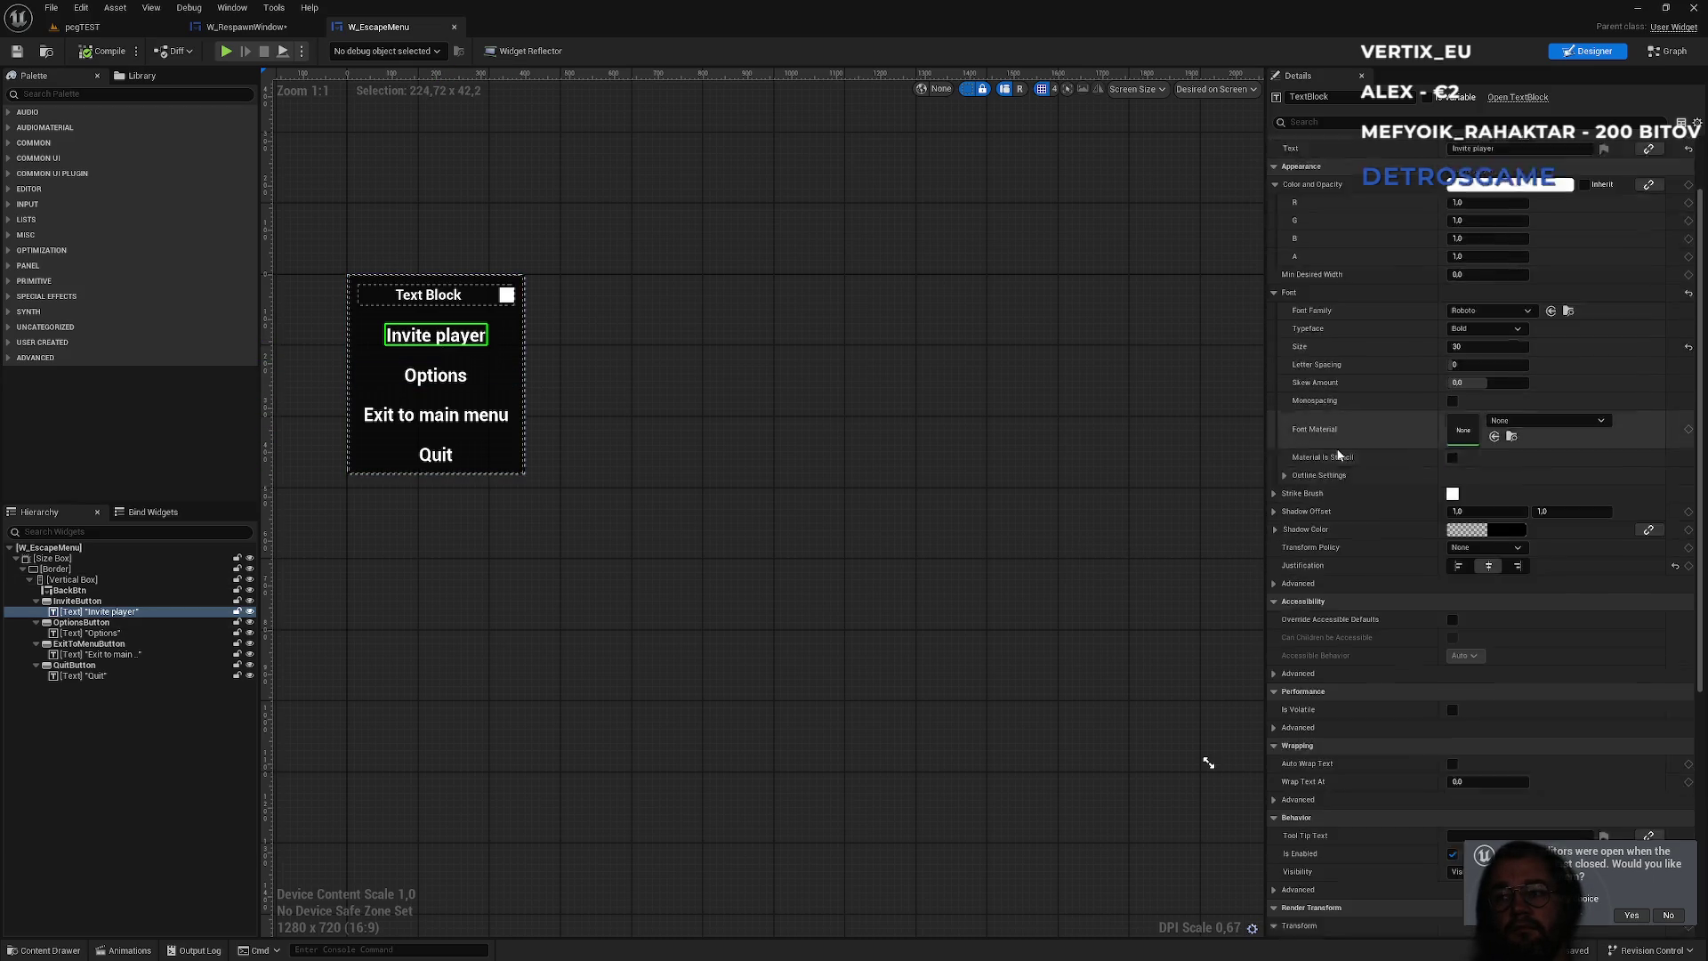
scroll(1340, 456, "down", 5)
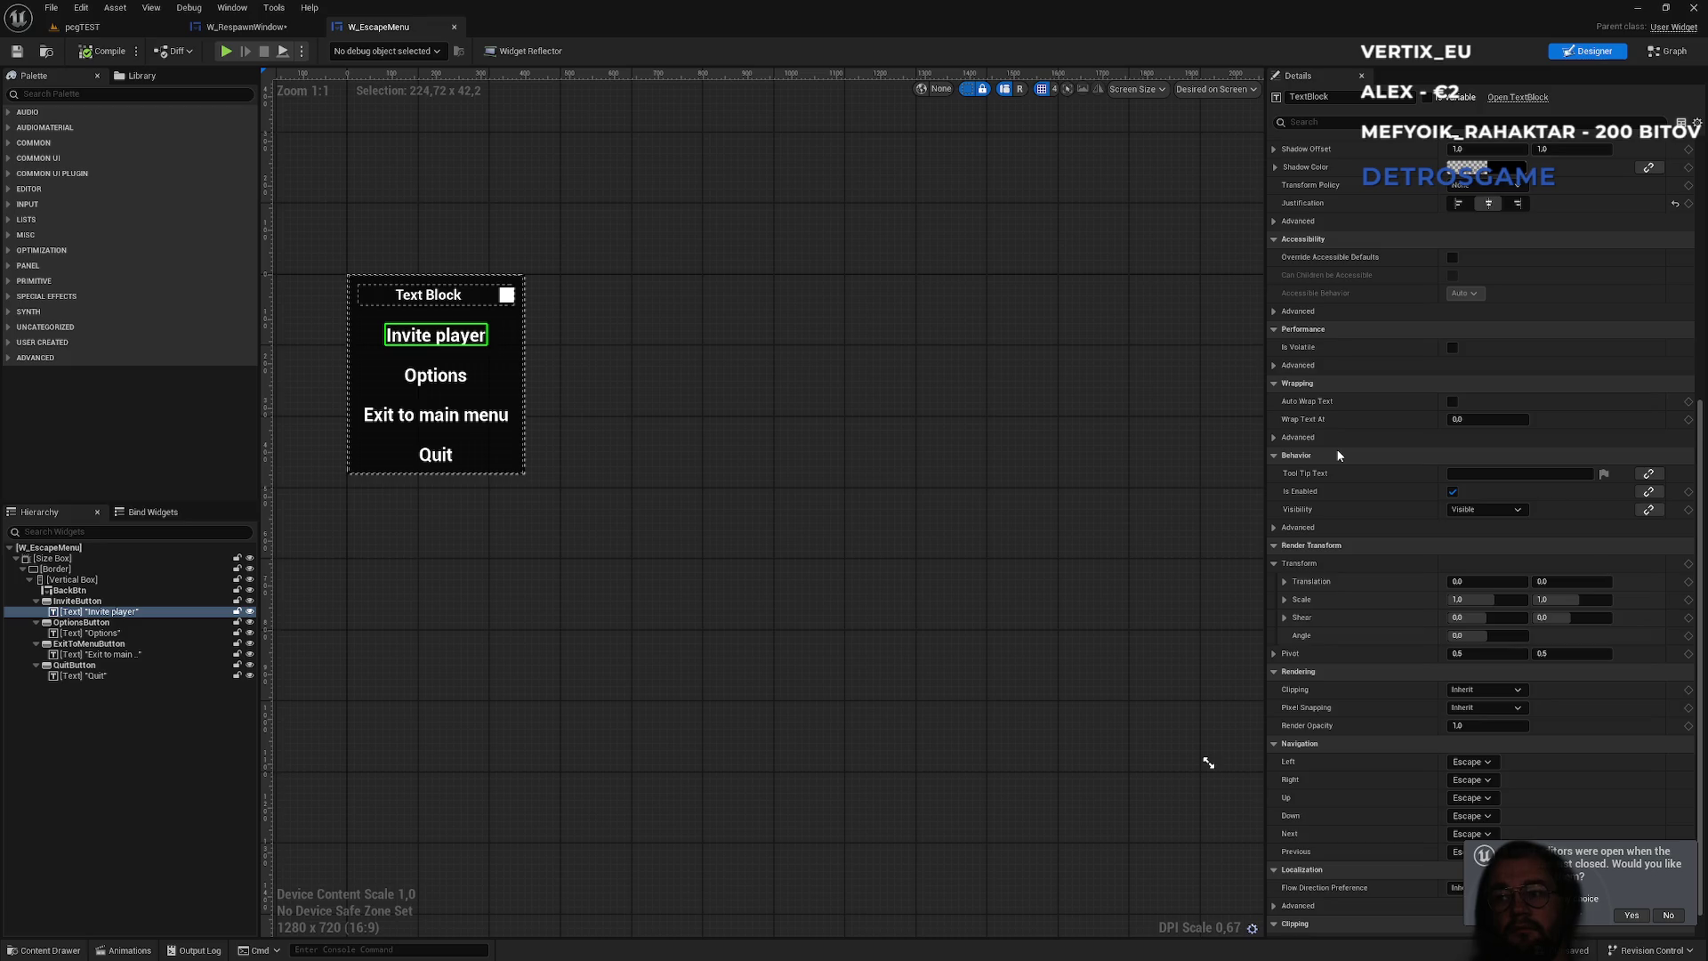
scroll(1339, 455, "down", 1)
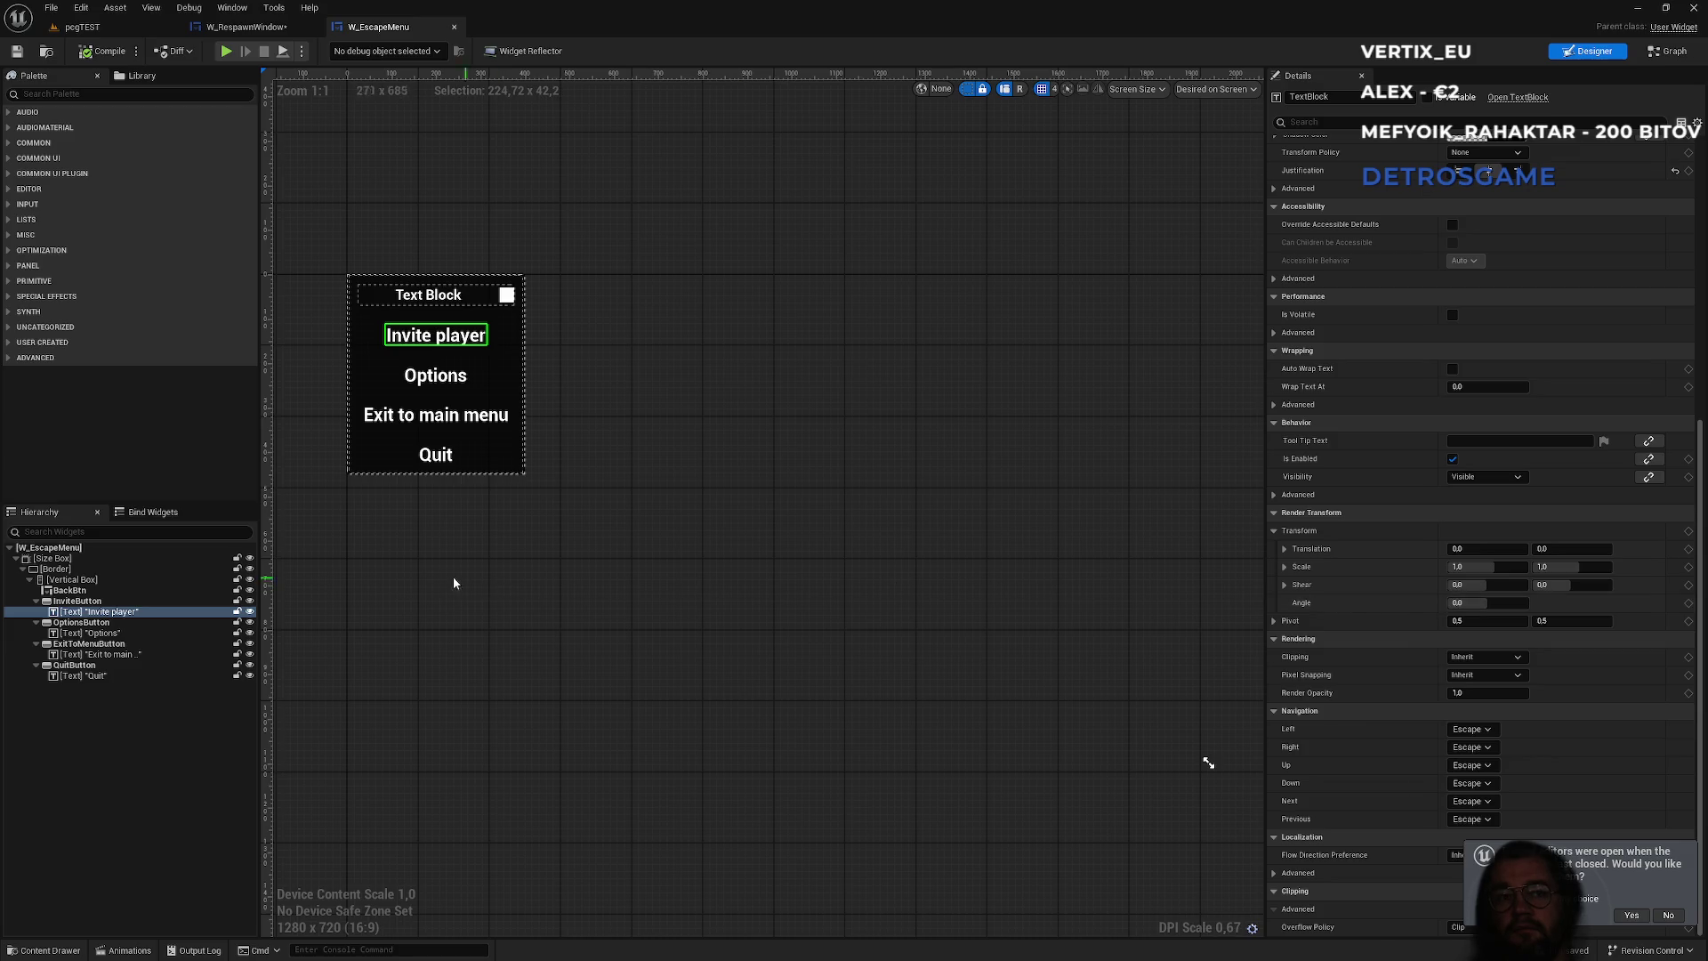
left_click(77, 600)
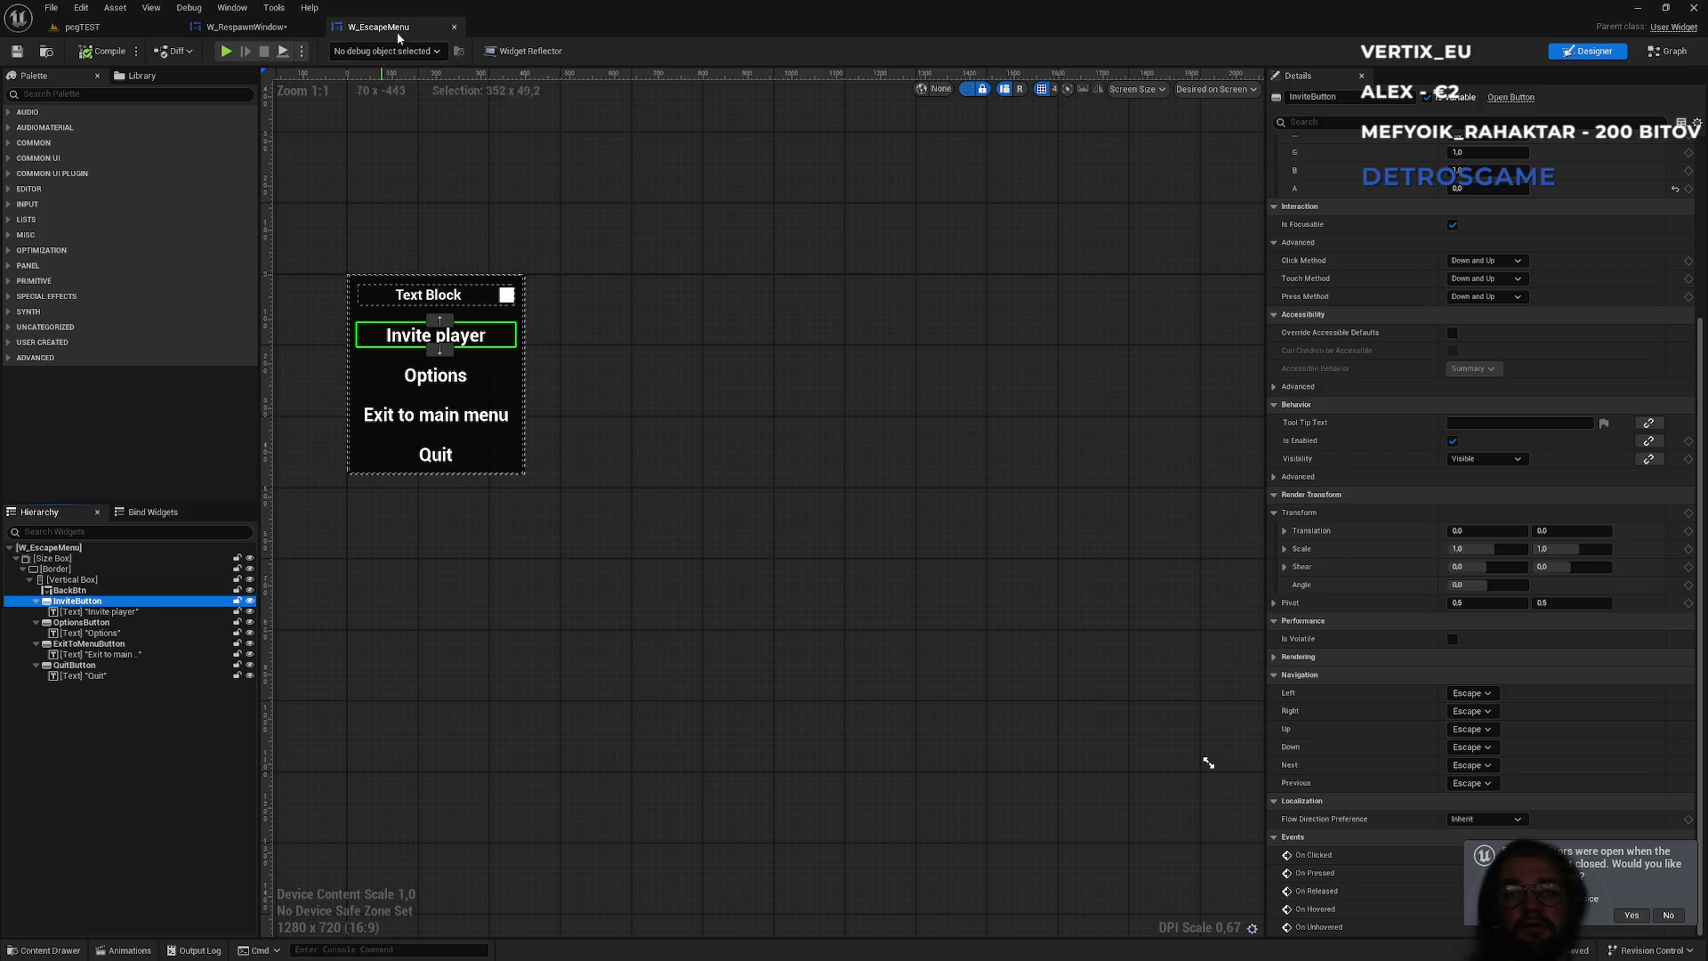
left_click(246, 26)
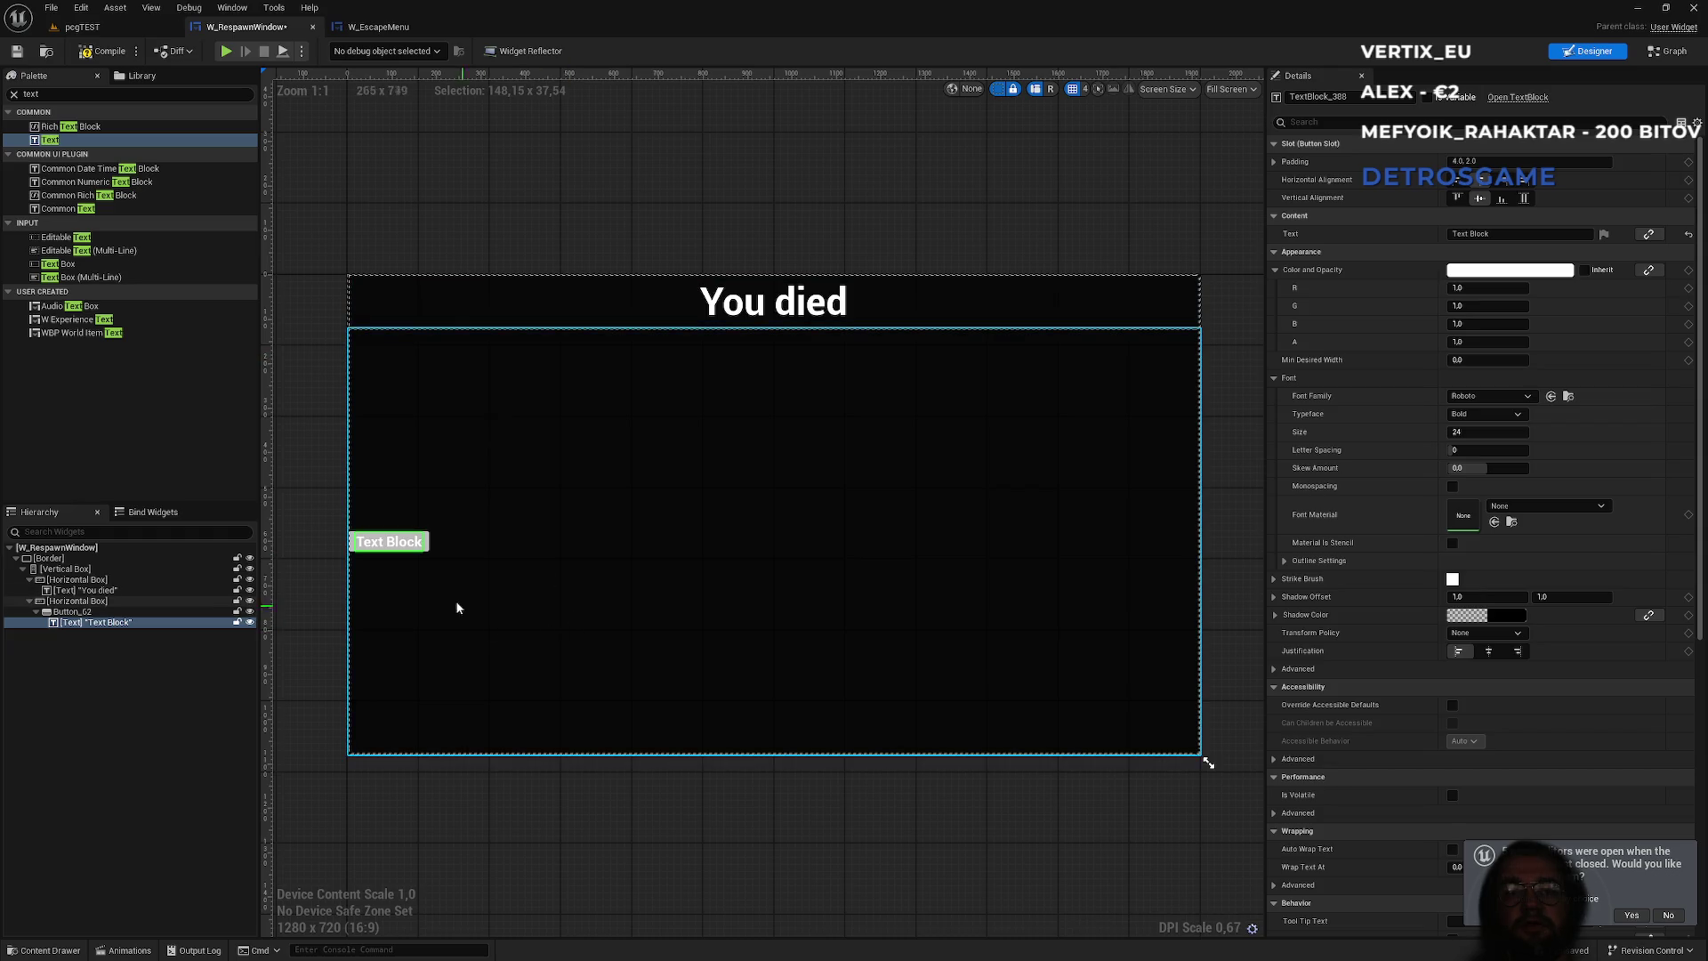
left_click(379, 27)
- Re-examine the Invite player text's shadow colour and the InviteButton's settings
left_click(98, 611)
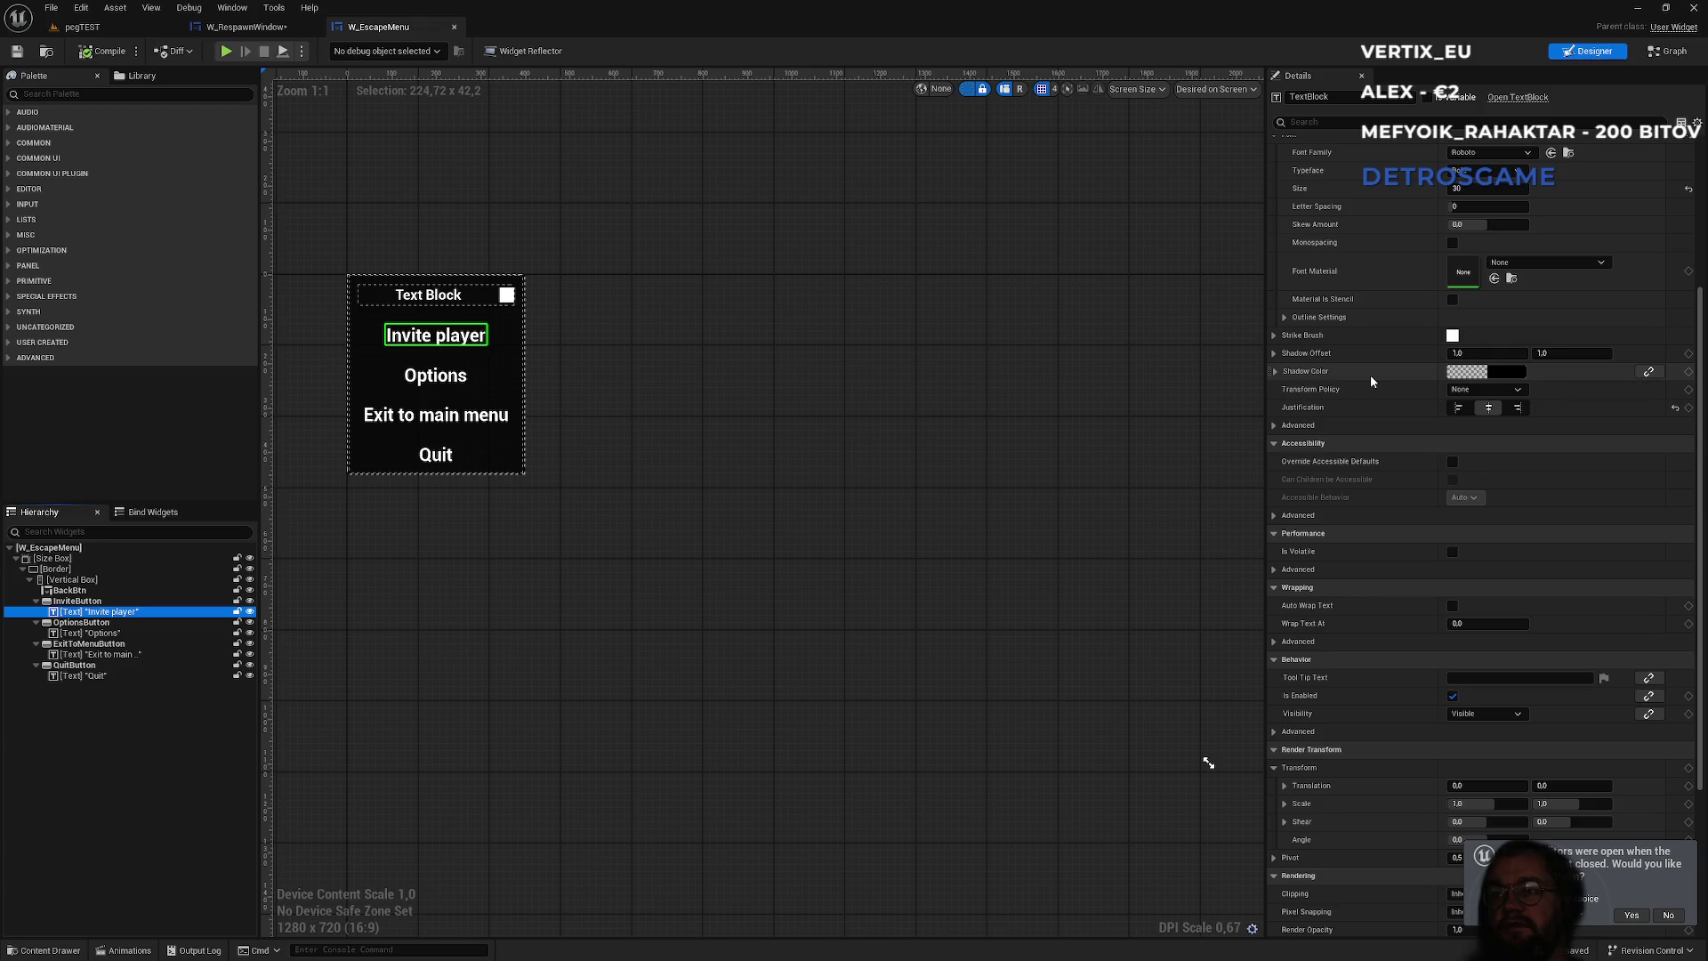
left_click(1275, 370)
left_click(1275, 370)
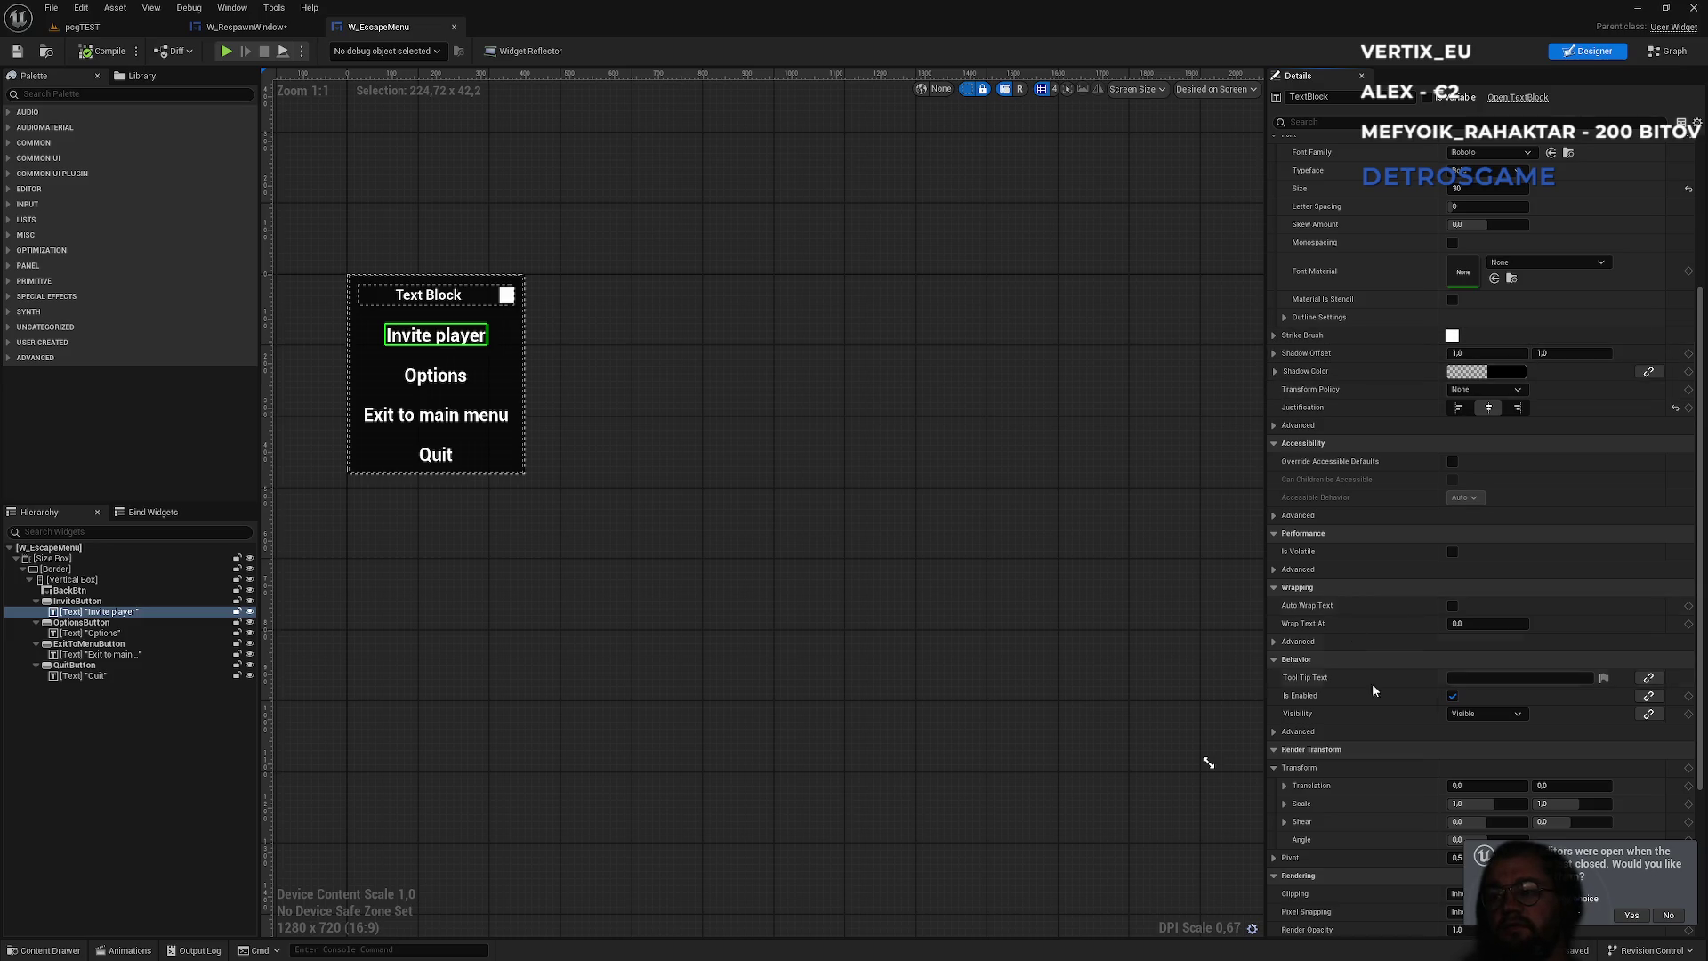
scroll(1334, 550, "down", 5)
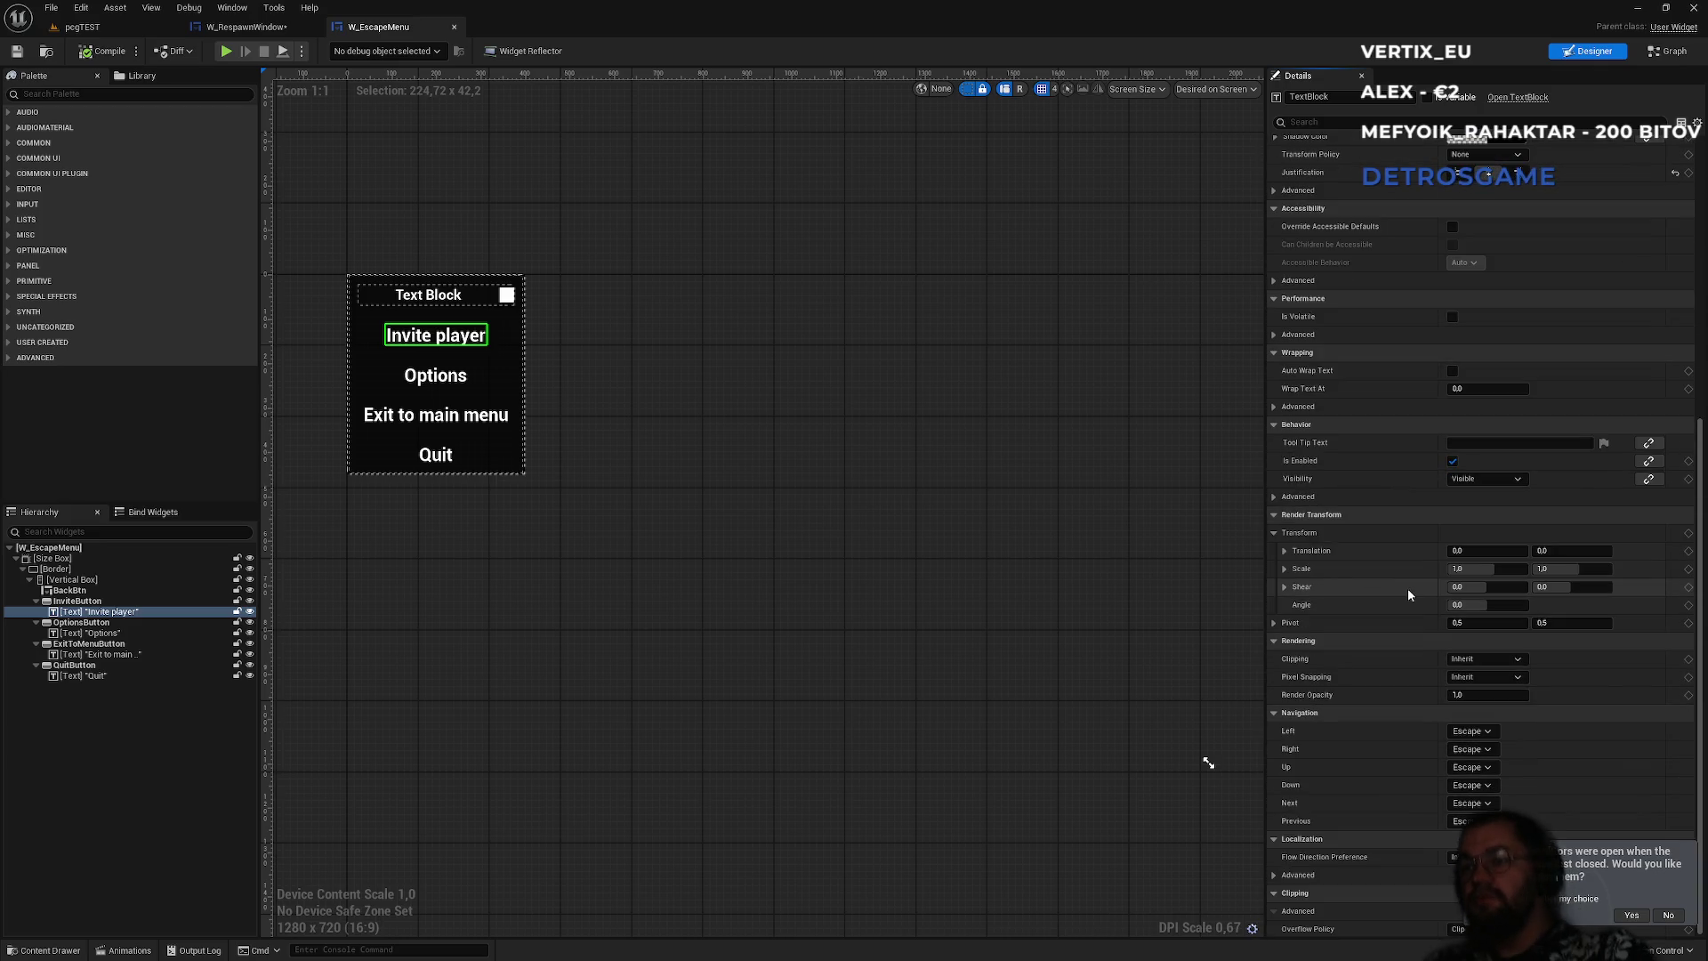
scroll(1407, 594, "up", 5)
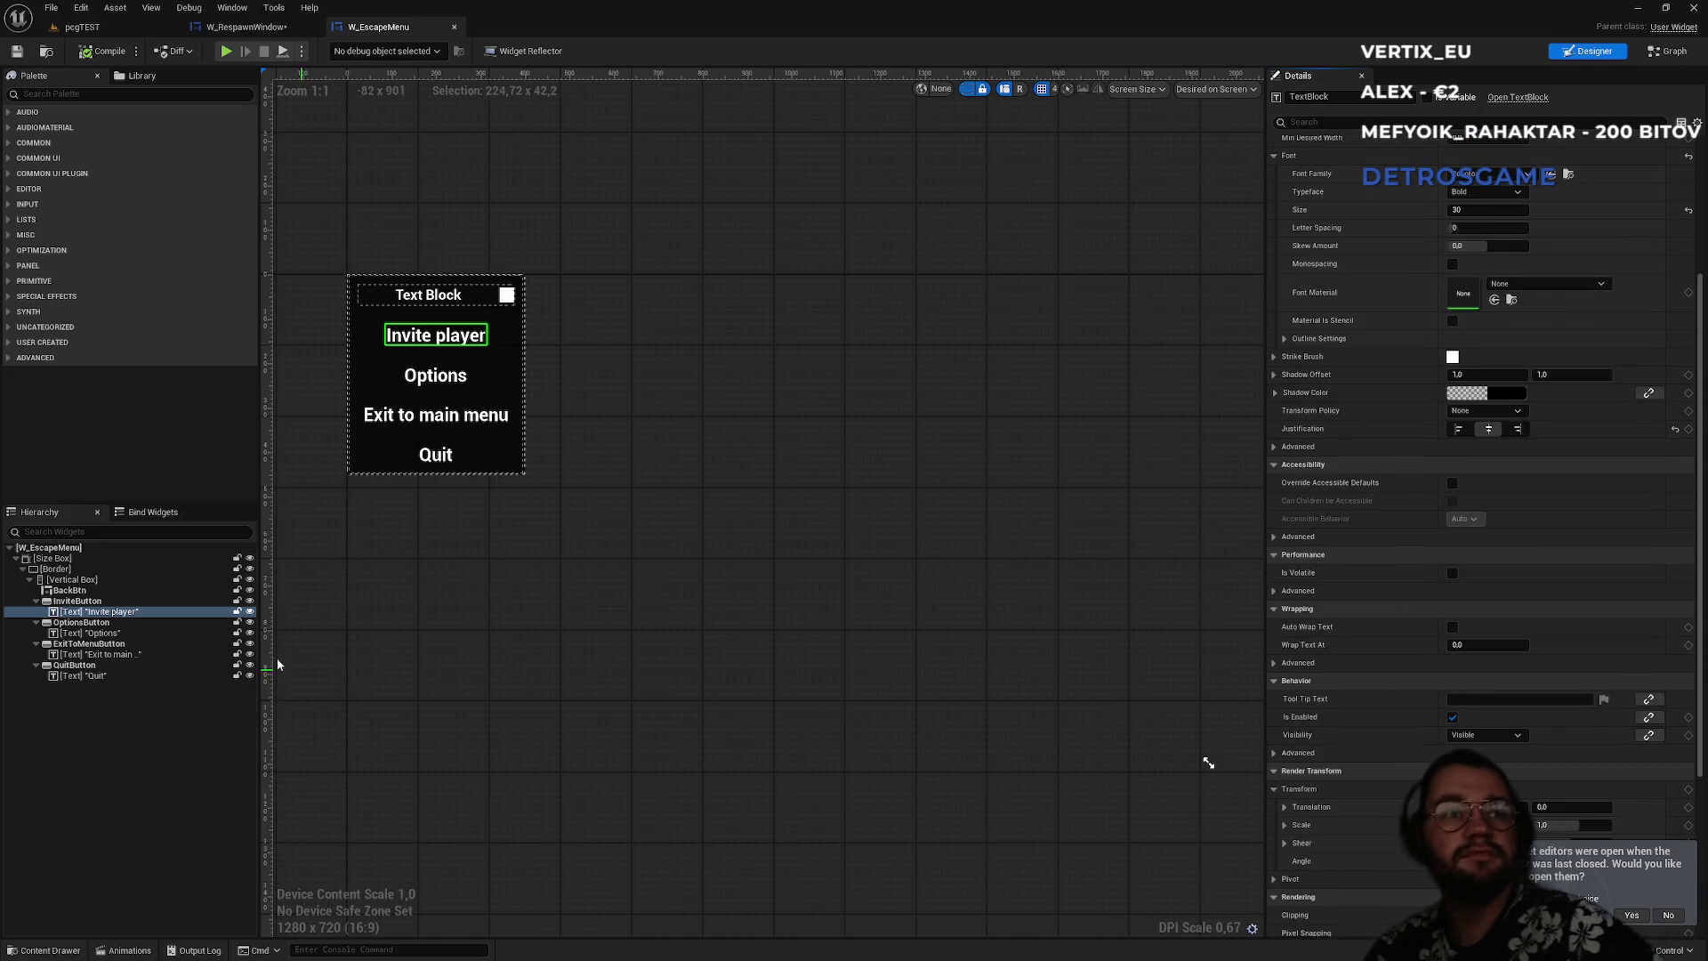
left_click(79, 602)
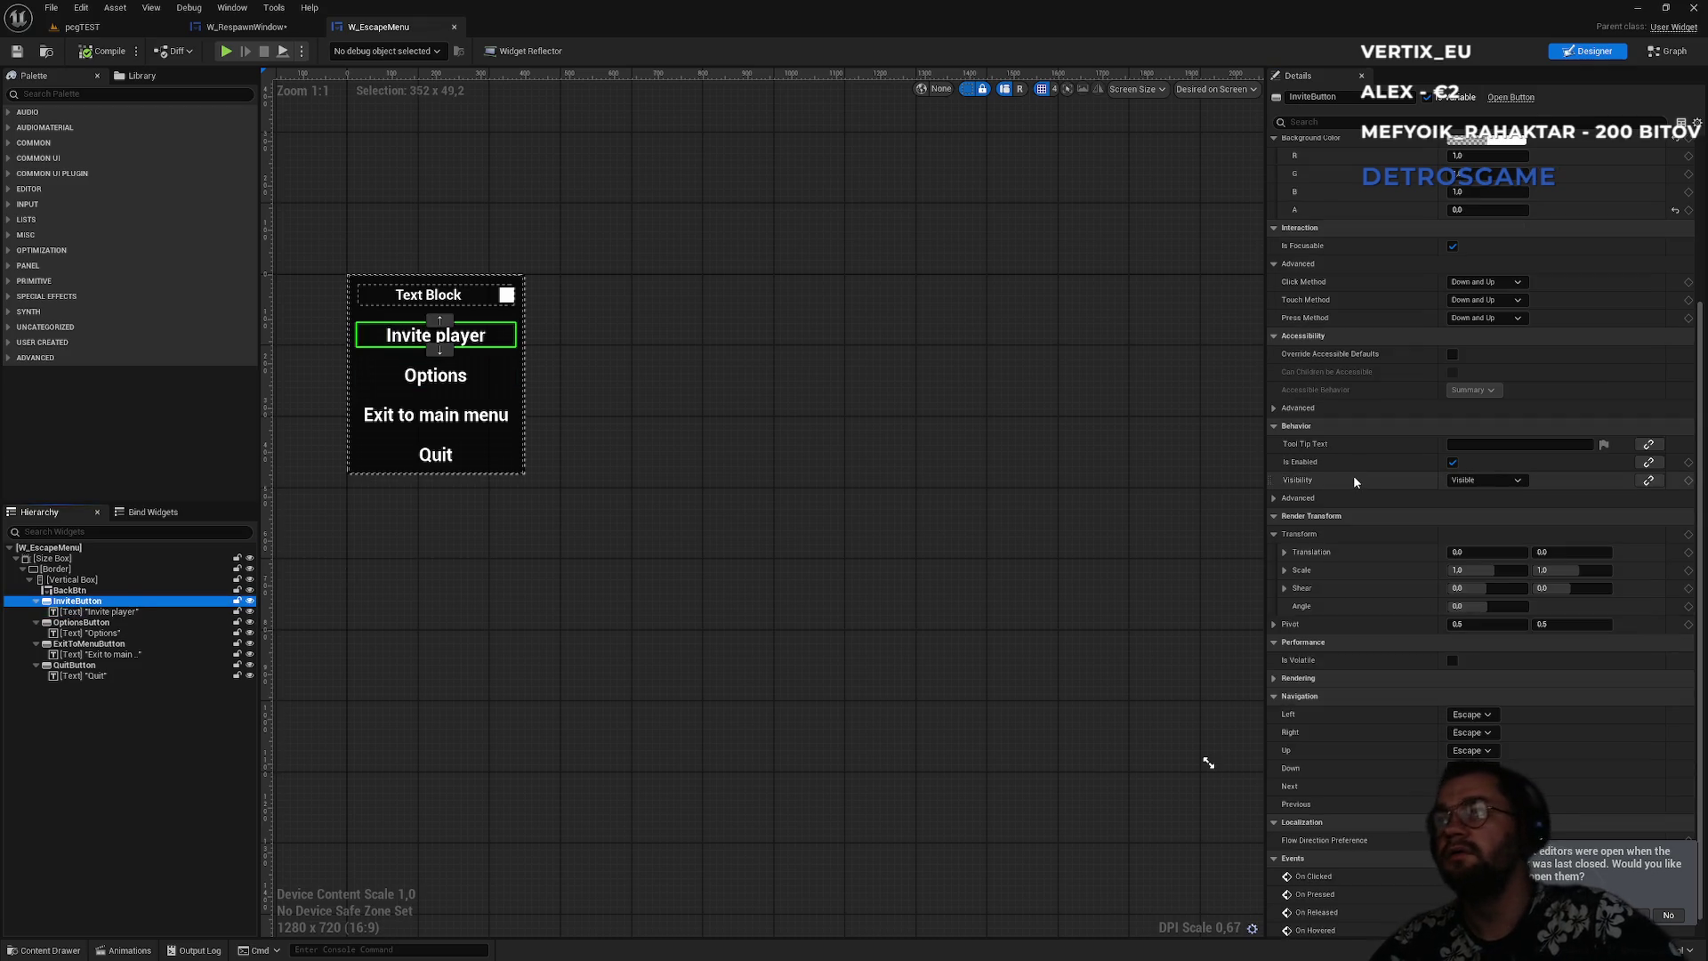
scroll(1361, 490, "up", 3)
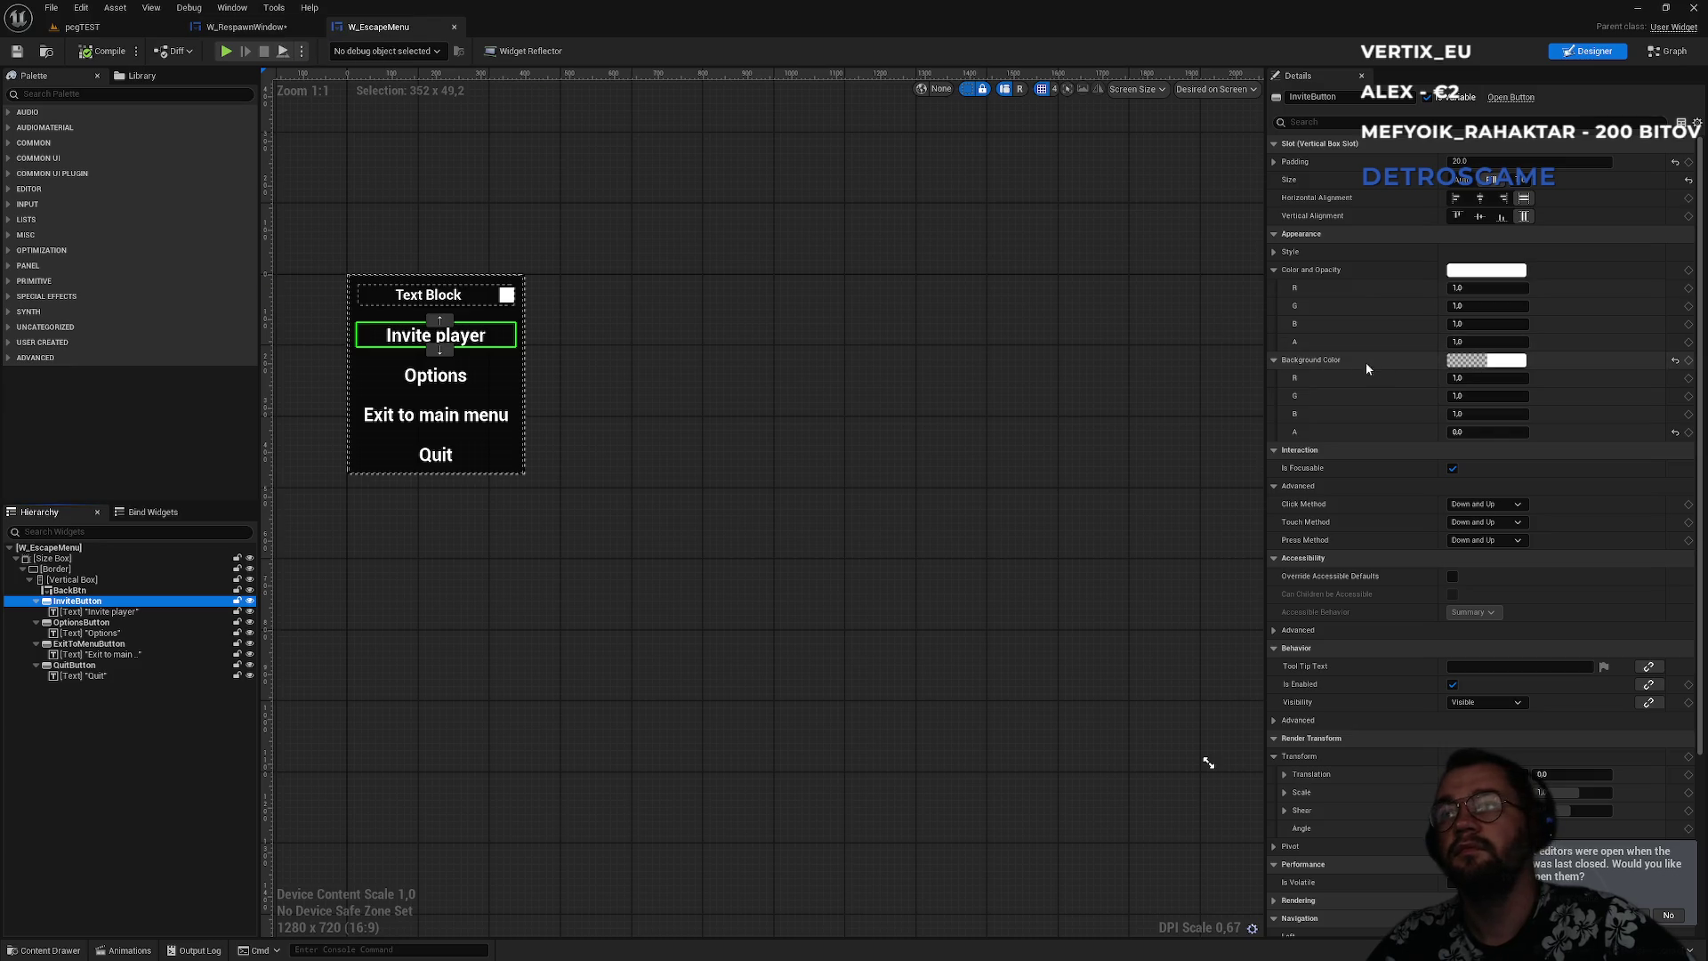
- Copy the InviteButton's Background Color from its Details panel
right_click(1392, 367)
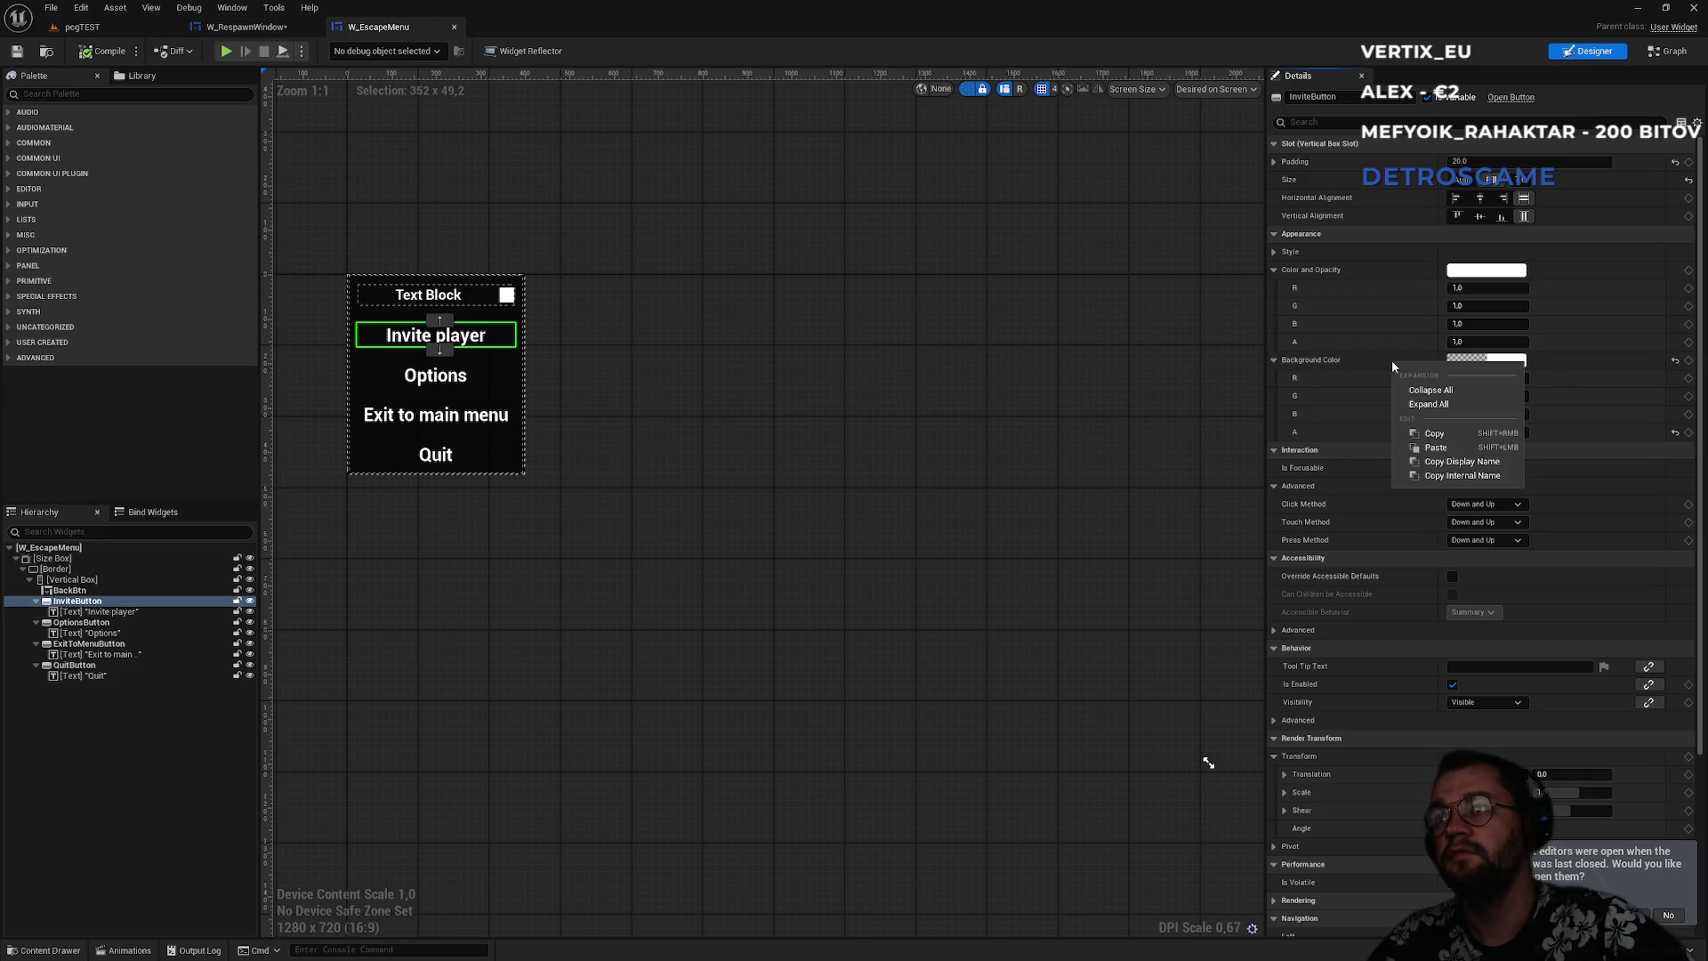
left_click(1067, 375)
left_click(485, 336)
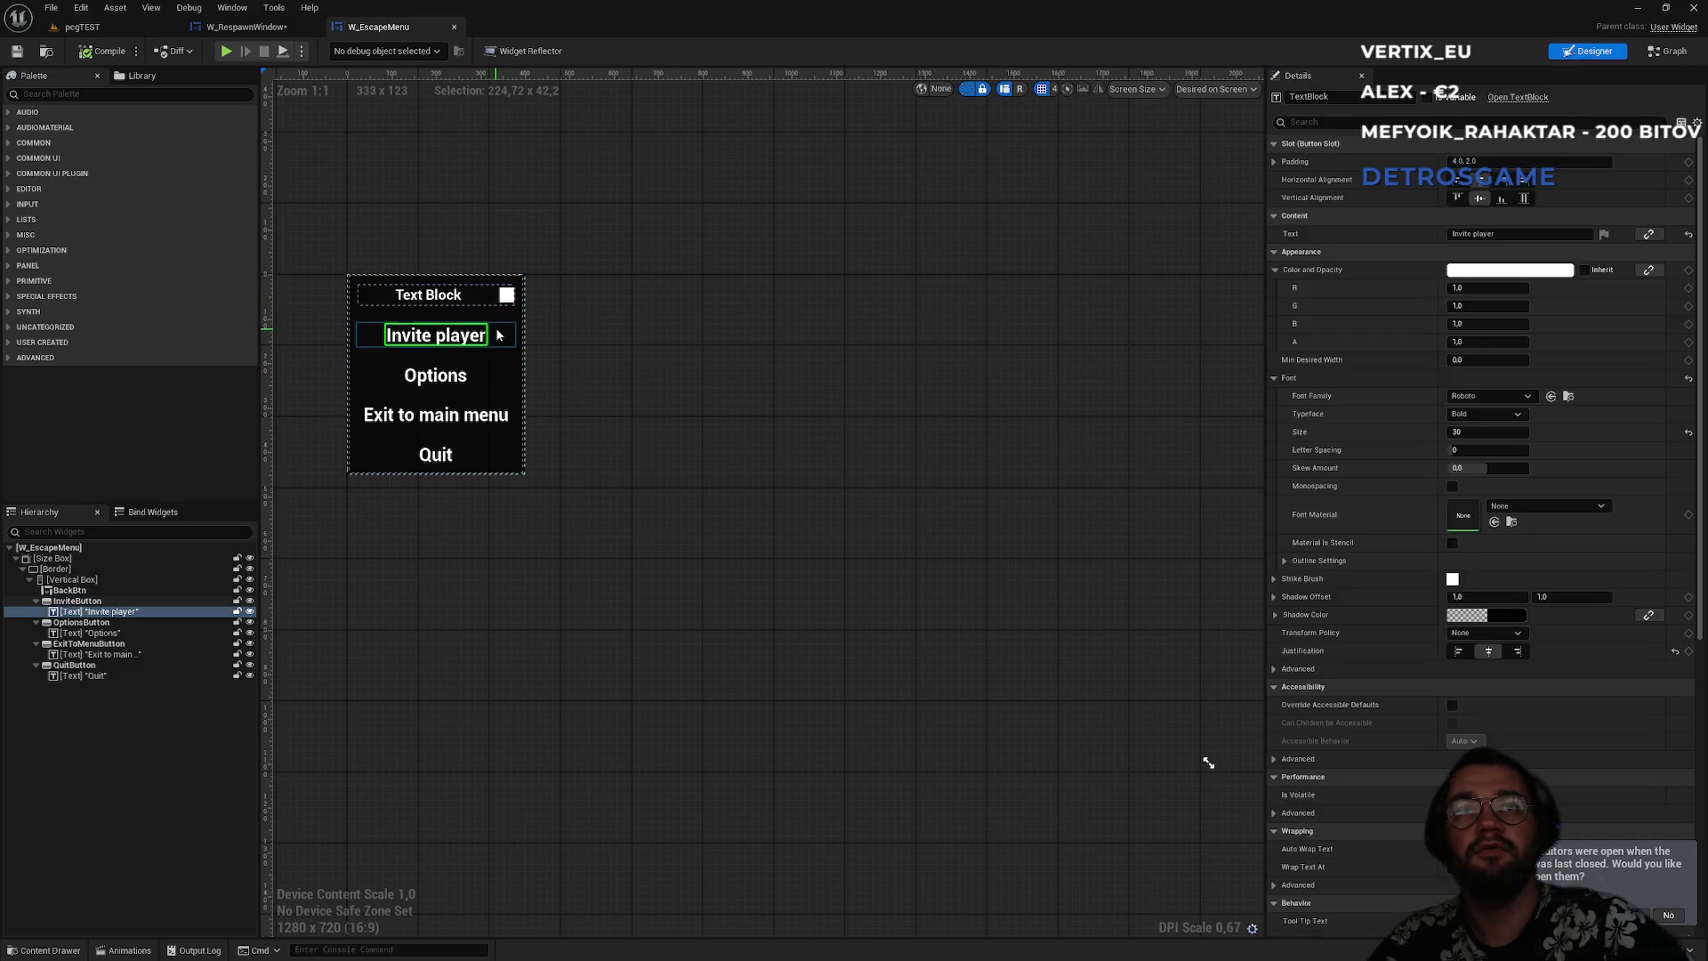
left_click(497, 335)
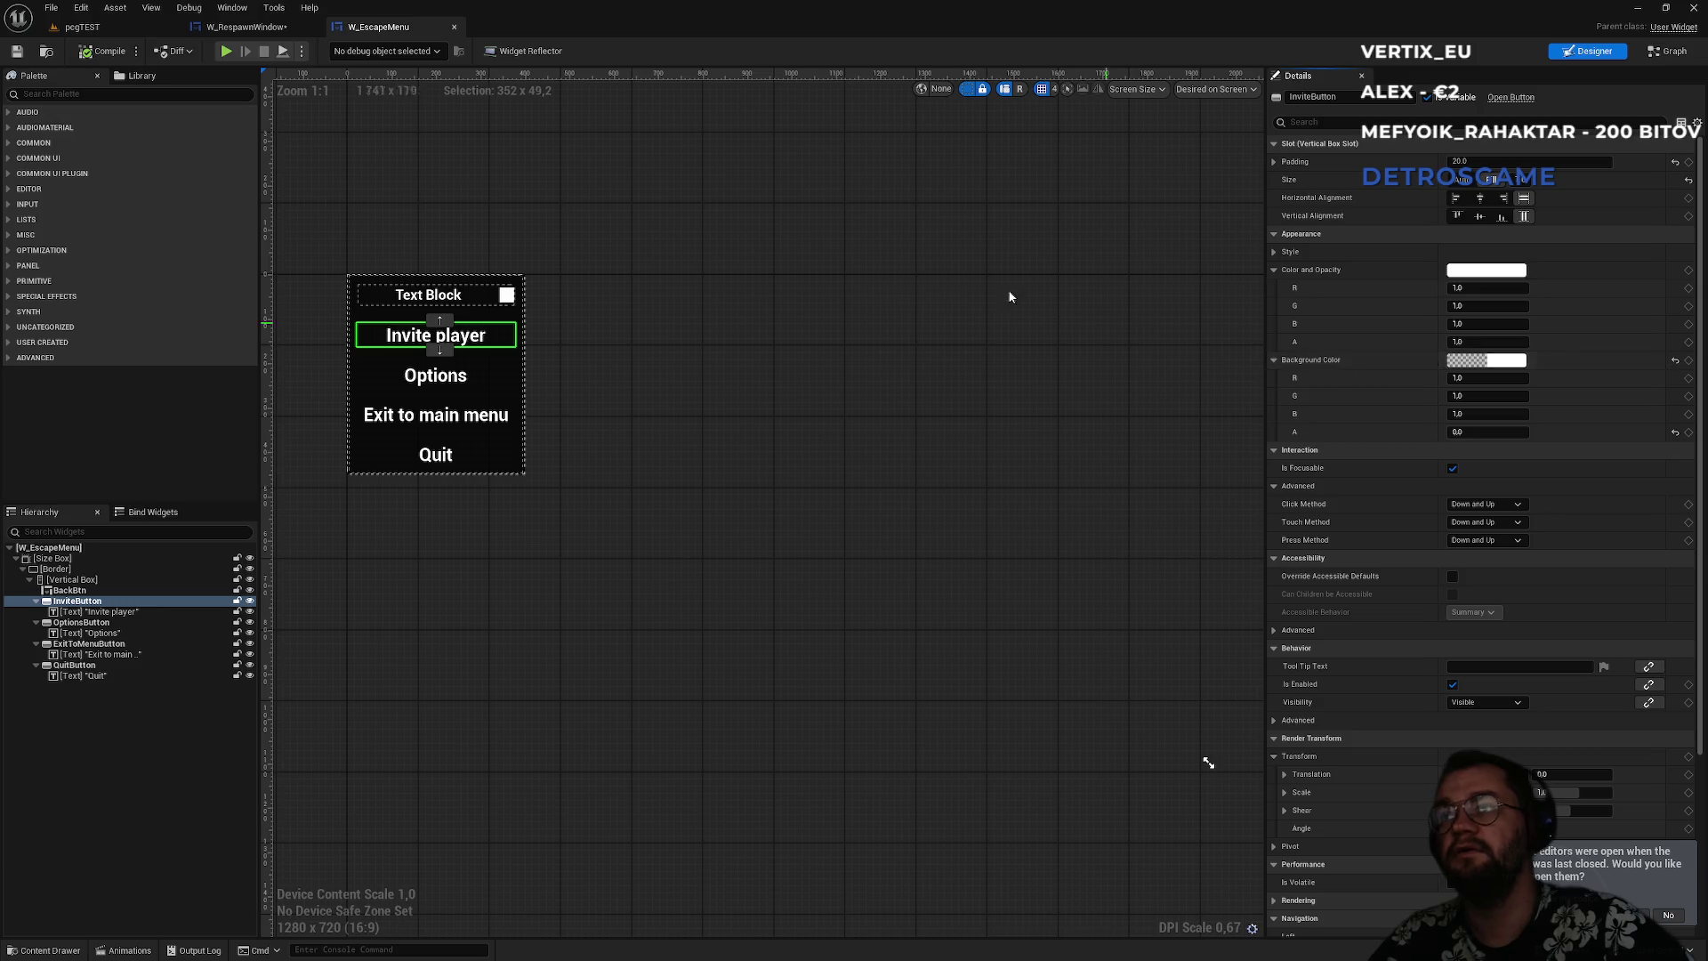
- Check Button_62's background colour in W_RespawnWindow for comparison
left_click(244, 26)
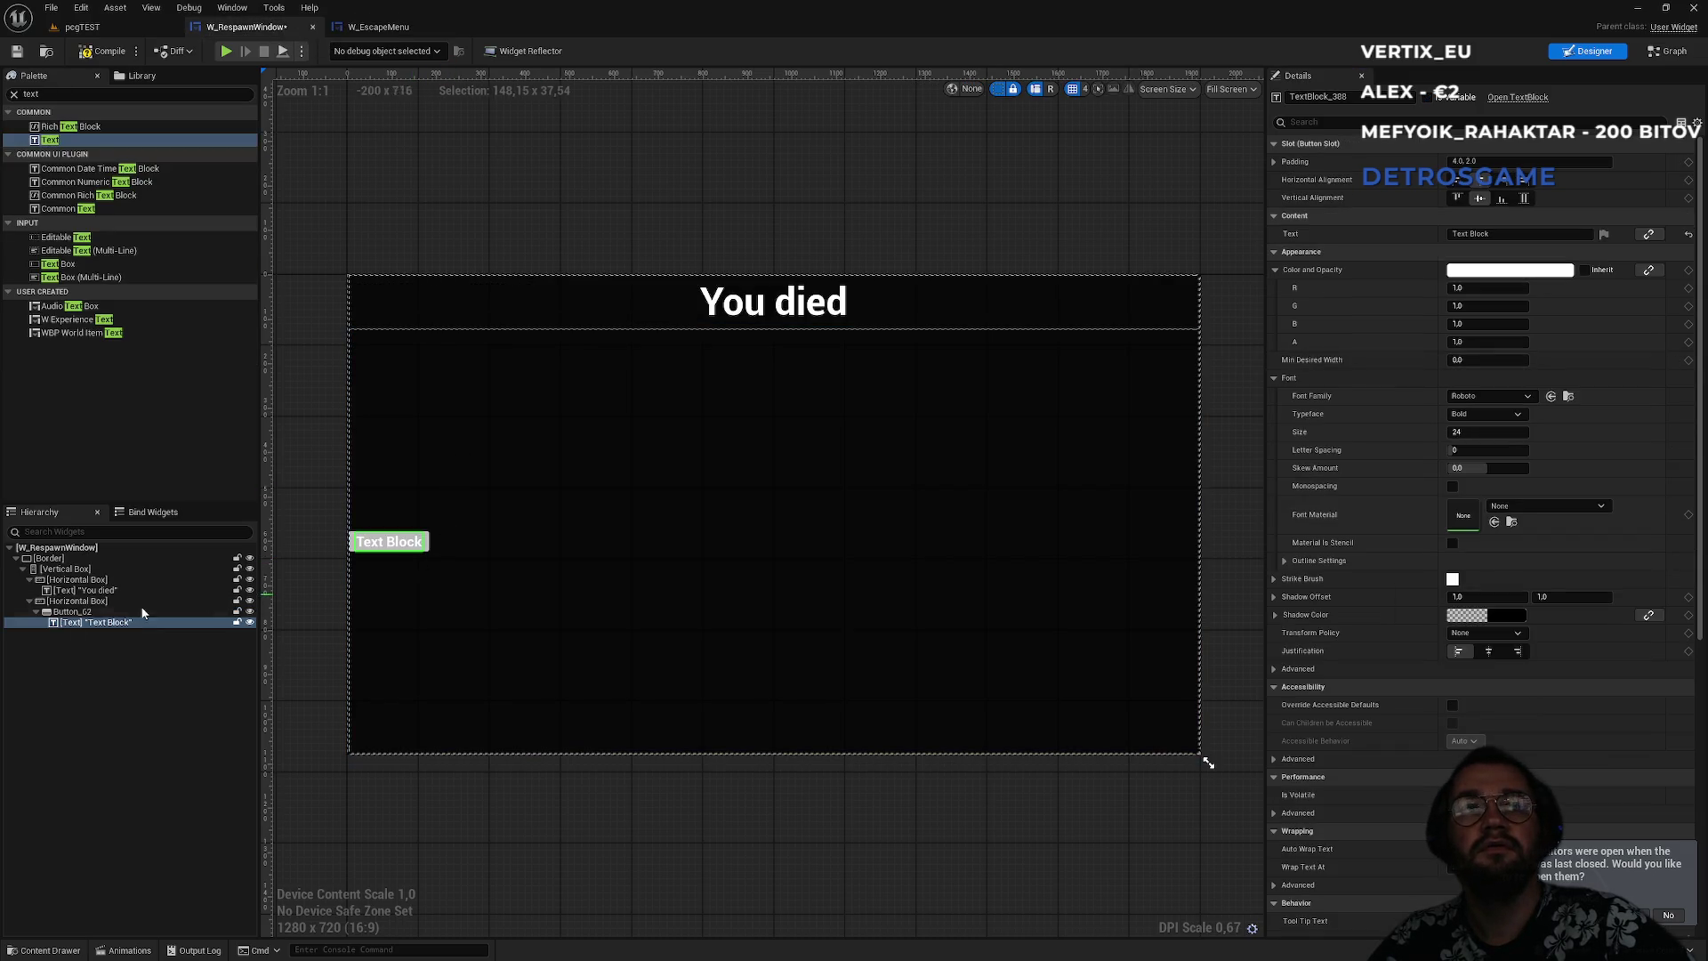
left_click(205, 612)
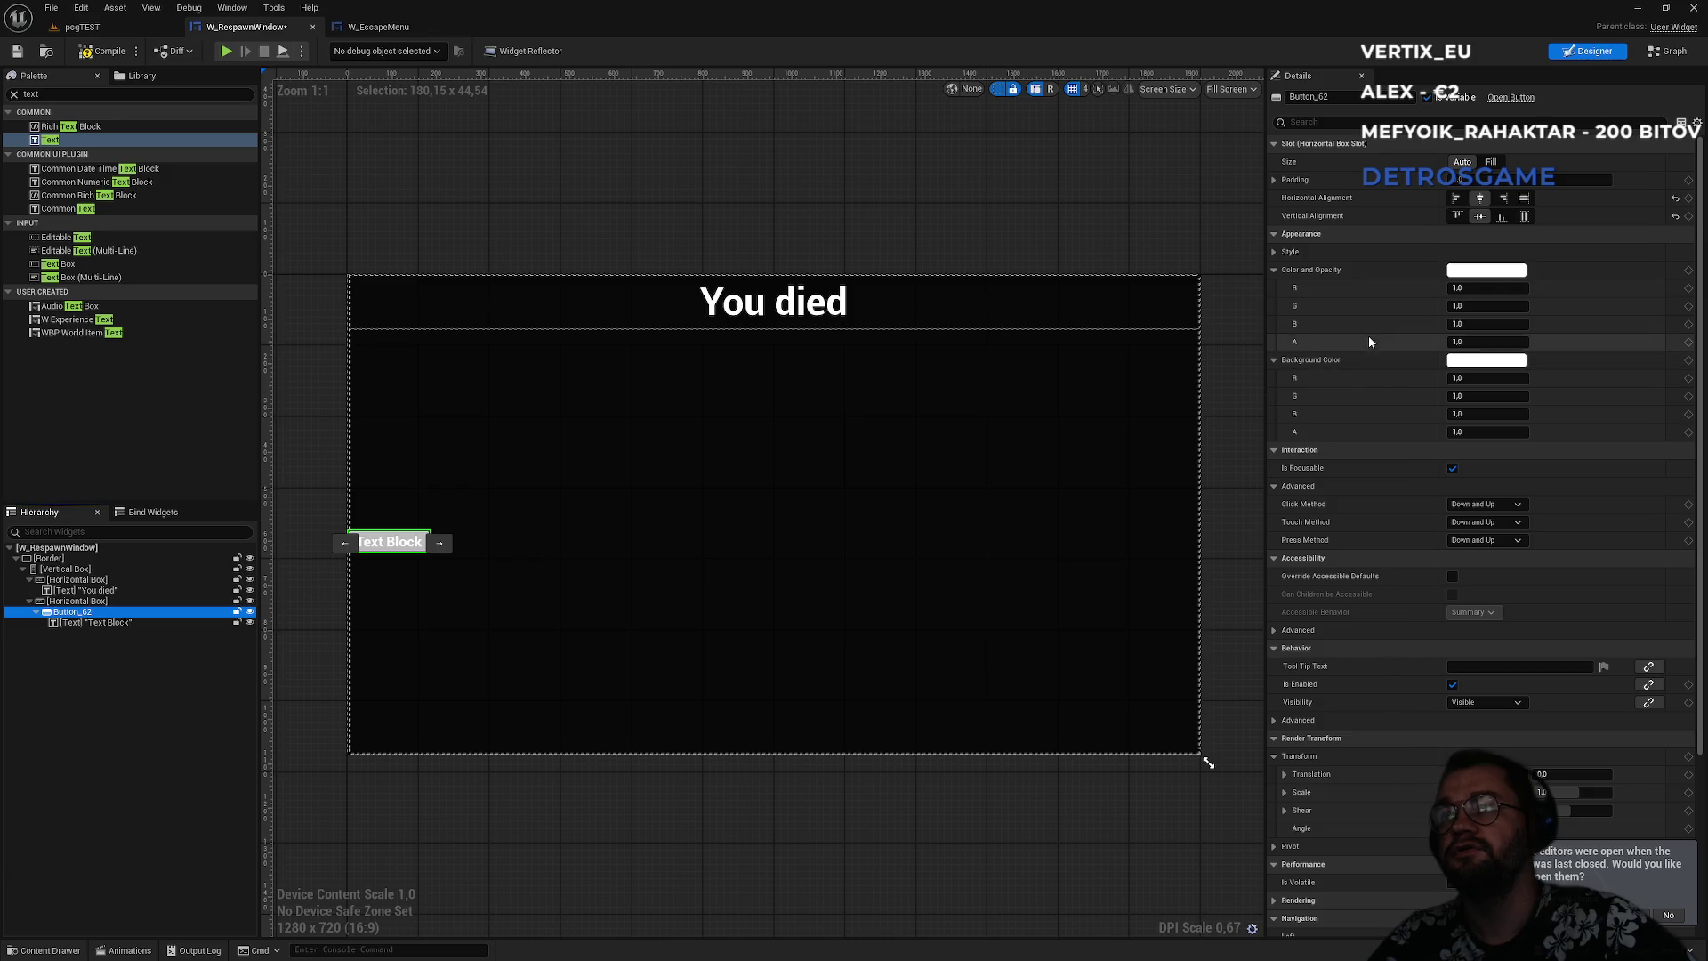
left_click(1367, 366)
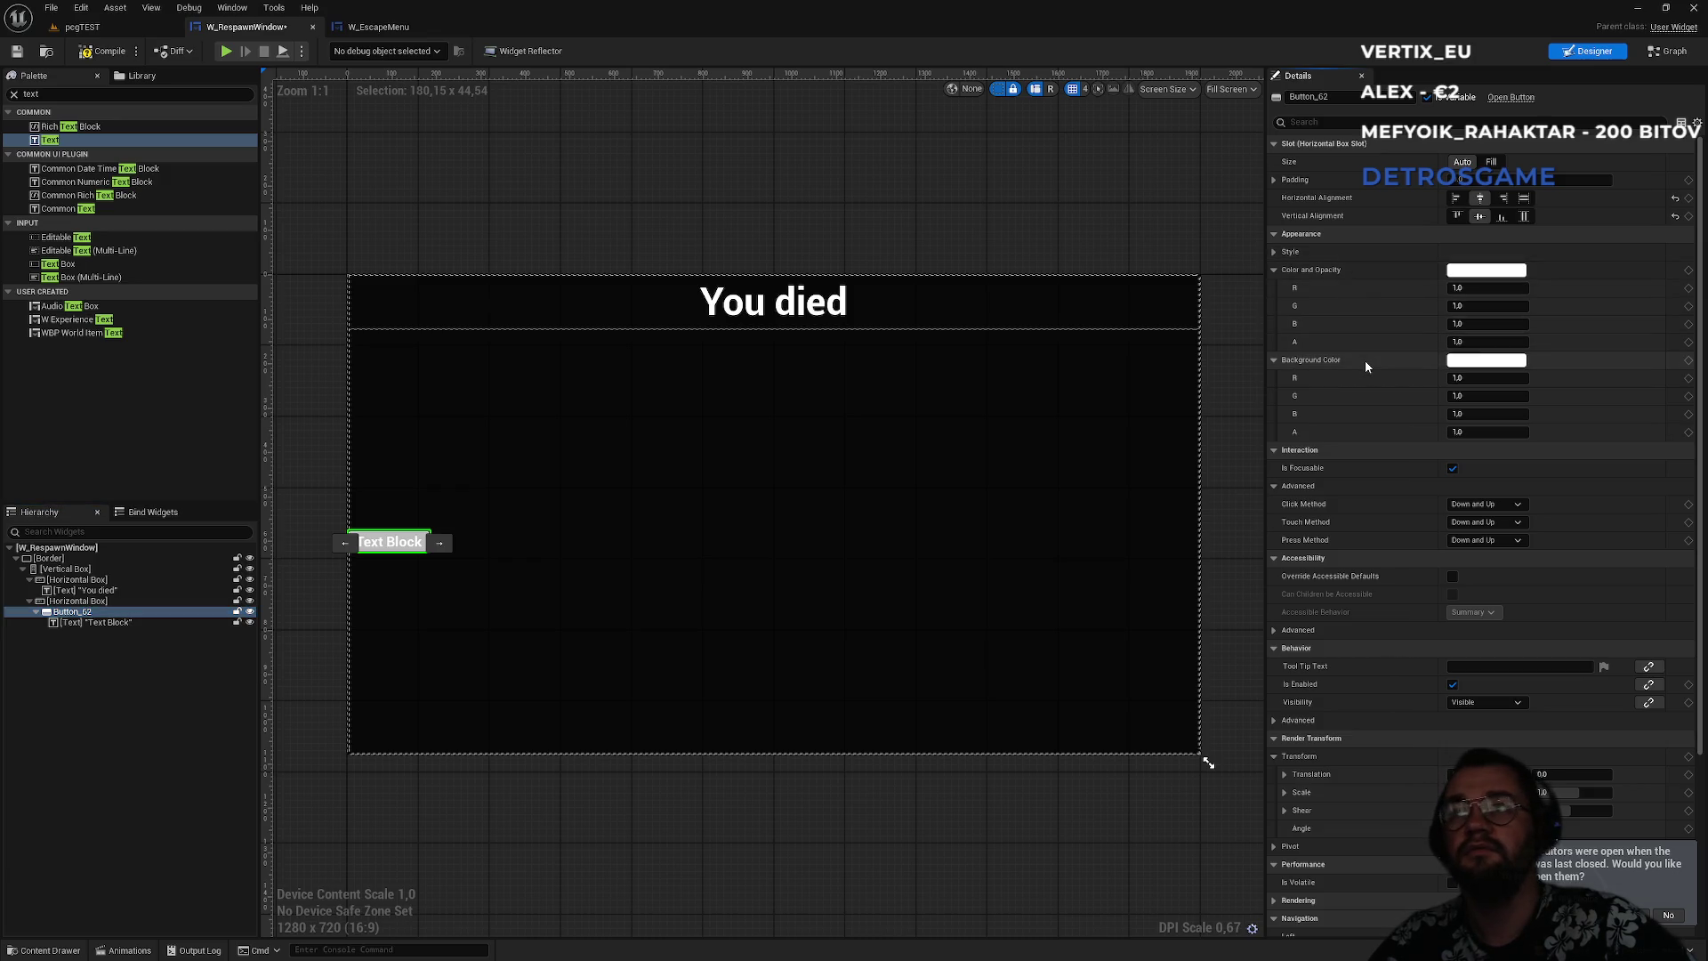
- Copy InviteButton's background colour again in W_EscapeMenu and return to W_RespawnWindow
left_click(390, 25)
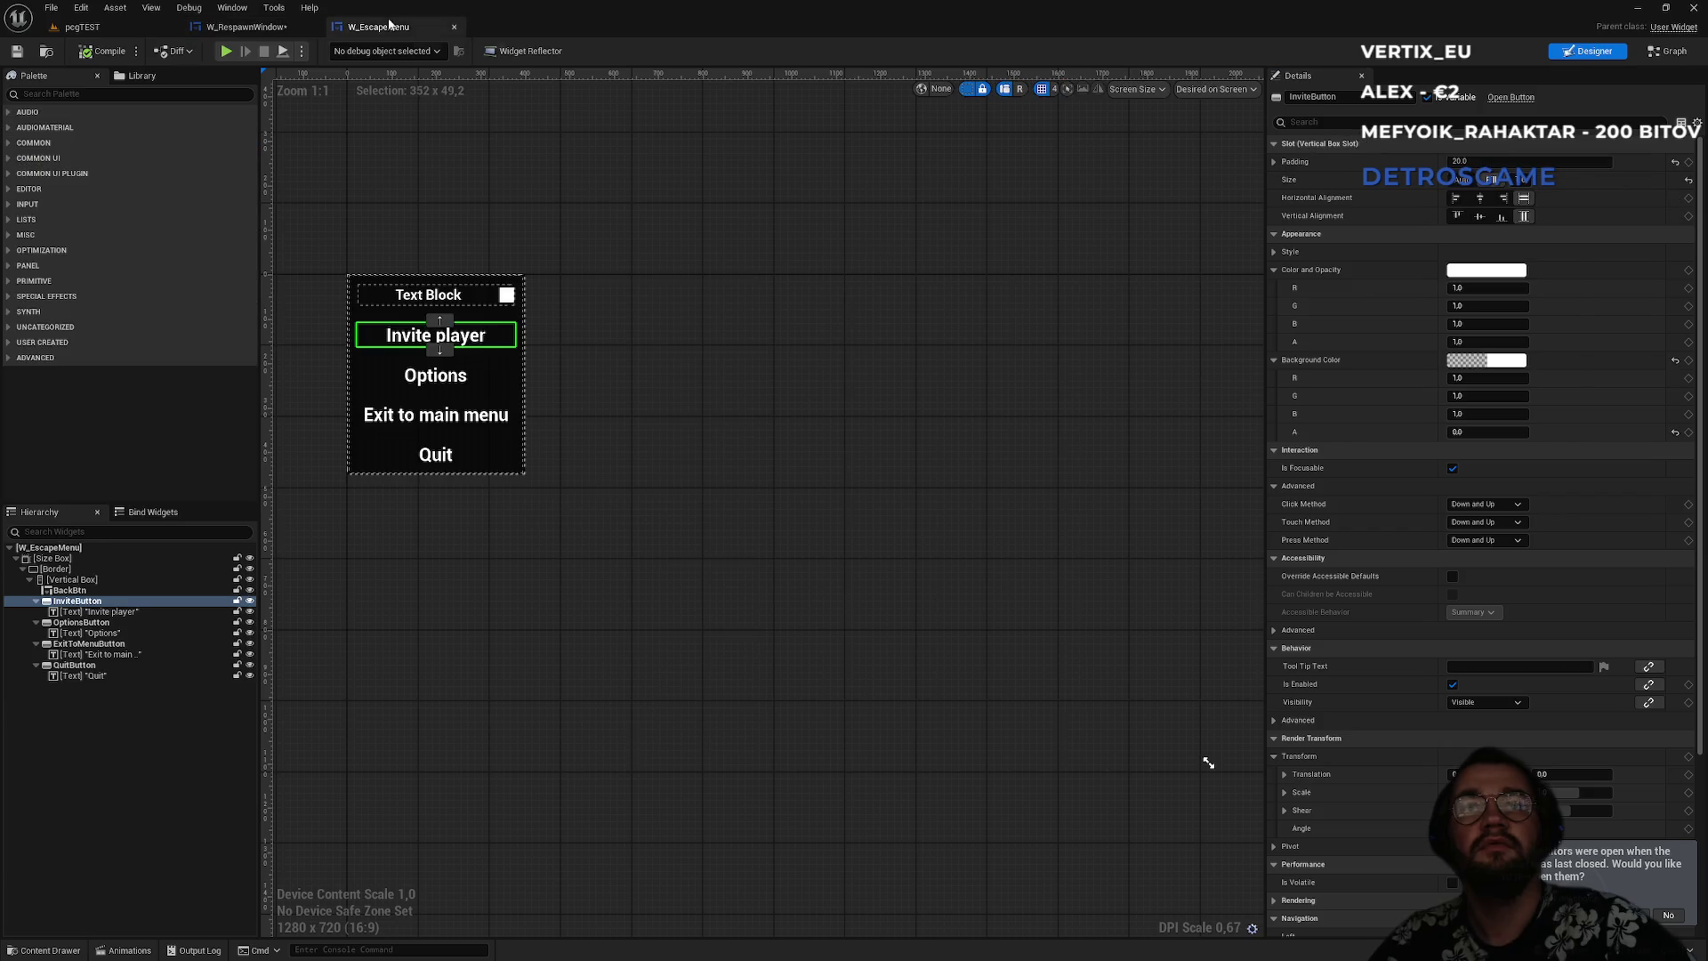
right_click(57, 605)
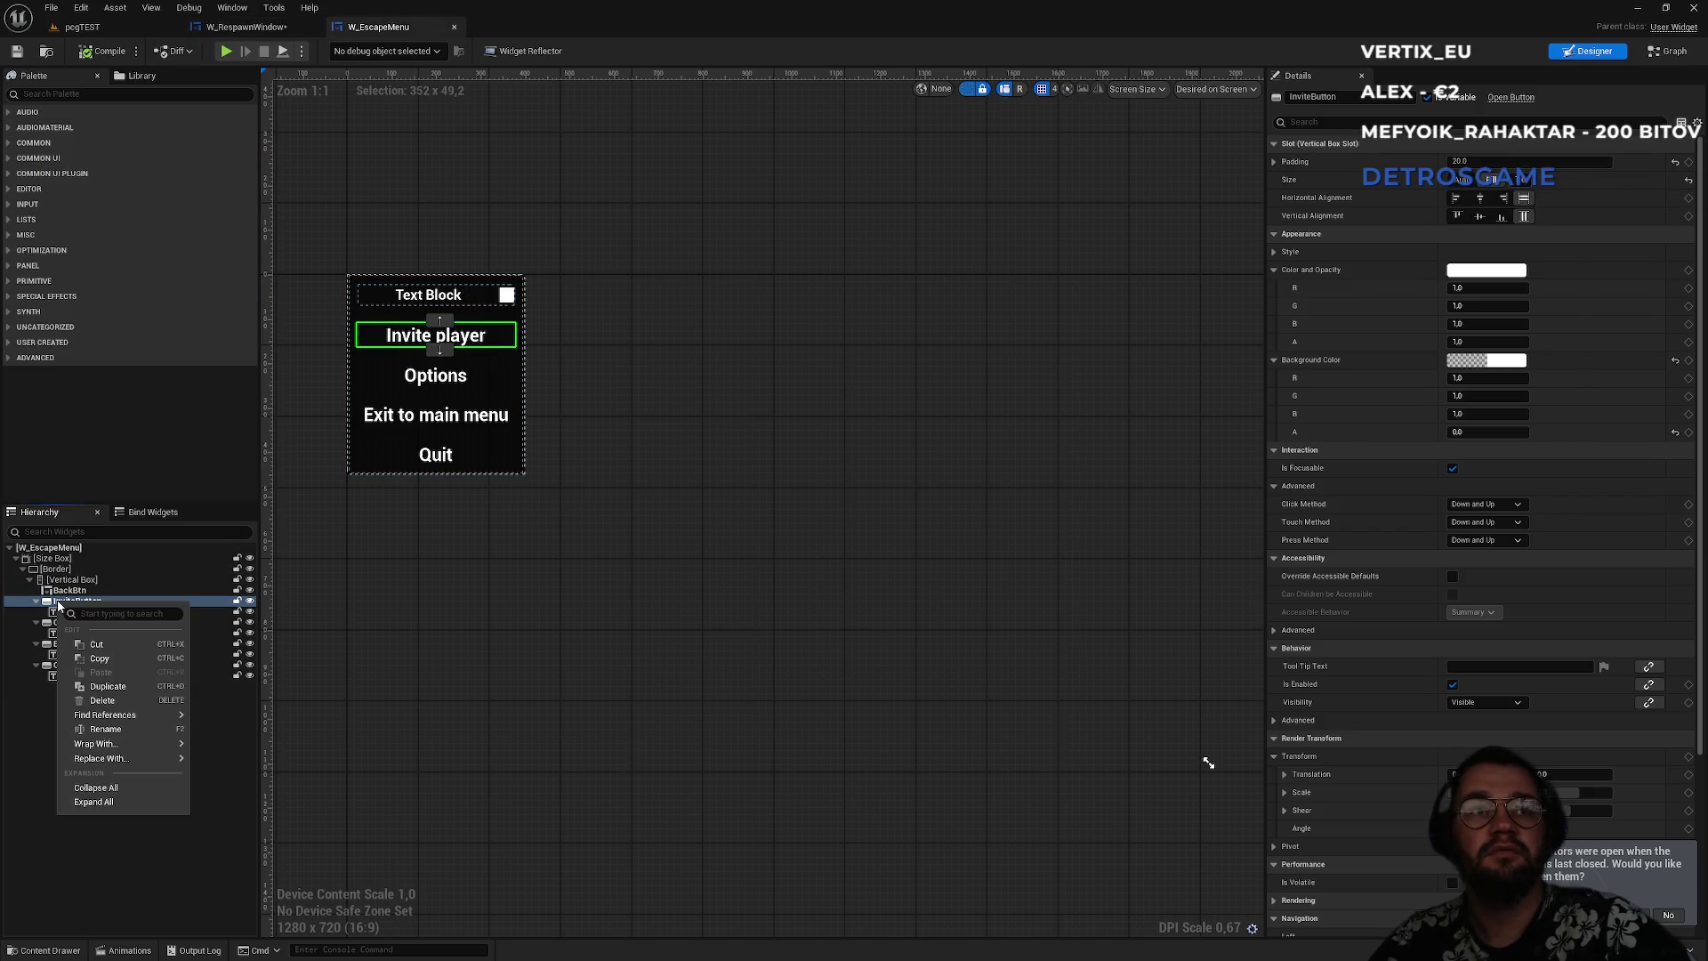
right_click(1364, 366)
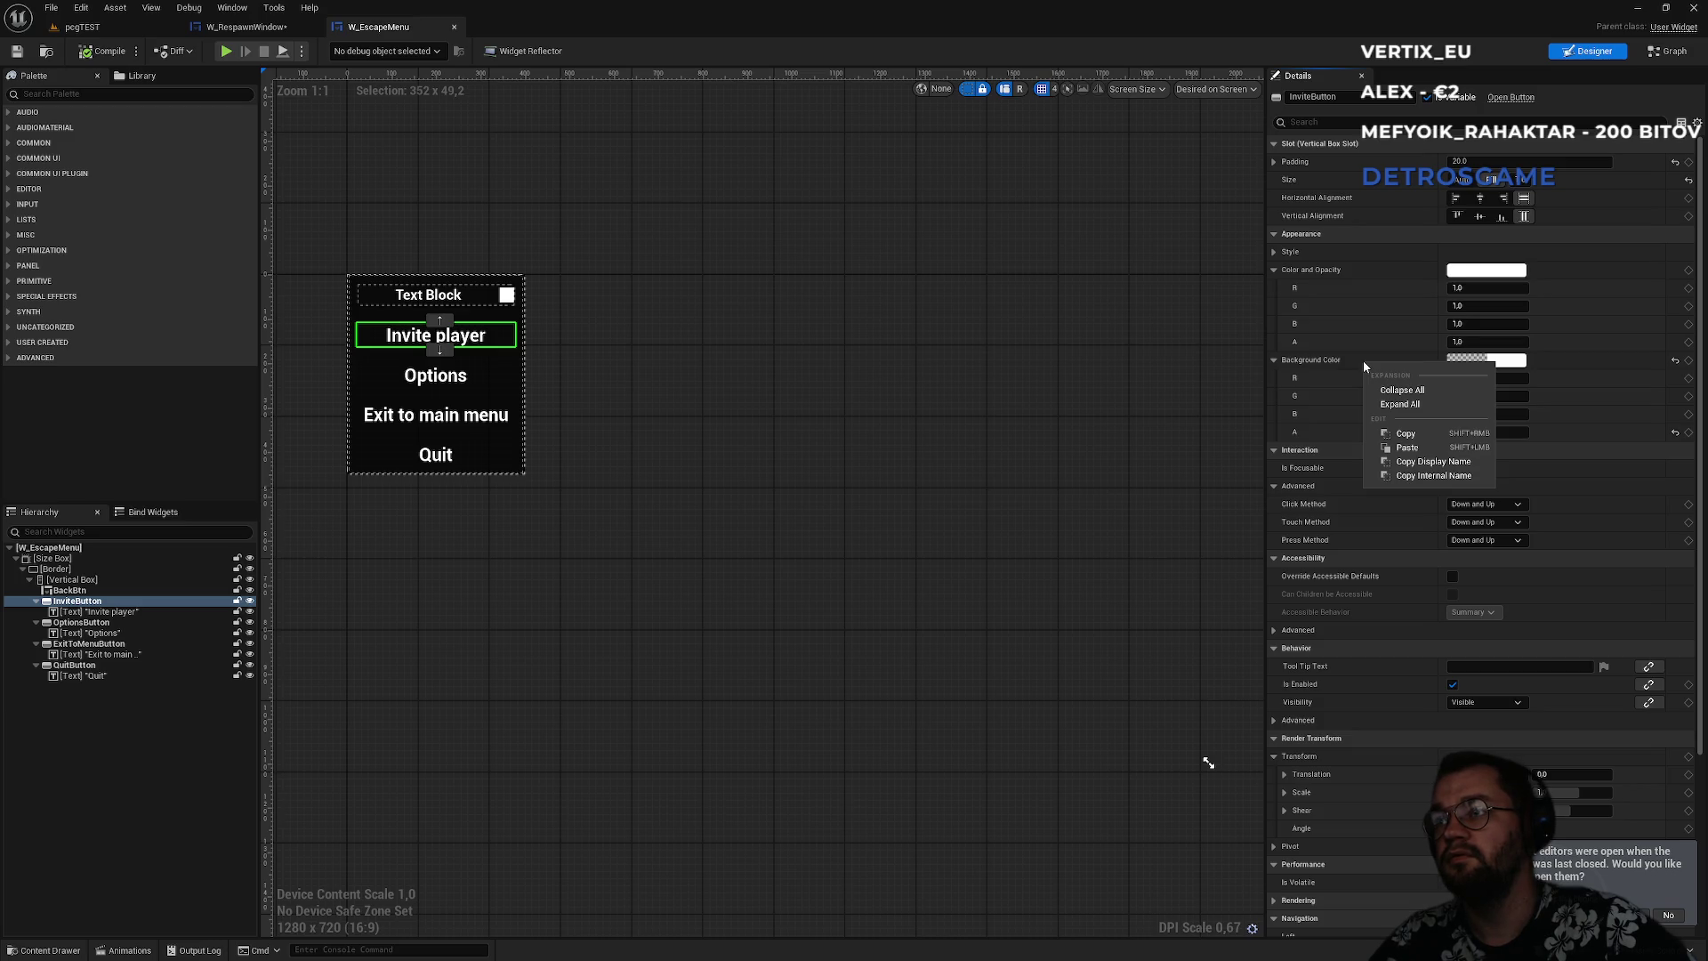
left_click(1260, 360)
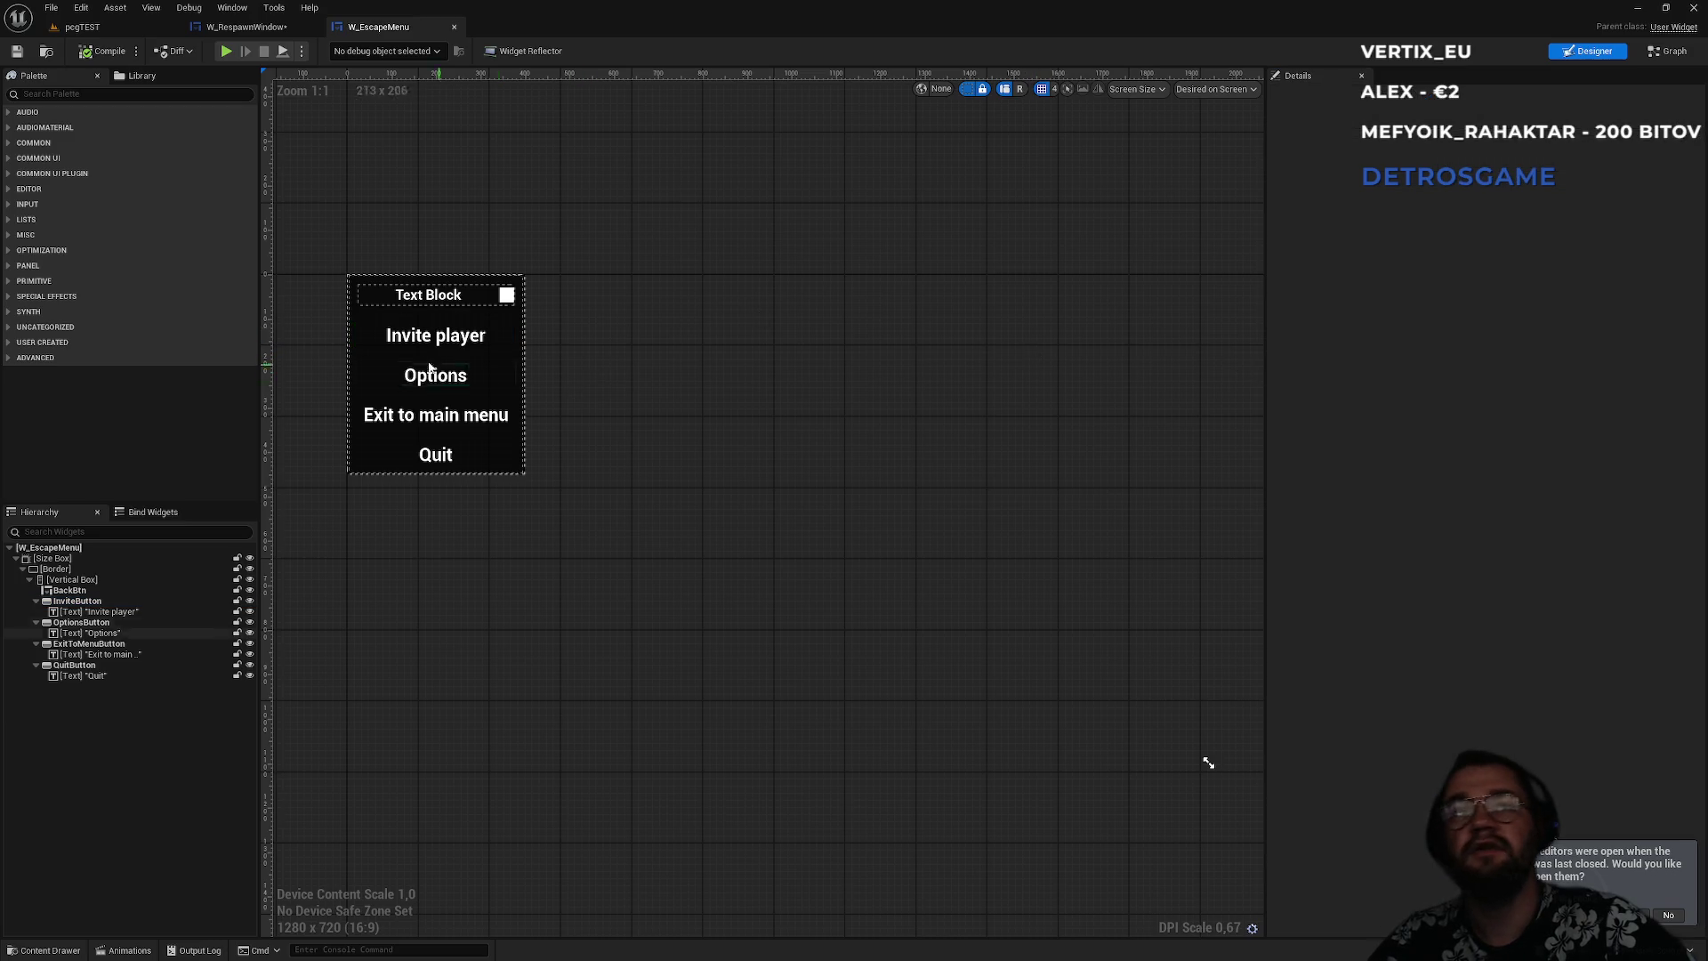
left_click(498, 345)
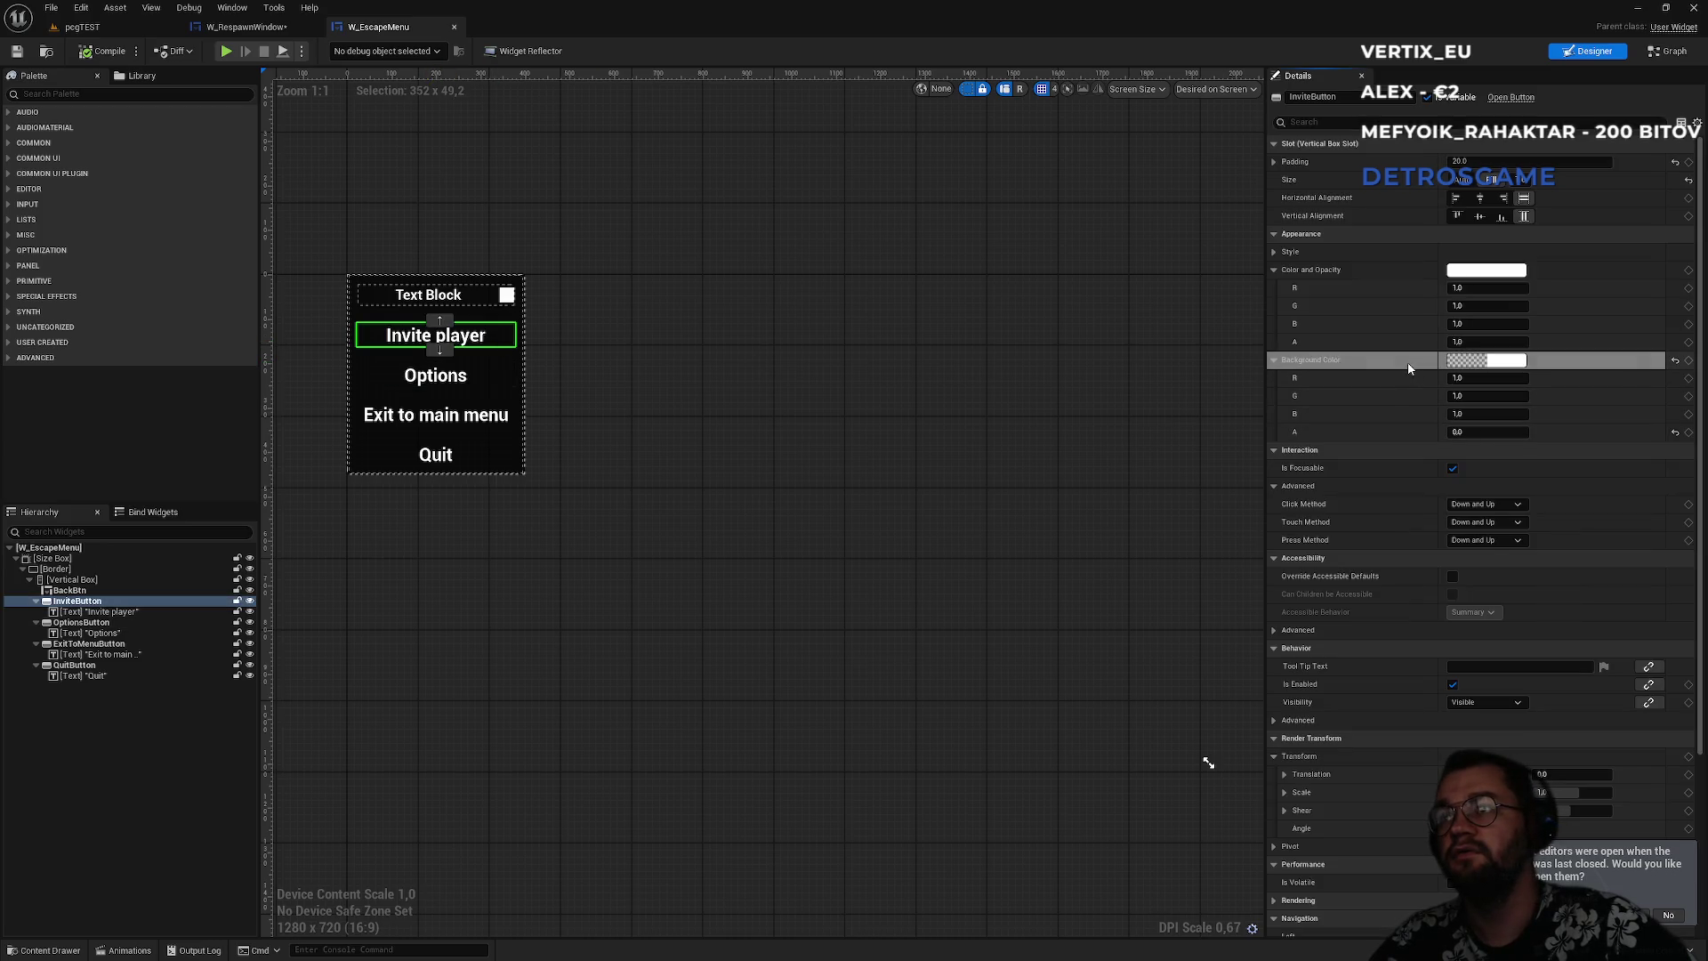
left_click(242, 27)
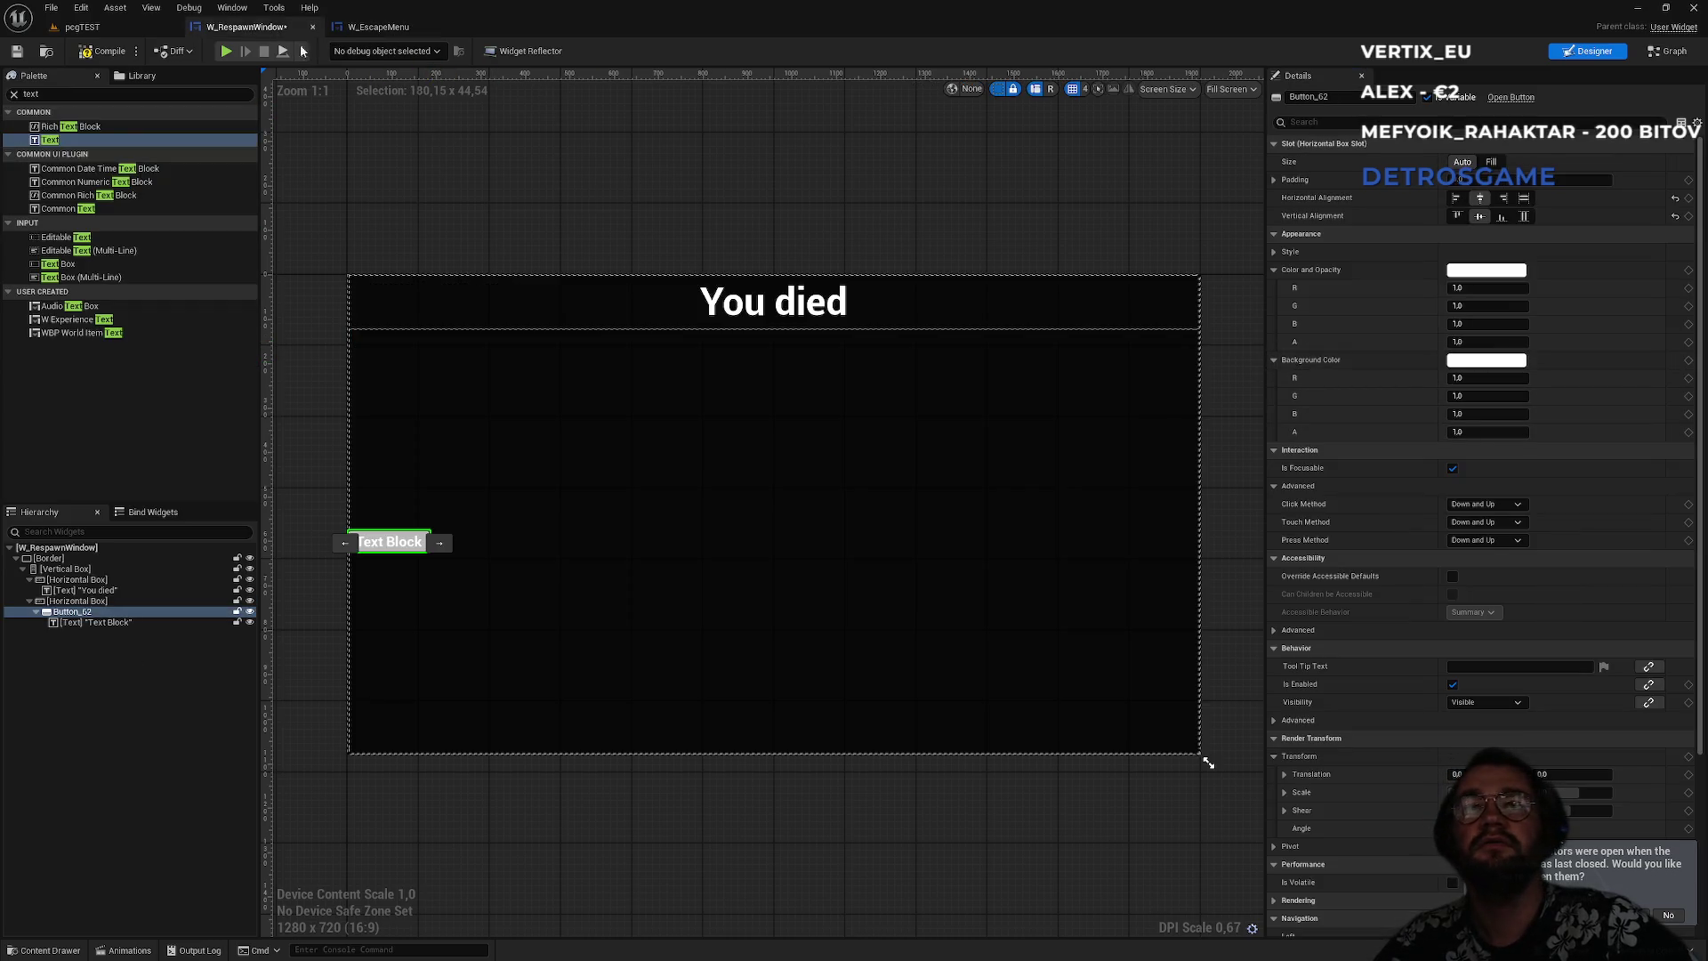
- Make Button_62's background fully transparent and set it to fill the row
left_click(1382, 357, "shift")
scroll(429, 527, "up", 3)
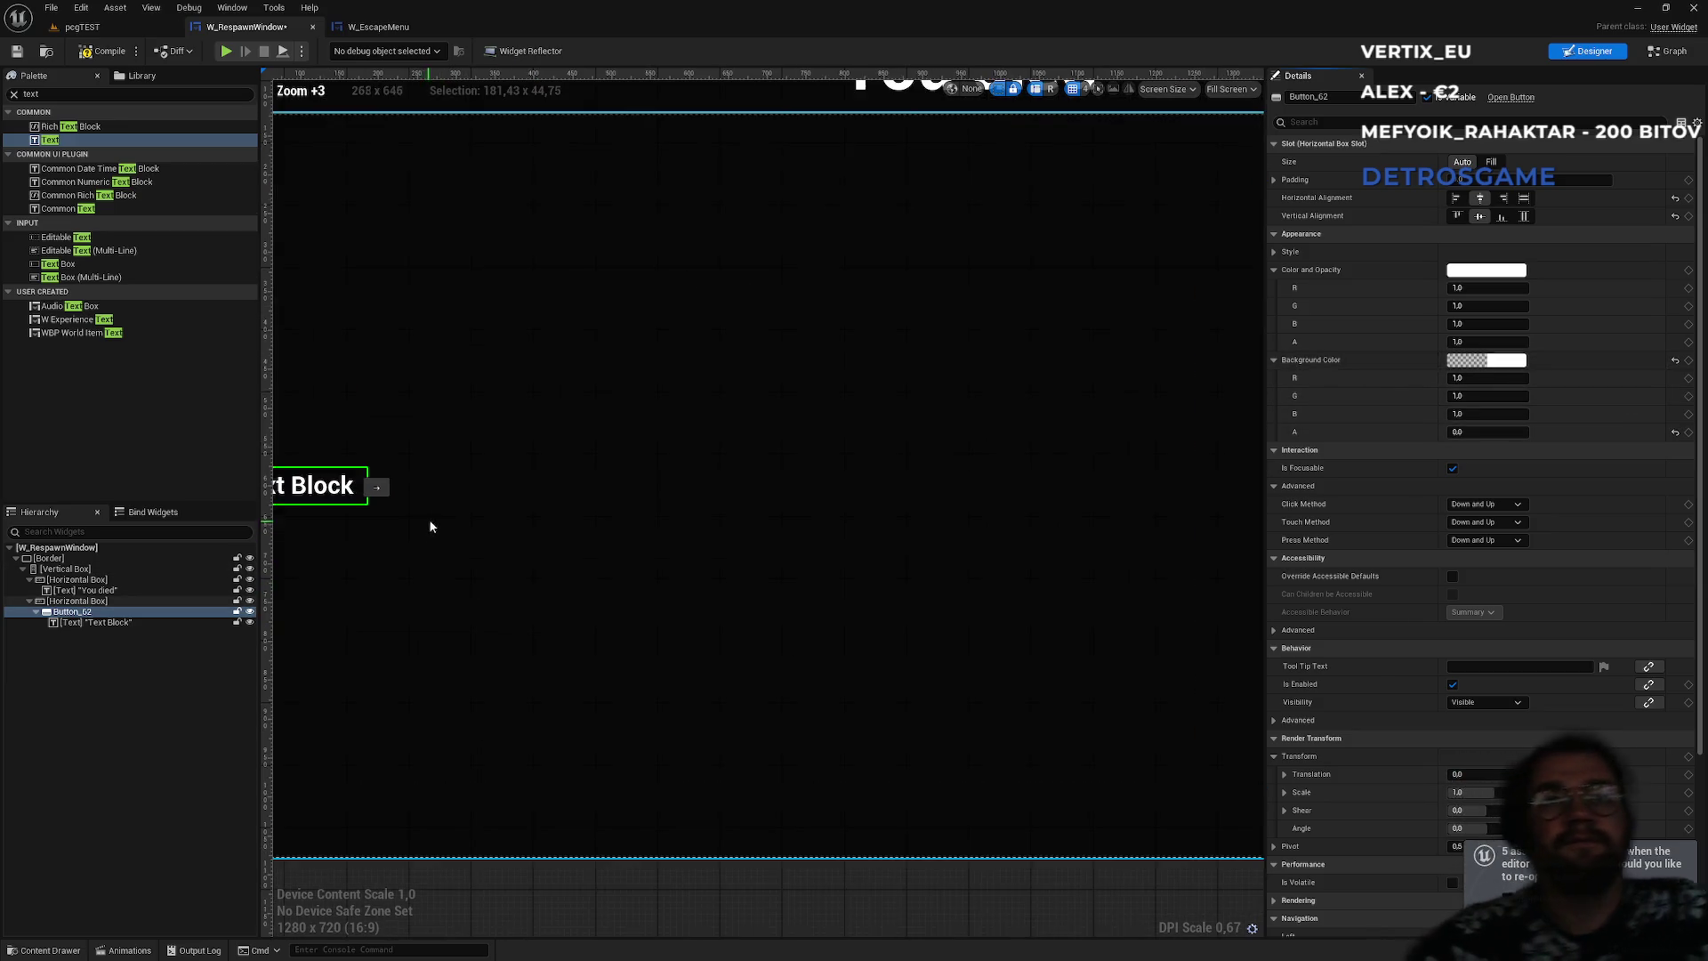
scroll(429, 527, "down", 3)
scroll(591, 534, "up", 3)
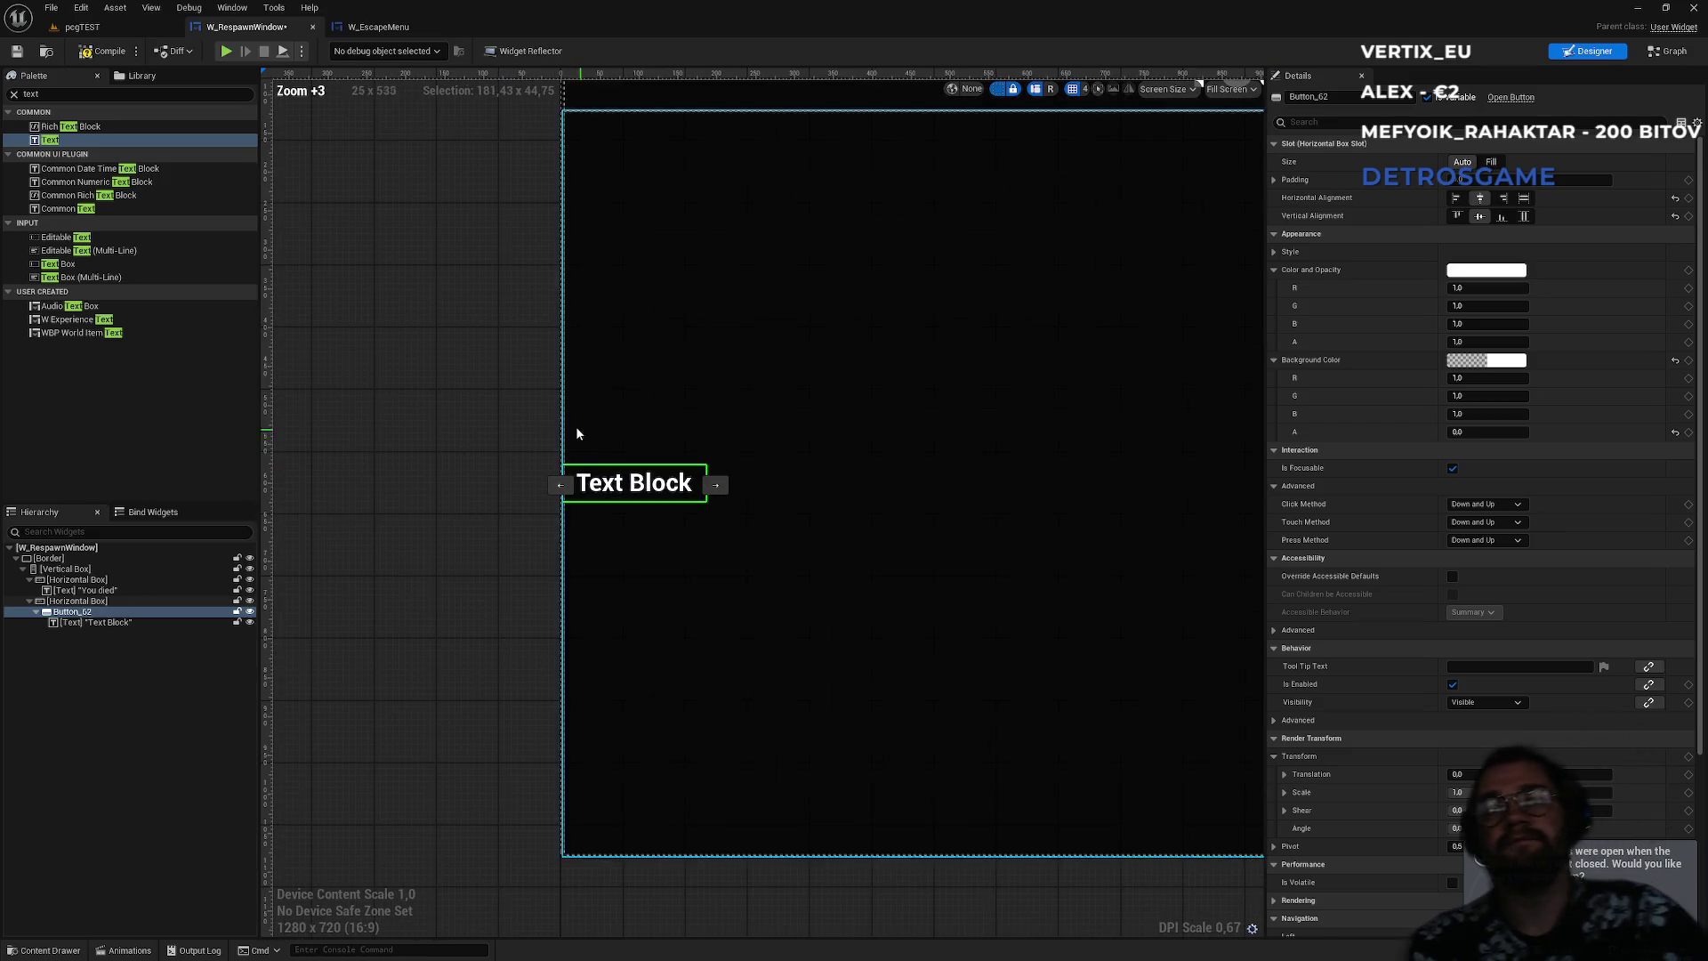
scroll(561, 560, "down", 1)
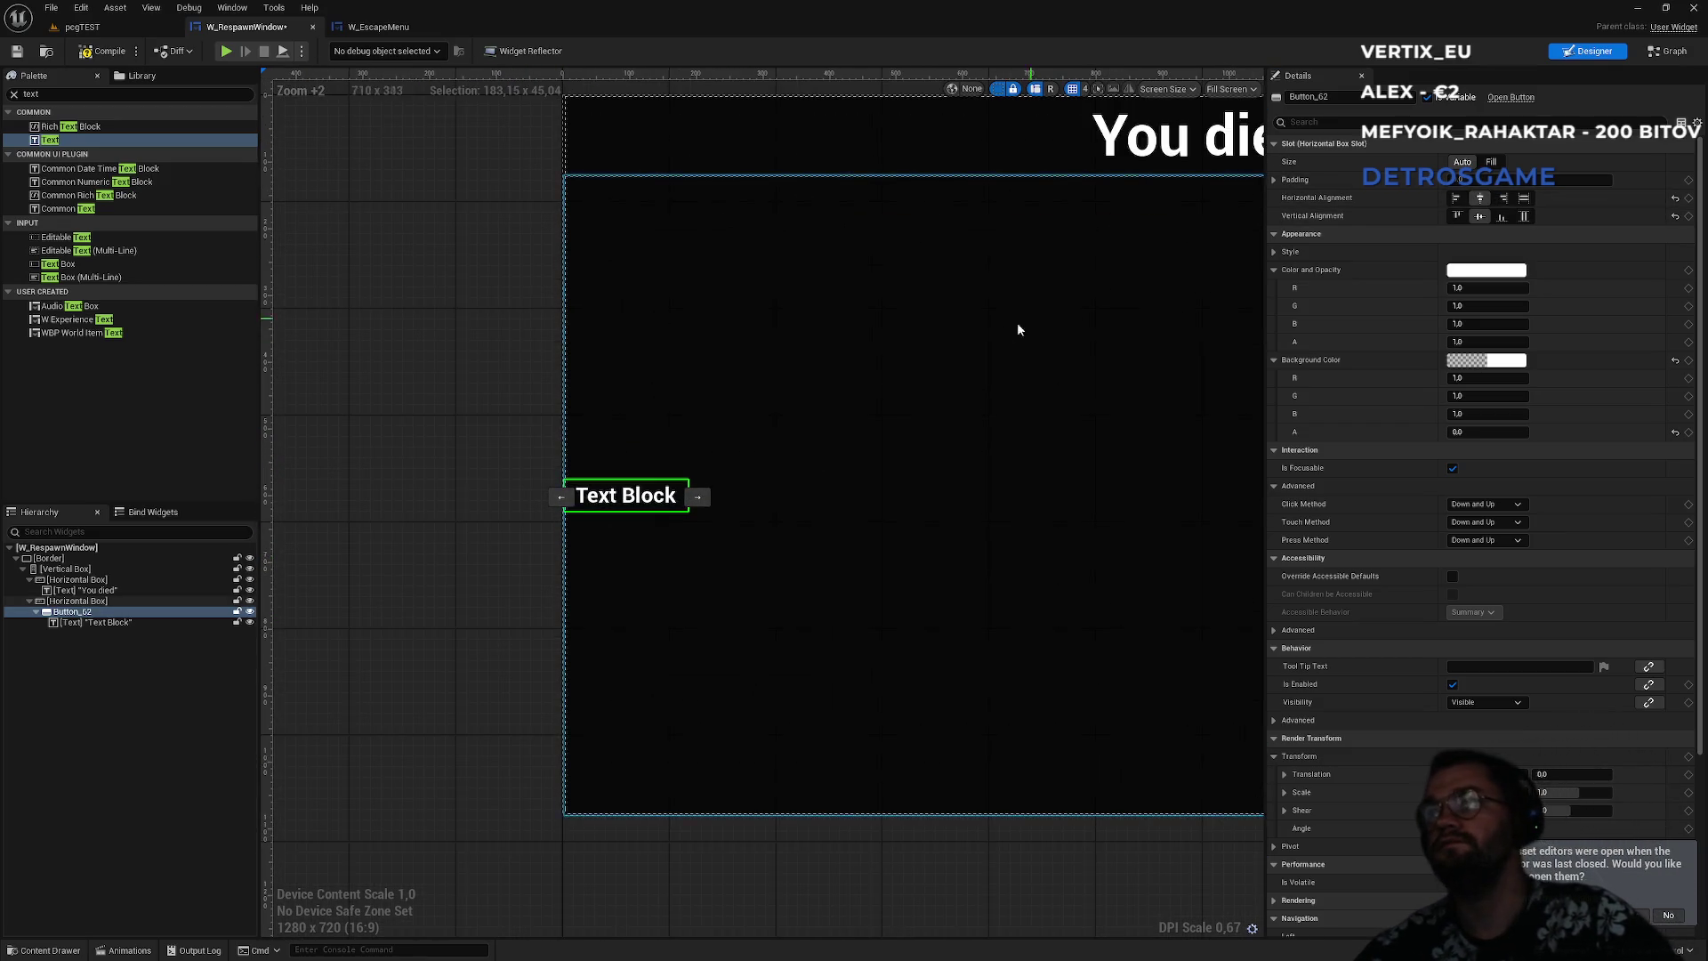
left_click(1492, 161)
scroll(942, 637, "down", 1)
scroll(1068, 533, "up", 1)
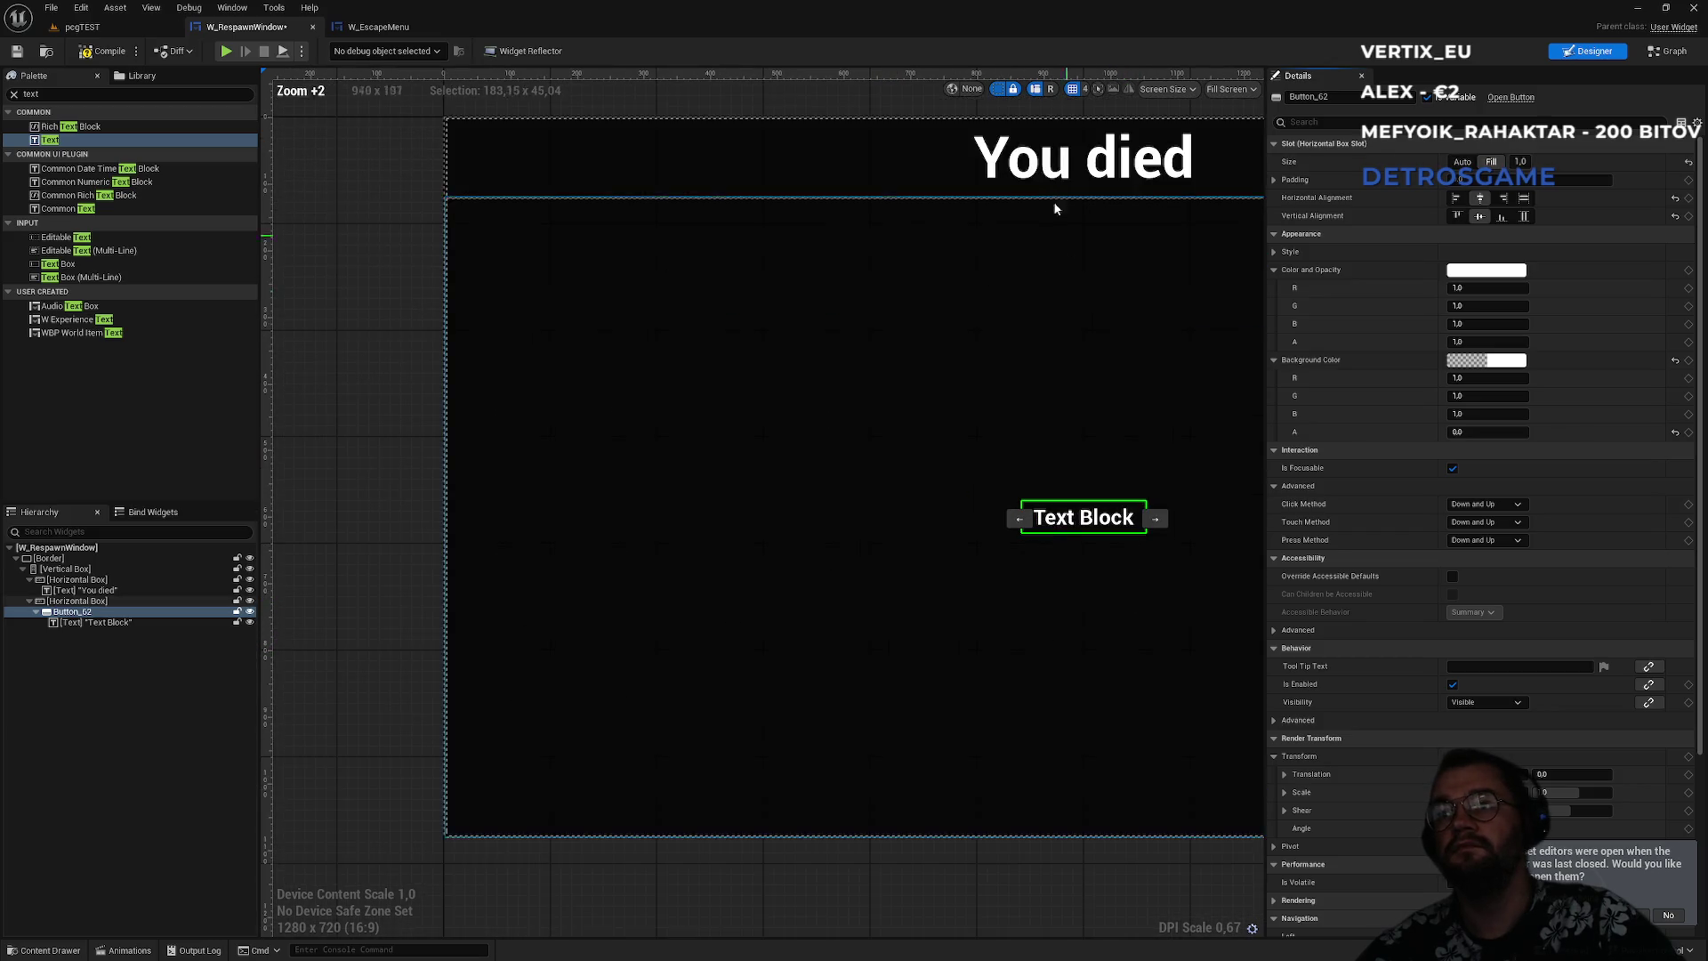
scroll(979, 225, "down", 1)
scroll(687, 476, "up", 1)
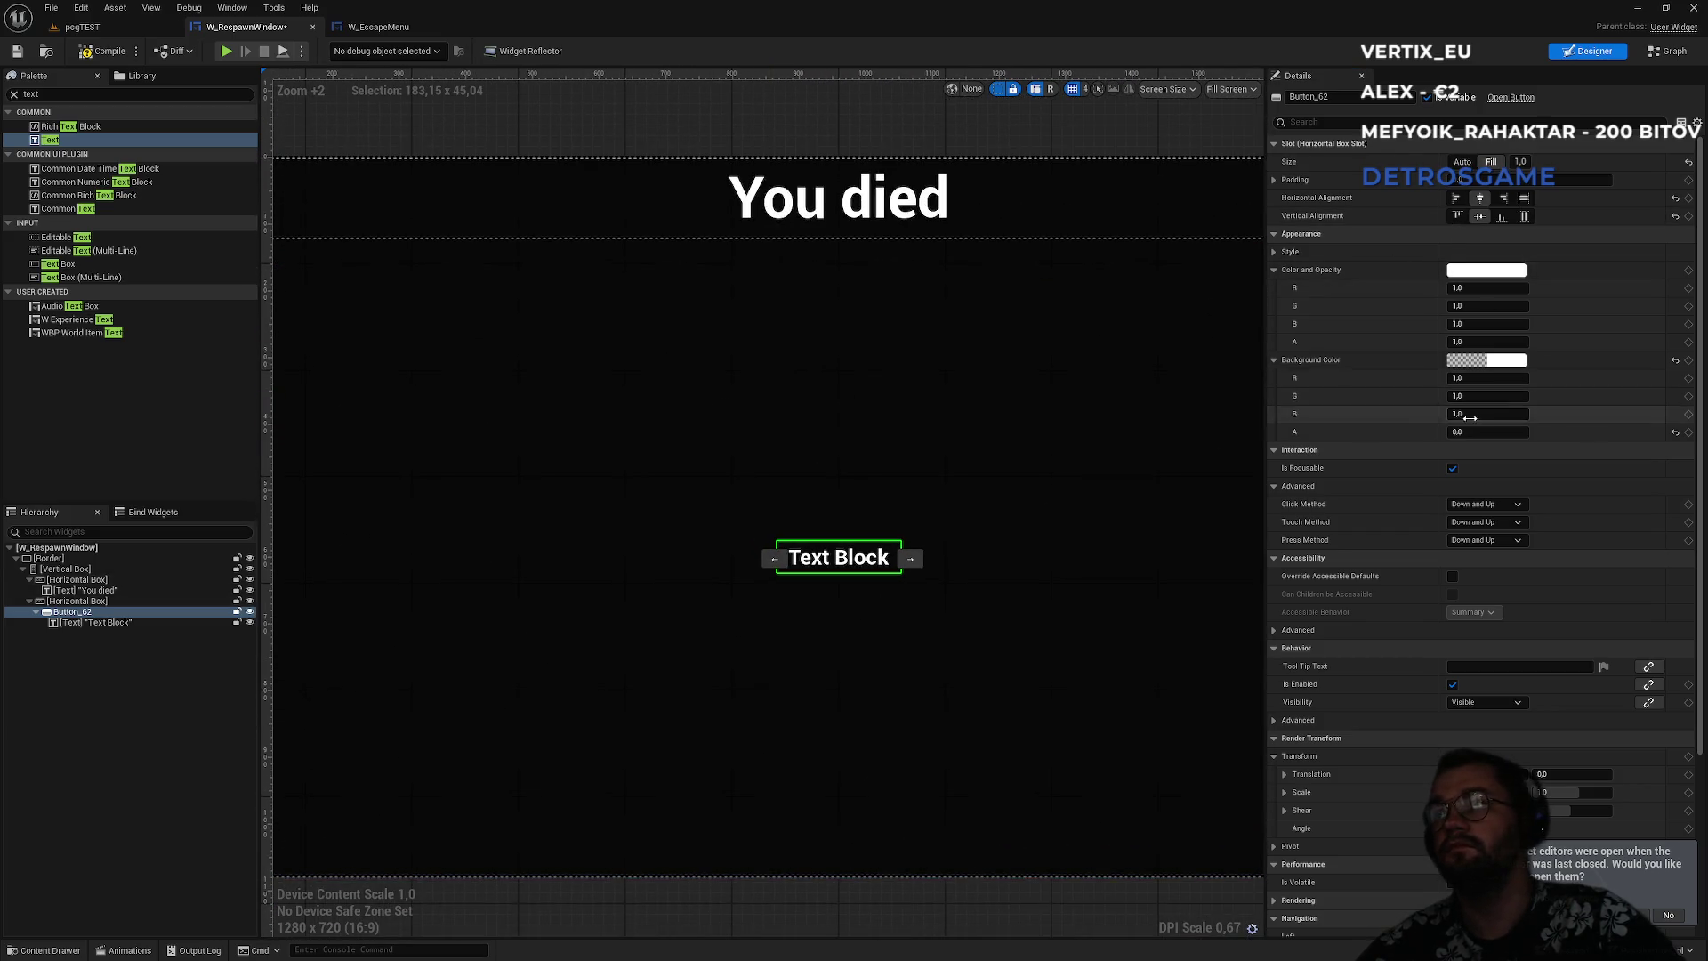
- Change the button label to 'Respawn' with font size 36
left_click(94, 622)
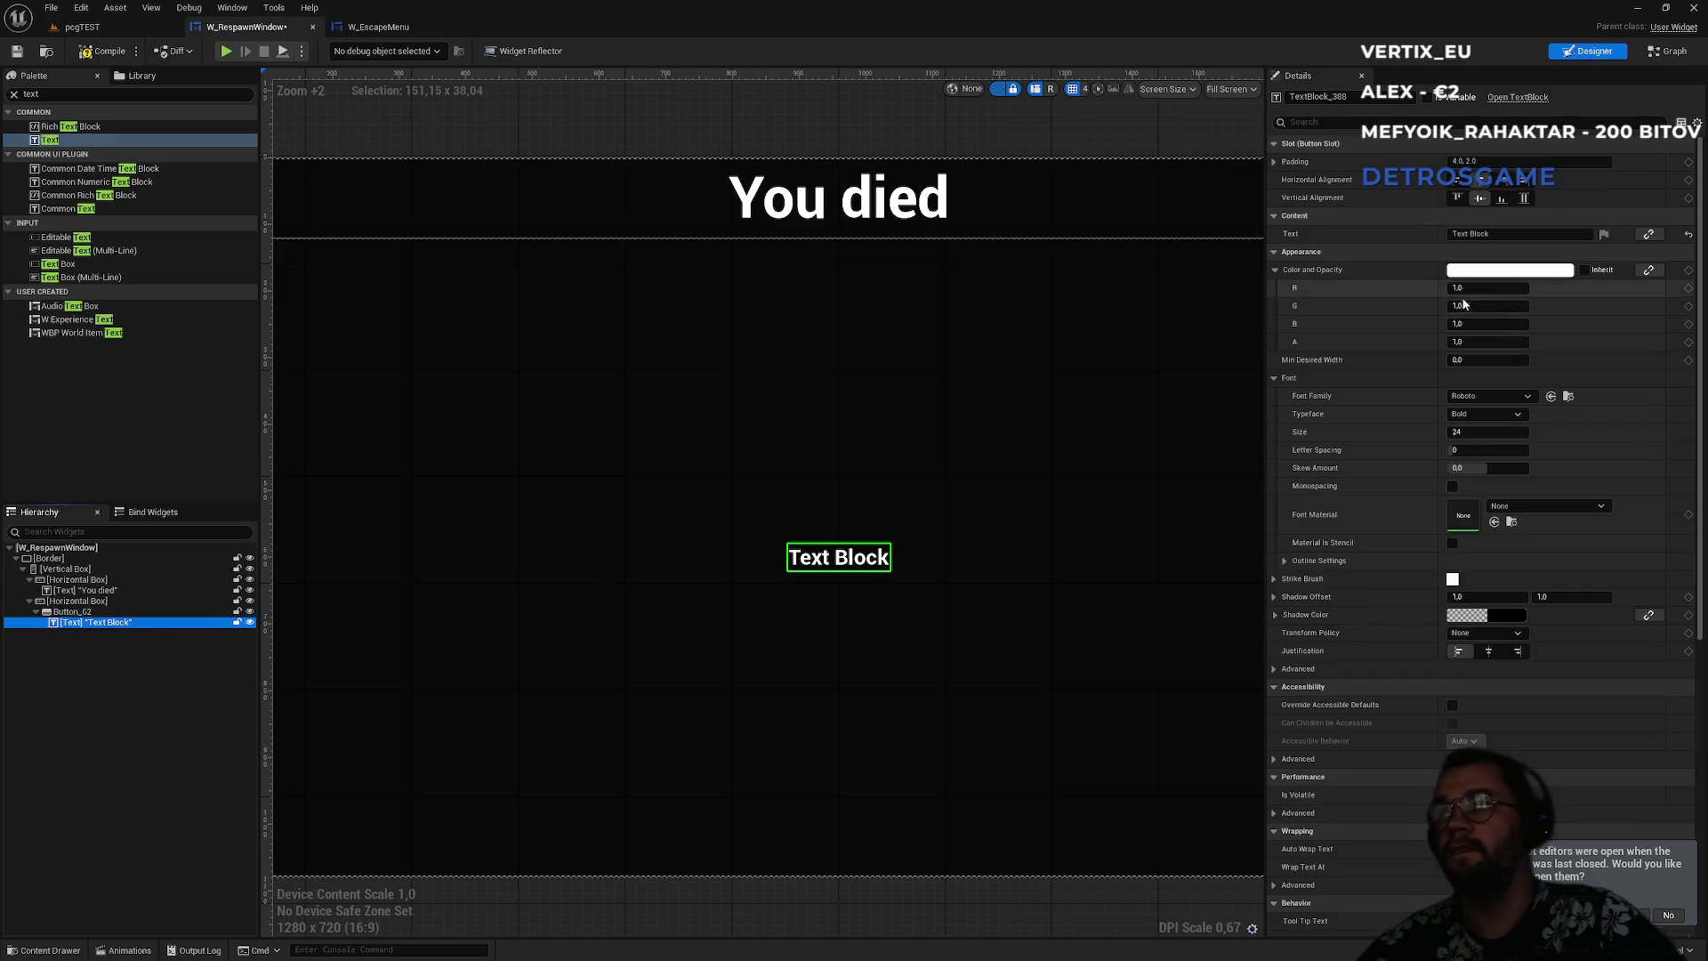
left_click(1494, 233)
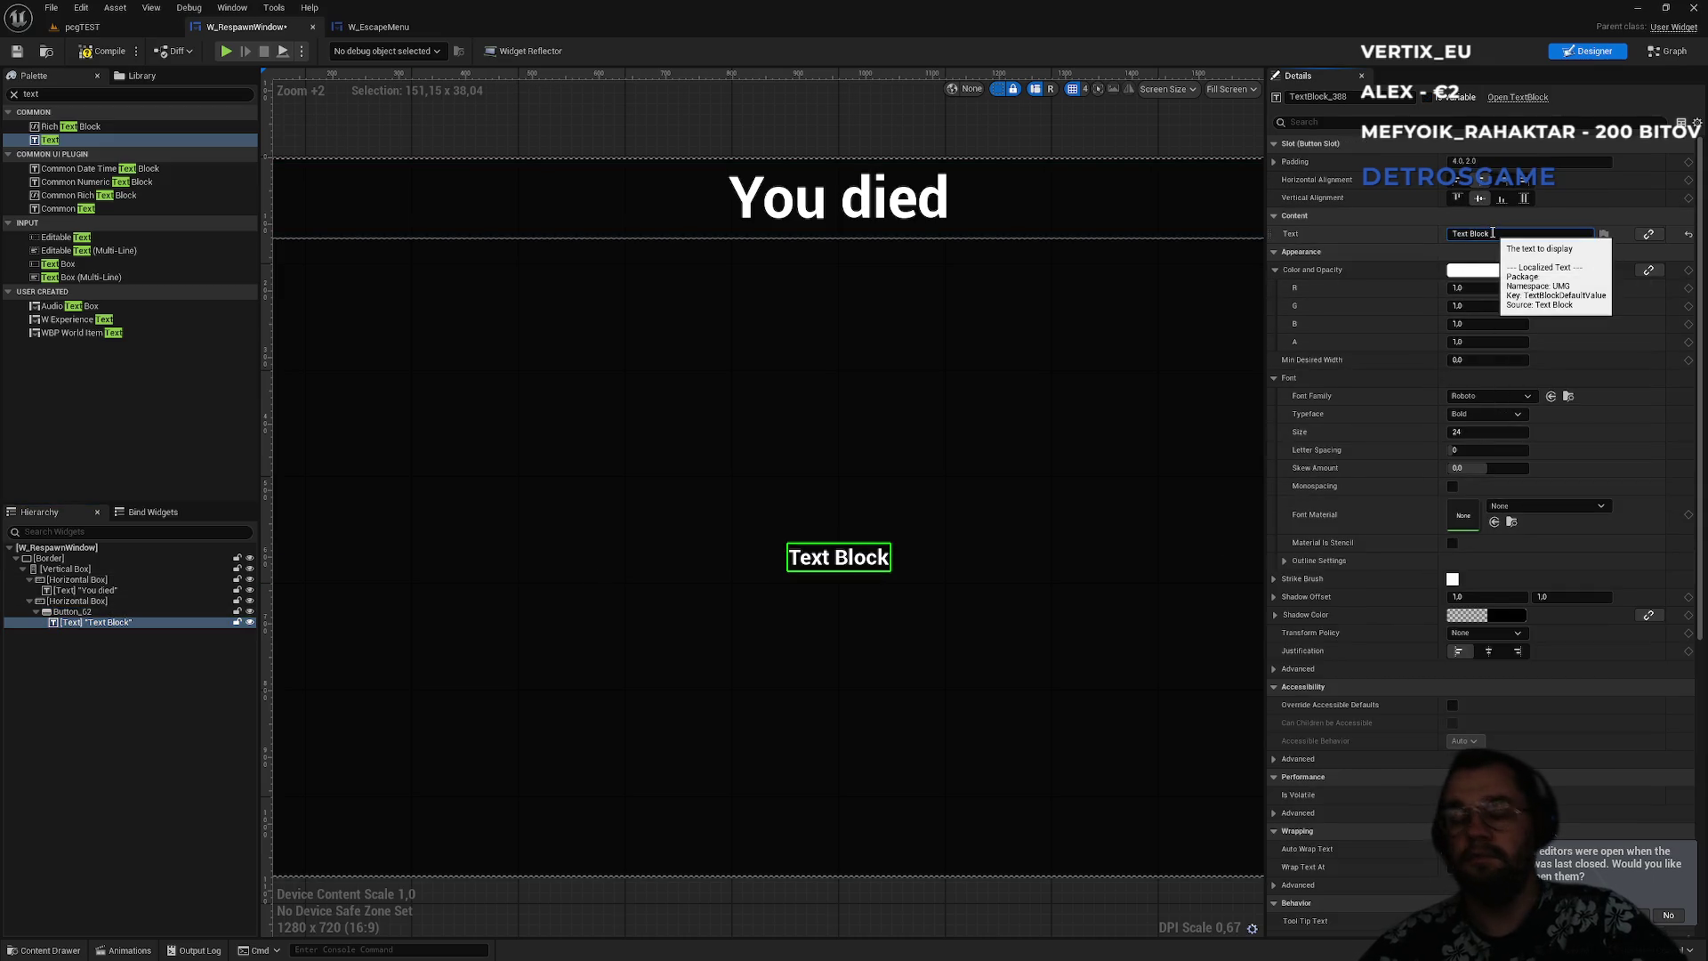
type("Respawn")
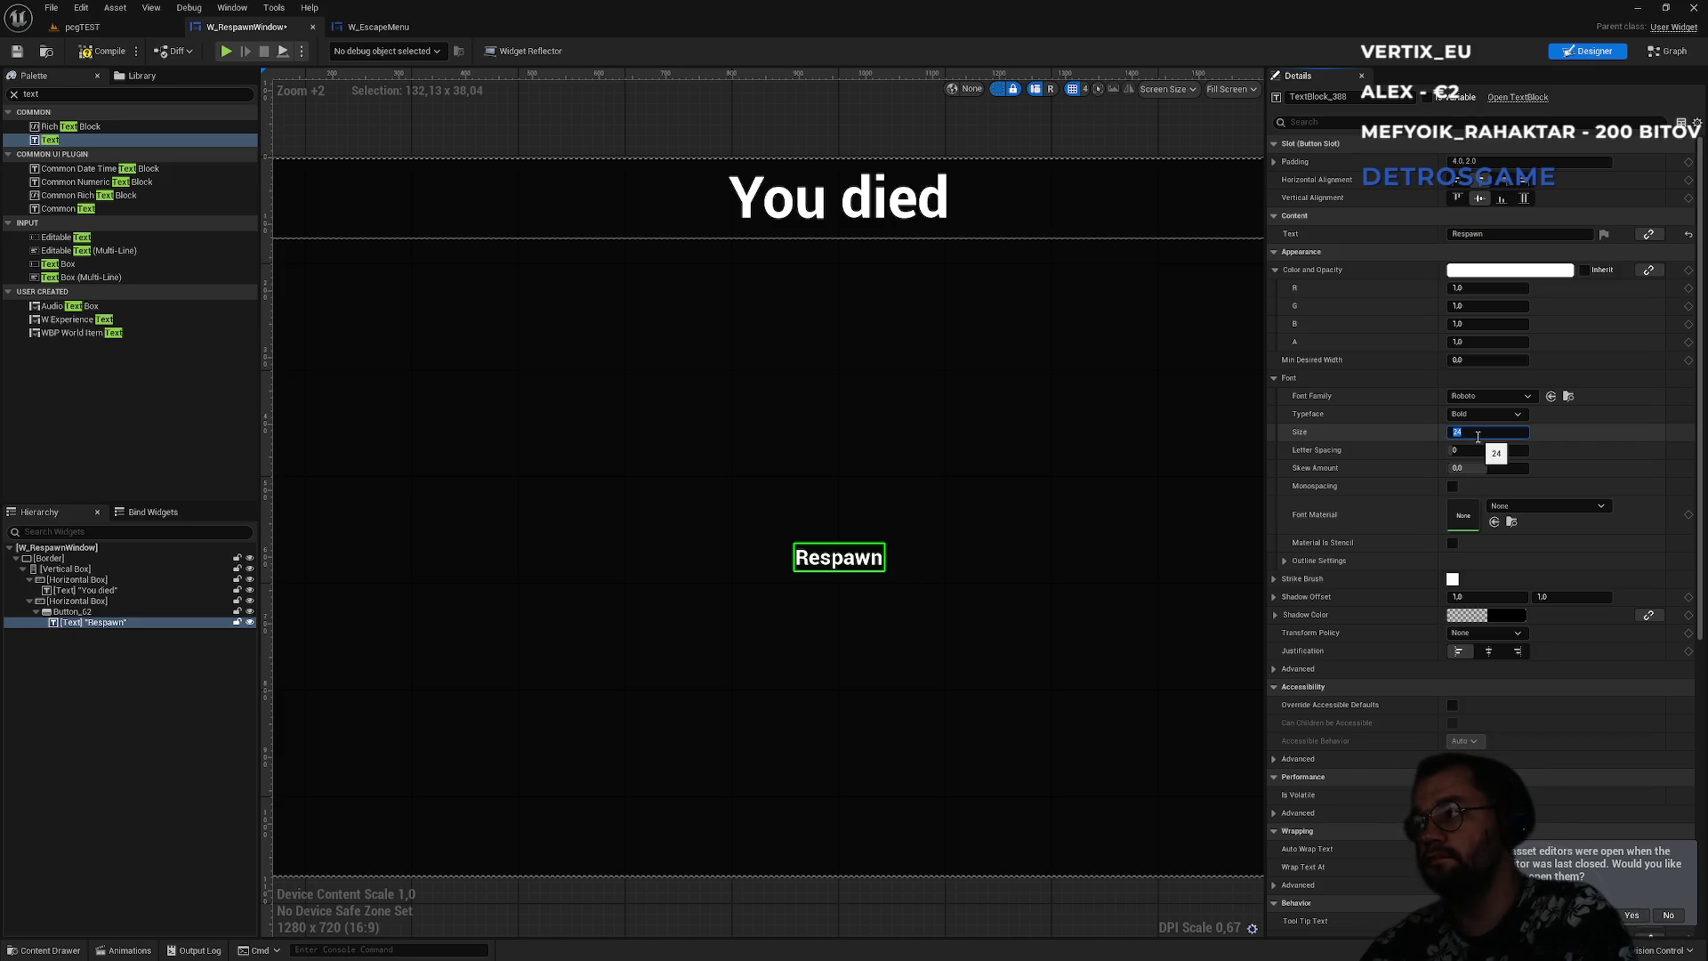
key("Return")
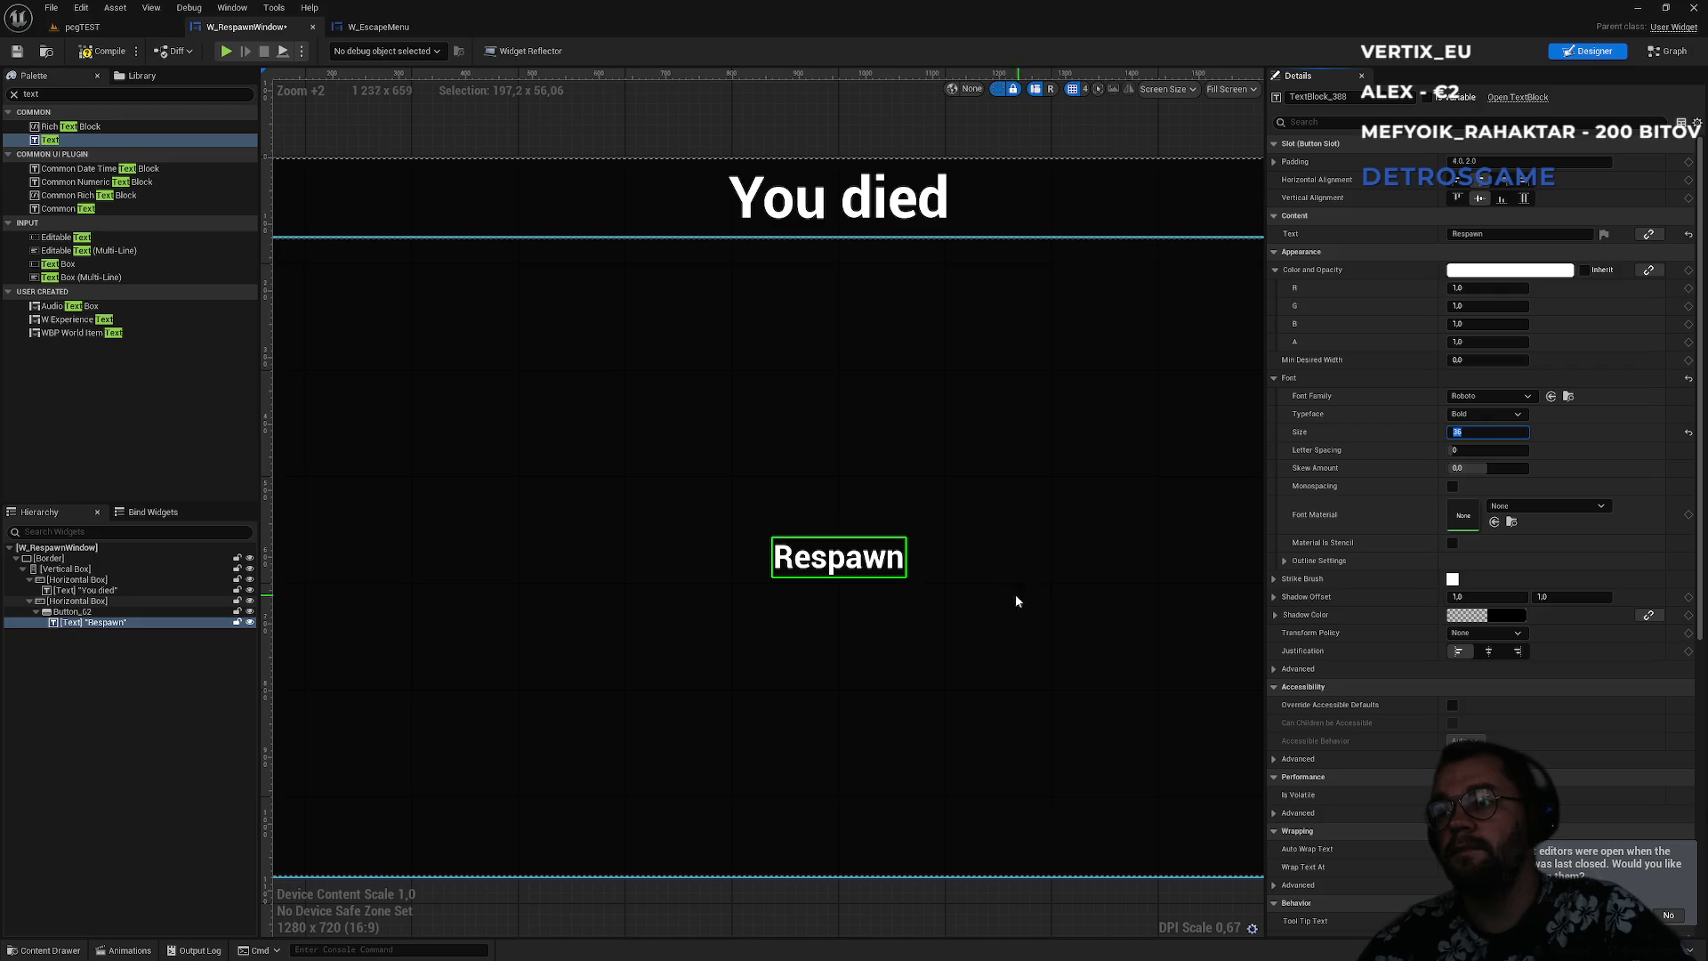
scroll(991, 595, "down", 2)
left_click(907, 827)
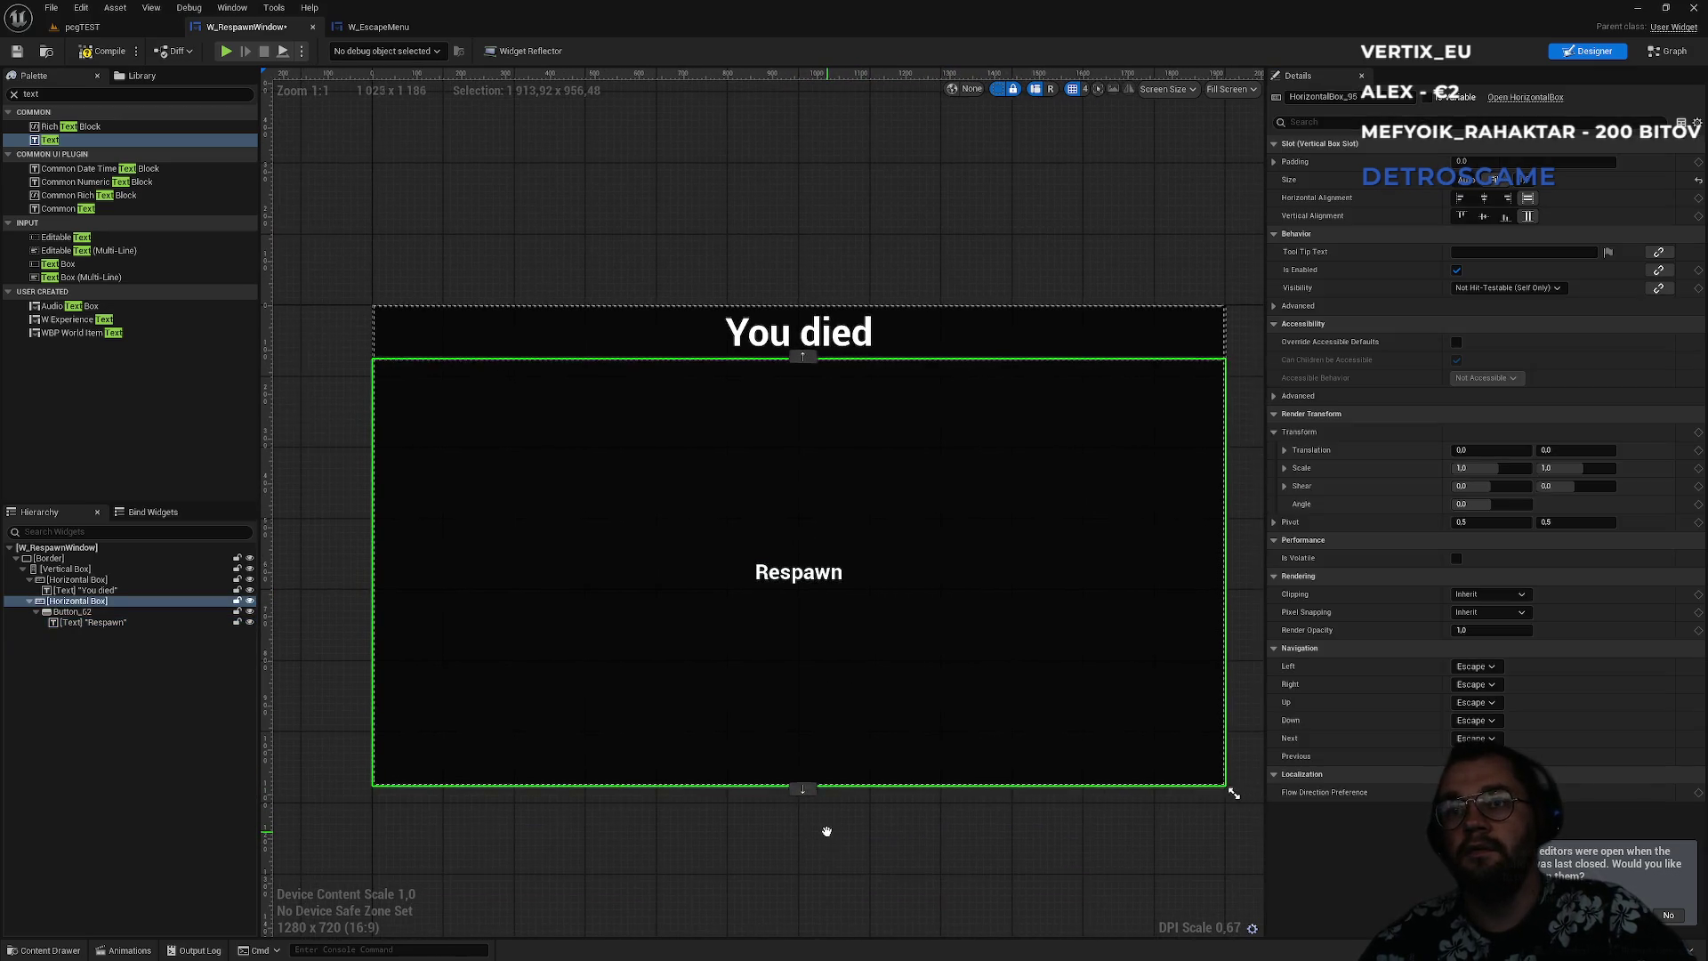
- Inspect the horizontal box's properties, then go to the pcgTEST level's Content root folder
left_click(867, 858)
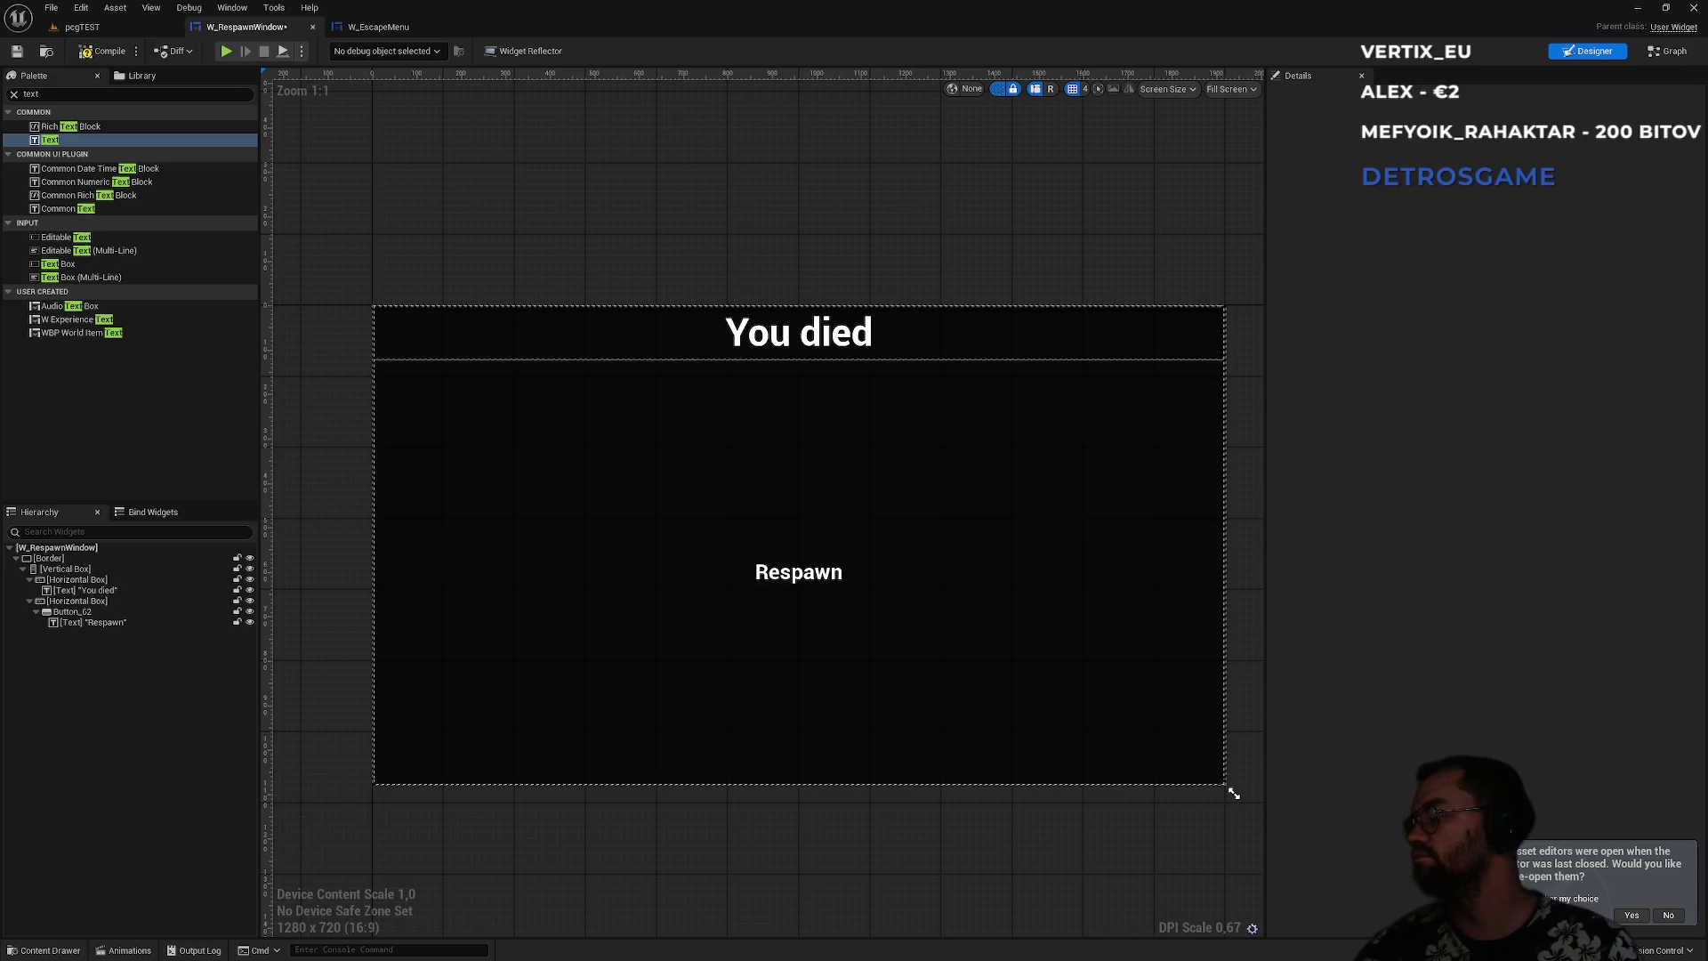
left_click(80, 601)
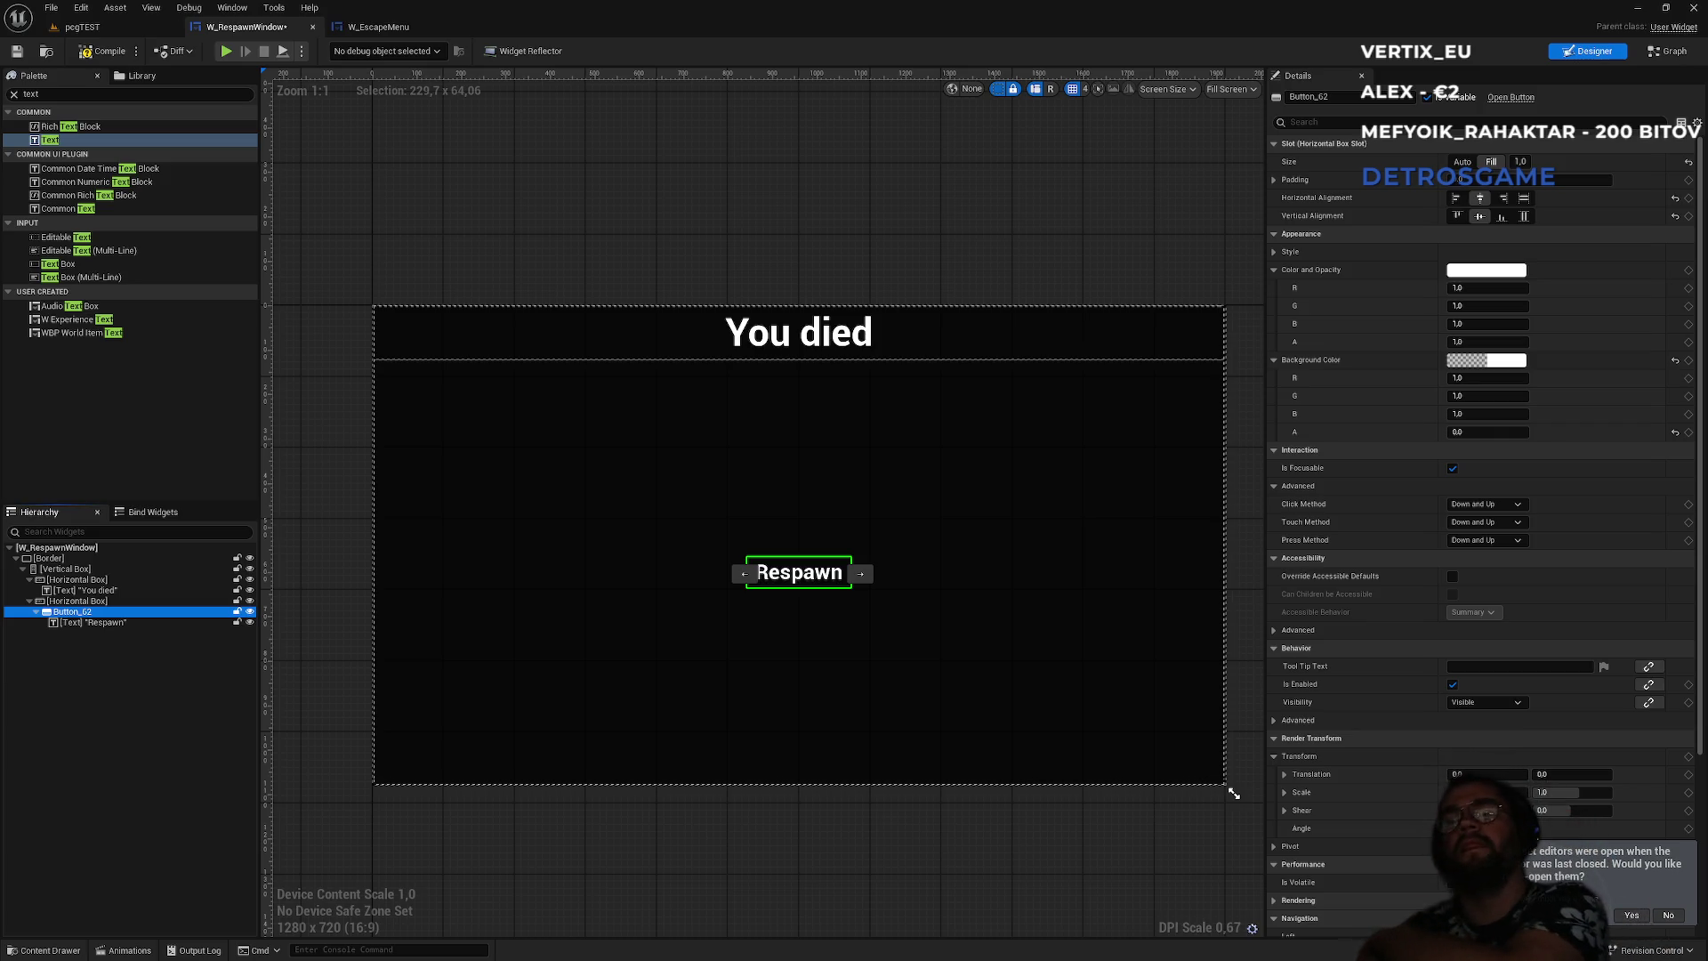
left_click(128, 29)
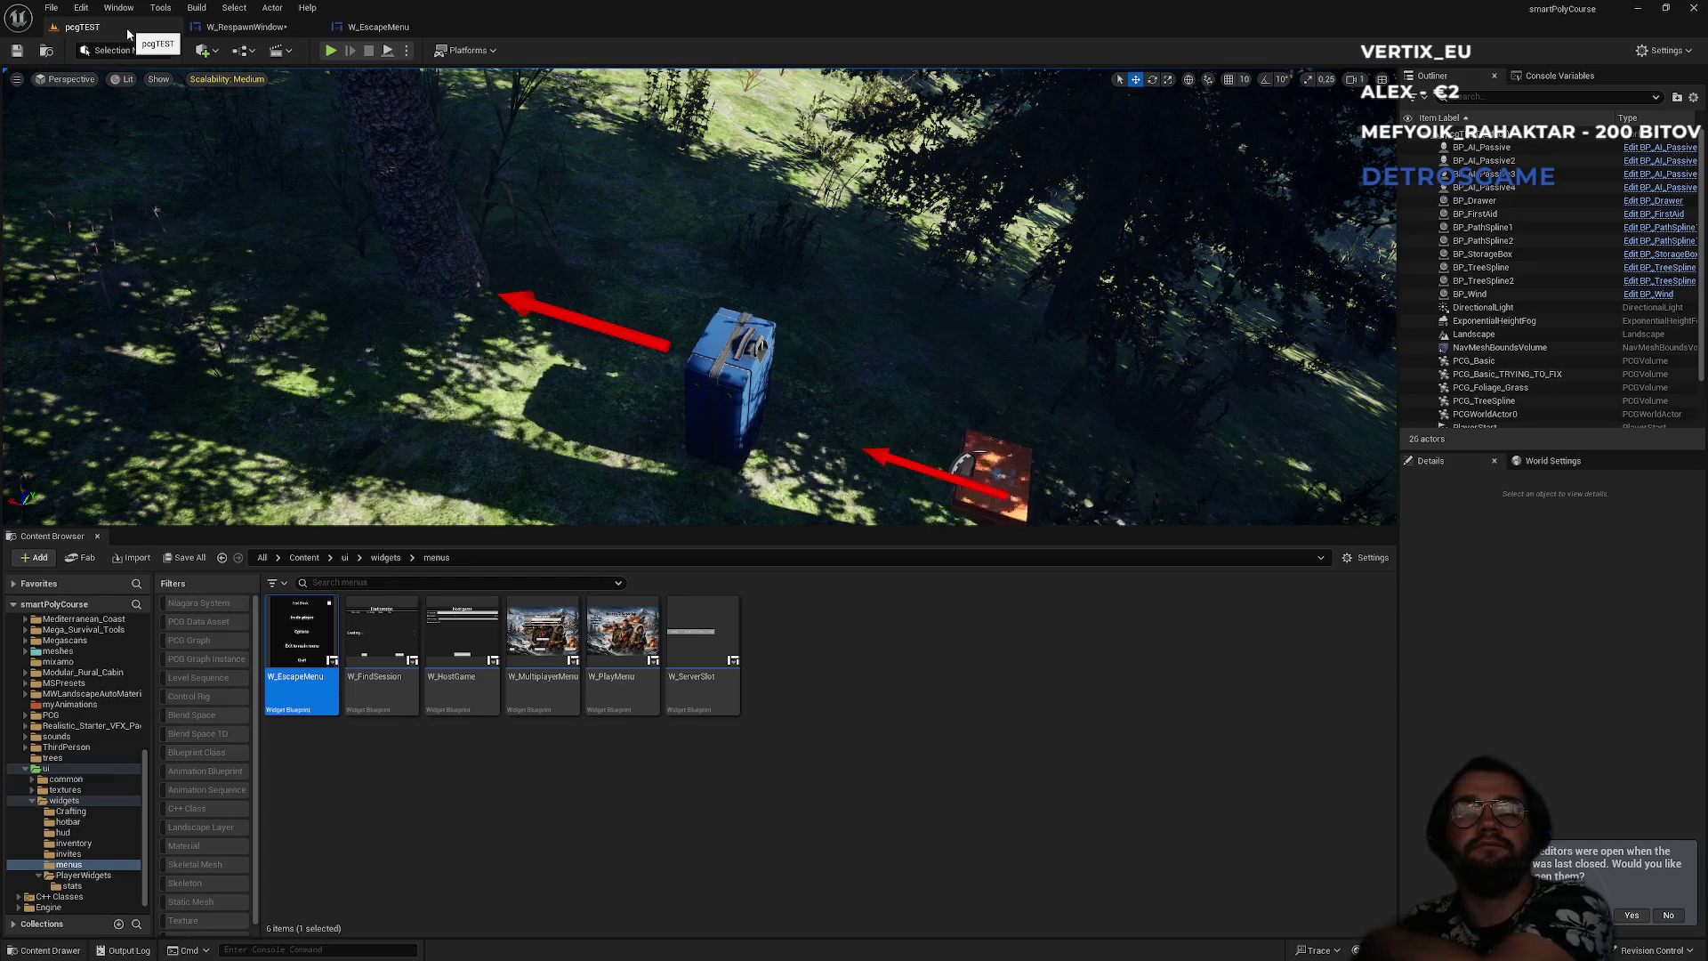
left_click(304, 557)
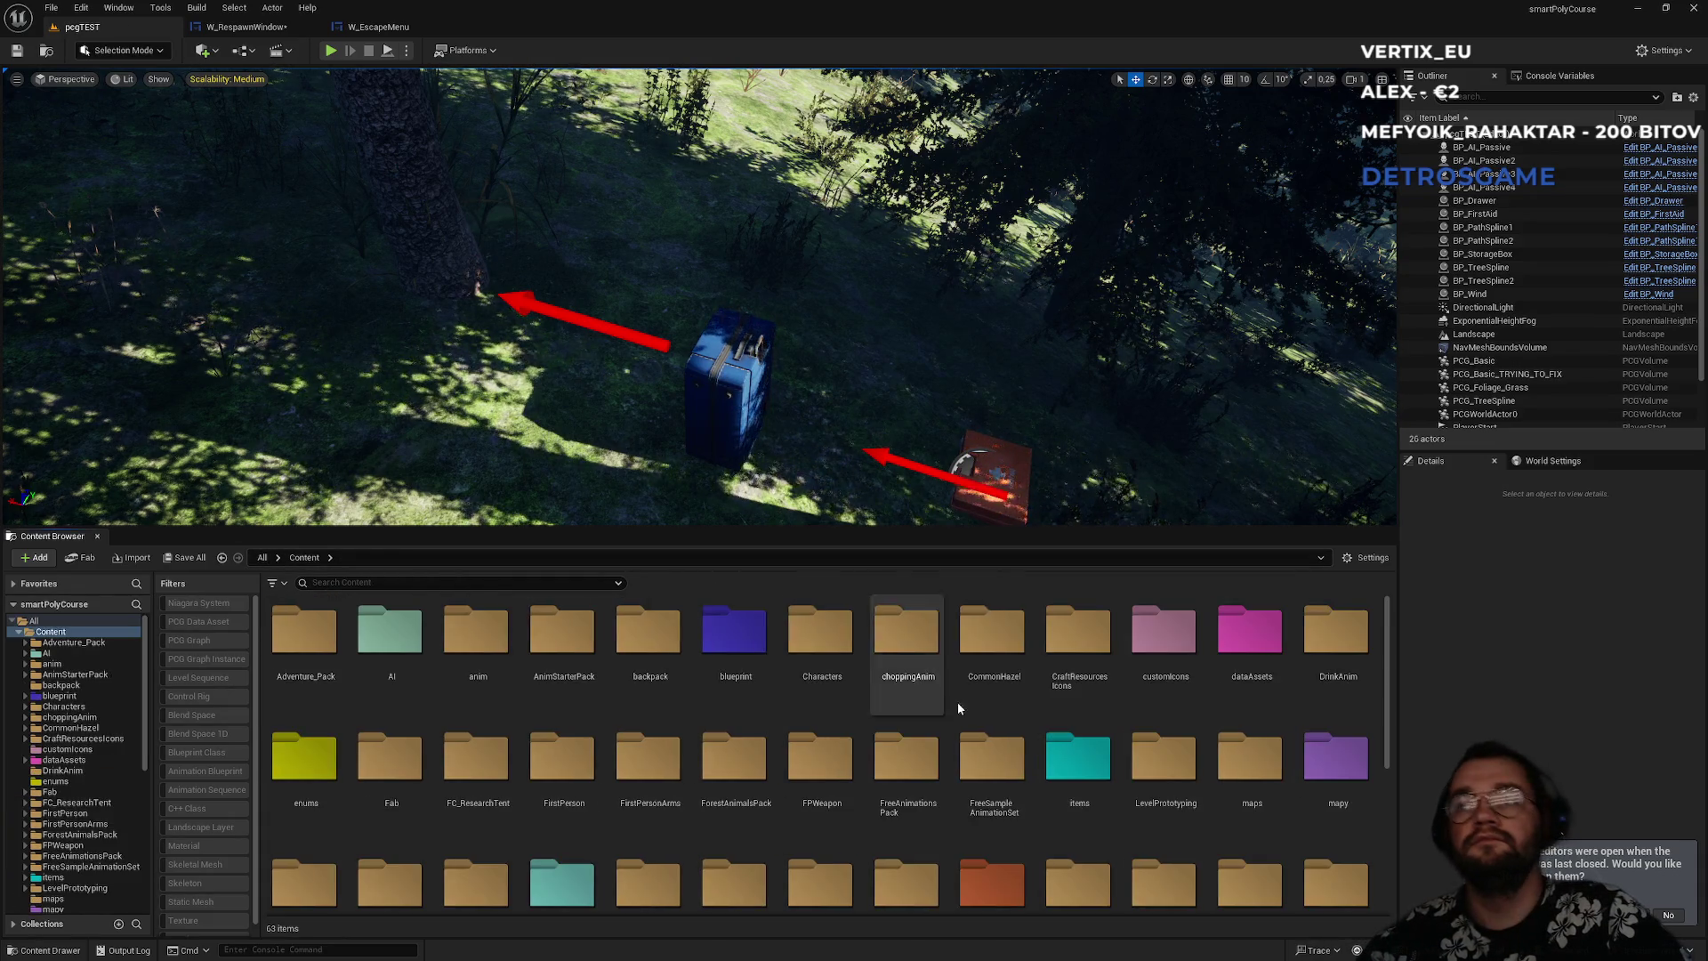
- Open the BPI_SurvivalController interface from the blueprint/interfaces folder
double_click(738, 663)
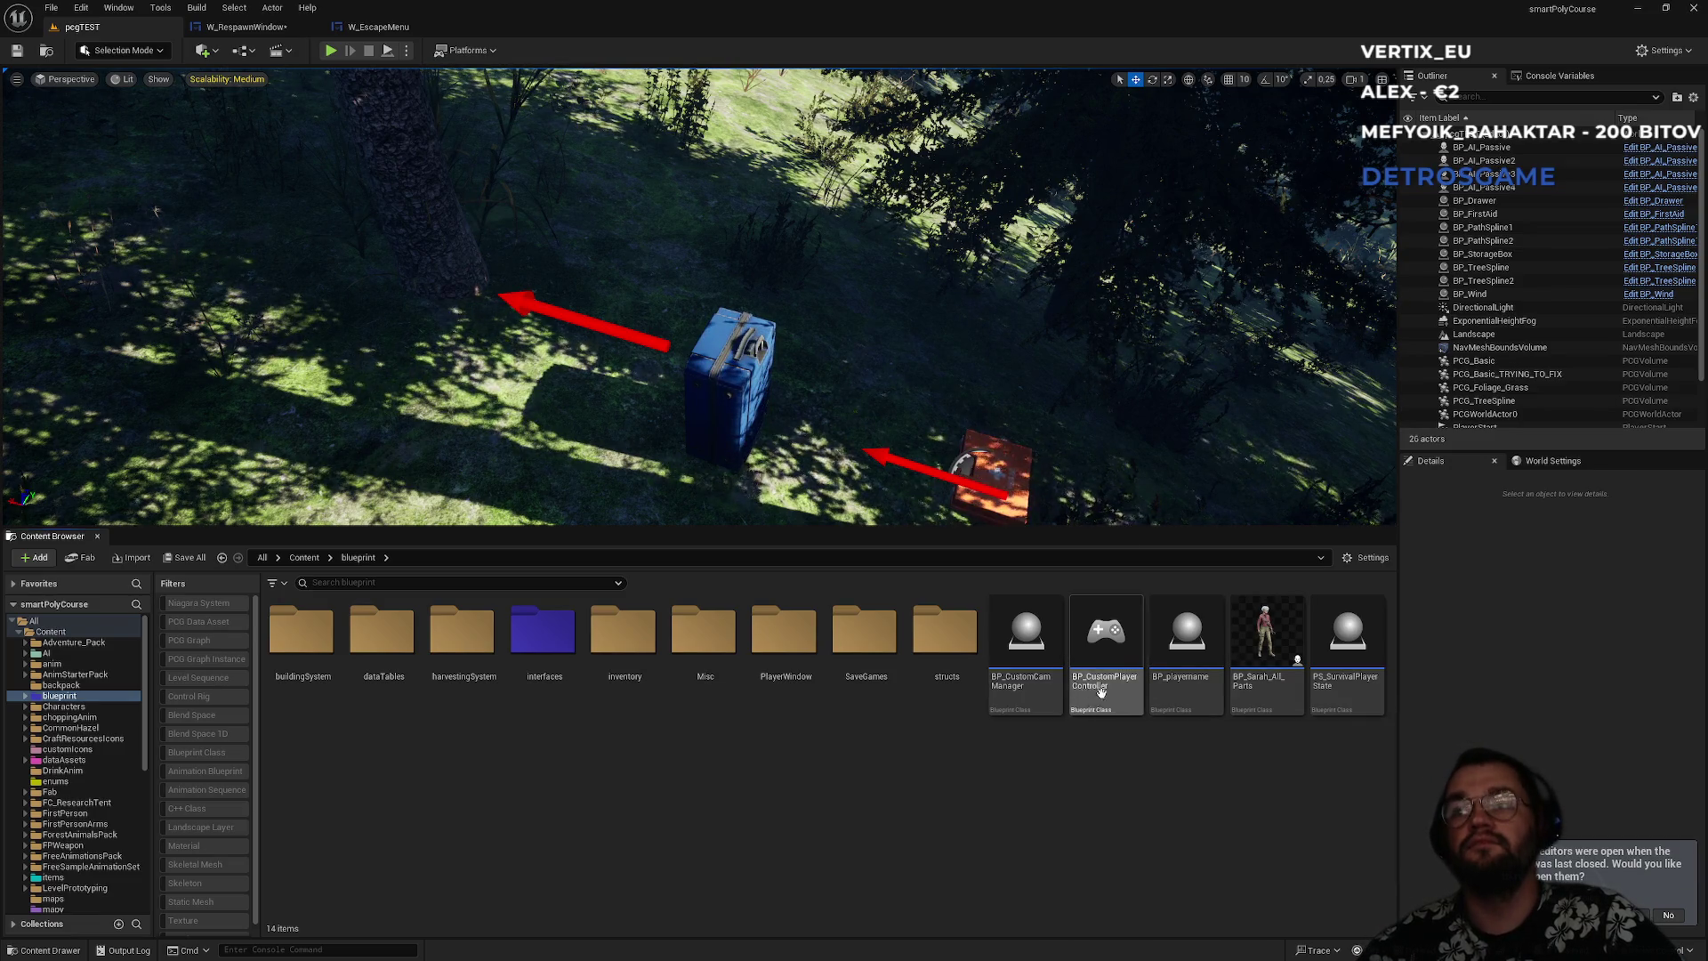
double_click(544, 684)
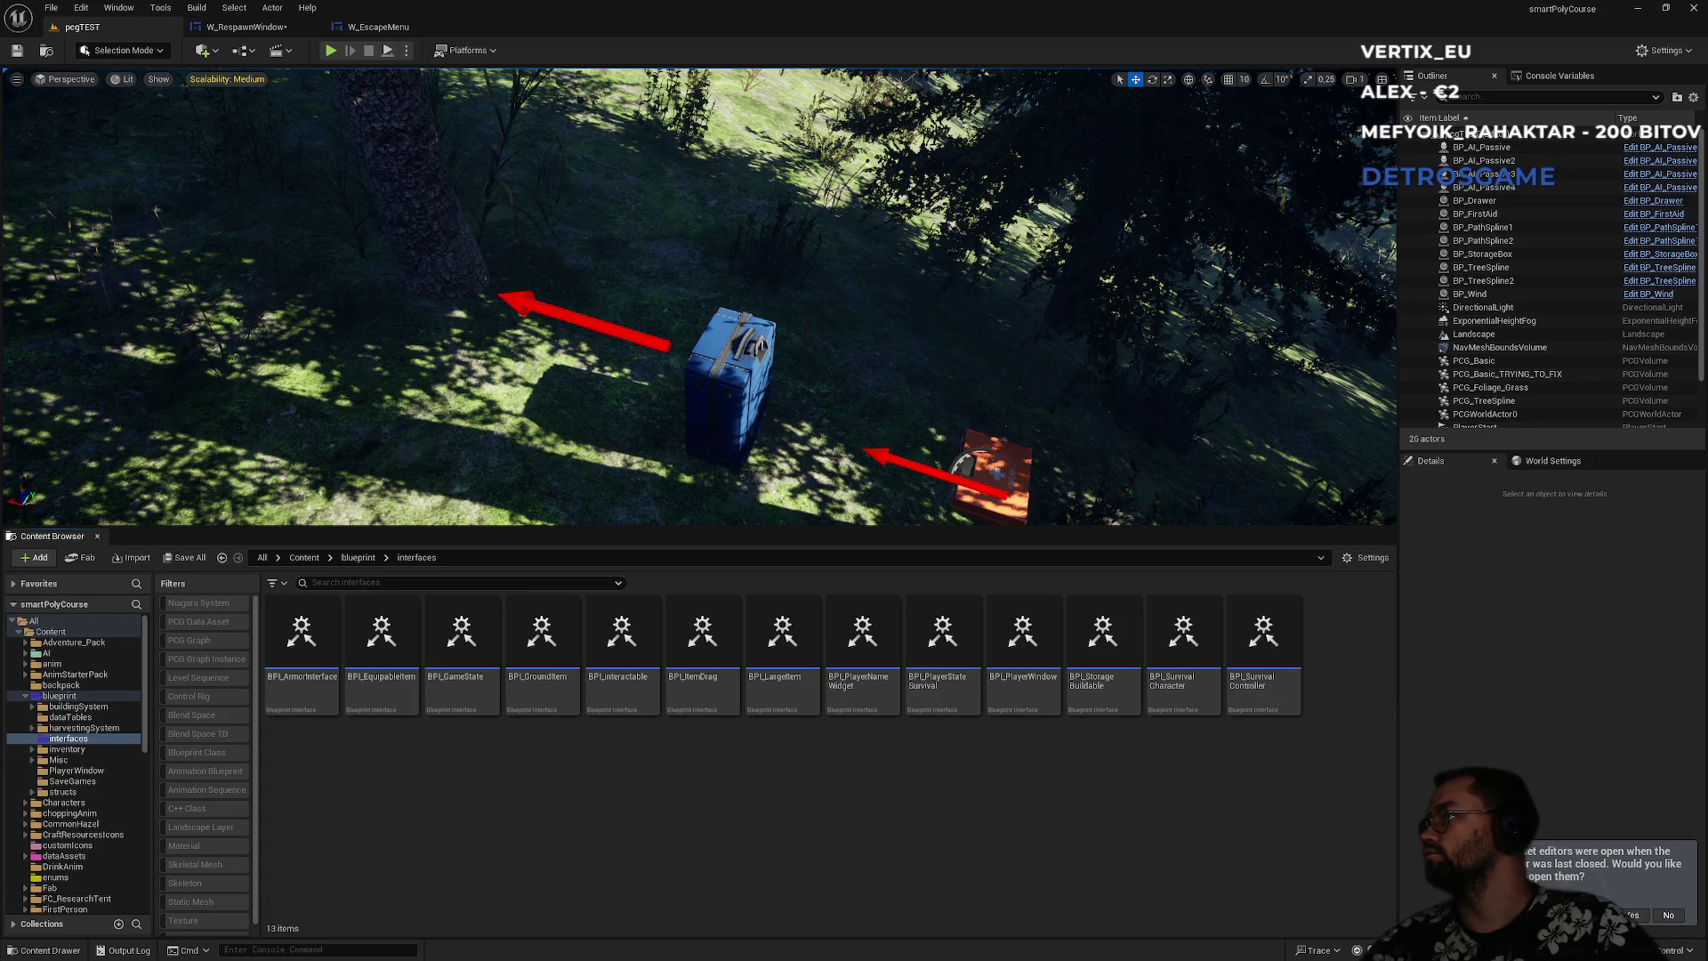
double_click(1271, 705)
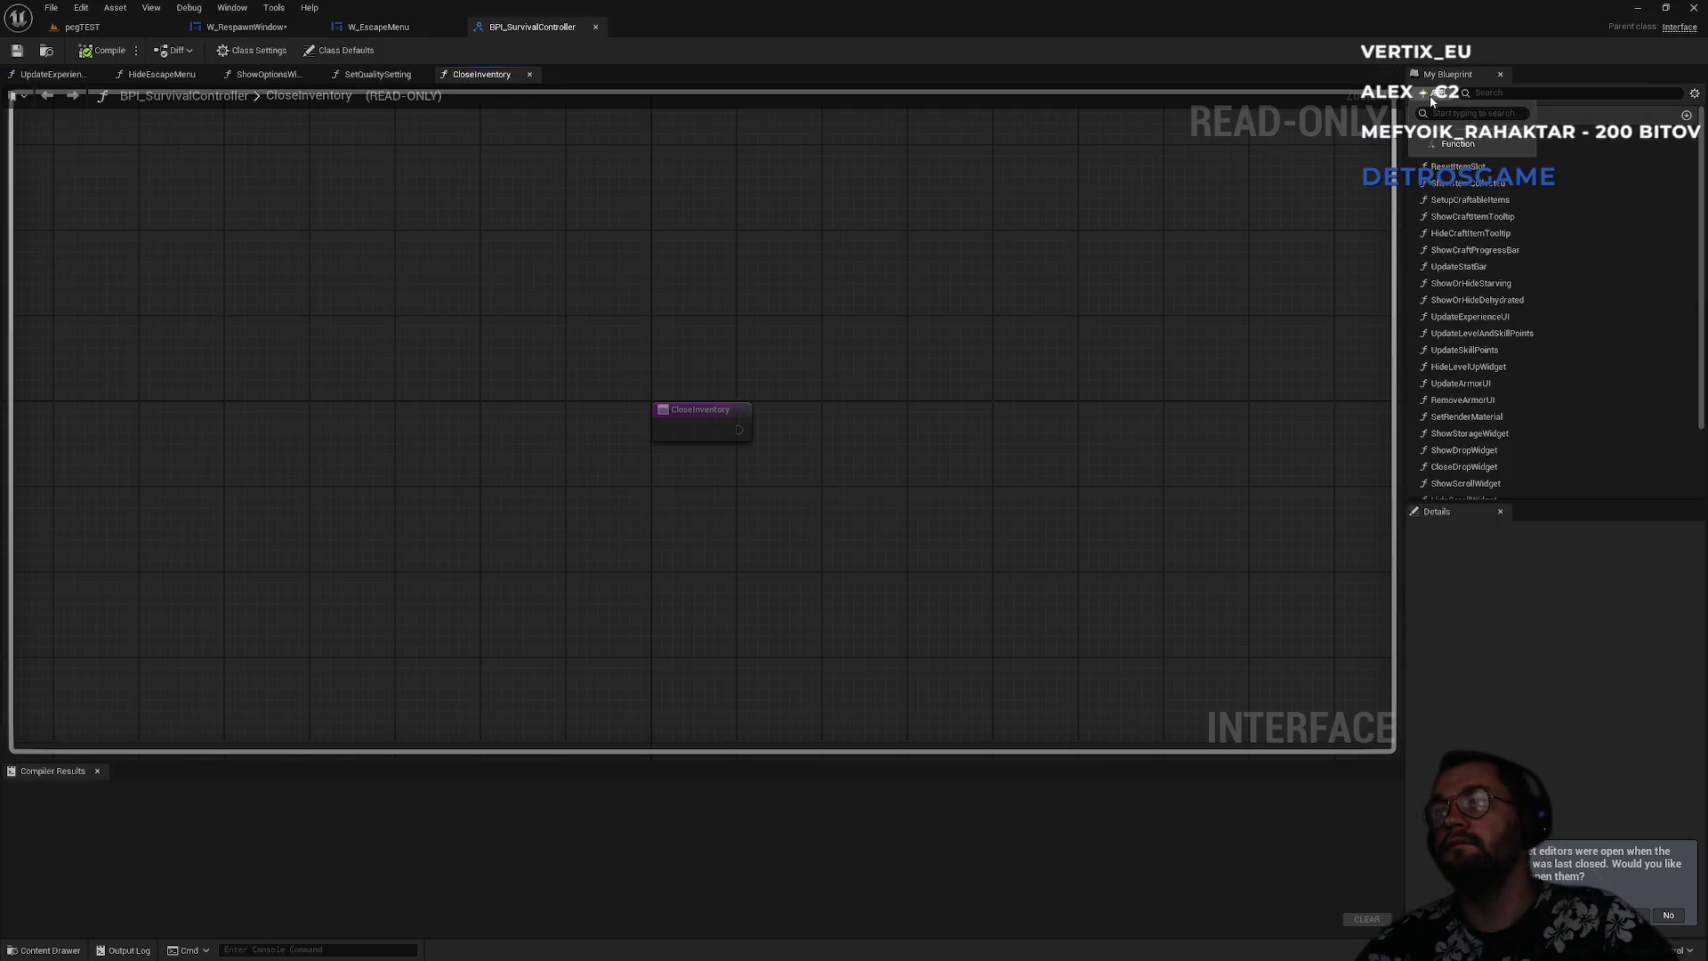
- Add a SetRespawn function to the interface and compile it
left_click(1458, 143)
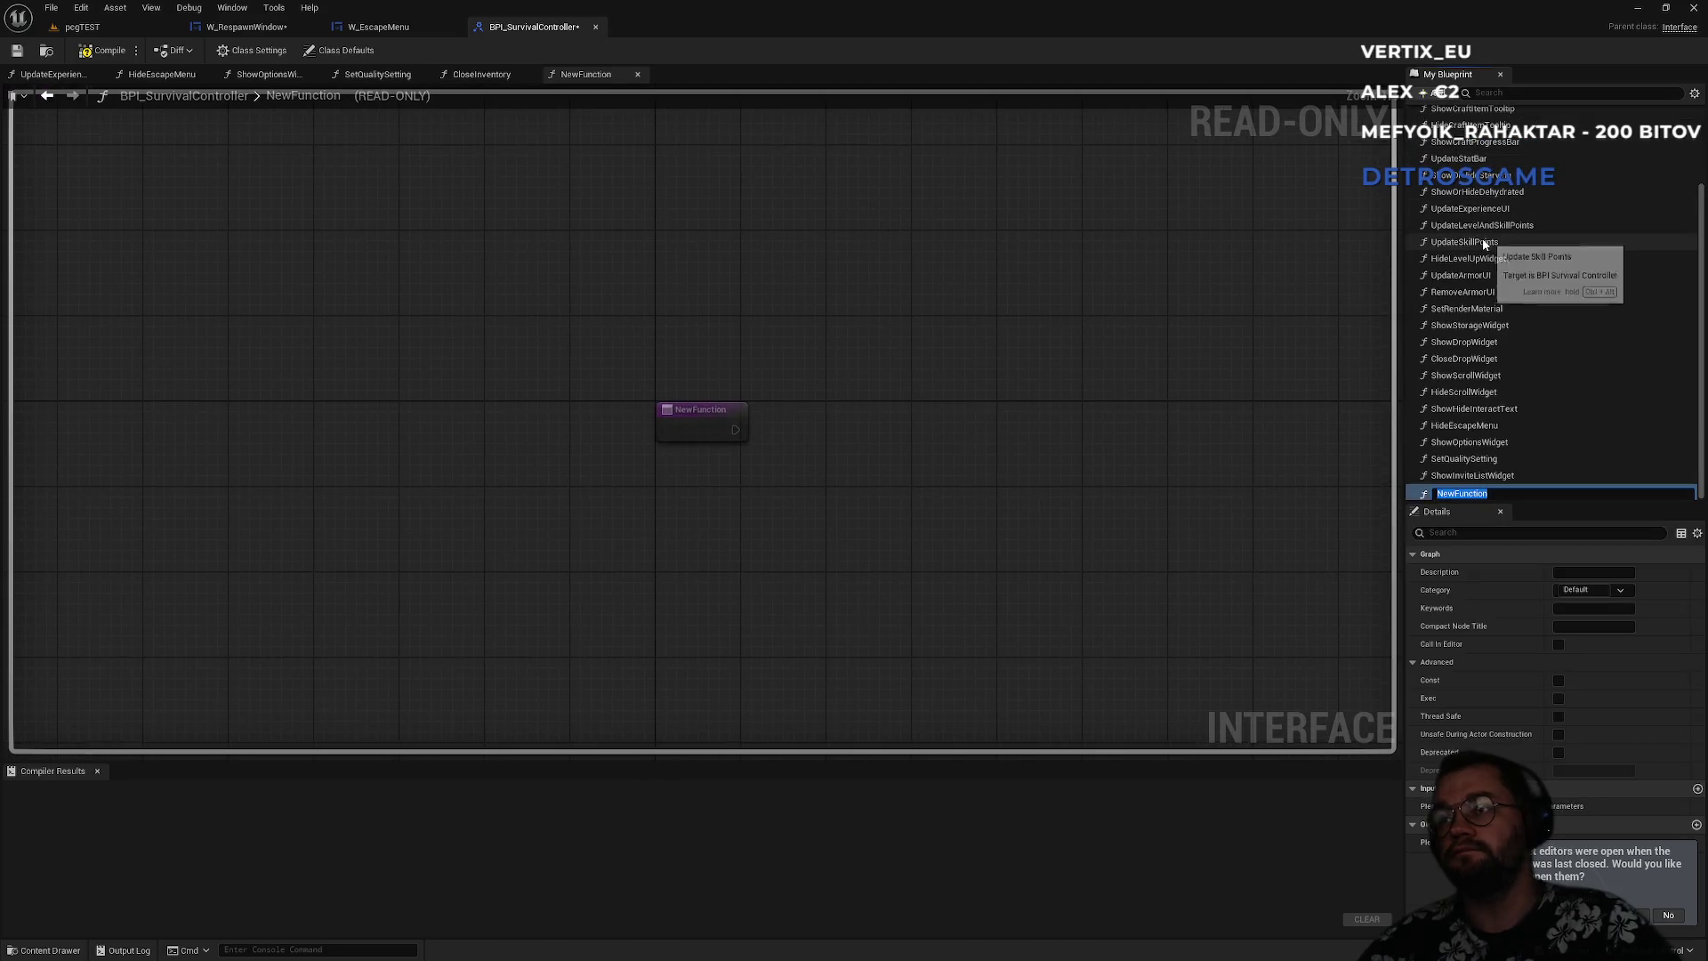
type("SetRespawn")
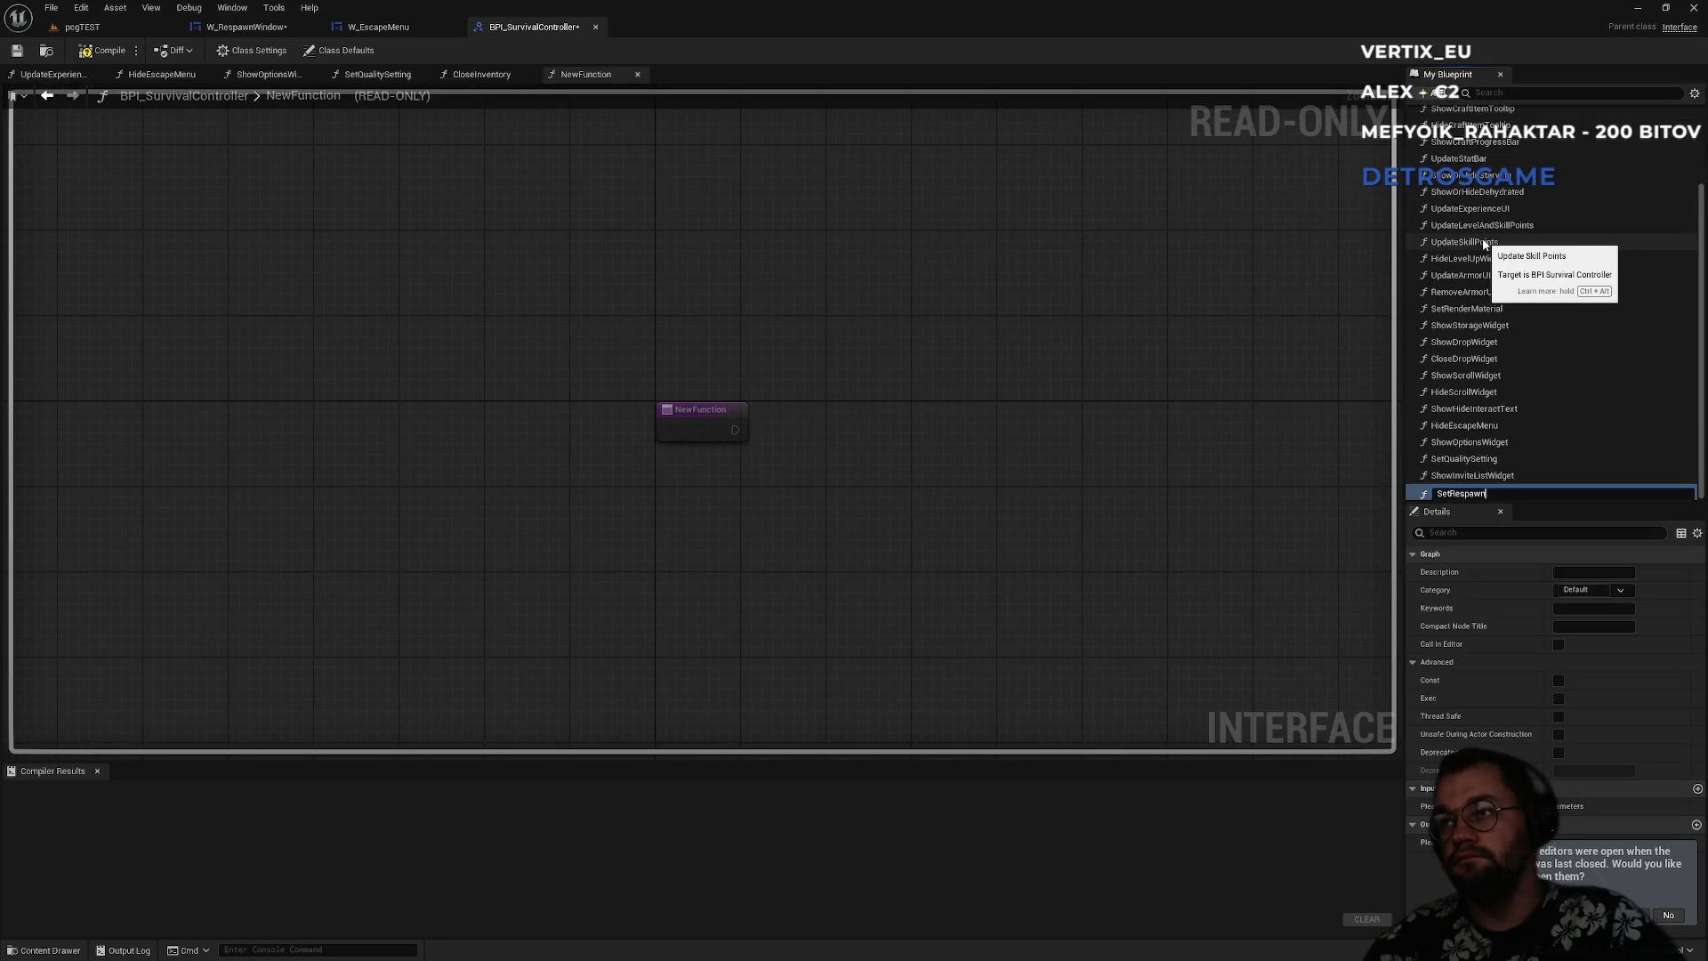
key("Return")
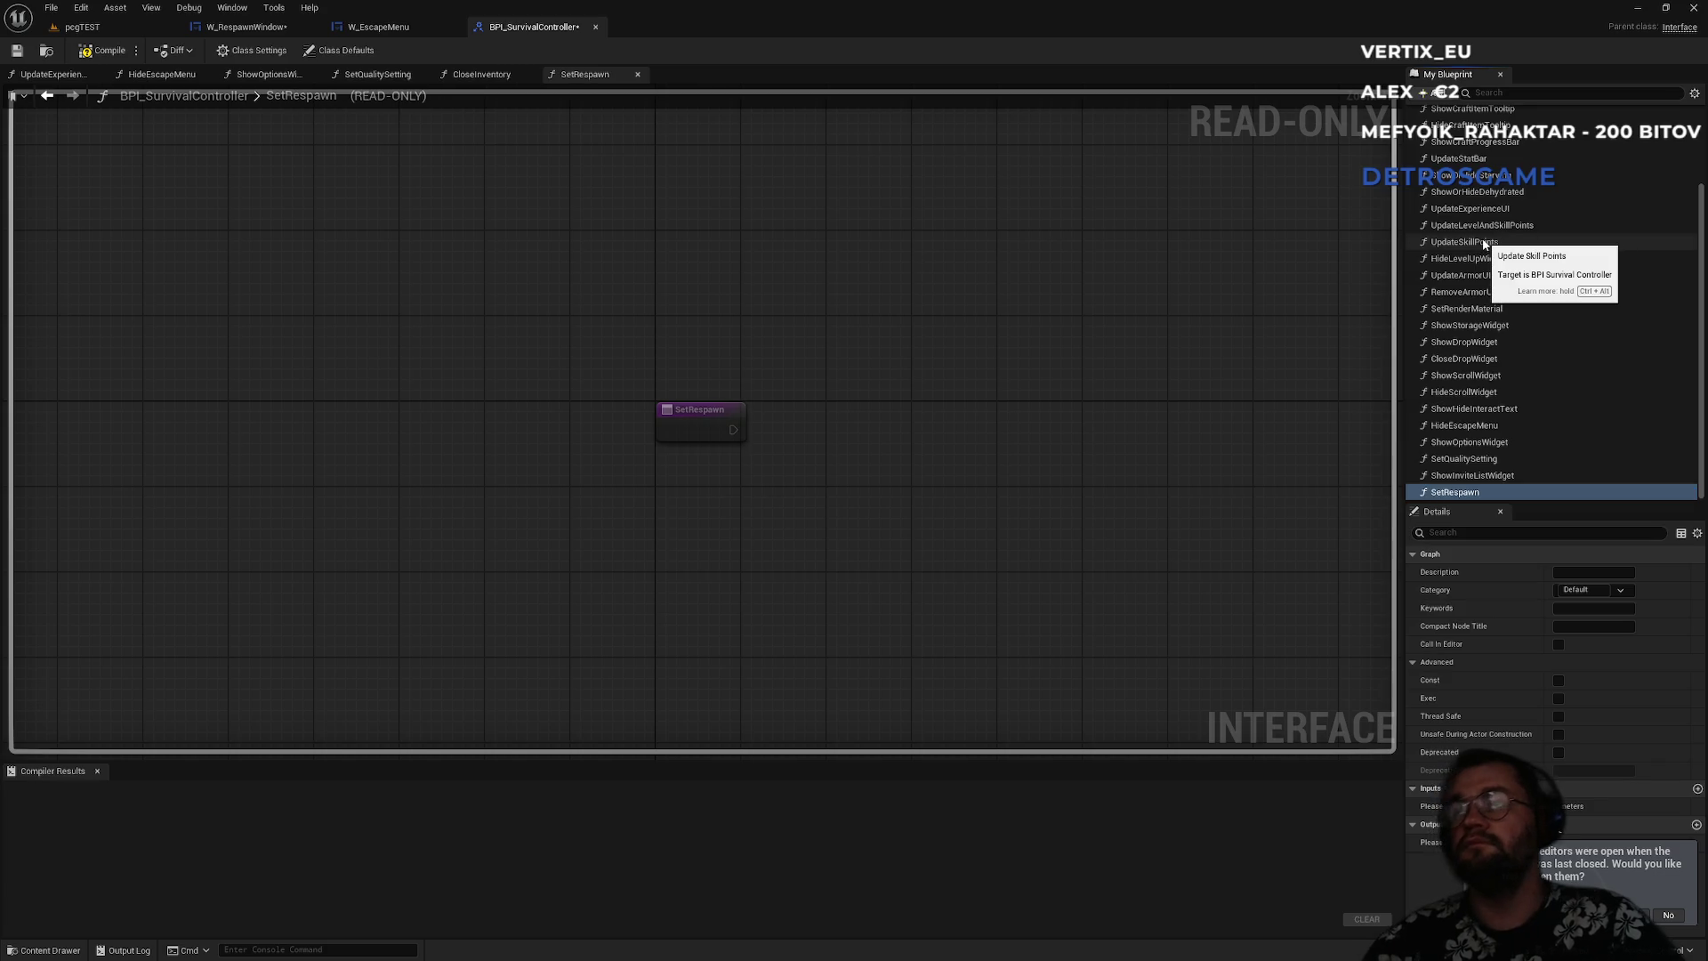
left_click(120, 54)
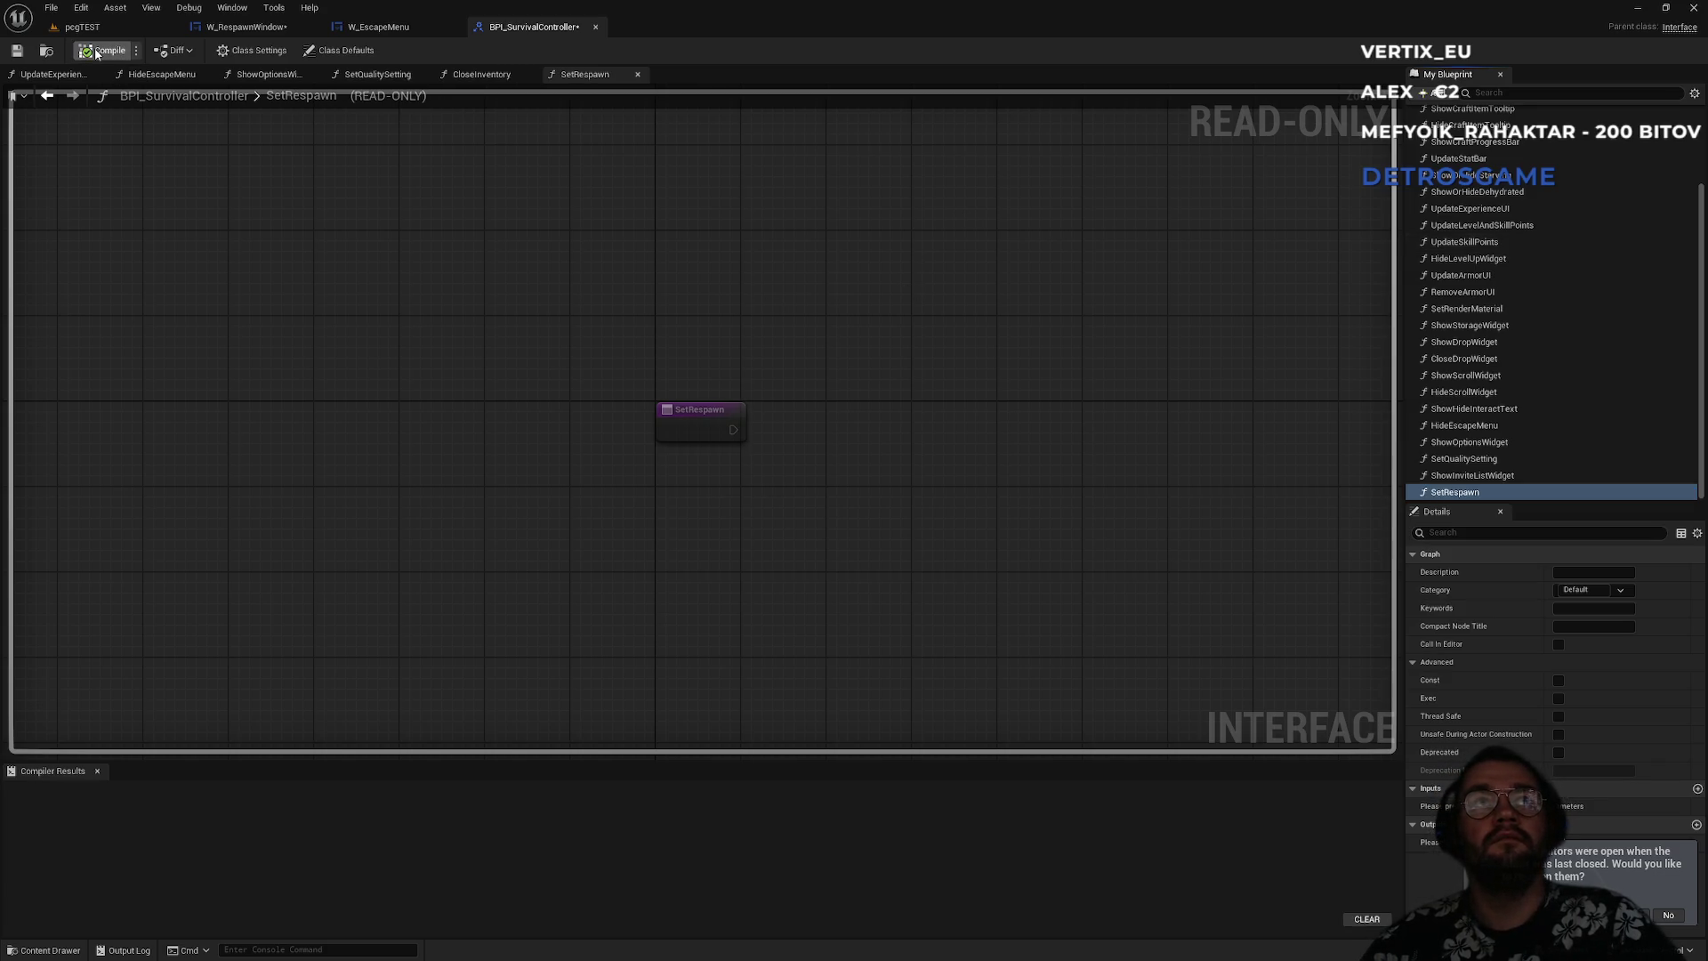
left_click(82, 26)
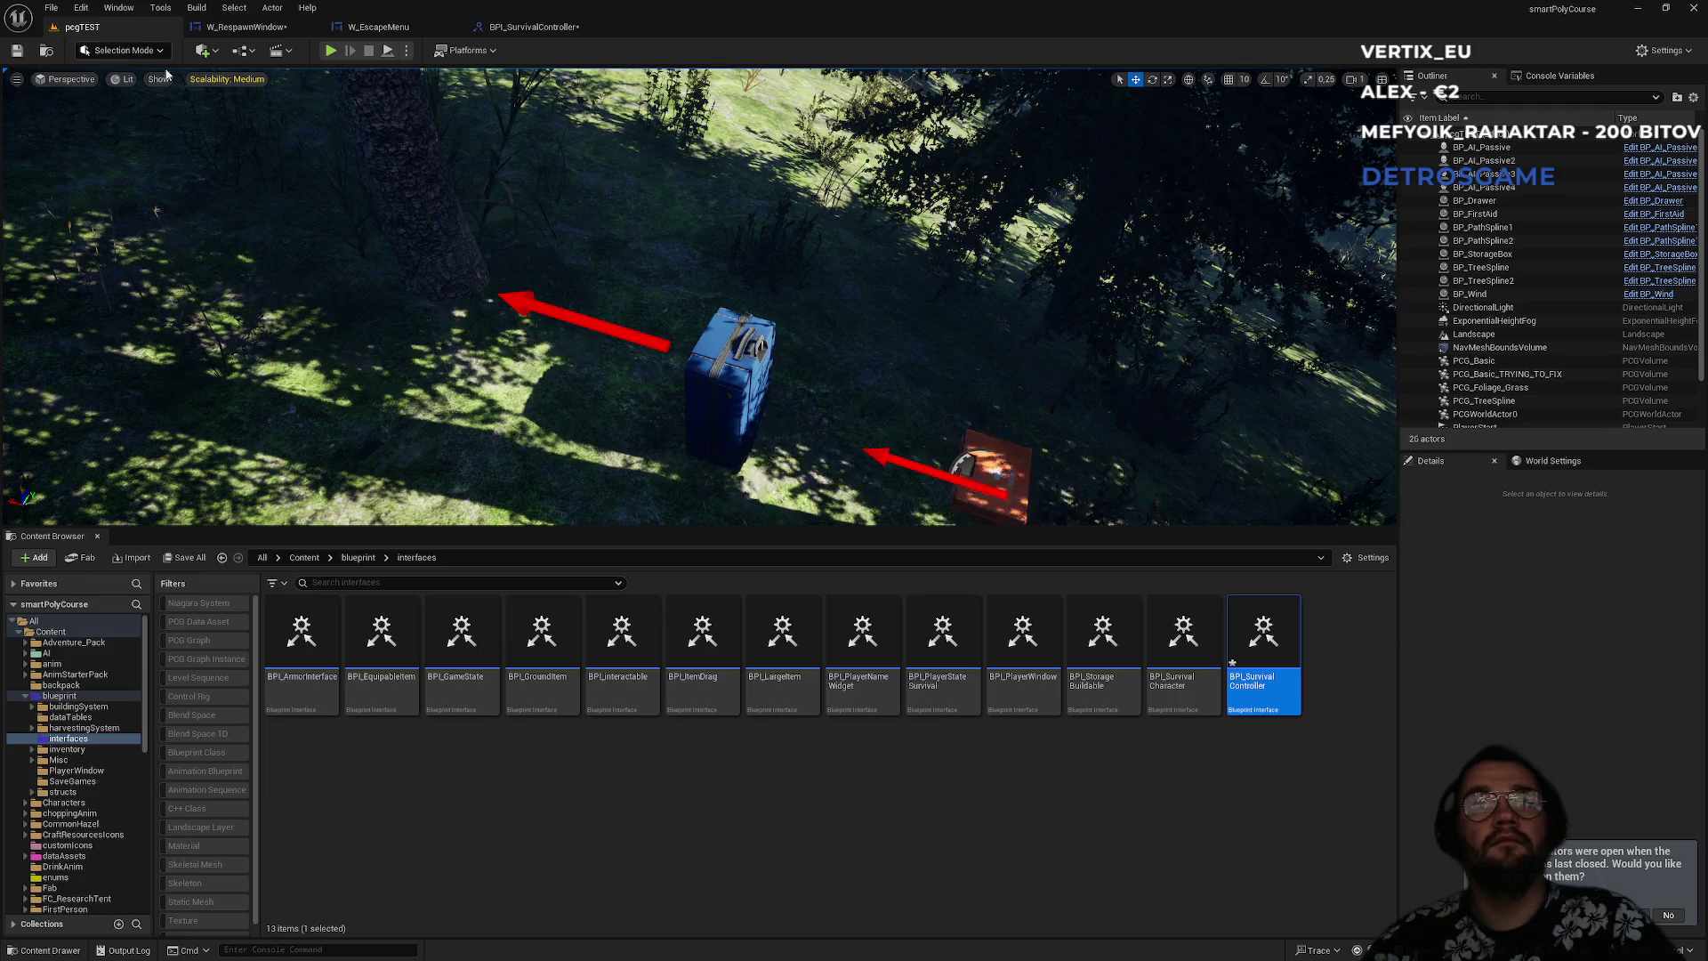
- Open BP_CustomPlayerController and survey its event graph's commented node groups
left_click(357, 557)
left_click(1107, 703)
double_click(1074, 662)
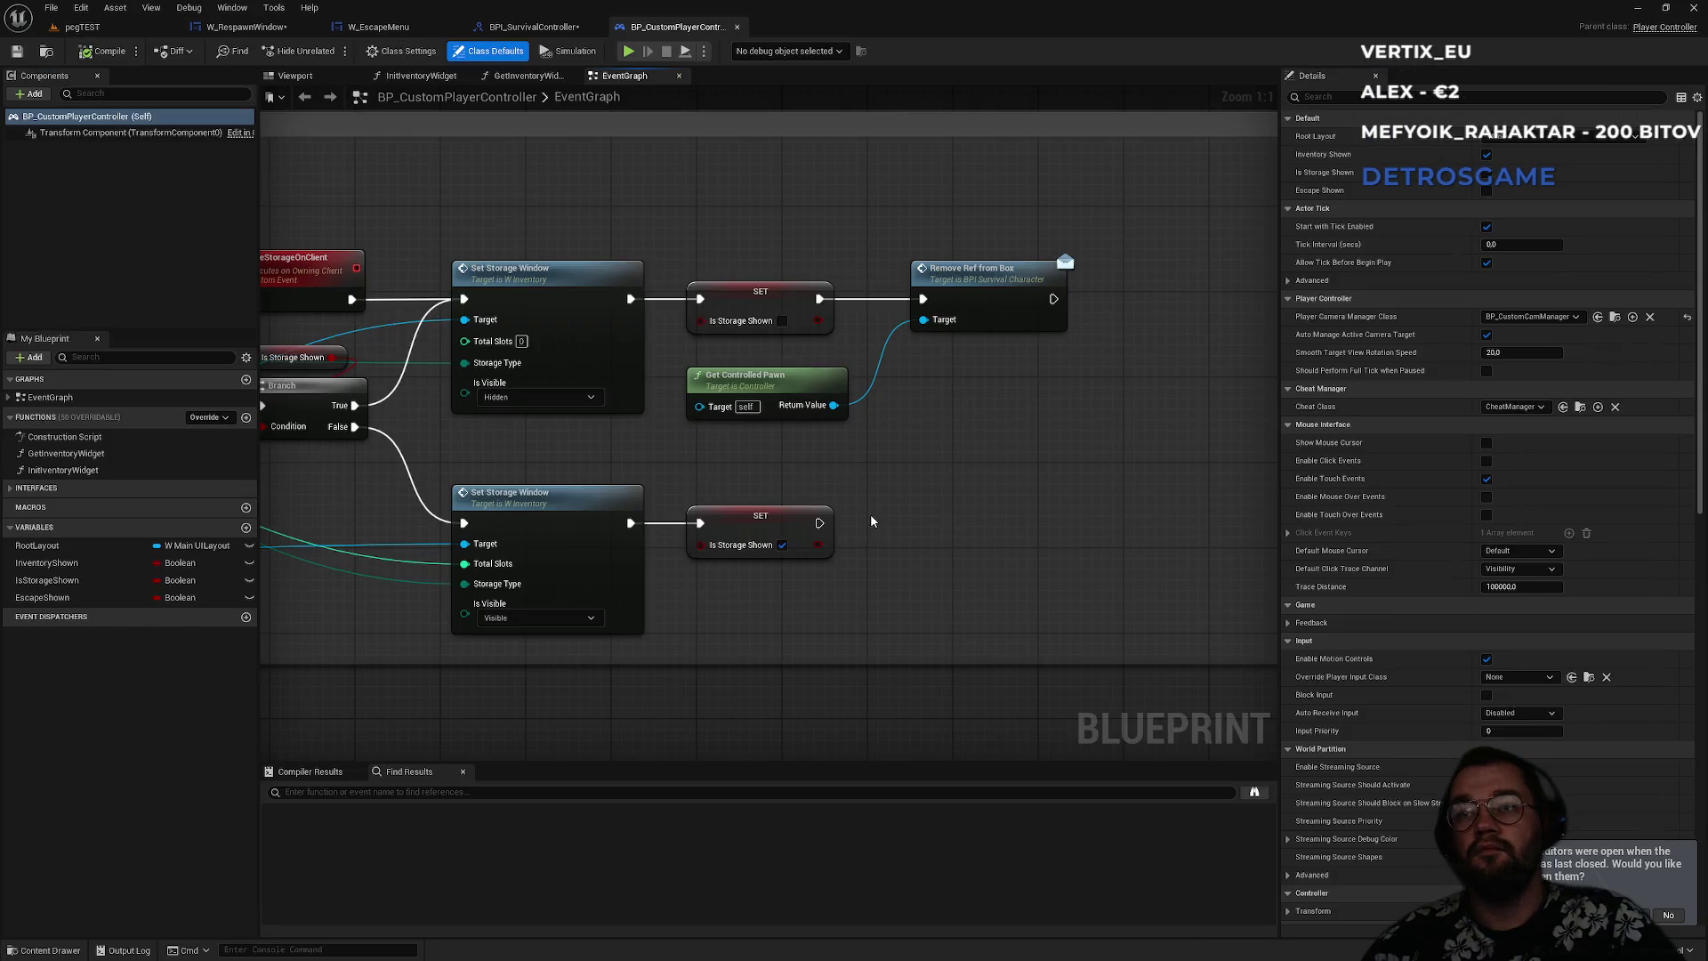
scroll(817, 519, "down", 12)
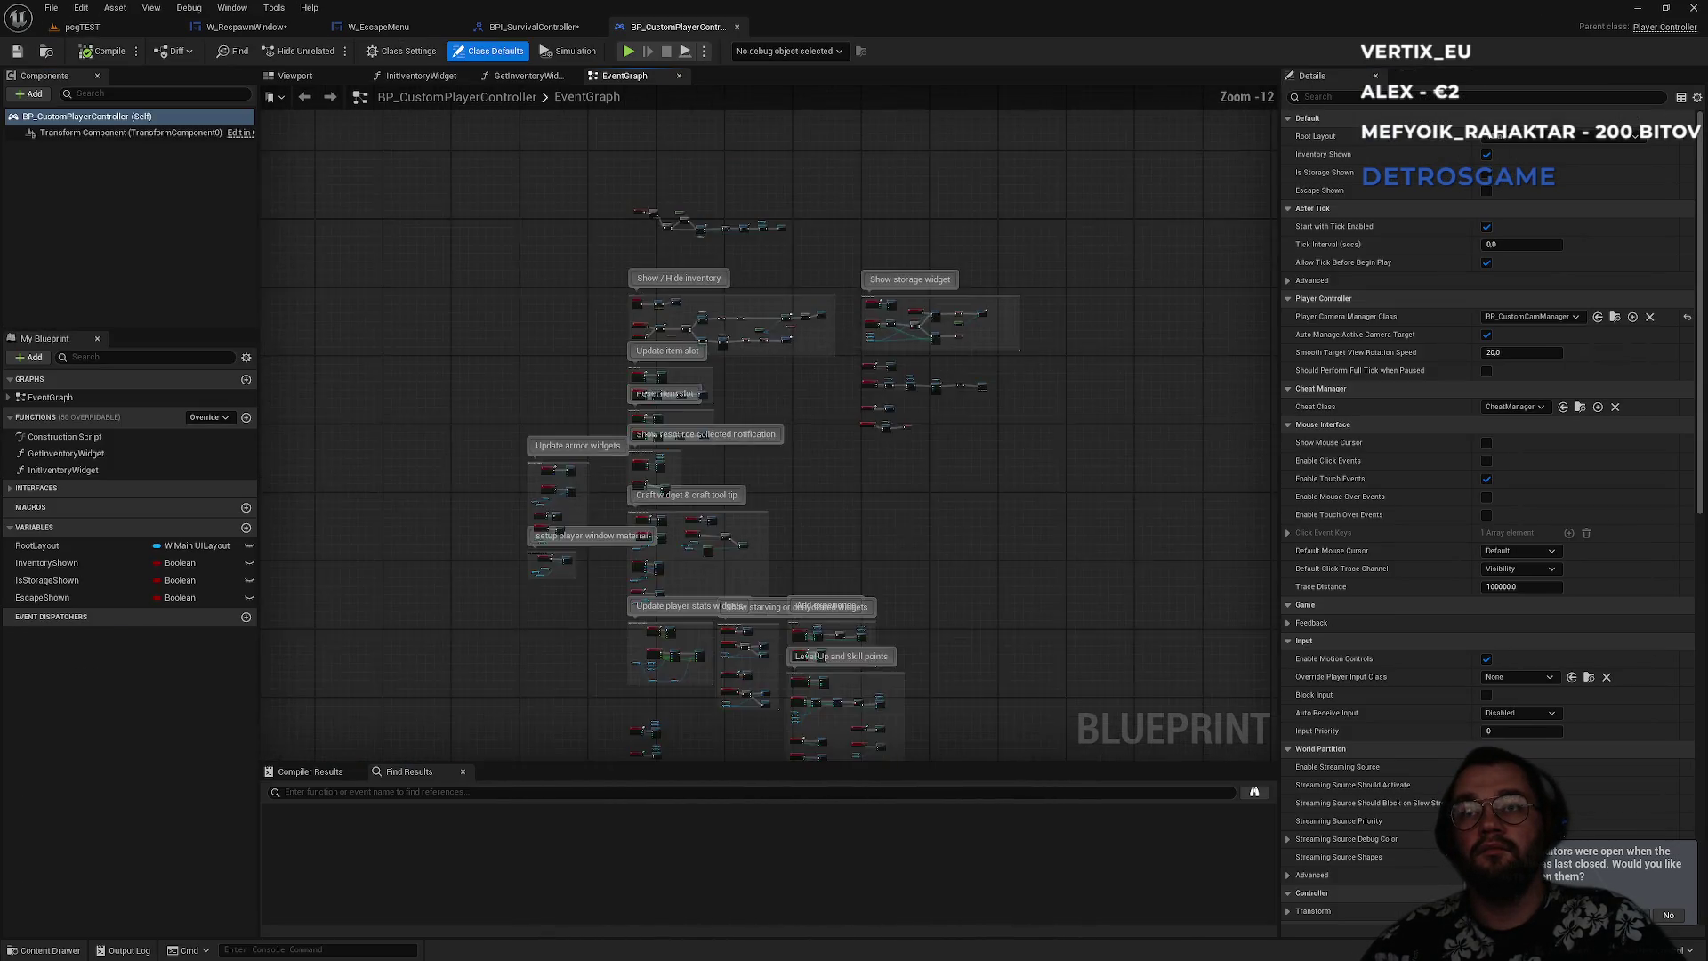
scroll(792, 392, "up", 11)
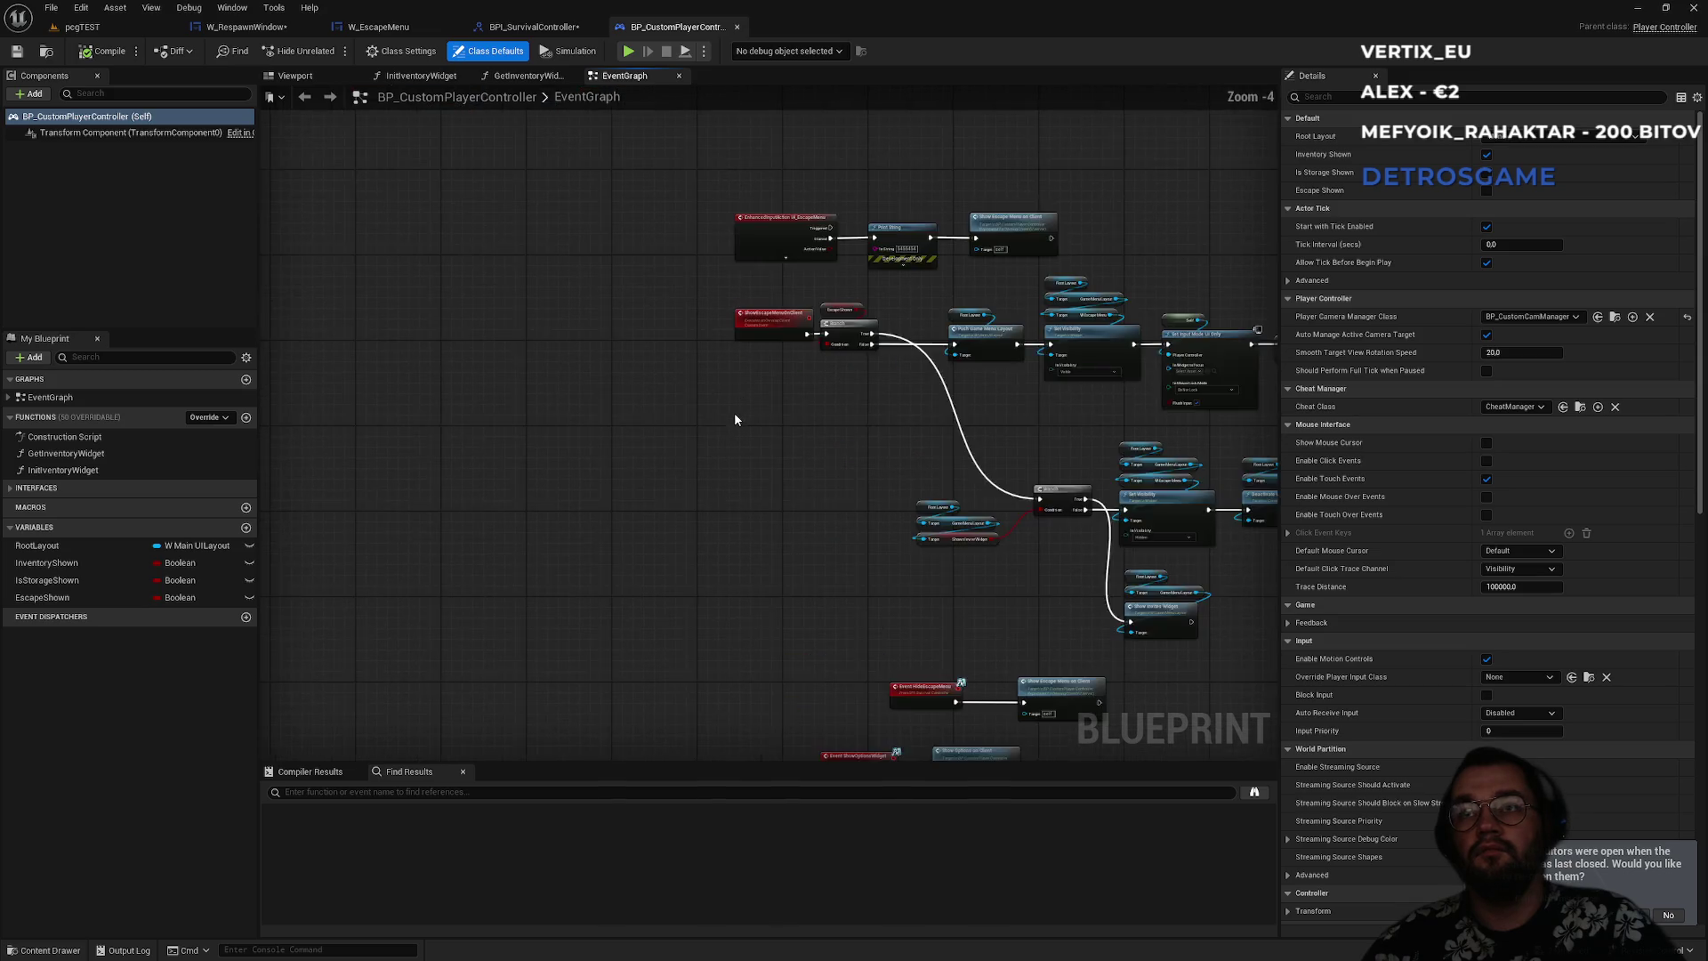
left_click_drag(794, 438, 526, 495)
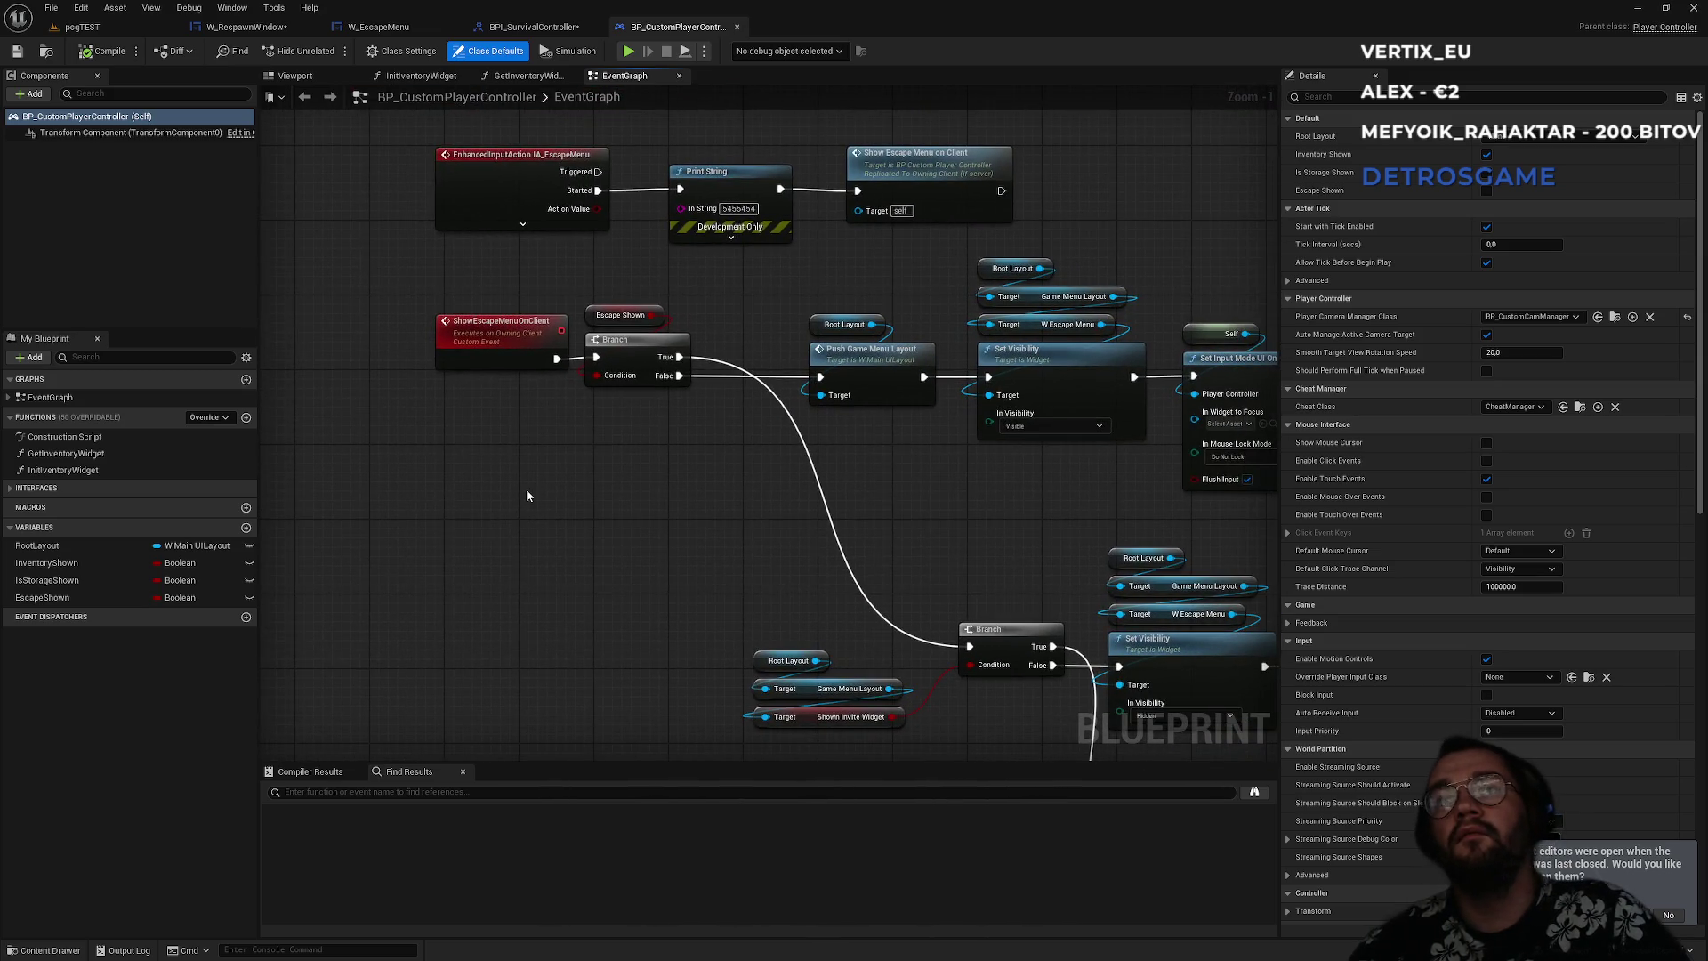
scroll(525, 497, "down", 10)
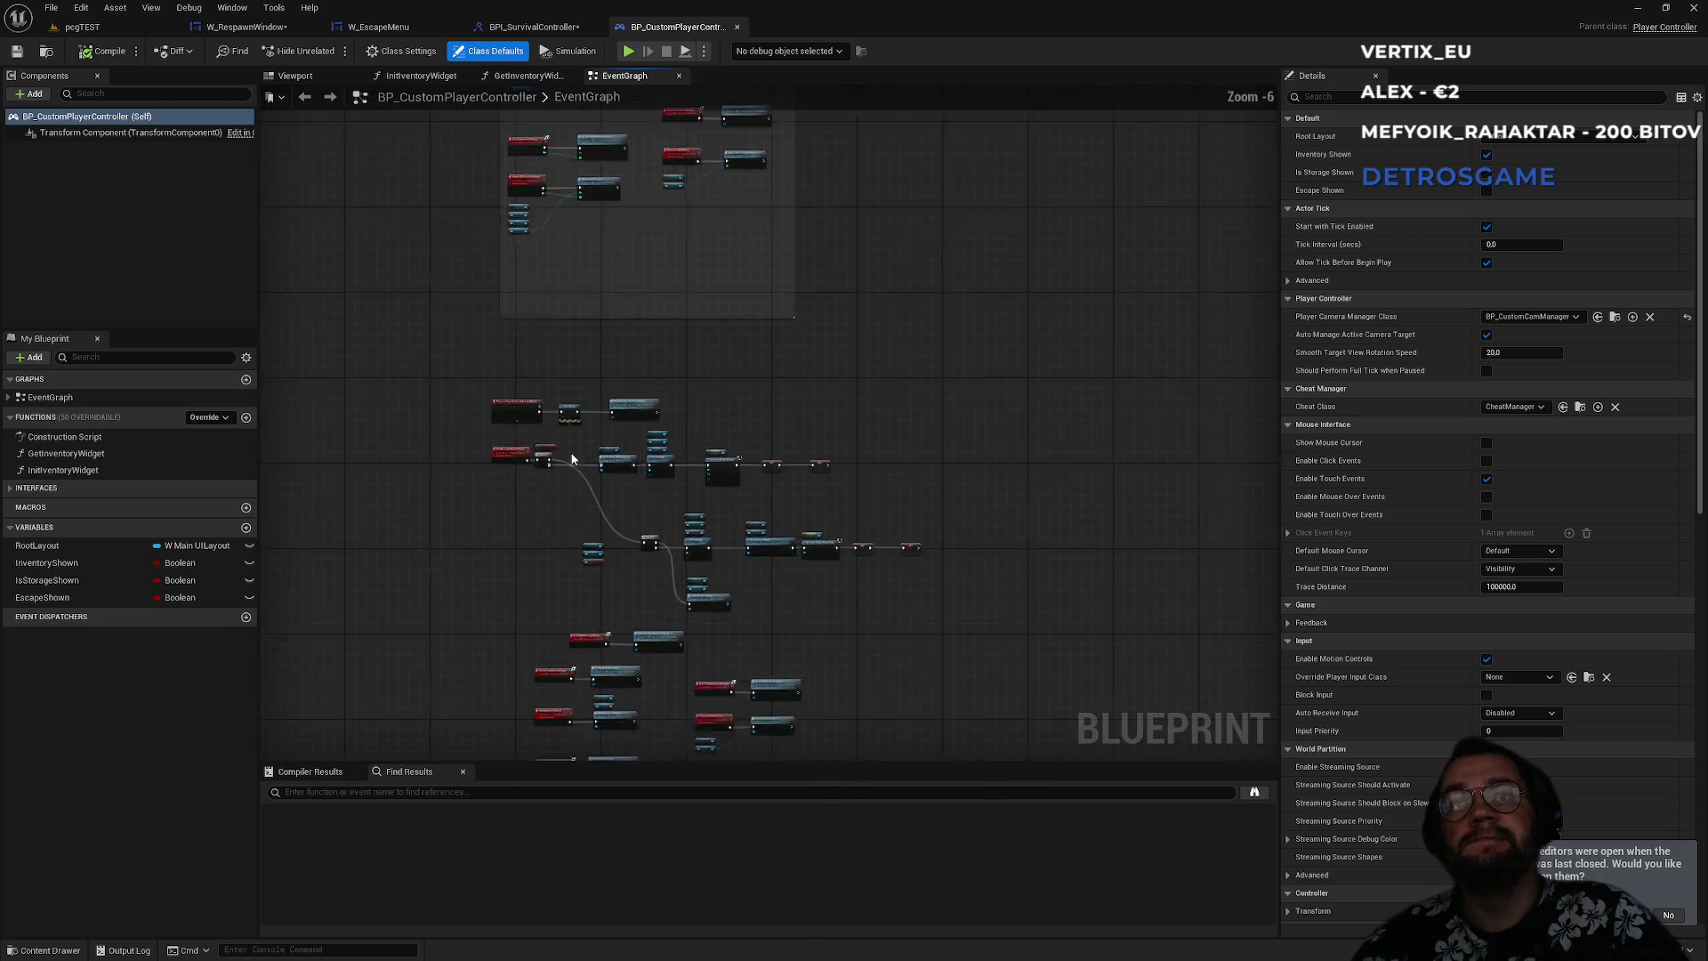
scroll(543, 534, "up", 8)
scroll(562, 577, "down", 2)
mouse_move(562, 576)
left_mouse_down()
mouse_move(599, 382)
mouse_move(694, 262)
left_mouse_up()
left_click_drag(663, 403, 584, 572)
scroll(744, 370, "down", 1)
left_click_drag(744, 370, 862, 515)
scroll(667, 531, "down", 1)
scroll(999, 450, "up", 2)
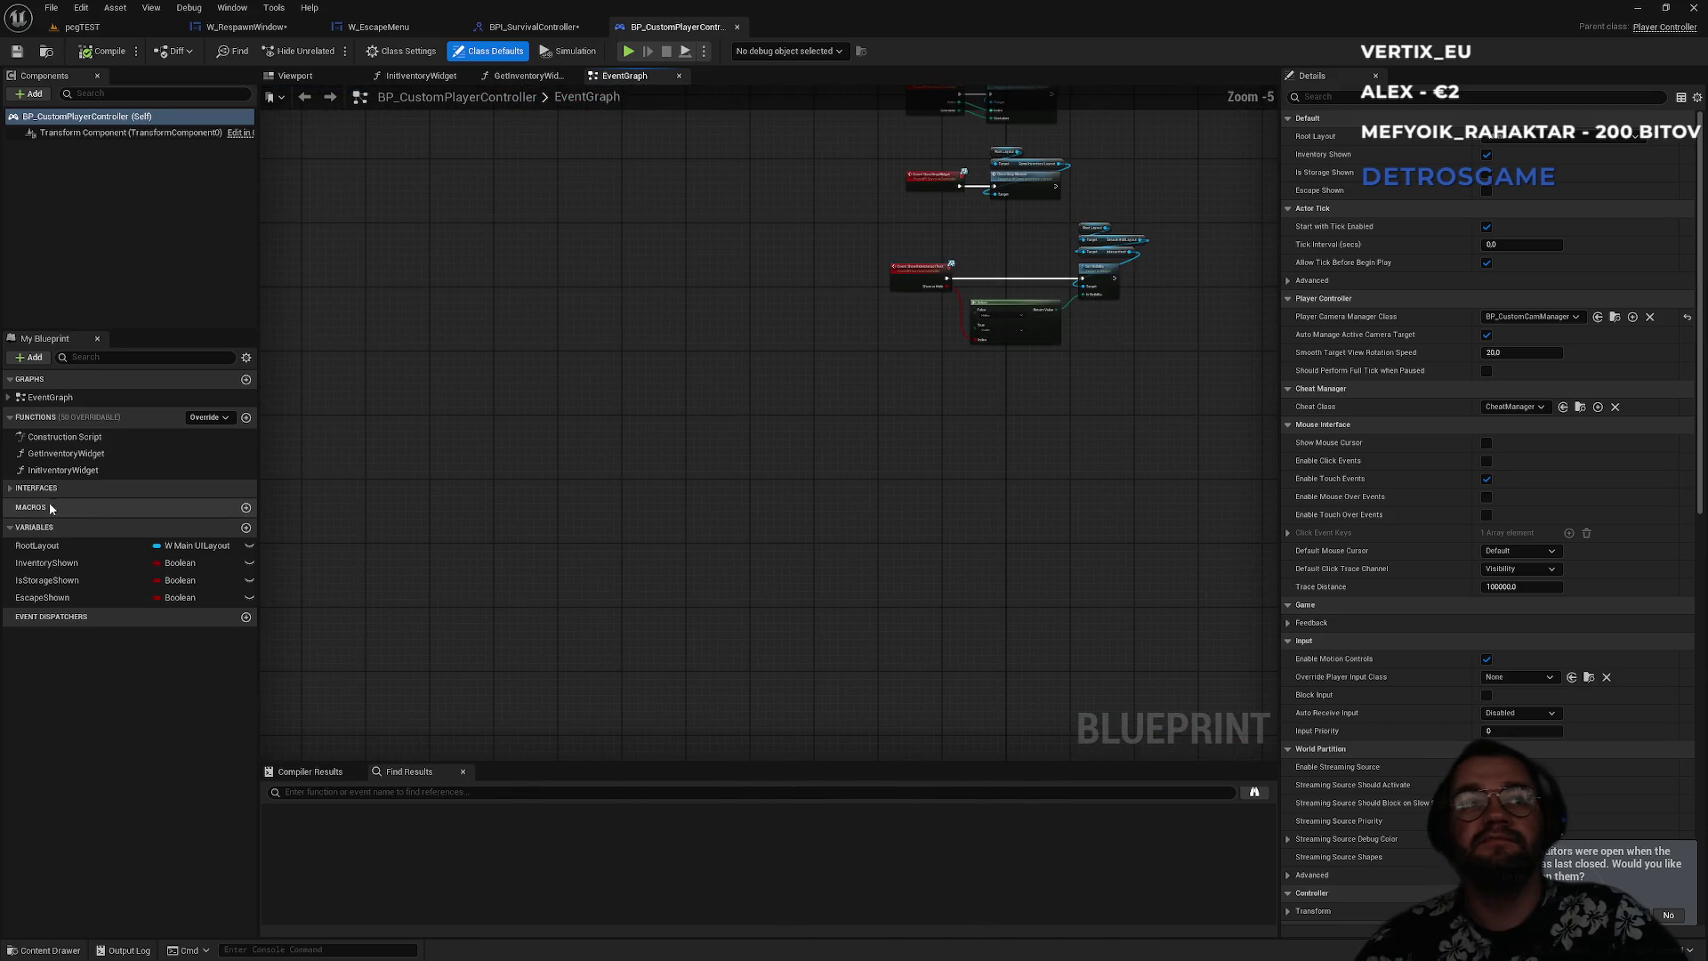
- Add the SetRespawn interface event to the graph beside the comment box
left_click(75, 488)
scroll(130, 658, "down", 3)
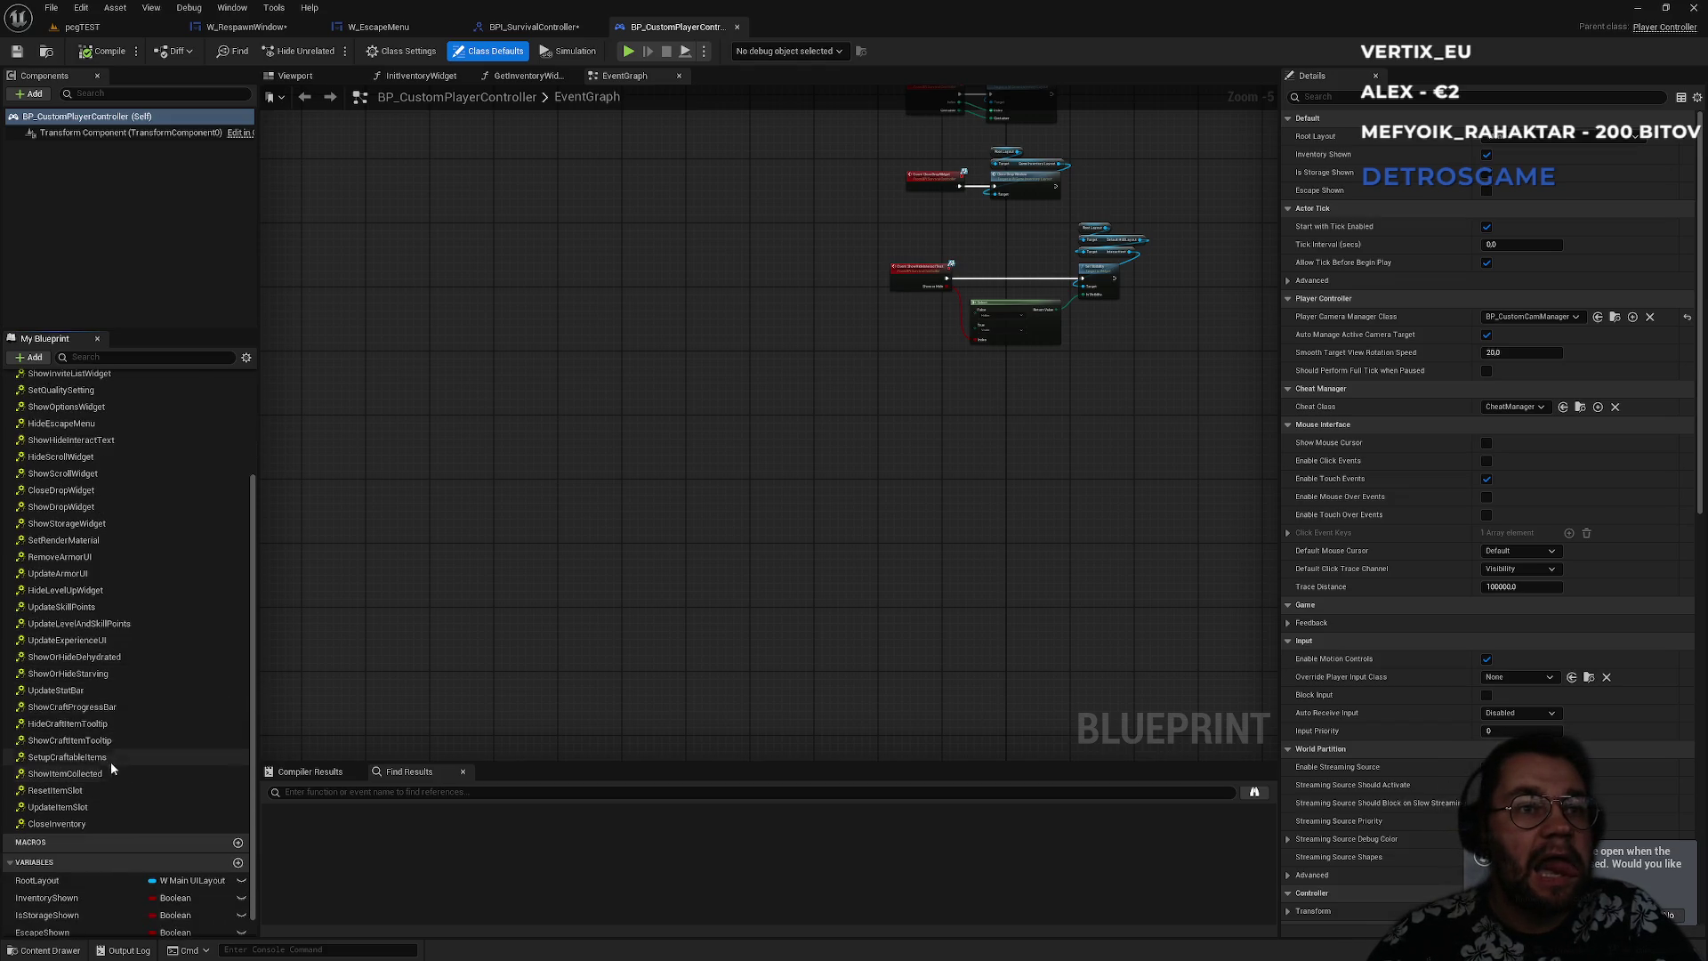
scroll(100, 762, "up", 2)
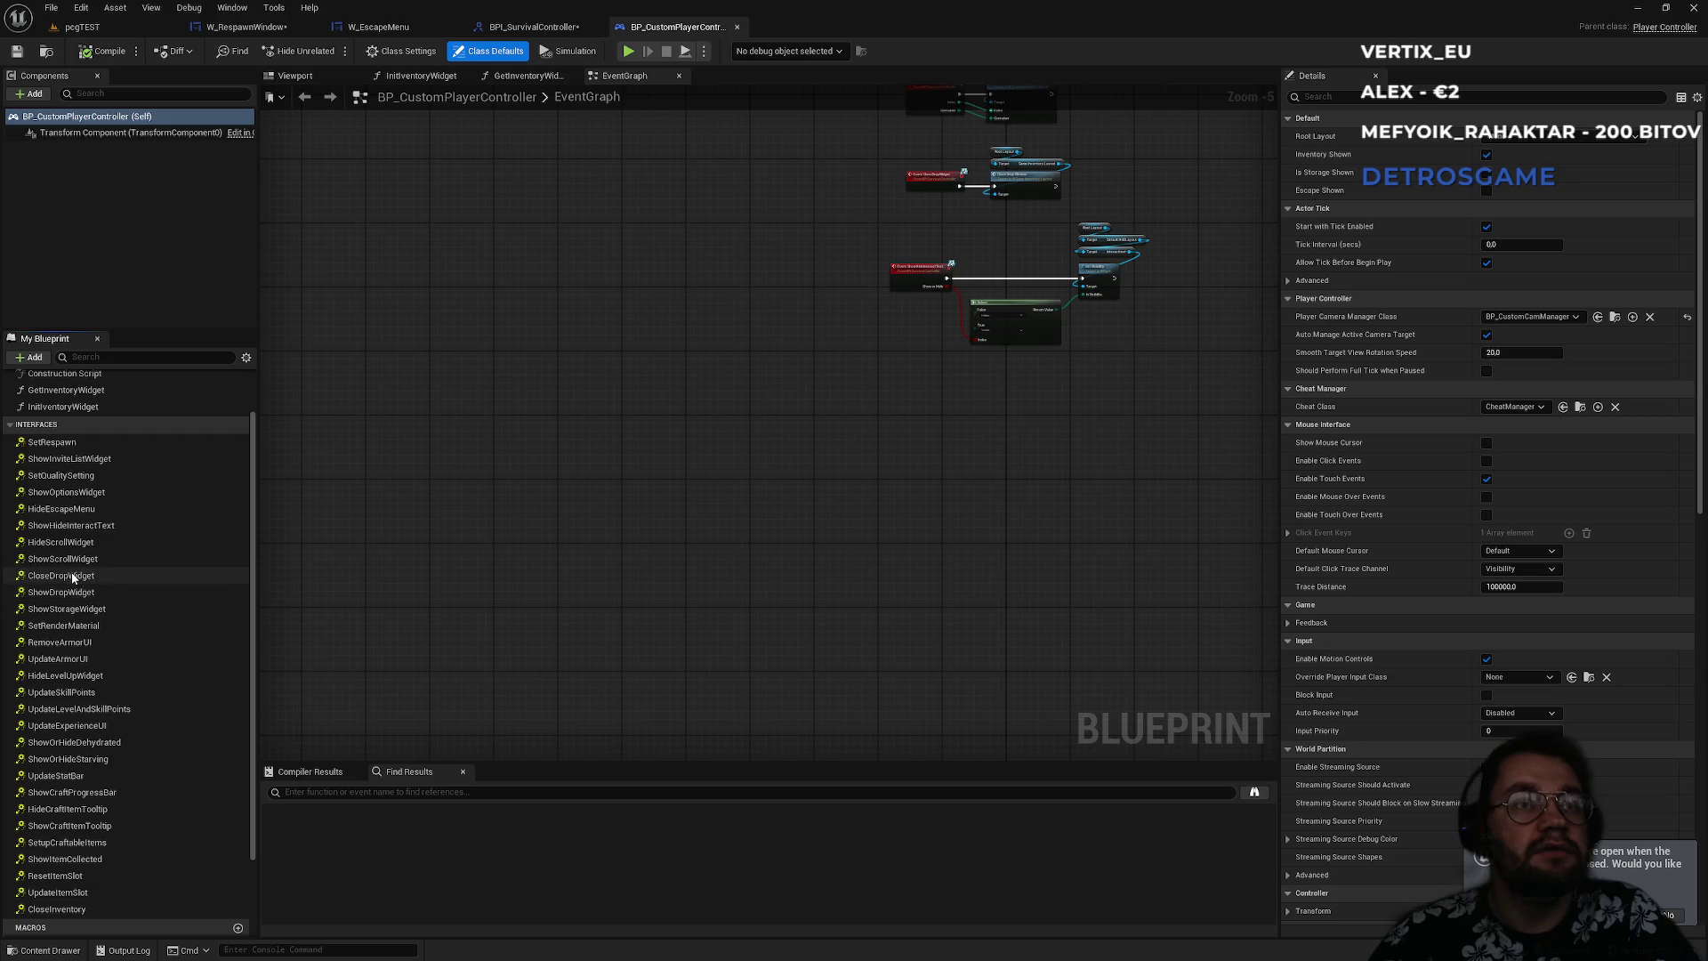
left_click(65, 443)
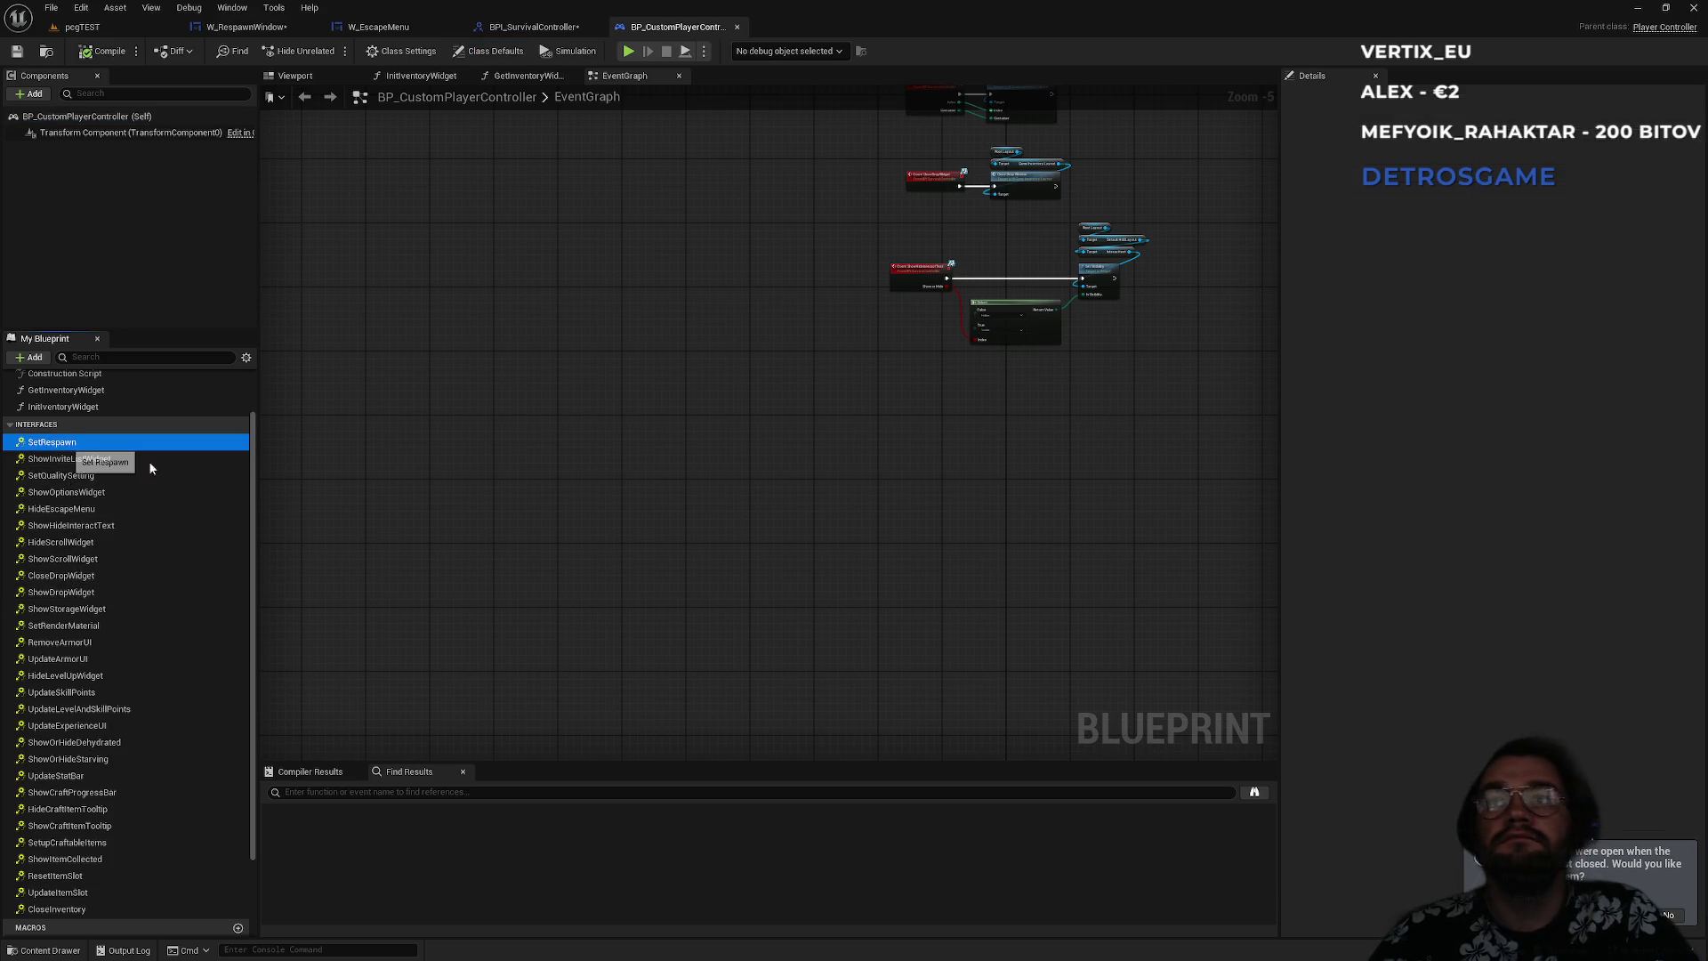
double_click(65, 442)
scroll(466, 611, "down", 5)
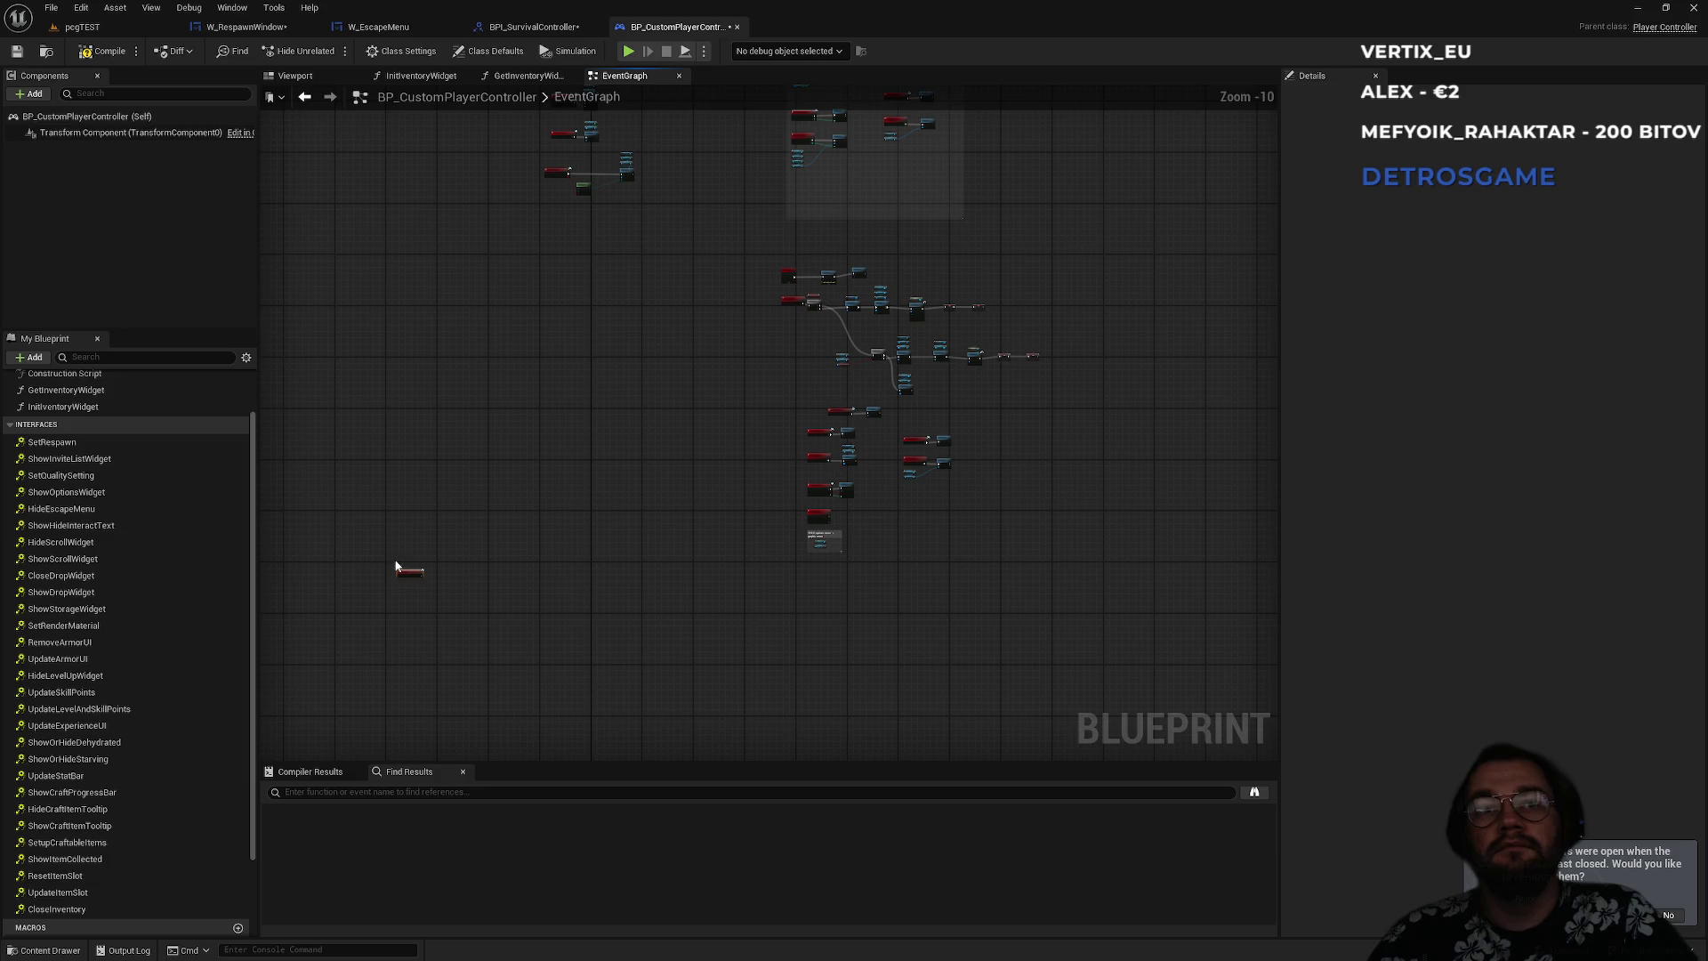
mouse_move(407, 574)
left_mouse_down()
mouse_move(923, 305)
mouse_move(983, 214)
left_mouse_up()
scroll(983, 214, "up", 5)
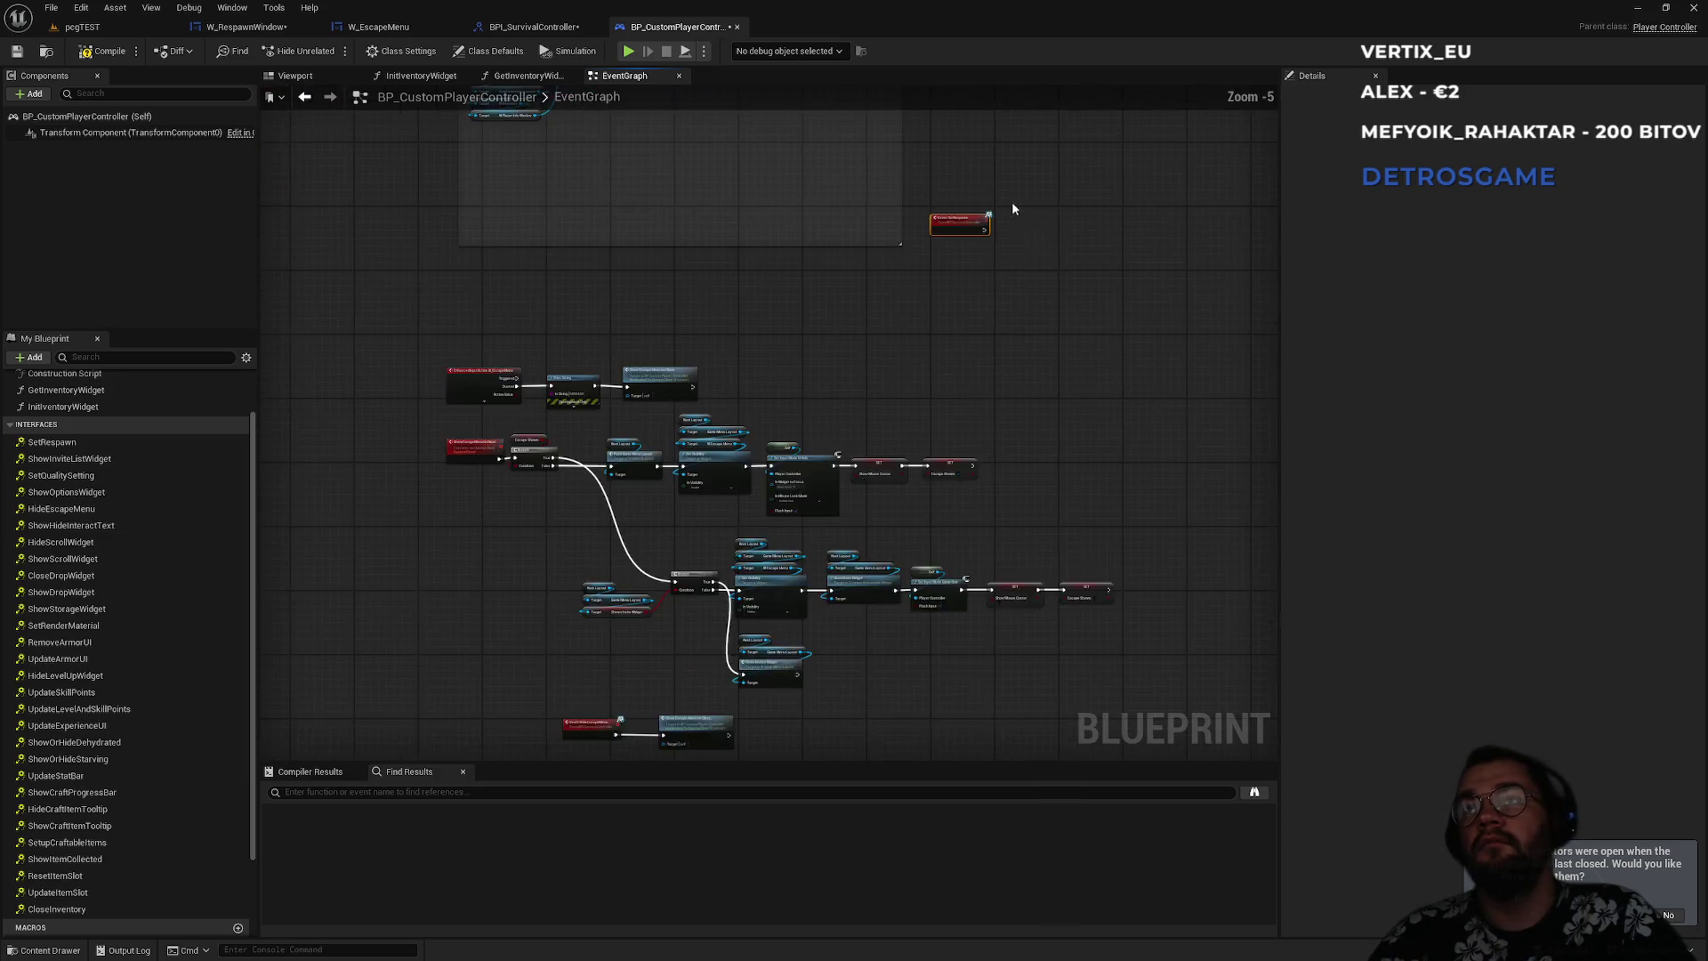
scroll(801, 369, "up", 5)
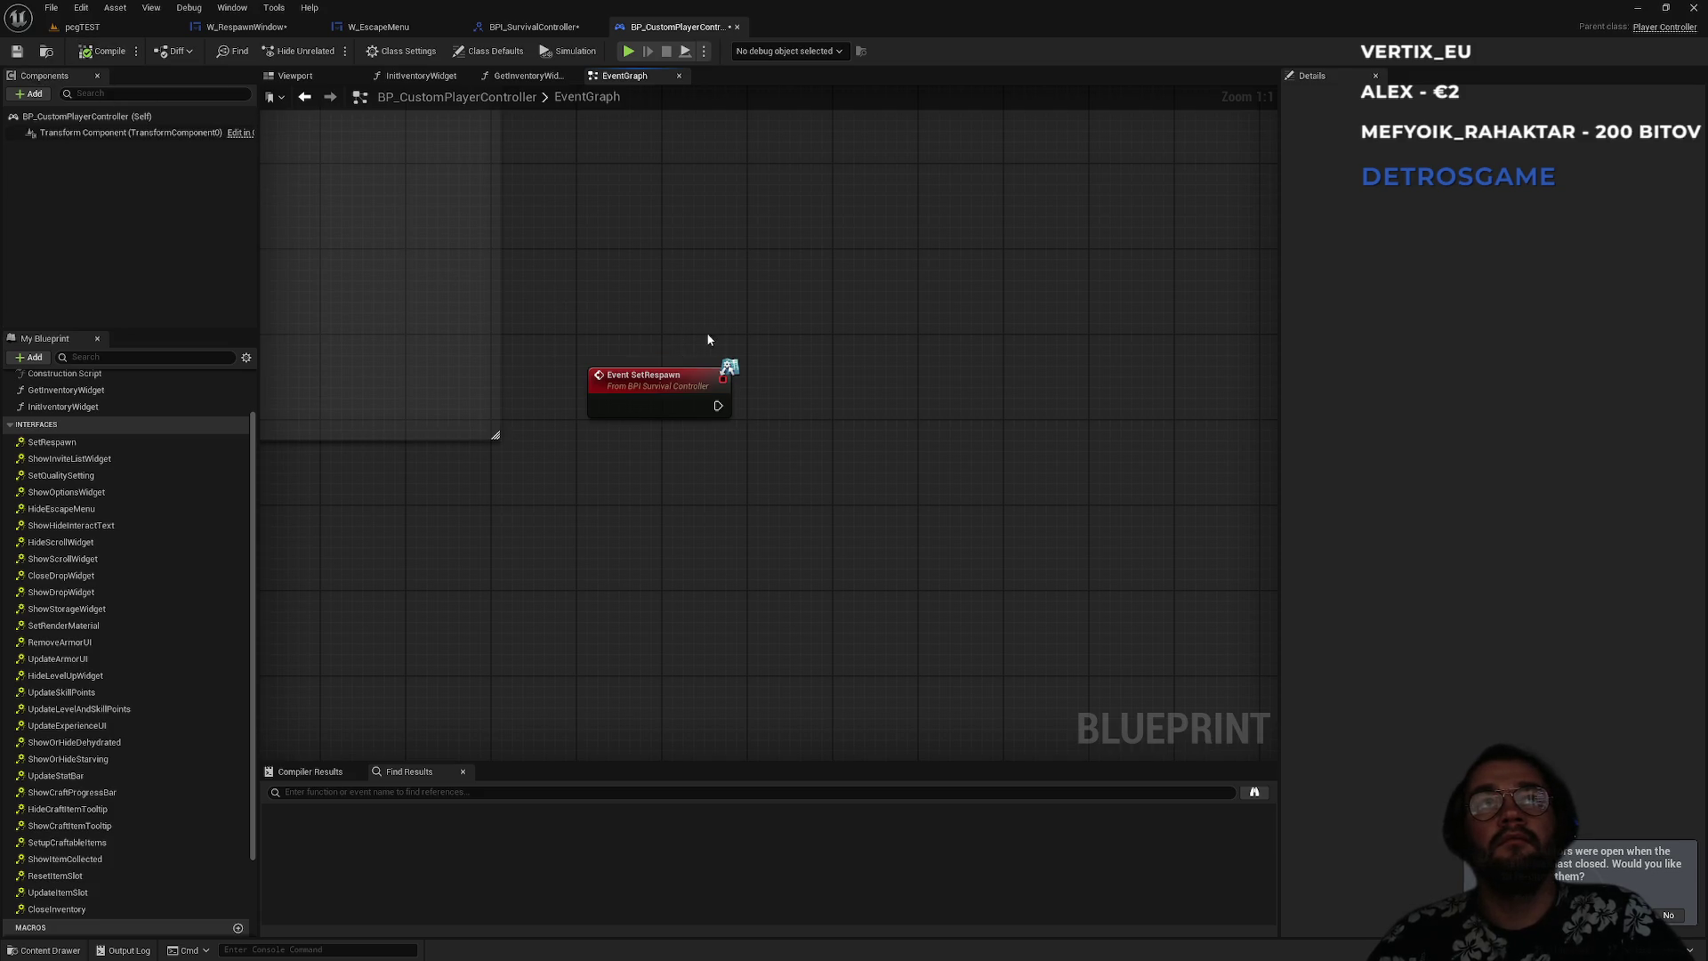
left_click(534, 27)
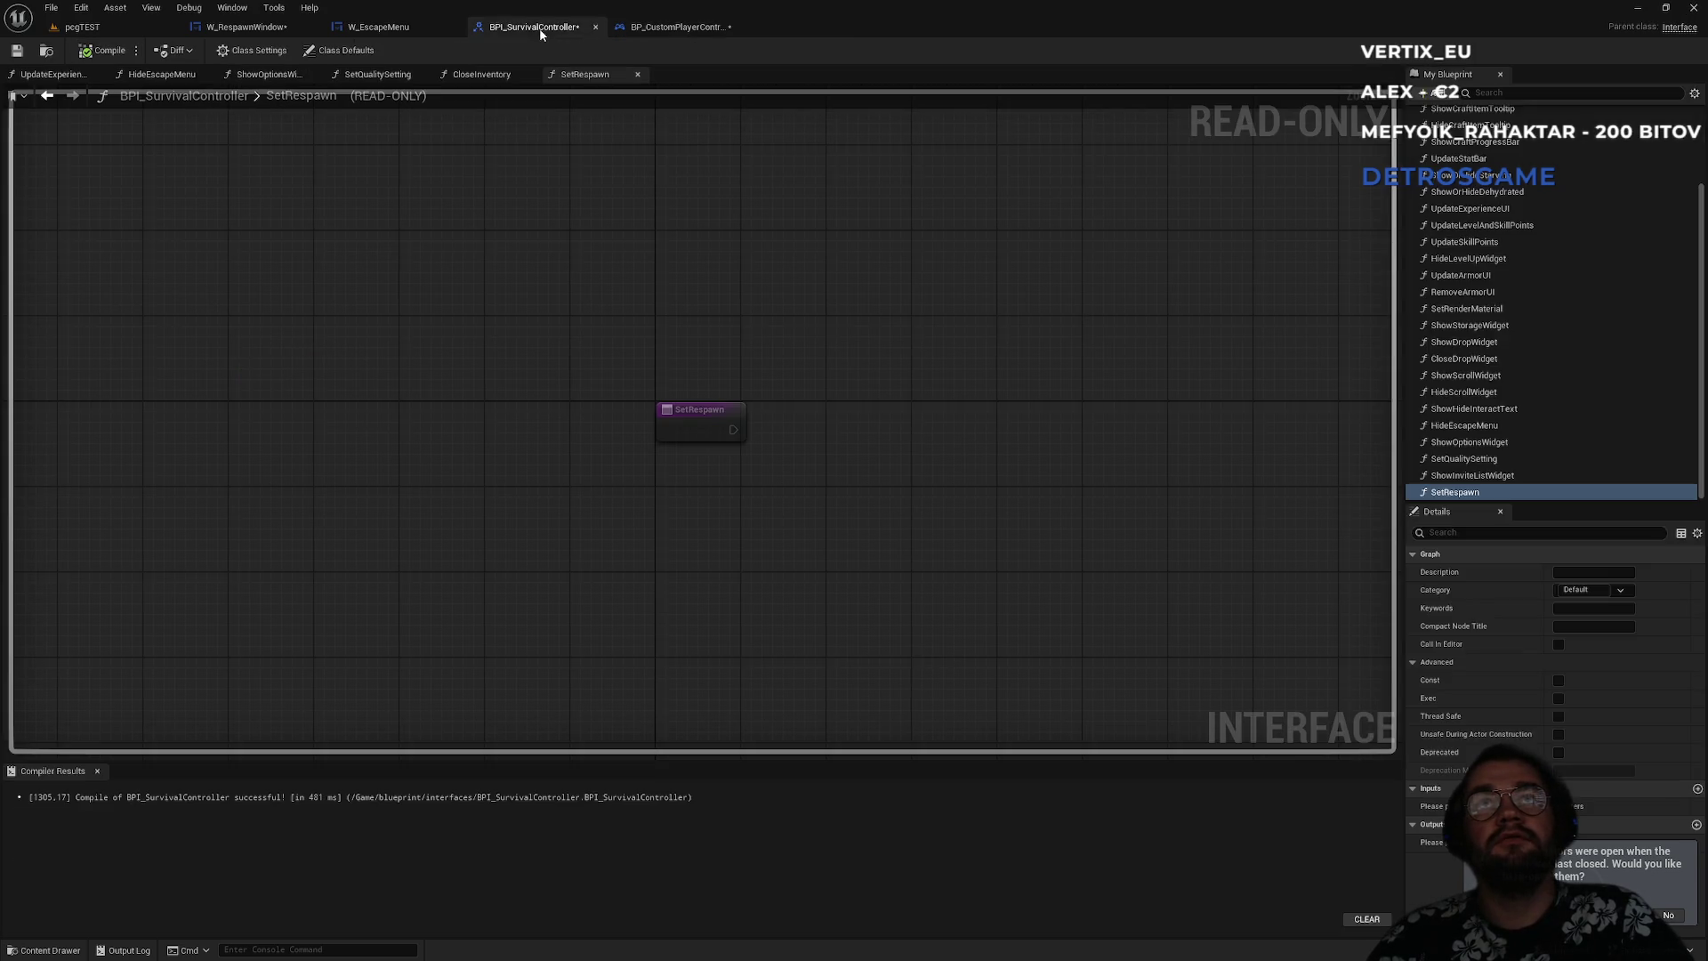
left_click(386, 30)
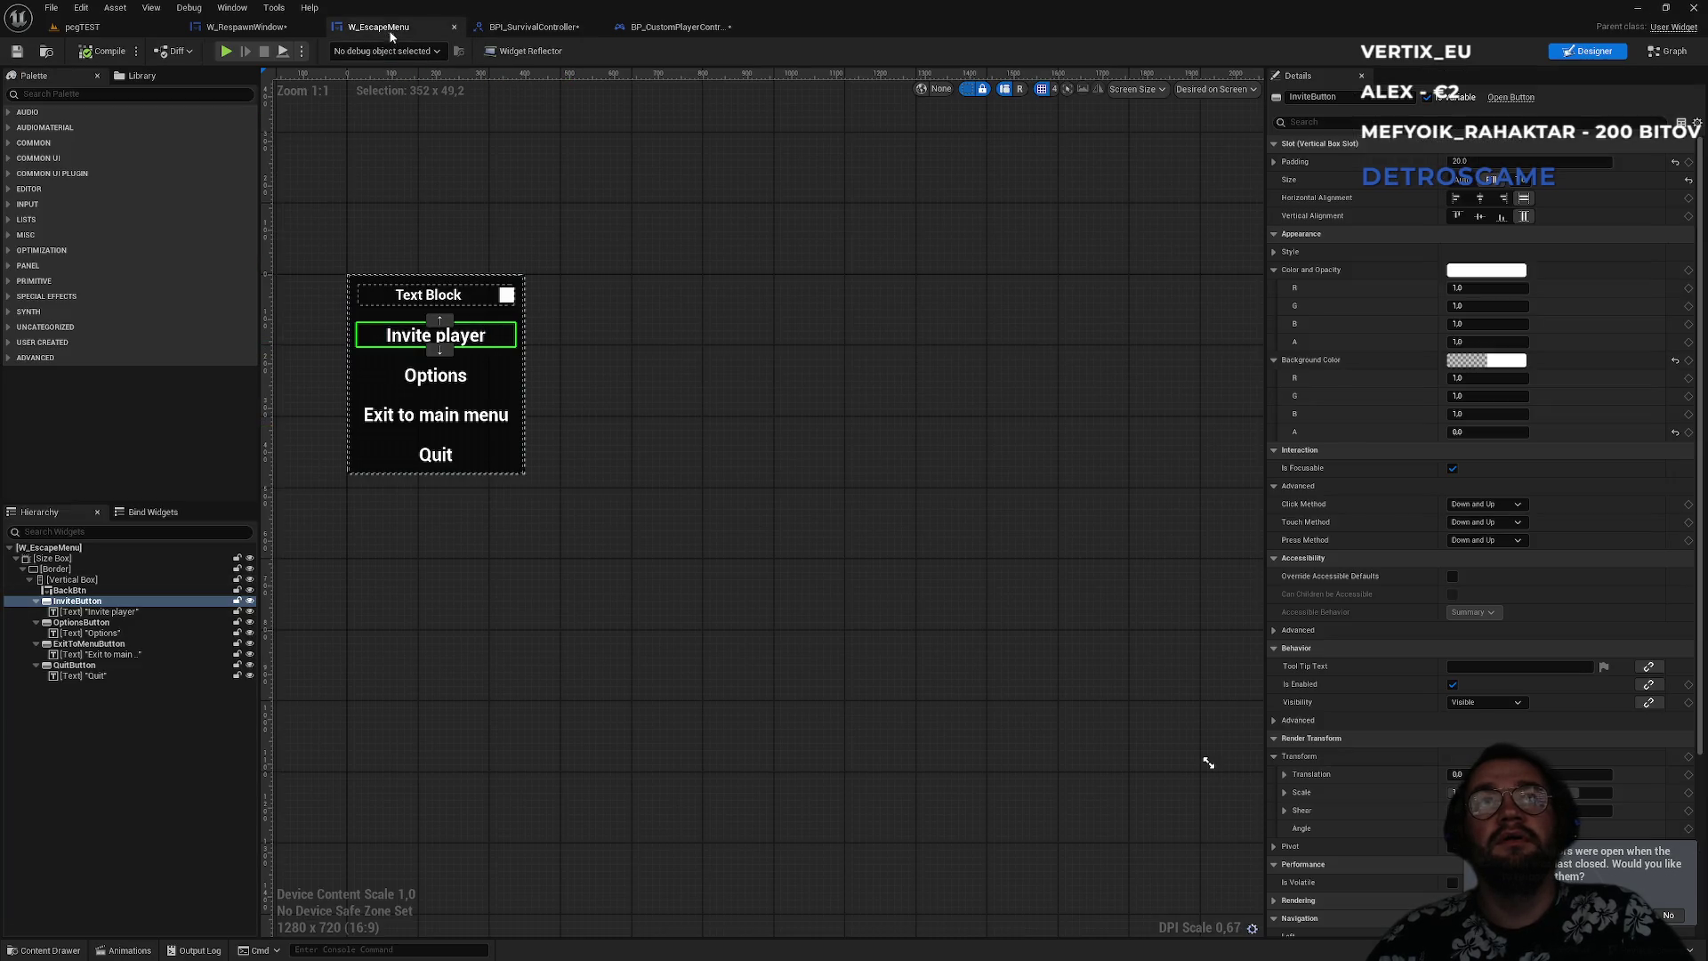
- Close W_EscapeMenu and delete the three default event nodes in W_RespawnWindow's graph
left_click(454, 27)
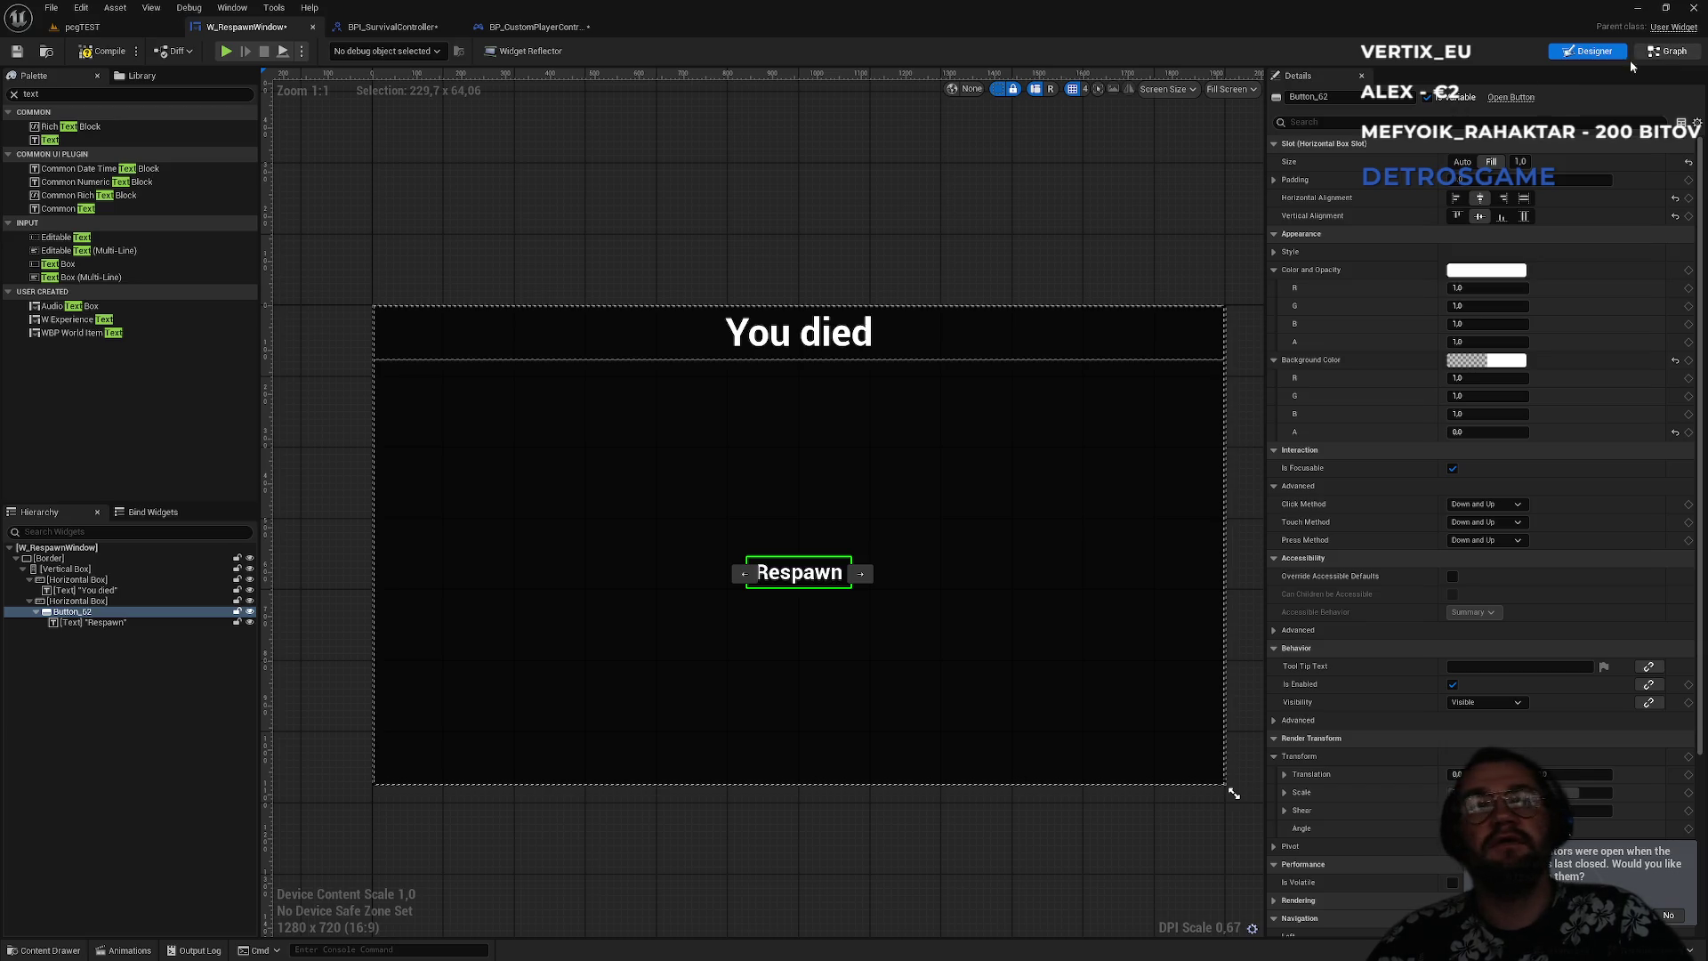
left_click(1667, 53)
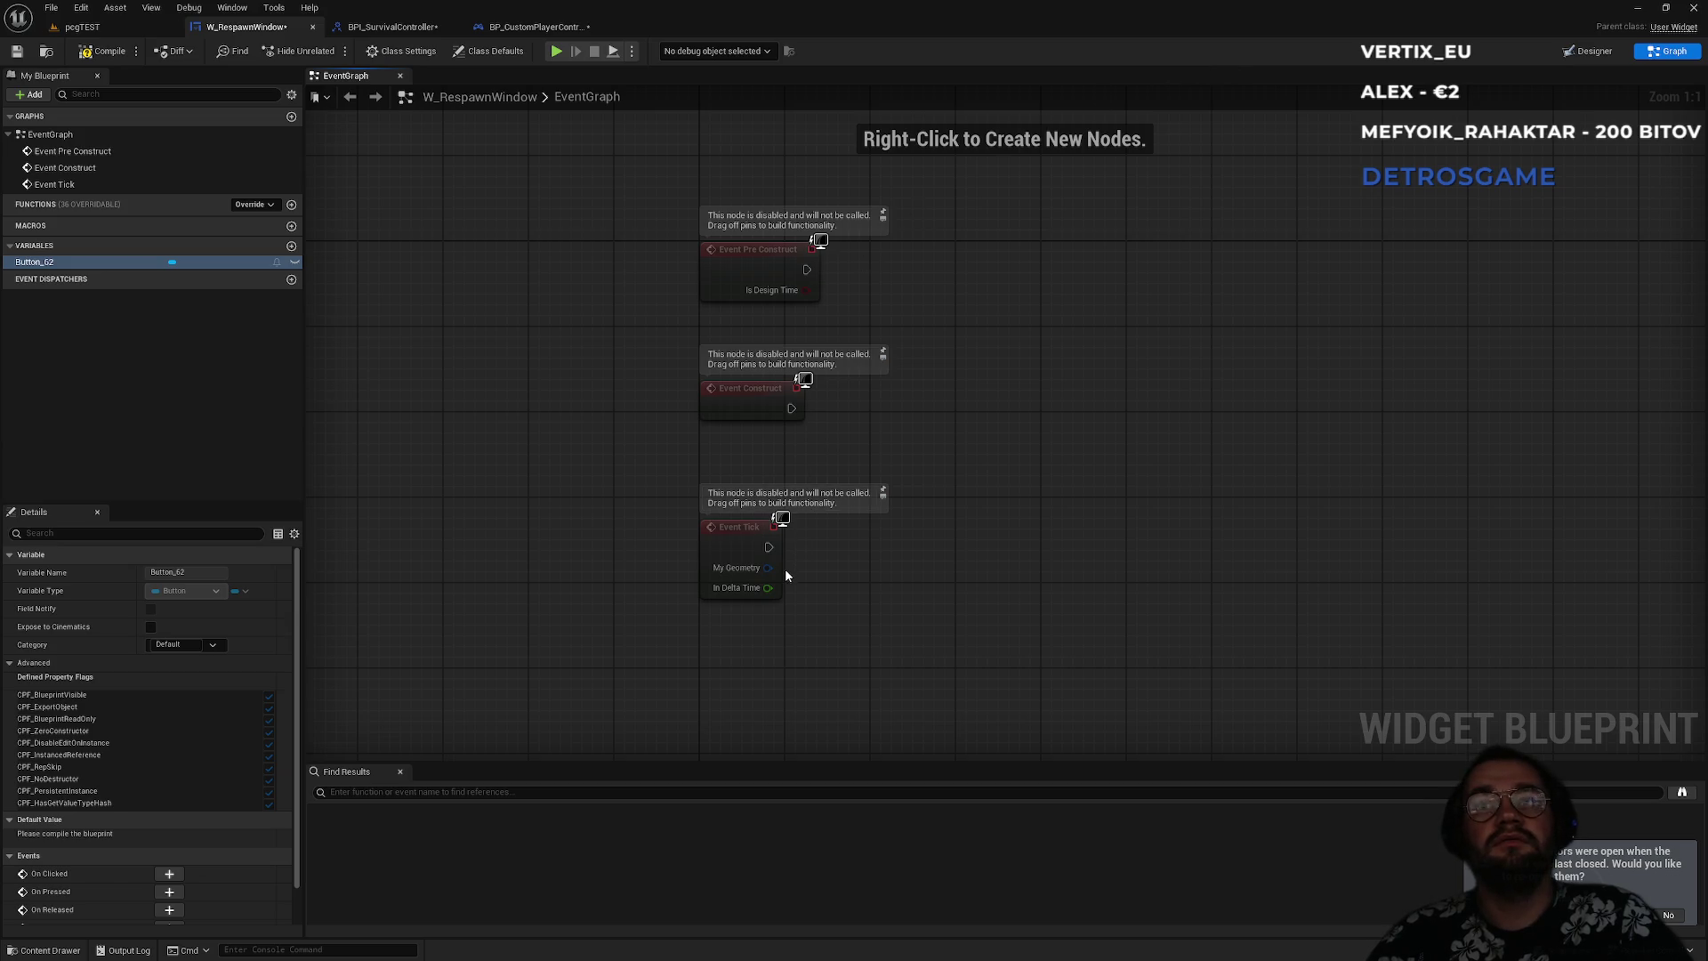
left_click(1576, 49)
left_click(1657, 53)
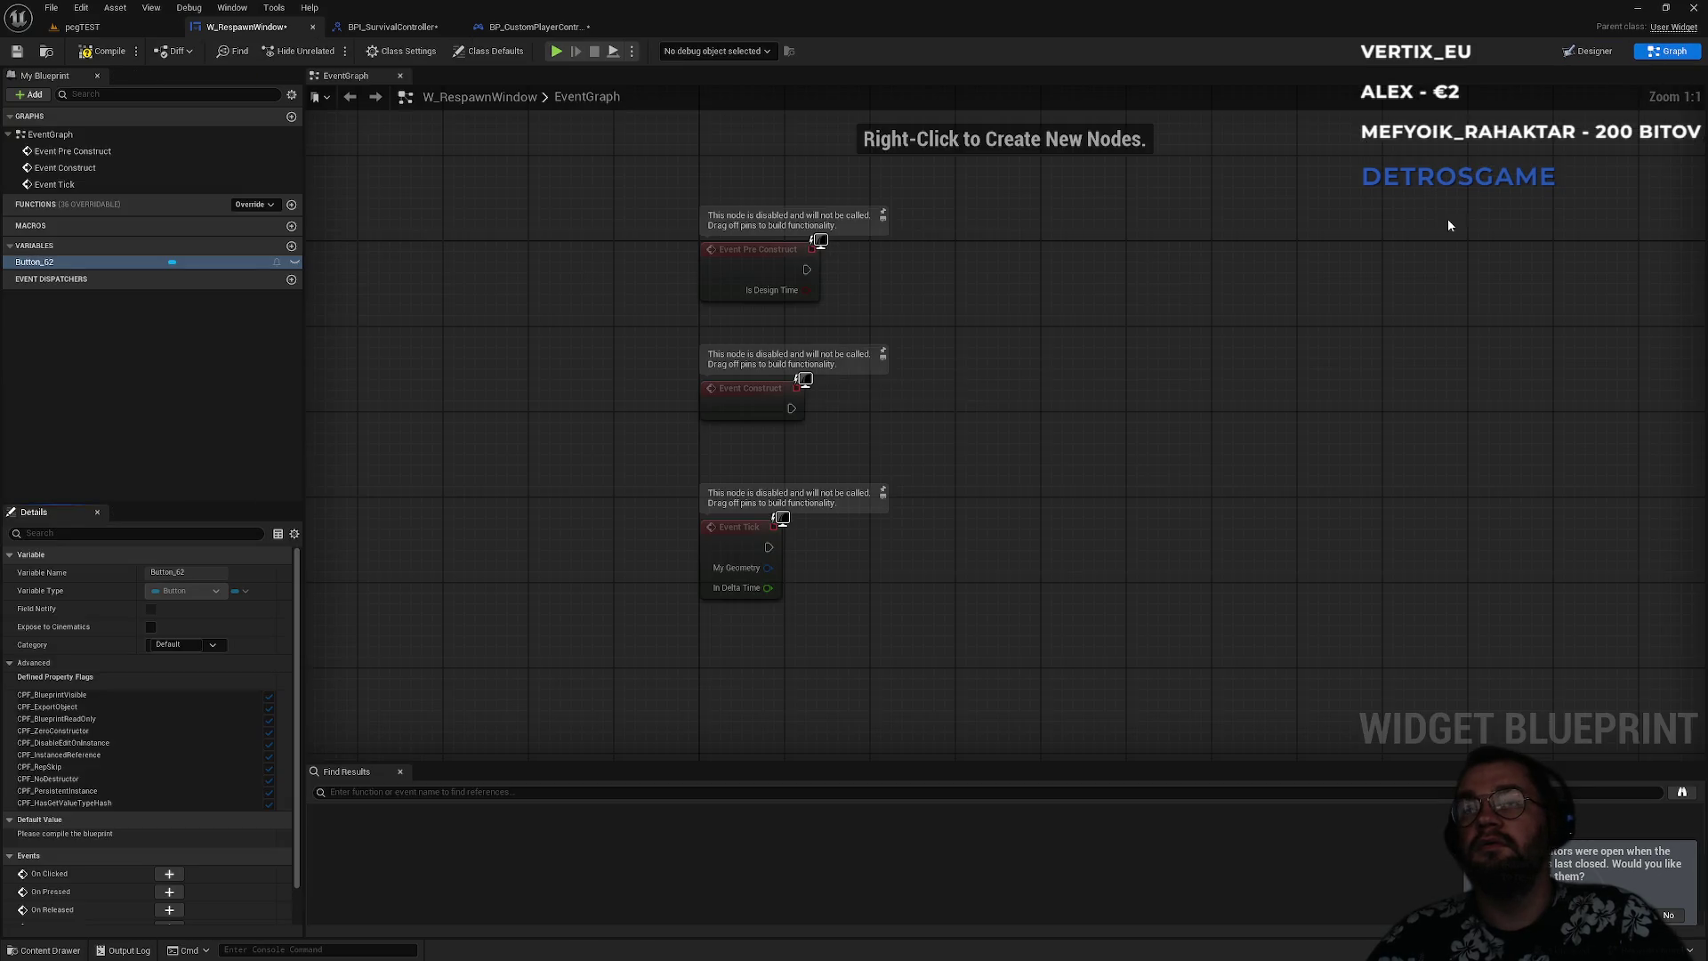
mouse_move(839, 674)
left_mouse_down()
mouse_move(698, 210)
mouse_move(712, 214)
left_mouse_up()
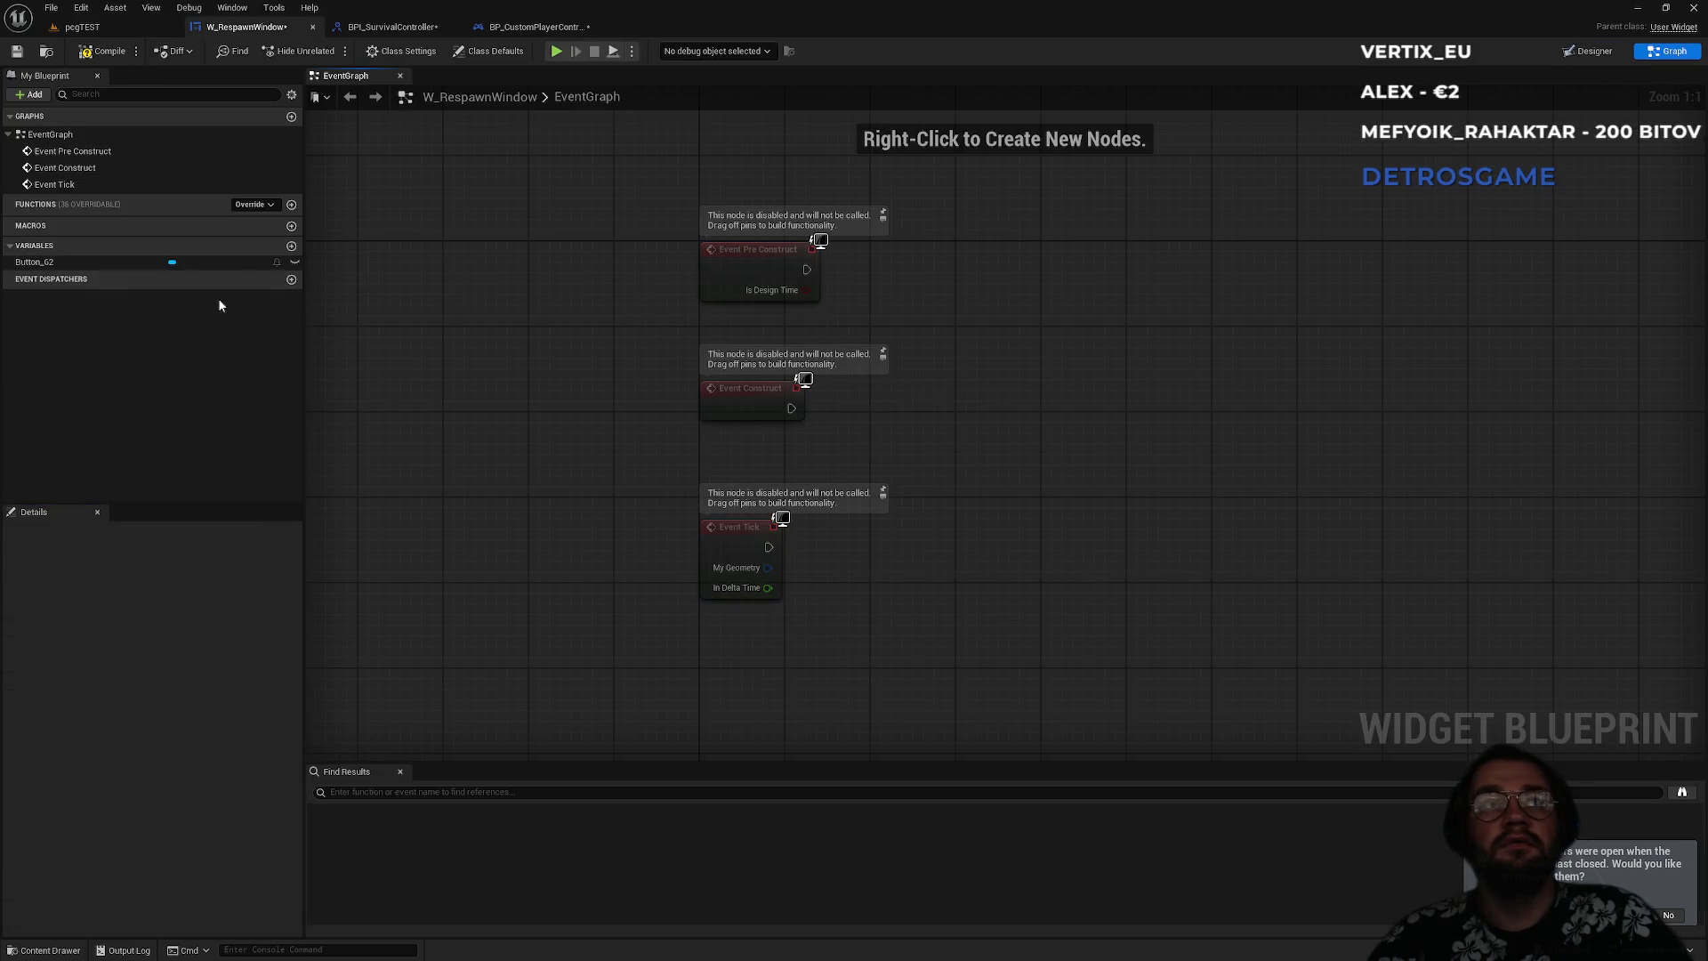
left_click(40, 262)
left_click_drag(893, 686, 734, 224)
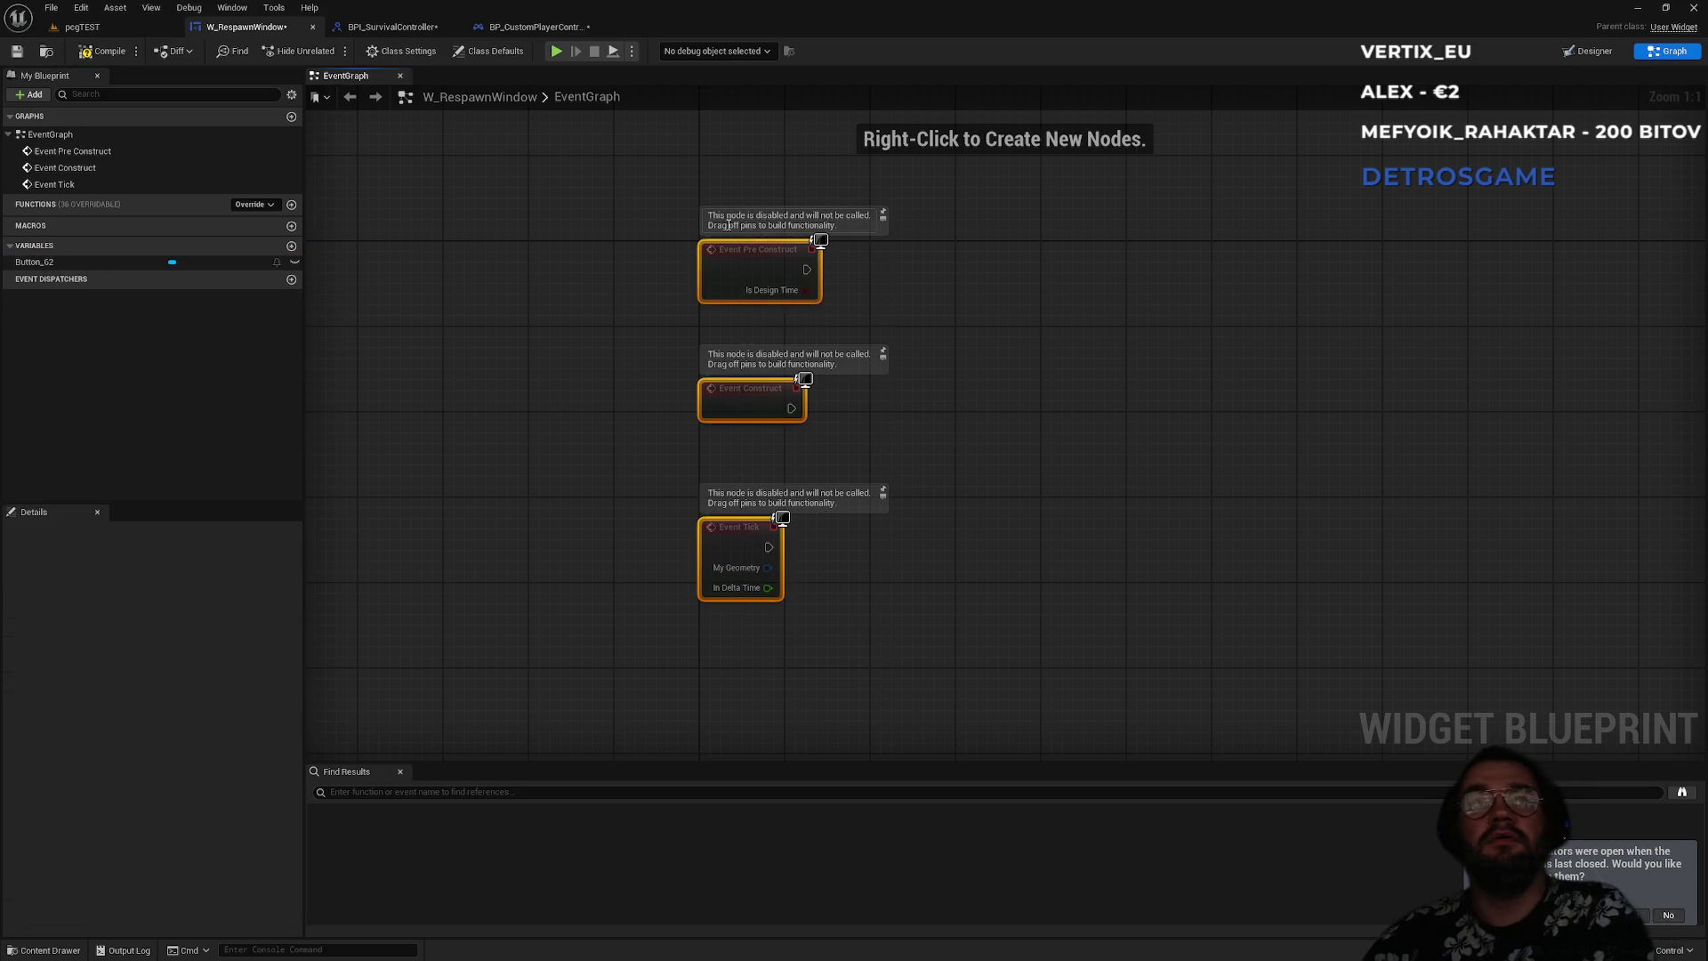
key("Delete")
- Add an On Clicked (Button_62) event node to the graph
left_click(53, 211)
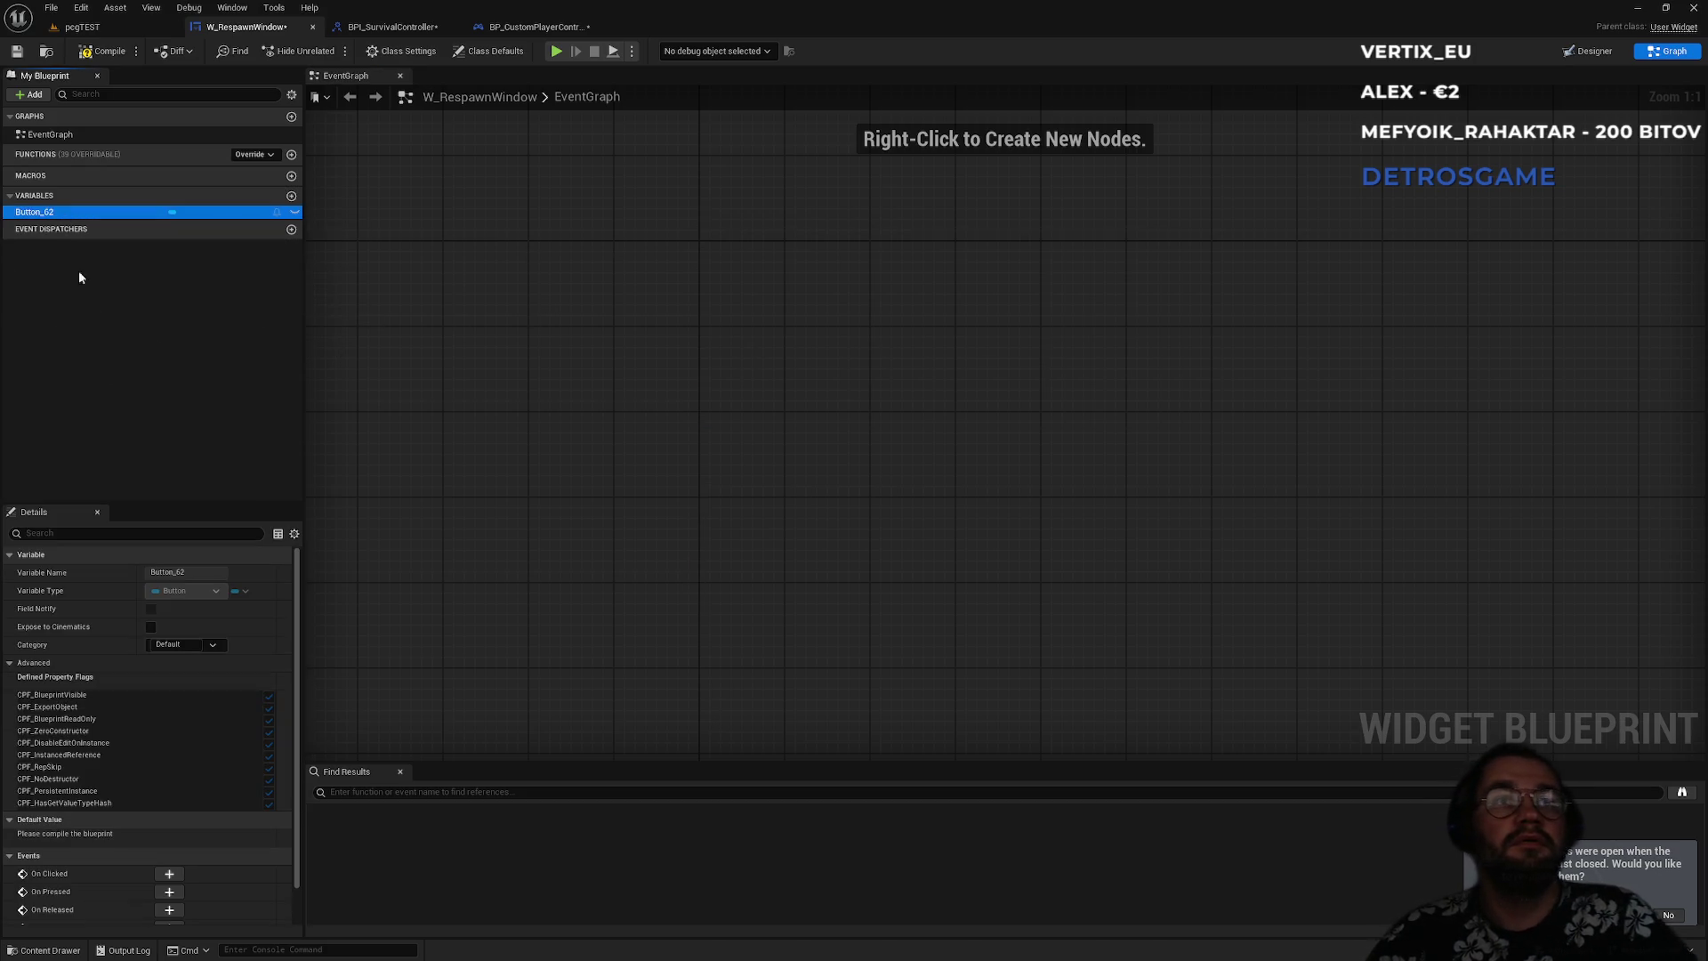
scroll(165, 695, "down", 3)
left_click(169, 843)
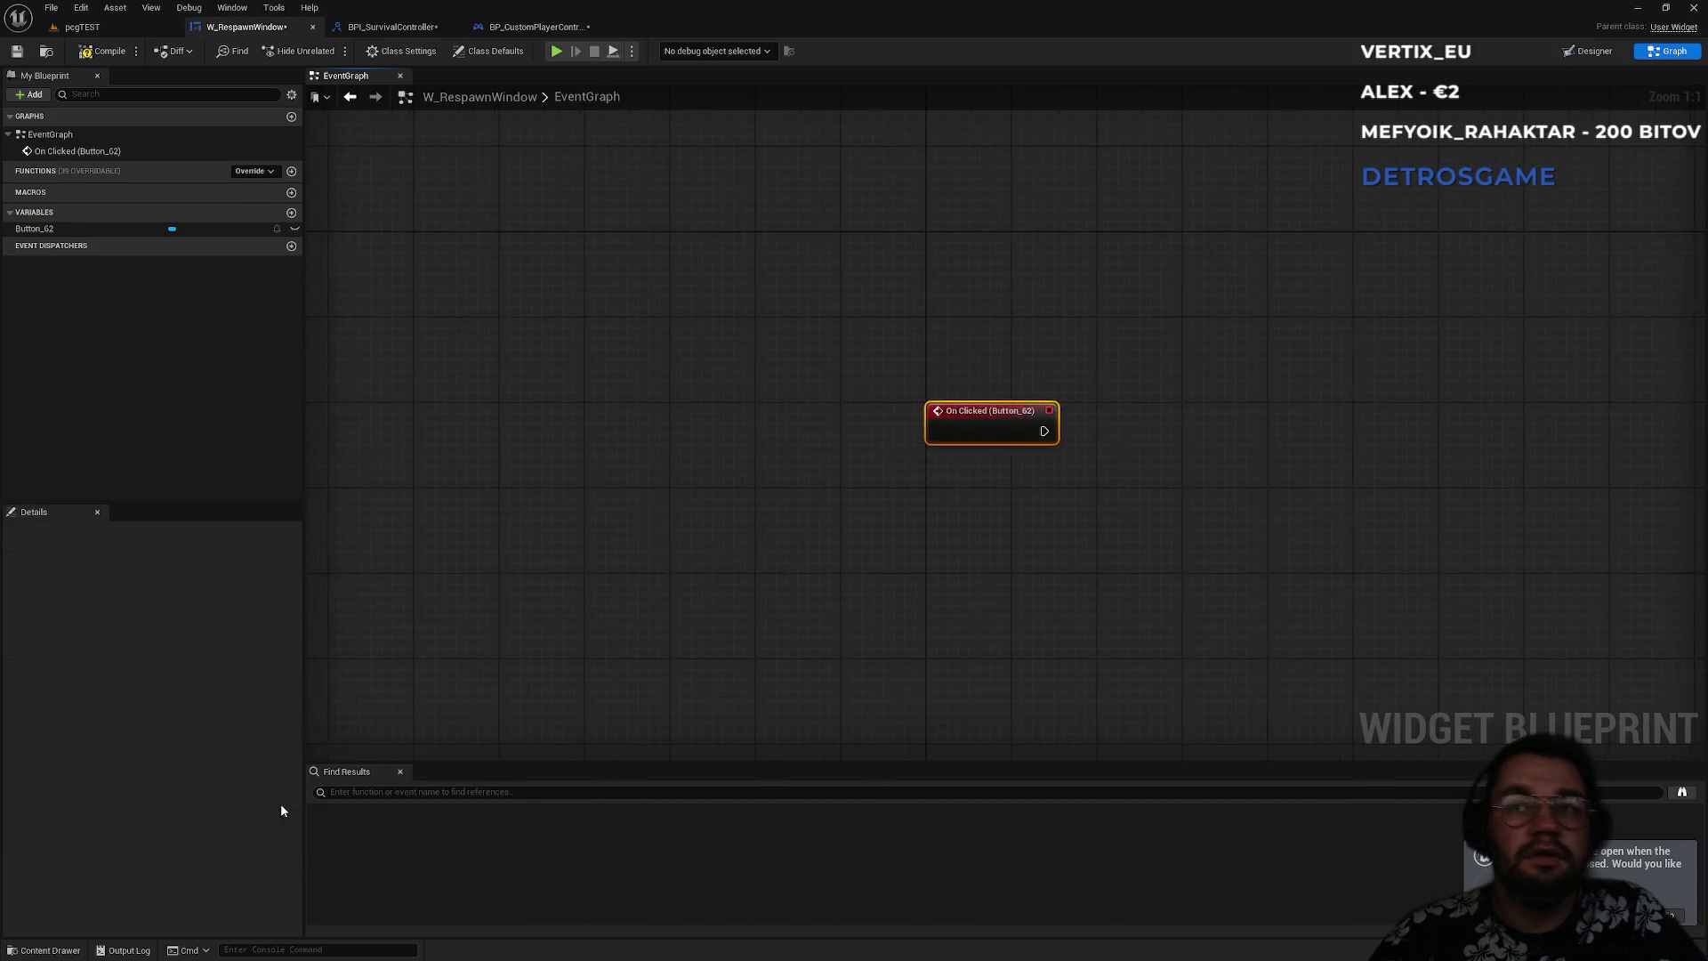
left_click_drag(925, 501, 742, 538)
right_click(679, 572)
type("get")
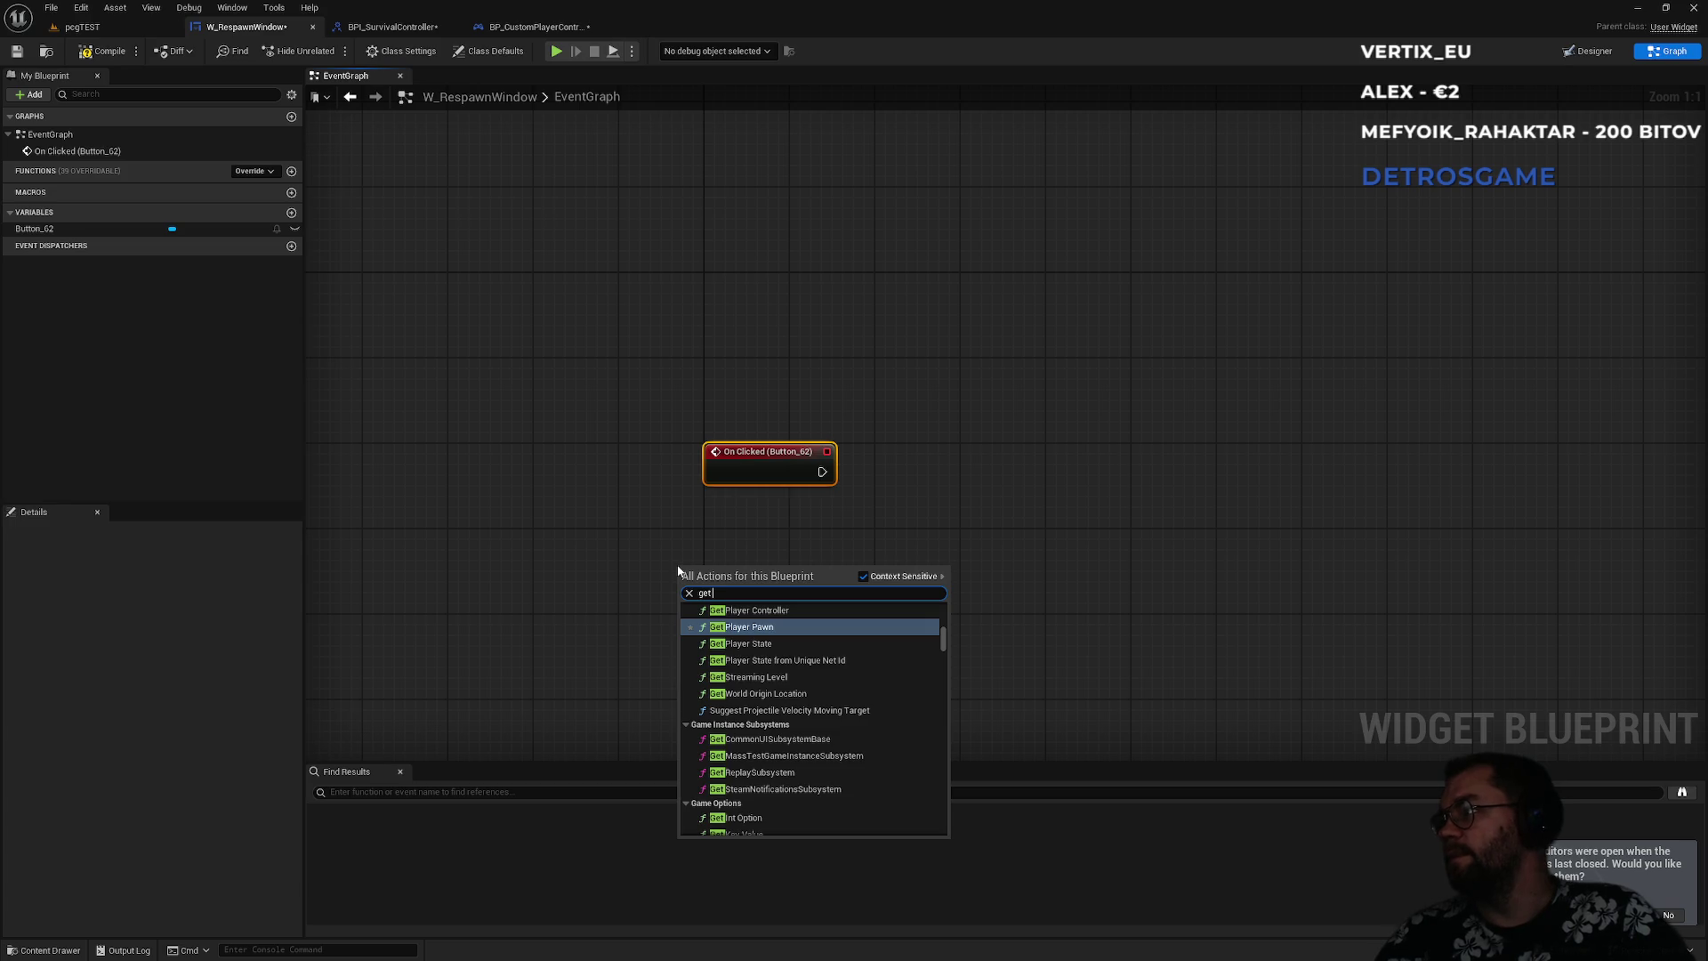
key("Escape")
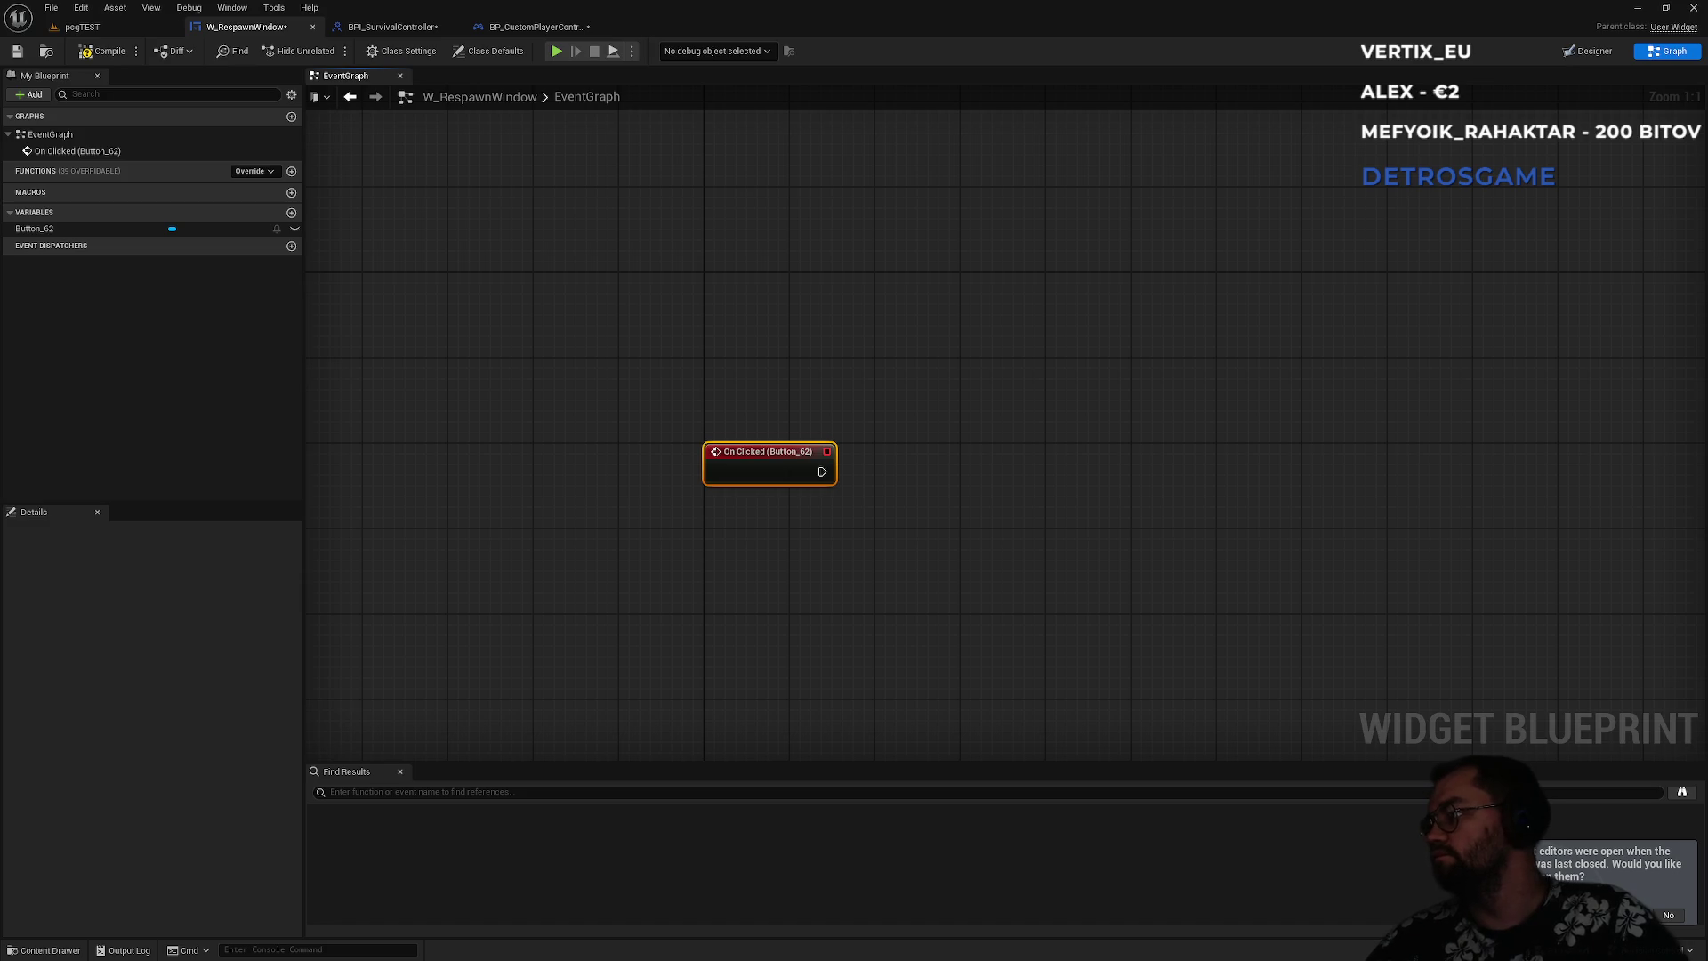
- Add a Get Owning Player node below the click event
right_click(722, 559)
type("ge")
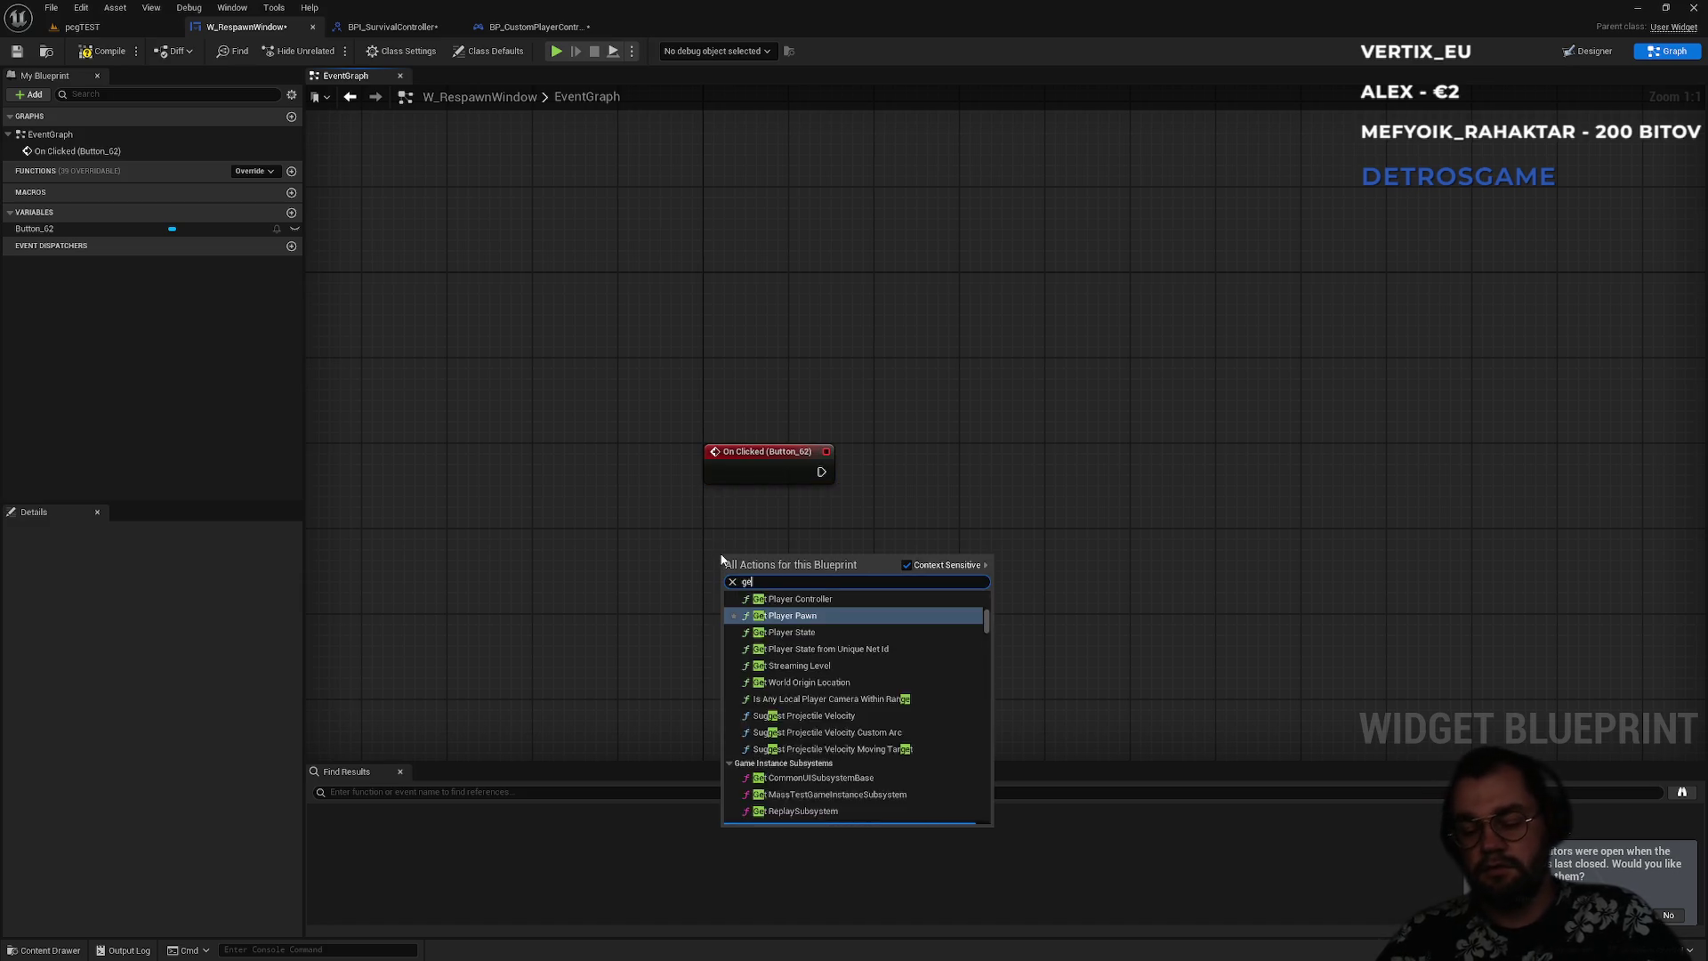
type("t own")
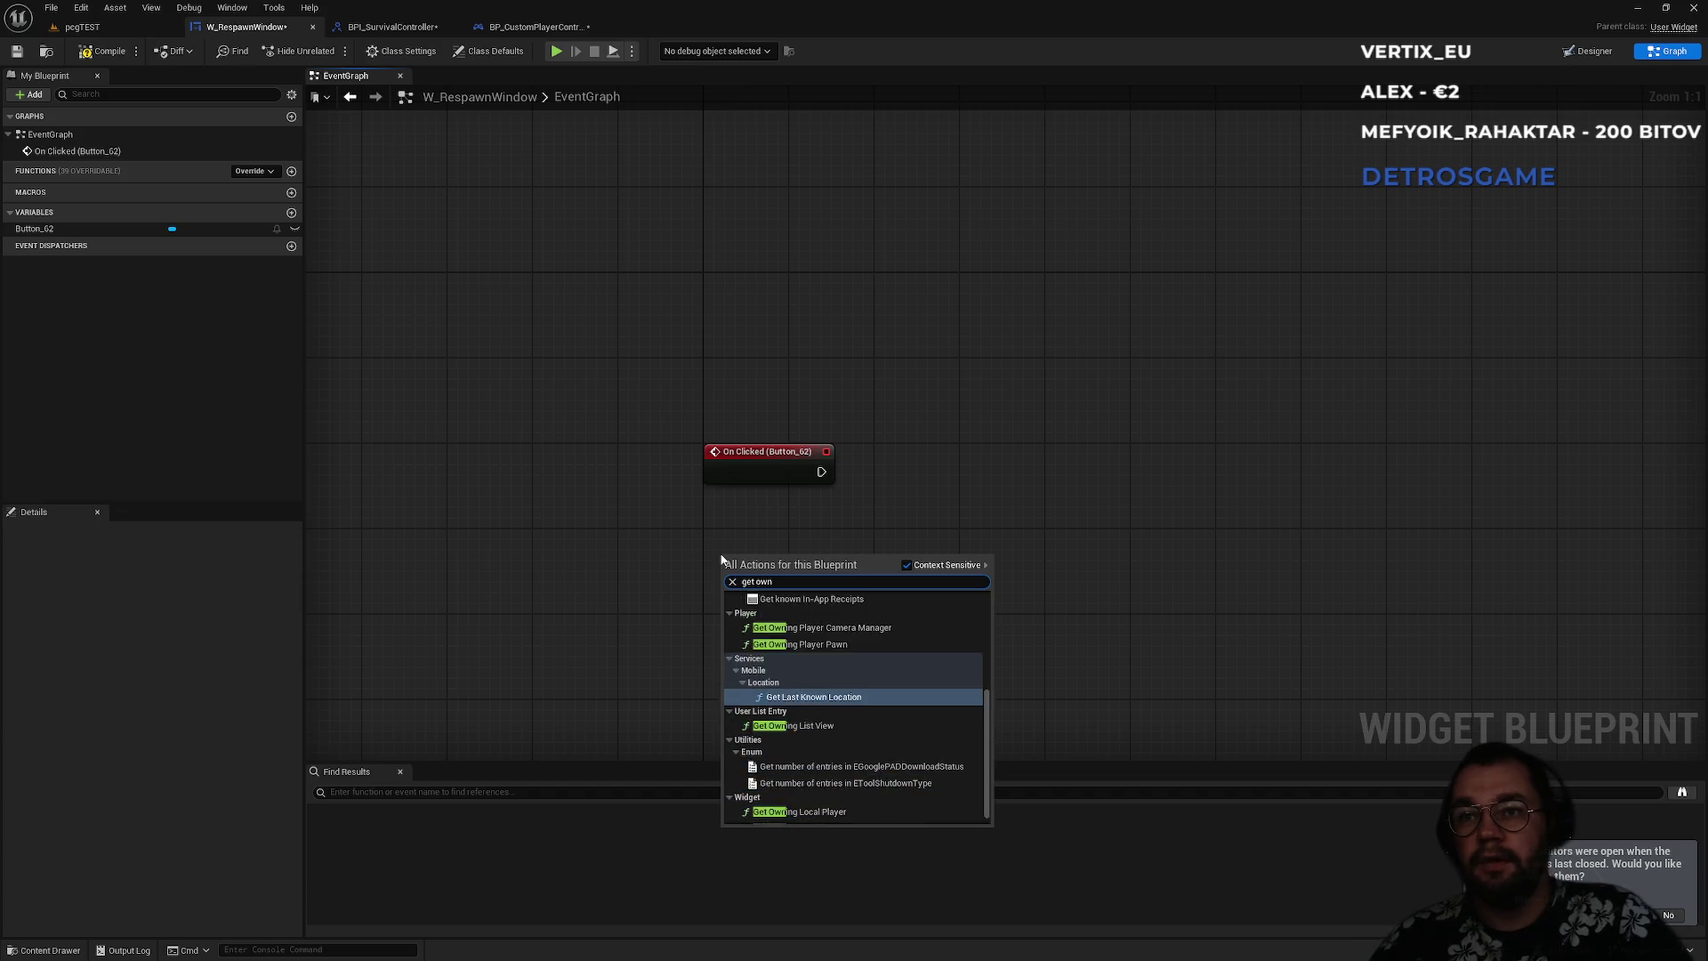
key("Down")
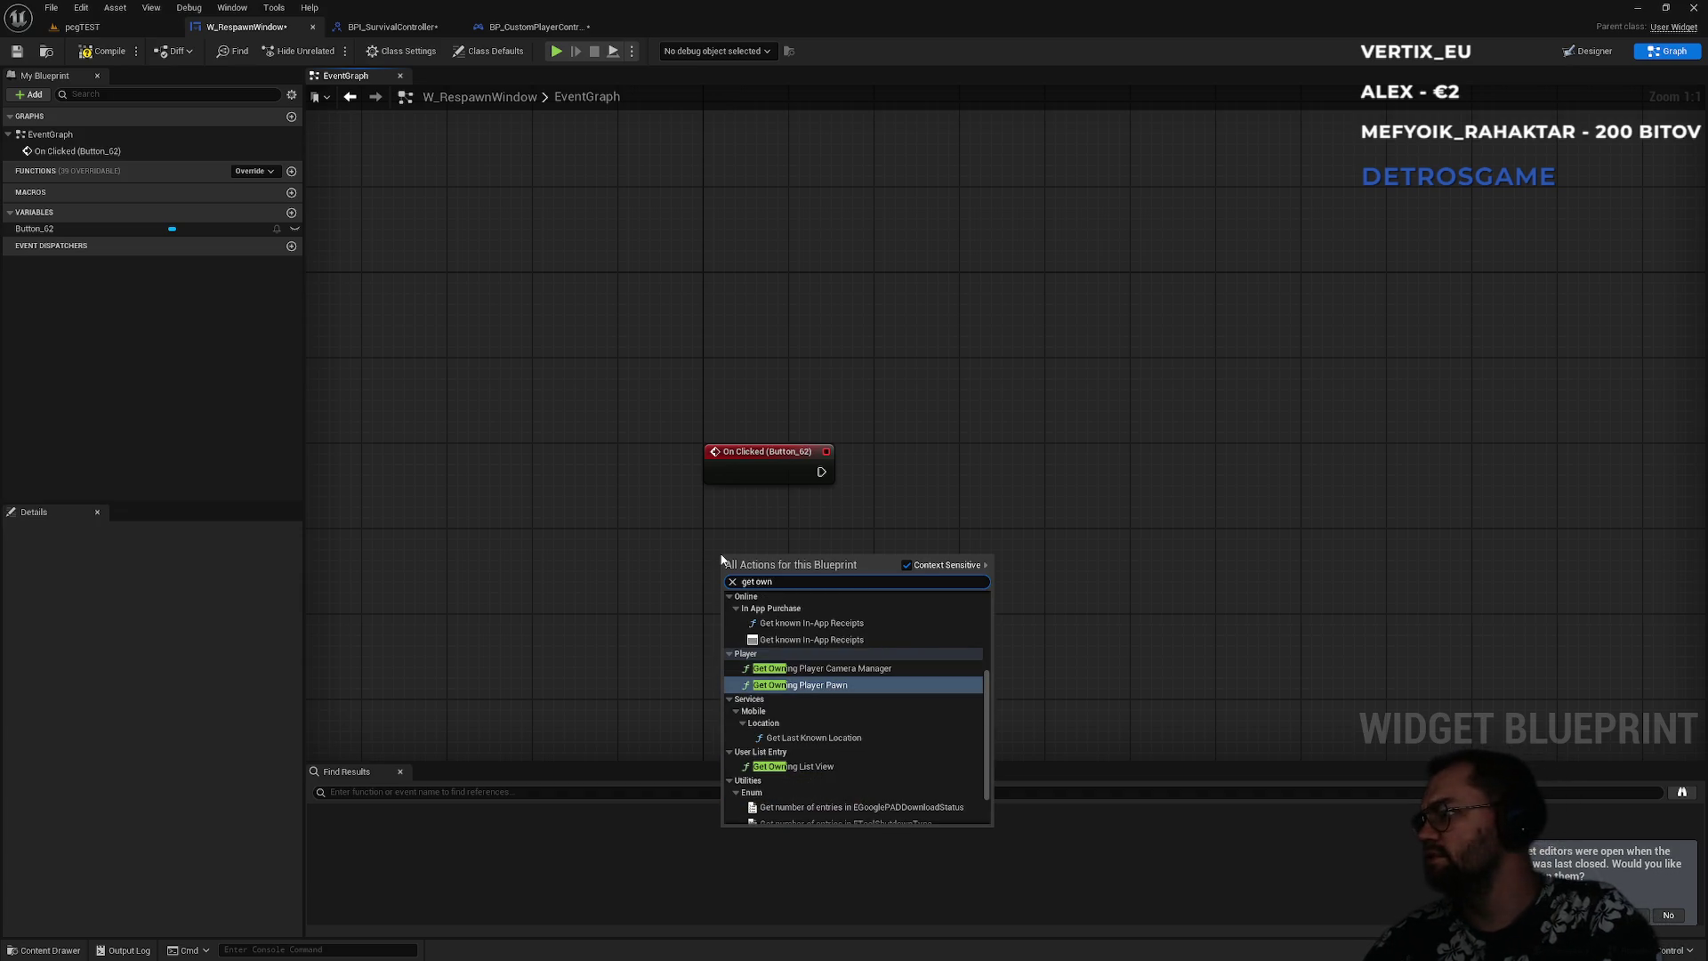
scroll(845, 674, "up", 2)
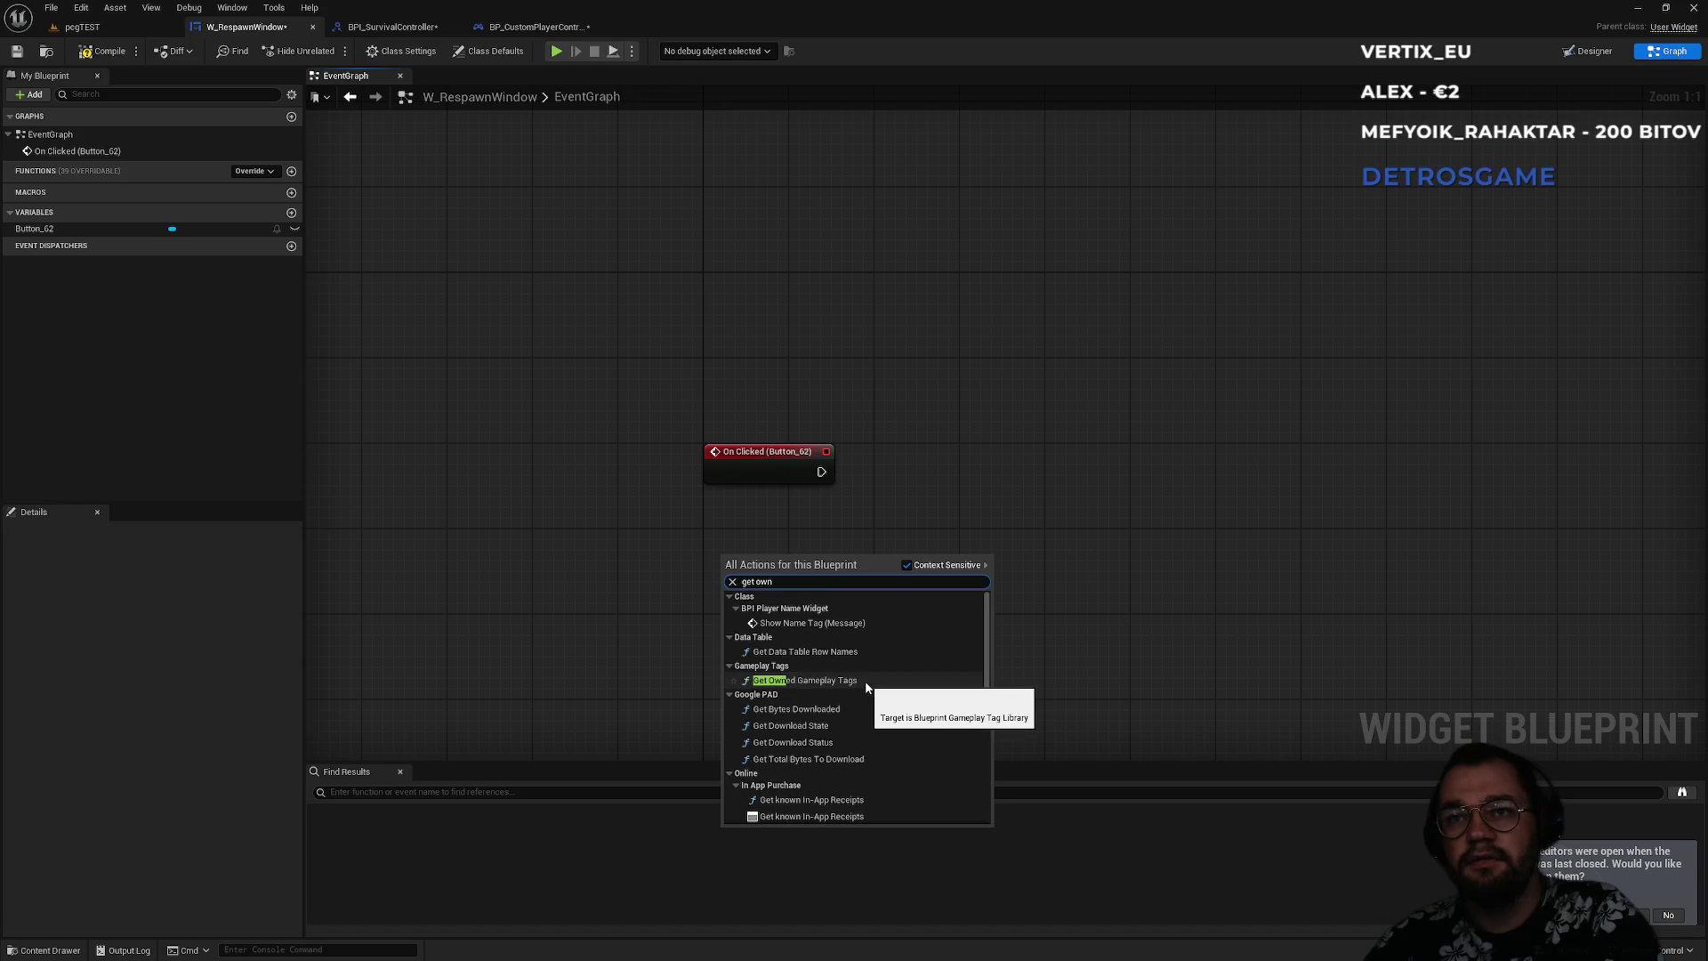
scroll(867, 681, "down", 3)
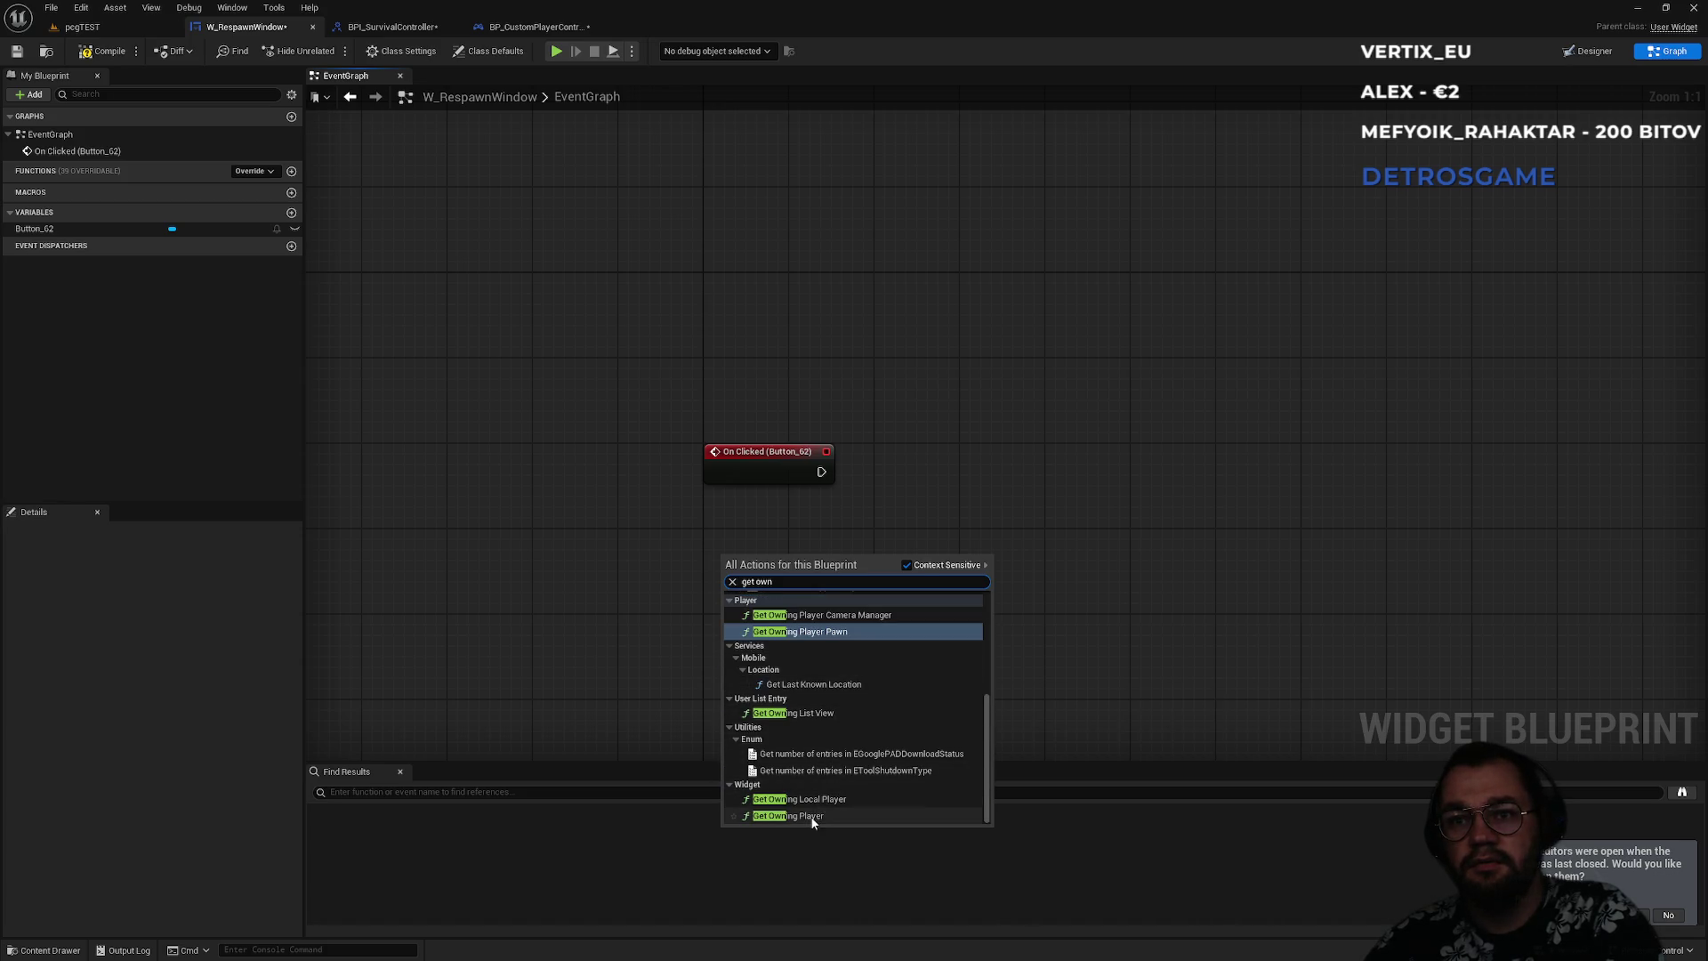
left_click(812, 820)
- Call Set Respawn on the owning player, wired from On Clicked, and tidy its position
left_click_drag(862, 589, 958, 516)
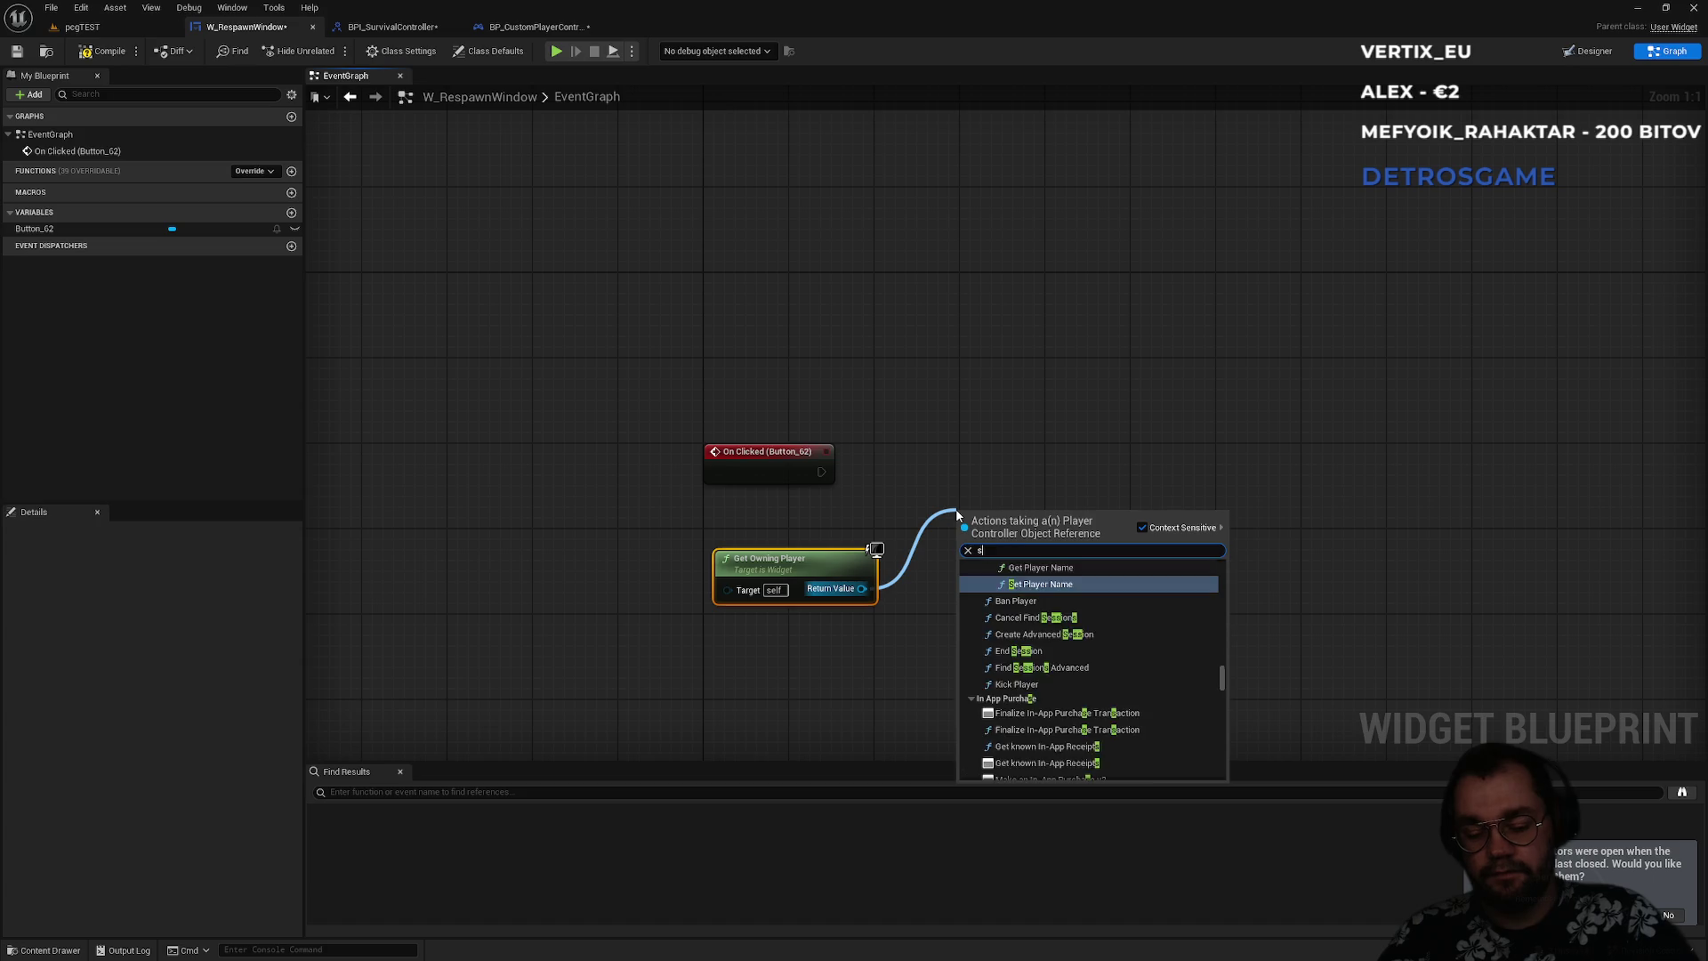
type("set respawn")
key("Return")
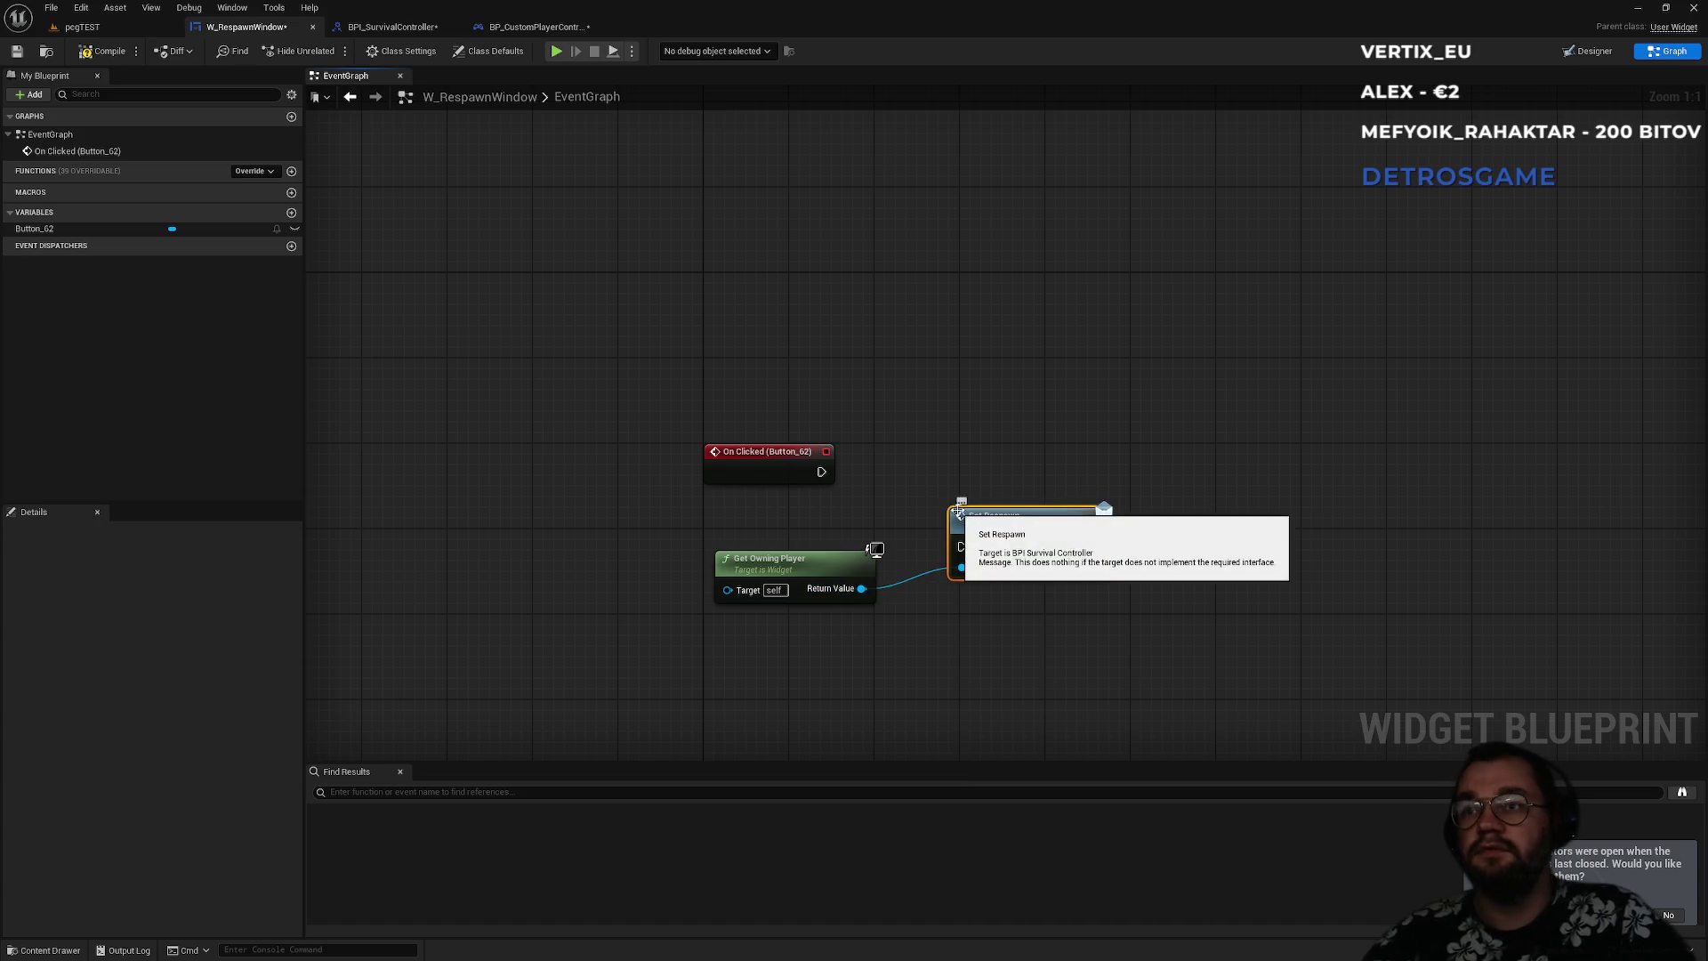
left_click_drag(821, 472, 962, 546)
left_click_drag(1015, 528, 1015, 467)
left_click_drag(769, 566, 756, 544)
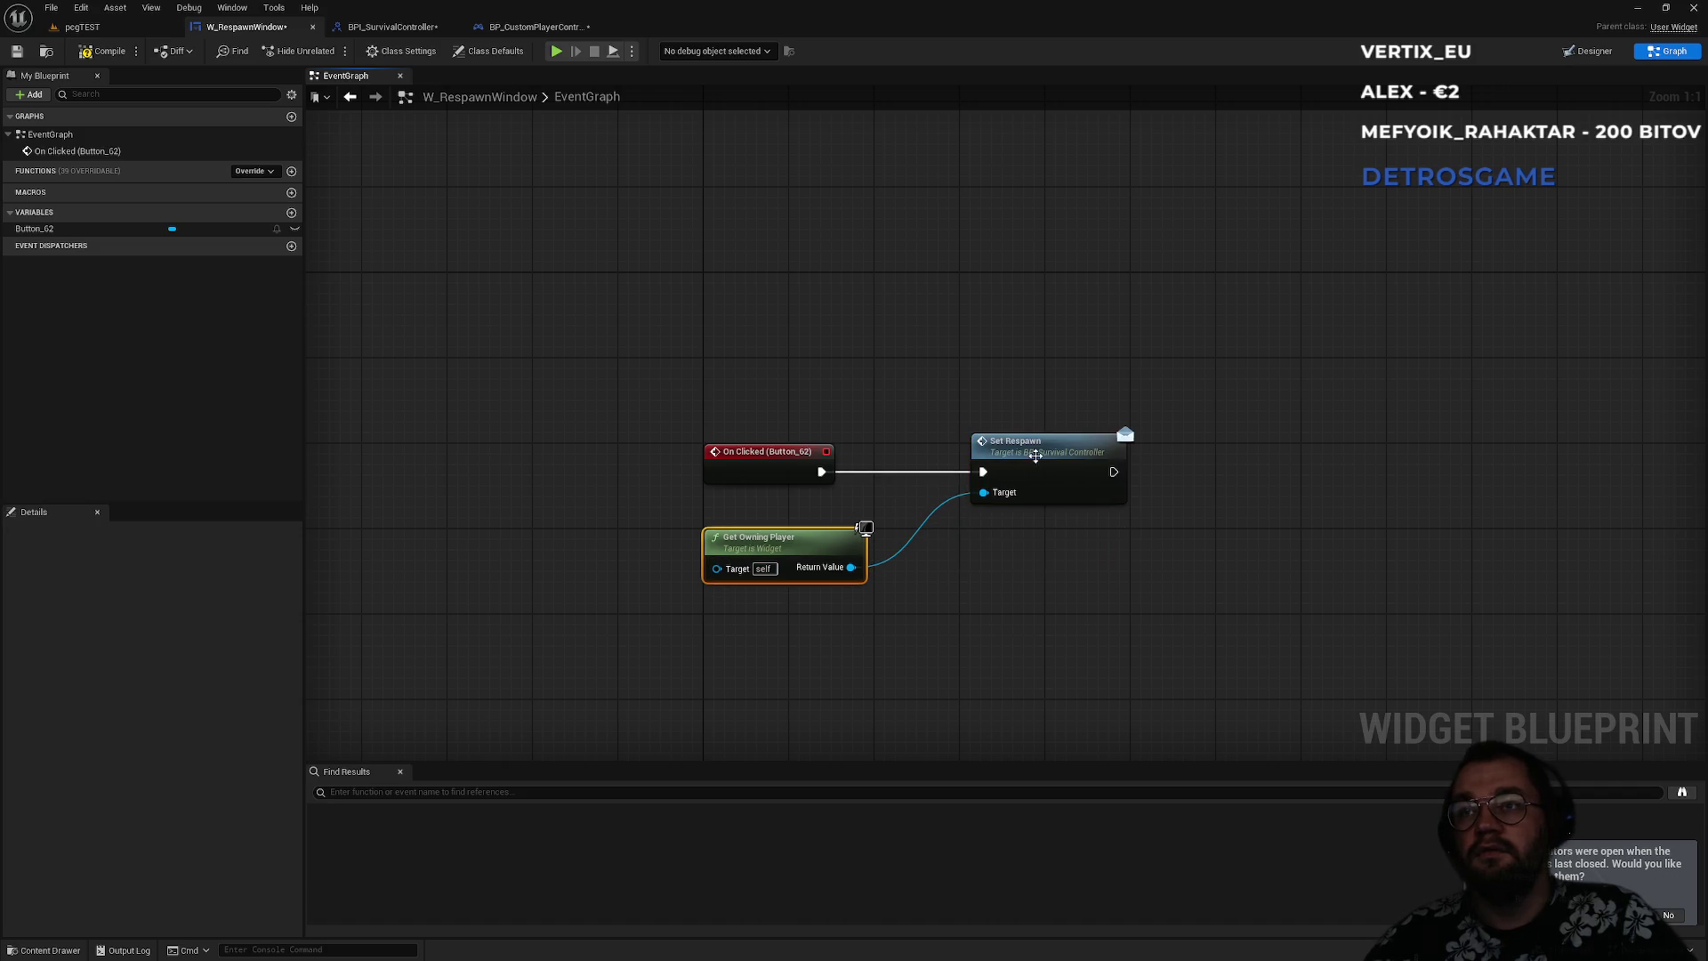
left_click_drag(1022, 463, 1000, 464)
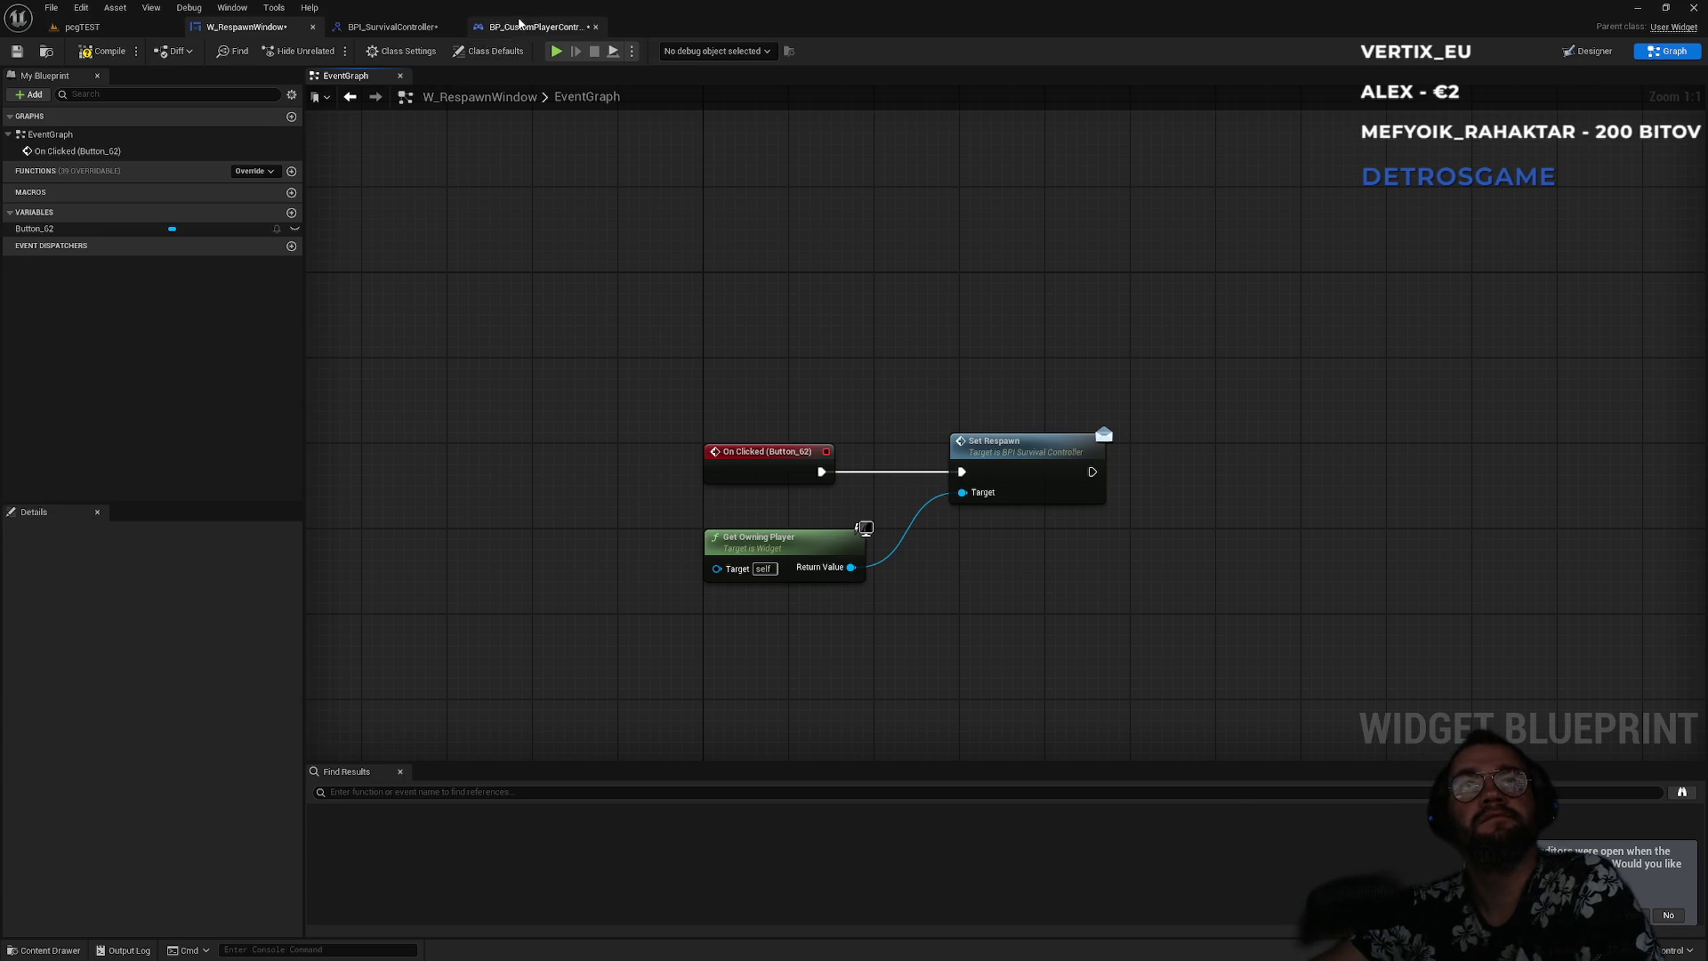
- Return to the level editor and browse from Content into ui/widgets
left_click(534, 27)
left_click(160, 29)
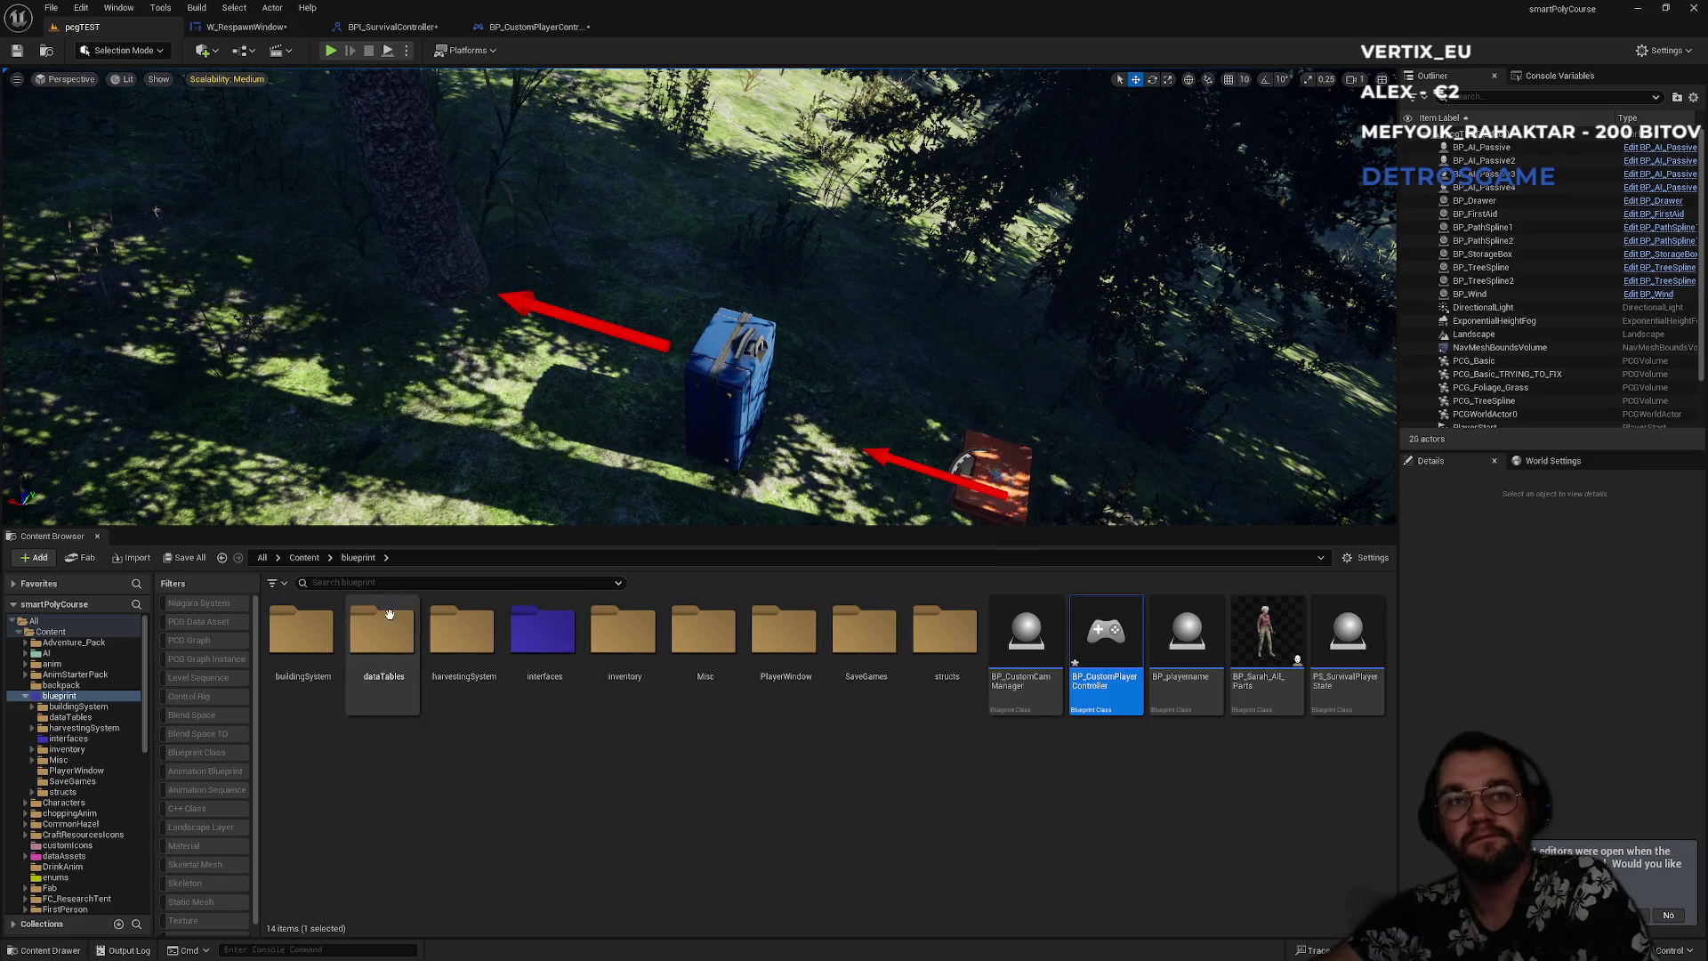
left_click(315, 557)
scroll(890, 757, "down", 5)
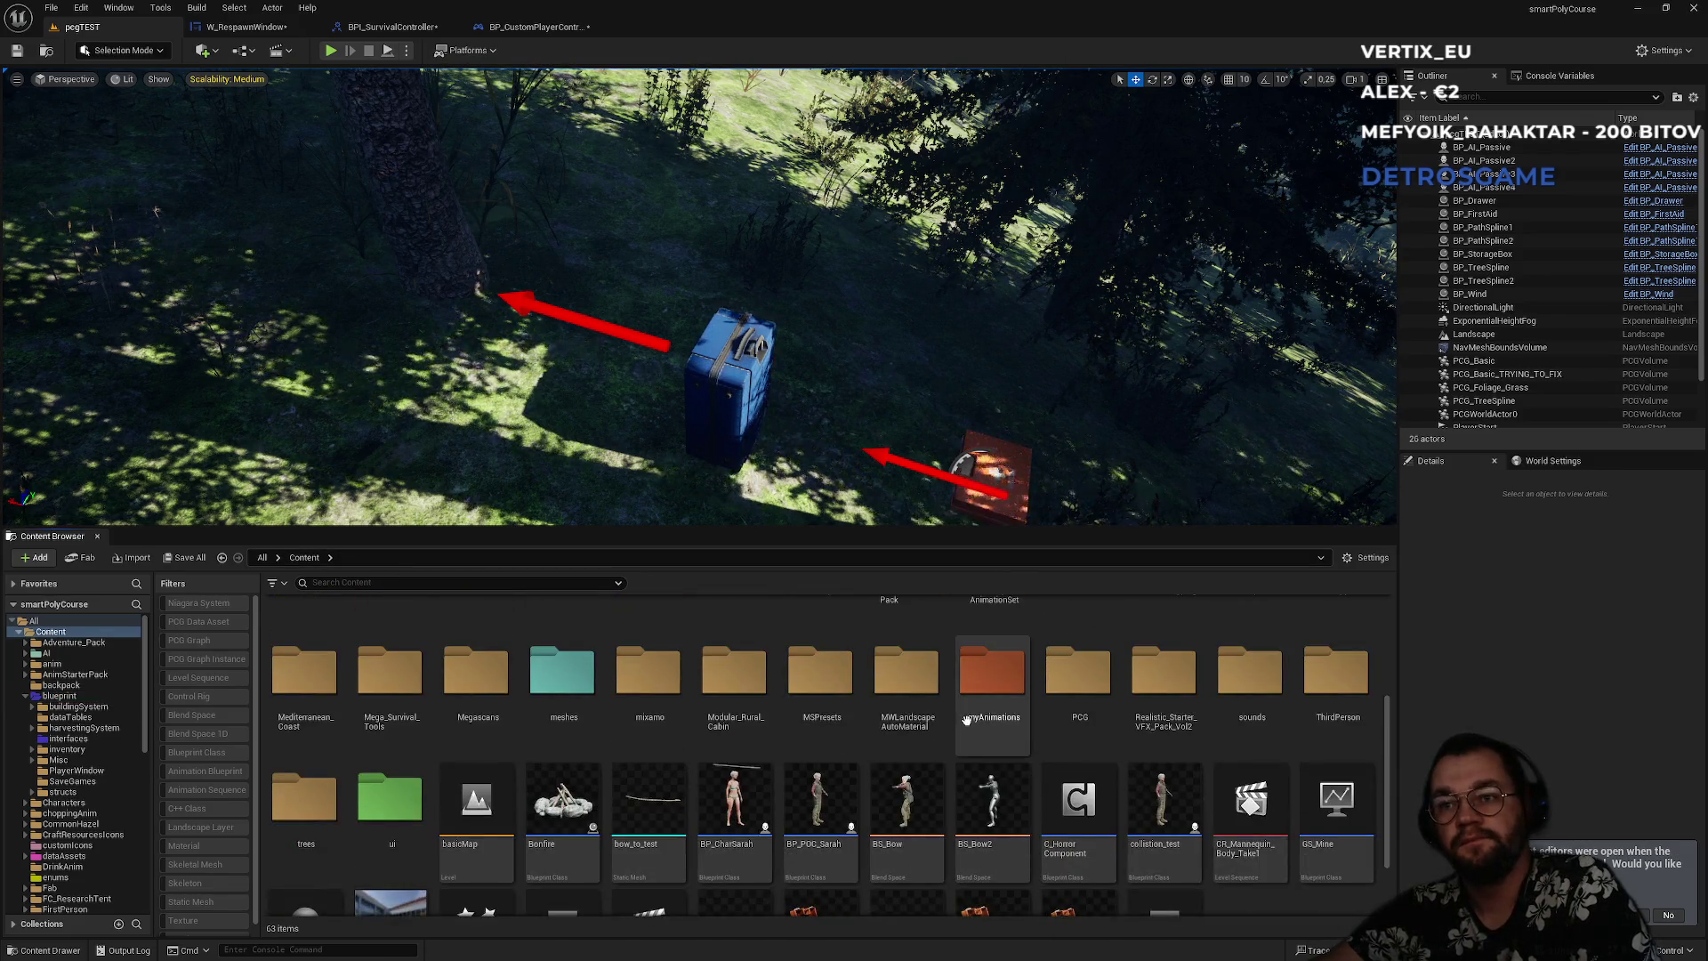
scroll(889, 757, "up", 2)
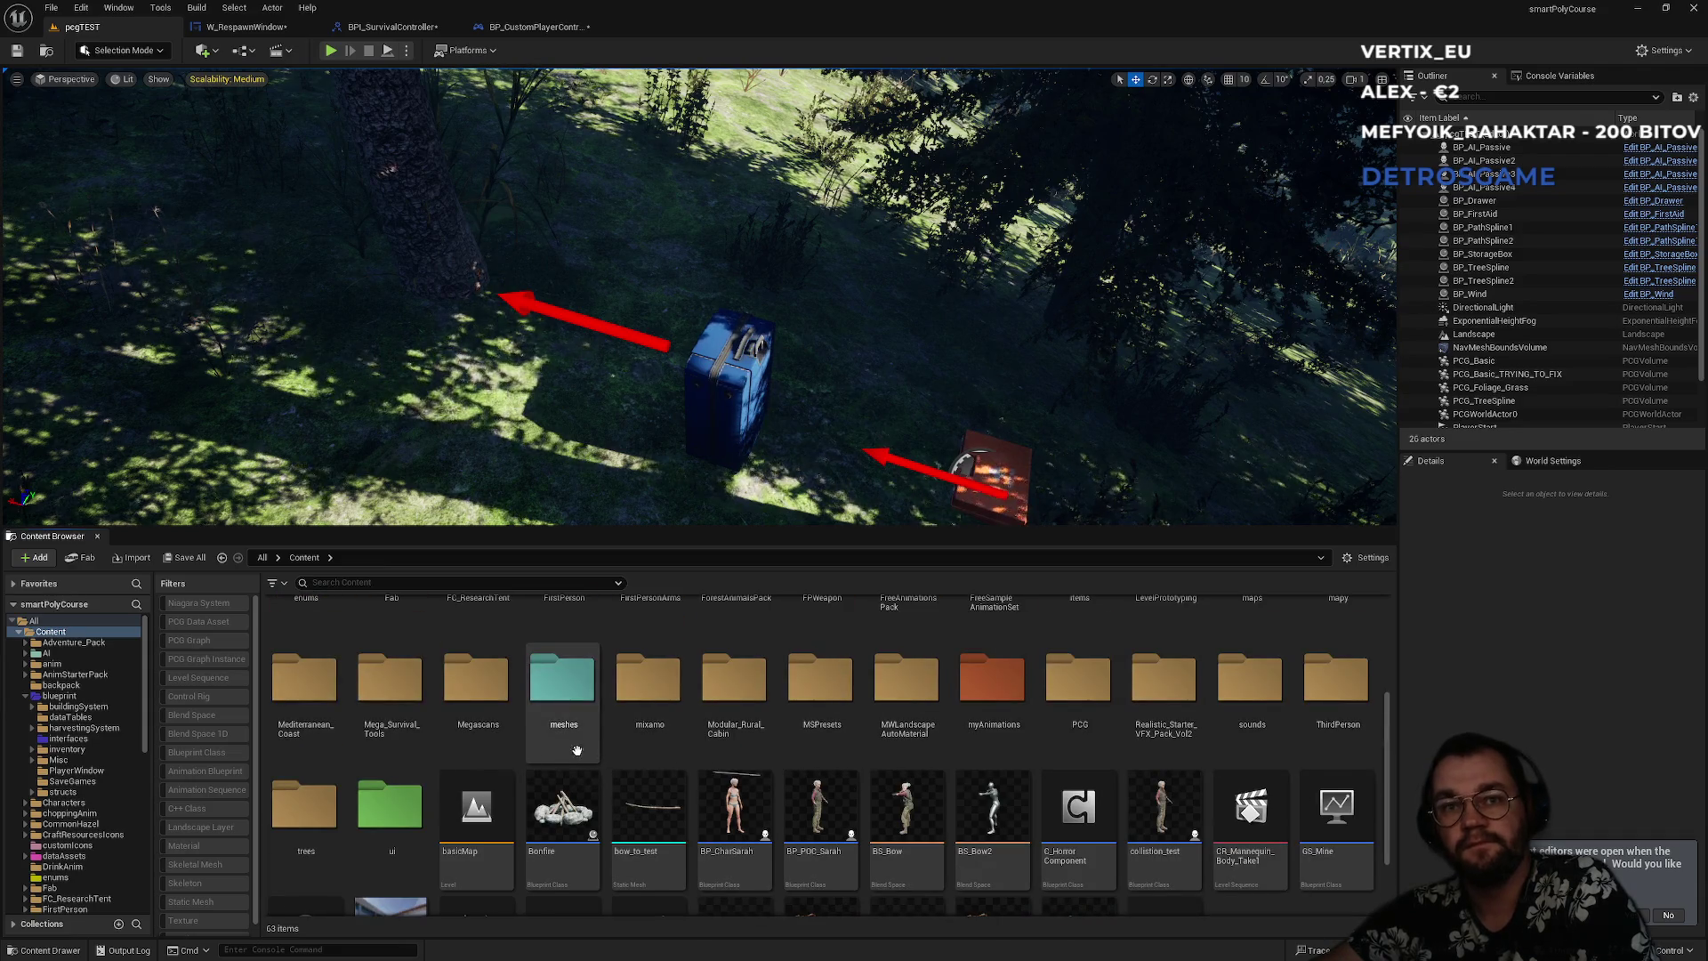
double_click(368, 799)
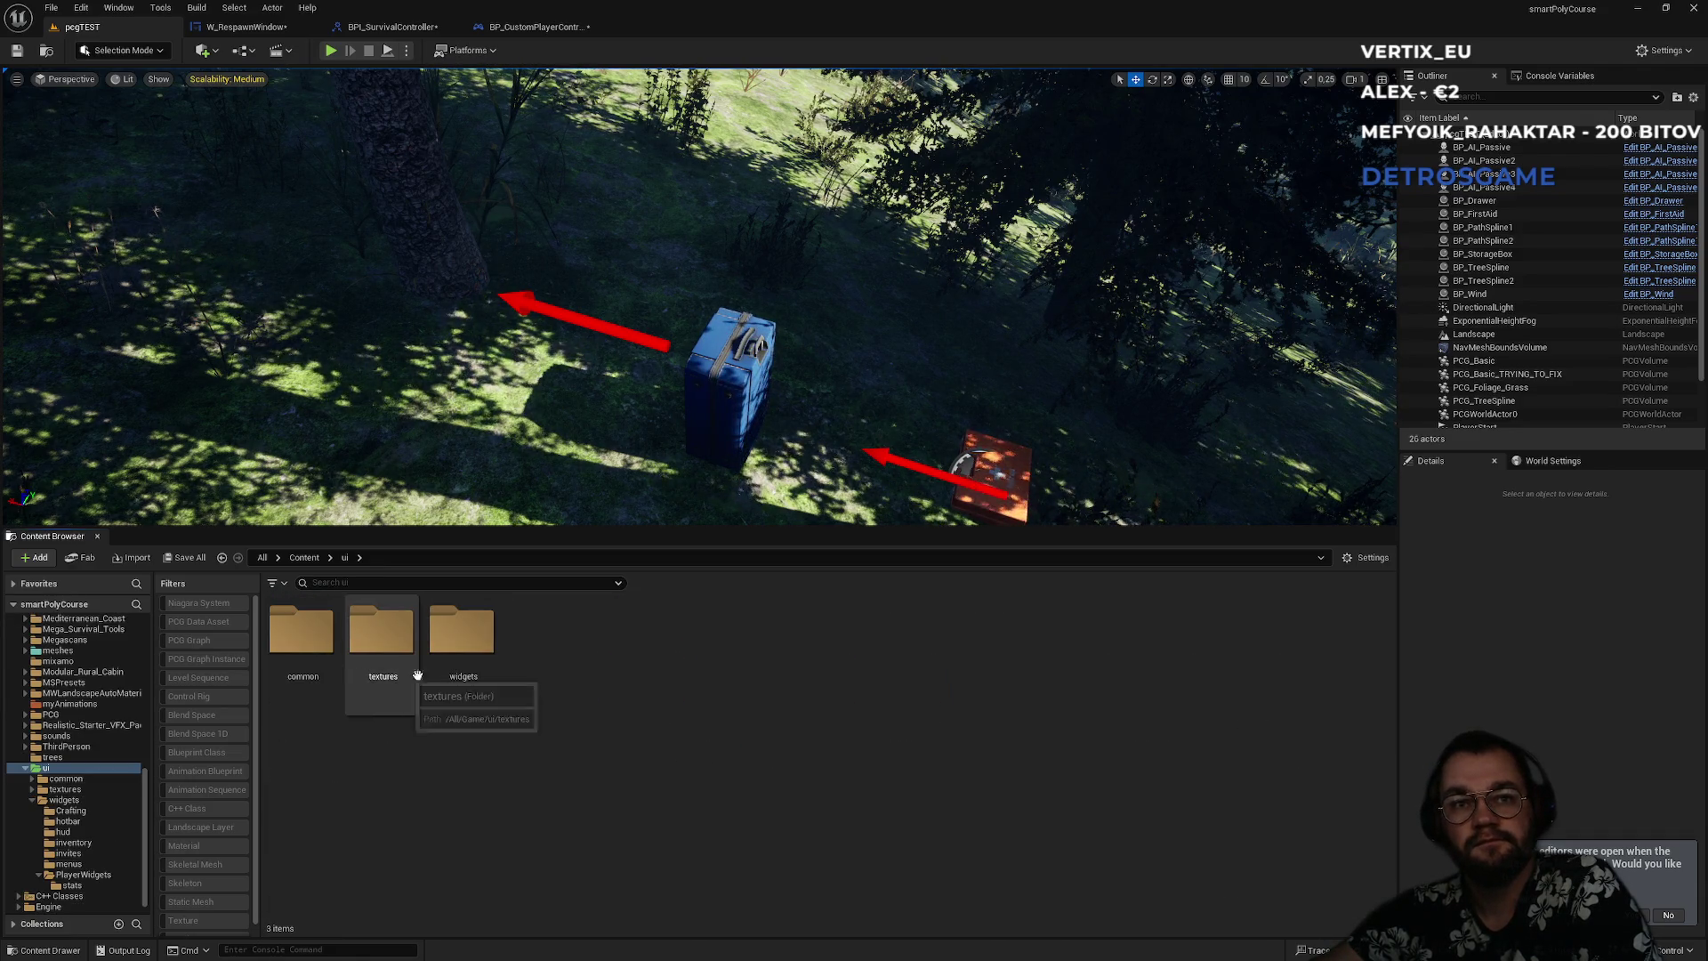
double_click(462, 675)
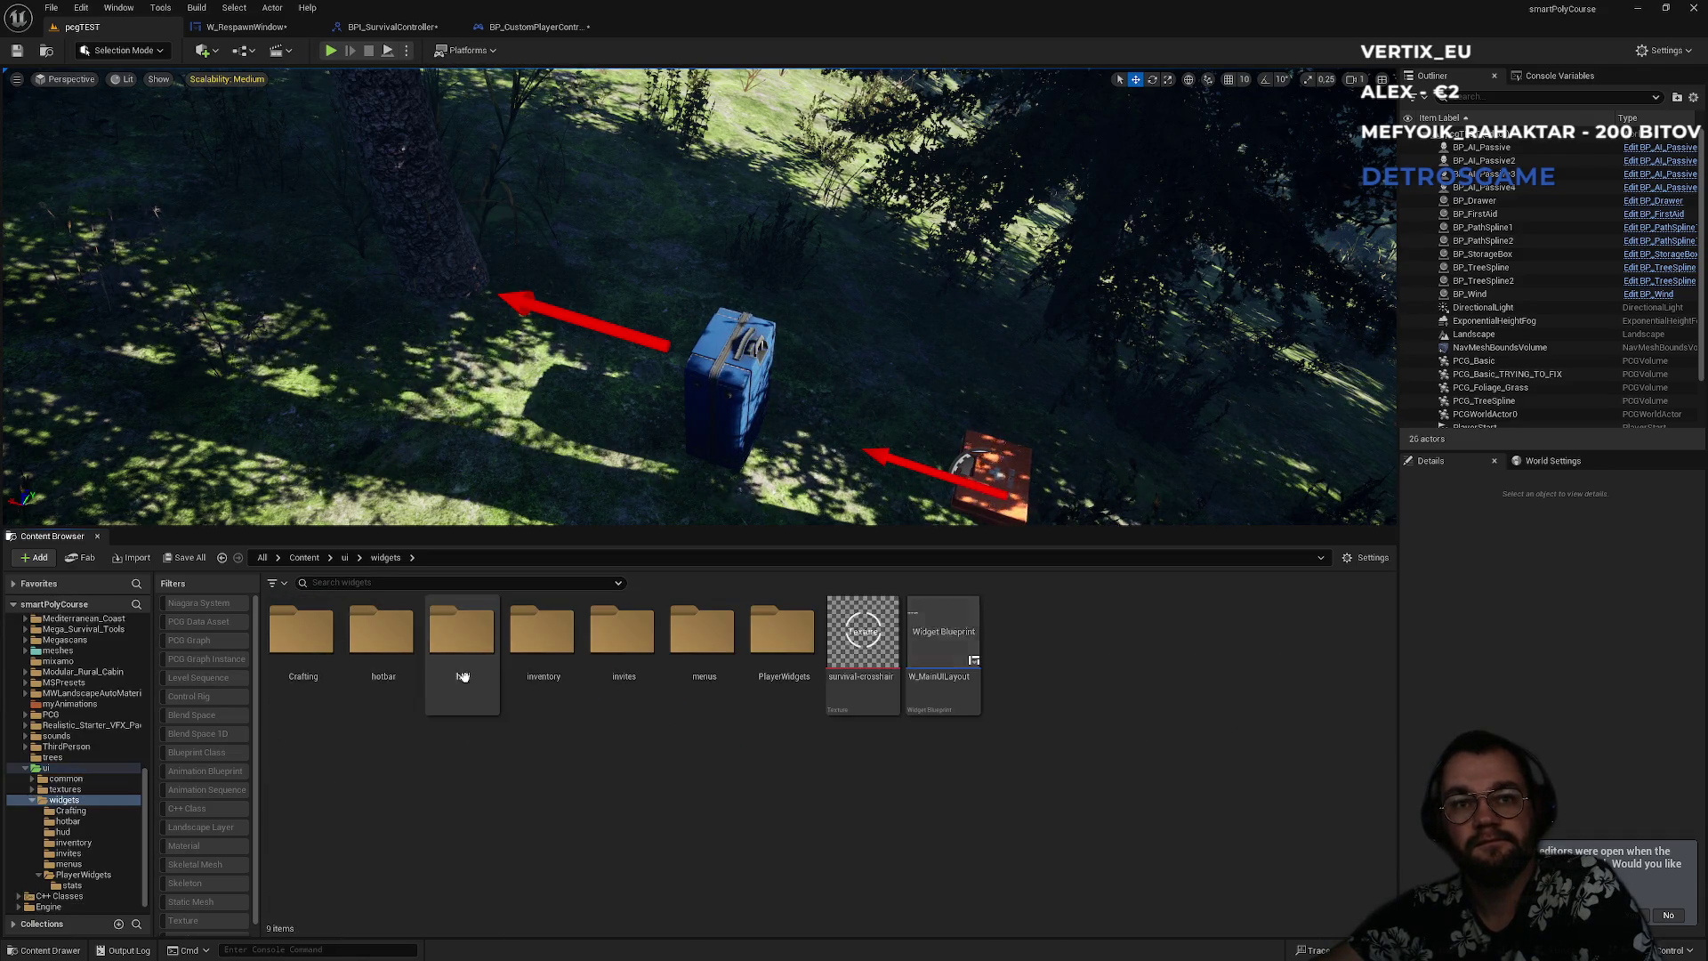
- Open the hud folder and its W_GameMenuLayout widget blueprint
left_click(773, 696)
double_click(773, 697)
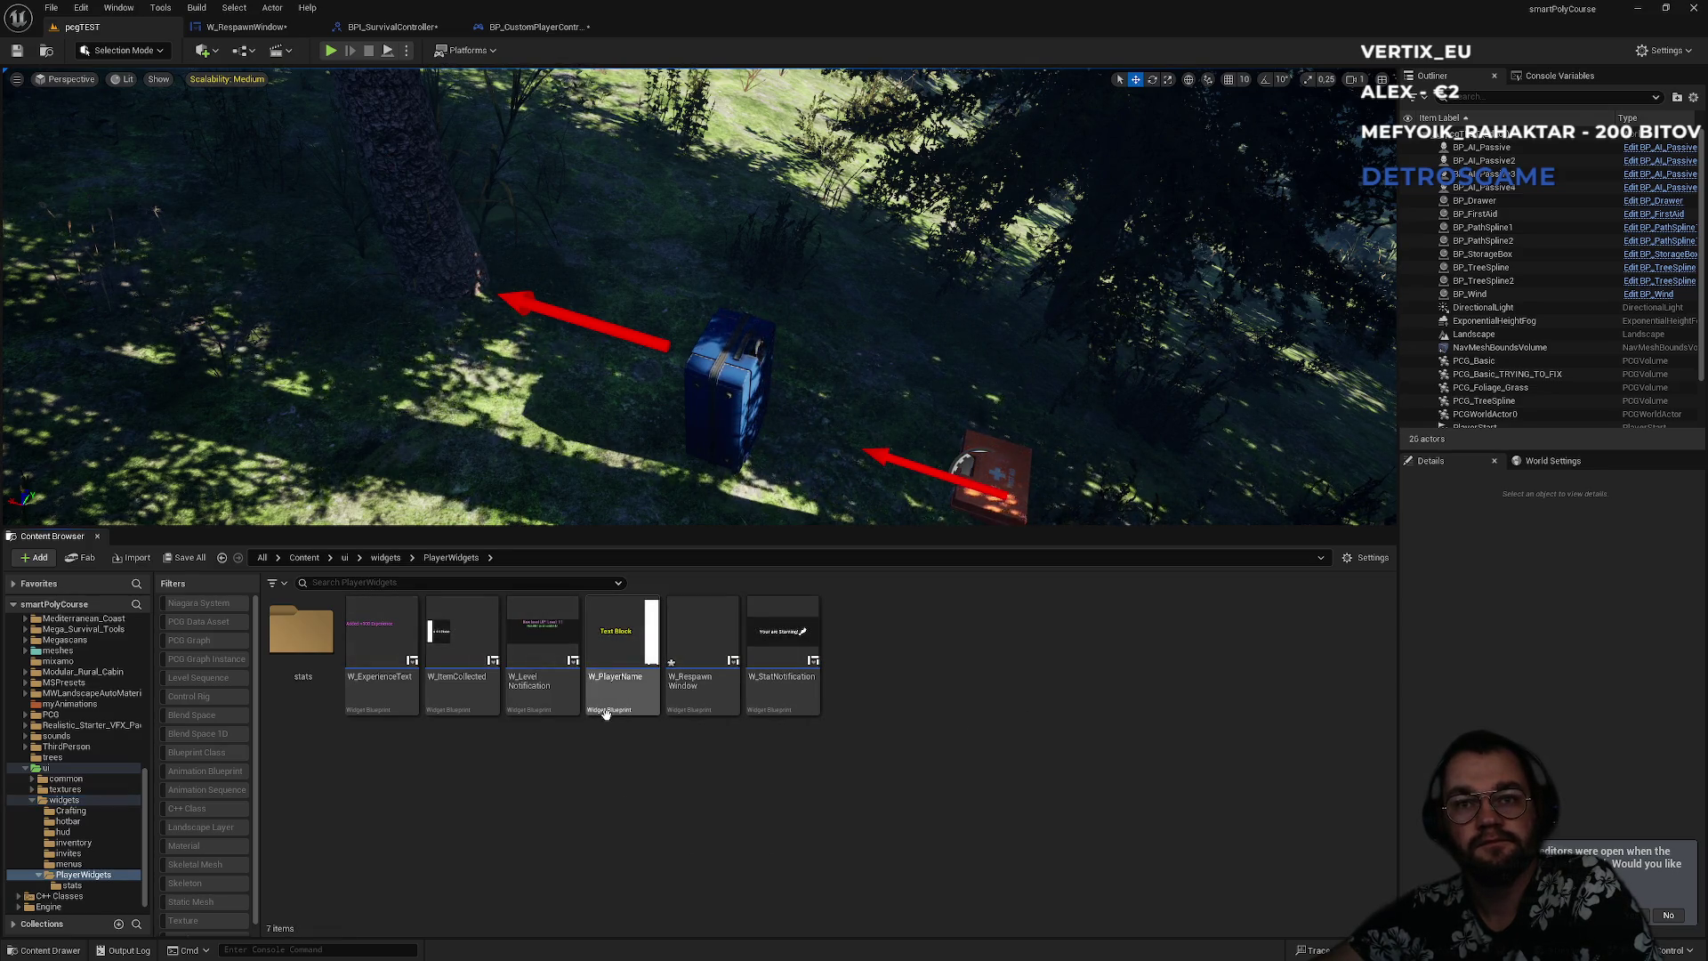
left_click(396, 557)
left_click(465, 688)
double_click(466, 687)
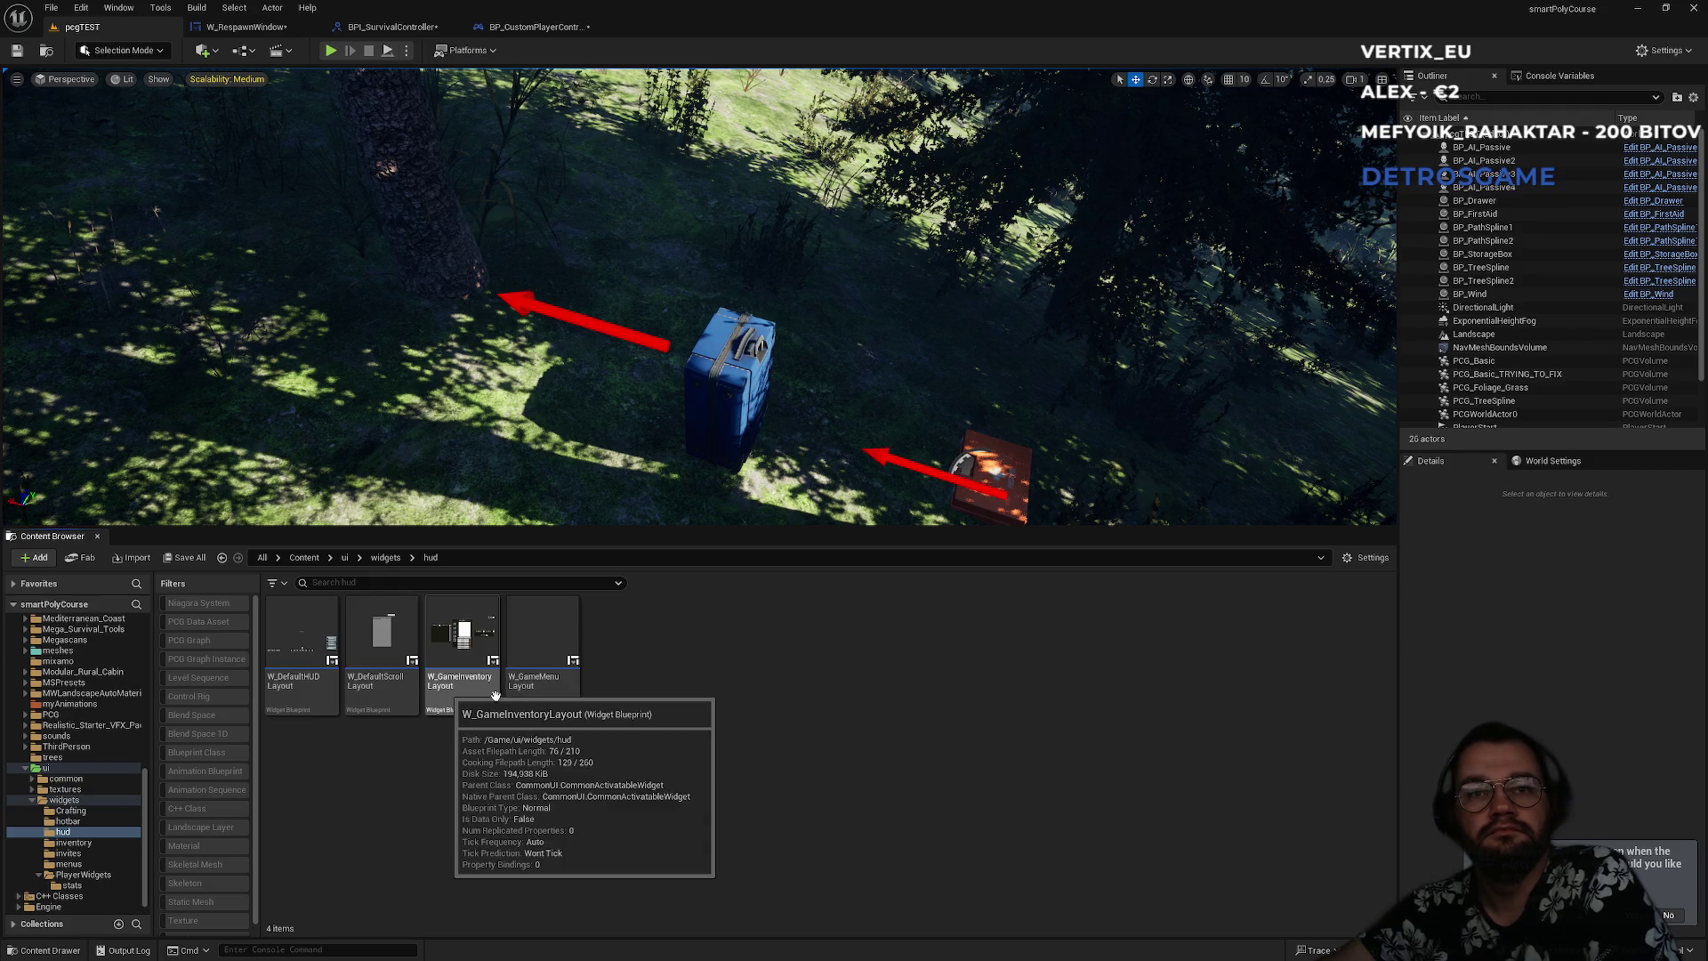
double_click(530, 701)
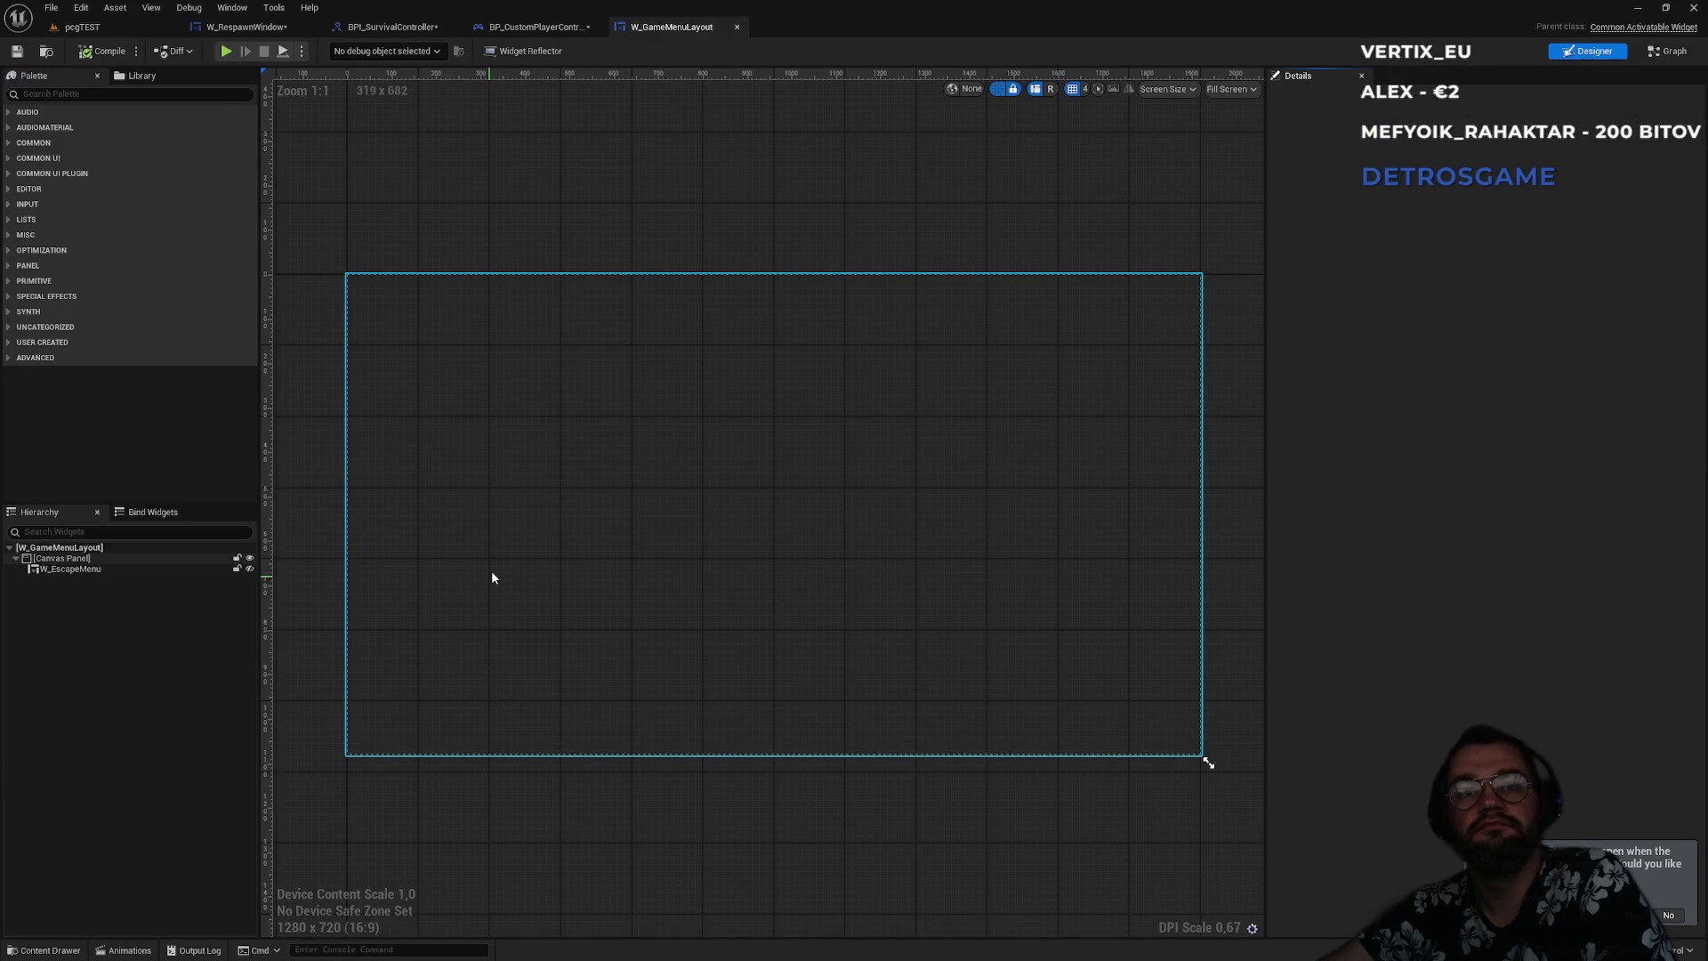
- Search the Palette for 'resp' and add W_RespawnWindow under the Canvas Panel, below W_EscapeMenu
left_click(91, 571)
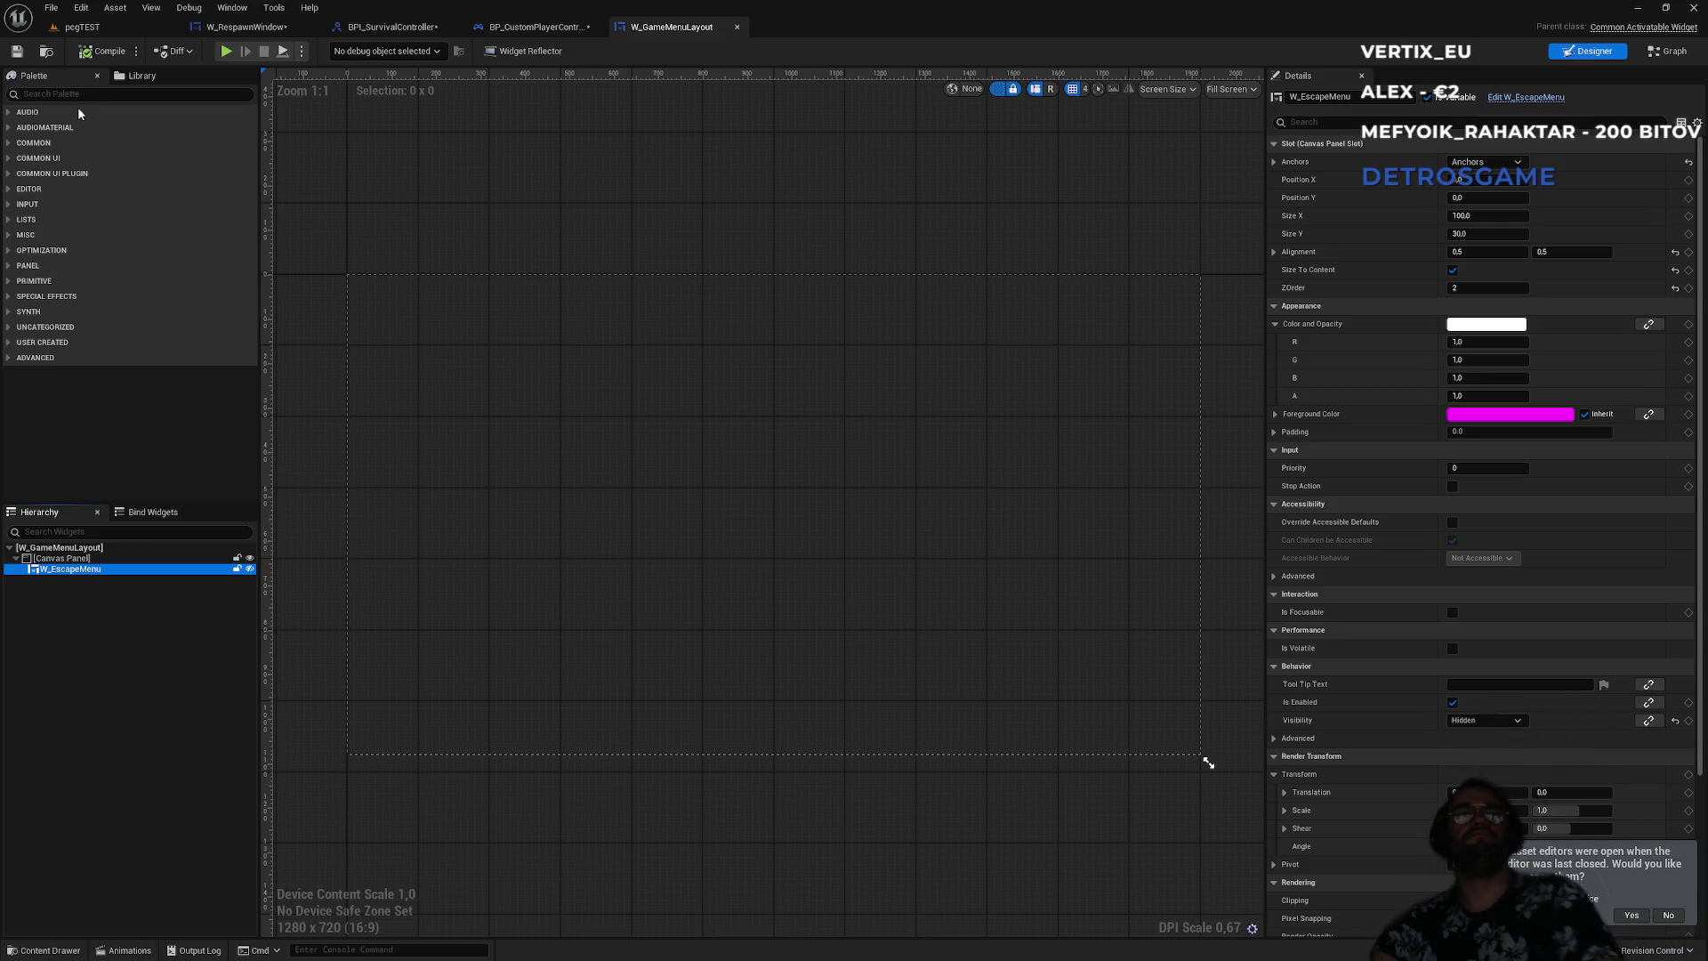
left_click(161, 95)
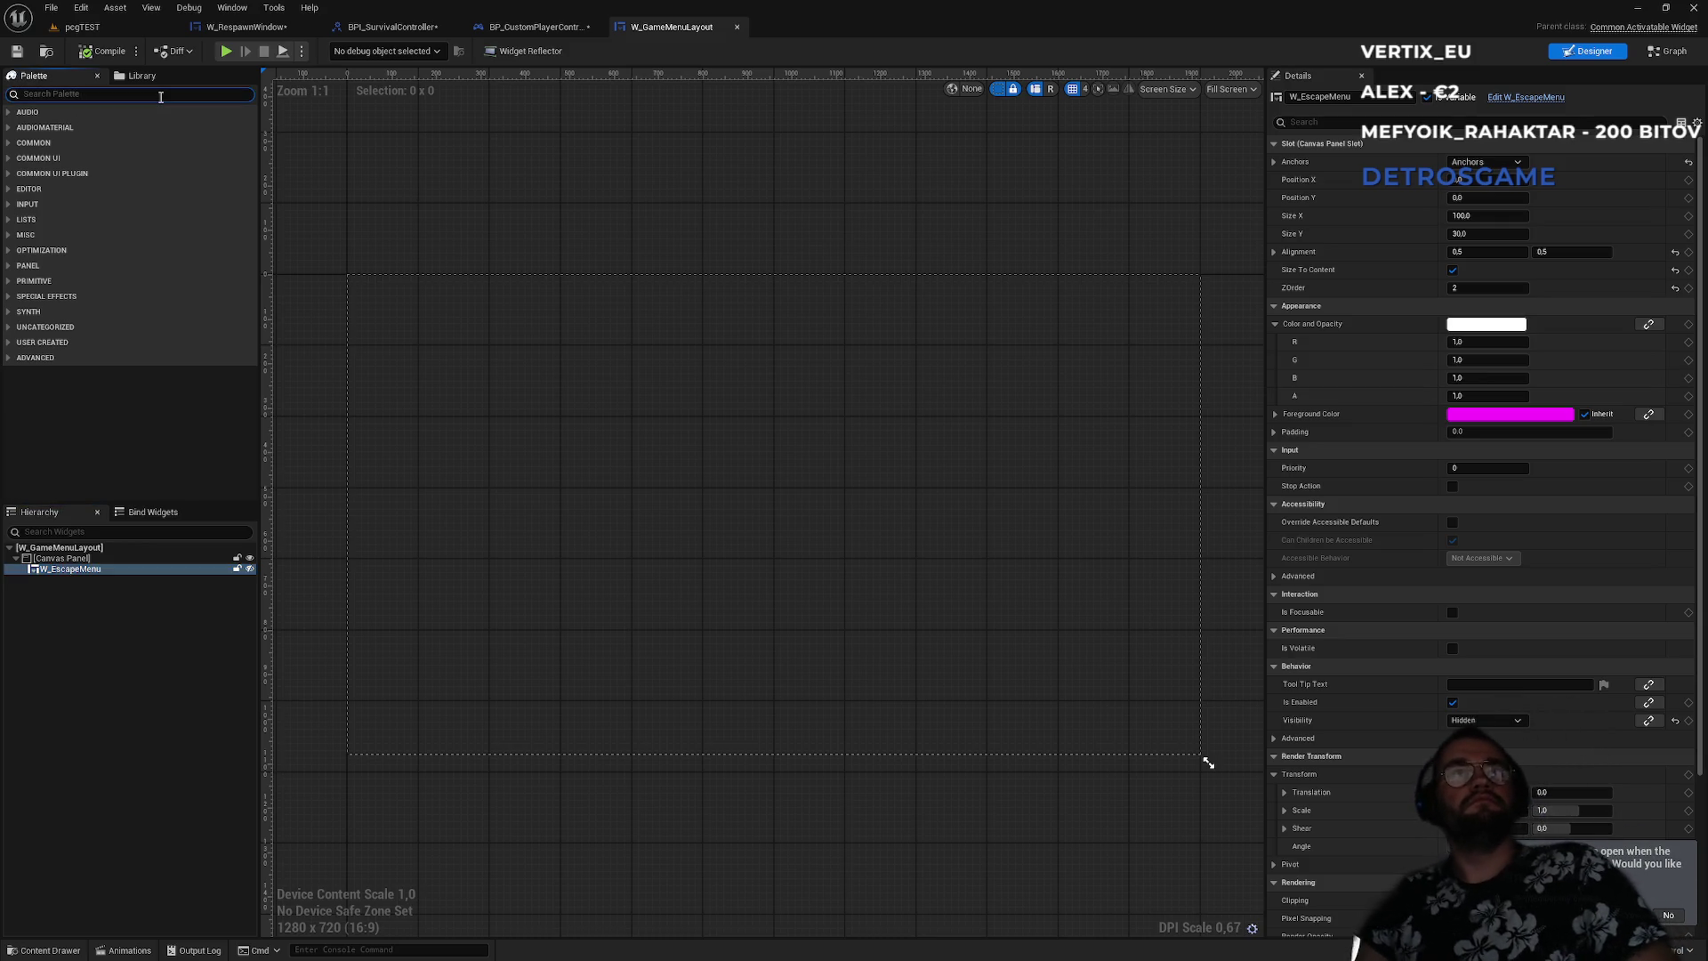
type("resp")
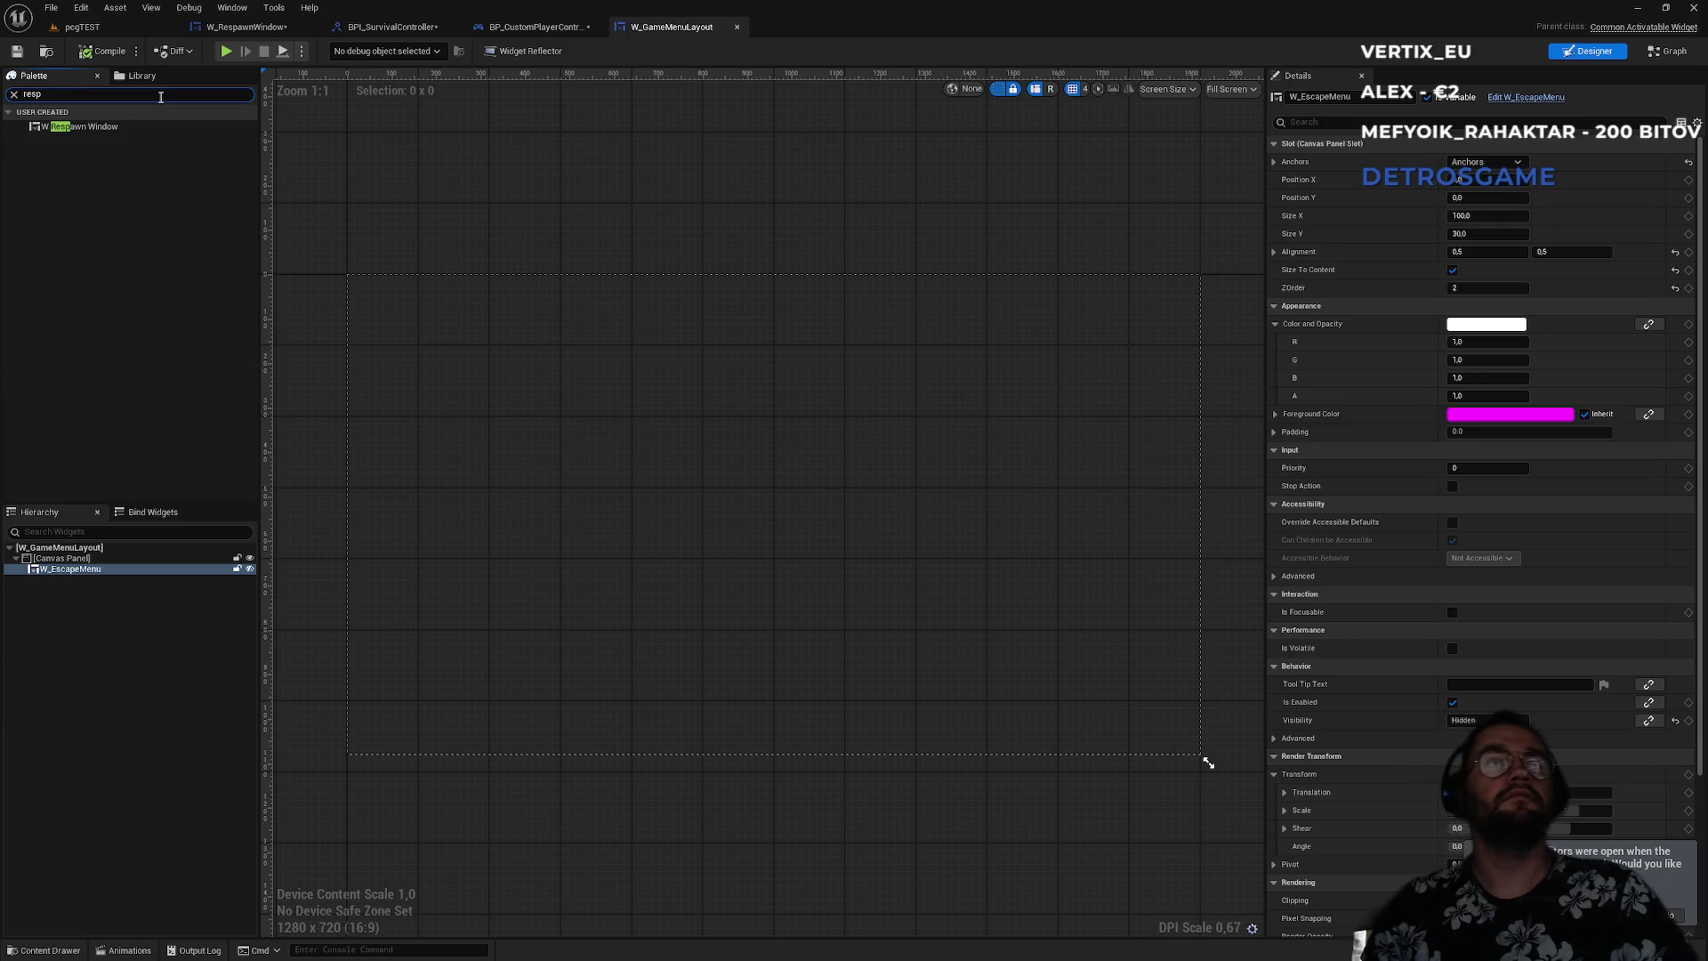
left_click_drag(89, 127, 61, 583)
left_click(60, 581)
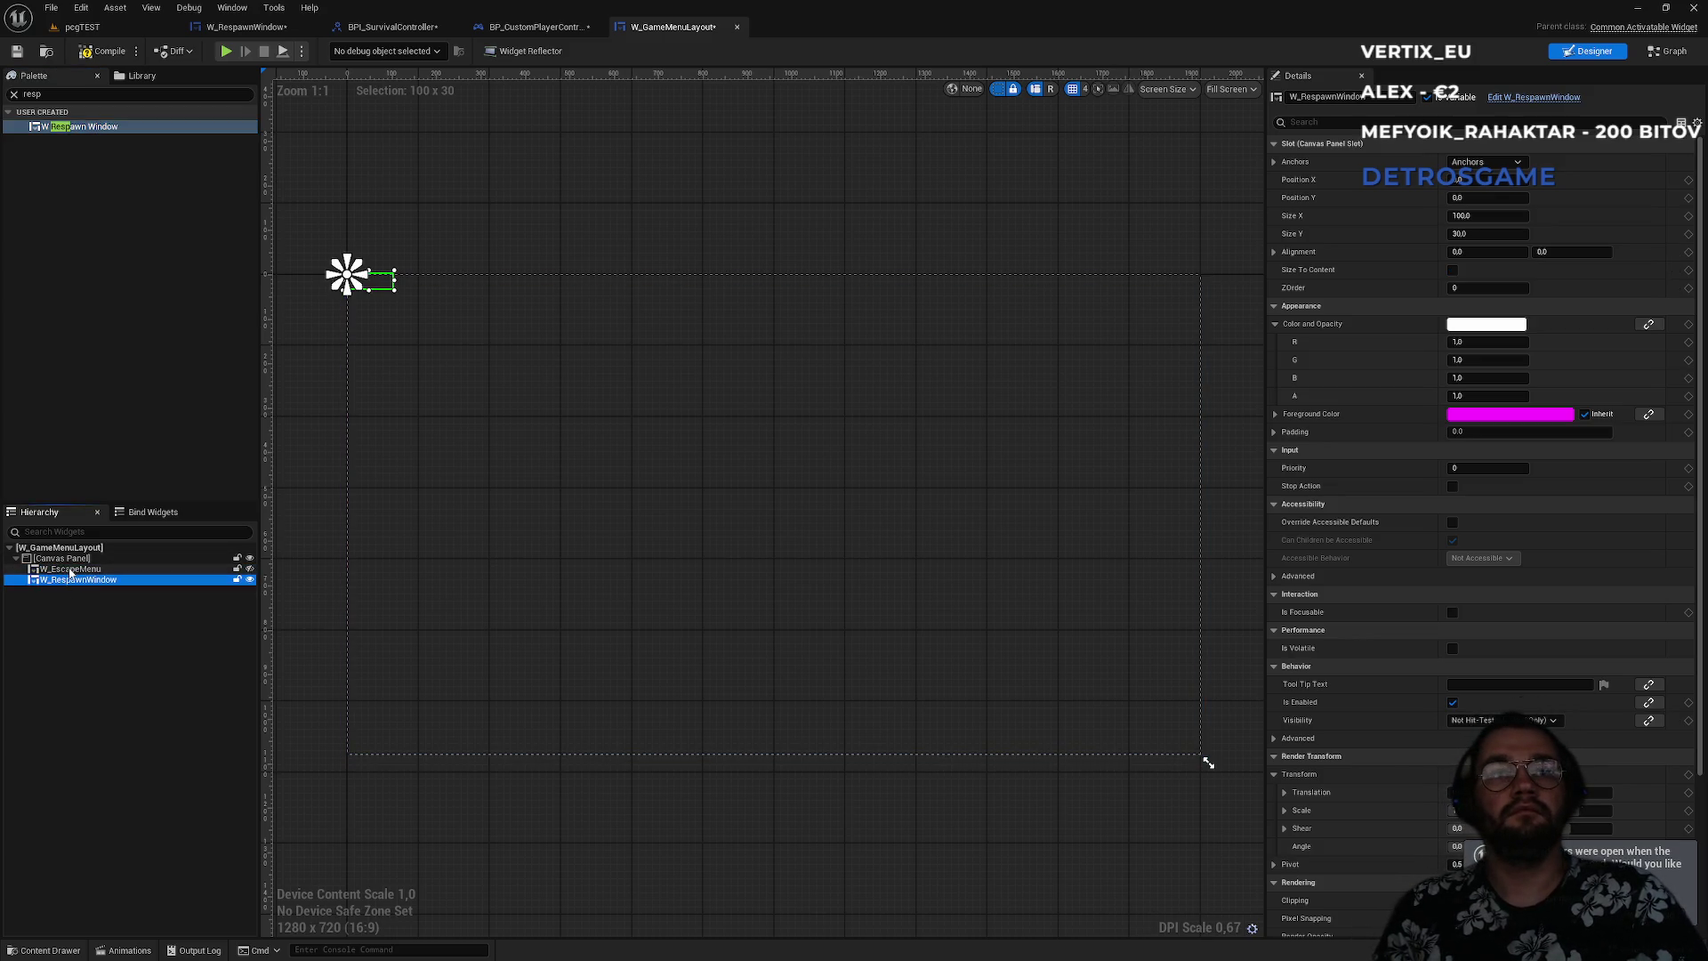
- Enable Size To Content on the W_RespawnWindow widget
left_click(71, 569)
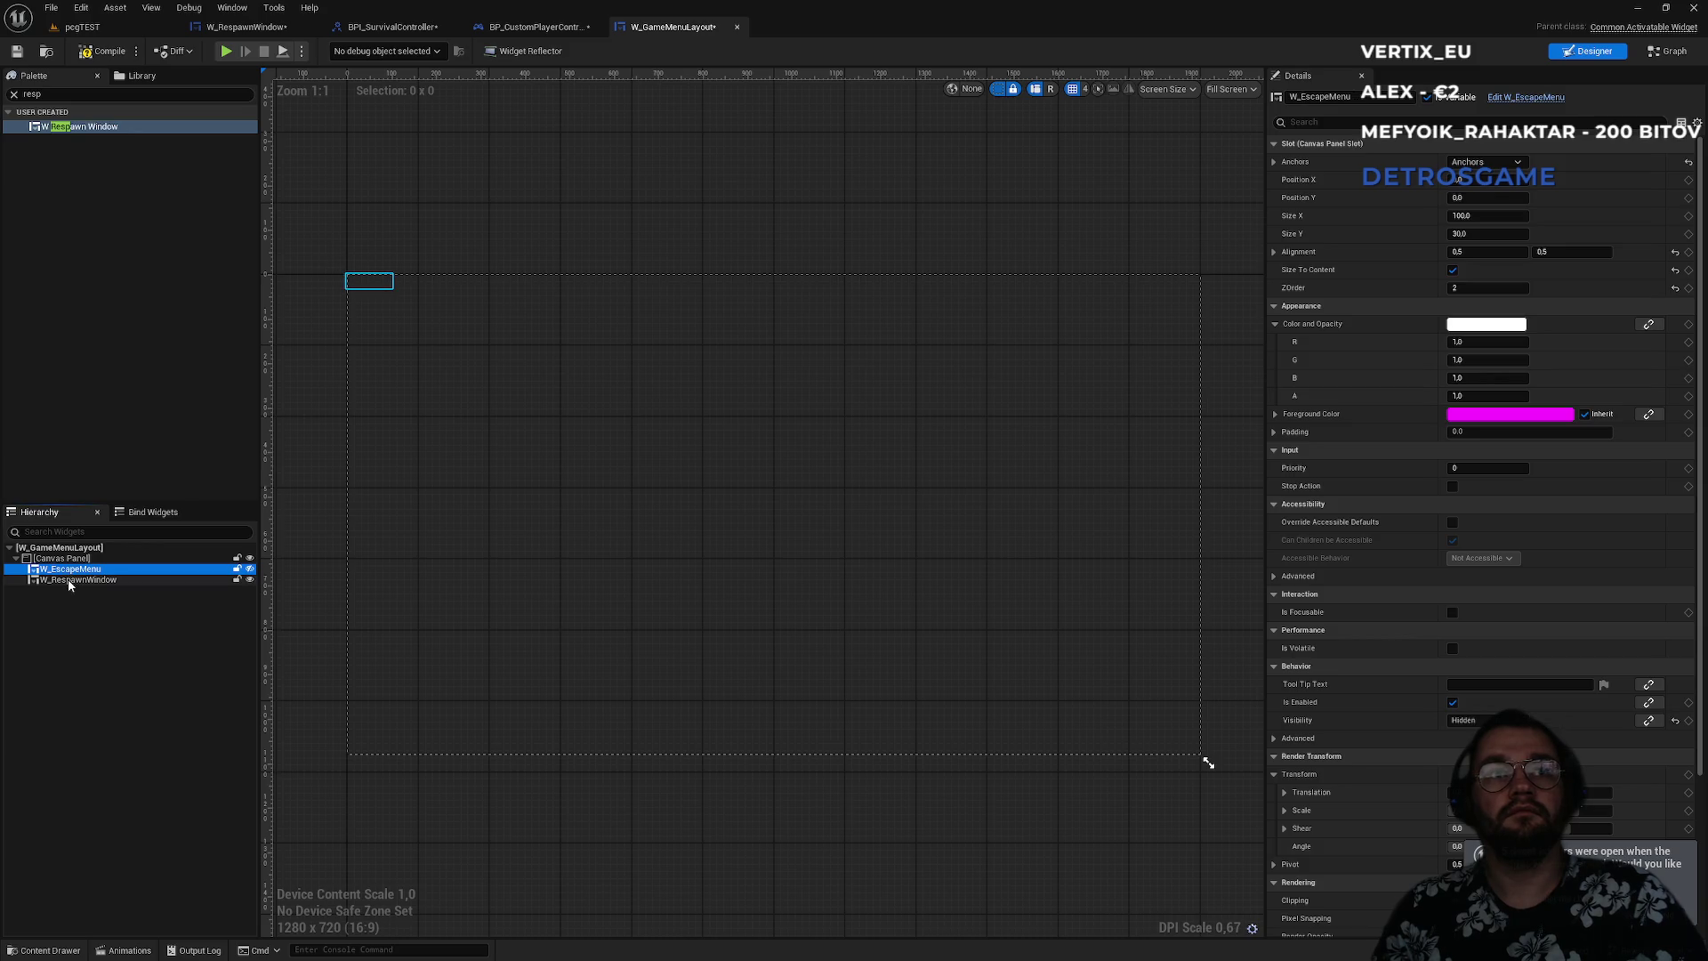
left_click(71, 580)
left_click(72, 570)
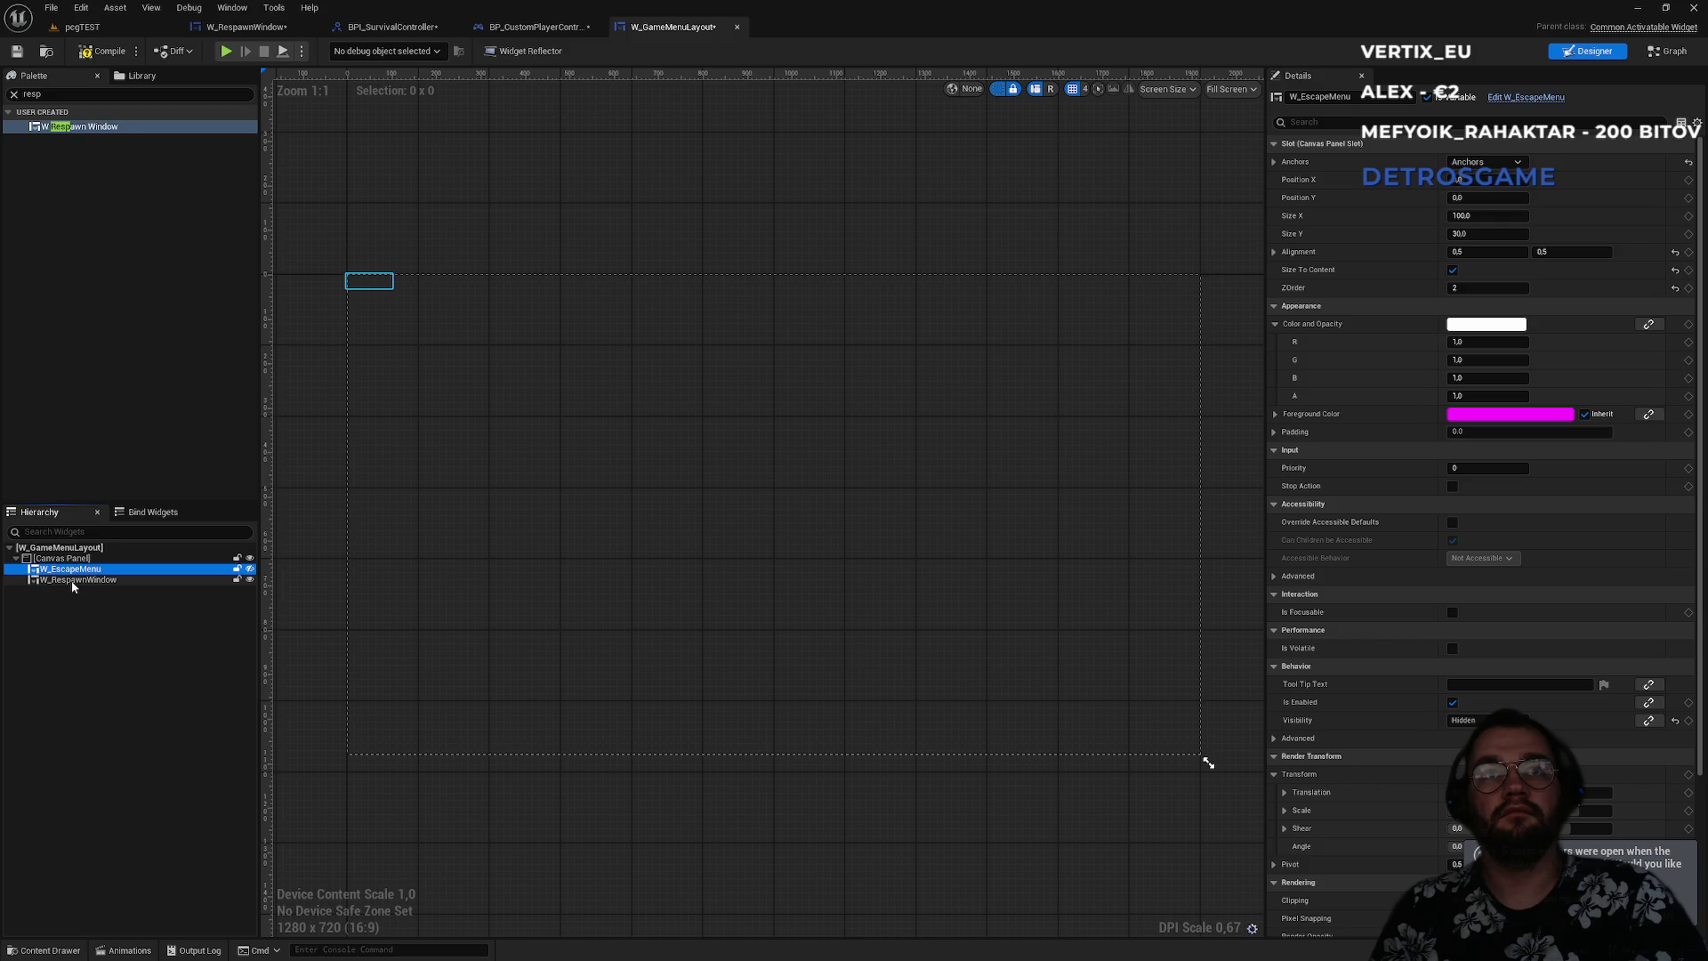
left_click(71, 580)
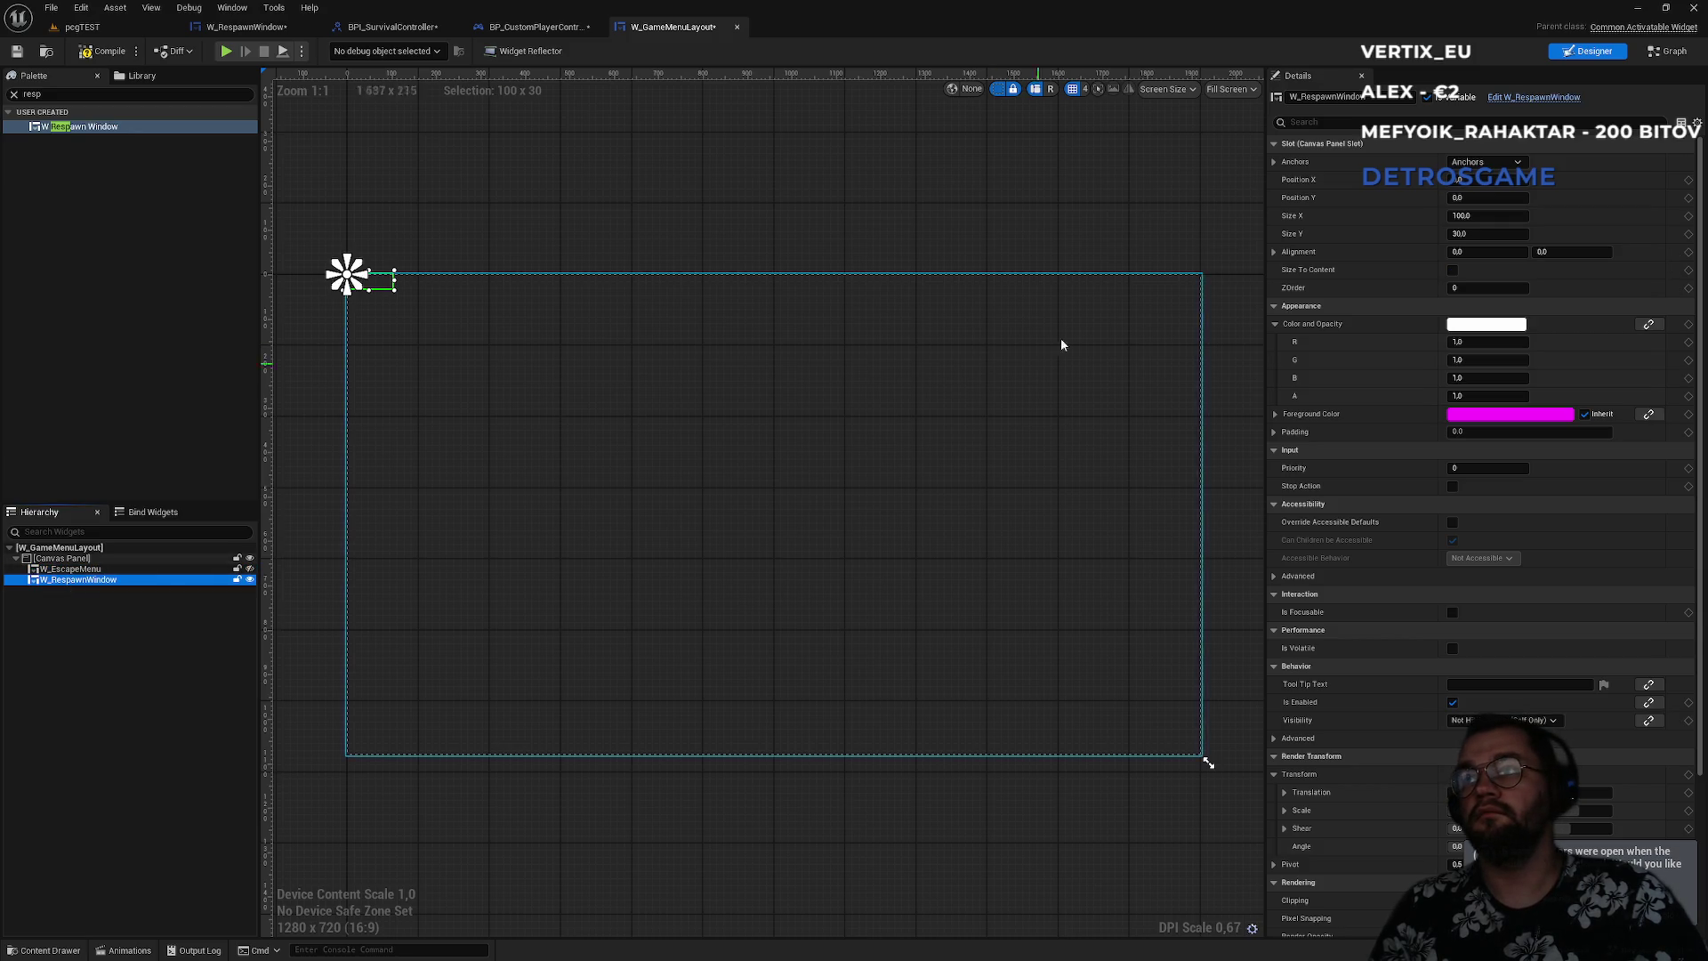
left_click(1453, 270)
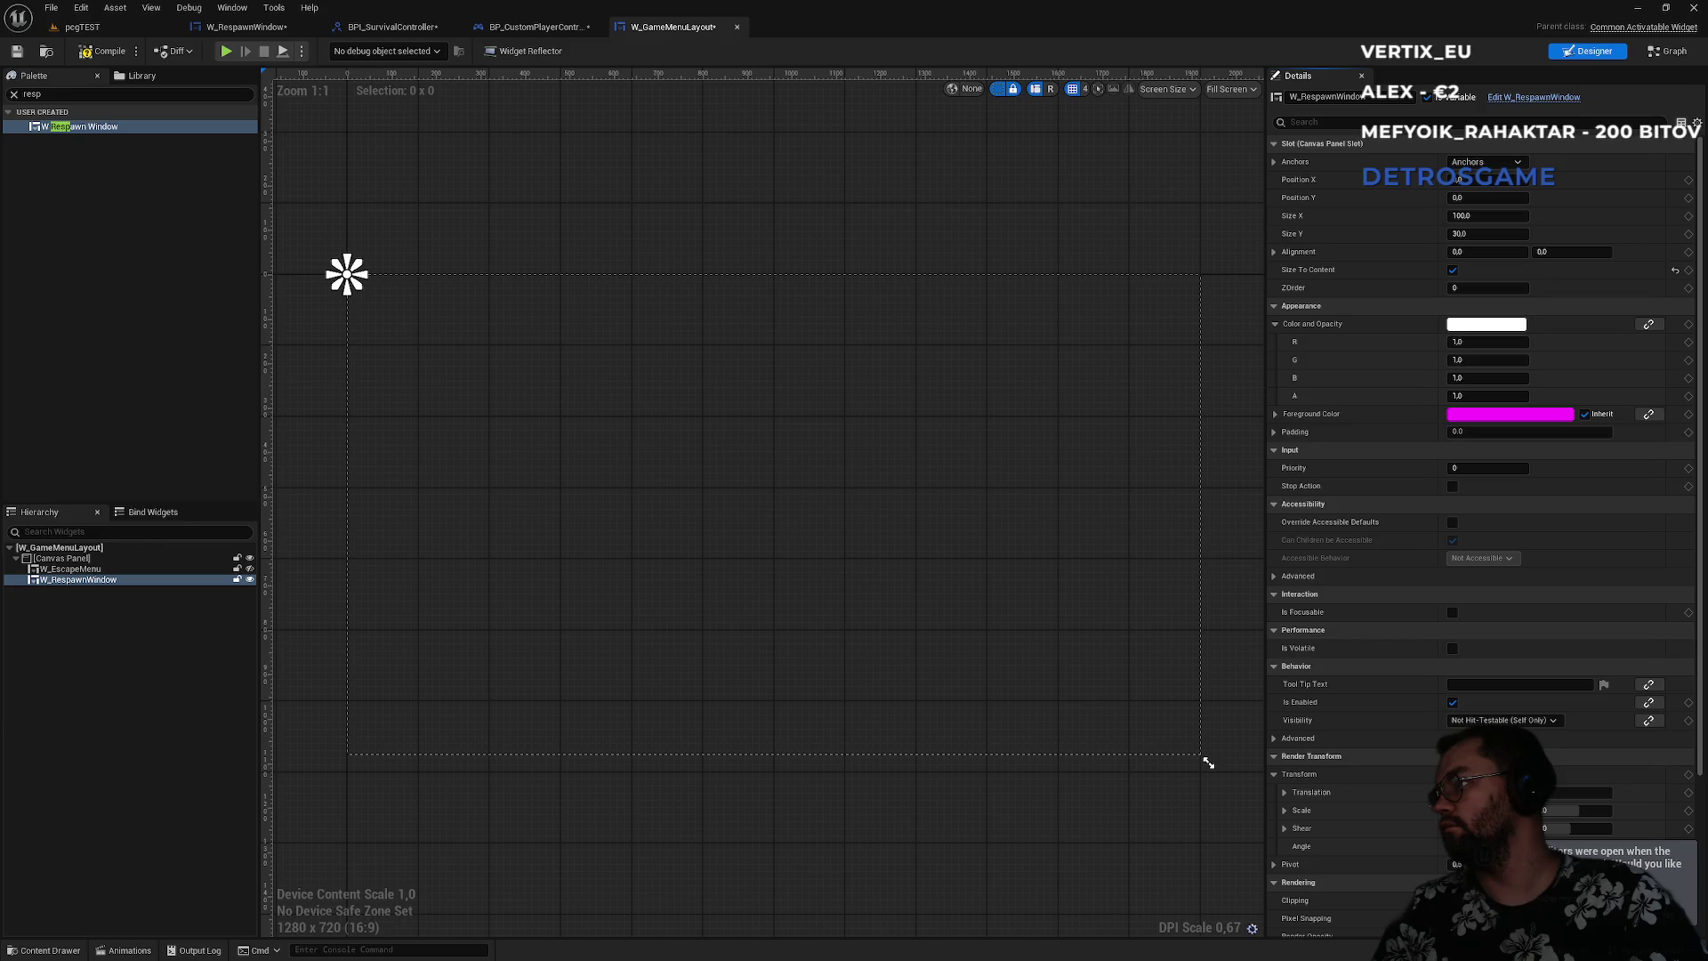
- Anchor the respawn window full-stretch and set its Right and Bottom offsets to 0
left_click(98, 579)
left_click(1529, 163)
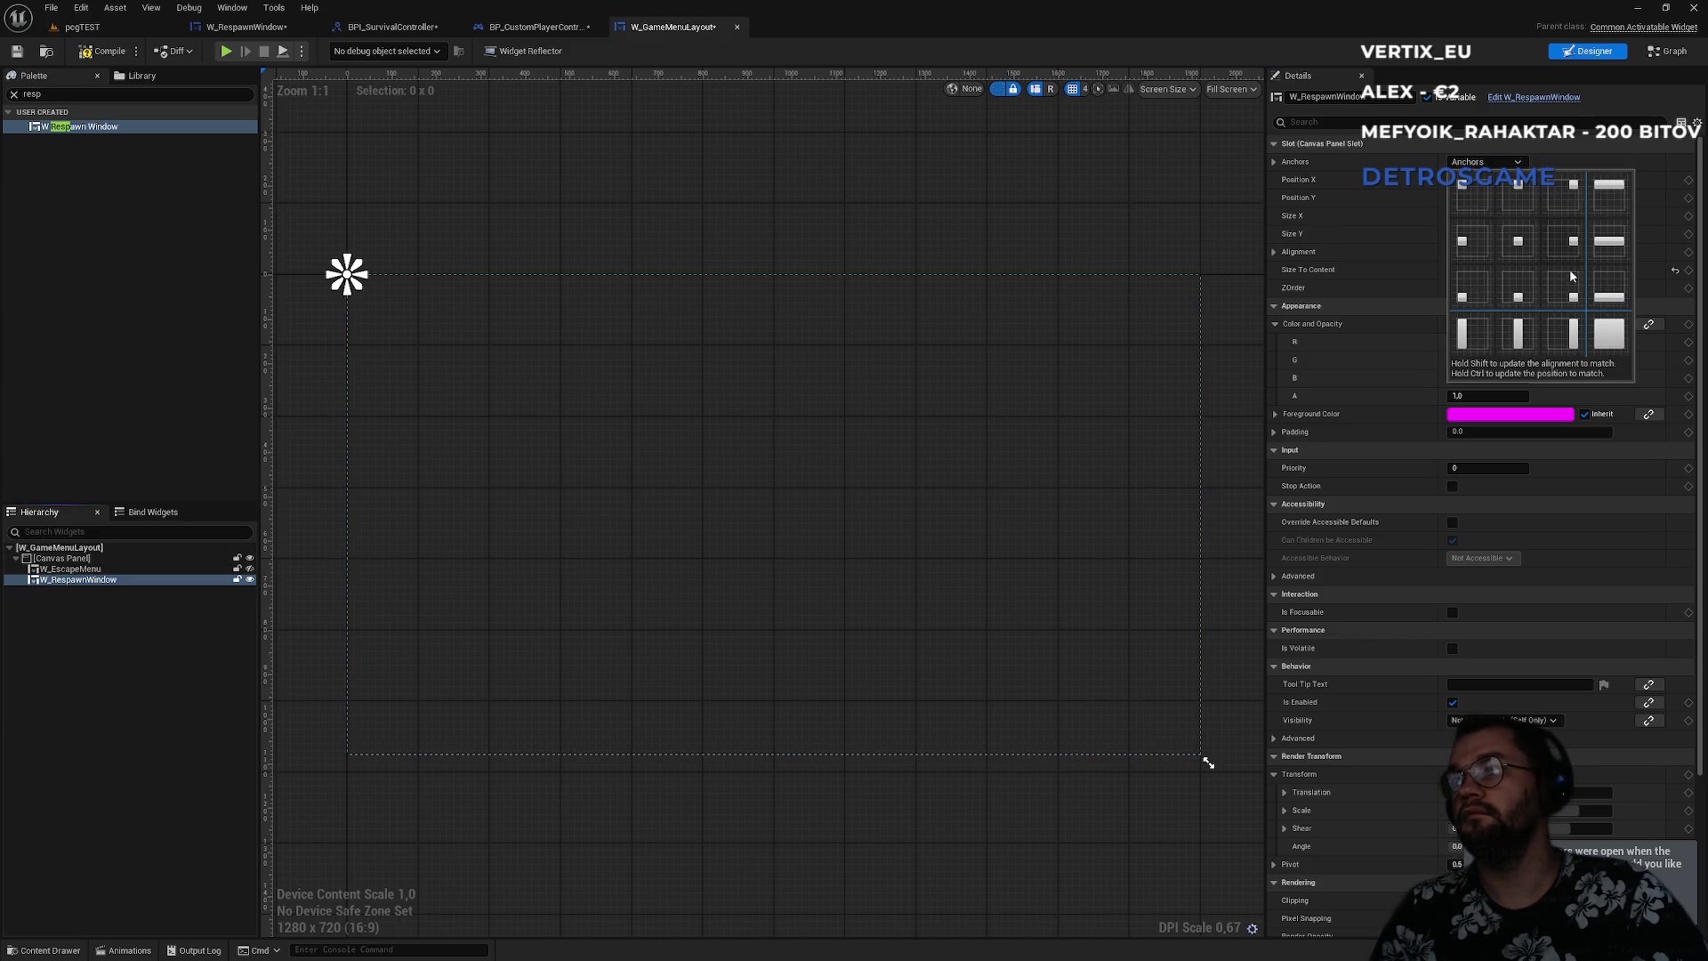
left_click(1606, 334)
left_click(1676, 216)
left_click(1676, 235)
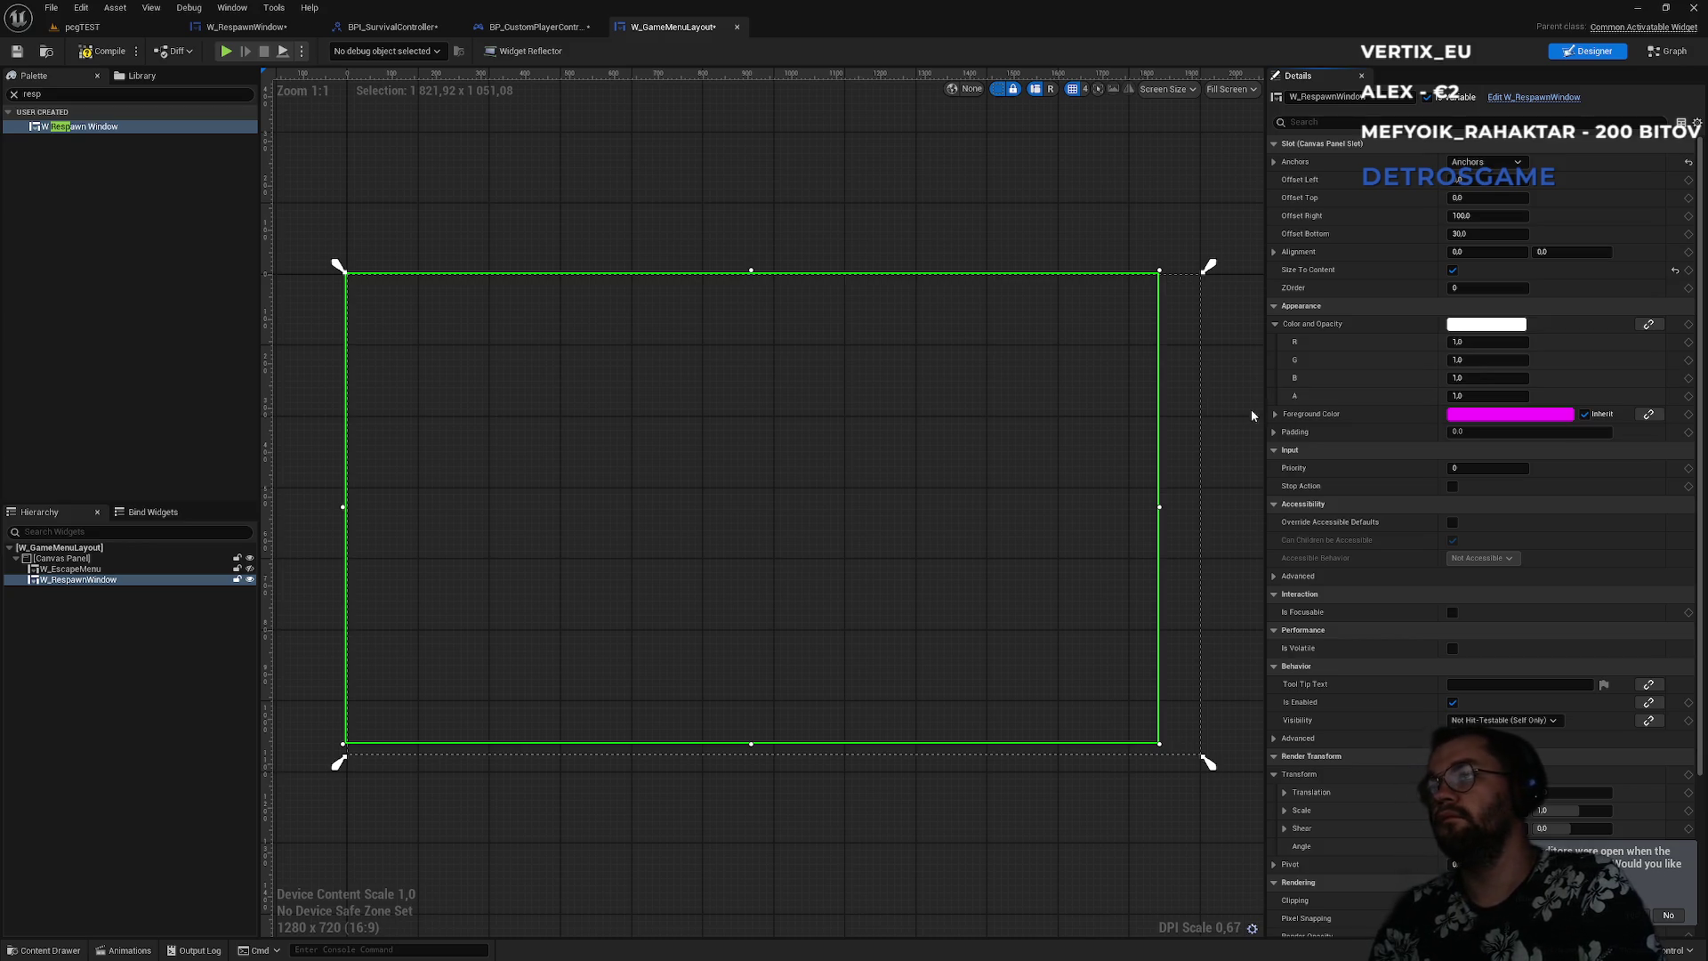
left_click(1464, 216)
type("0")
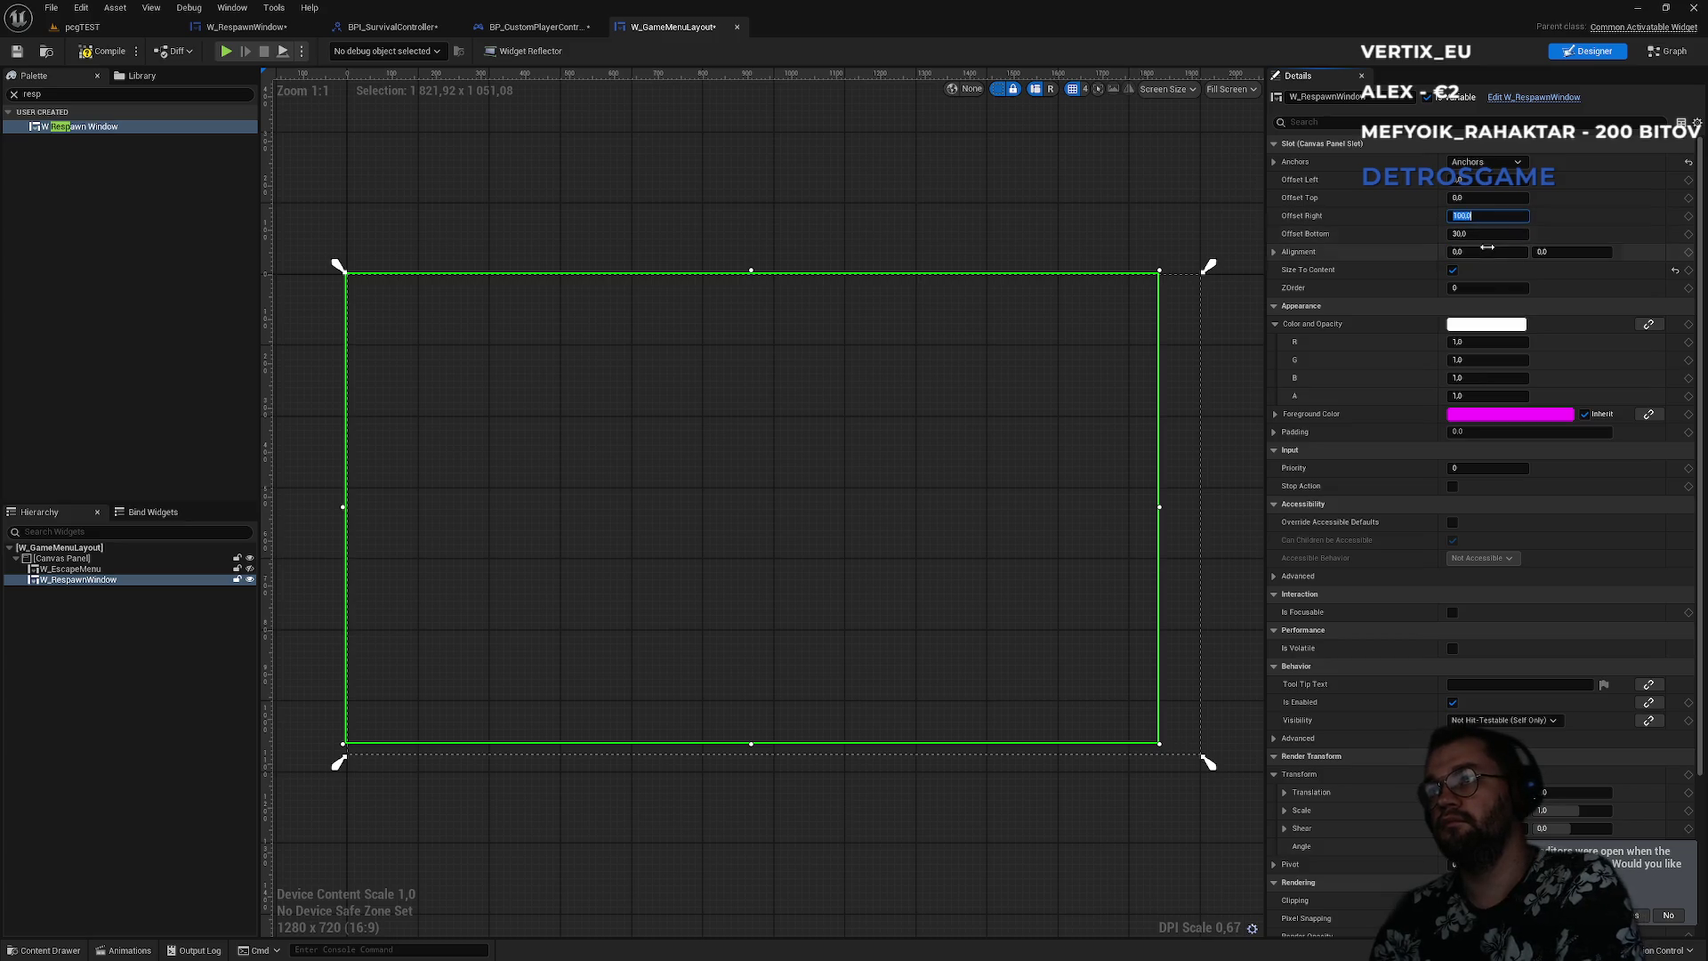
left_click(1477, 234)
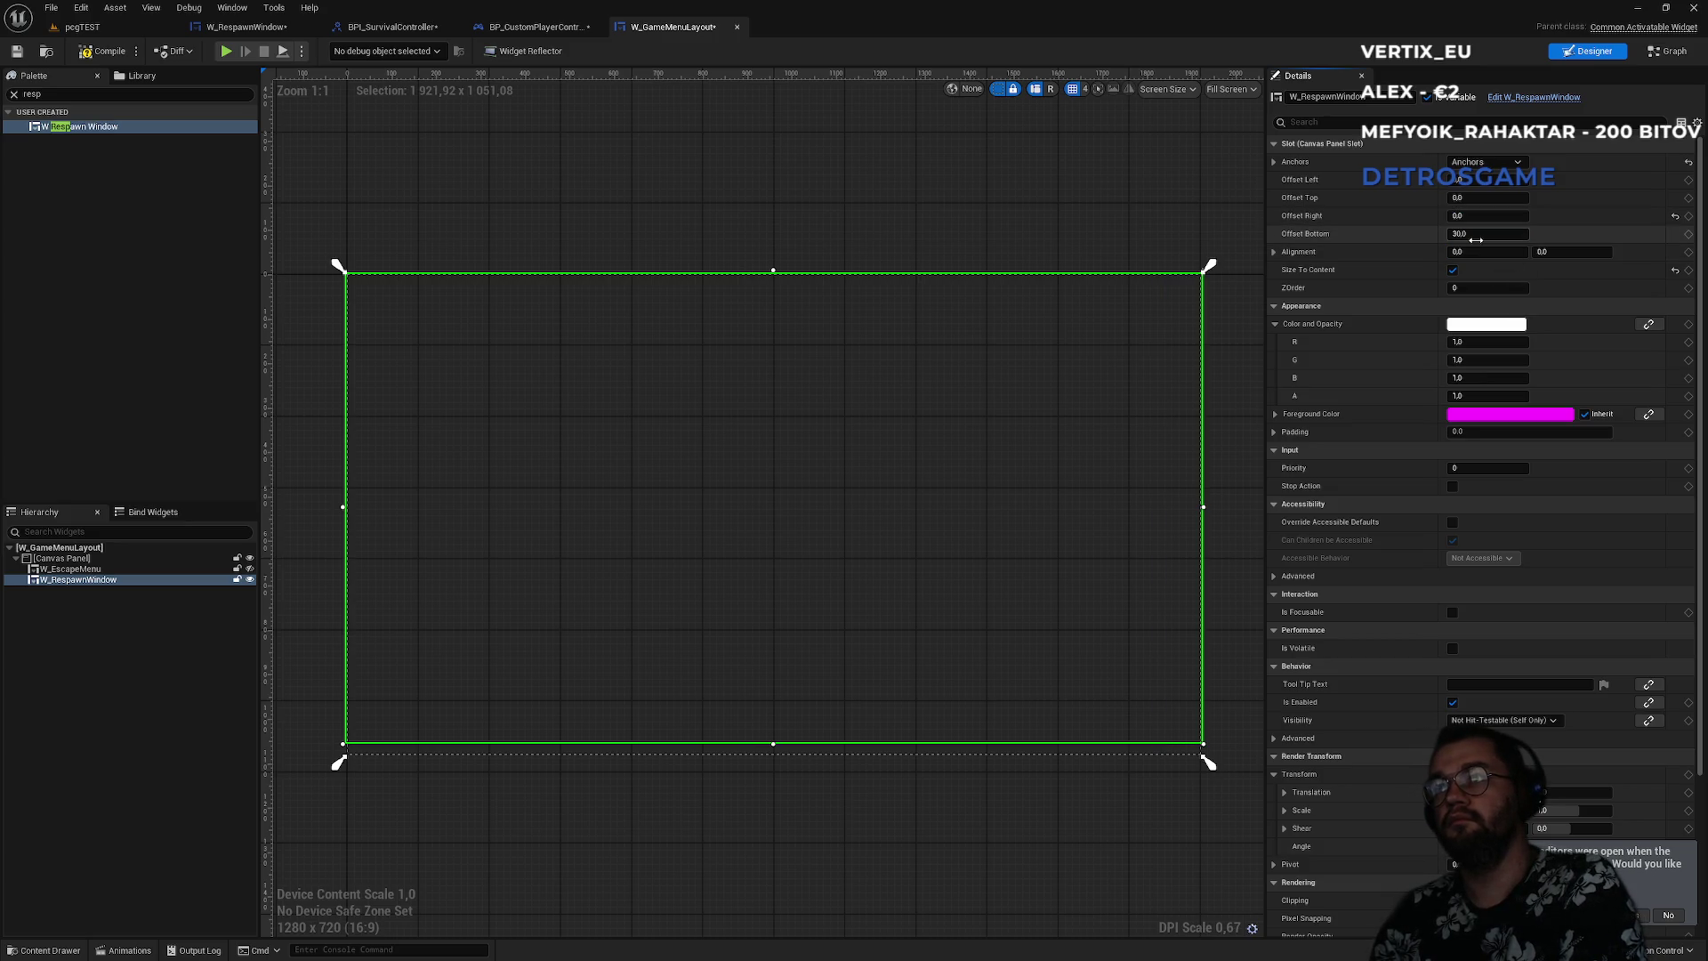
type("0")
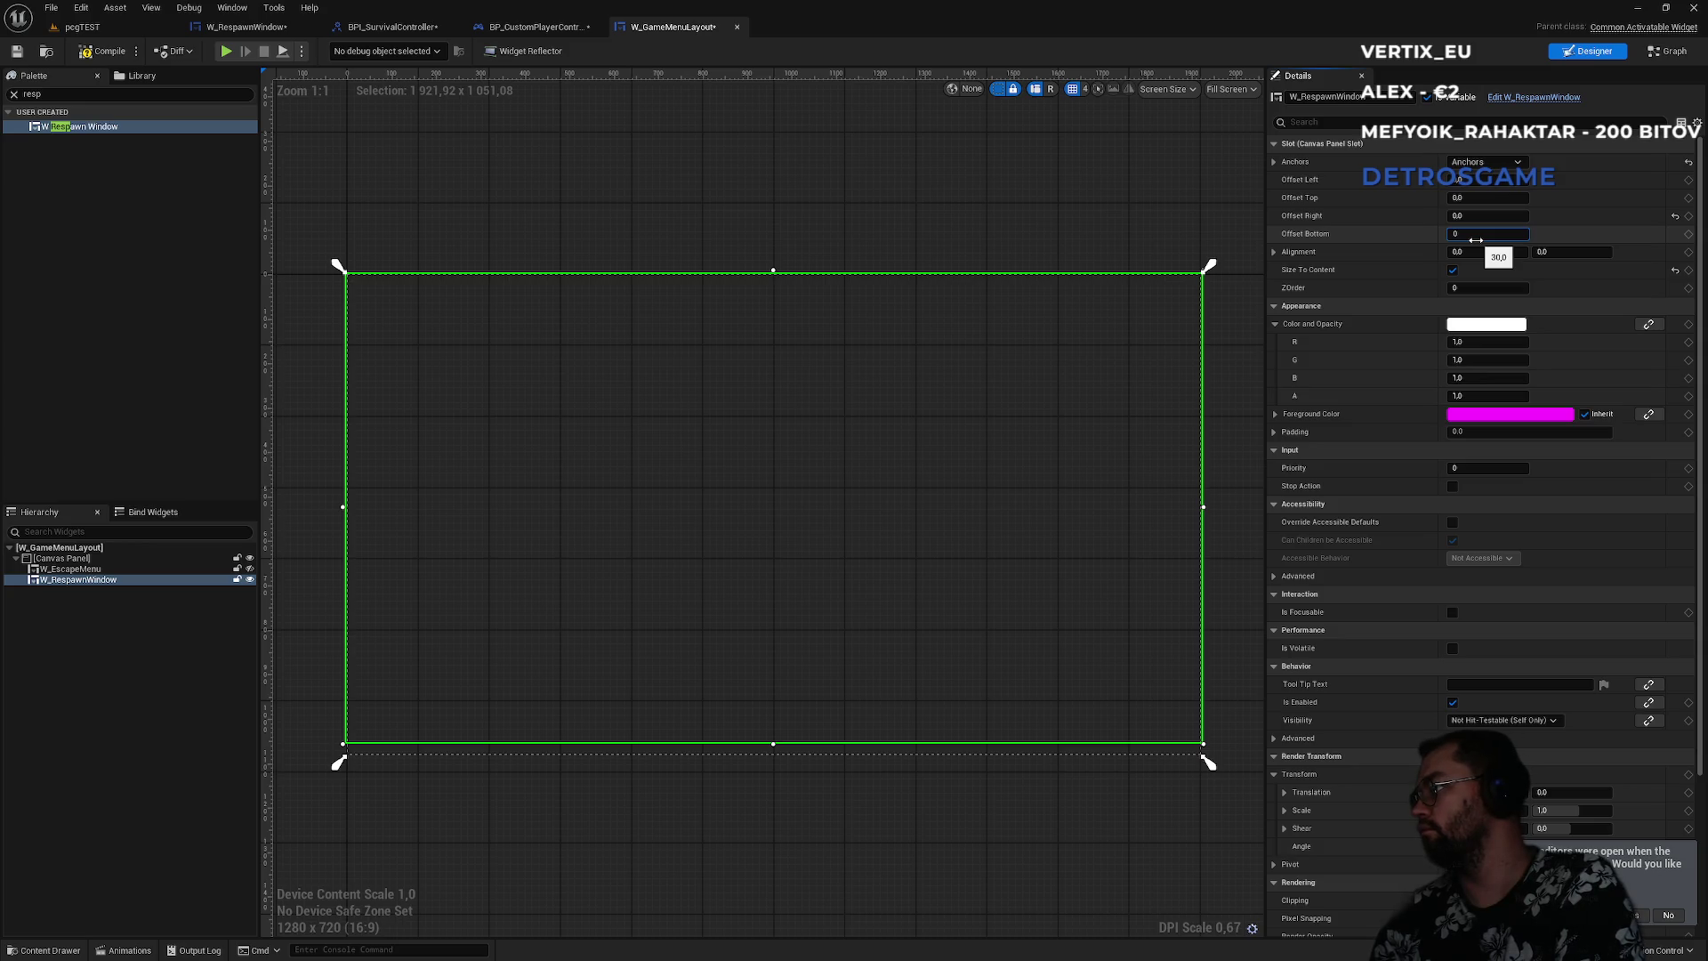
key("Return")
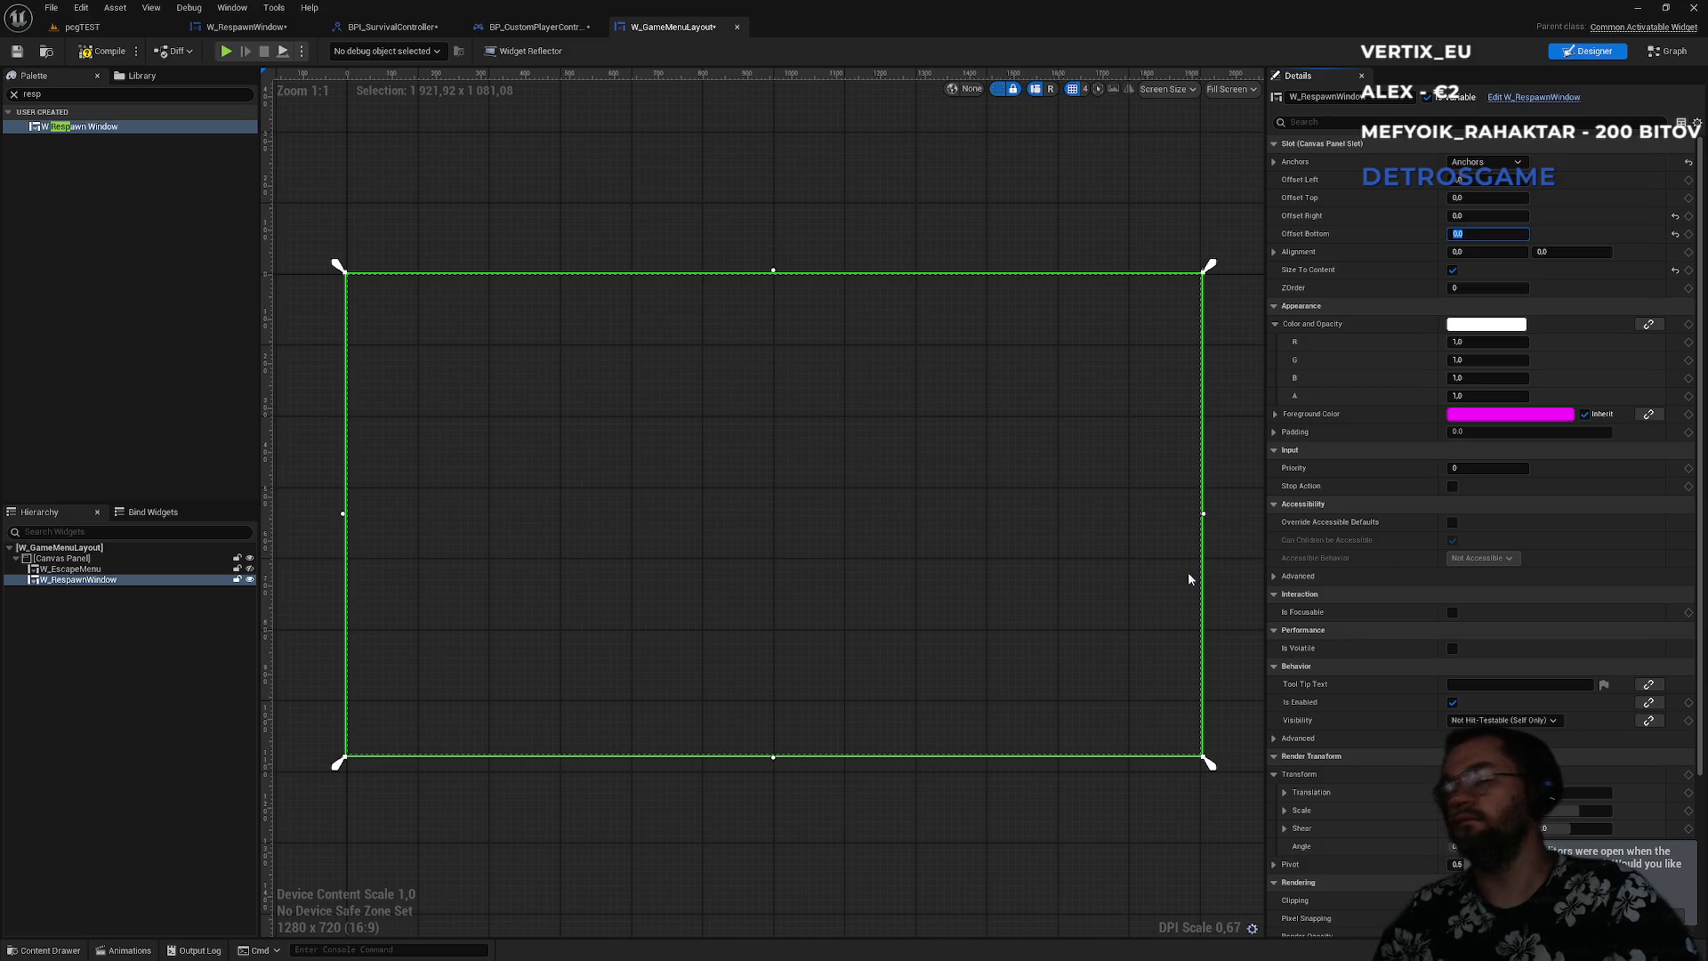
- Preview the escape menu and respawn window in the designer, then compile and save all assets
left_click(250, 570)
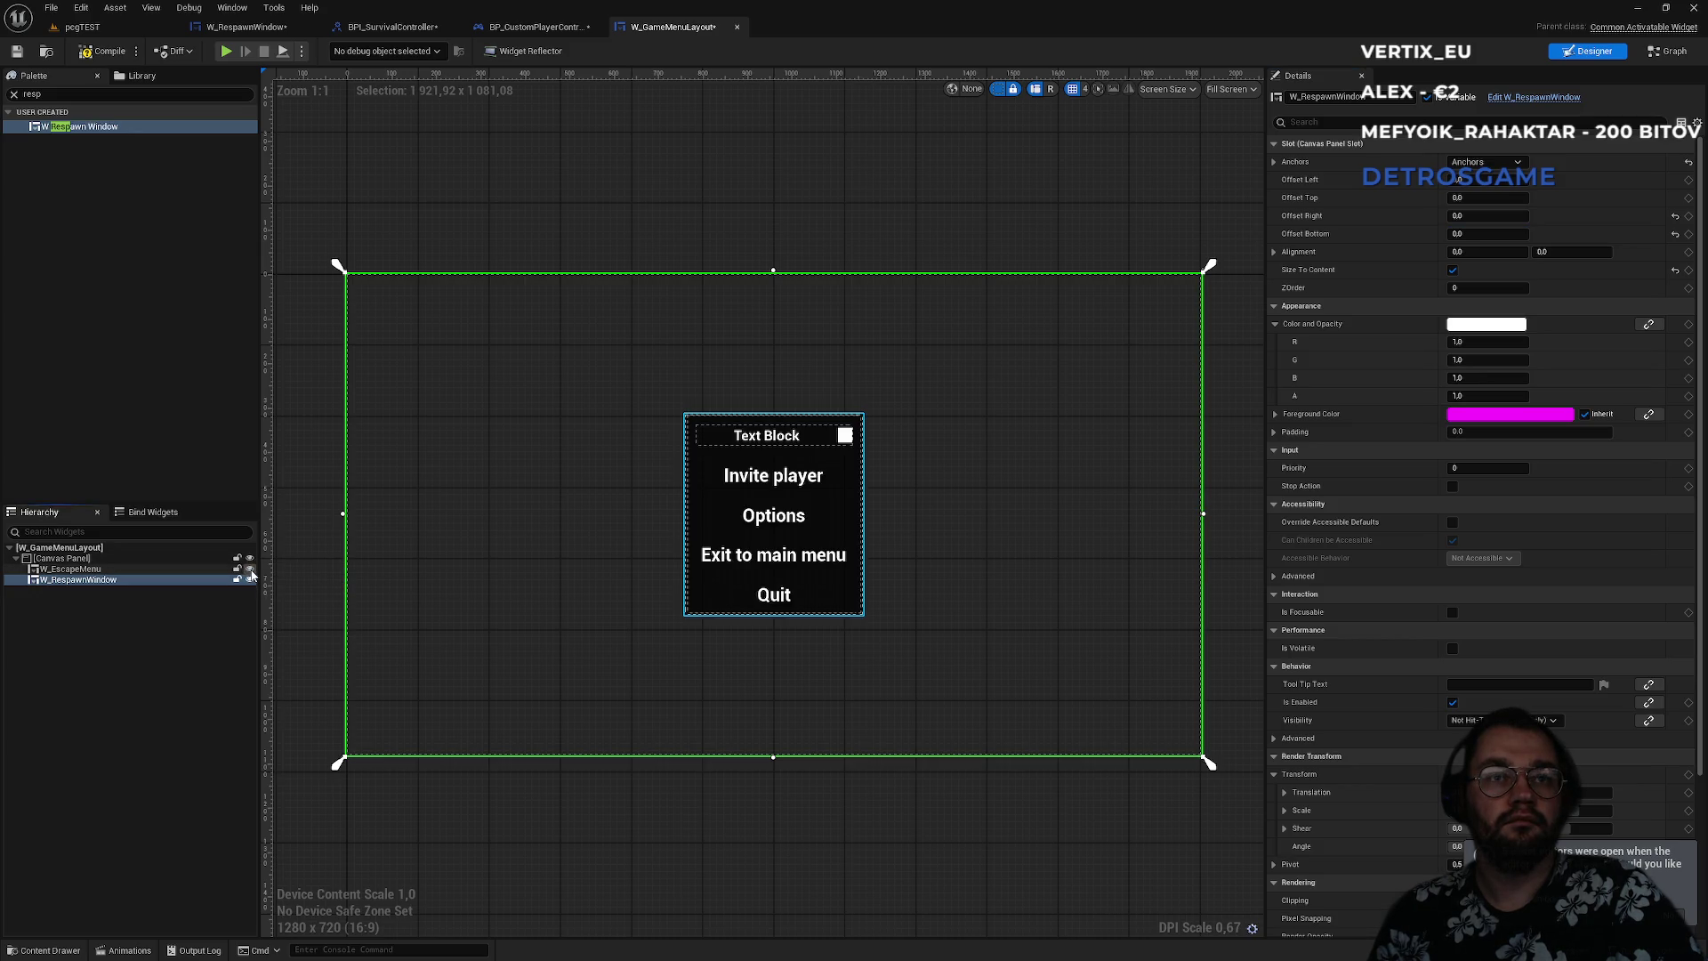
left_click(250, 569)
left_click(249, 581)
left_click(249, 581)
left_click(250, 581)
left_click(250, 581)
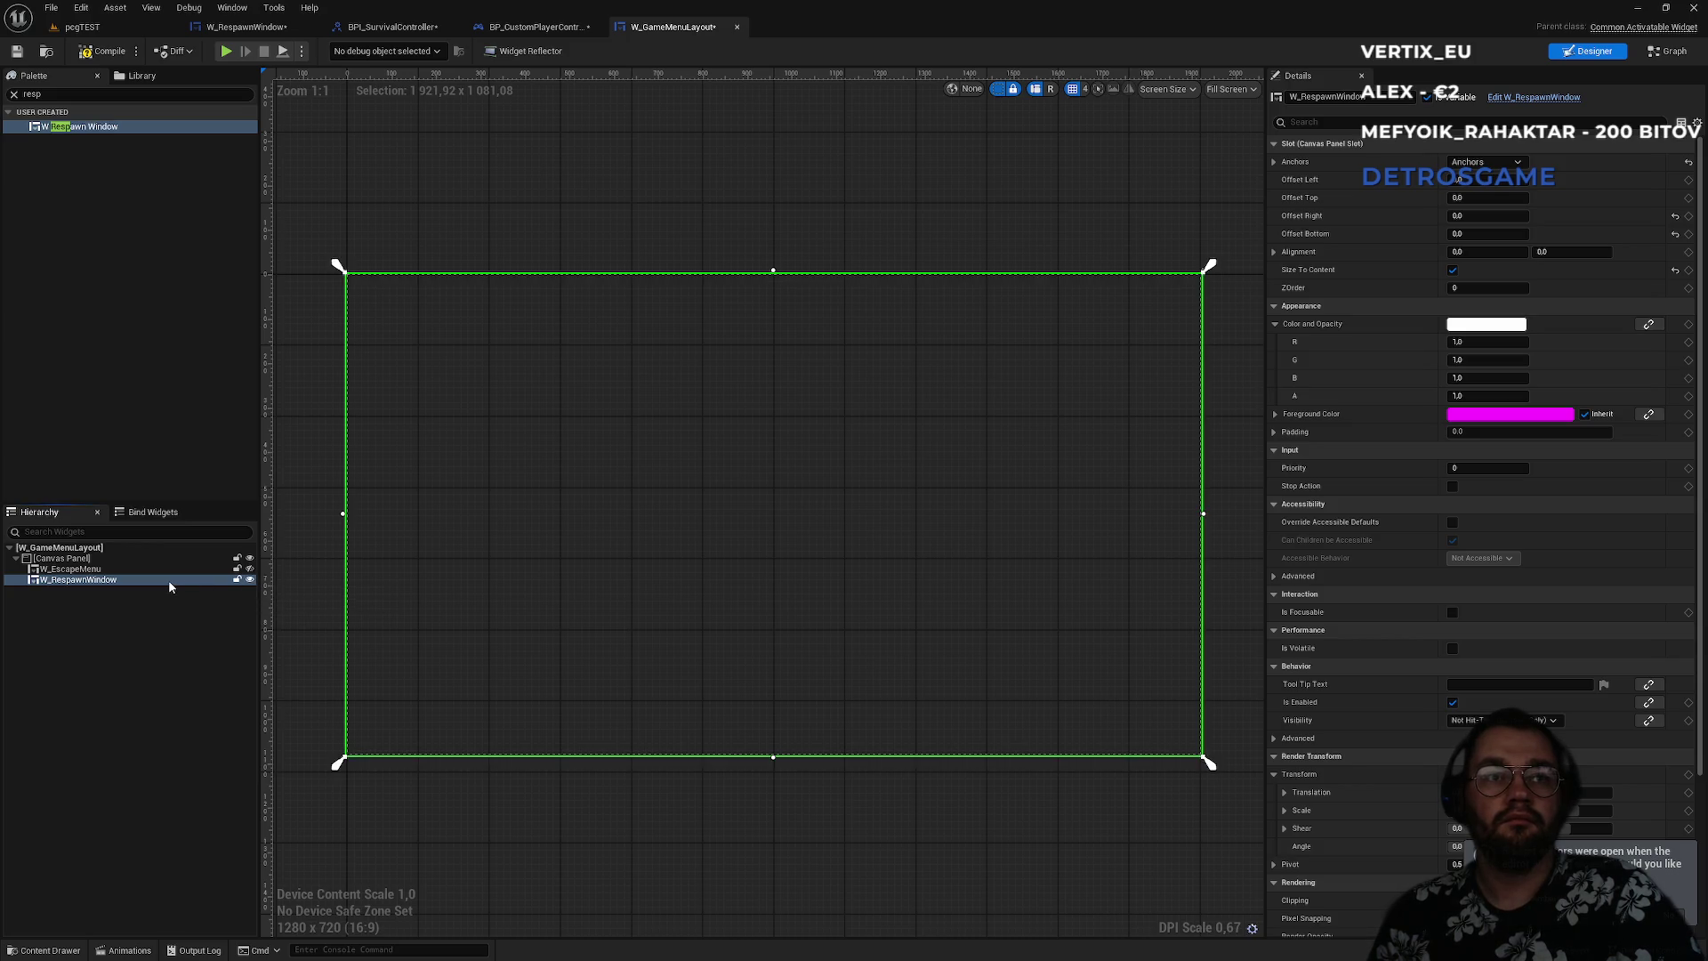
left_click(99, 54)
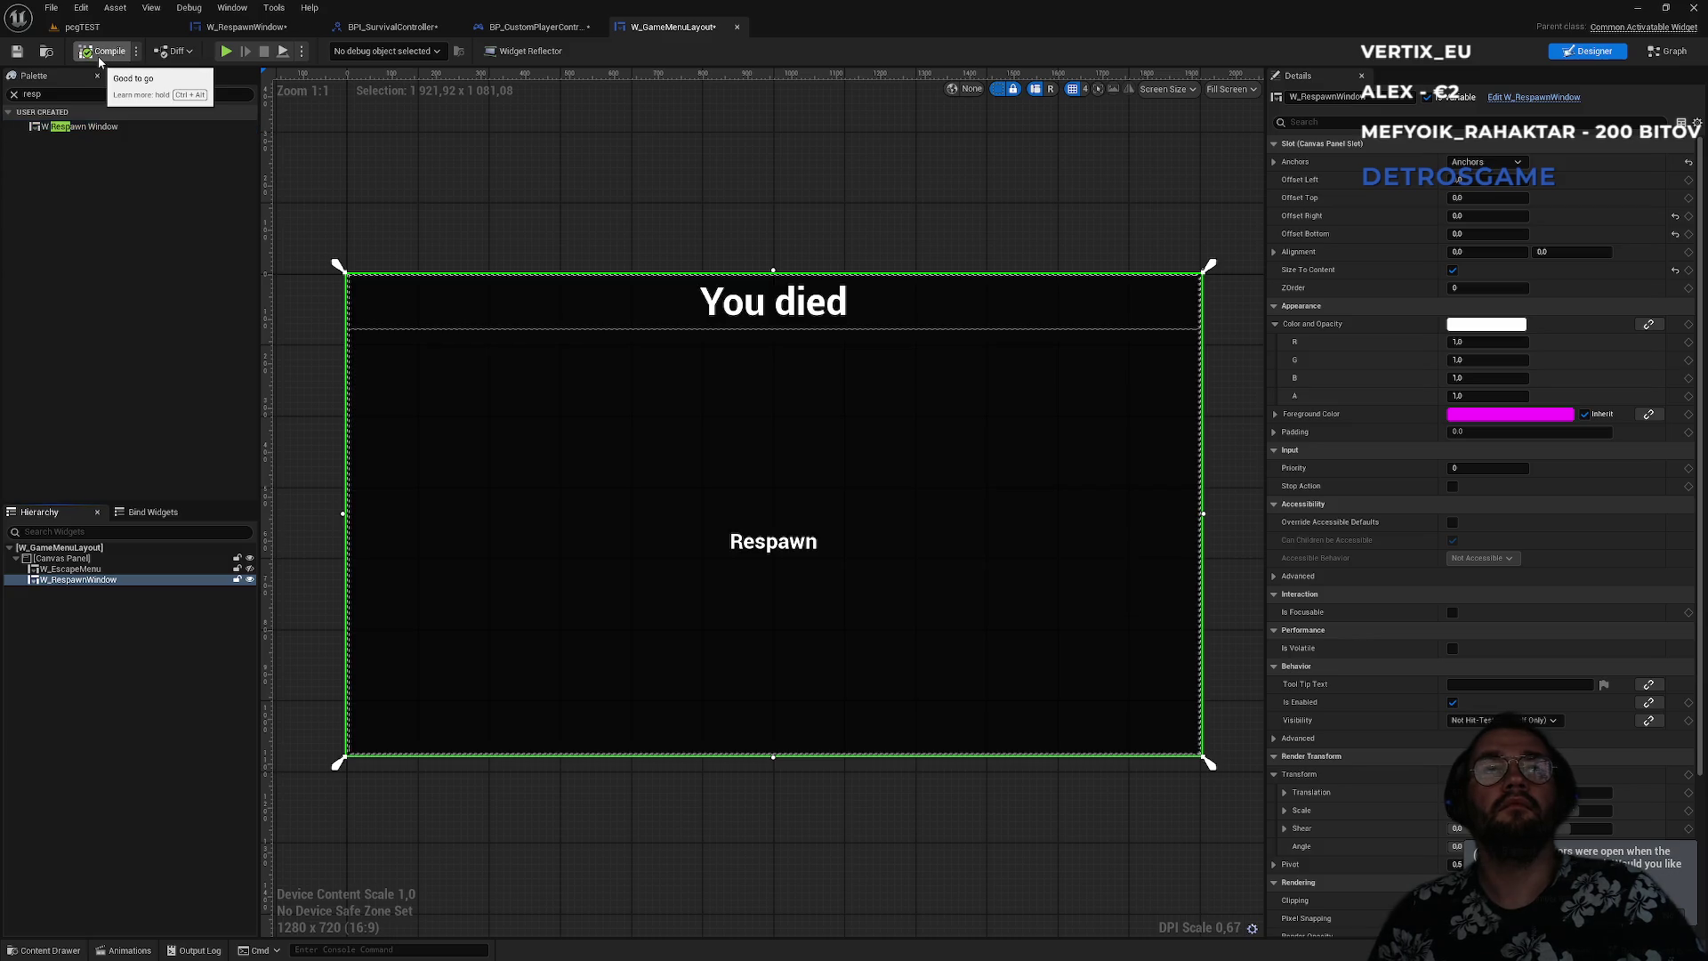
key("ctrl+shift+s")
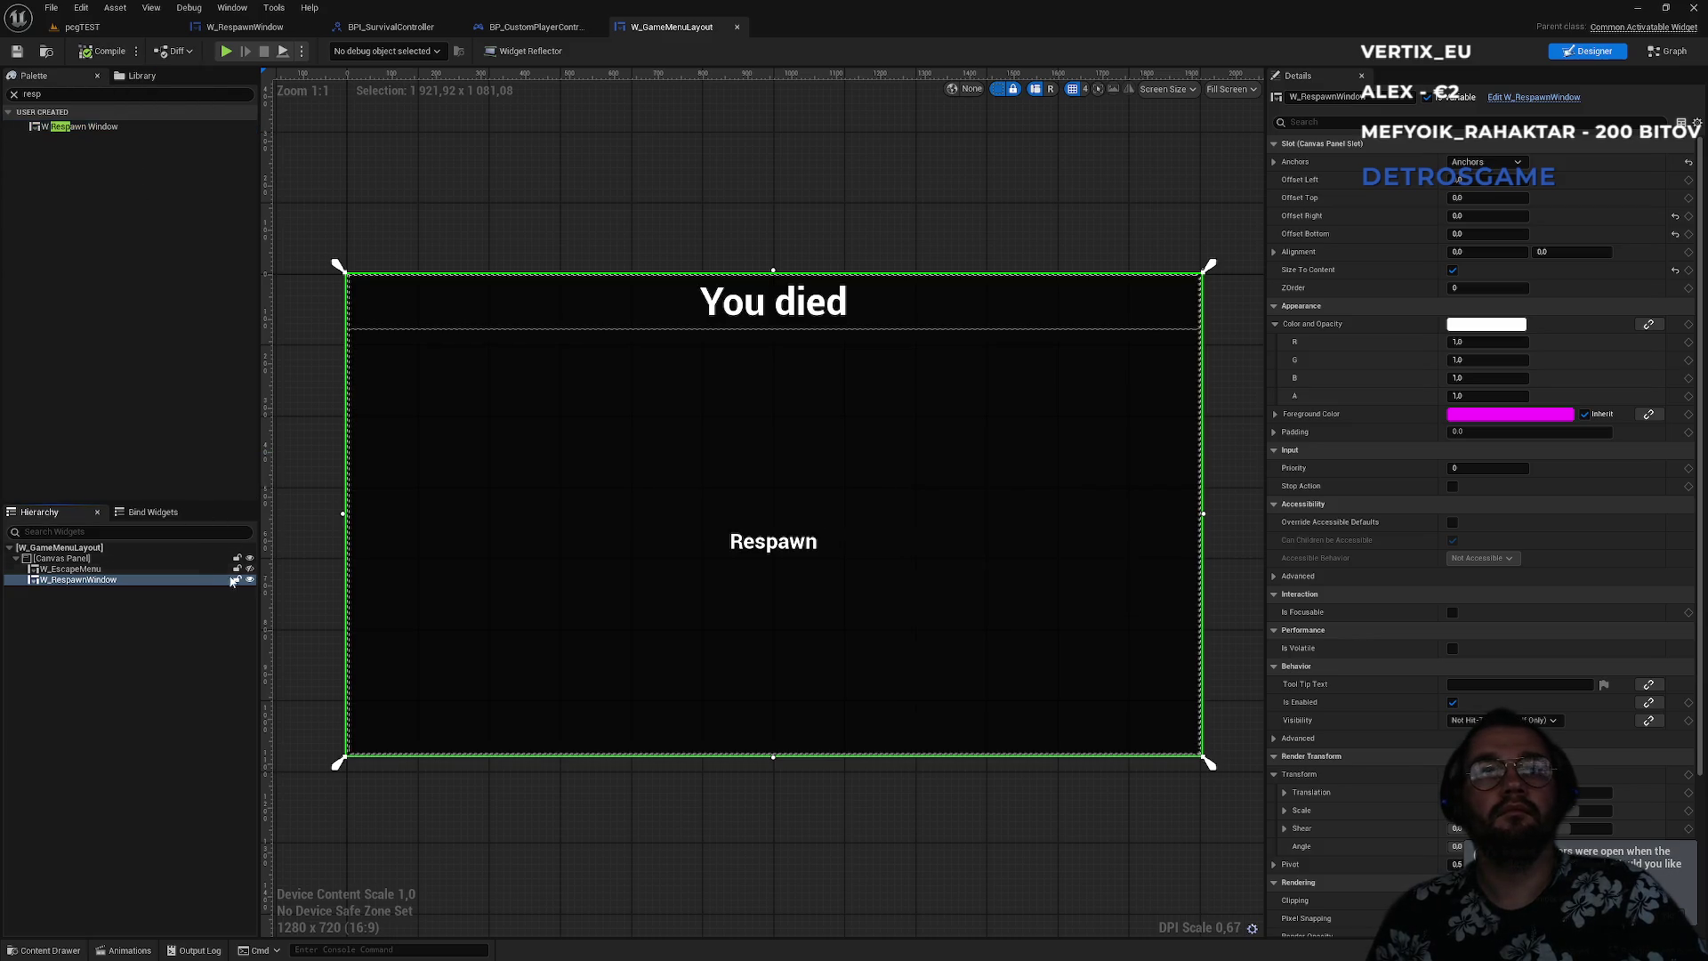
- Hide both widgets after brief previews and return to the level editor
left_click(249, 579)
left_click(249, 569)
left_click(249, 569)
left_click(249, 579)
left_click(250, 579)
left_click(249, 579)
left_click(249, 579)
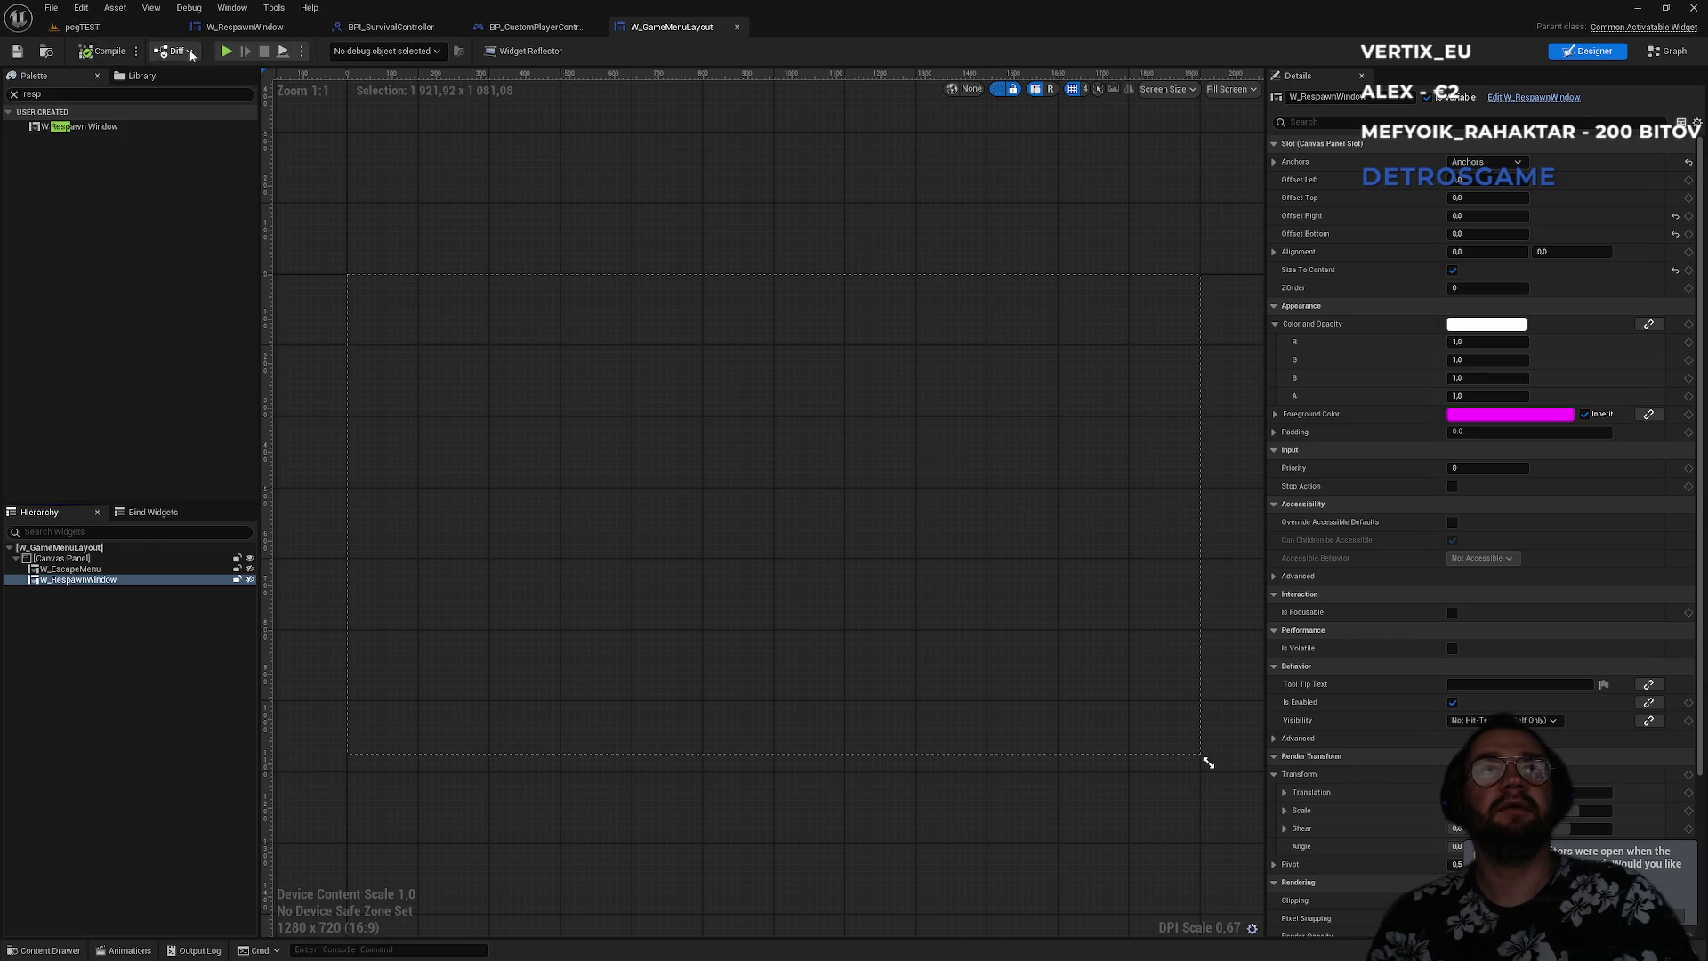
left_click(80, 27)
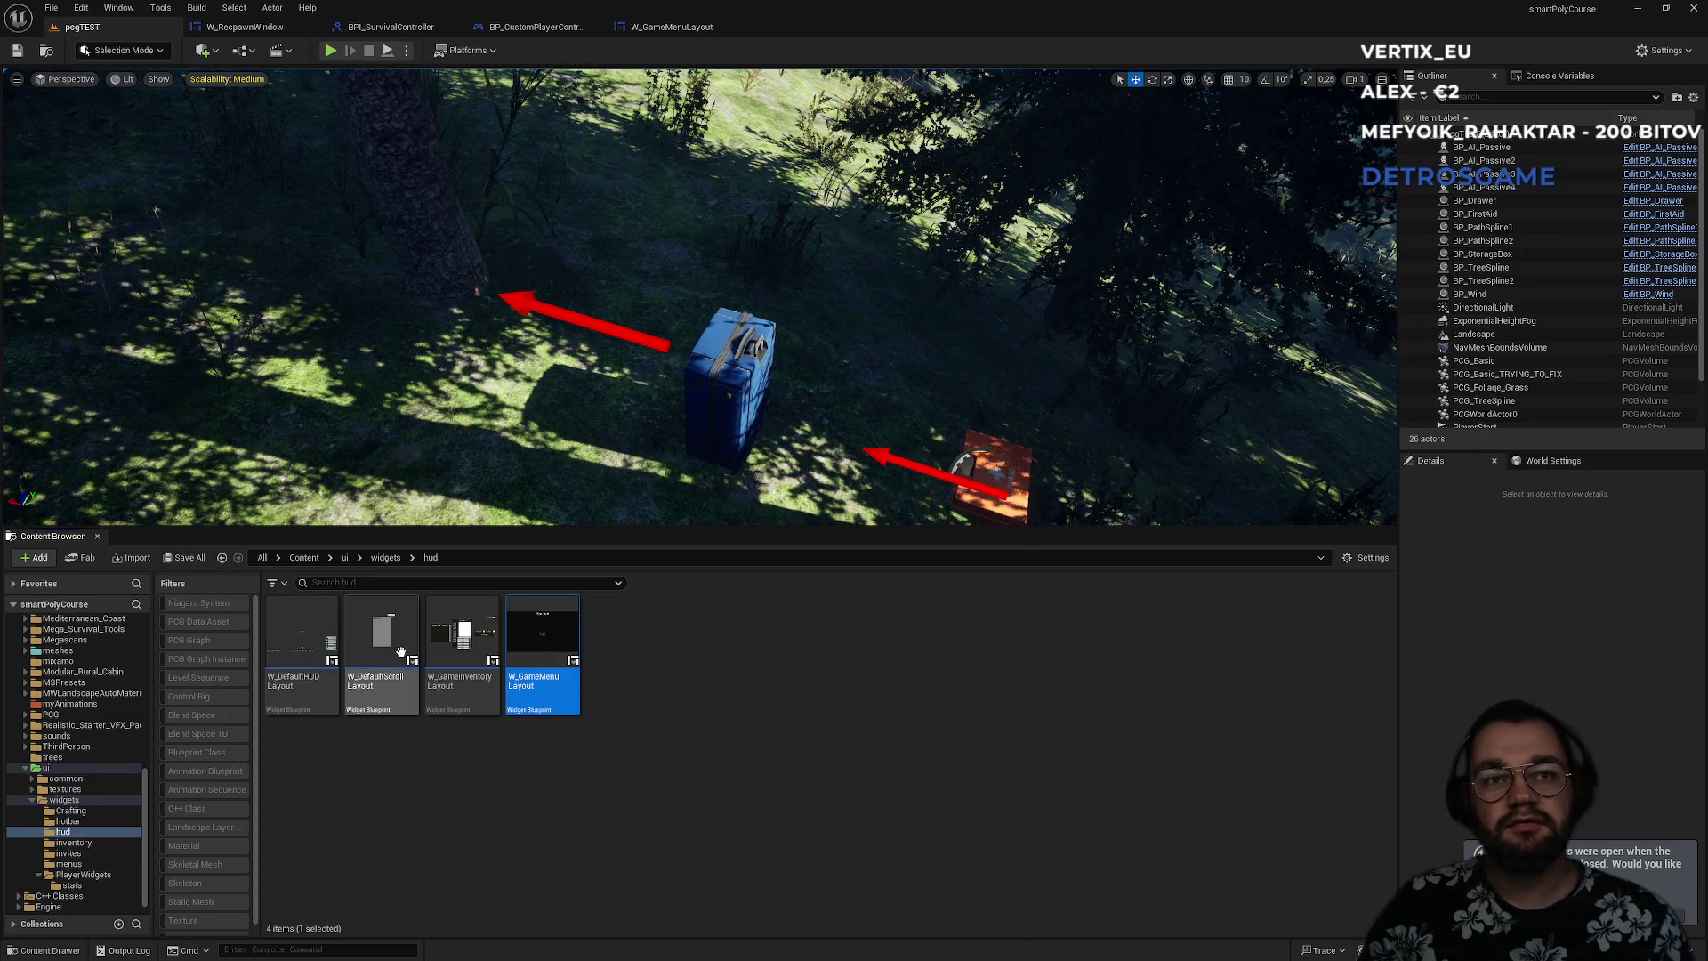
- Open W_MainUILayout from the widgets folder and view its Push Widget event graph
left_click(385, 557)
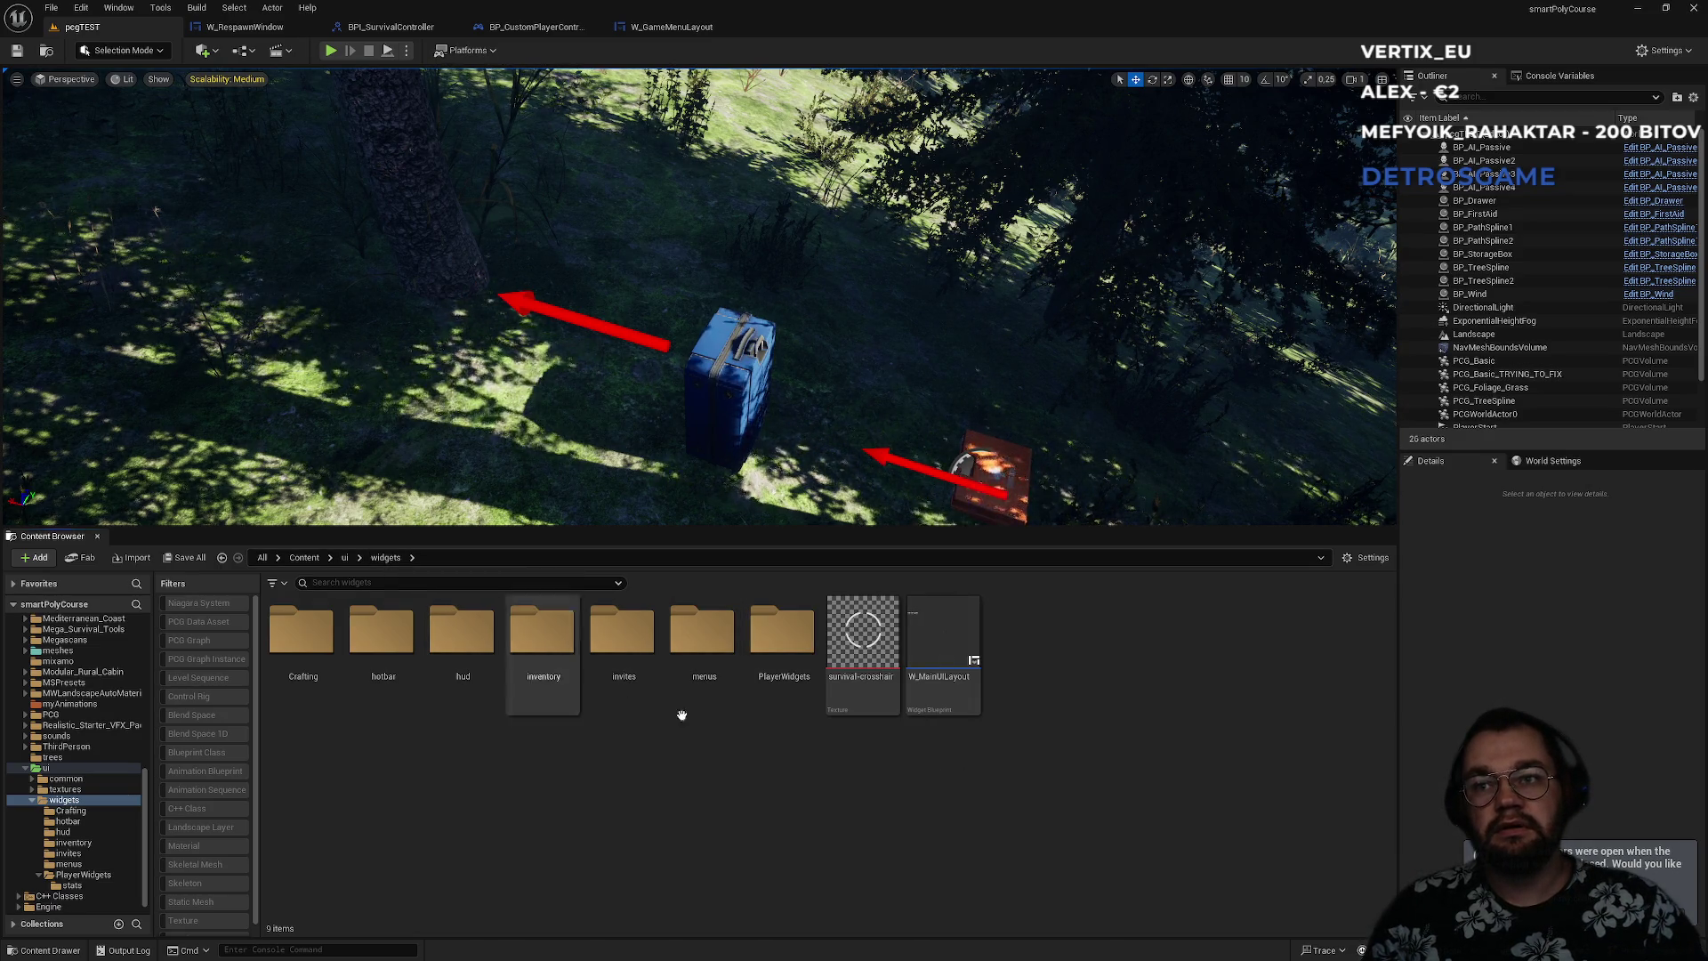
double_click(943, 640)
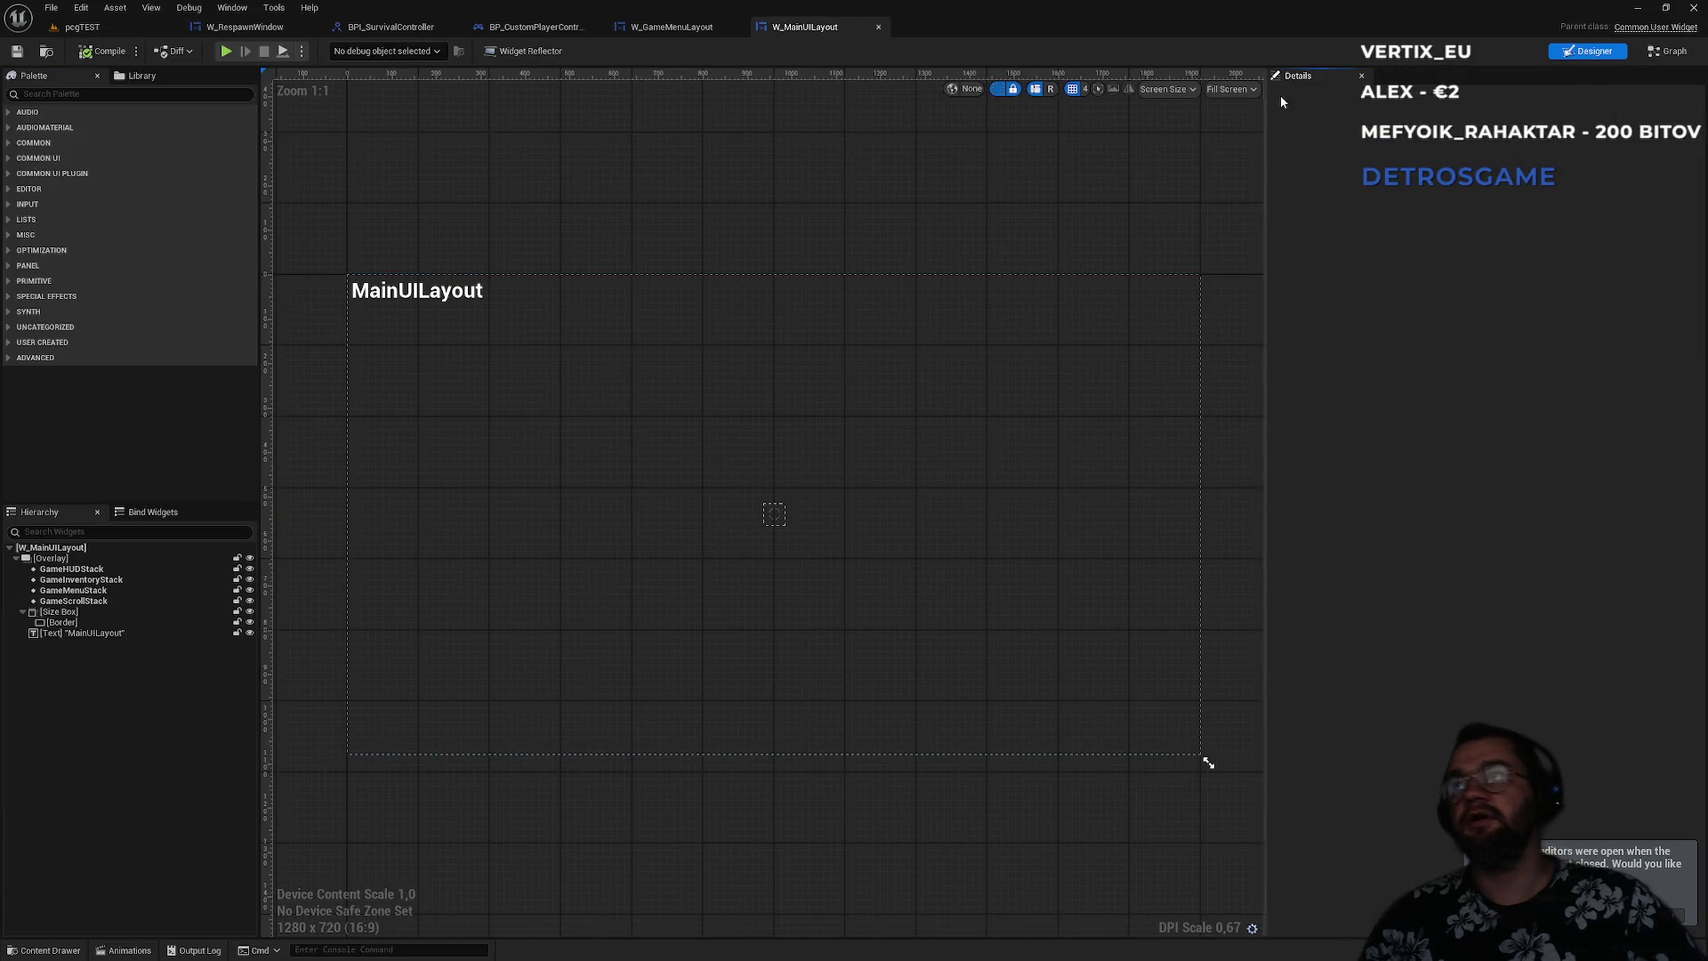
left_click(1658, 56)
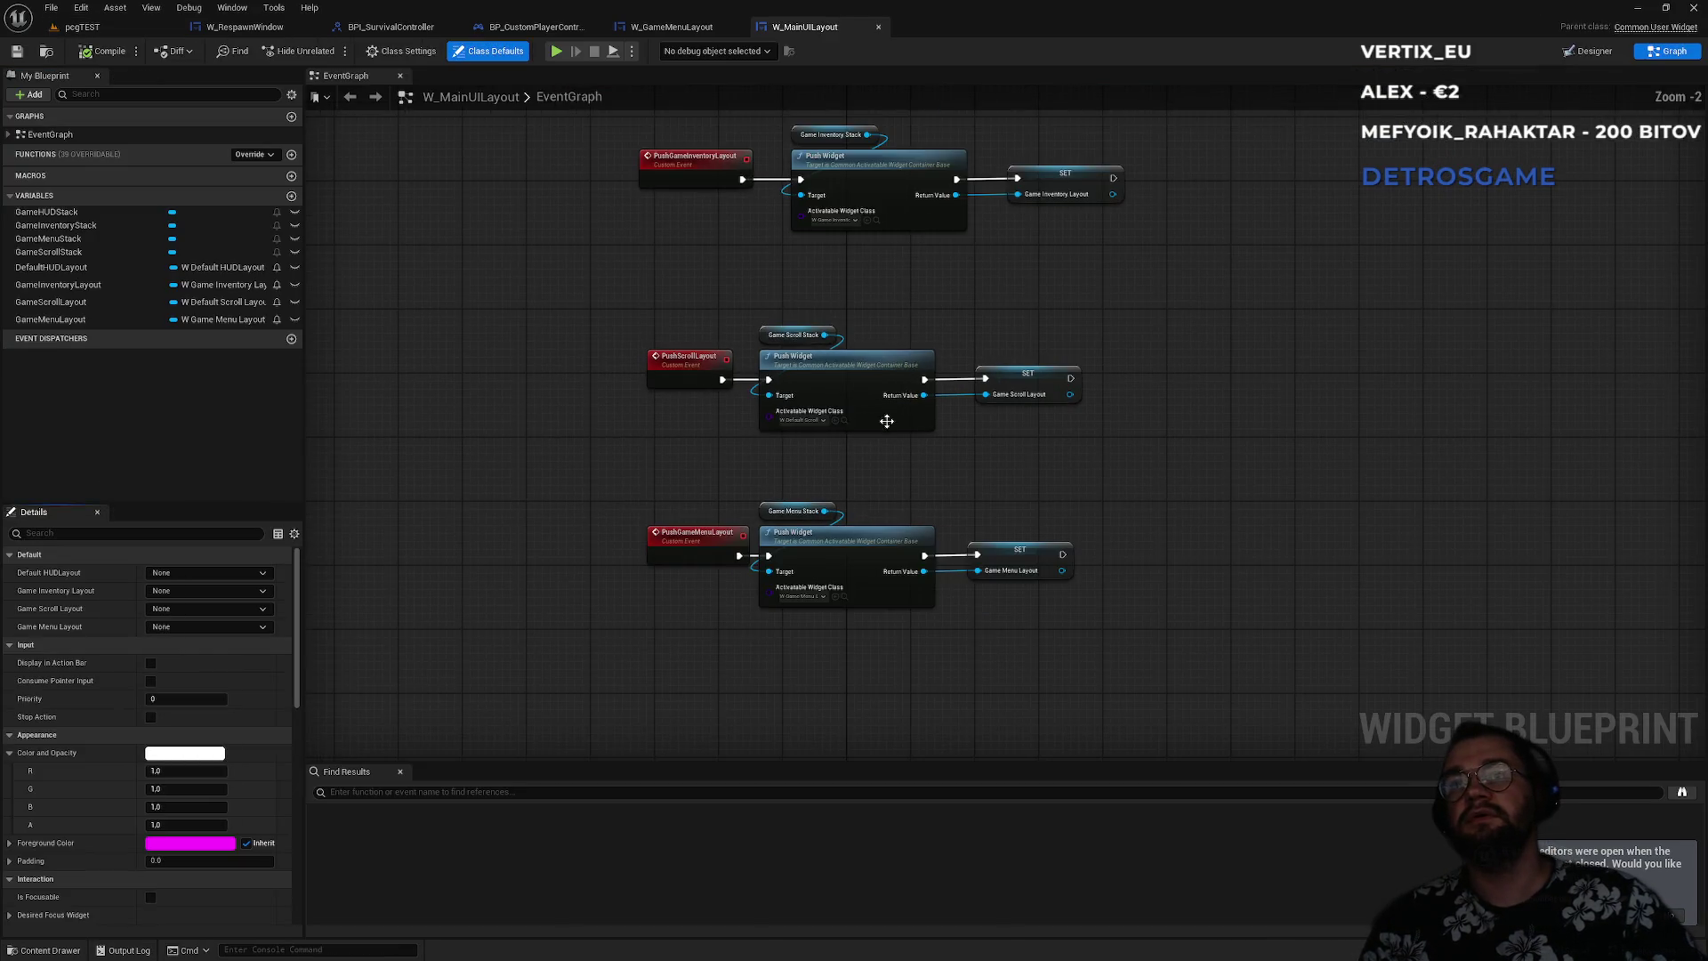
scroll(705, 471, "up", 2)
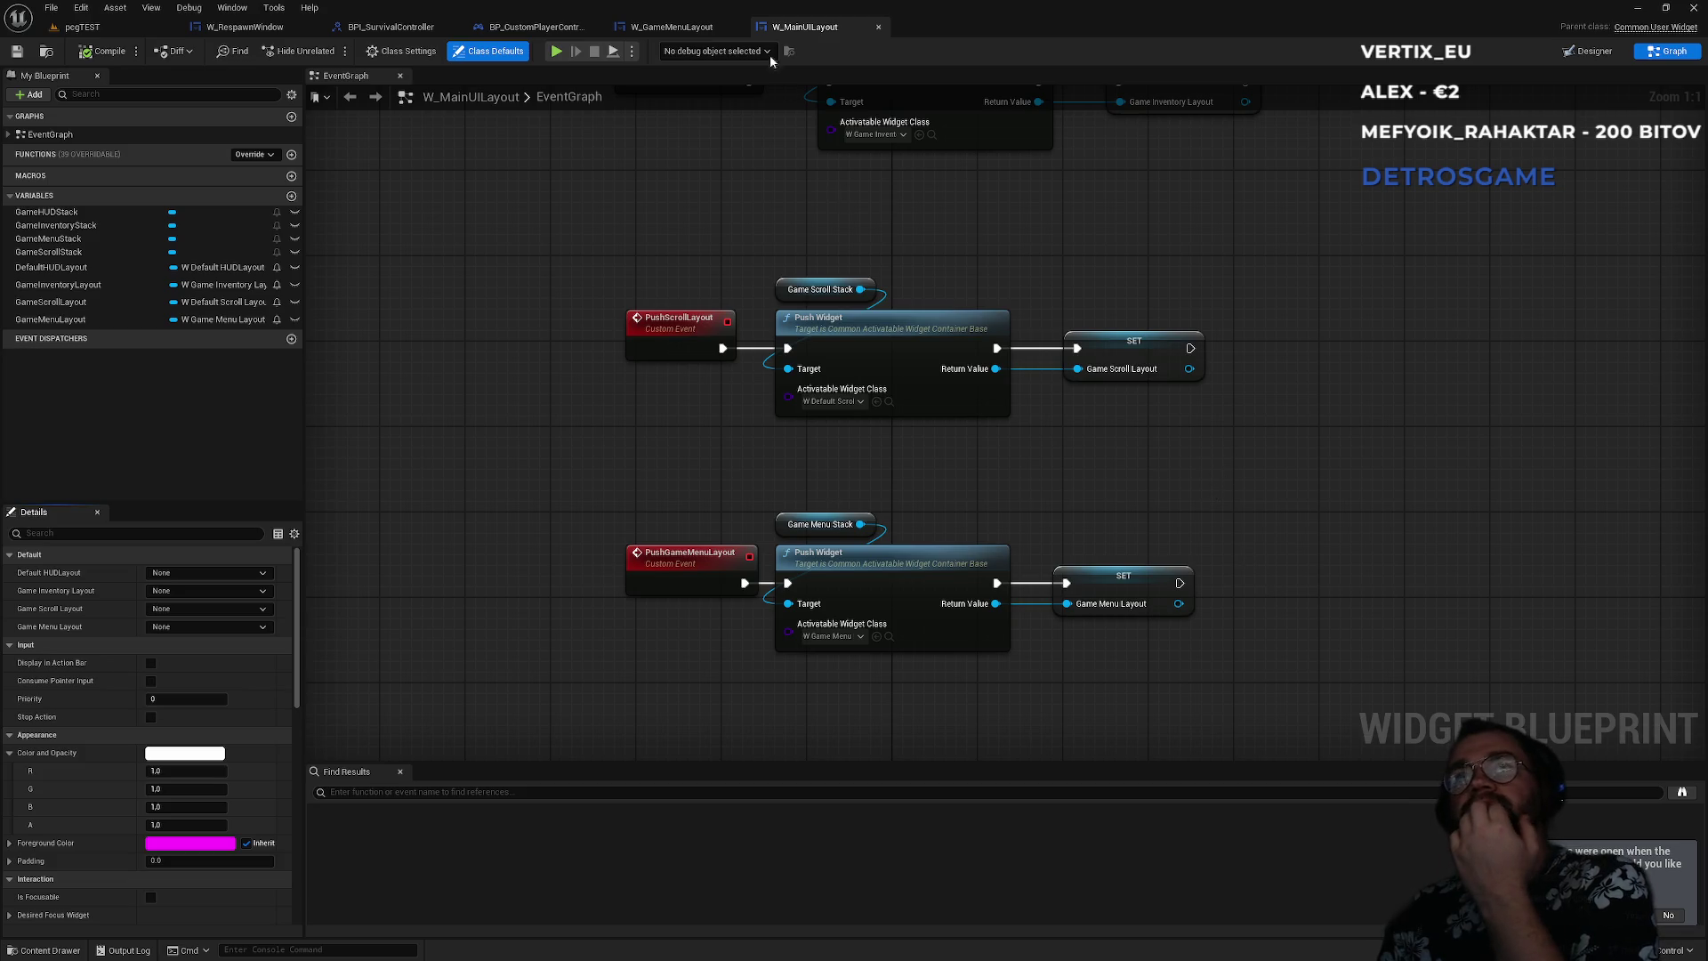
- Add a ShowDeathWidget function to the BPI_SurvivalController interface and compile it
left_click(535, 29)
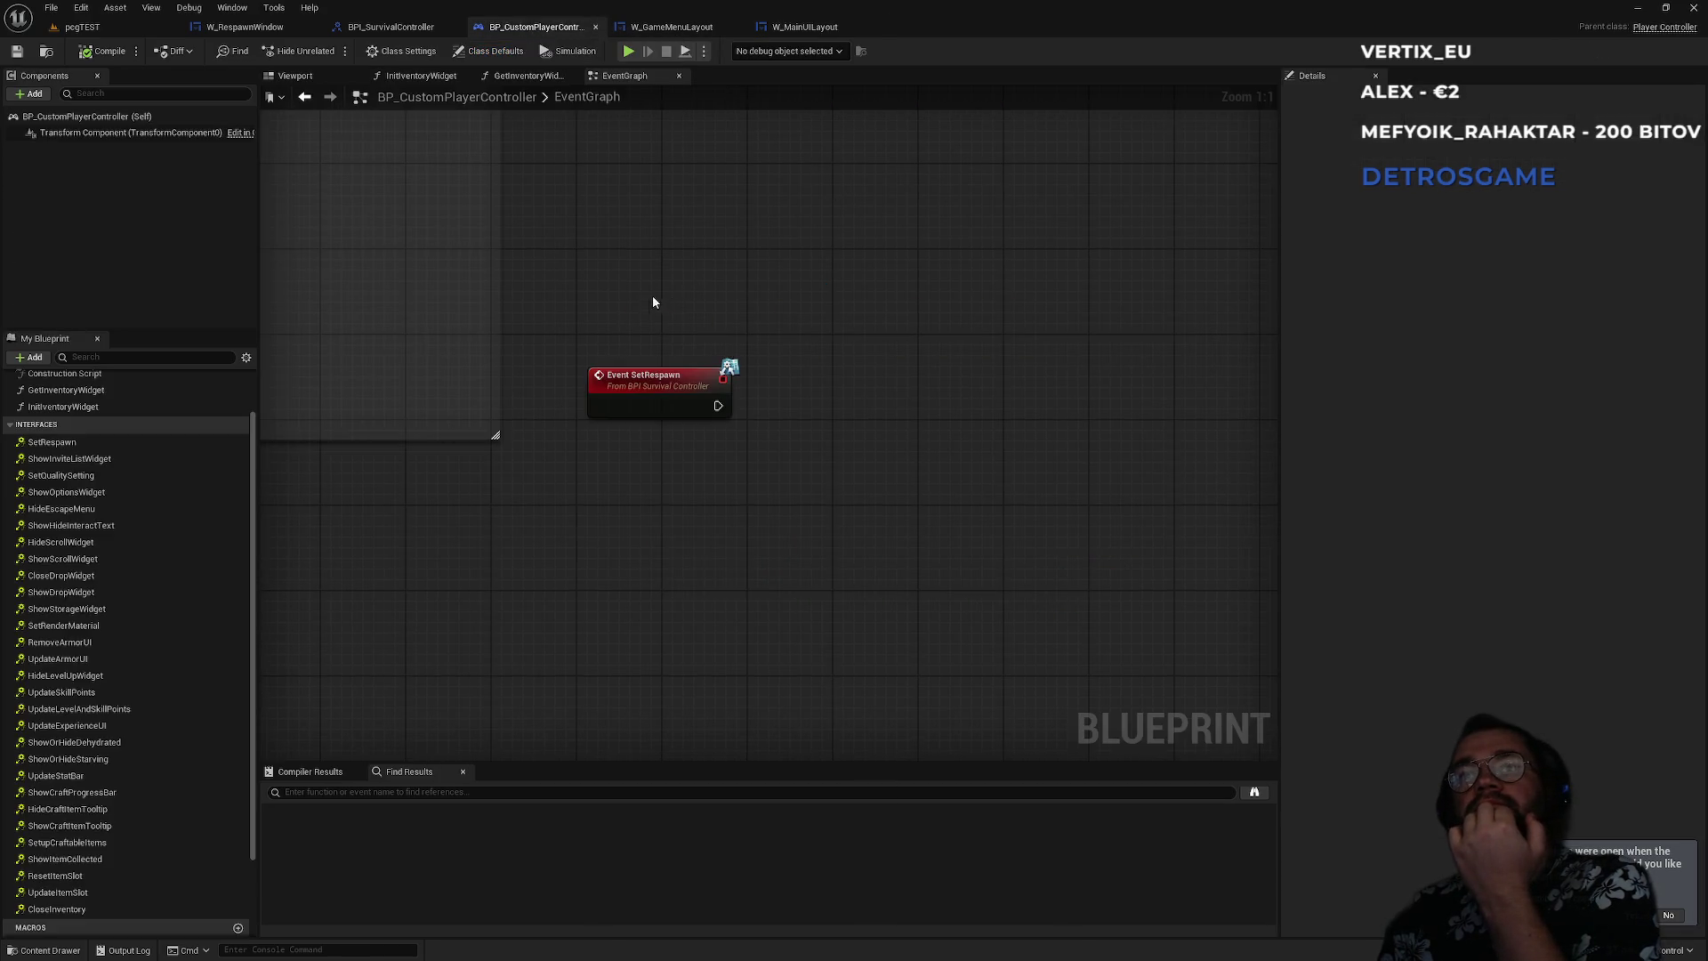
left_click(409, 29)
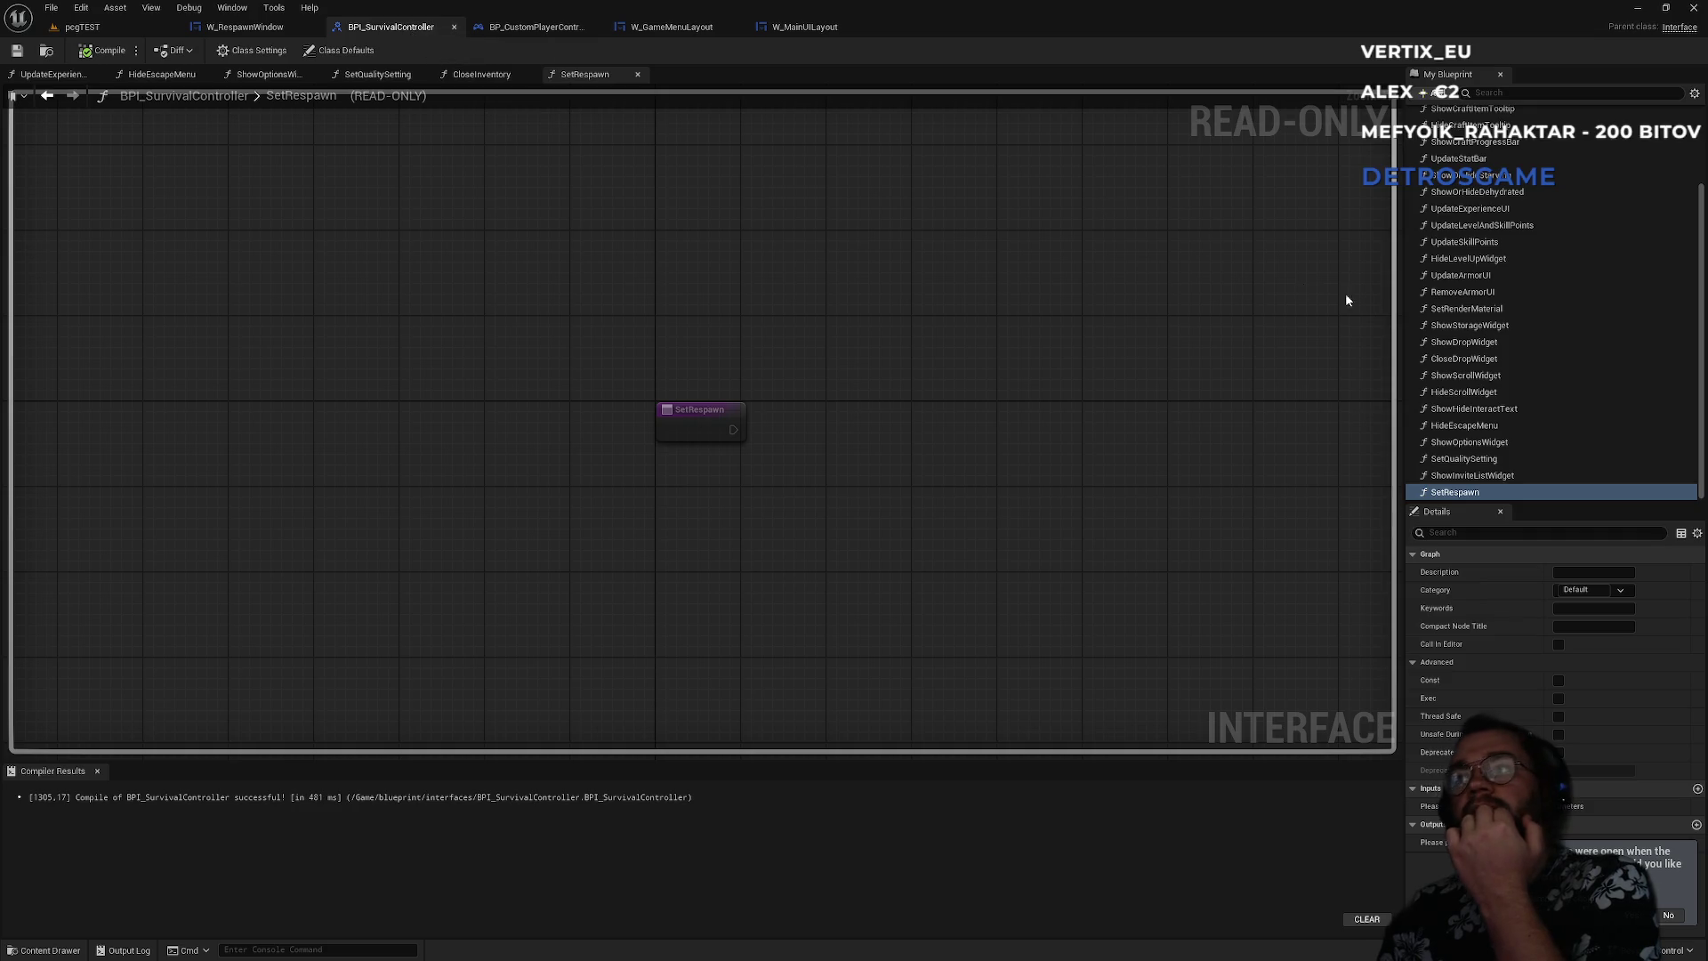
left_click(1438, 96)
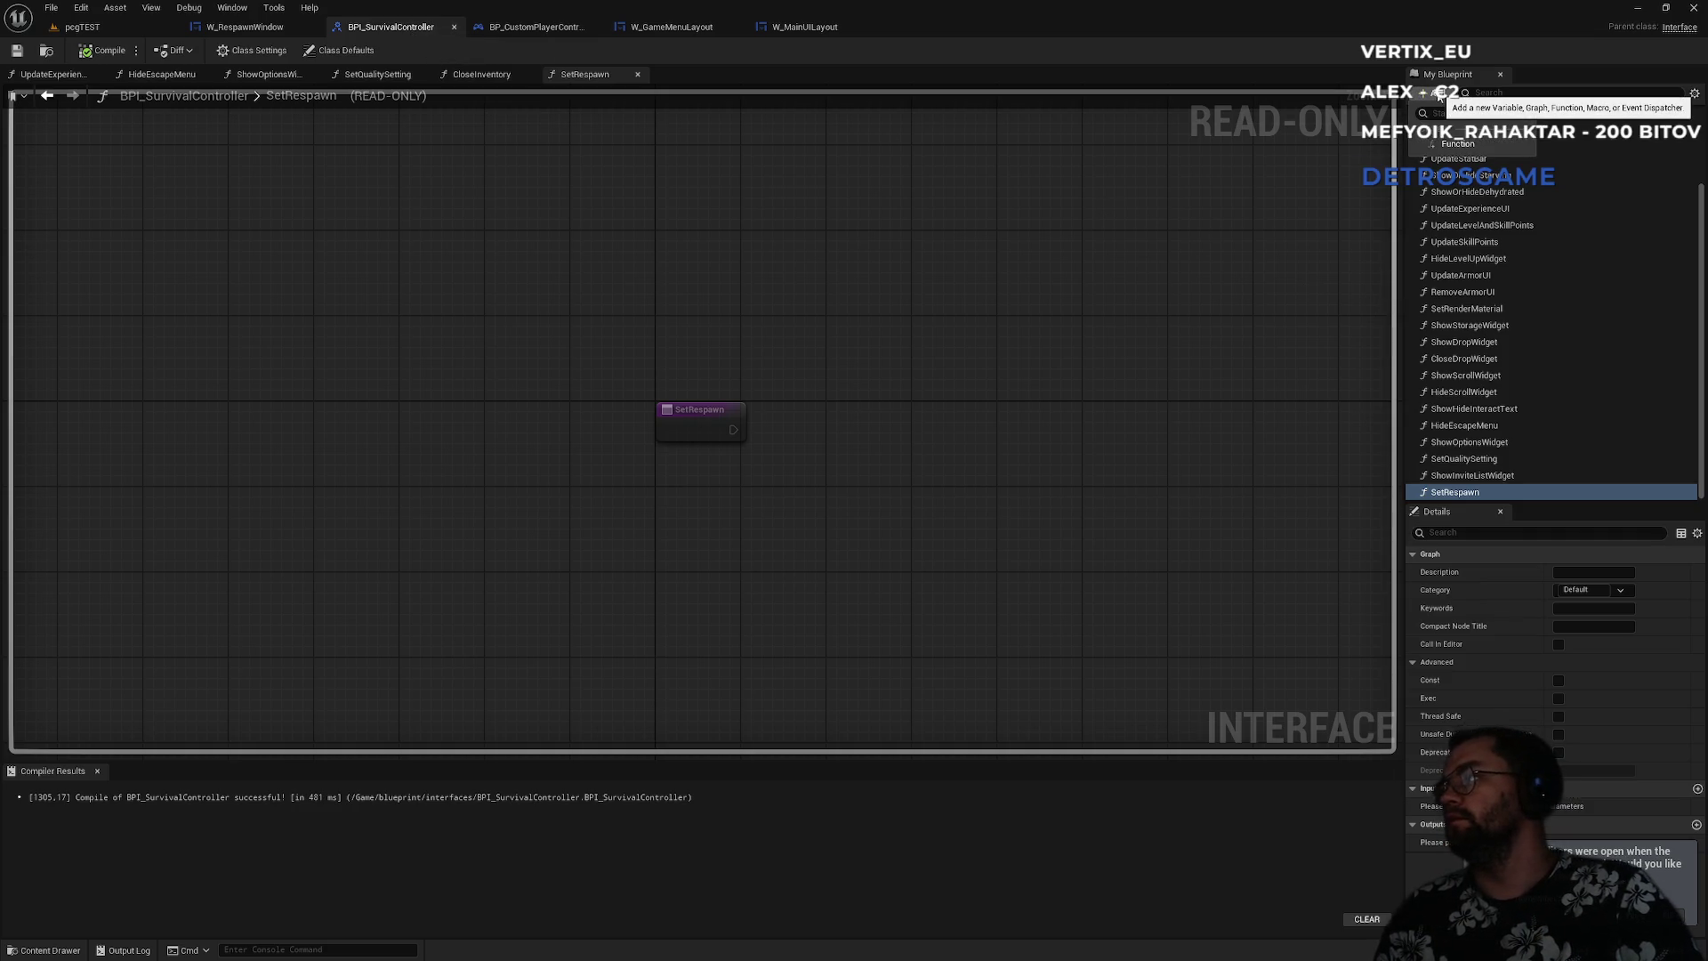
left_click(1438, 96)
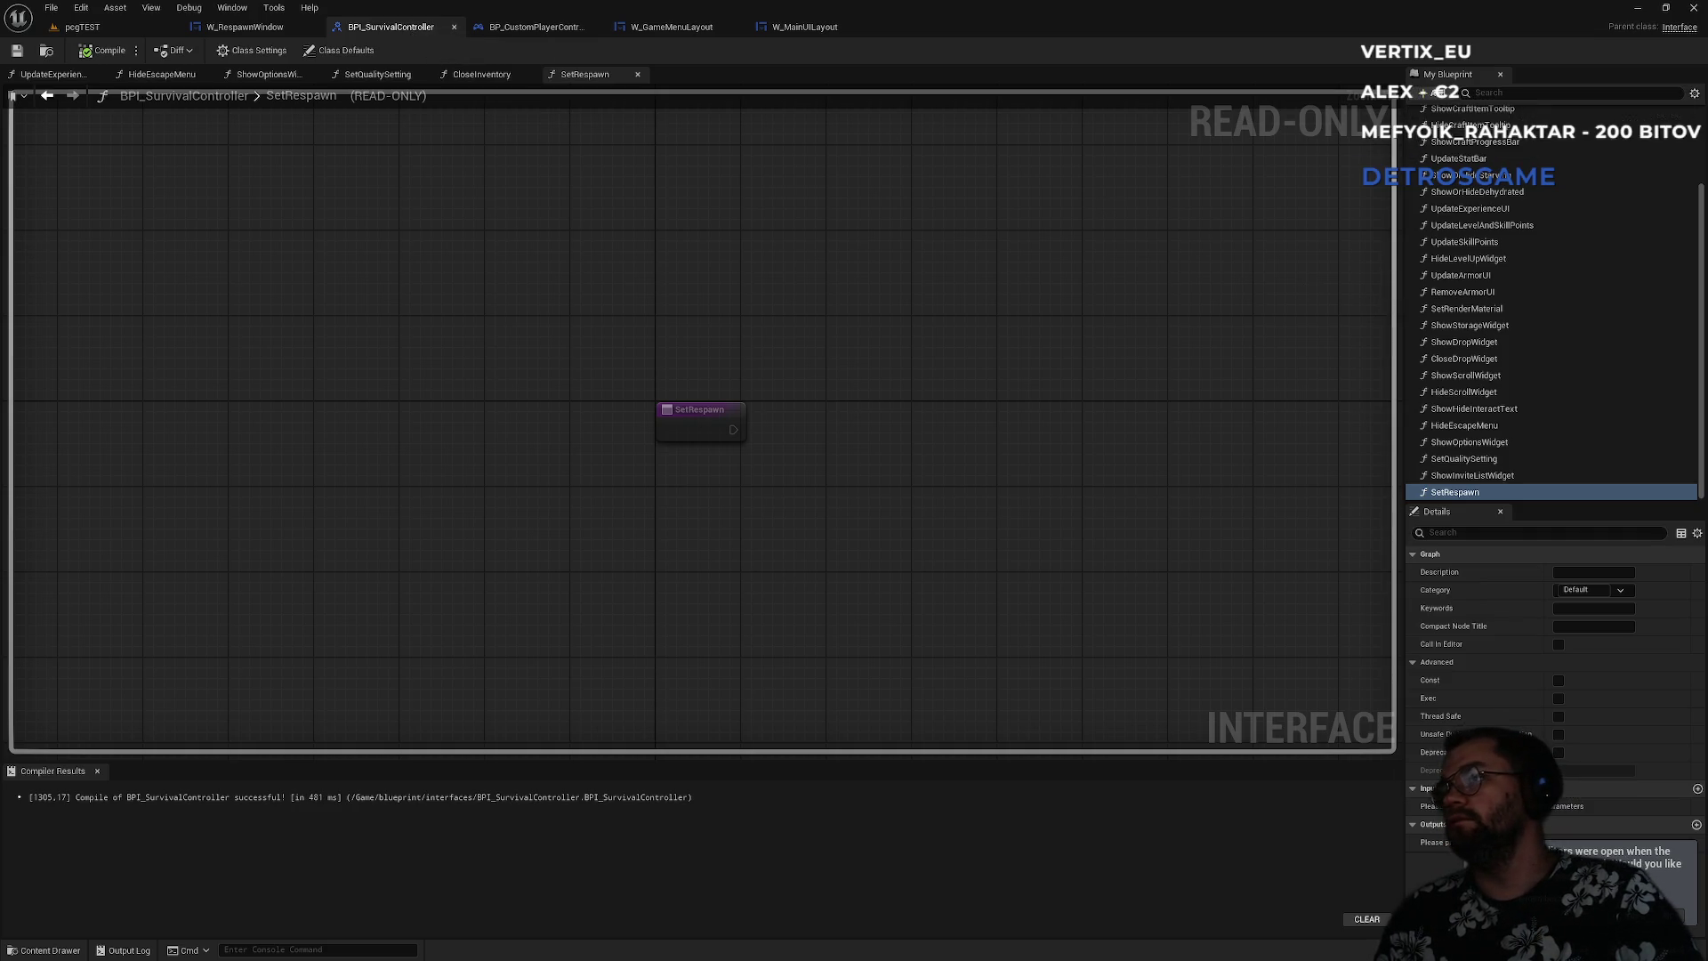
left_click(1438, 95)
left_click(1457, 143)
type("ShowD")
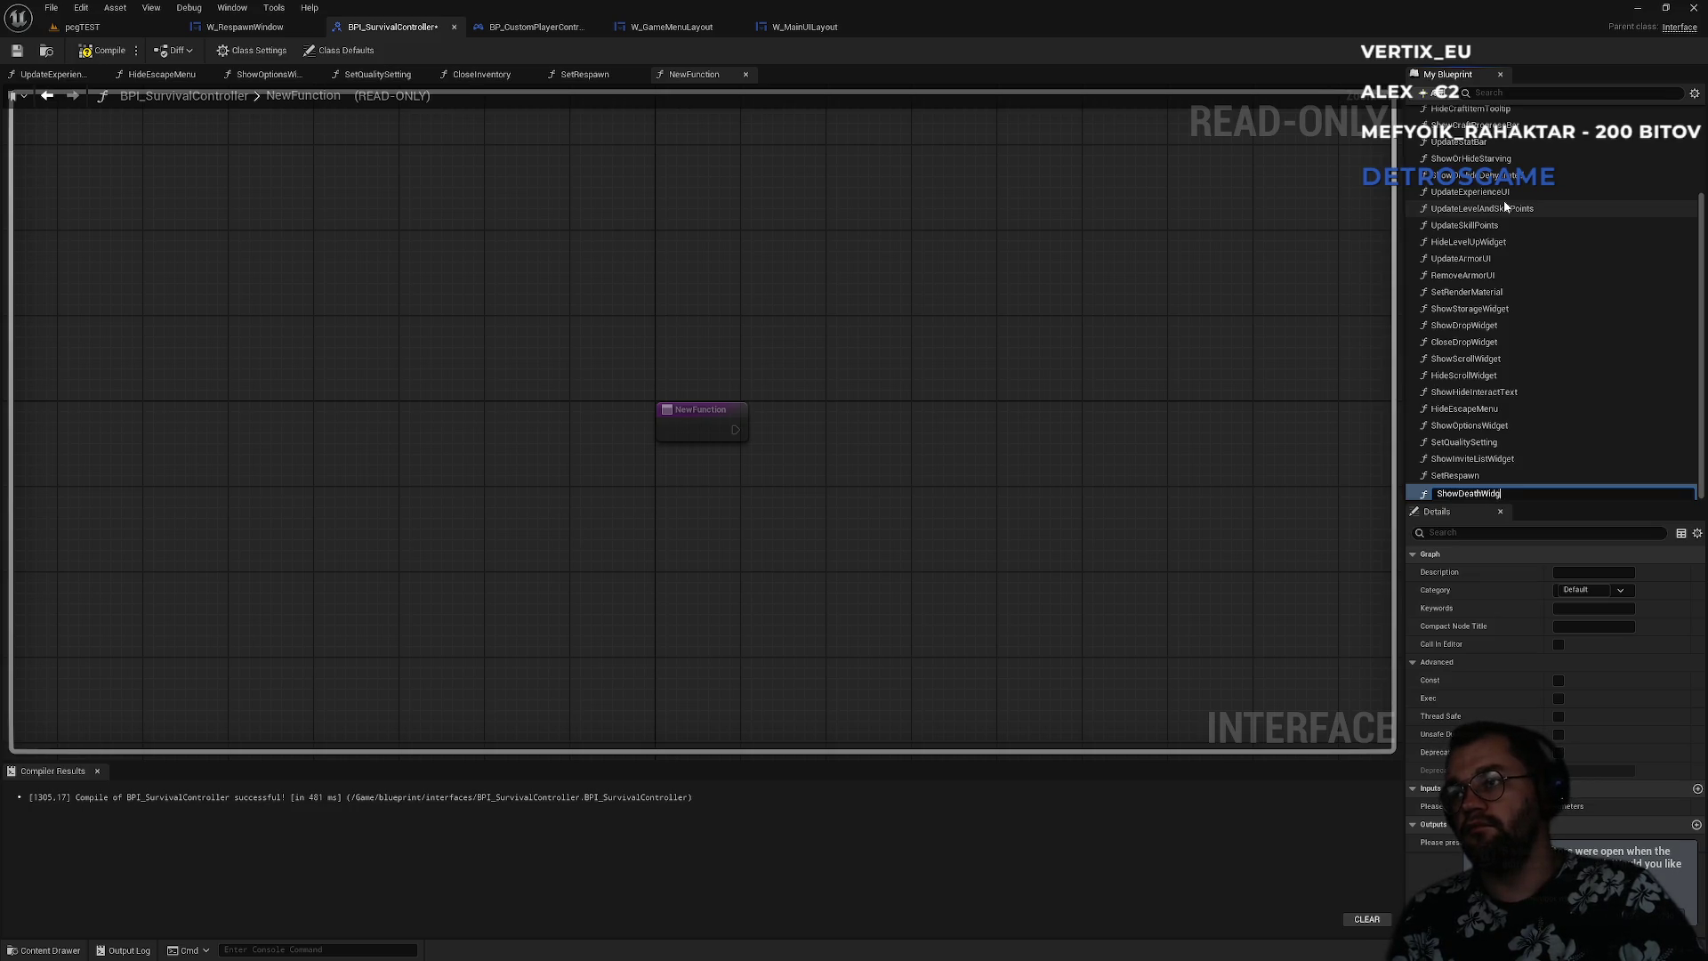
type("eat")
key("Return")
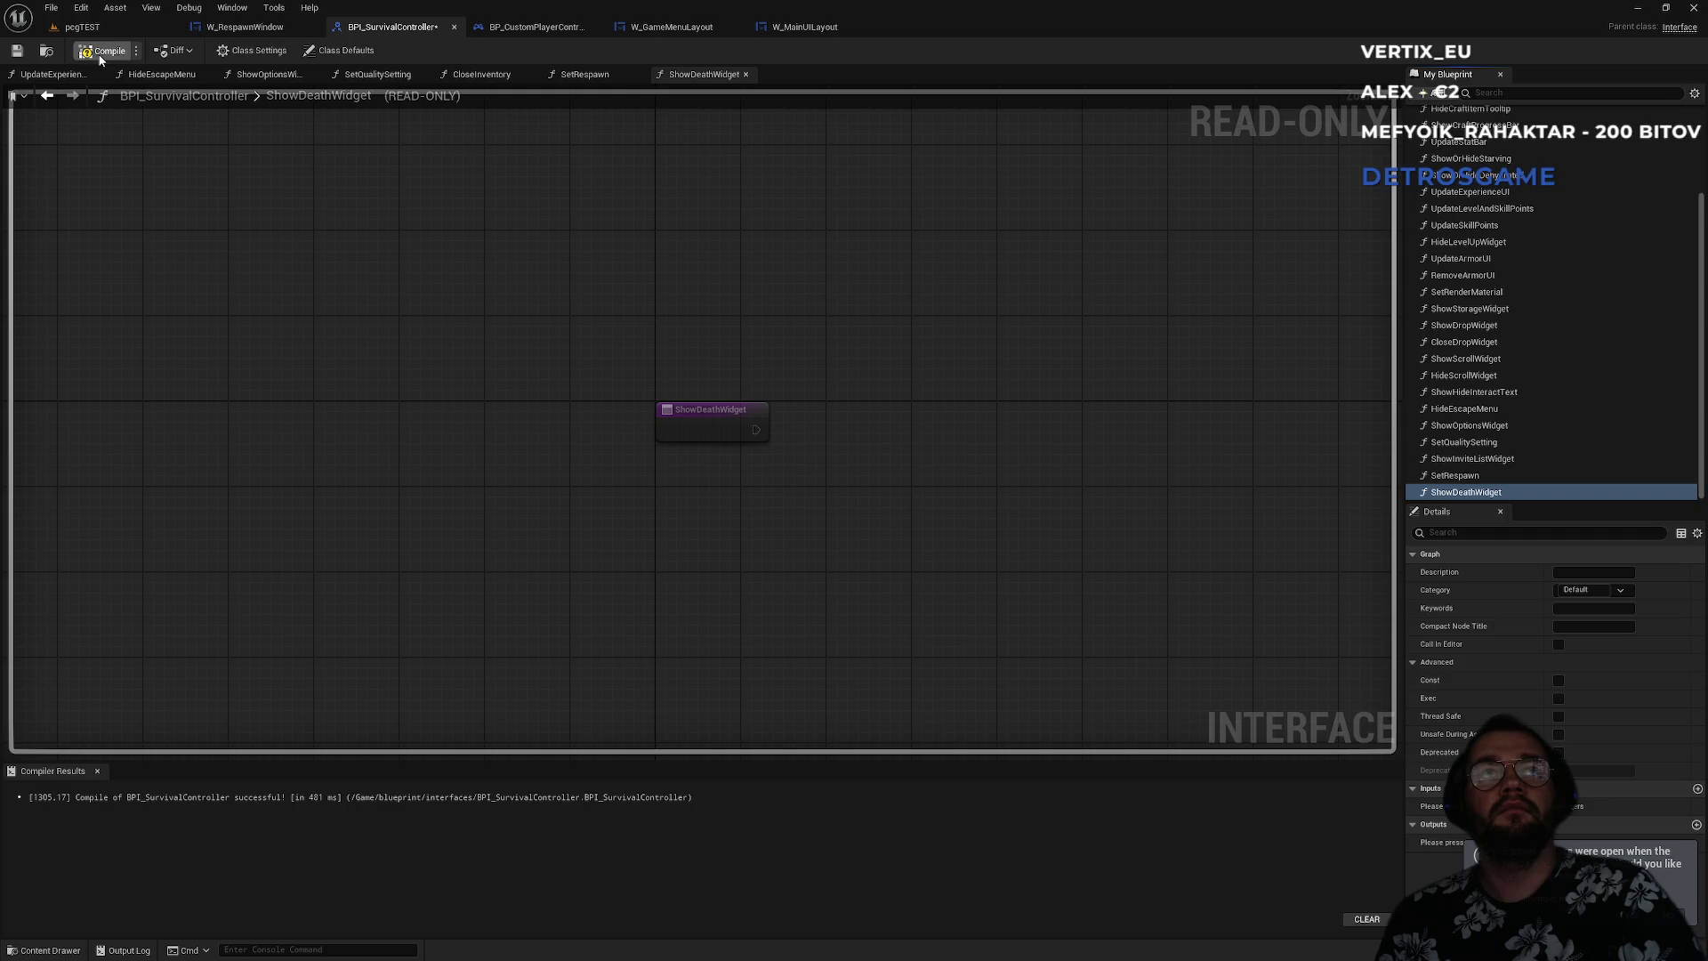
key("F7")
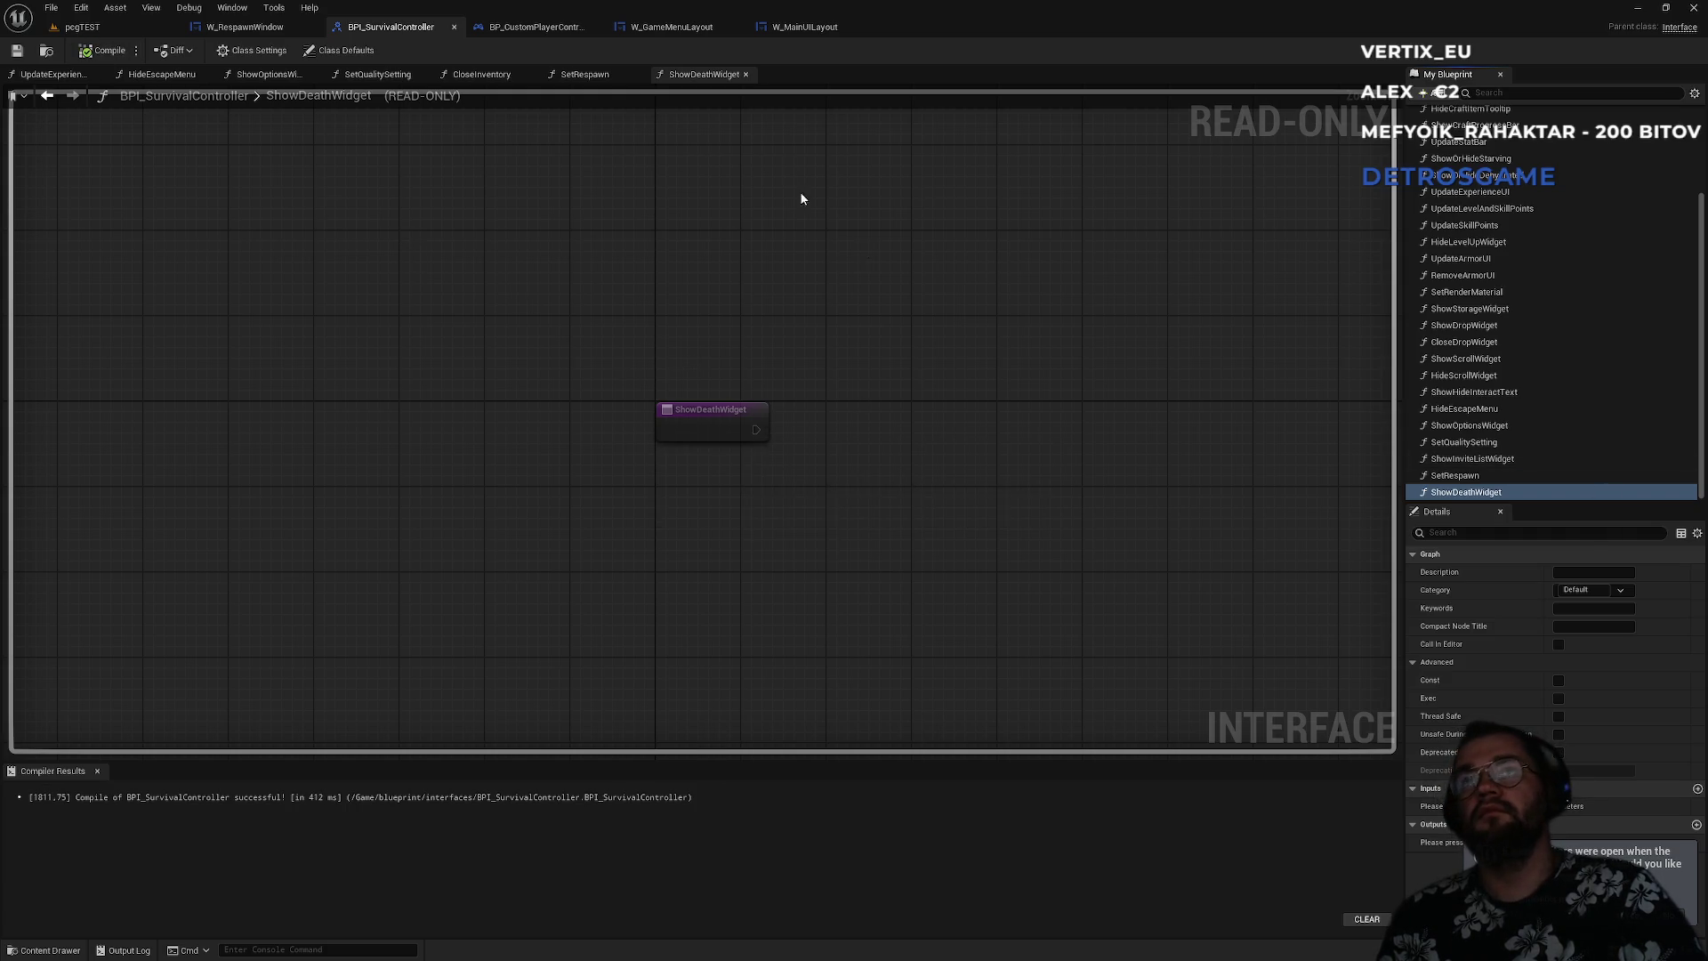
left_click(570, 26)
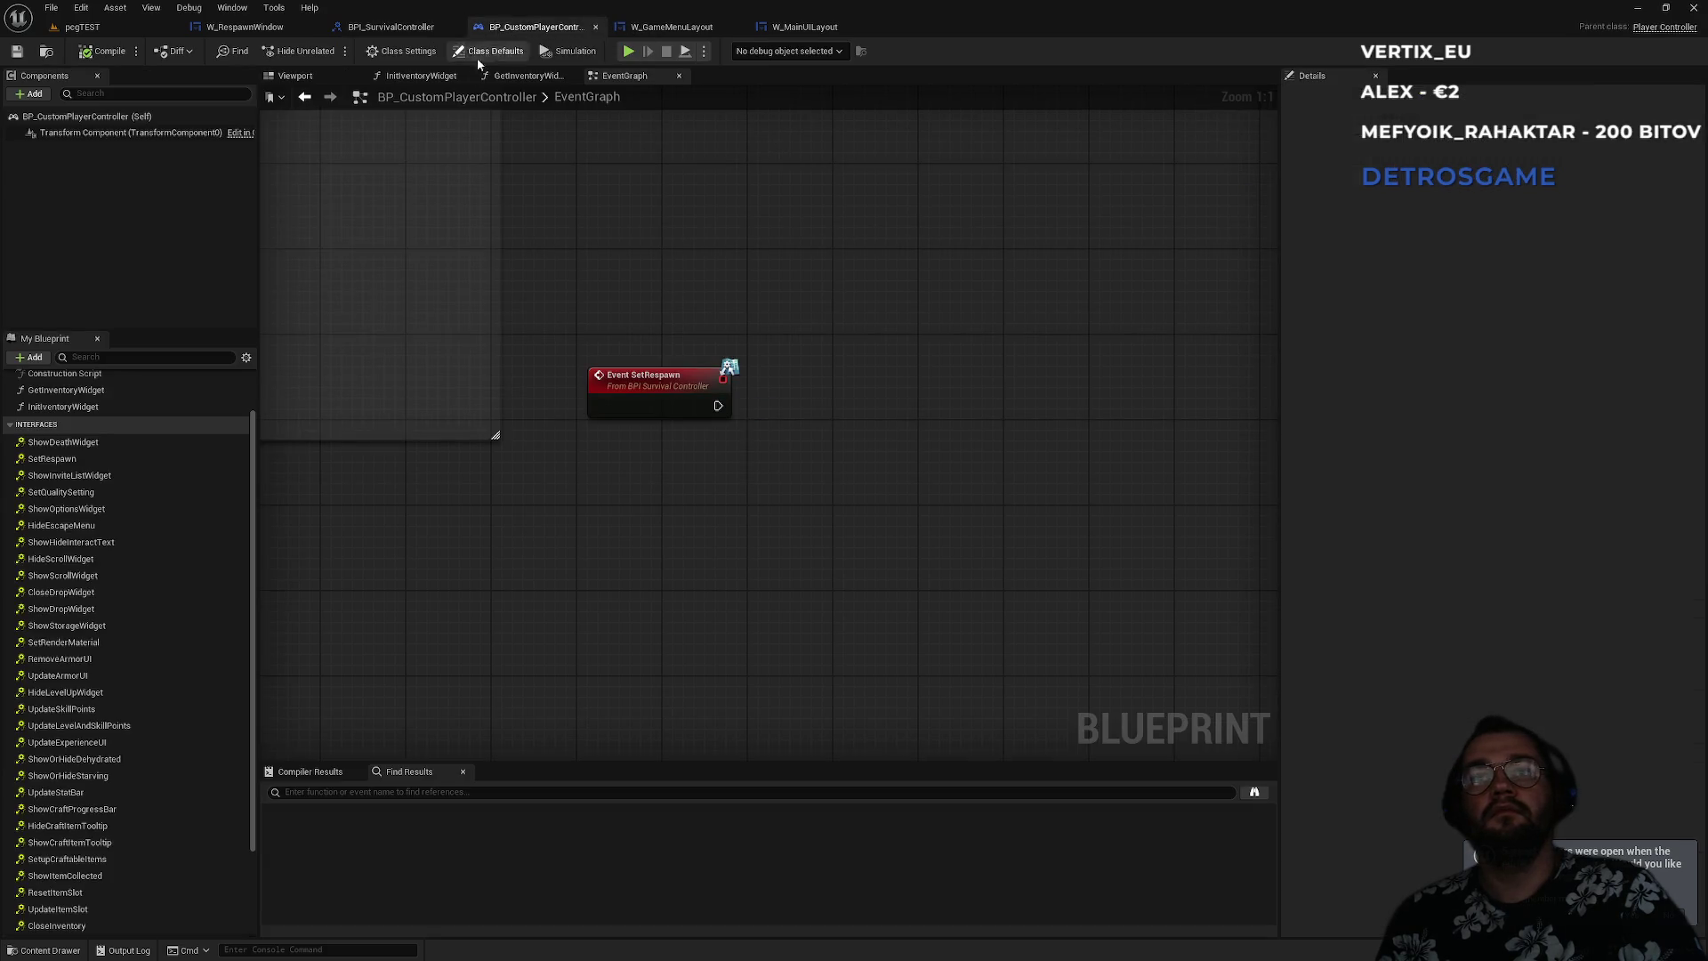
- Rearrange the Event SetRespawn and Event ShowDeathWidget nodes in the player controller graph
left_click(82, 443)
scroll(806, 548, "down", 8)
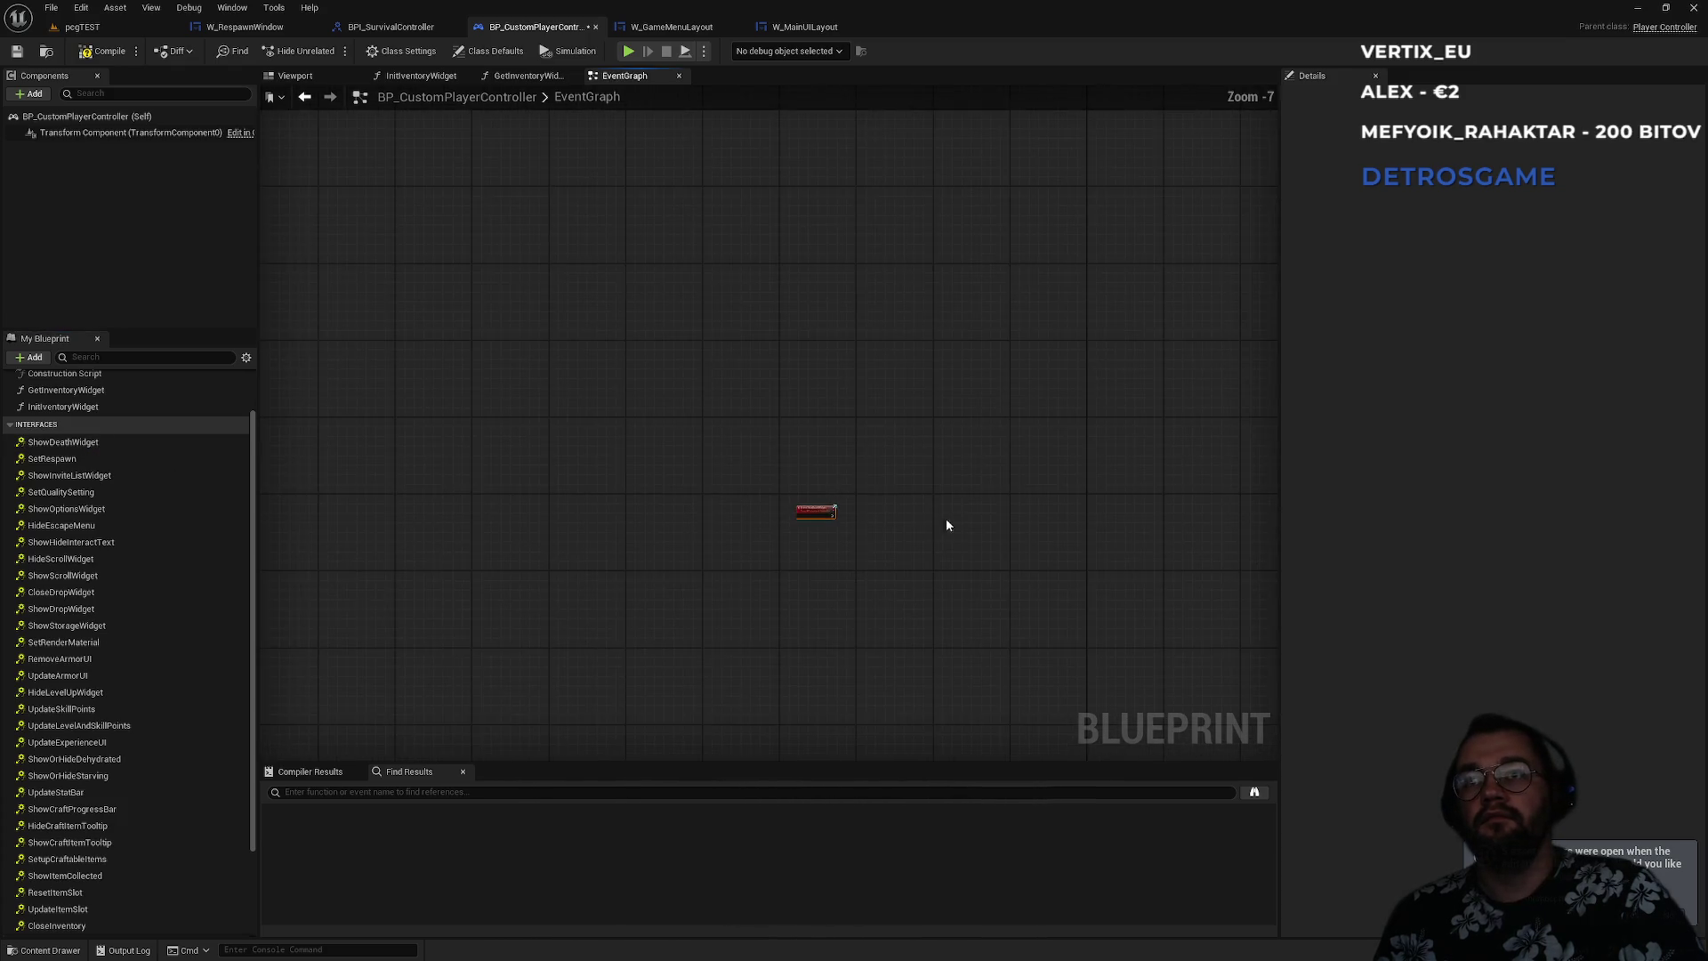
mouse_move(317, 579)
left_mouse_down()
mouse_move(1161, 260)
mouse_move(338, 314)
left_mouse_up()
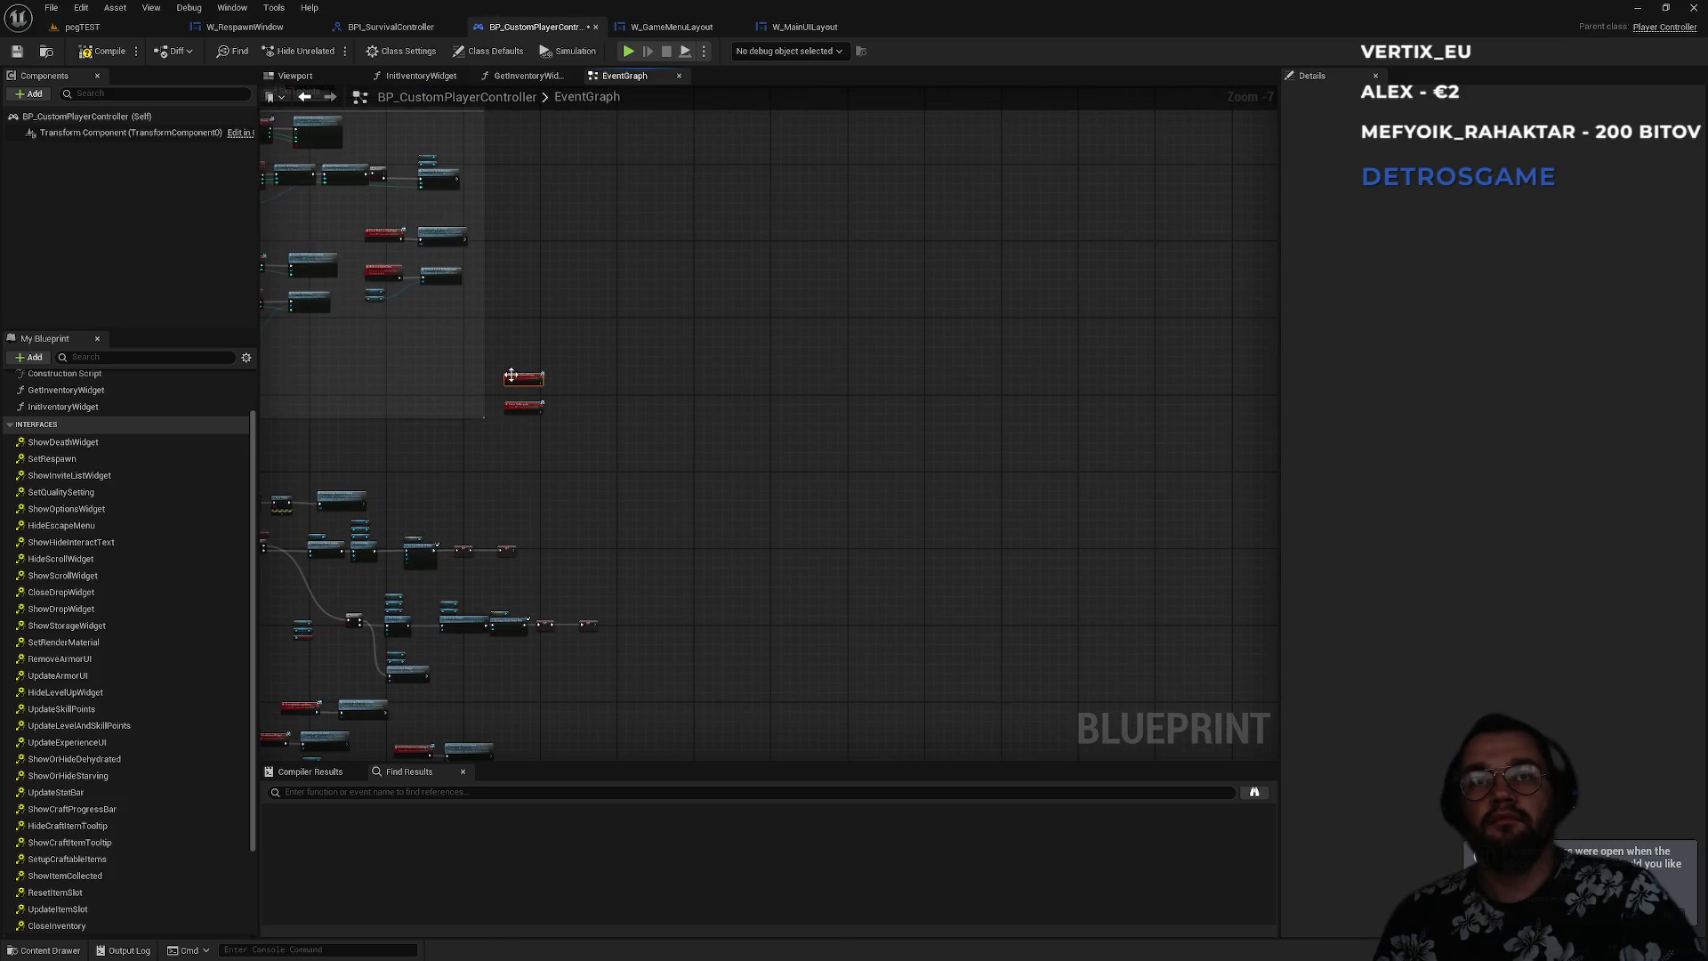
scroll(524, 395, "up", 7)
left_click_drag(530, 155, 540, 154)
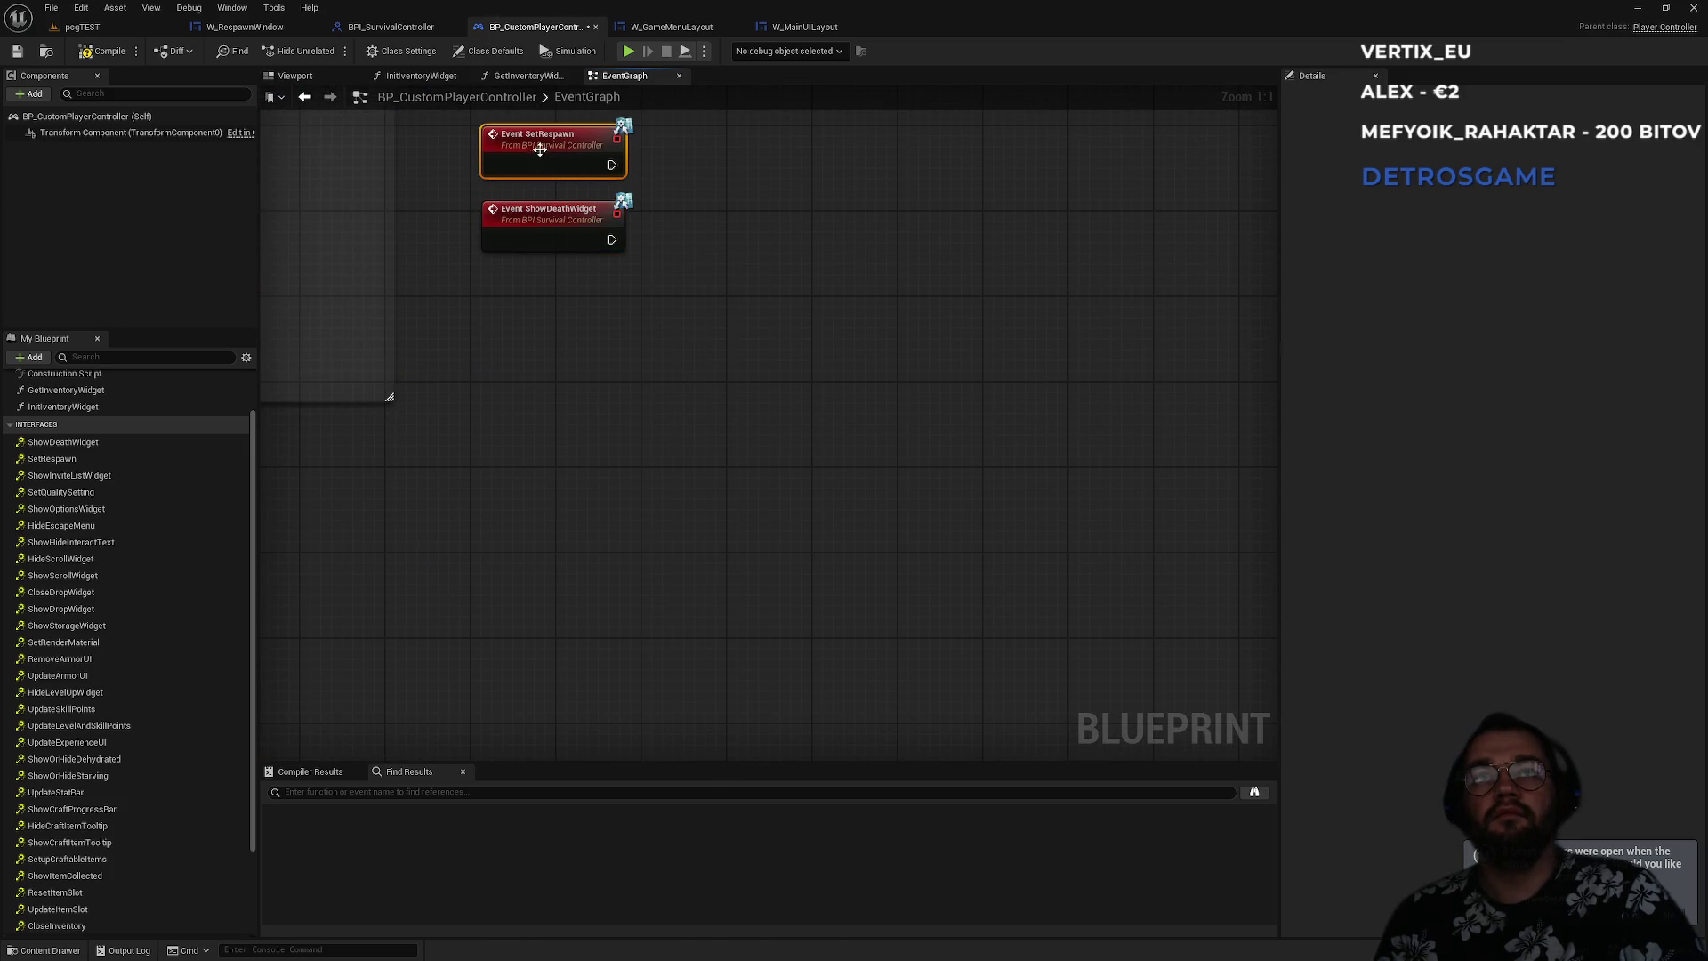
left_click_drag(544, 226, 543, 290)
left_click(727, 329)
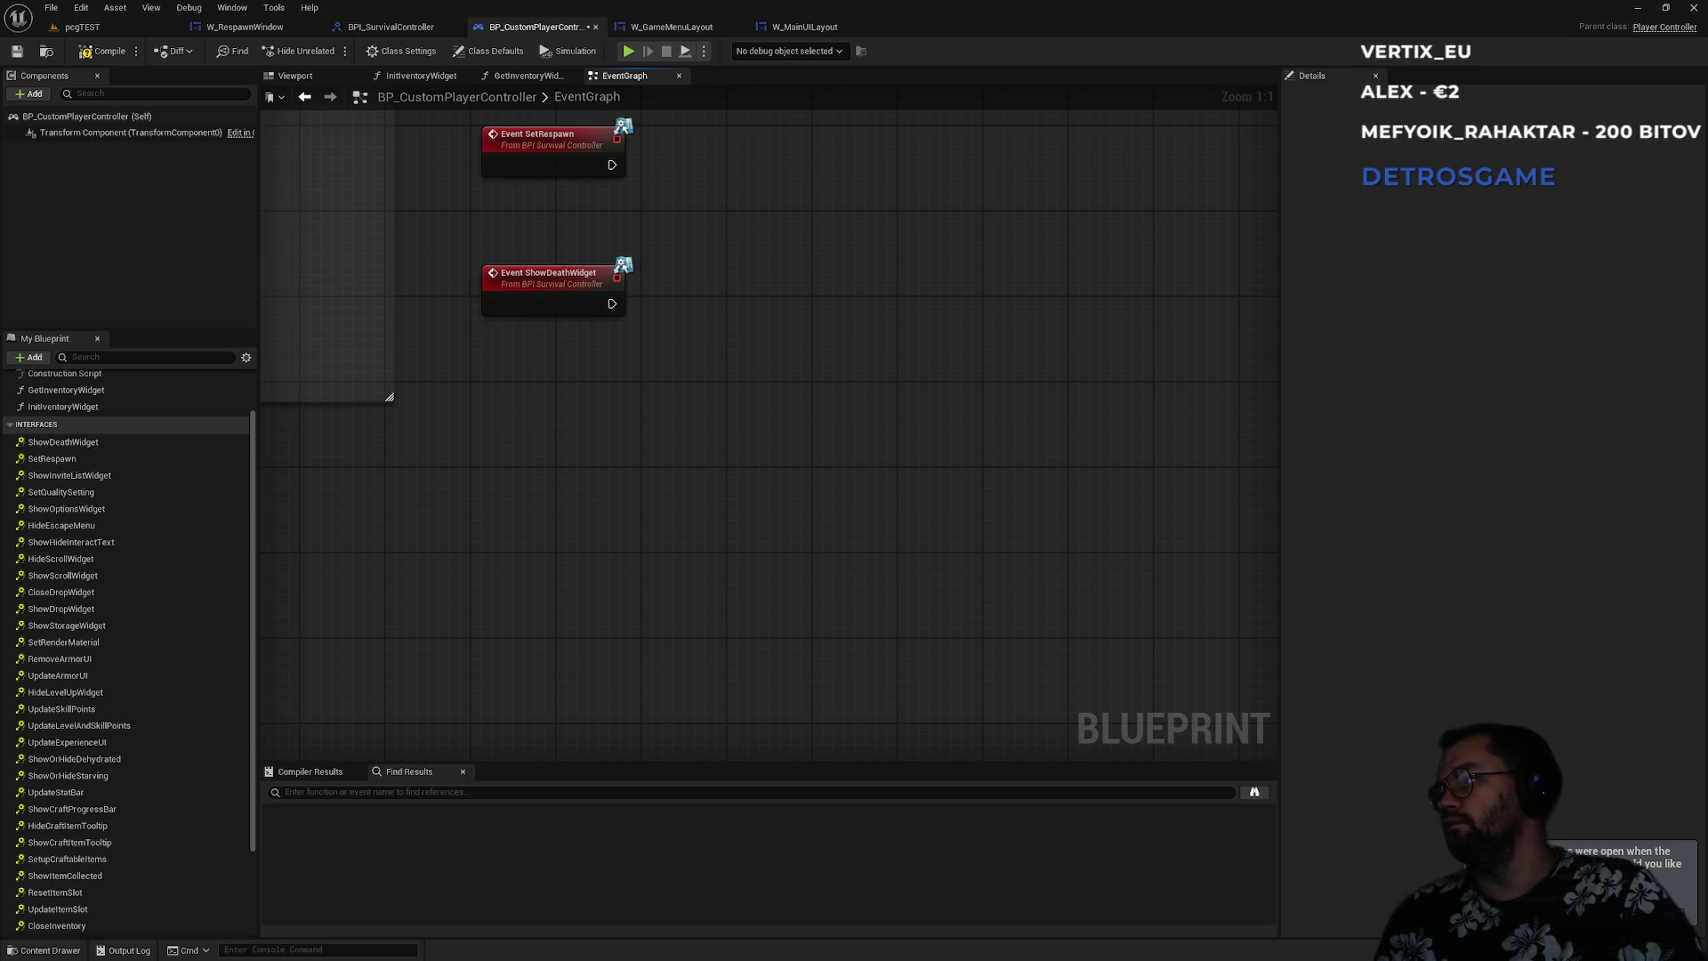
- Add a ShowDeathWidgetOnClient custom event replicated to Run on owning Client
right_click(497, 379)
type("cus")
key("Return")
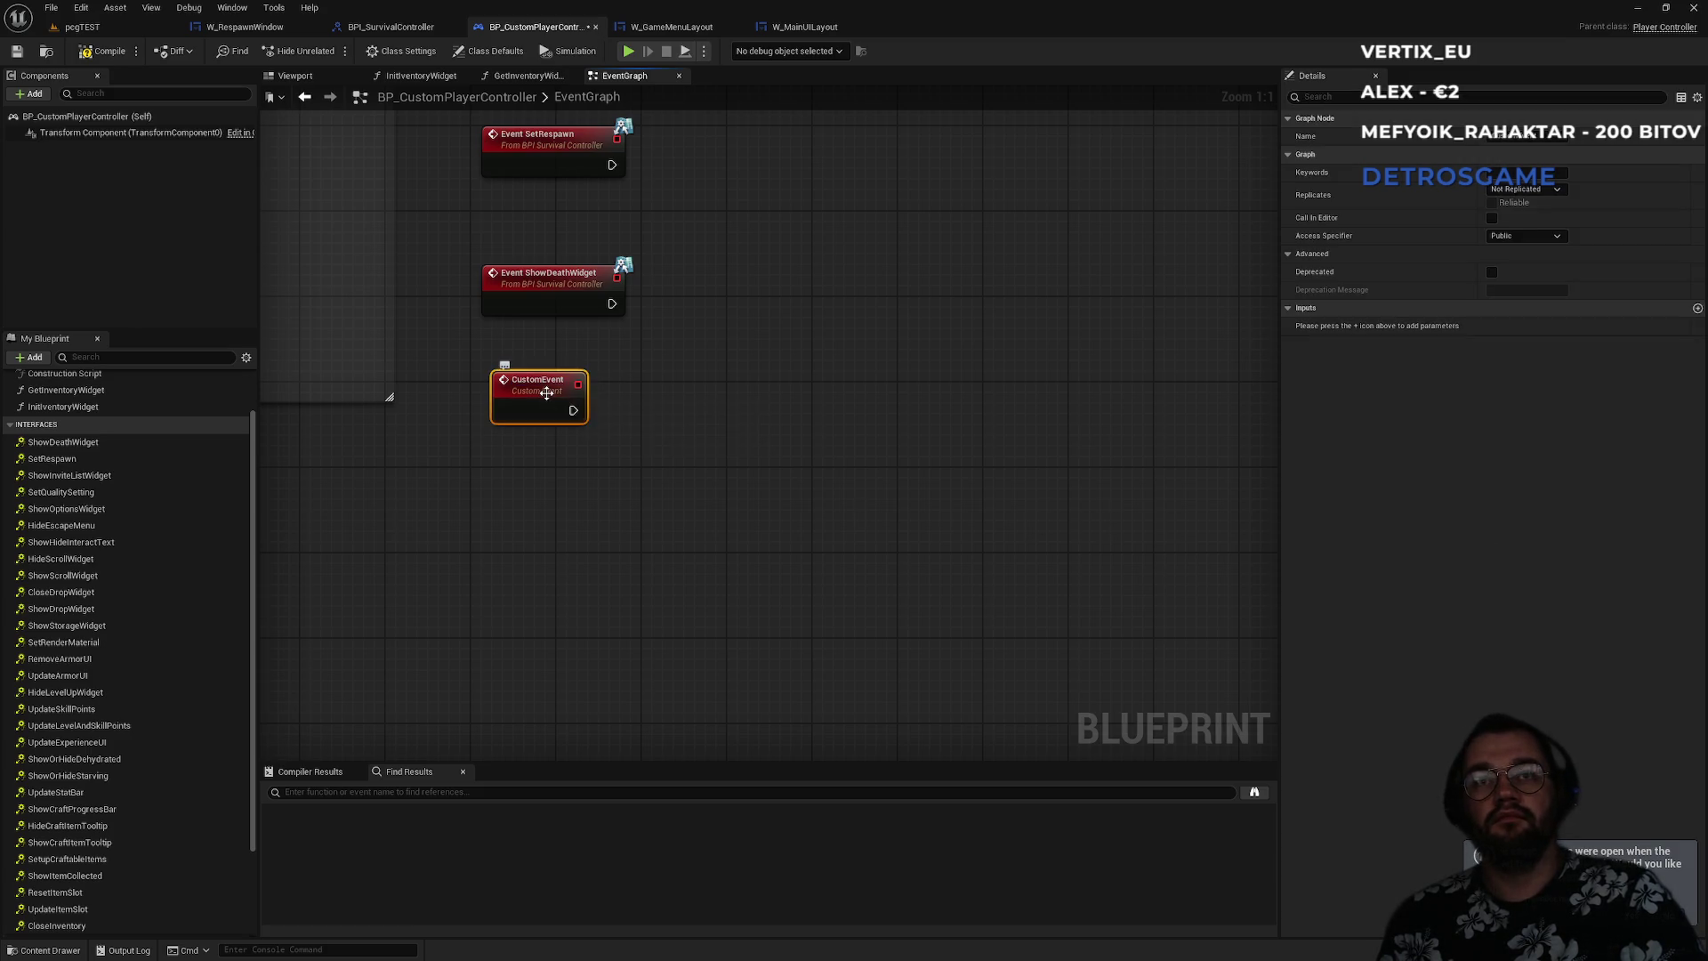
type("ShowDeathWidgetC")
type("nClient")
key("Return")
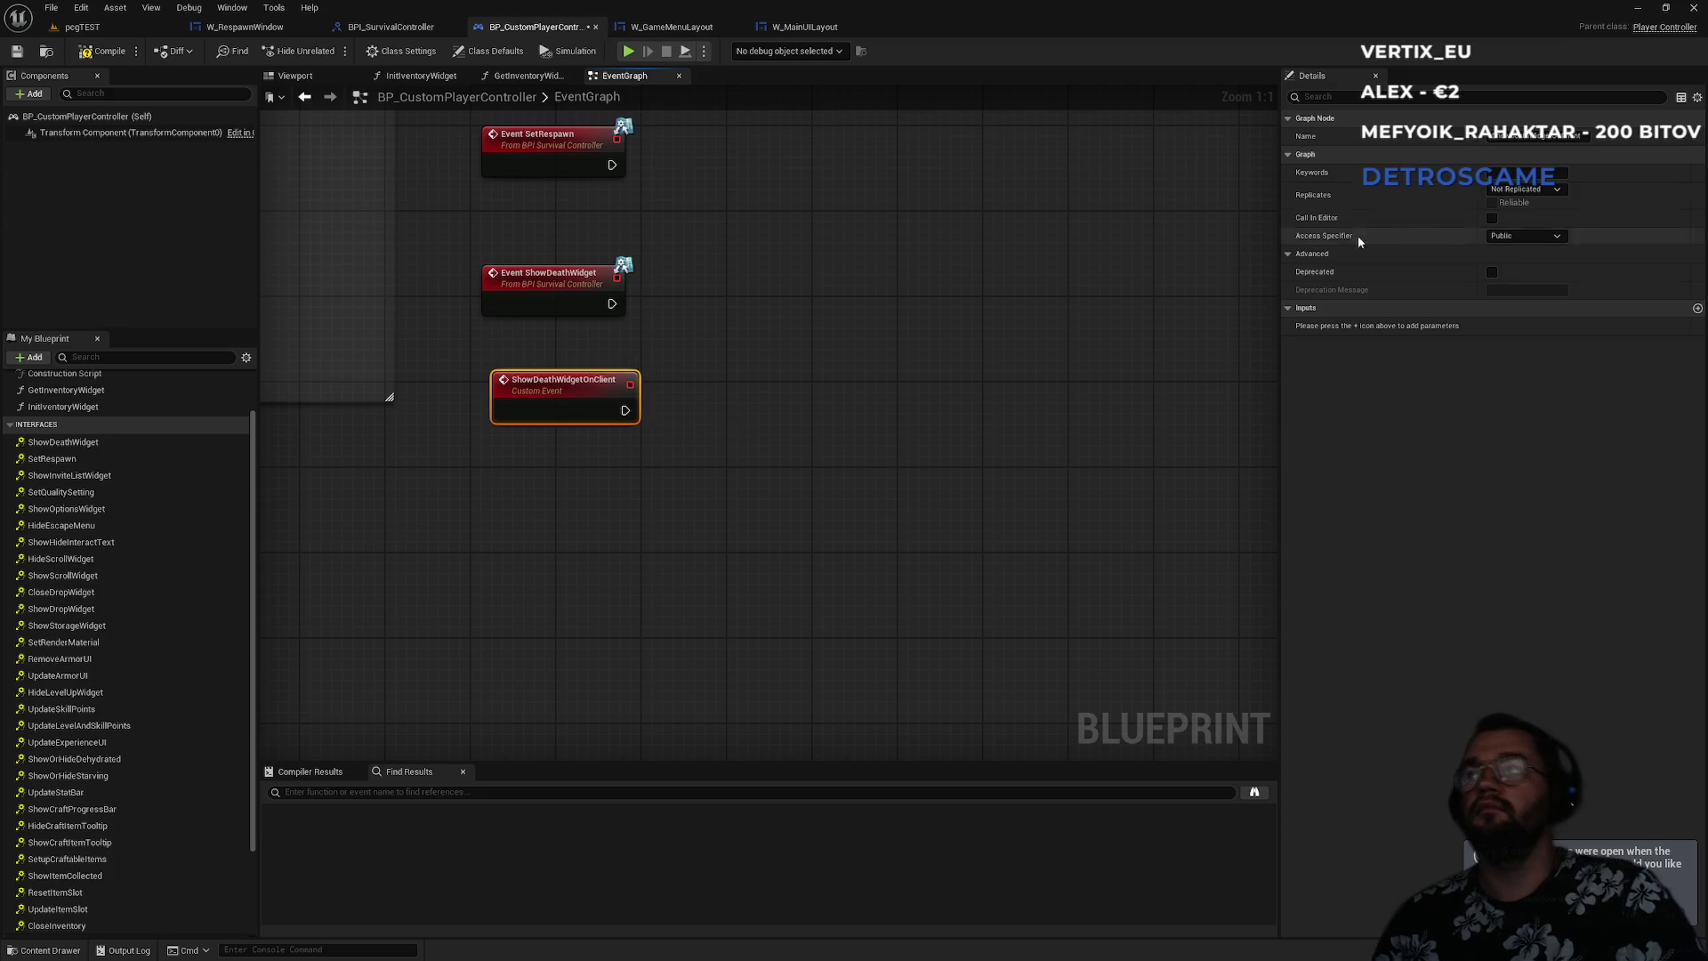
left_click(1523, 188)
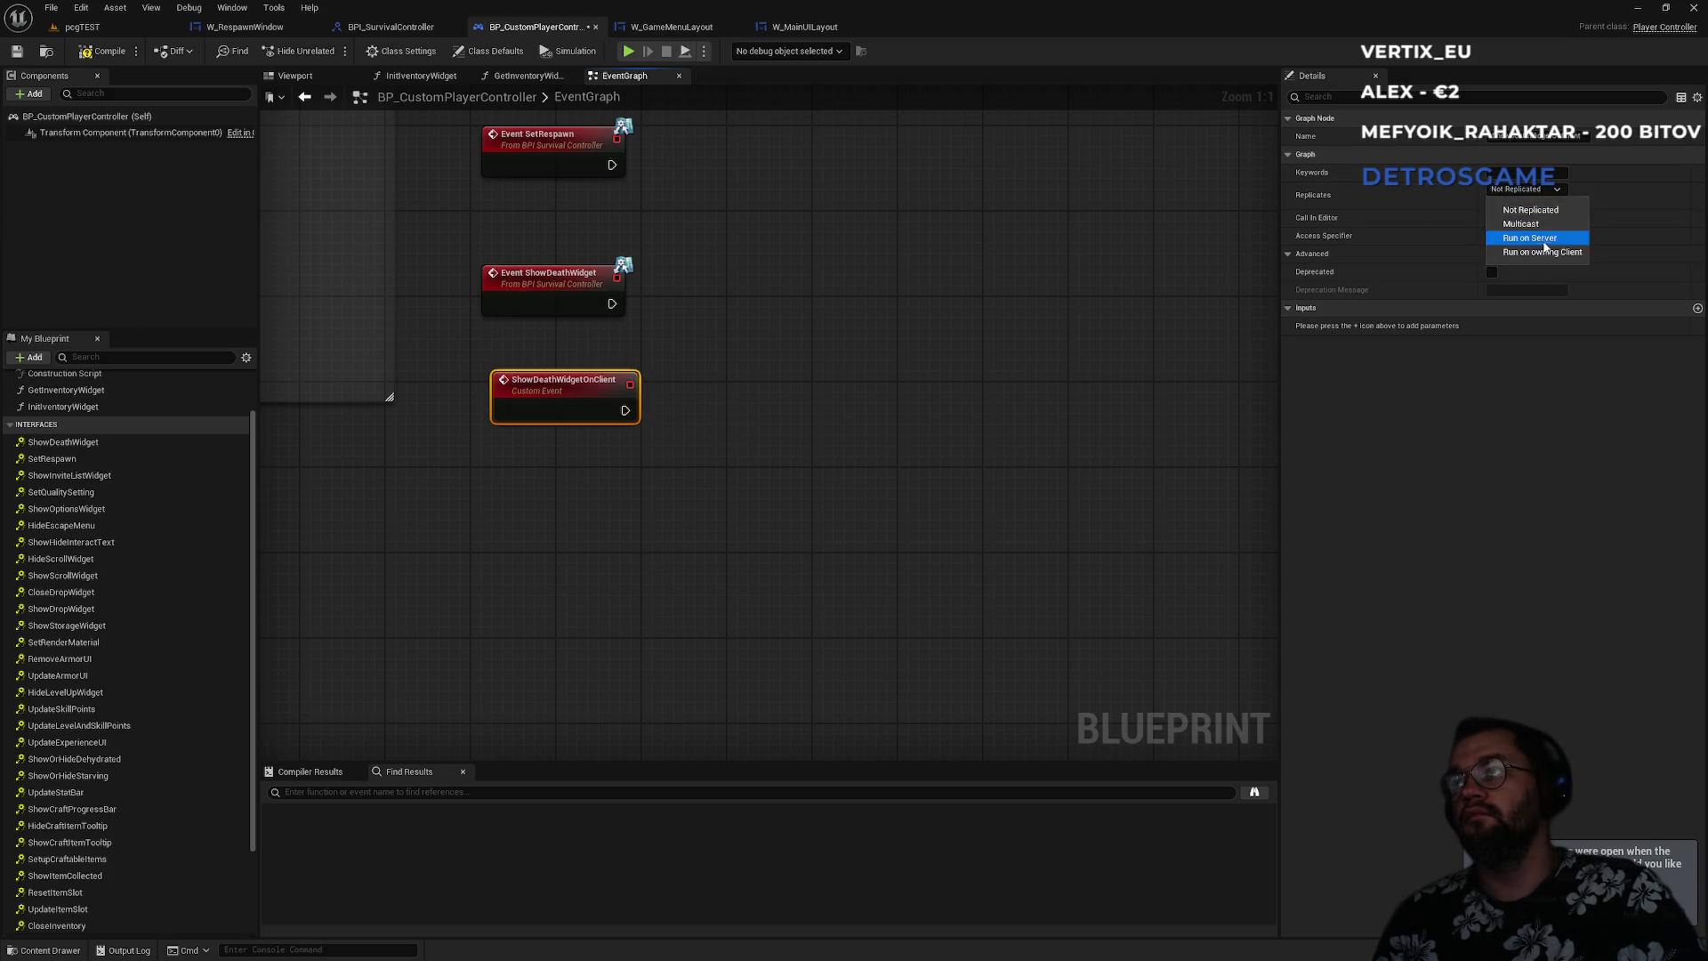
left_click(1537, 253)
left_click_drag(547, 400, 537, 434)
left_click(590, 370)
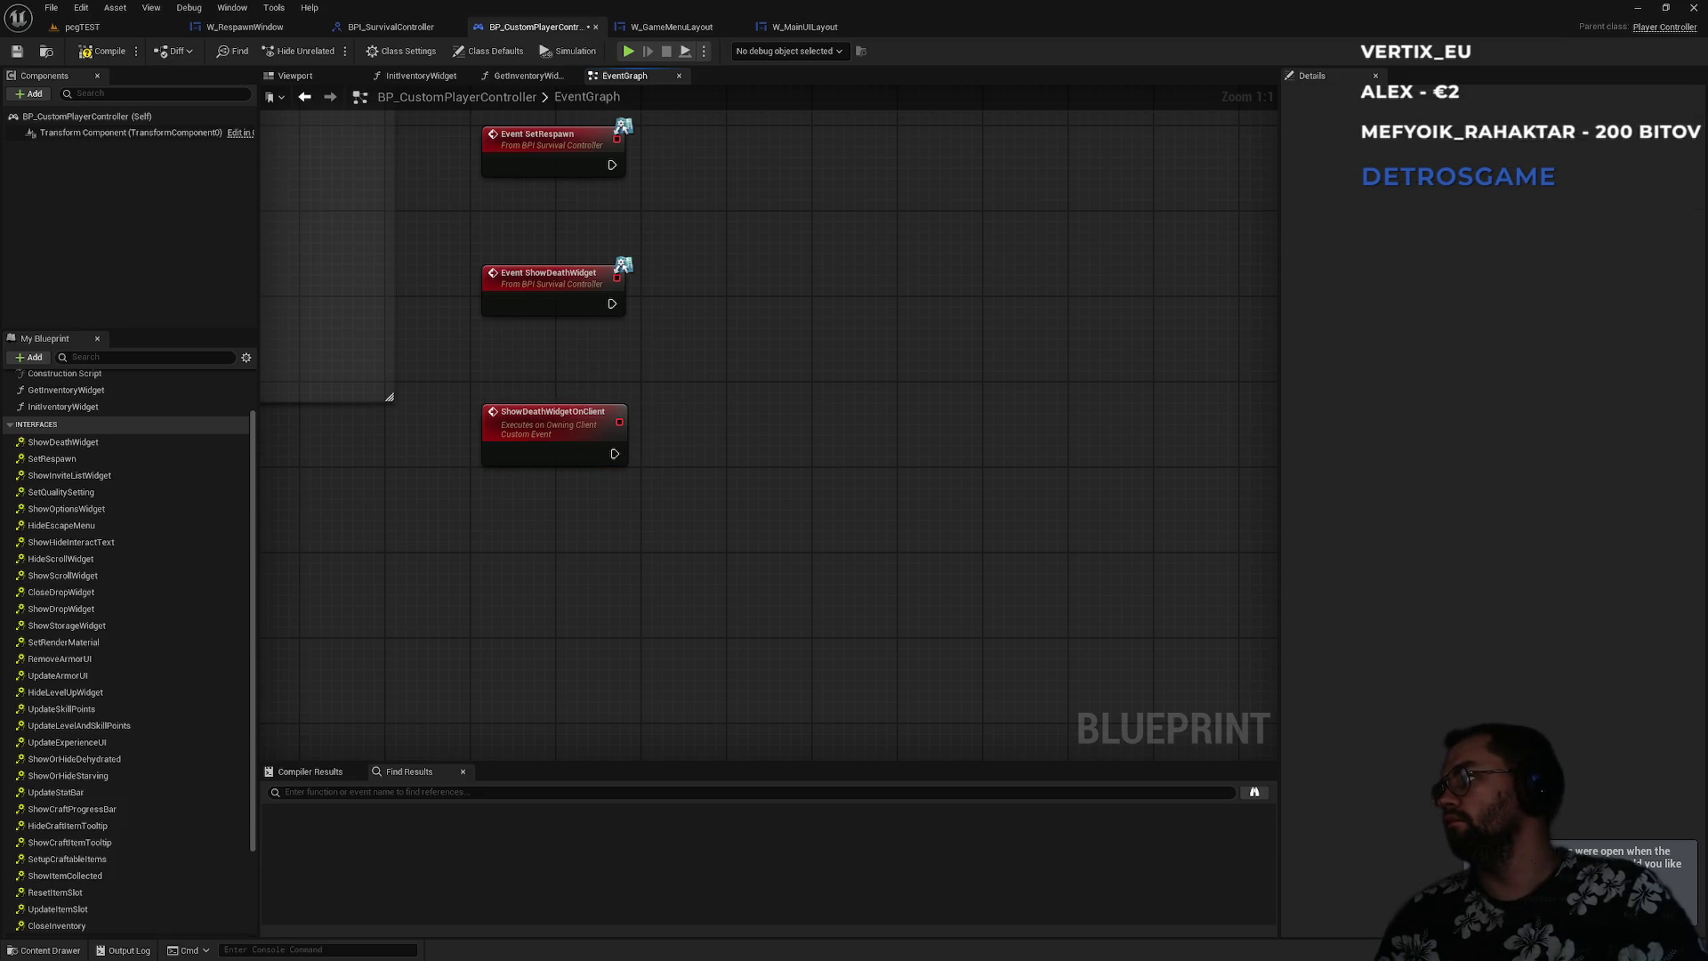
- Call Show Death Widget on Client from Event ShowDeathWidget's execution output
left_click_drag(608, 302, 752, 311)
type("showdea")
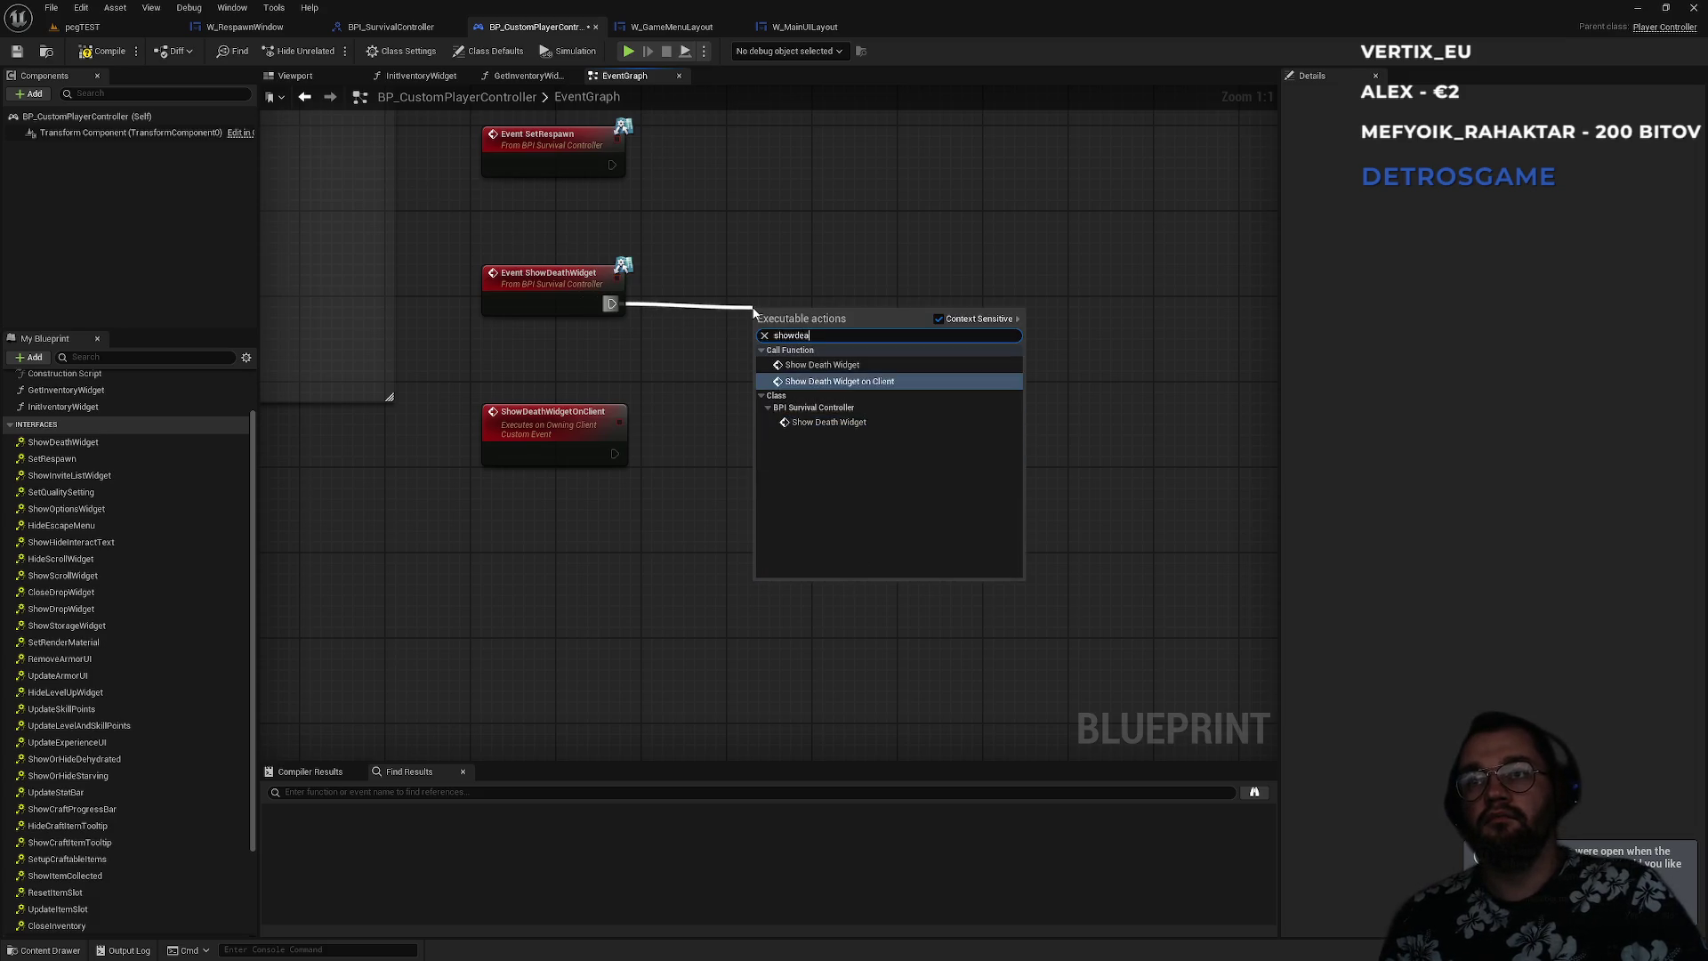
left_click(839, 381)
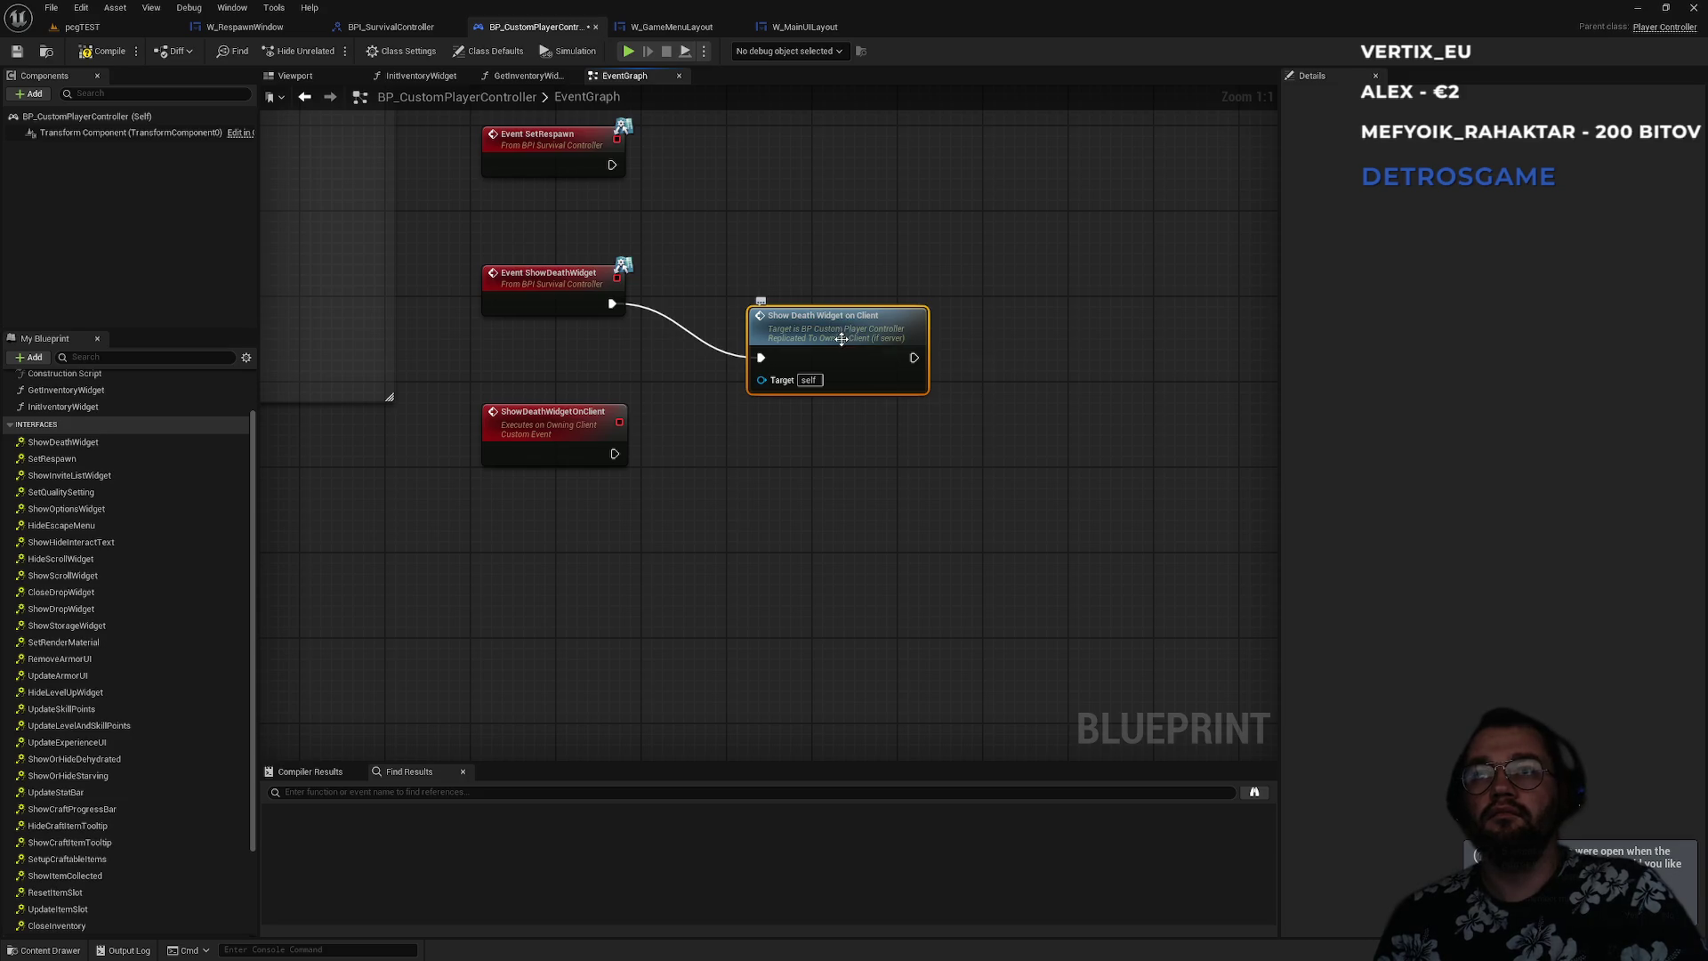
left_click(930, 389)
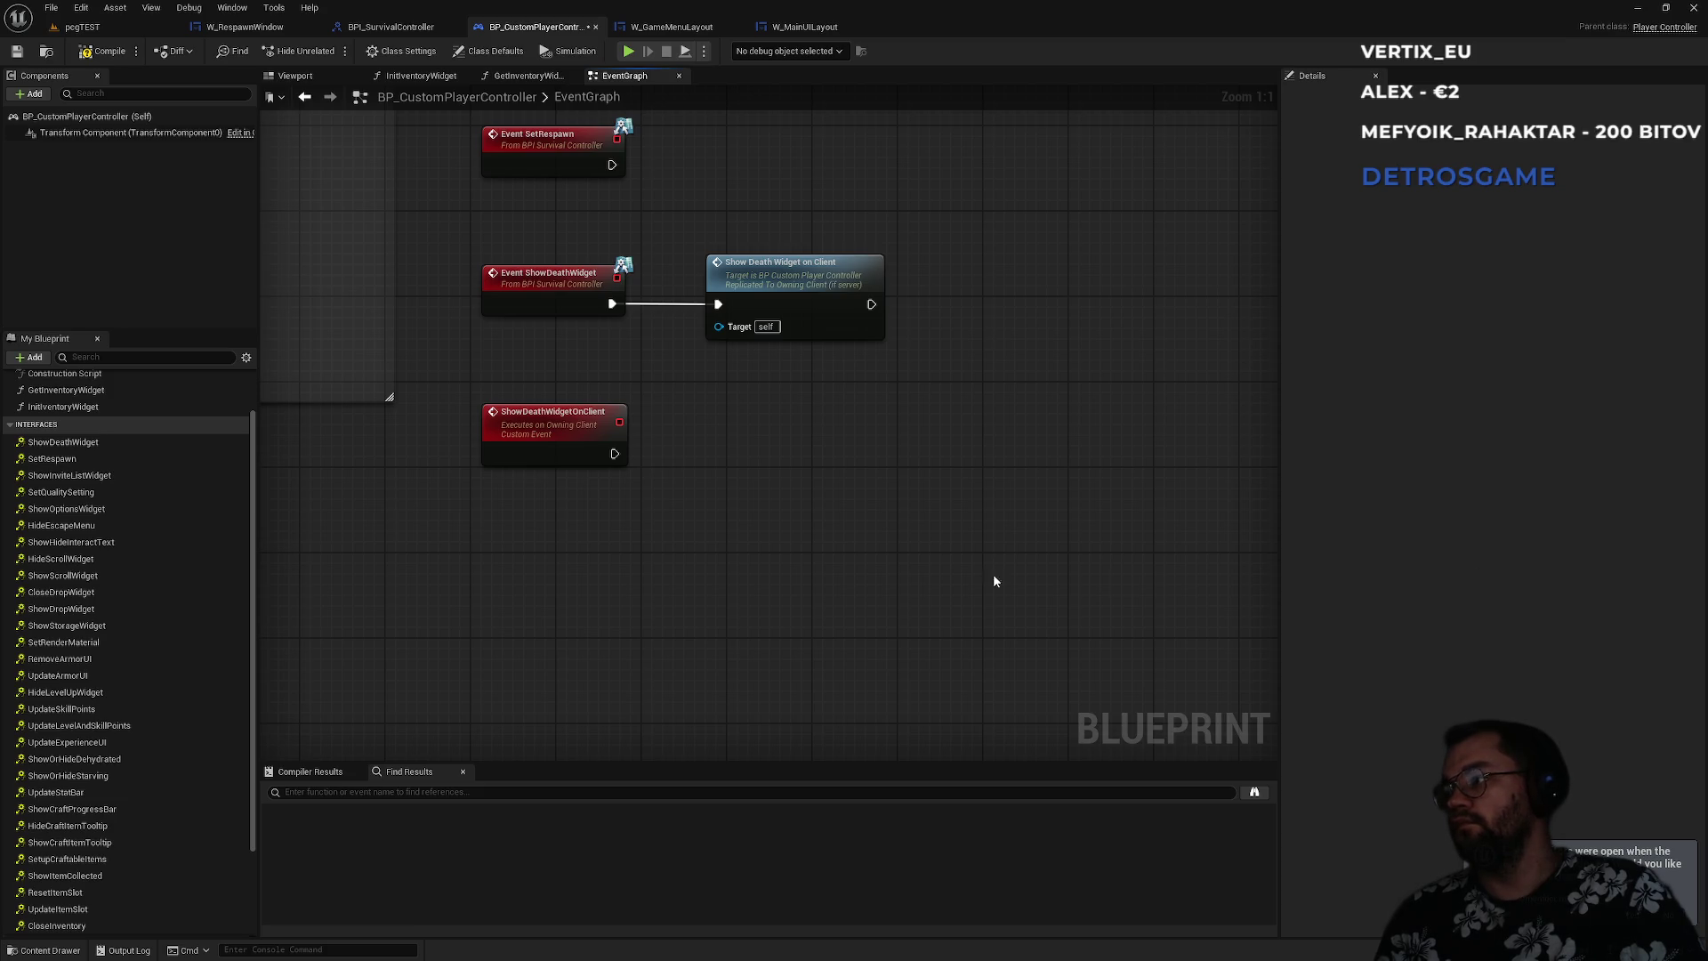
right_click(507, 536)
- Add a Root Layout getter and a Push Game Menu Layout call targeting it
type("ro")
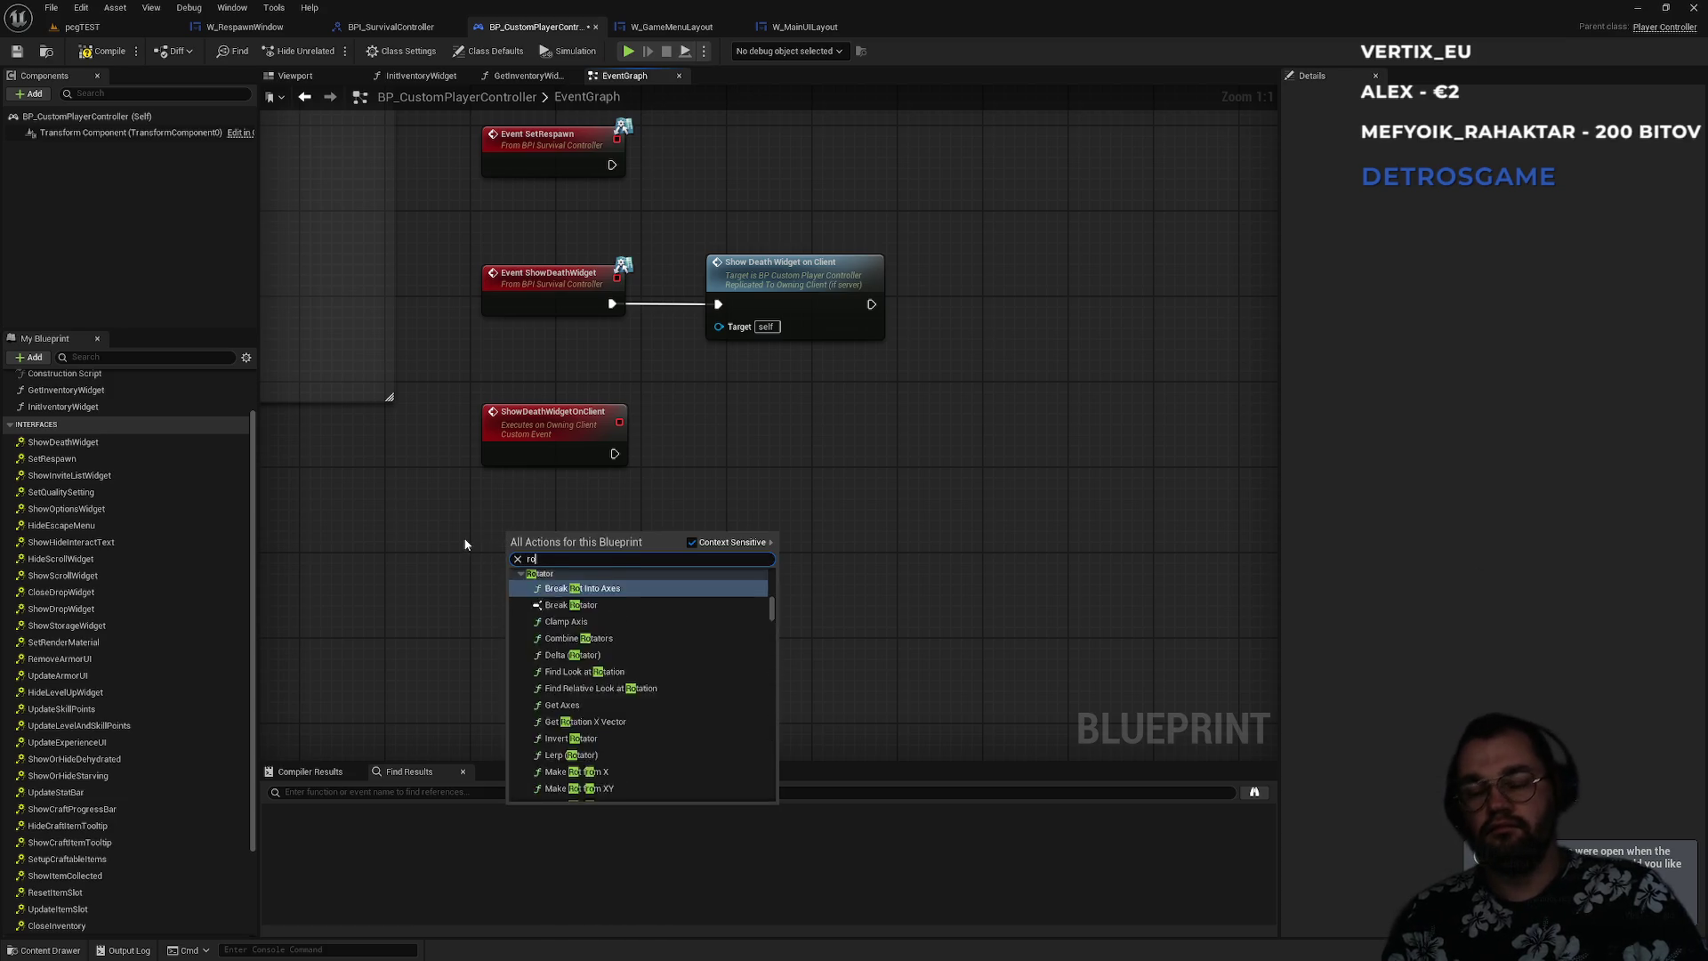
type("ot lay")
key("Return")
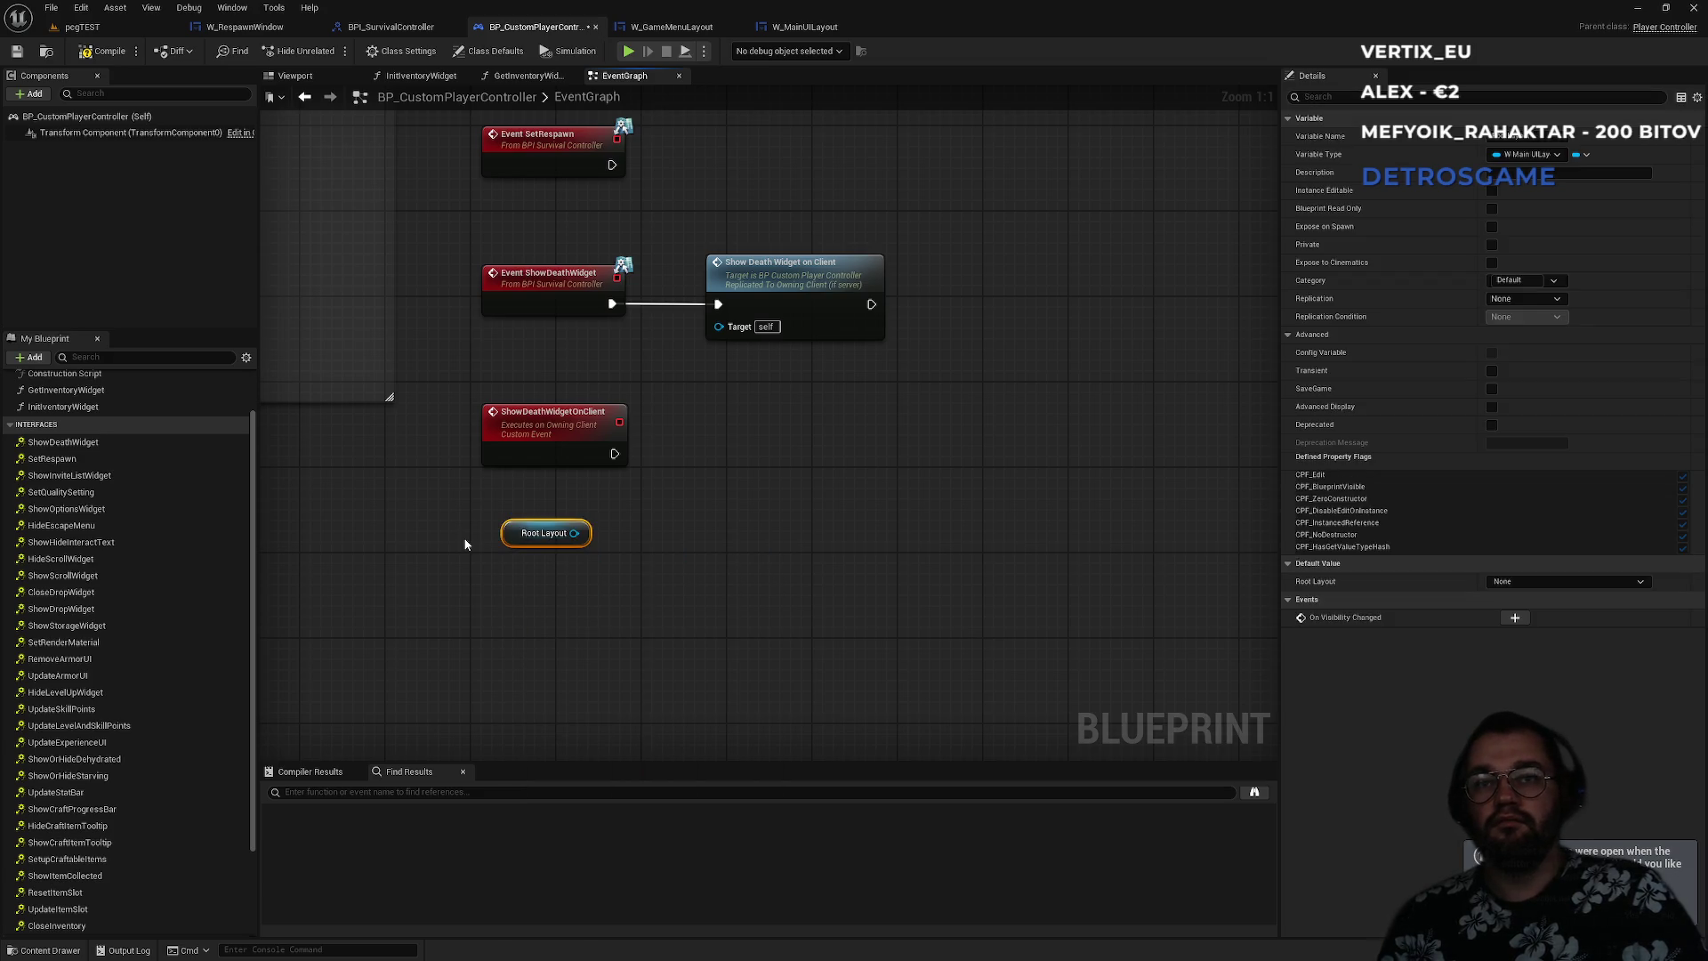
left_click_drag(582, 536, 697, 504)
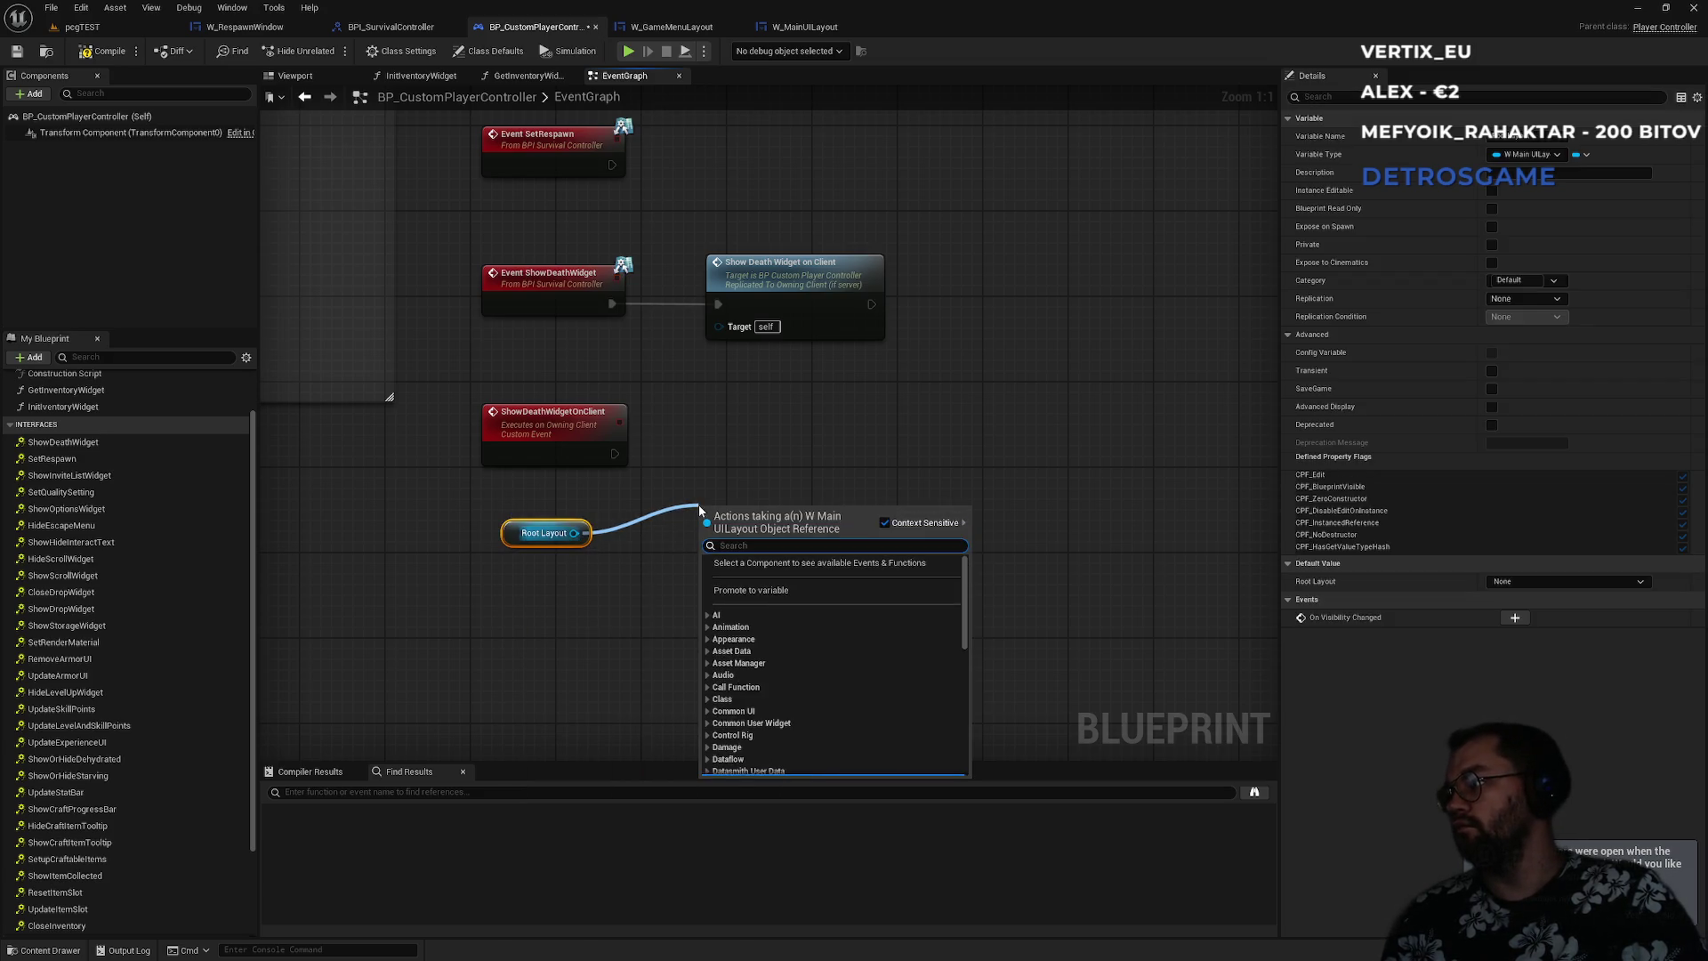
type("pushga")
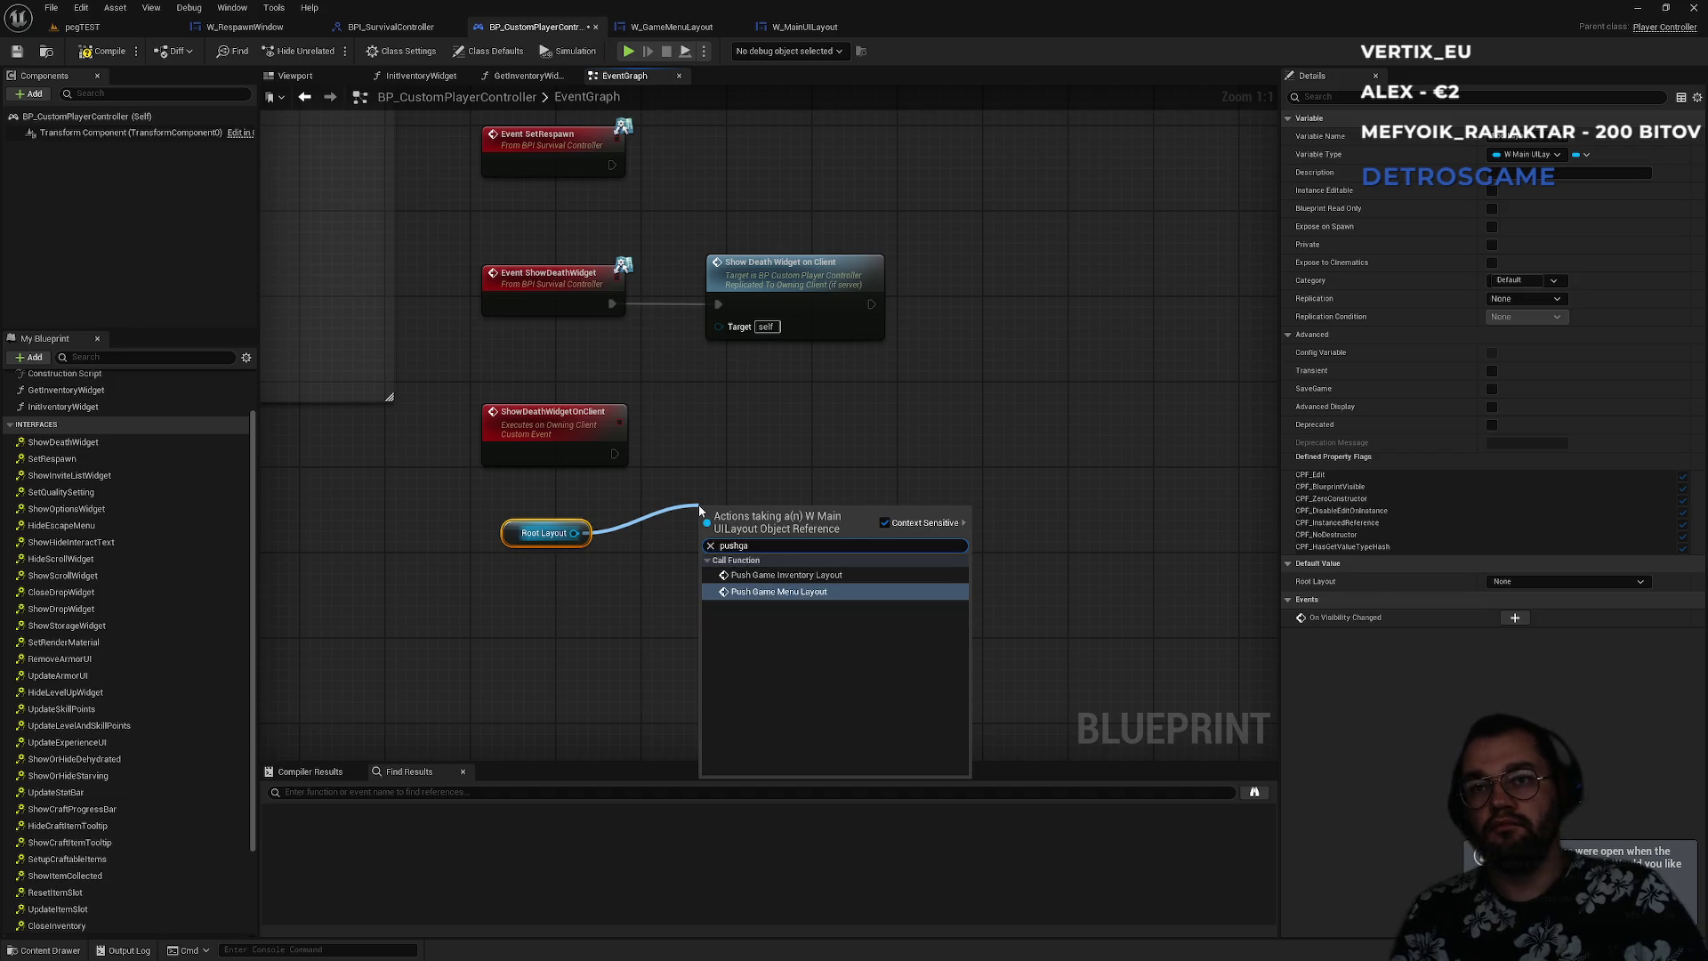
key("Return")
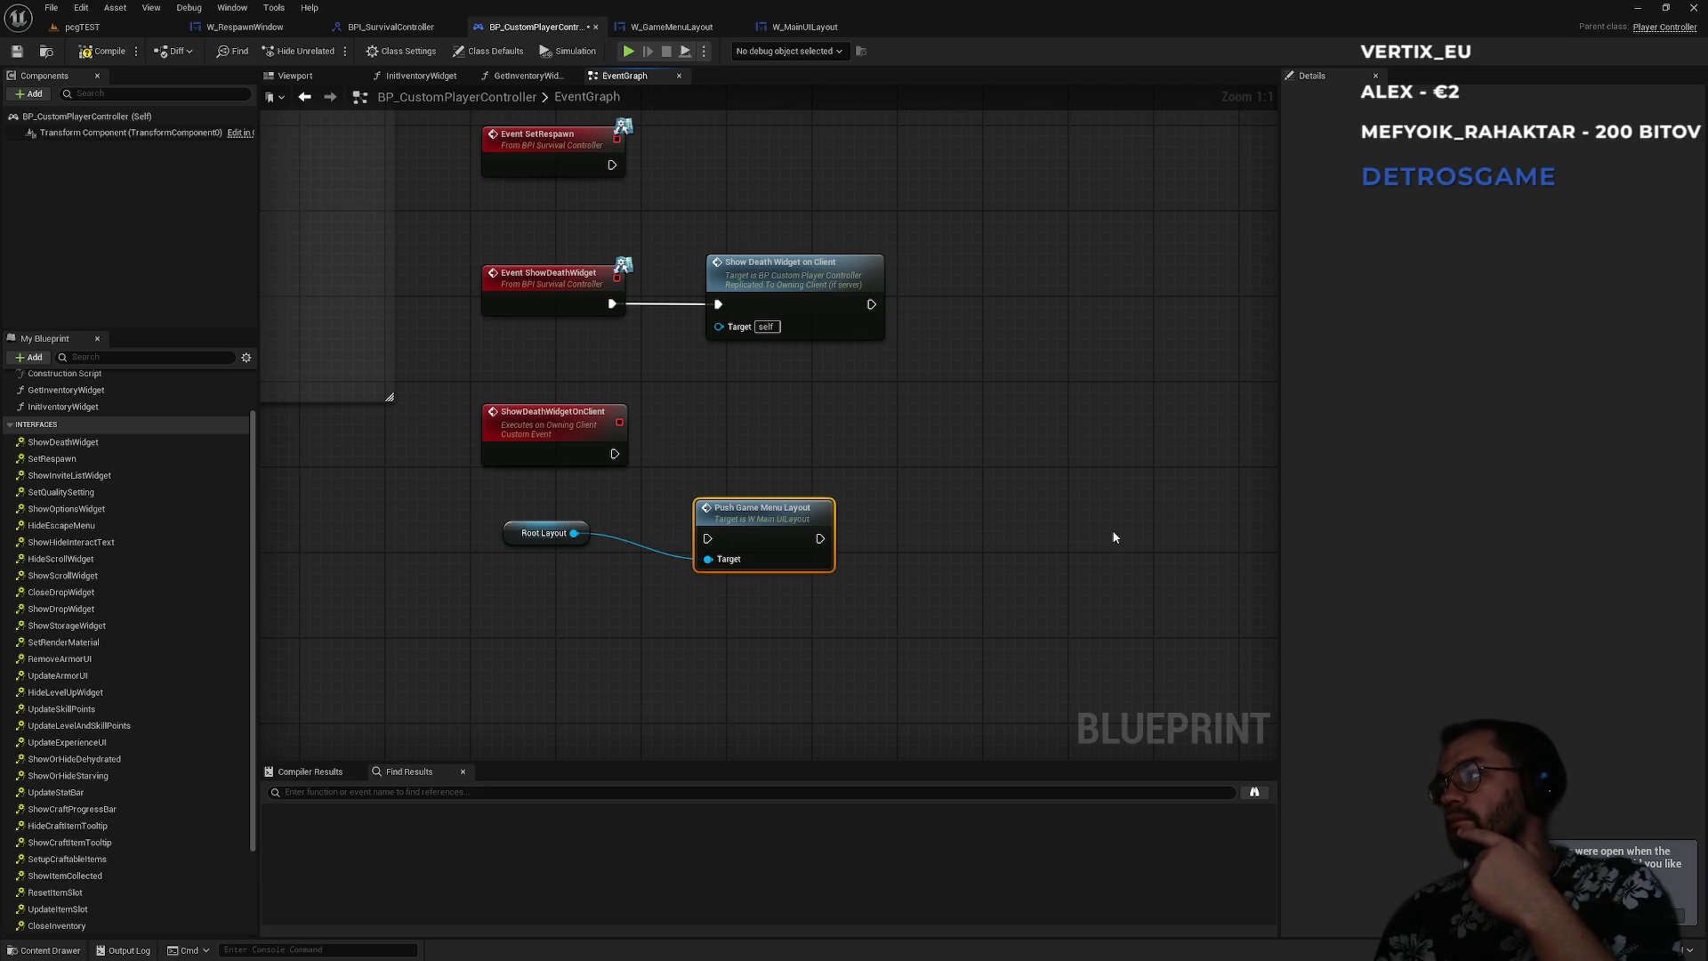
- Wire ShowDeathWidgetOnClient into Push Game Menu Layout and tidy the nodes
mouse_move(700, 467)
left_mouse_down()
mouse_move(712, 411)
mouse_move(751, 587)
left_mouse_up()
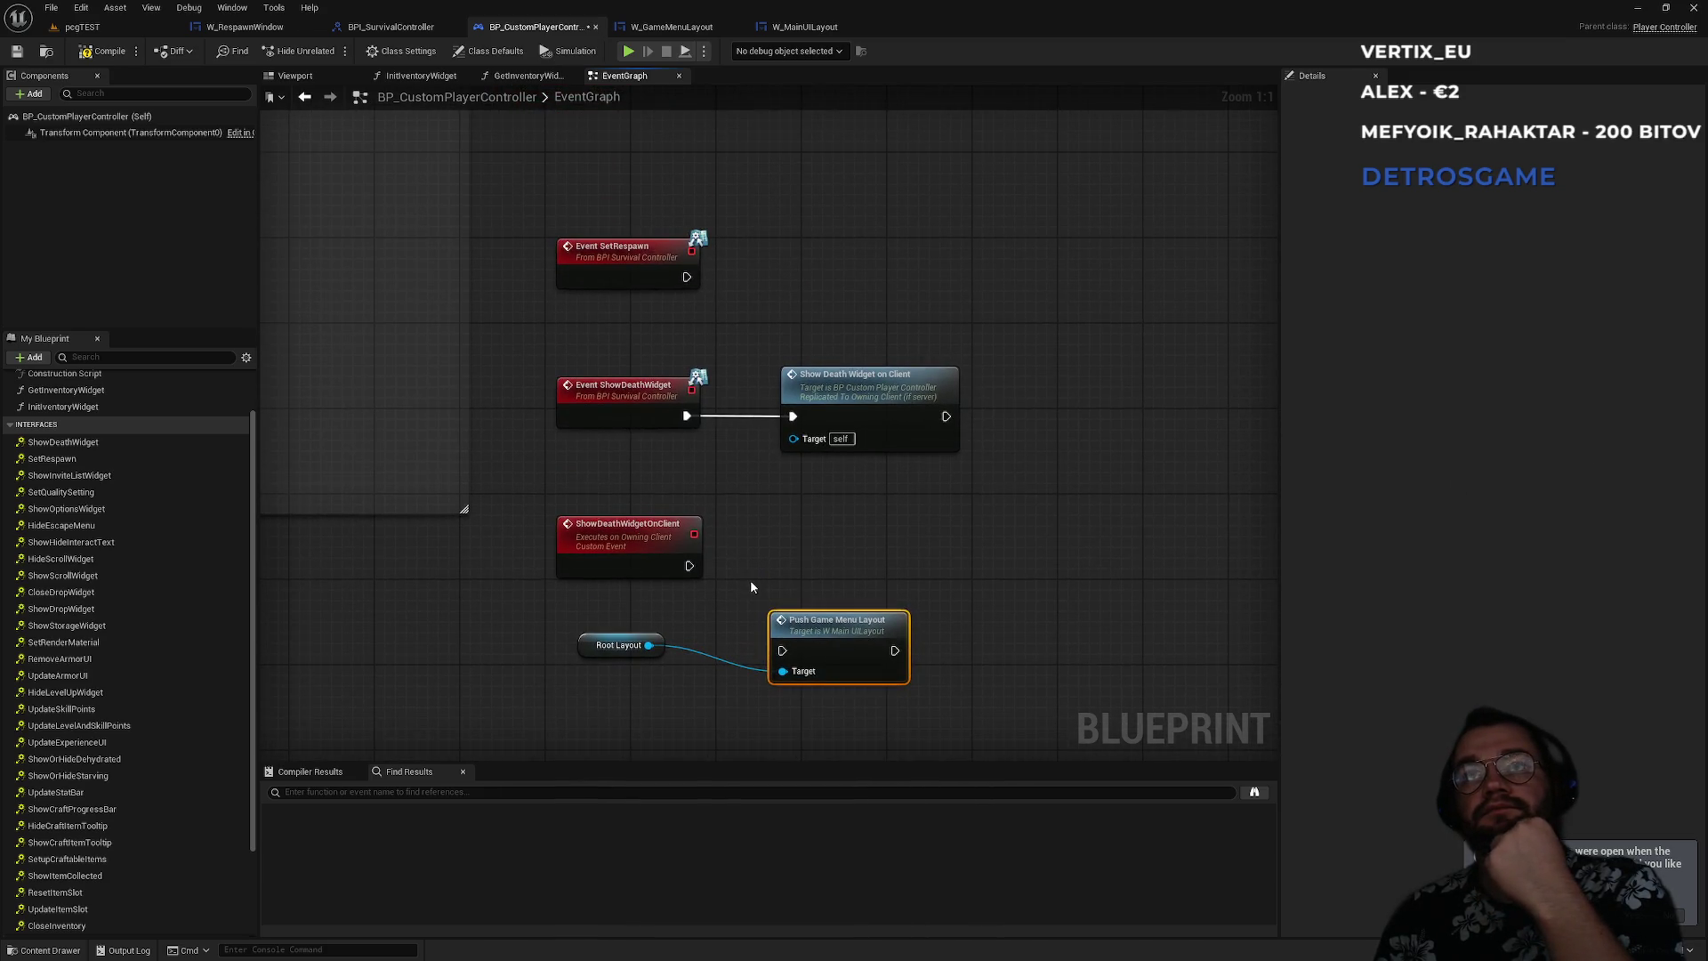
left_click_drag(822, 645, 836, 566)
left_click_drag(698, 569, 794, 566)
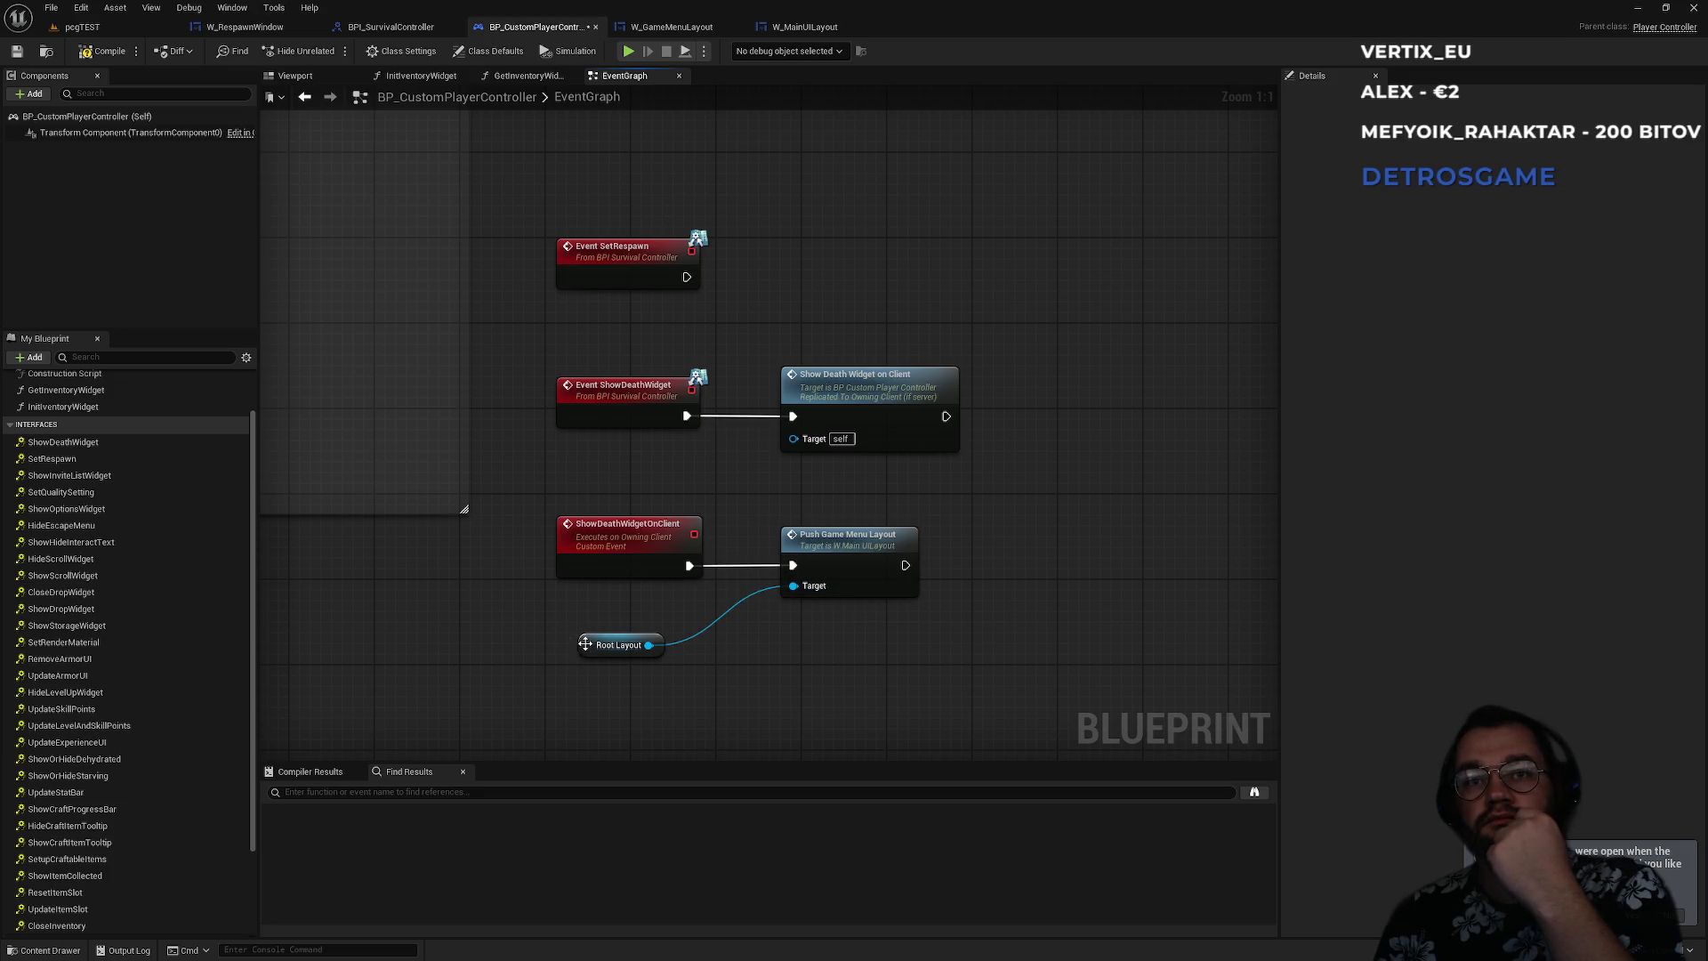
left_click_drag(581, 637, 559, 606)
left_click(710, 641)
left_click(838, 551)
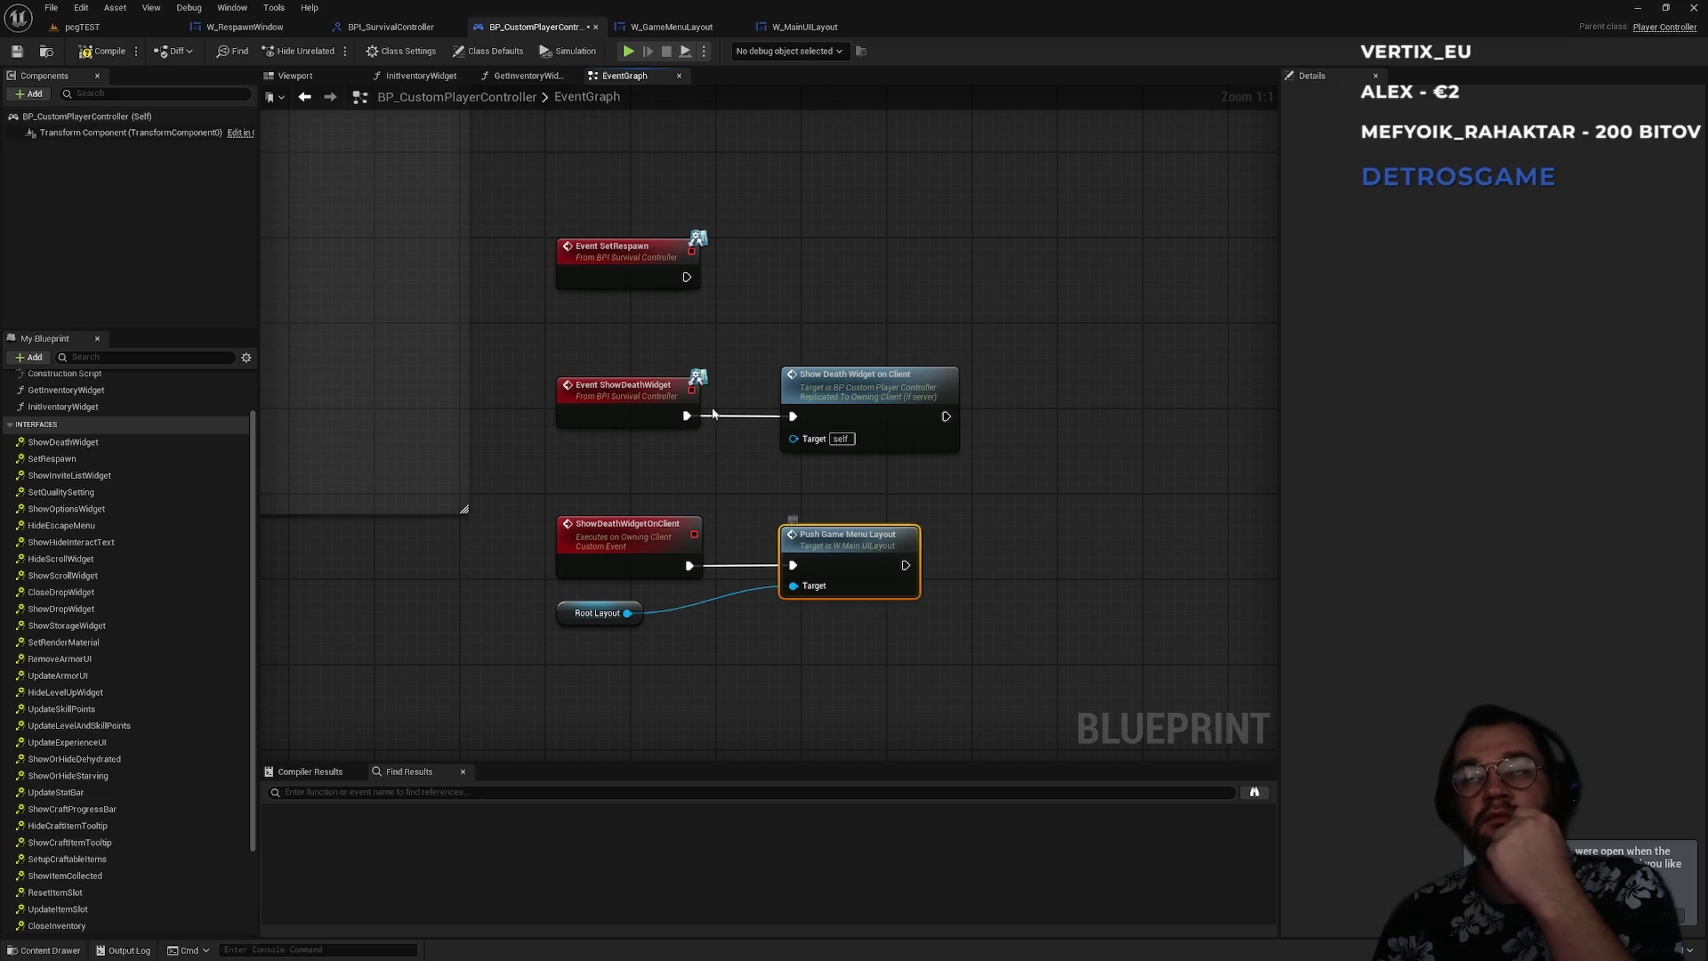
- Find Push Game Menu Layout references by name and inspect the escape-menu visibility, input and cursor chain
right_click(826, 548)
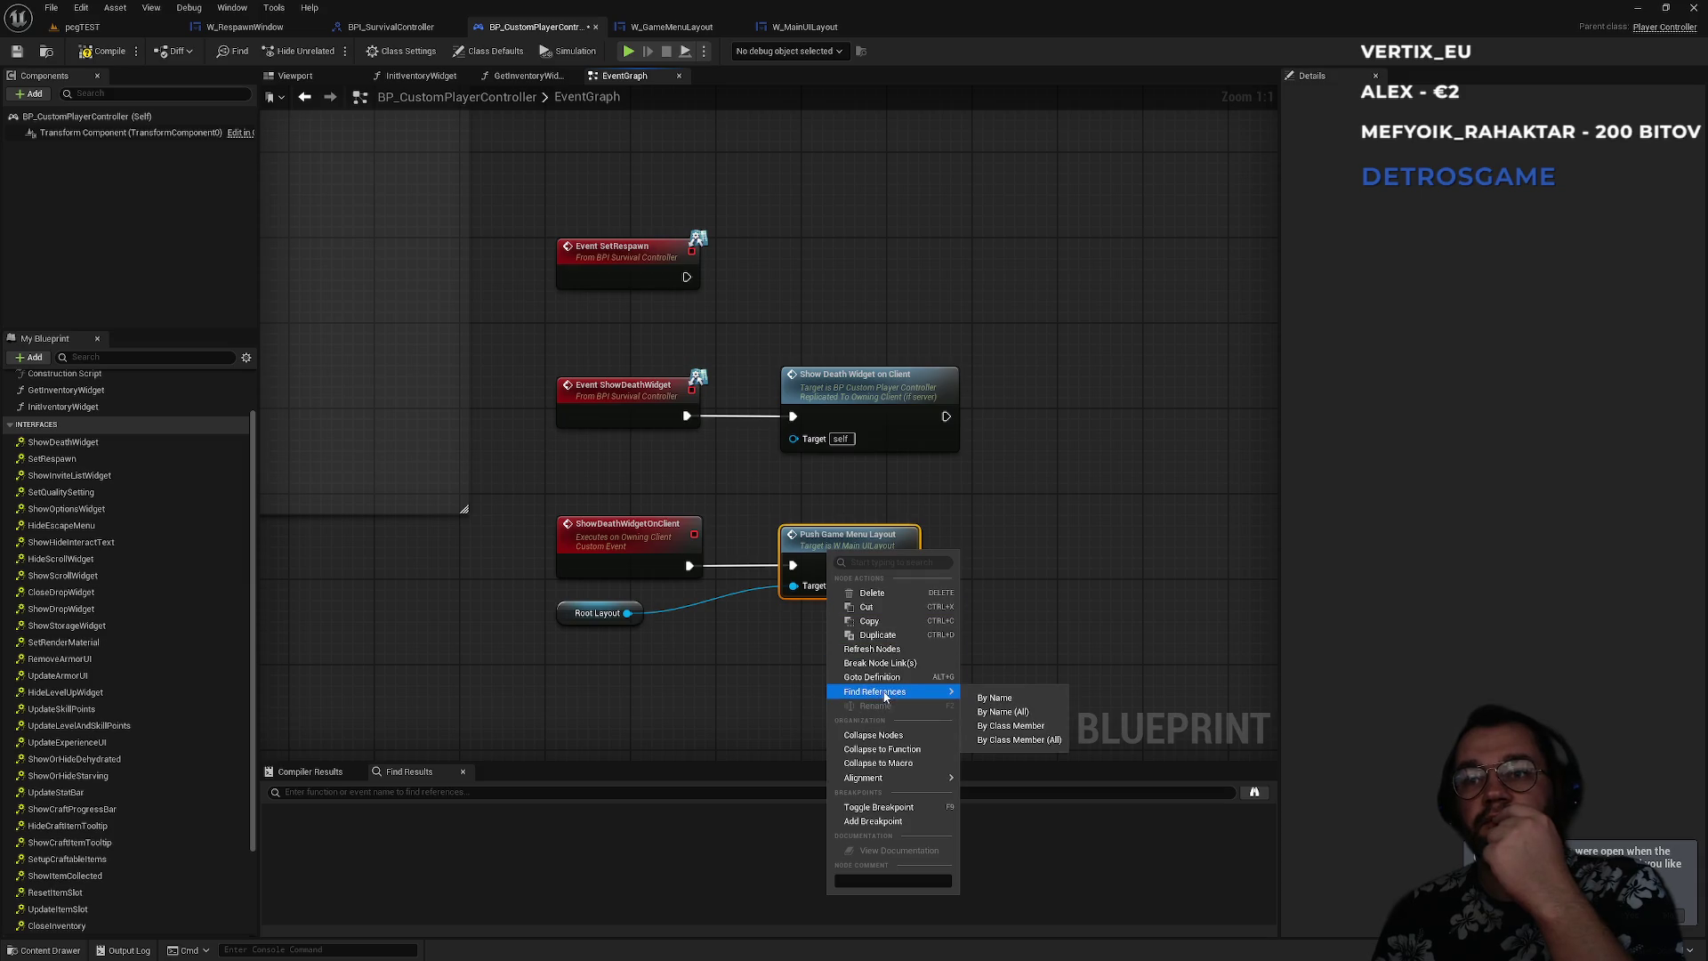
mouse_move(889, 691)
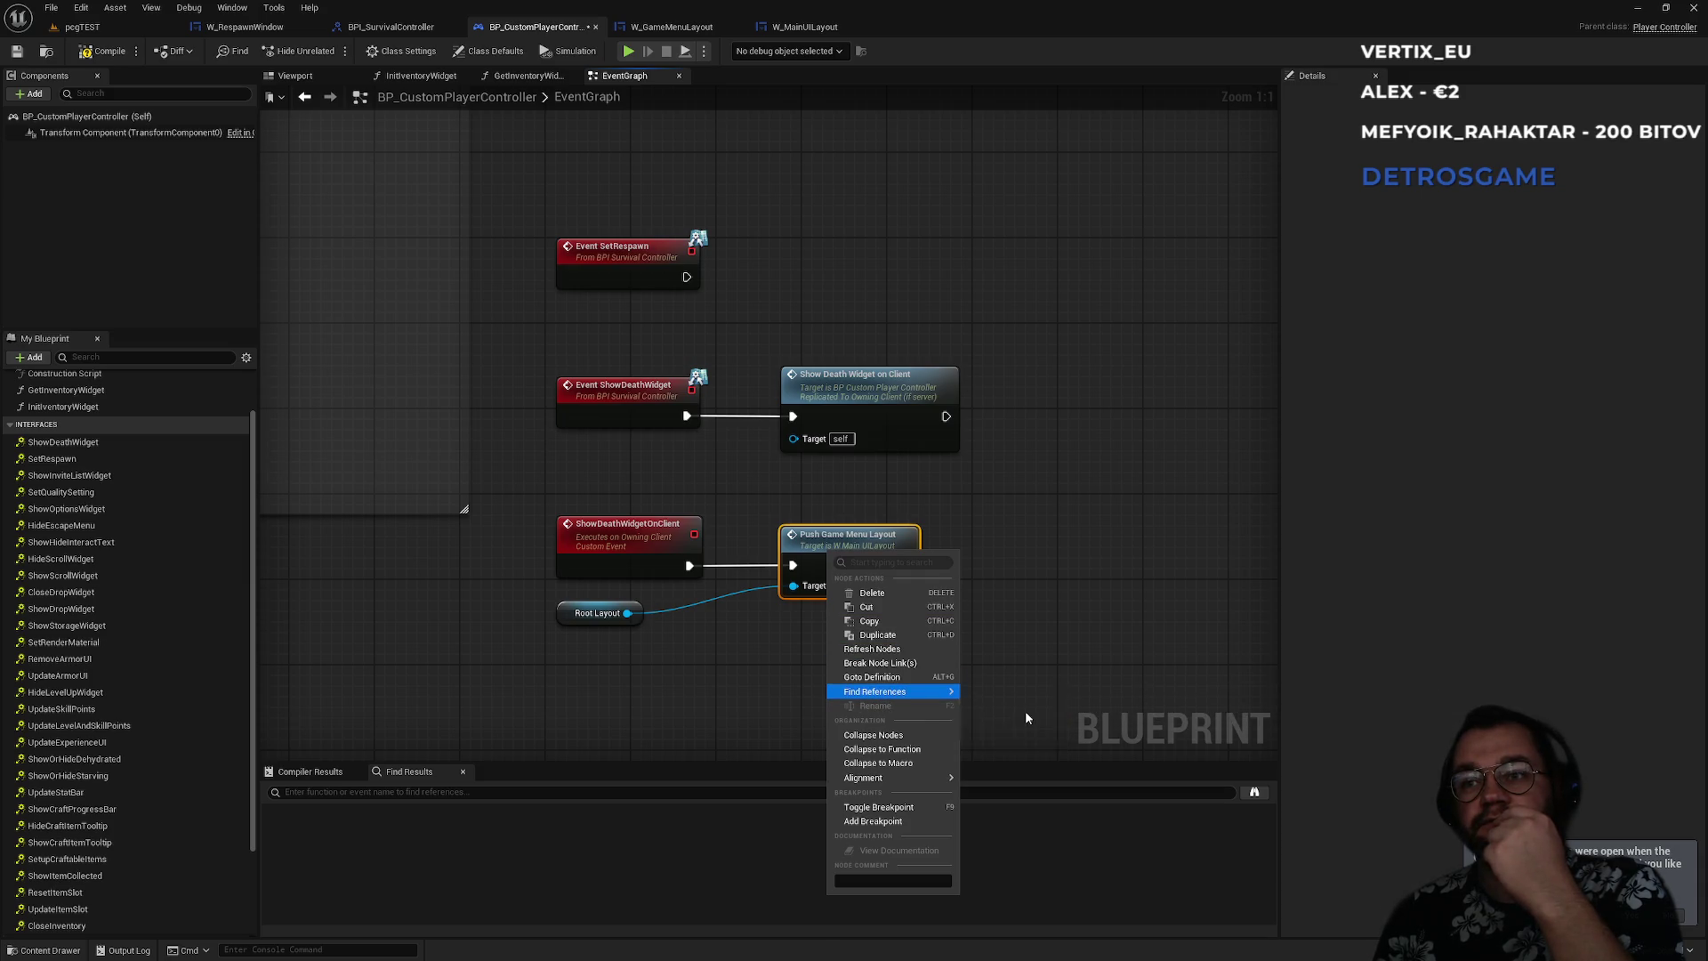
left_click(1017, 711)
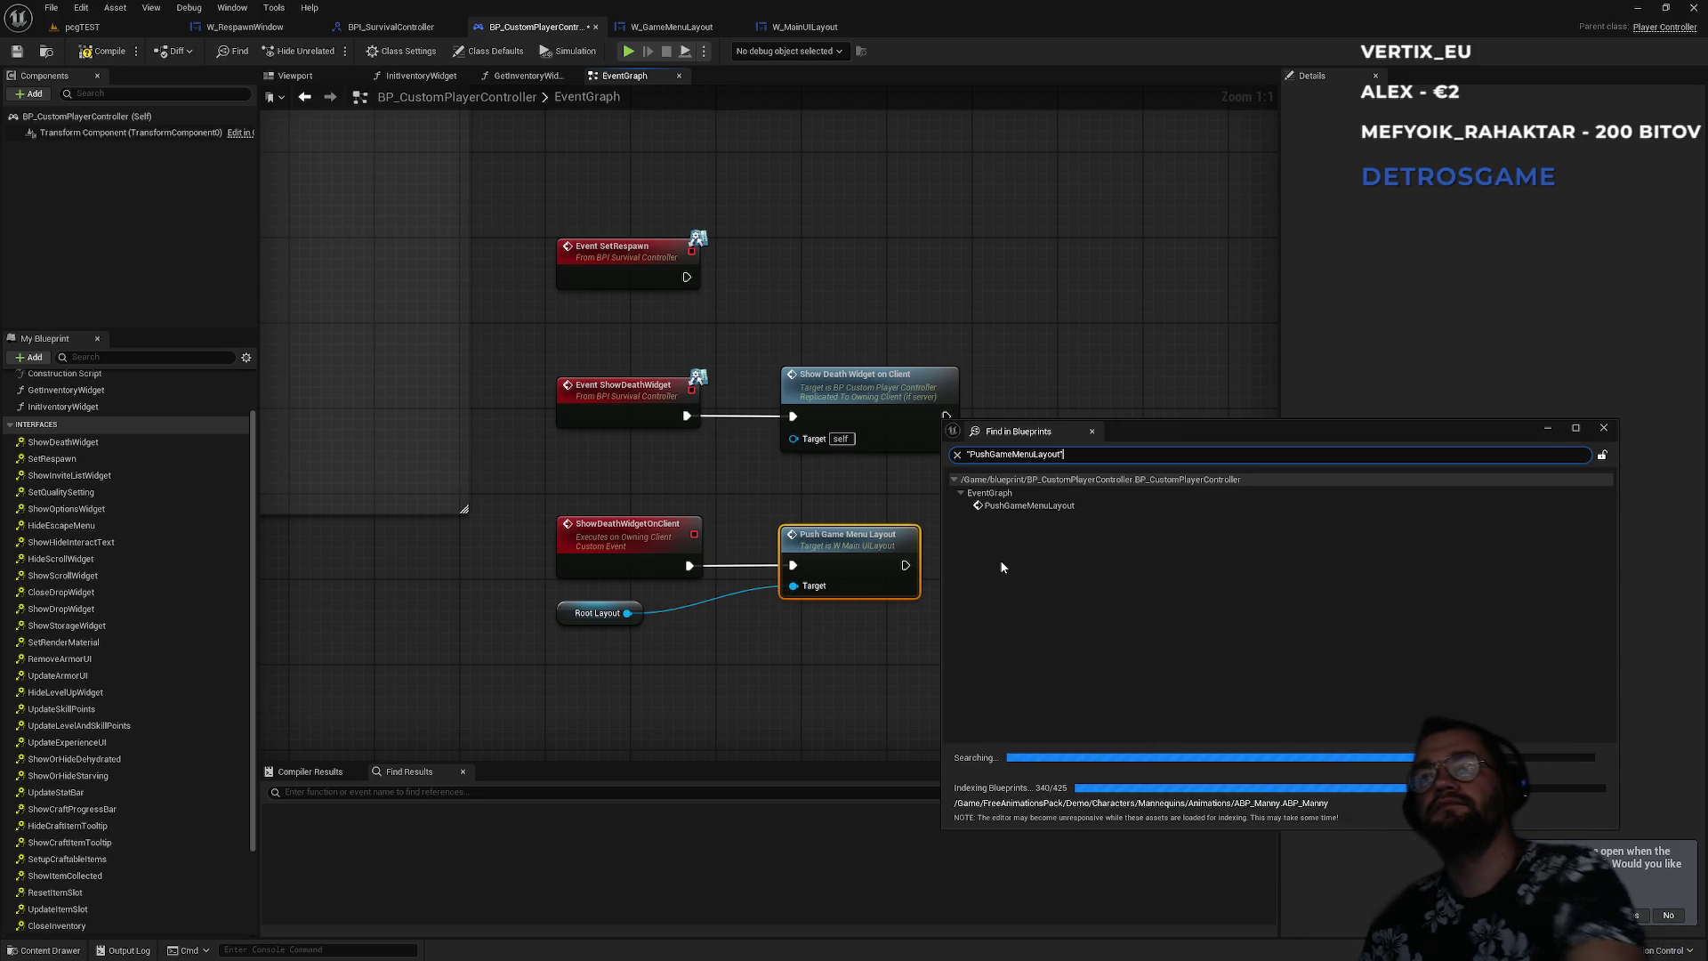
left_click(1029, 507)
double_click(1028, 506)
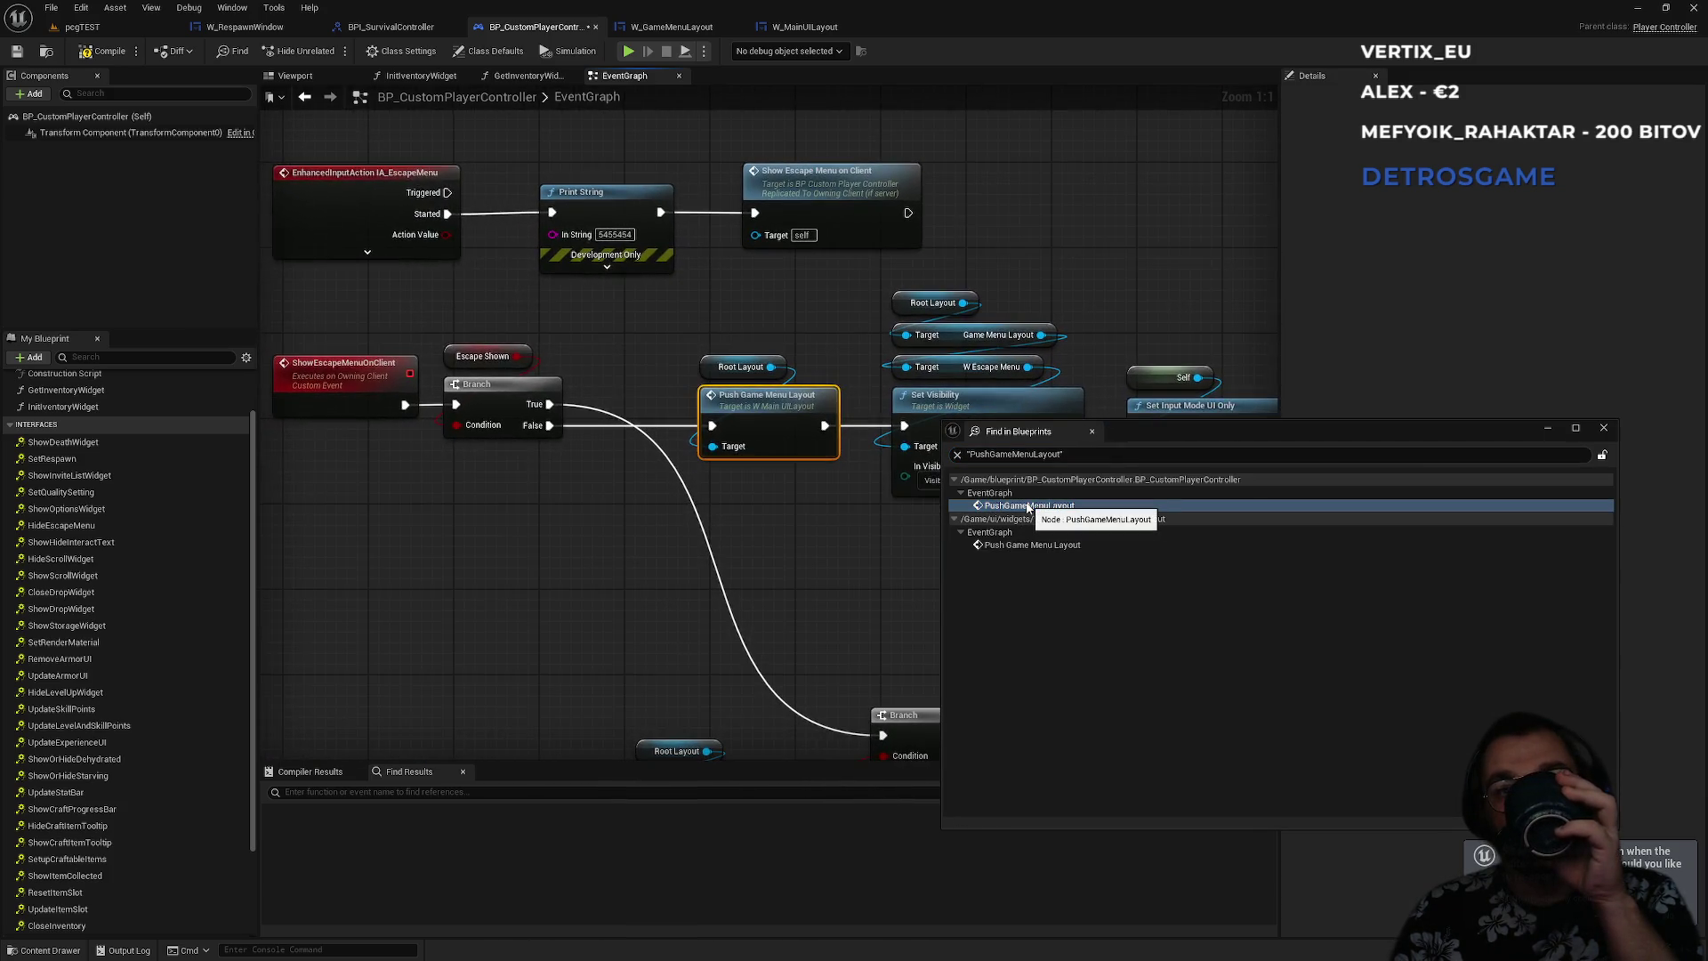
left_click_drag(772, 526, 530, 524)
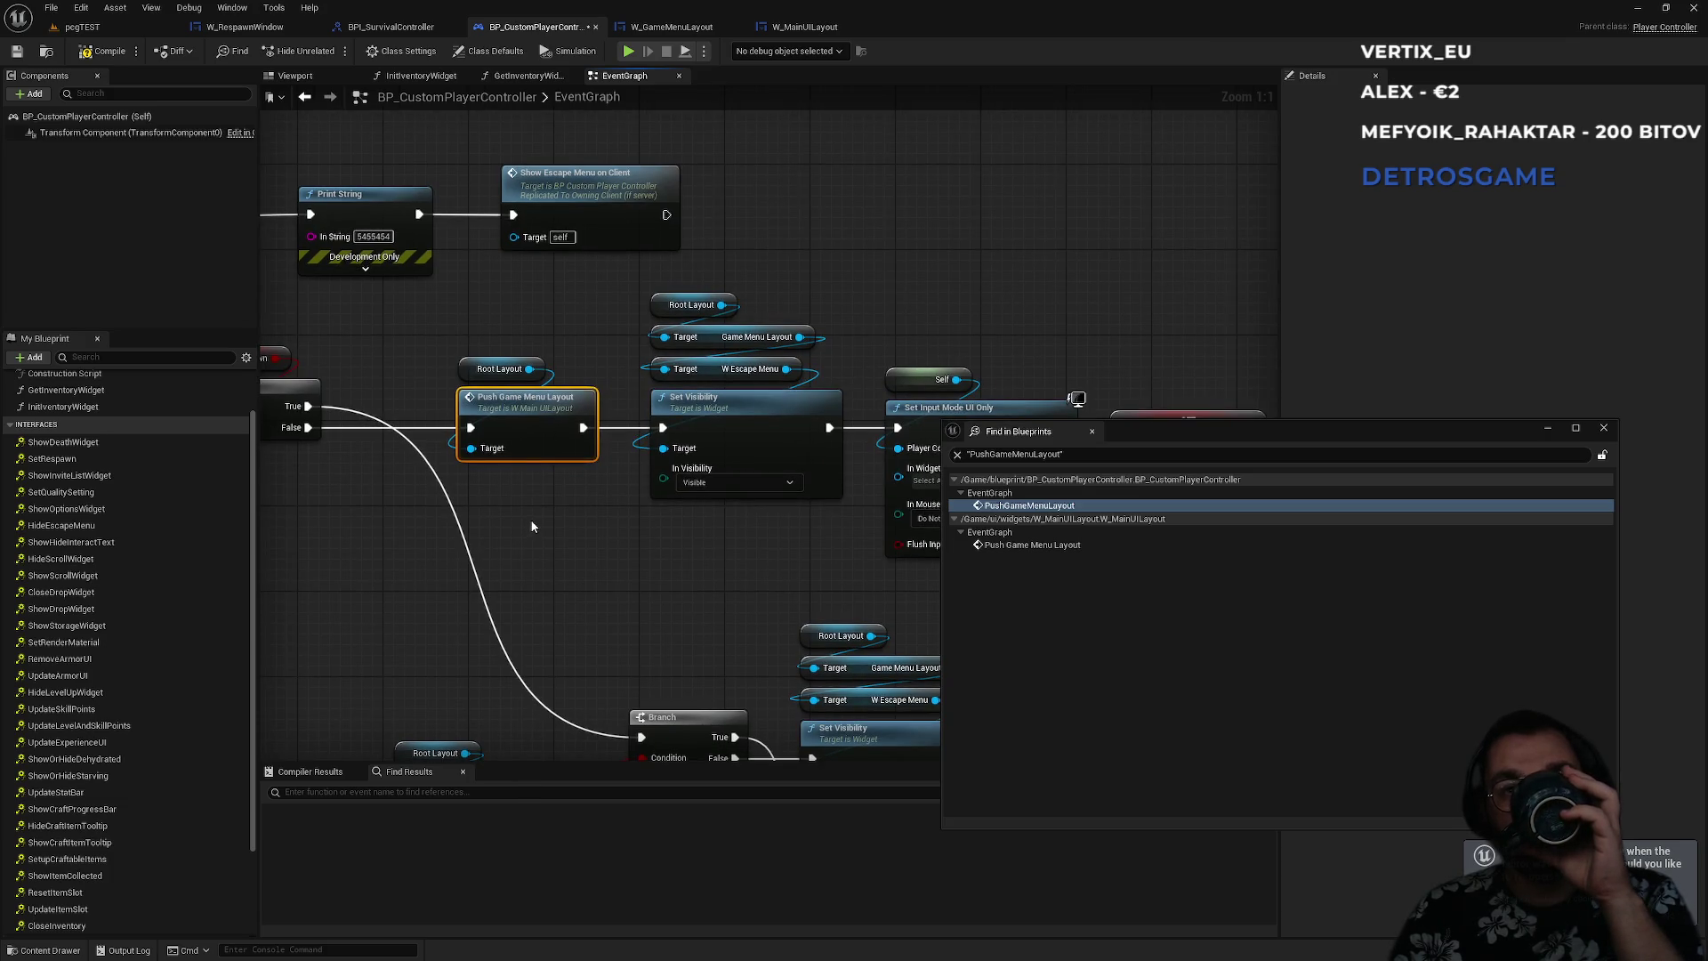
left_click_drag(538, 513, 400, 362)
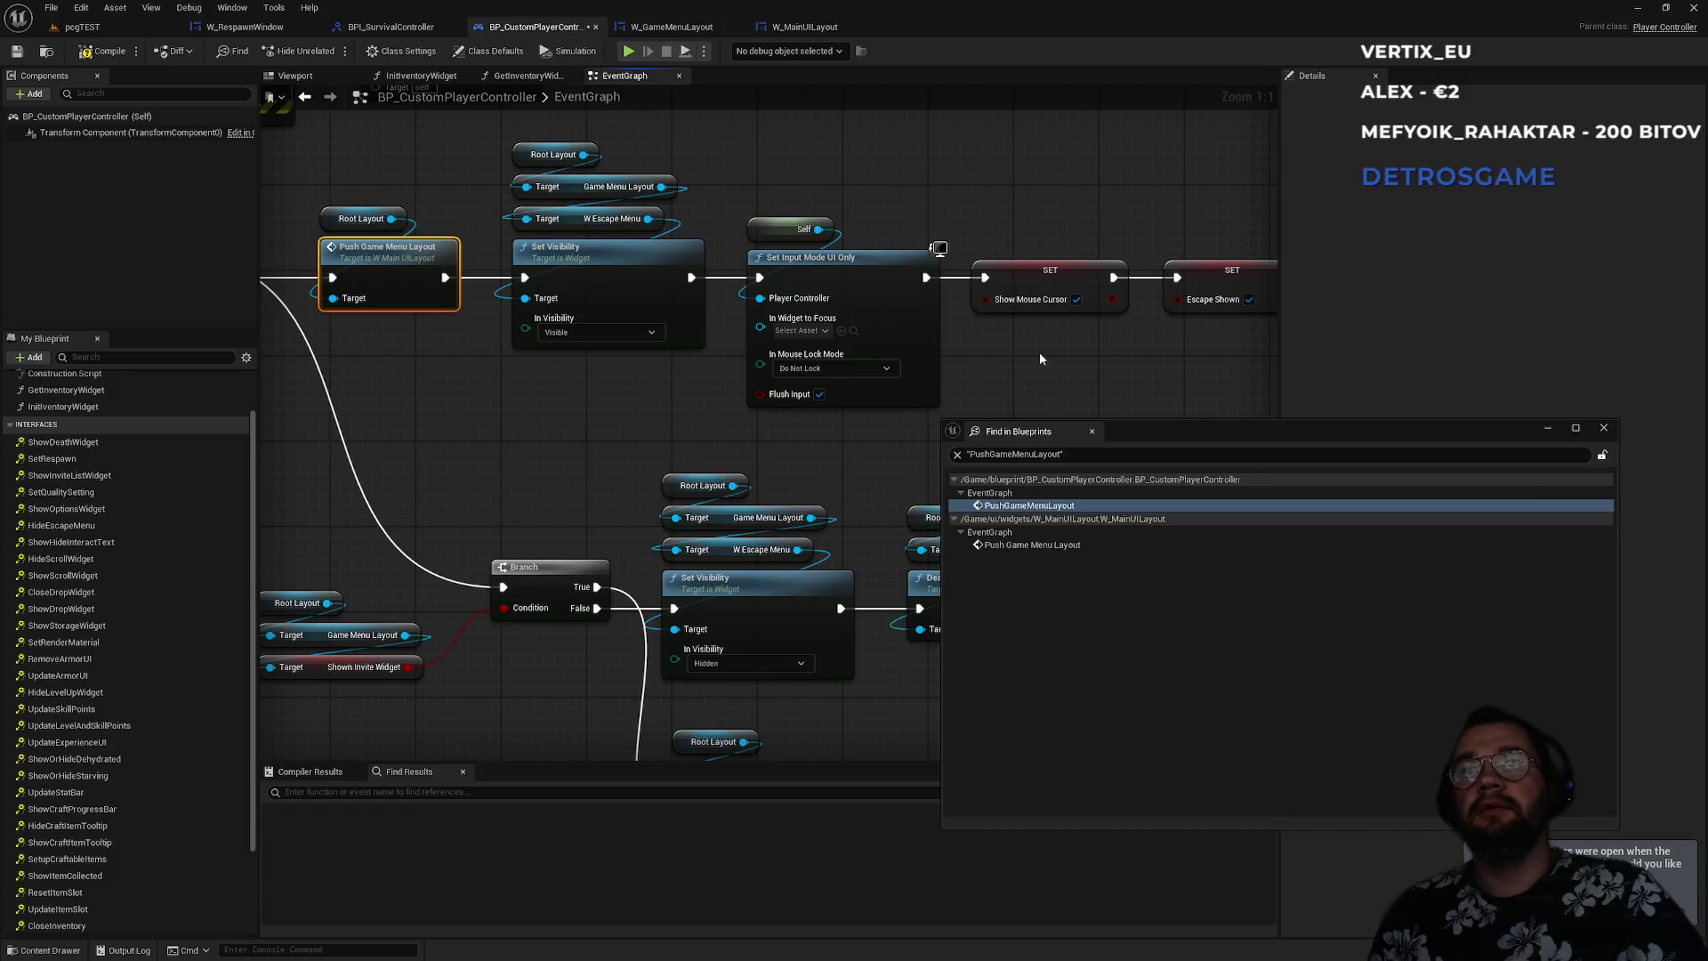
left_click(1604, 428)
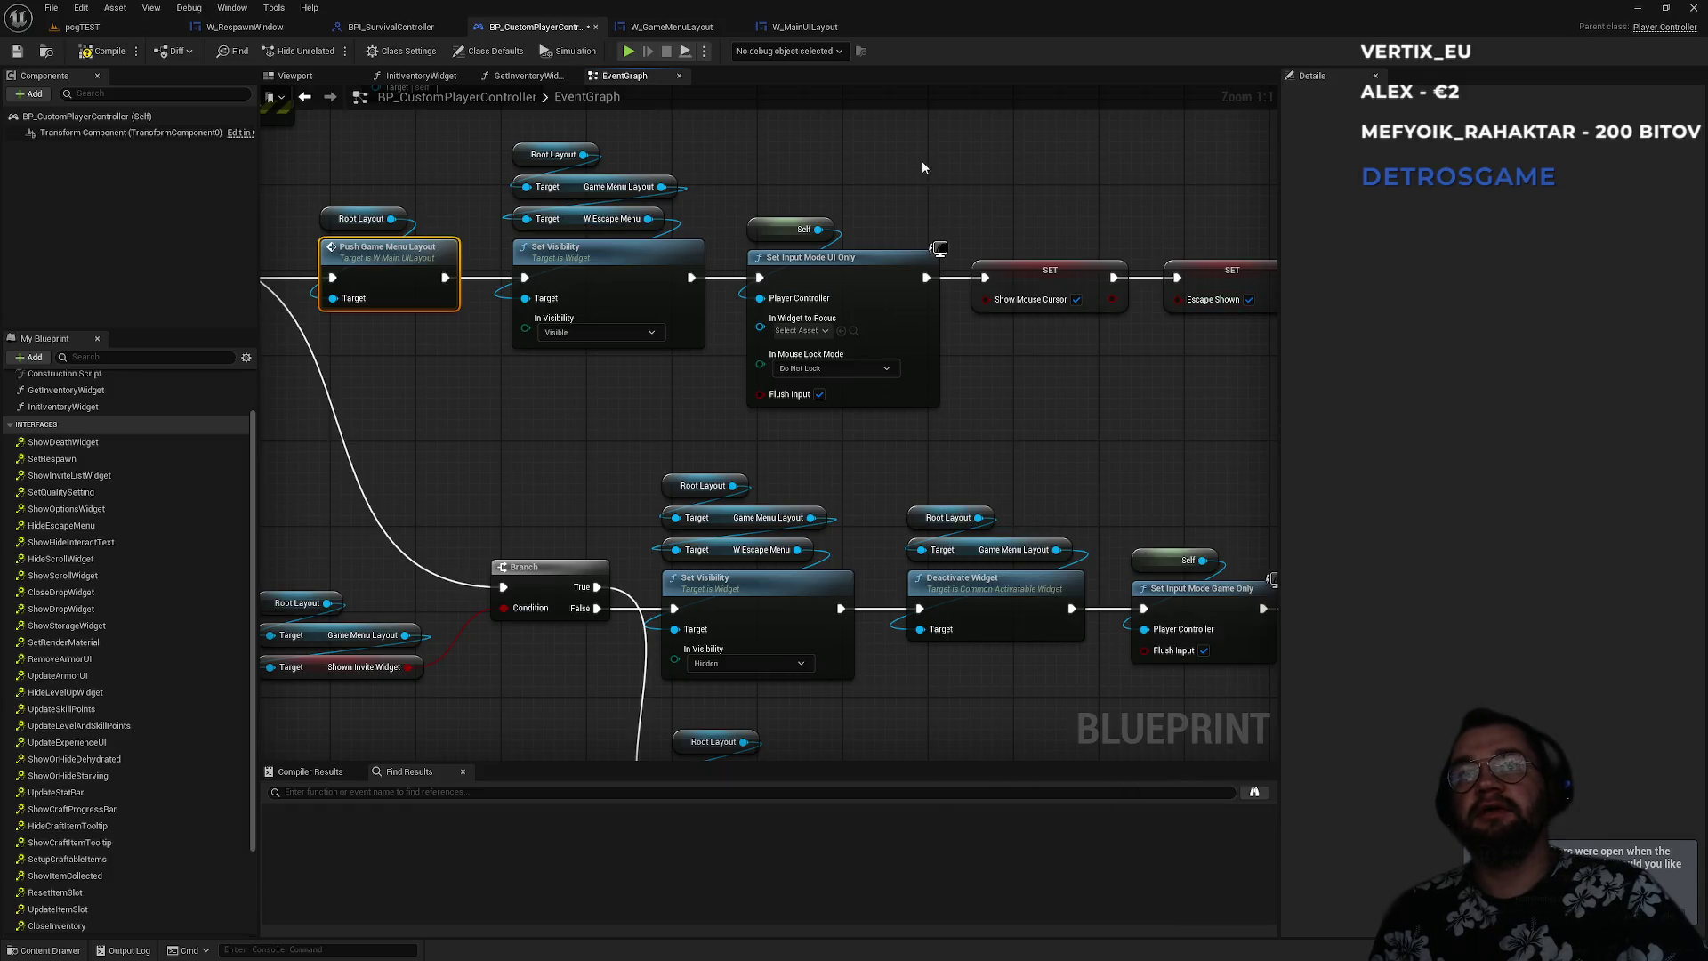
left_click_drag(537, 338, 470, 495)
key("alt+Left")
mouse_move(876, 386)
left_mouse_down()
mouse_move(717, 552)
mouse_move(766, 538)
mouse_move(993, 182)
mouse_move(819, 307)
mouse_move(301, 446)
mouse_move(744, 385)
mouse_move(478, 420)
left_mouse_up()
- Paste a Root Layout getter and chain Get Game Menu Layout and W Respawn Window from it
left_click(481, 408)
left_click(623, 473)
key("ctrl+v")
left_click_drag(692, 475, 703, 540)
type("game")
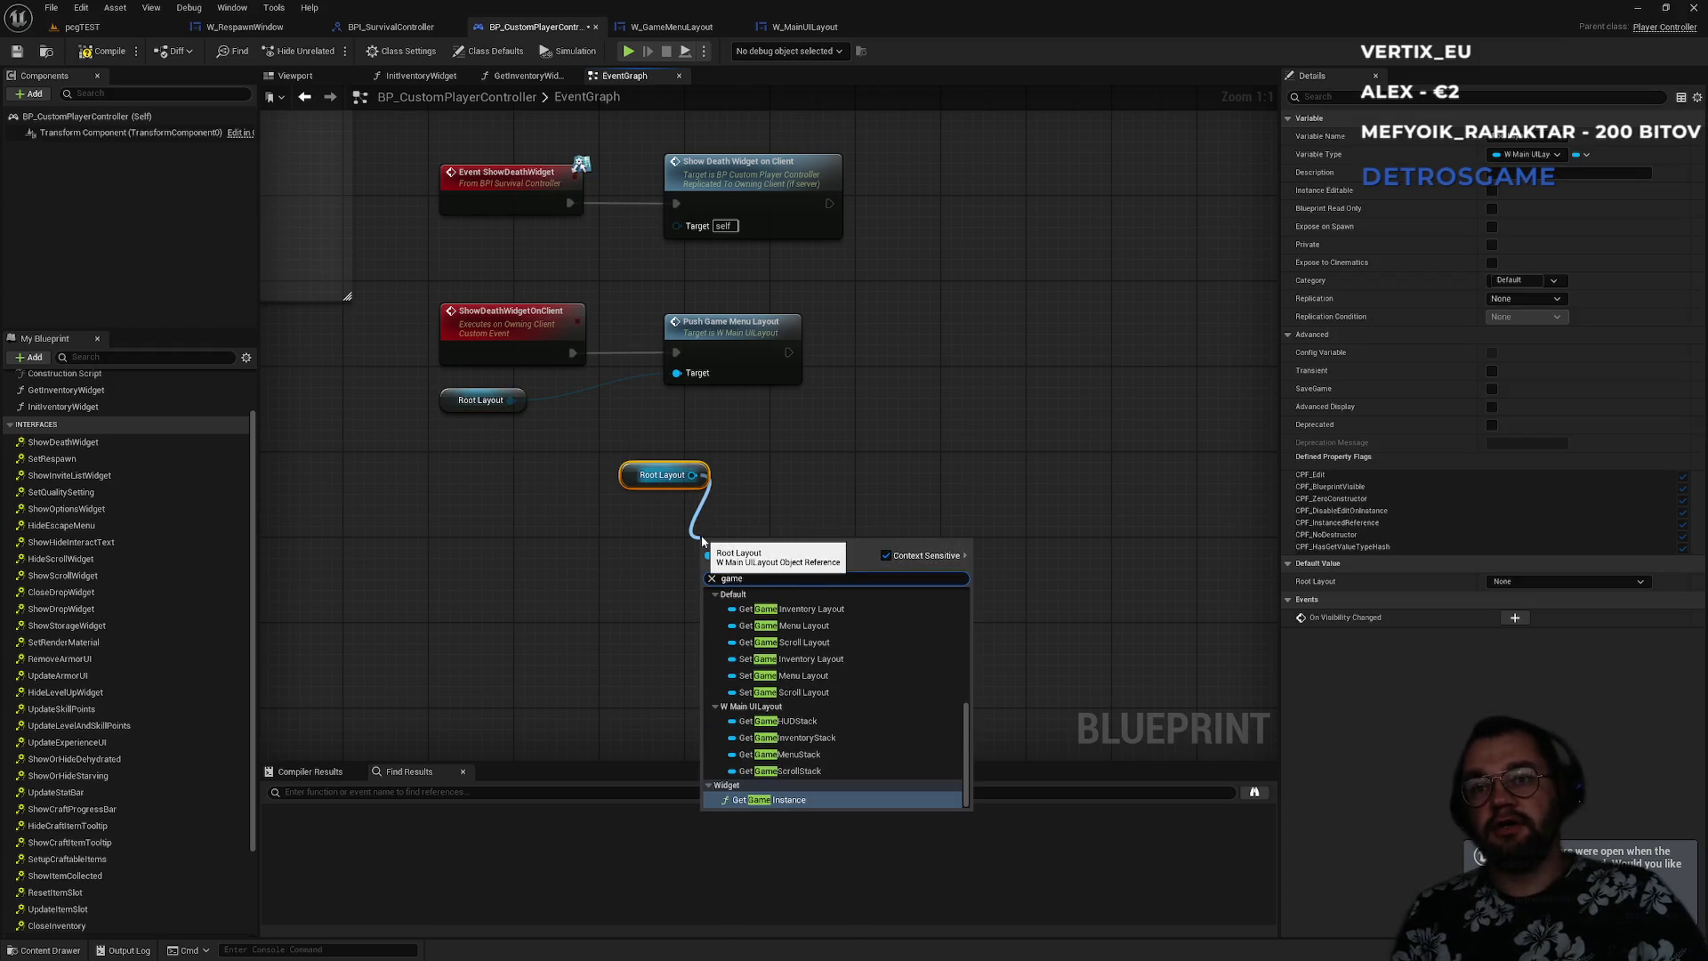
left_click(807, 678)
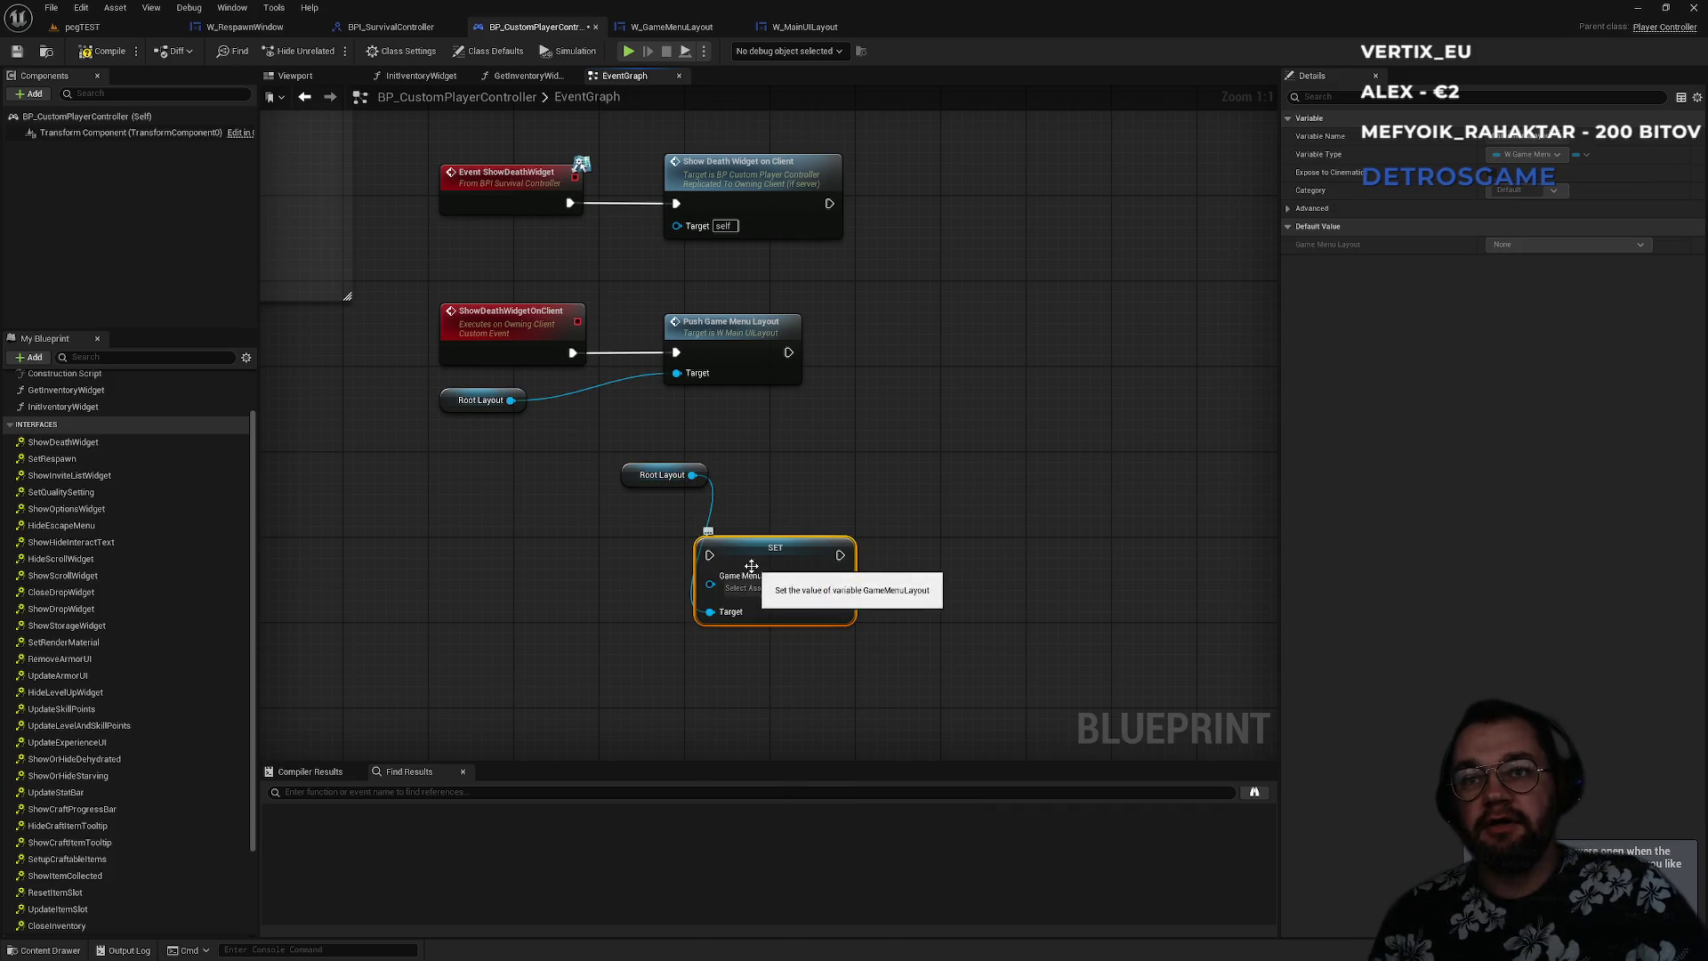
key("Delete")
left_click_drag(692, 475, 636, 566)
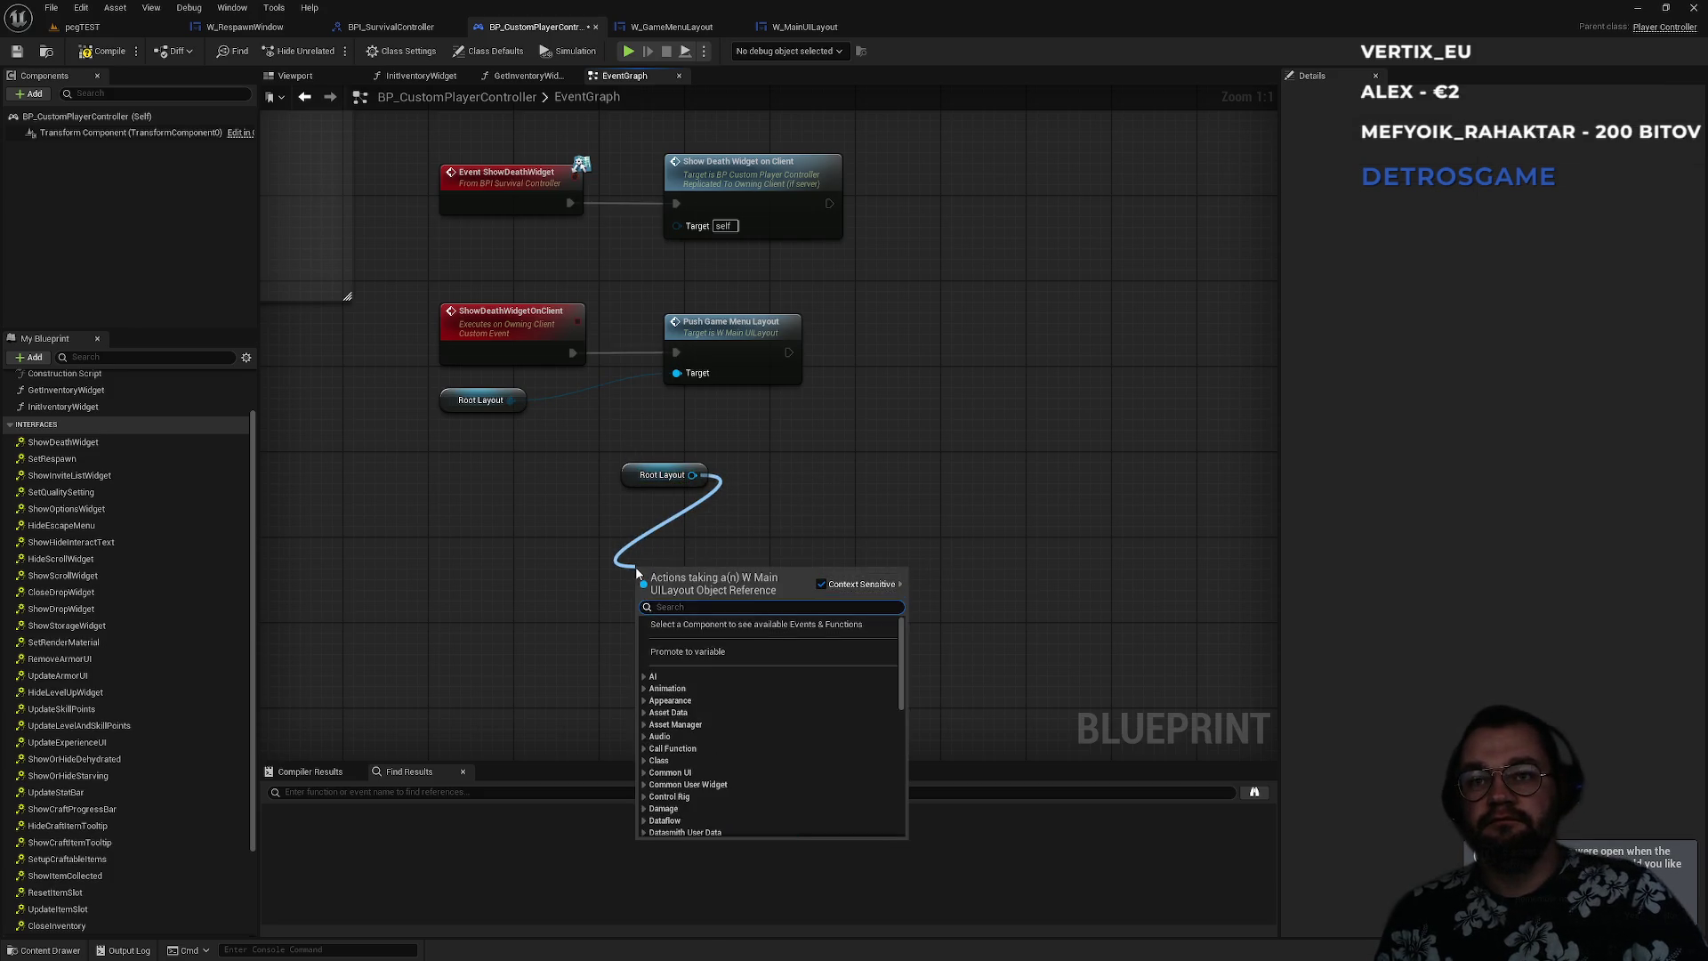
type("get game")
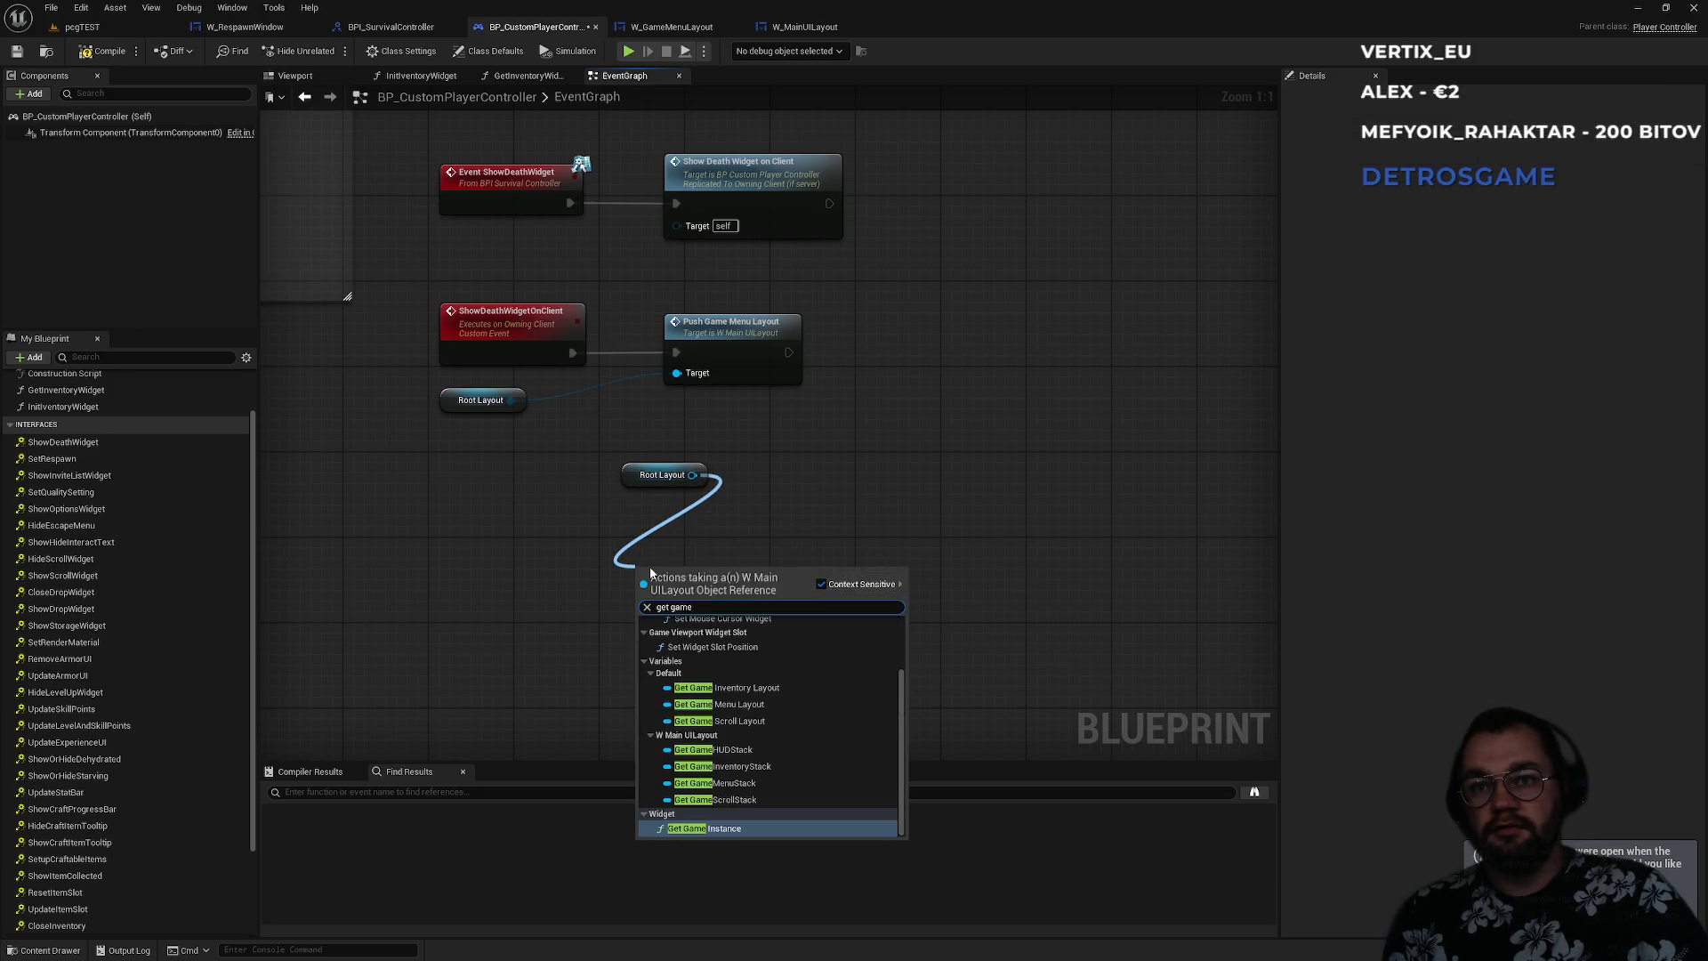
key("Up")
key("Up")
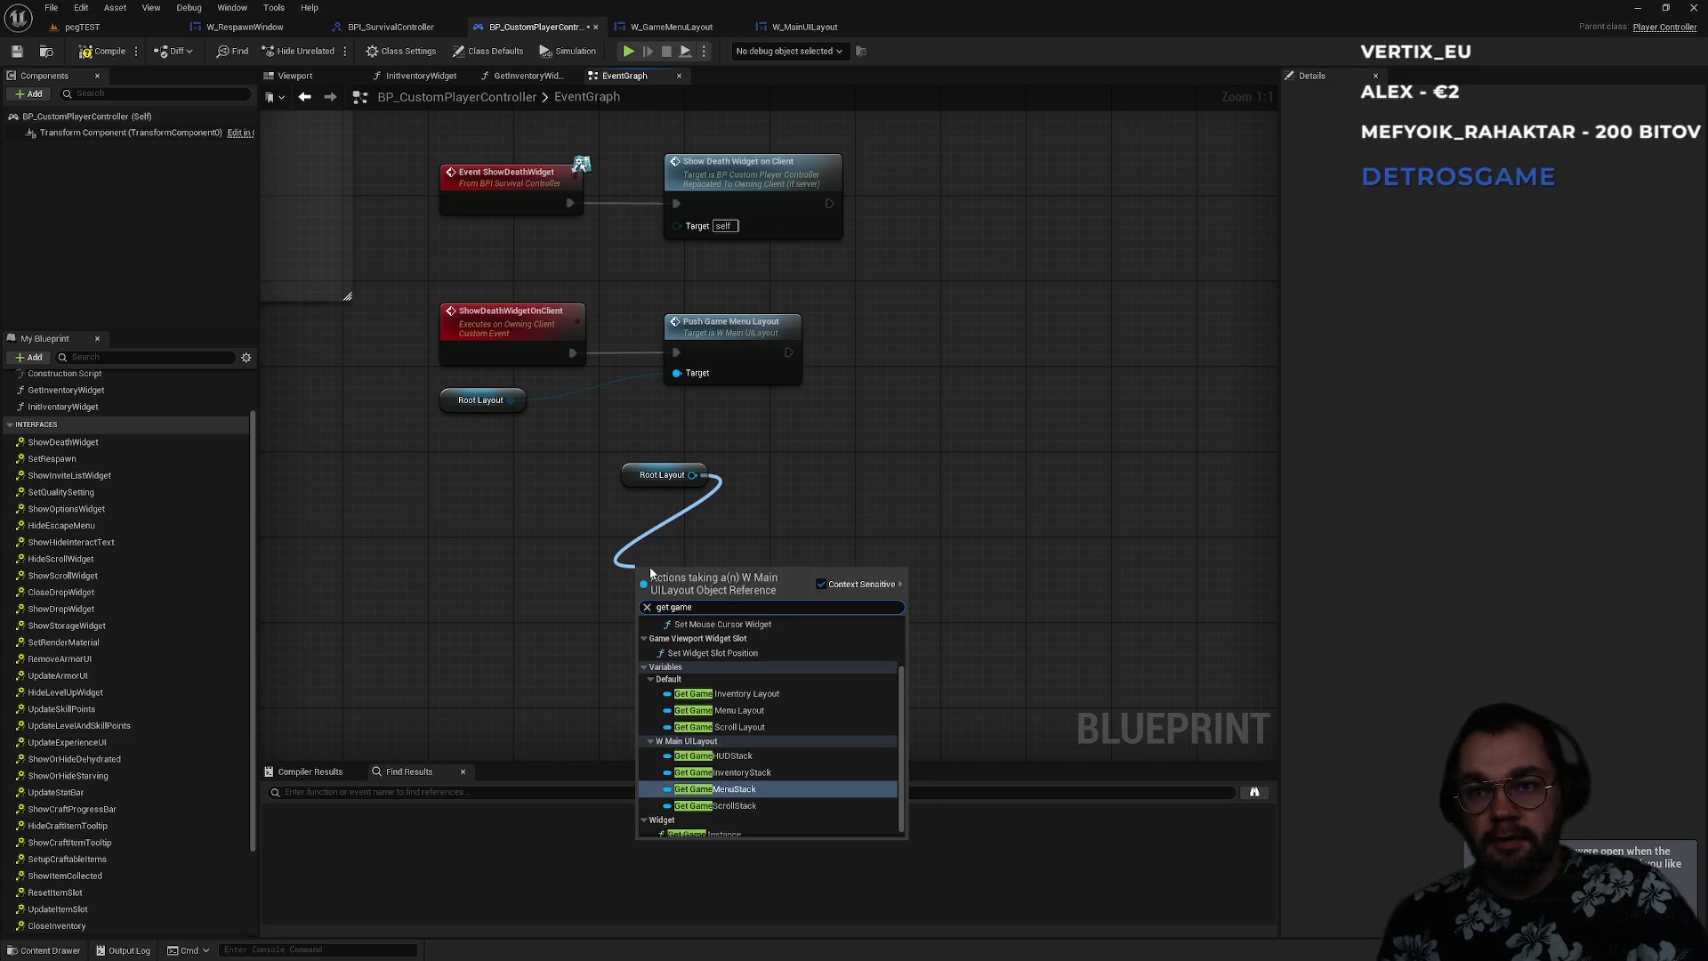
key("Up")
key("Up")
key("Up")
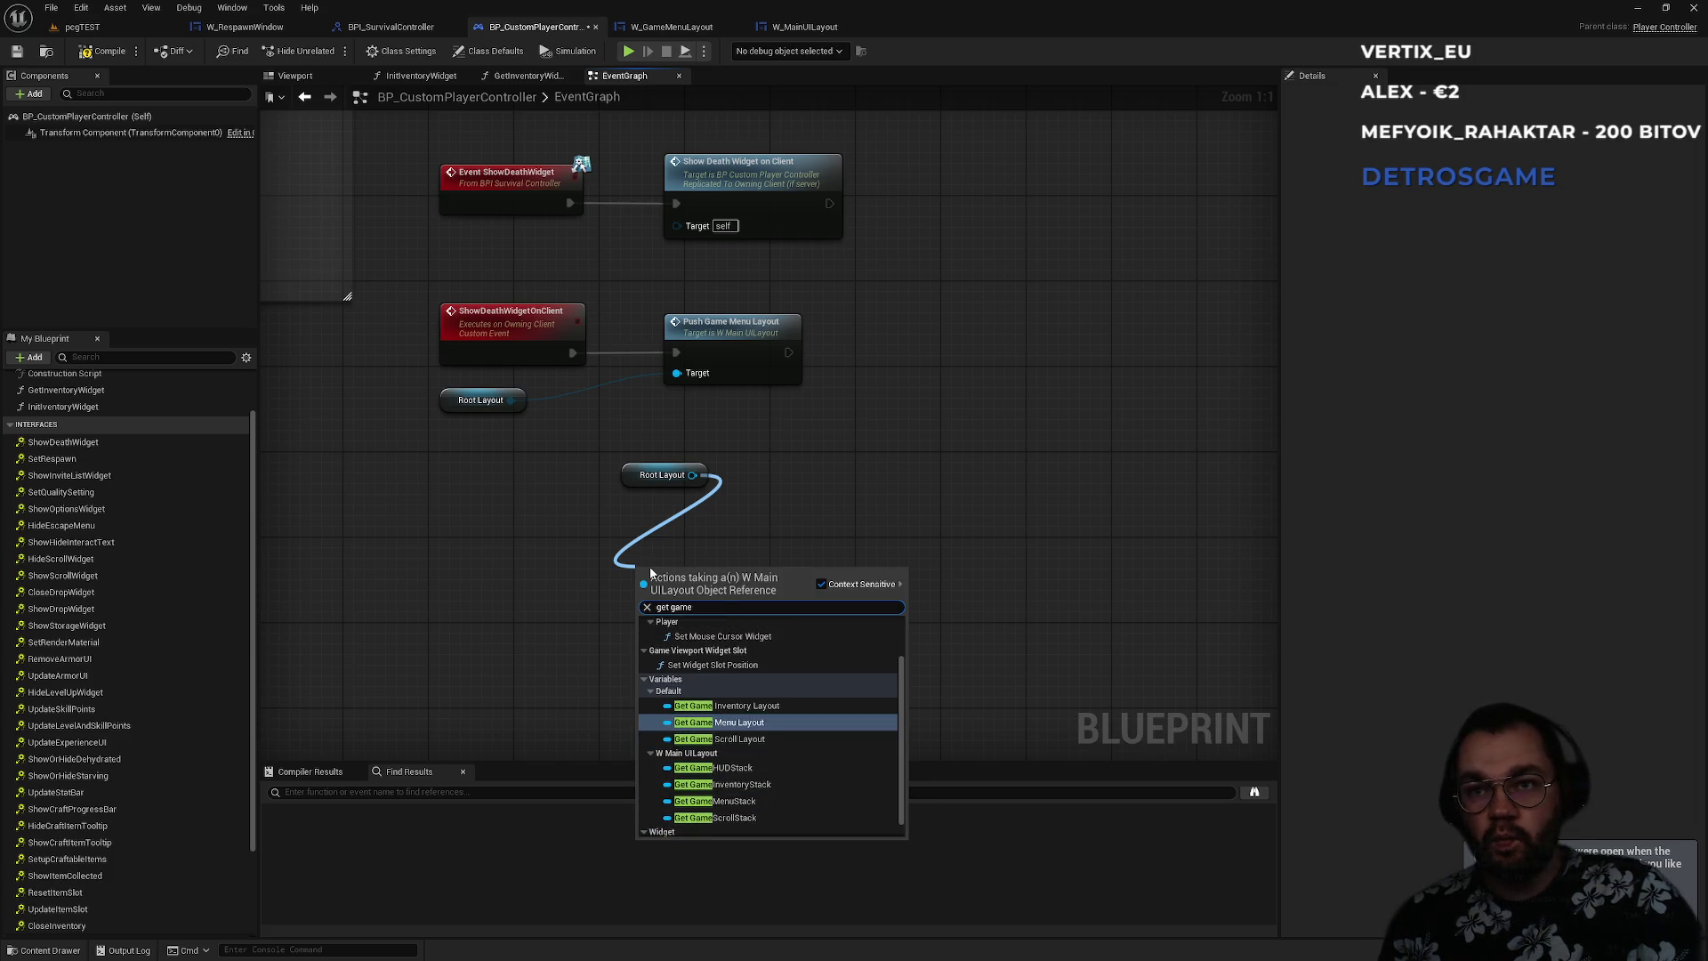
key("Return")
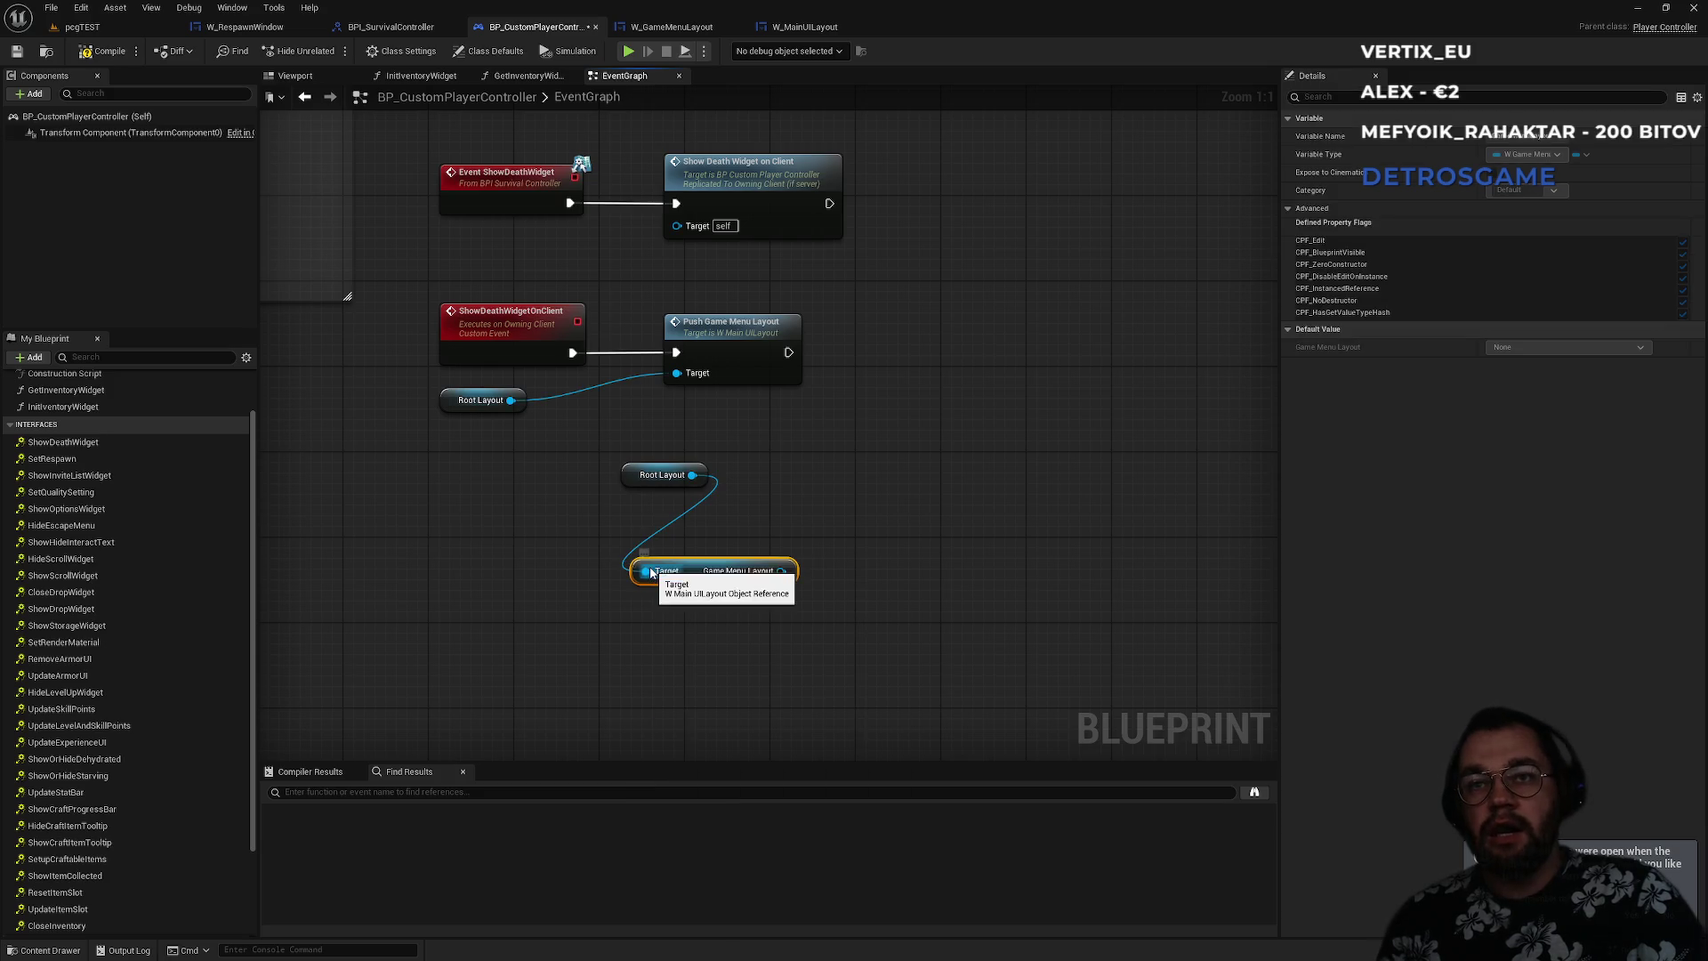
mouse_move(781, 571)
left_mouse_down()
mouse_move(799, 619)
mouse_move(783, 621)
left_mouse_up()
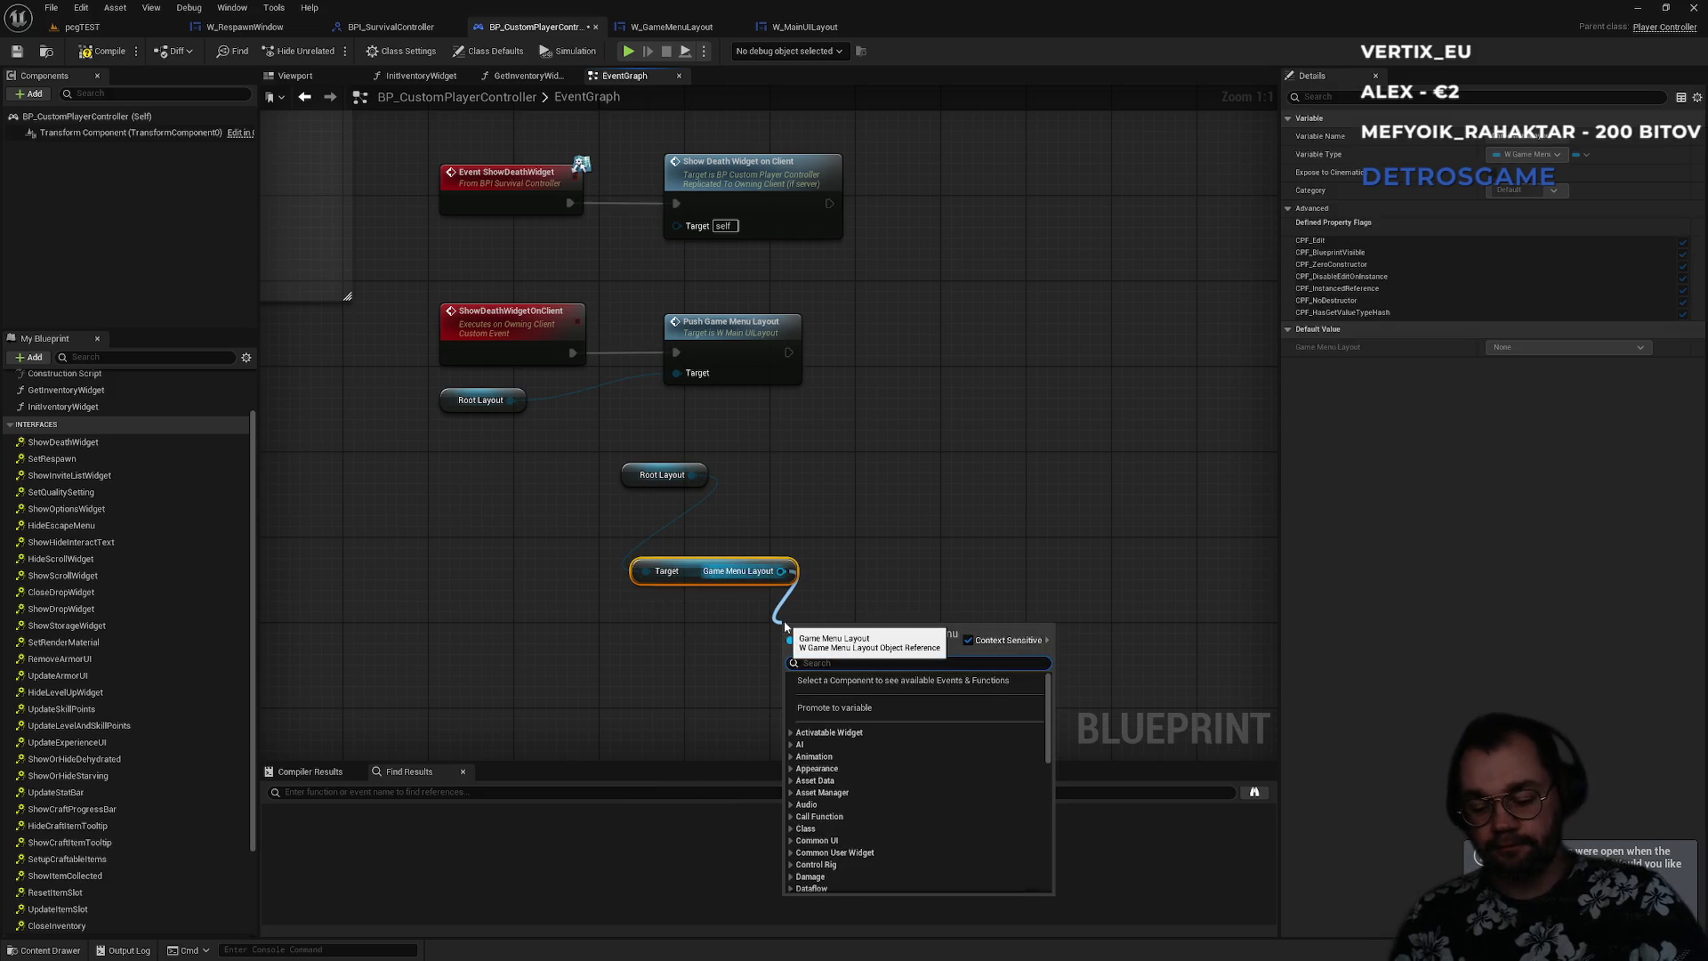
type("respawn")
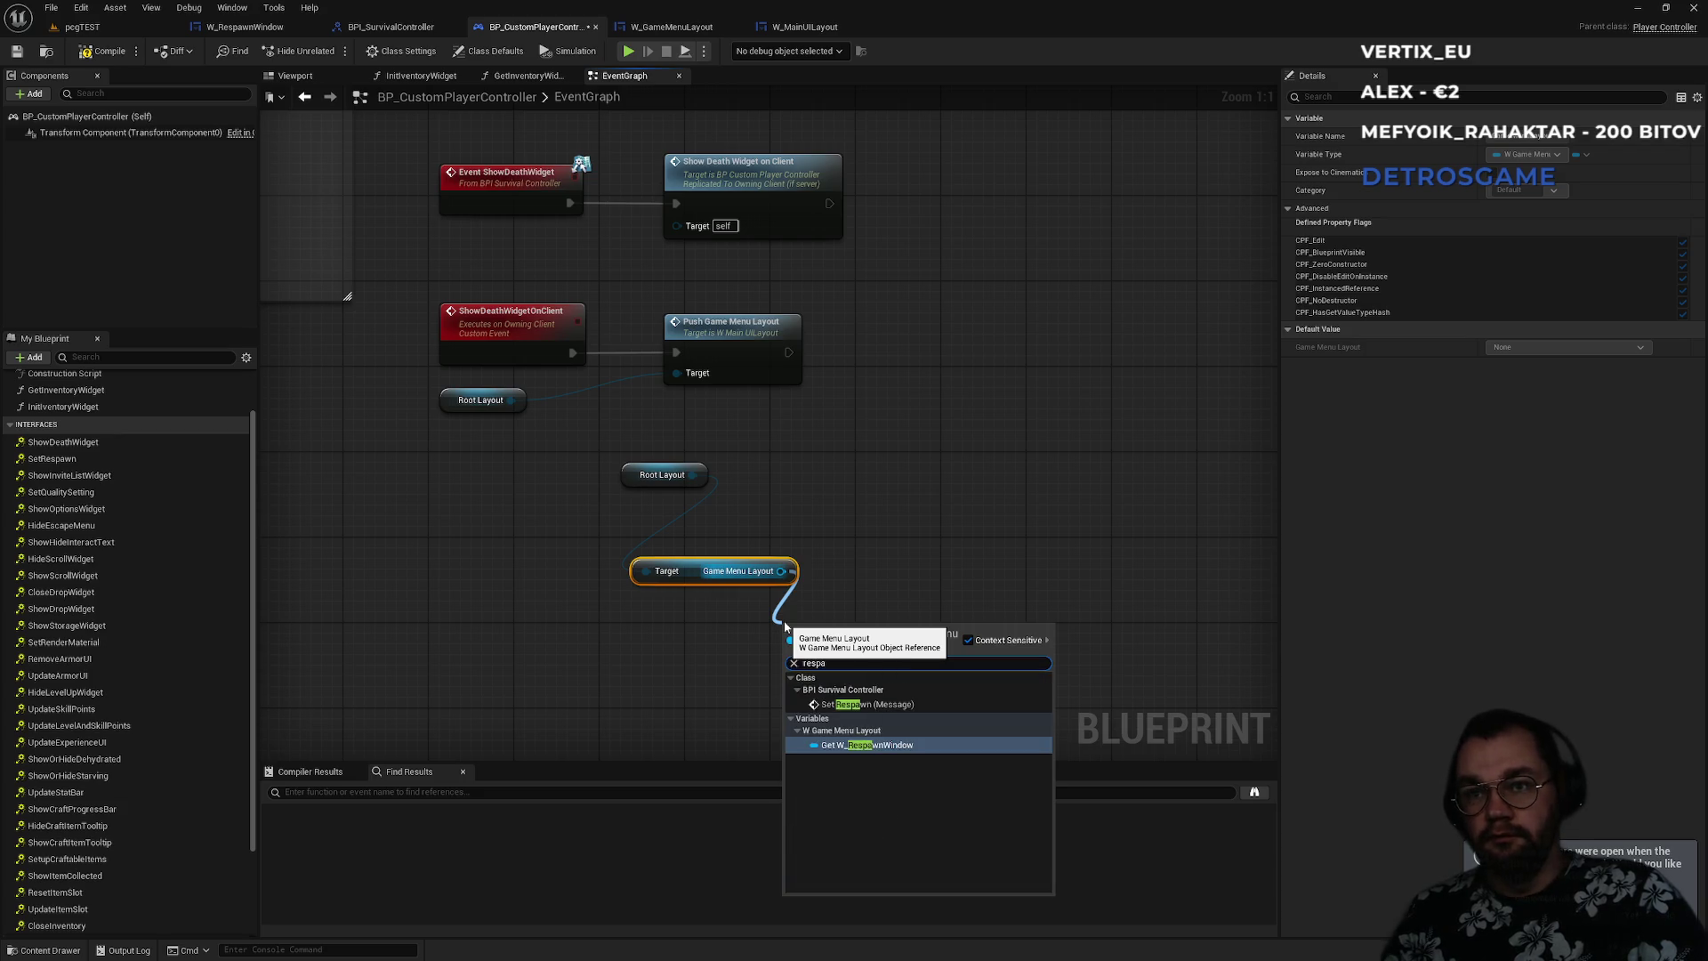
key("Return")
- Add the widget Set Visibility node for W Respawn Window, replacing a wrong visibility setter
left_click_drag(933, 623, 1009, 607)
type("visibi")
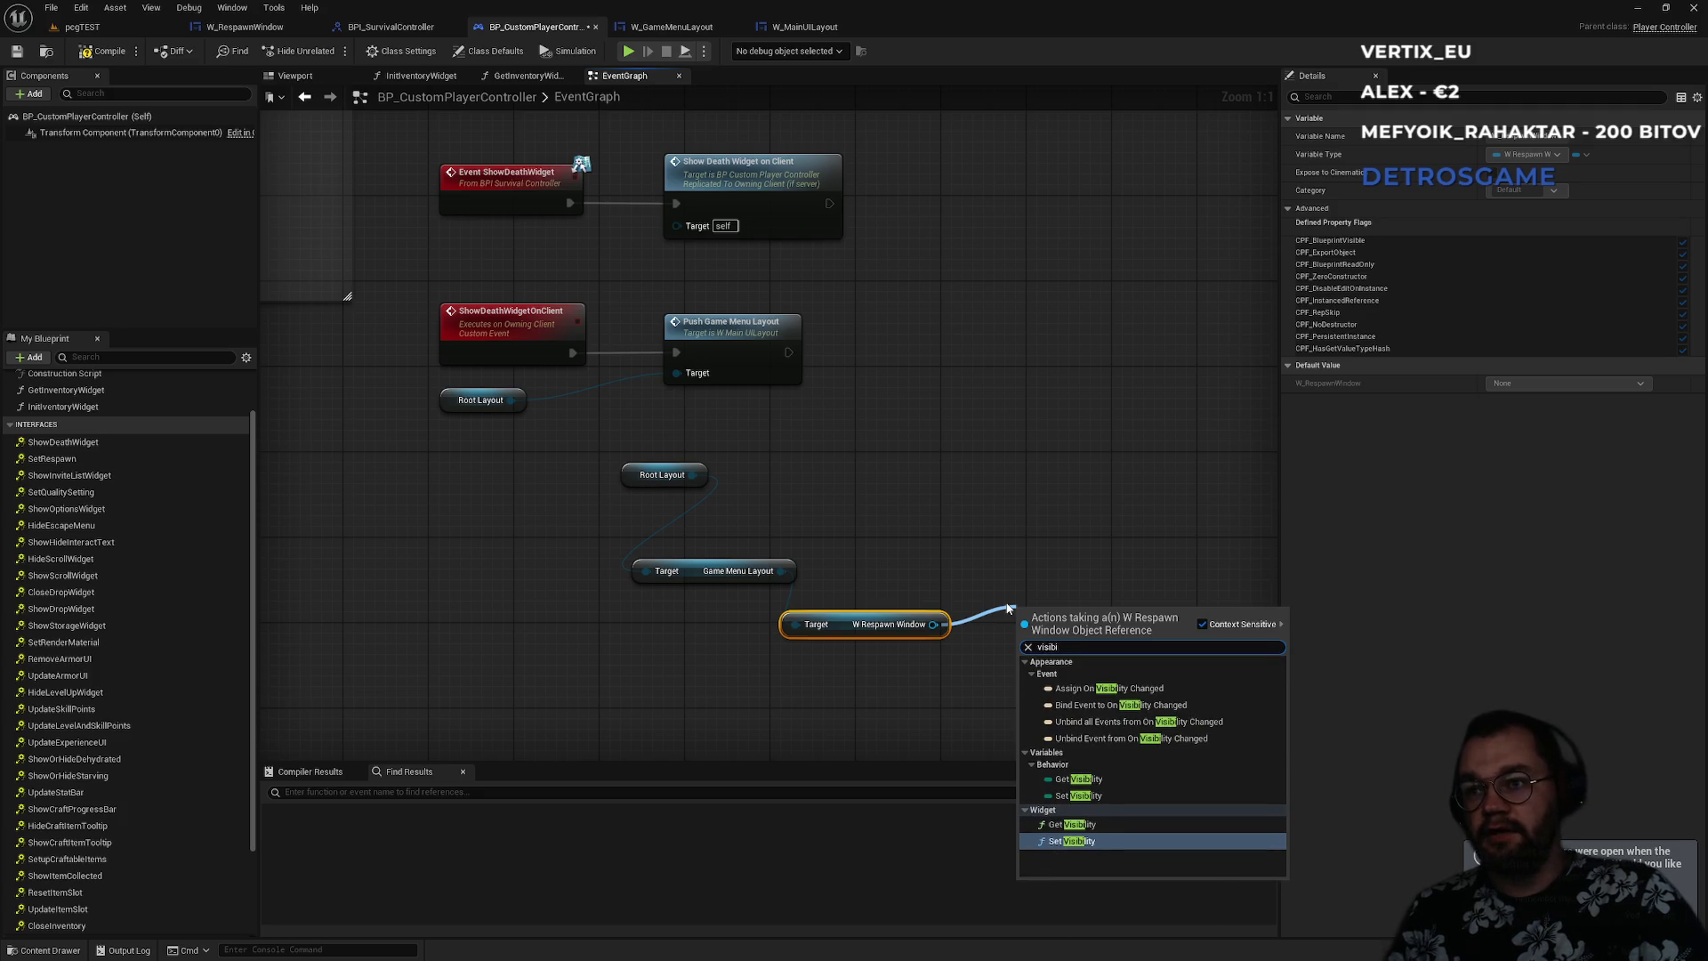
key("Up")
key("Up")
key("Return")
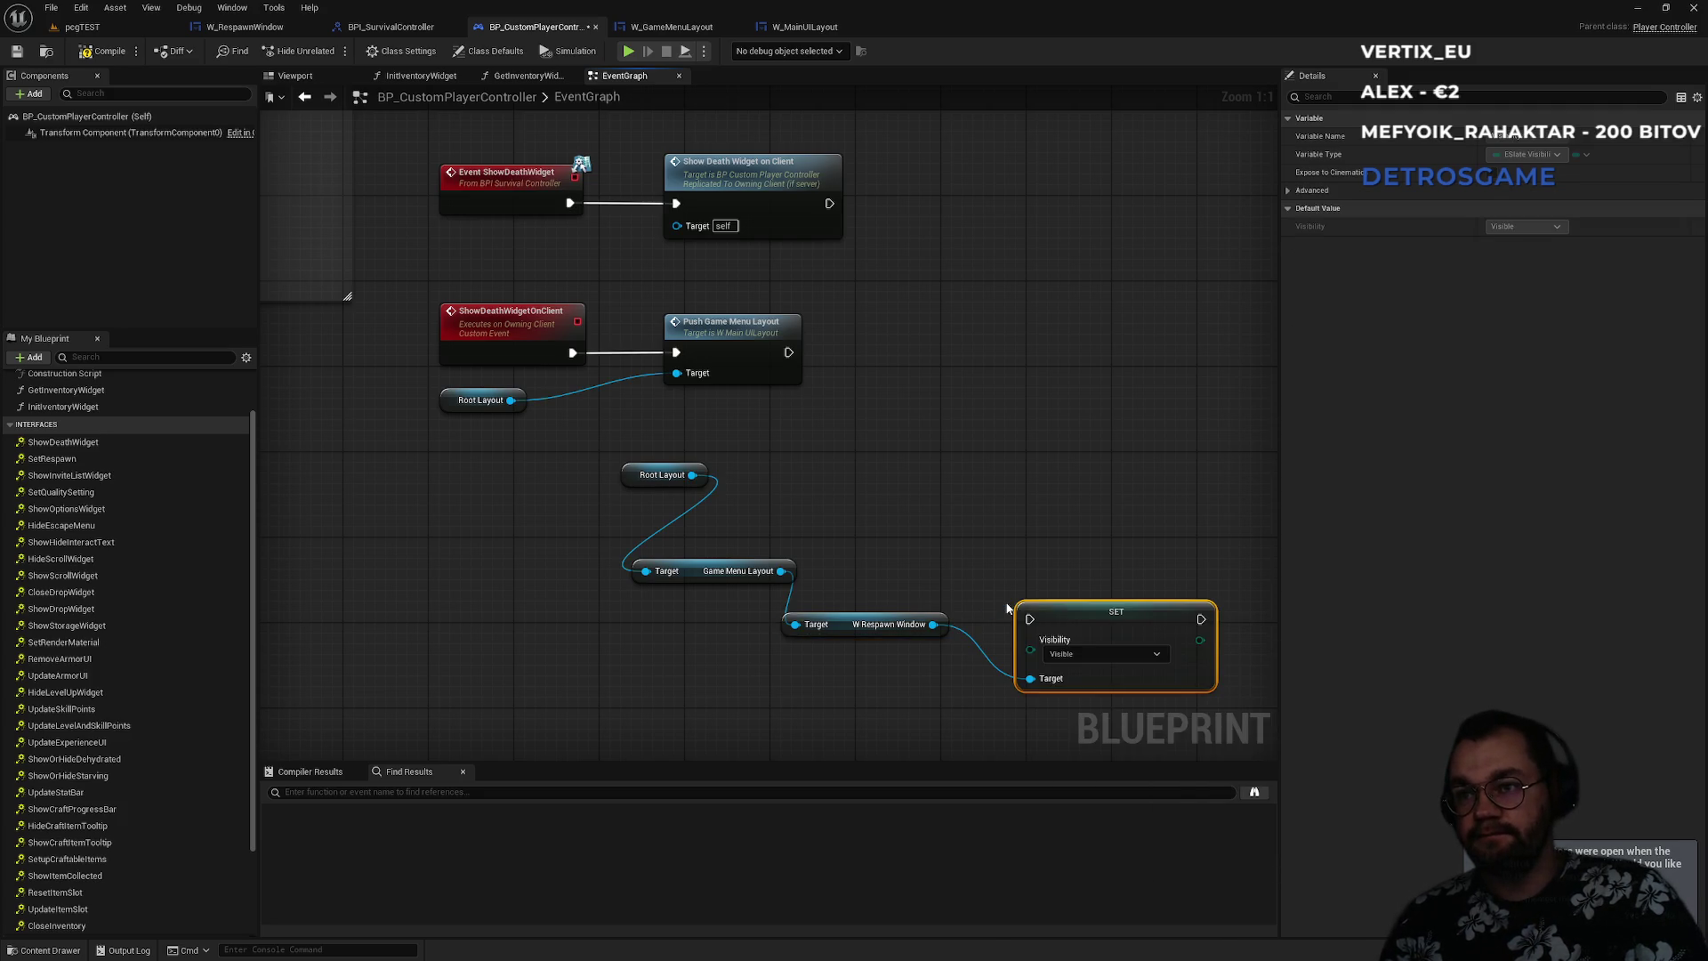
scroll(1112, 656, "down", 5)
scroll(694, 397, "up", 4)
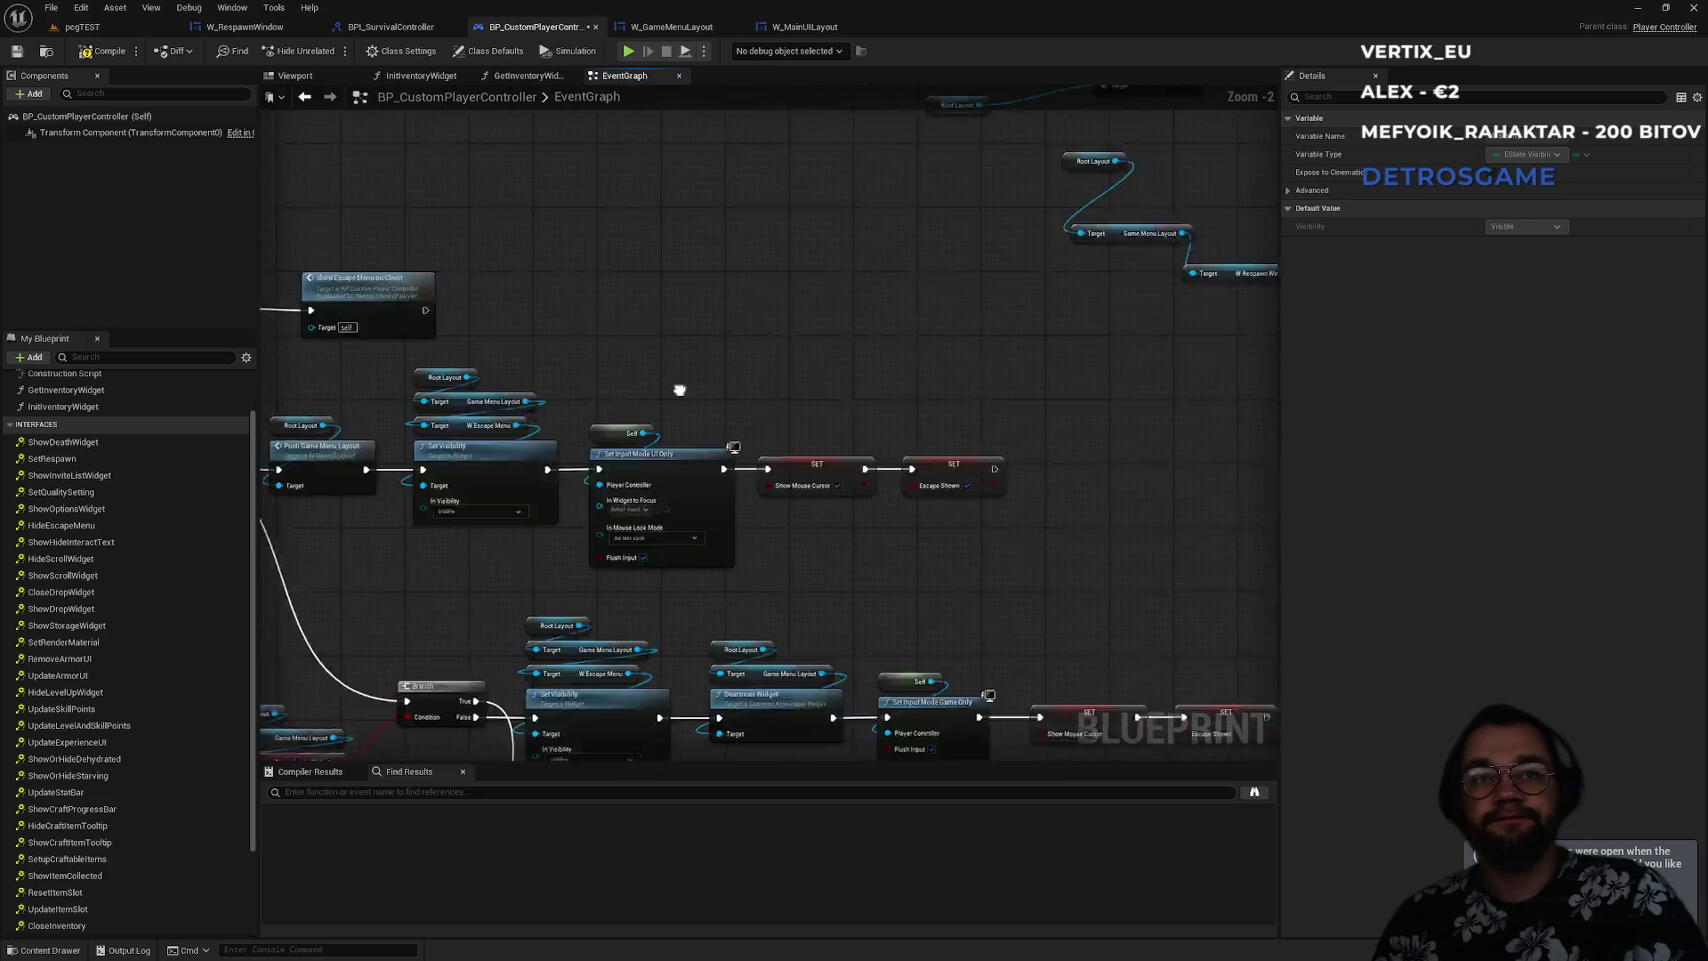
scroll(1032, 200, "down", 1)
scroll(309, 355, "up", 2)
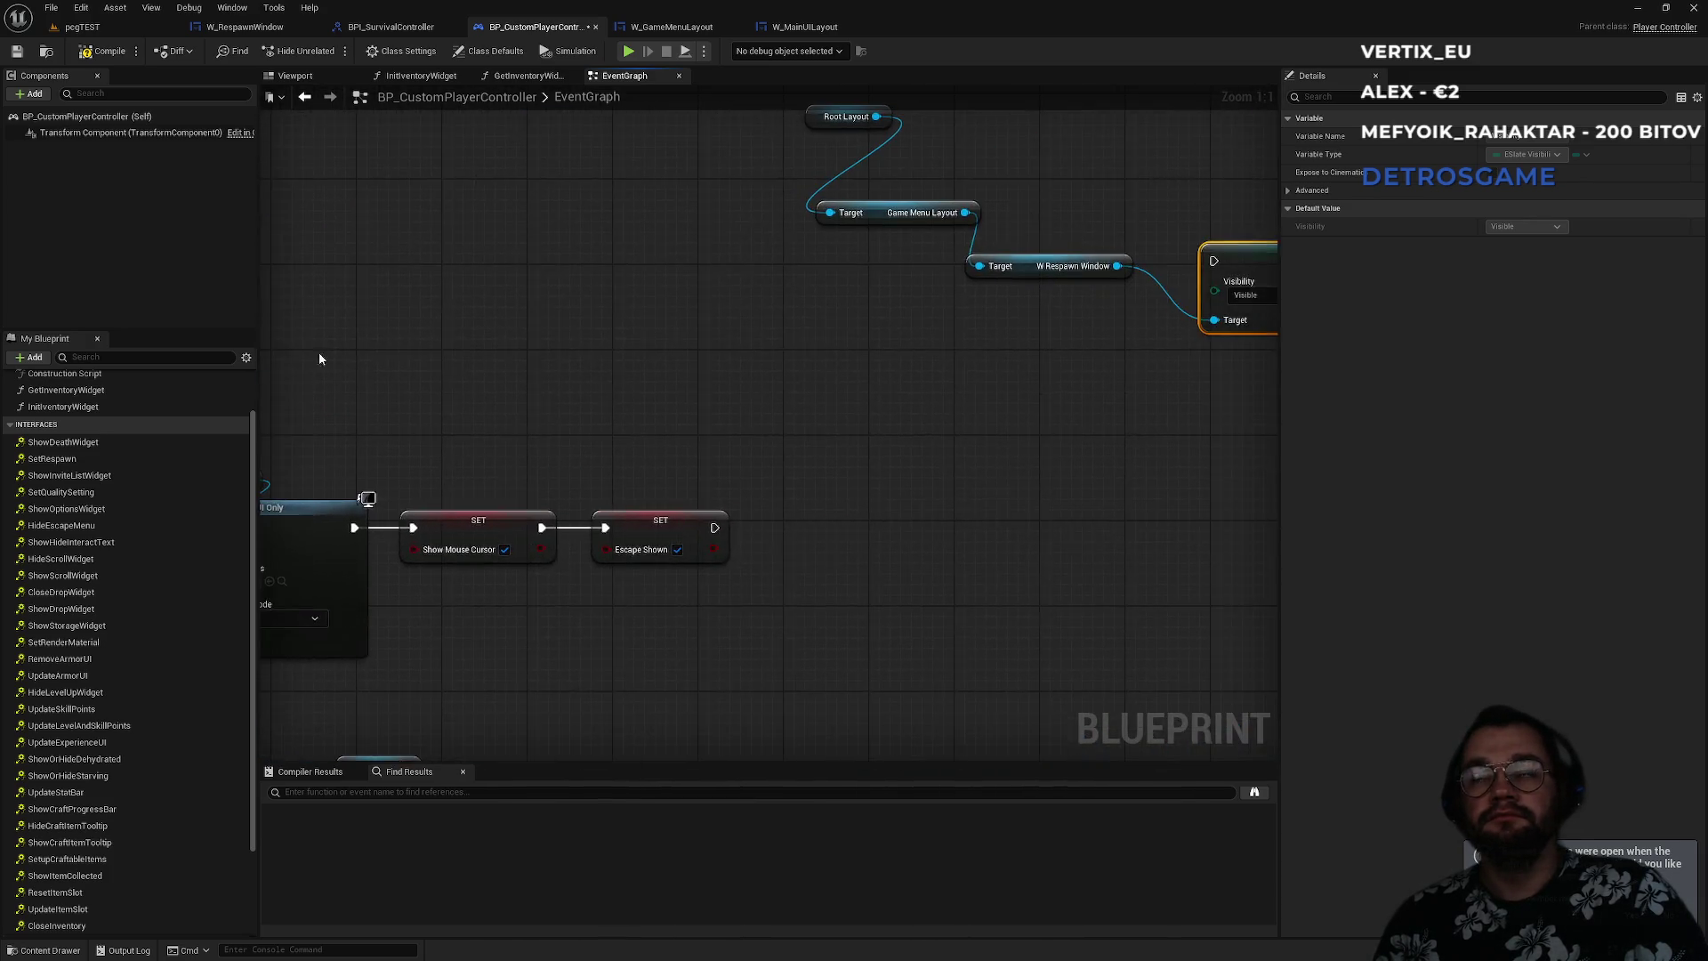
key("Delete")
left_click_drag(682, 394, 730, 490)
type("visi")
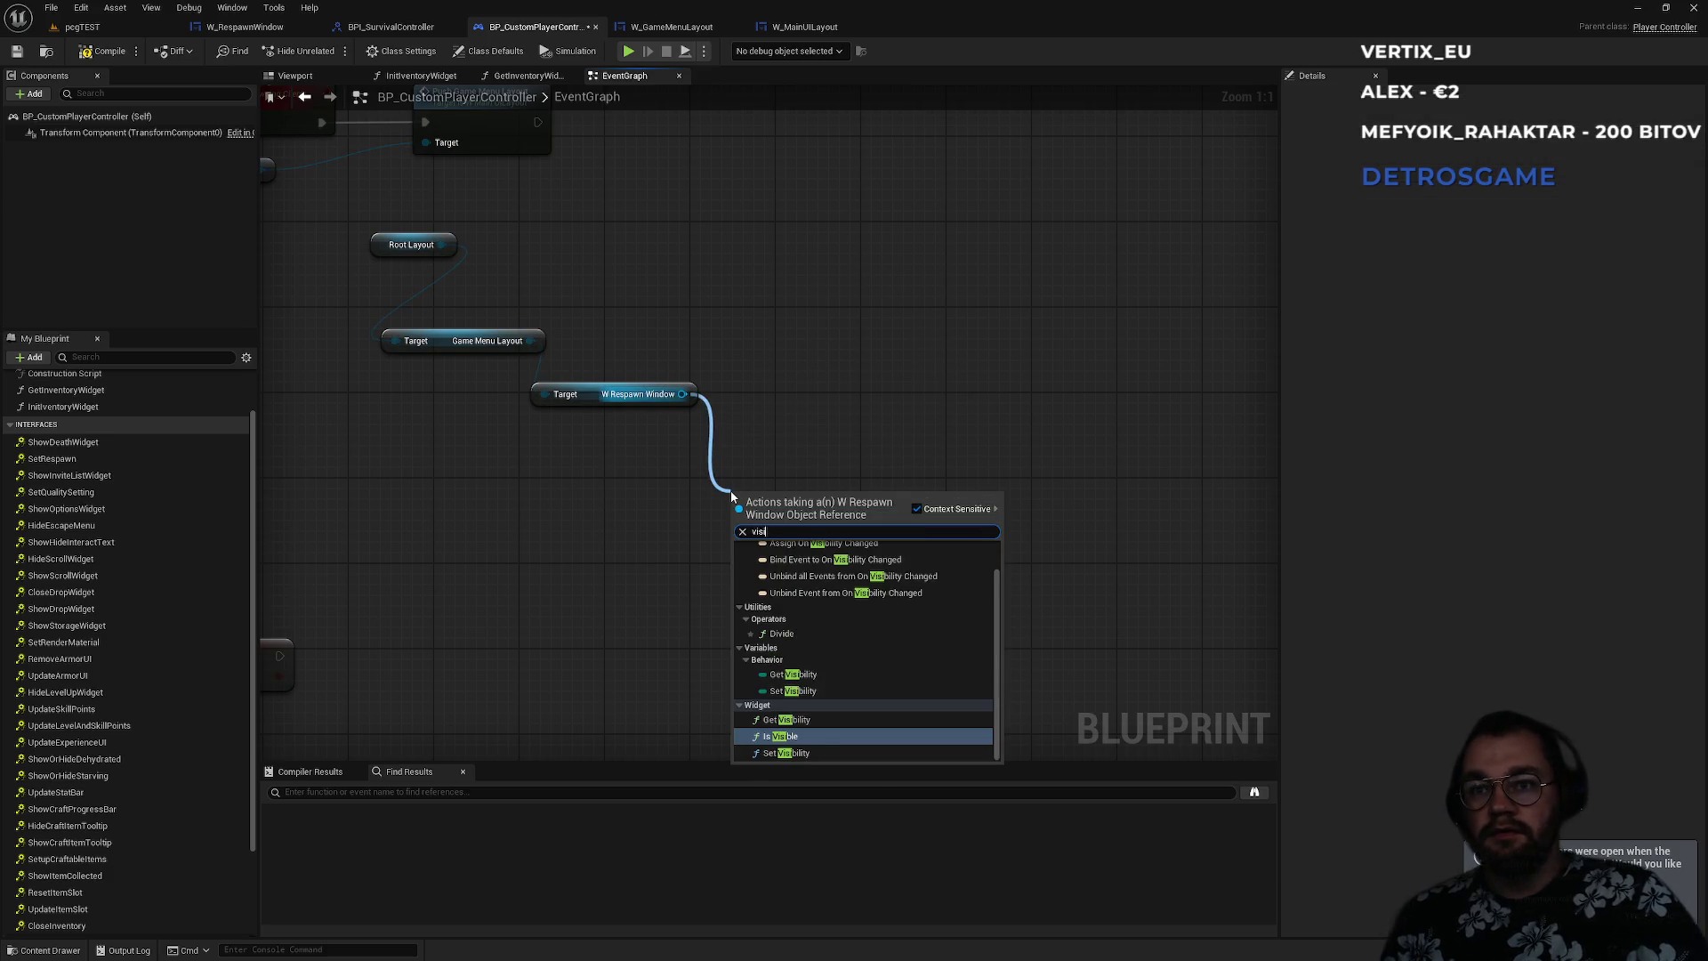
key("Down")
key("Return")
- Run execution from Push Game Menu Layout into Set Visibility, placed beside it
left_click_drag(782, 407, 906, 564)
mouse_move(953, 728)
left_mouse_down()
mouse_move(858, 323)
mouse_move(861, 345)
left_mouse_up()
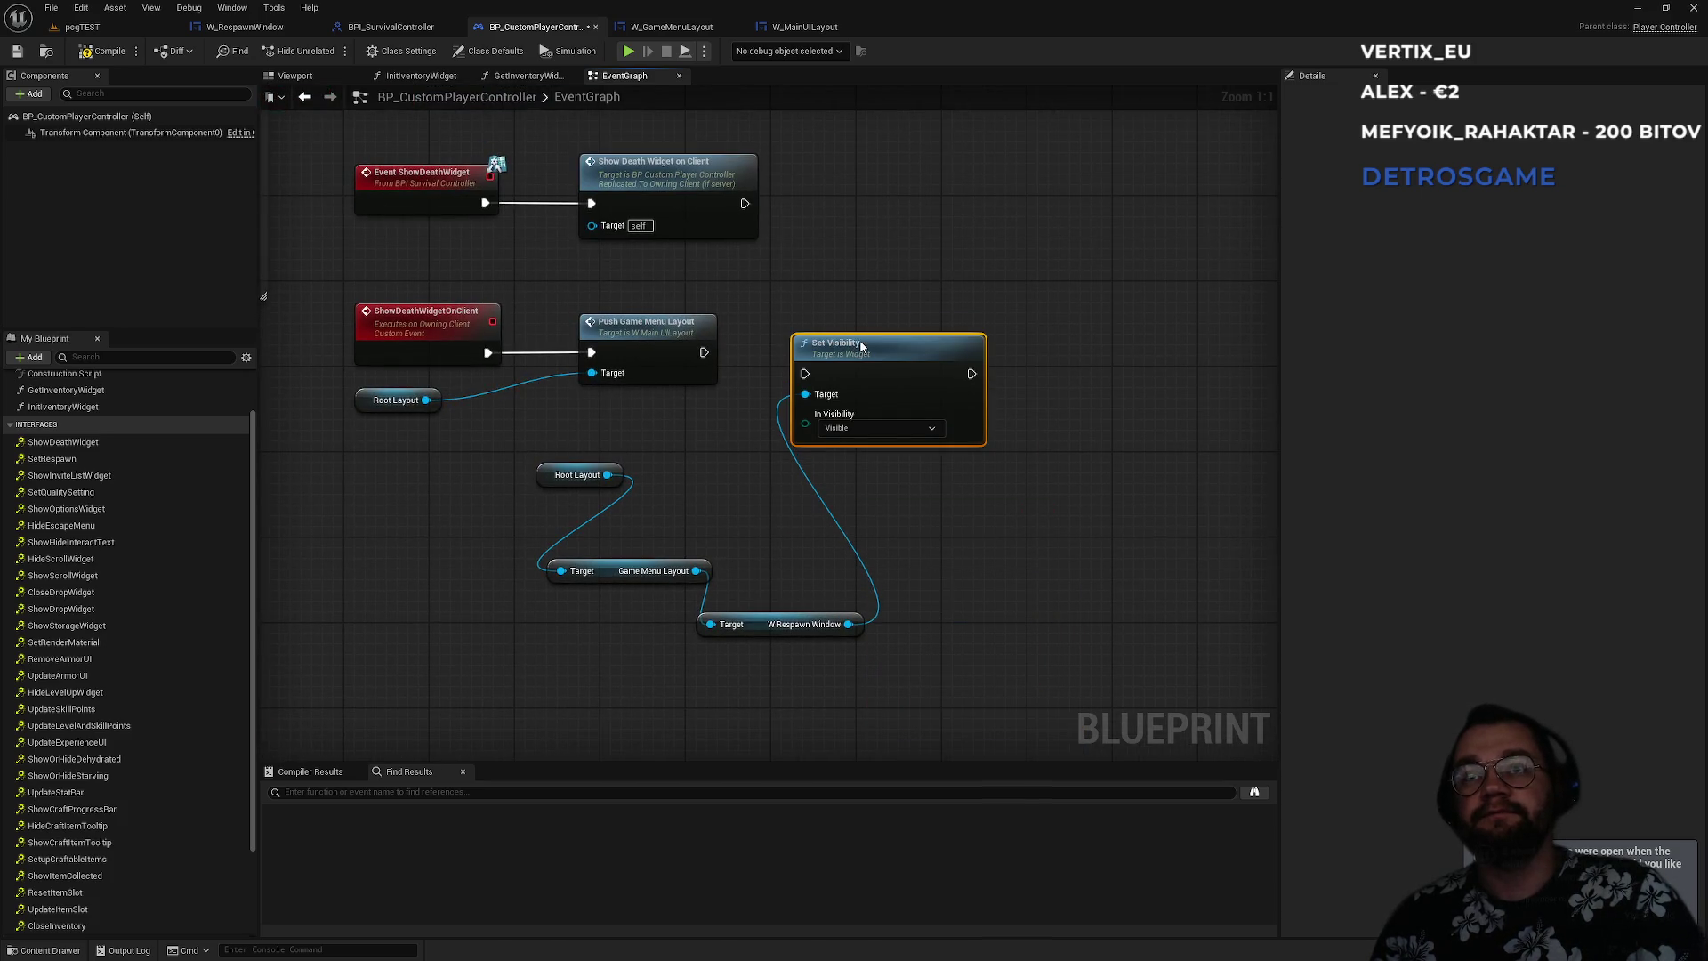
mouse_move(703, 352)
left_mouse_down()
mouse_move(783, 377)
mouse_move(861, 338)
left_mouse_up()
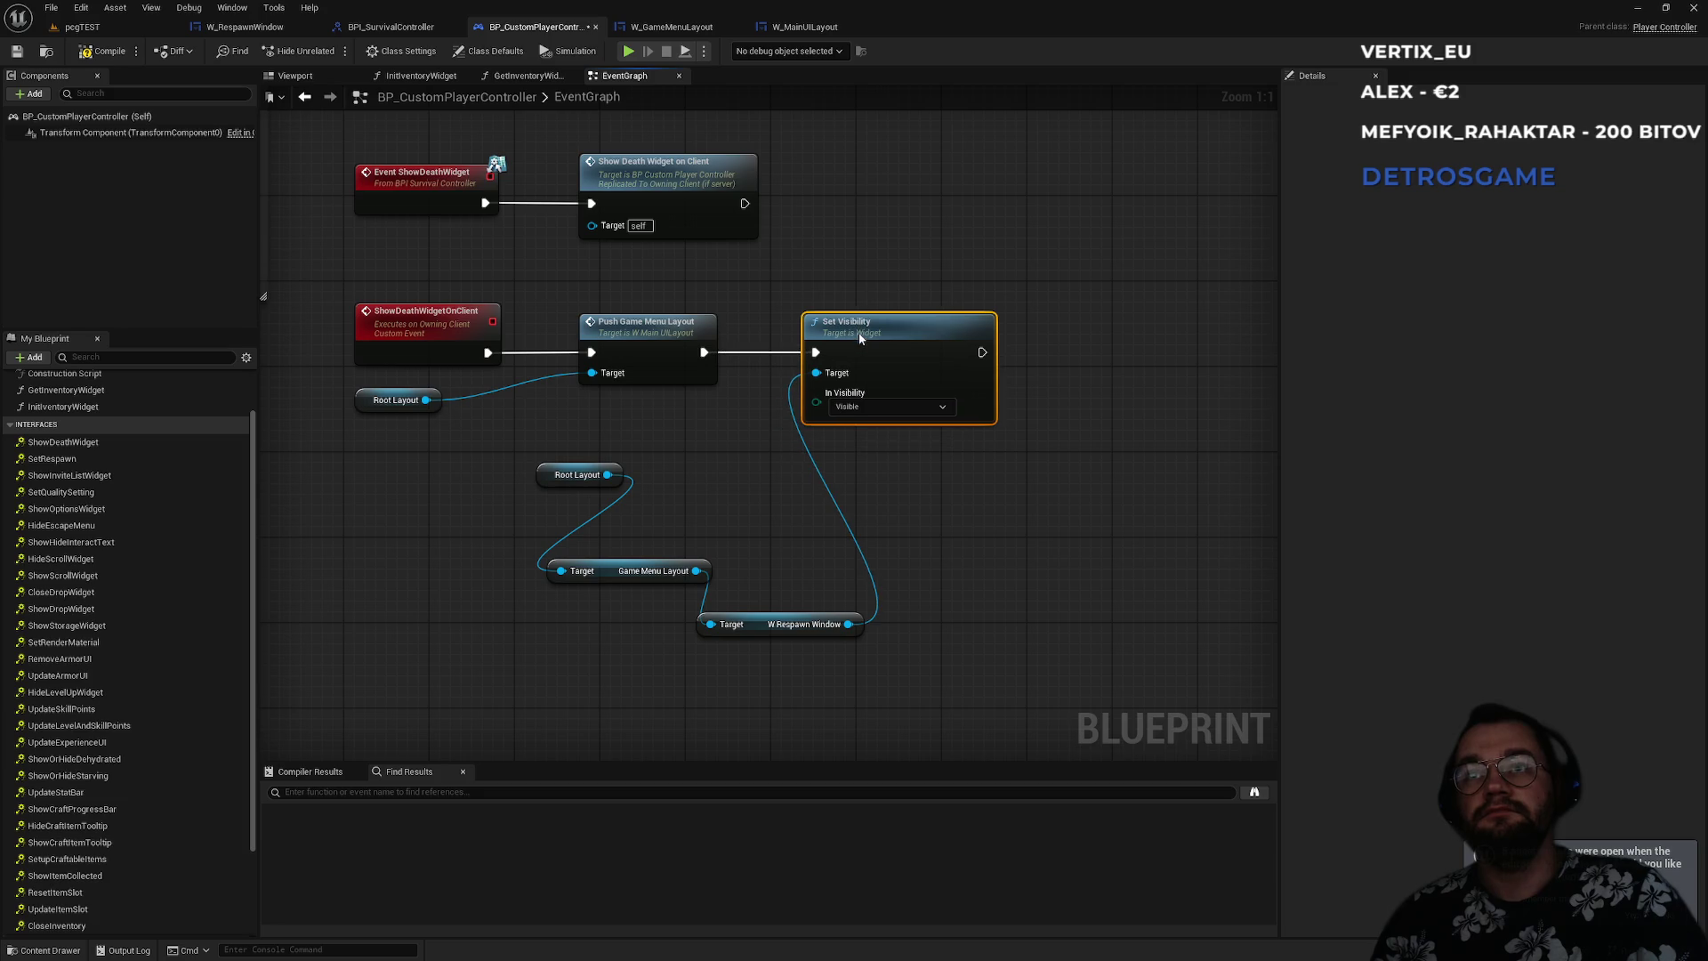
left_click_drag(741, 384, 347, 414)
left_click_drag(418, 320, 419, 374)
left_click(549, 333)
- Stack the Root Layout, Game Menu Layout and W Respawn Window getters above Set Visibility
left_click_drag(772, 634, 870, 340)
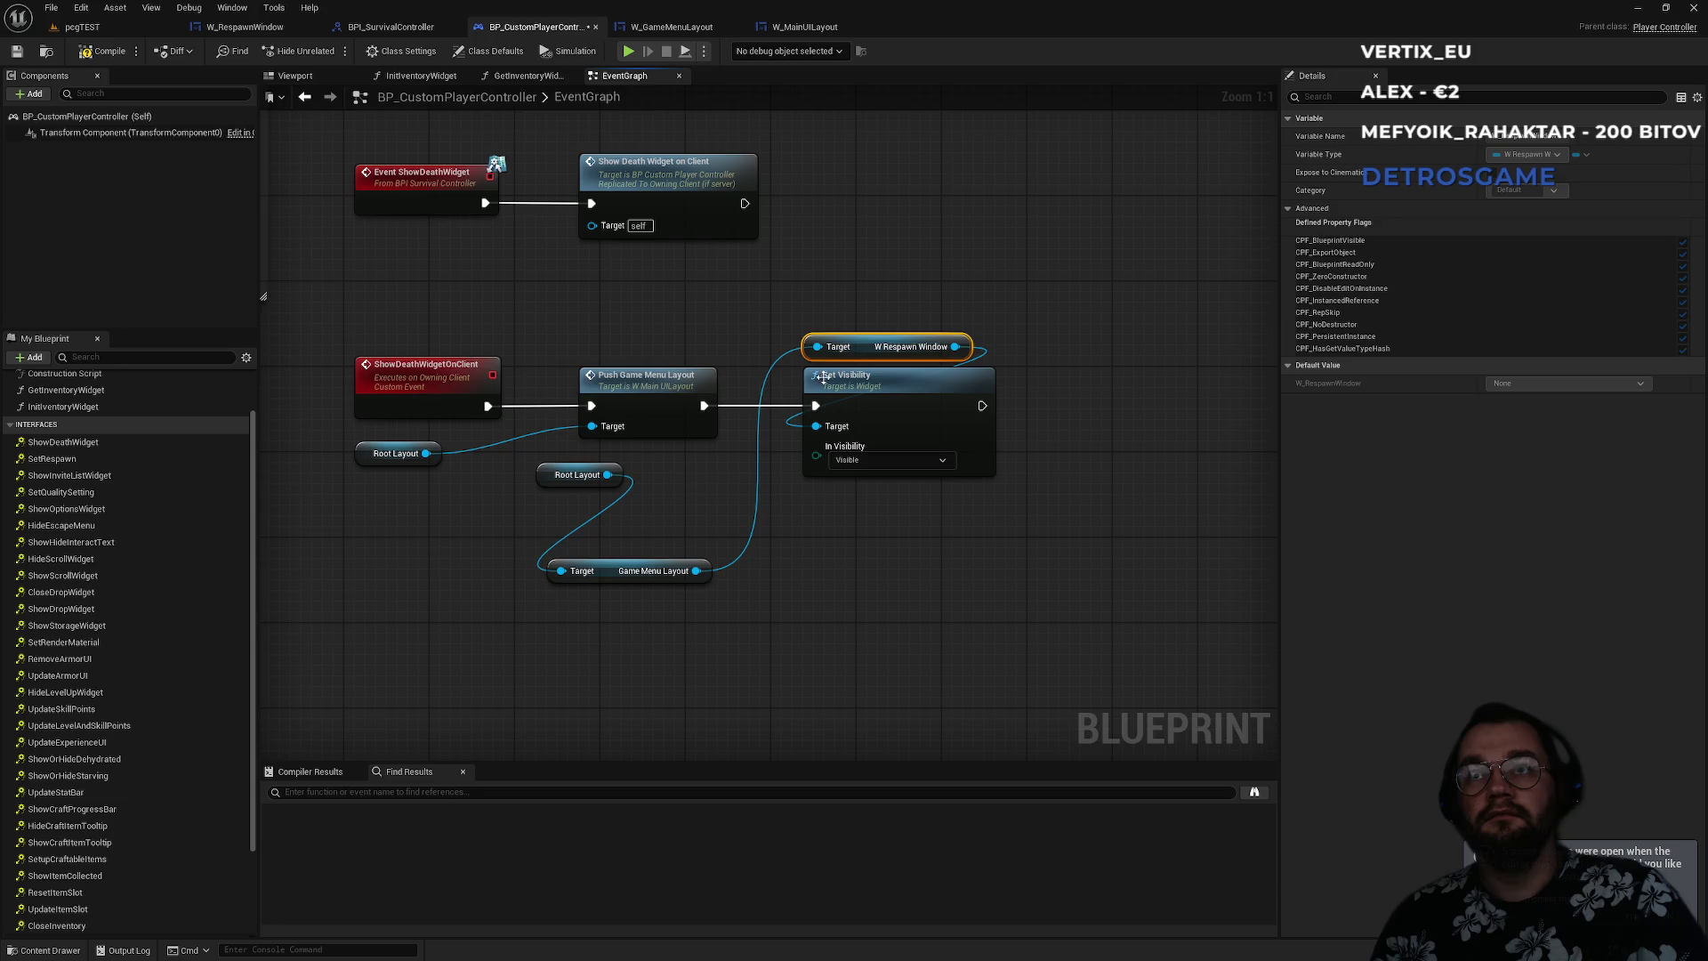
mouse_move(618, 562)
left_mouse_down()
mouse_move(856, 271)
mouse_move(867, 317)
left_mouse_up()
mouse_move(574, 475)
left_mouse_down()
mouse_move(605, 431)
mouse_move(817, 290)
left_mouse_up()
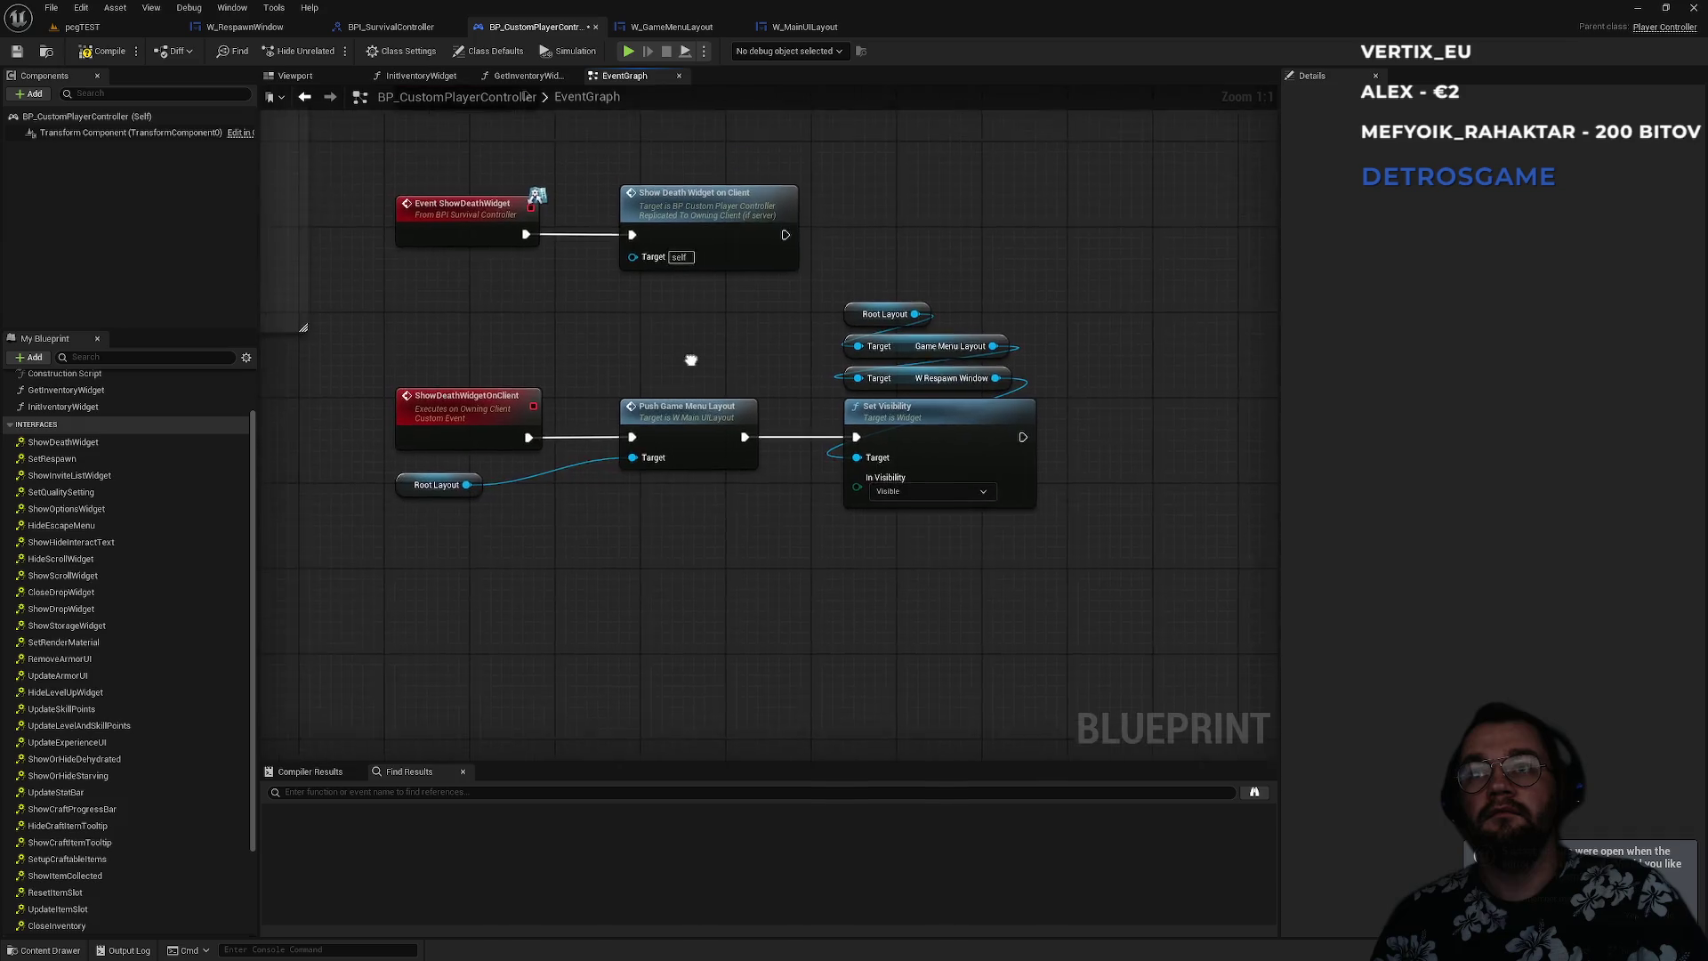
left_click_drag(360, 303, 926, 588)
left_click_drag(906, 432, 905, 465)
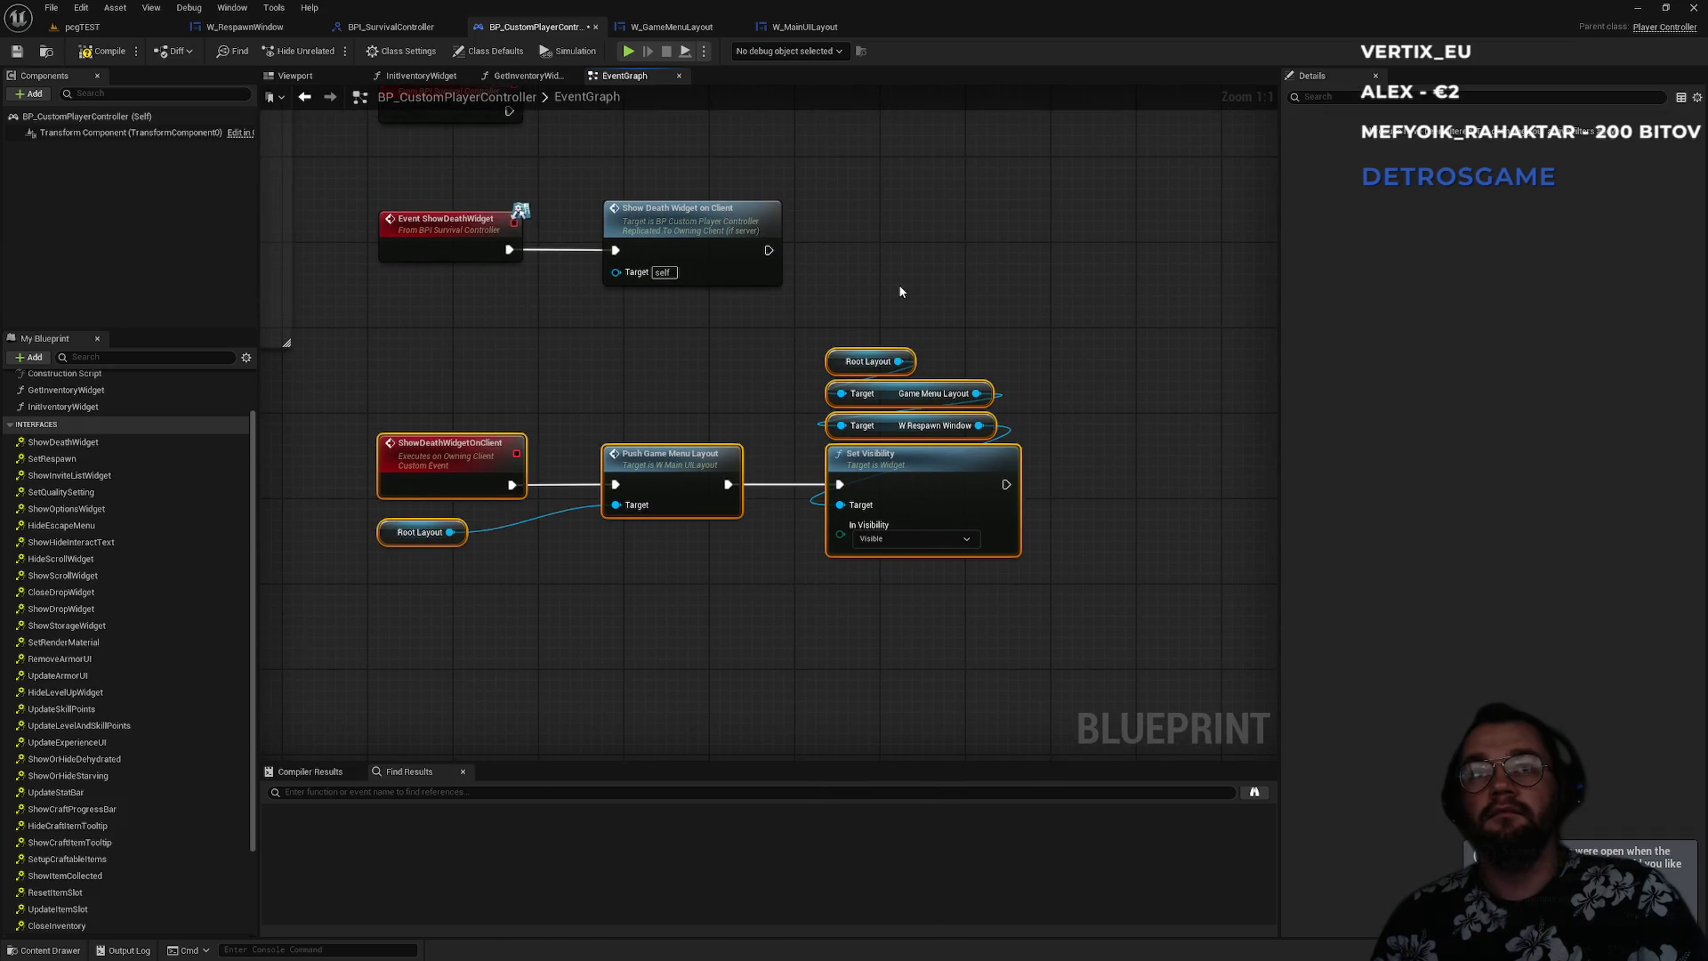
left_click(898, 286)
mouse_move(537, 622)
left_mouse_down()
mouse_move(424, 579)
mouse_move(801, 599)
mouse_move(549, 447)
left_mouse_up()
- Add a Set Input Mode UI Only node for Self and wire it after Set Visibility
left_click(475, 413)
left_click(525, 338)
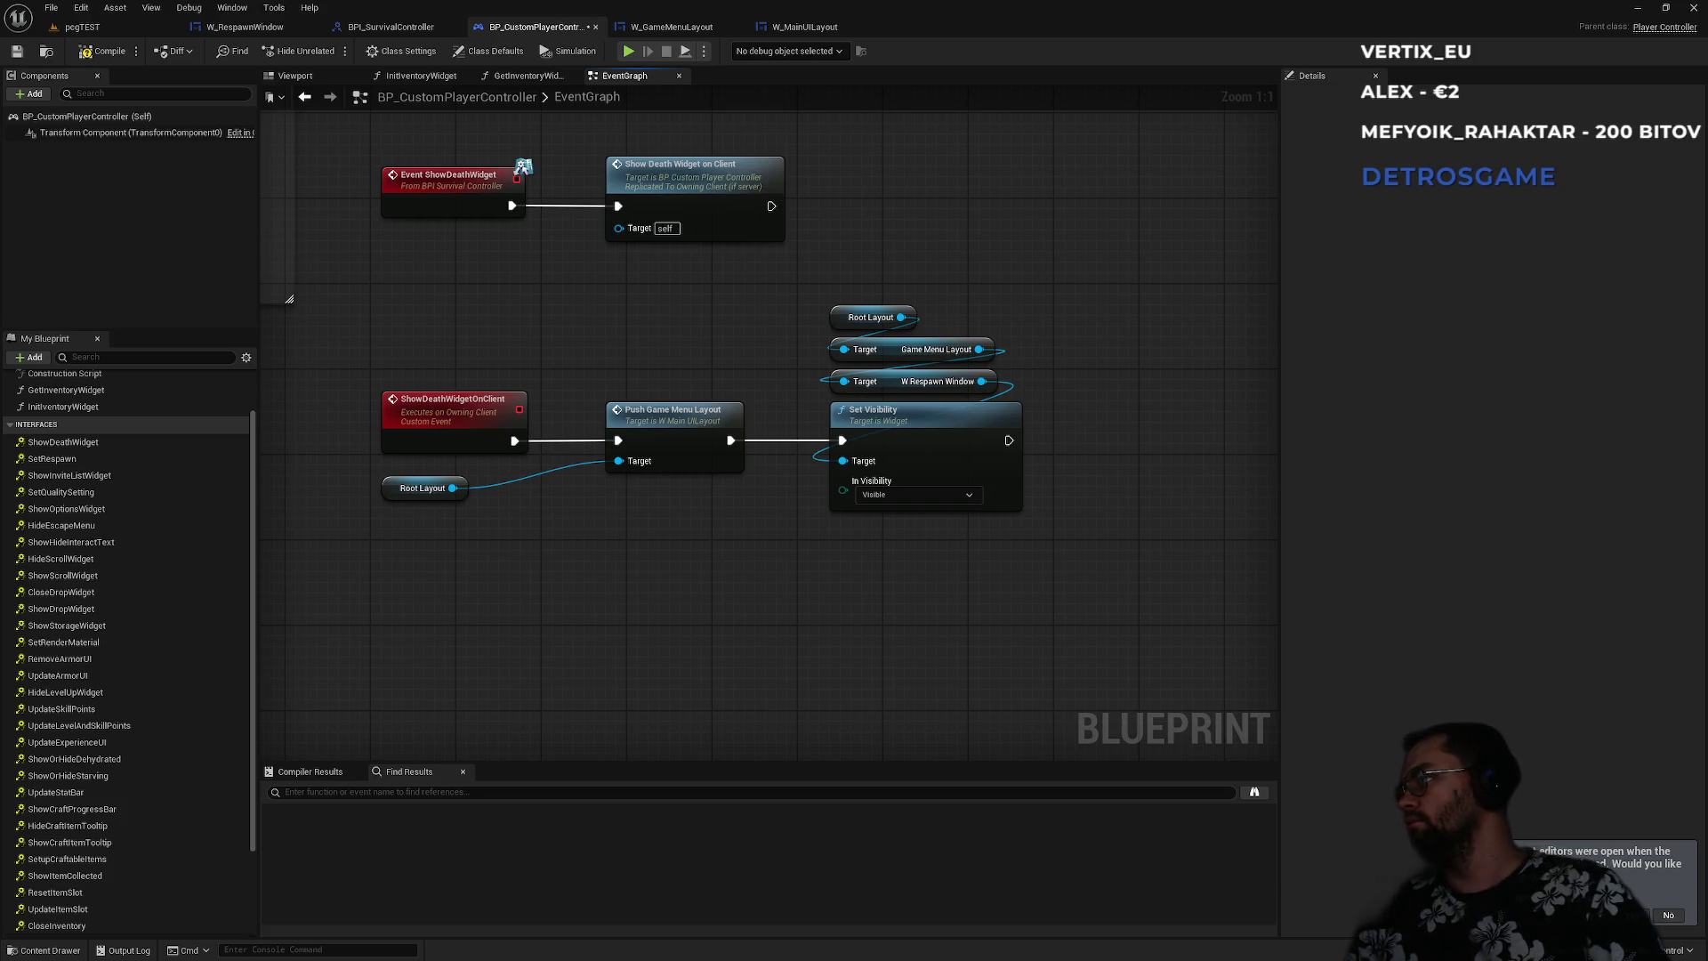
right_click(1076, 525)
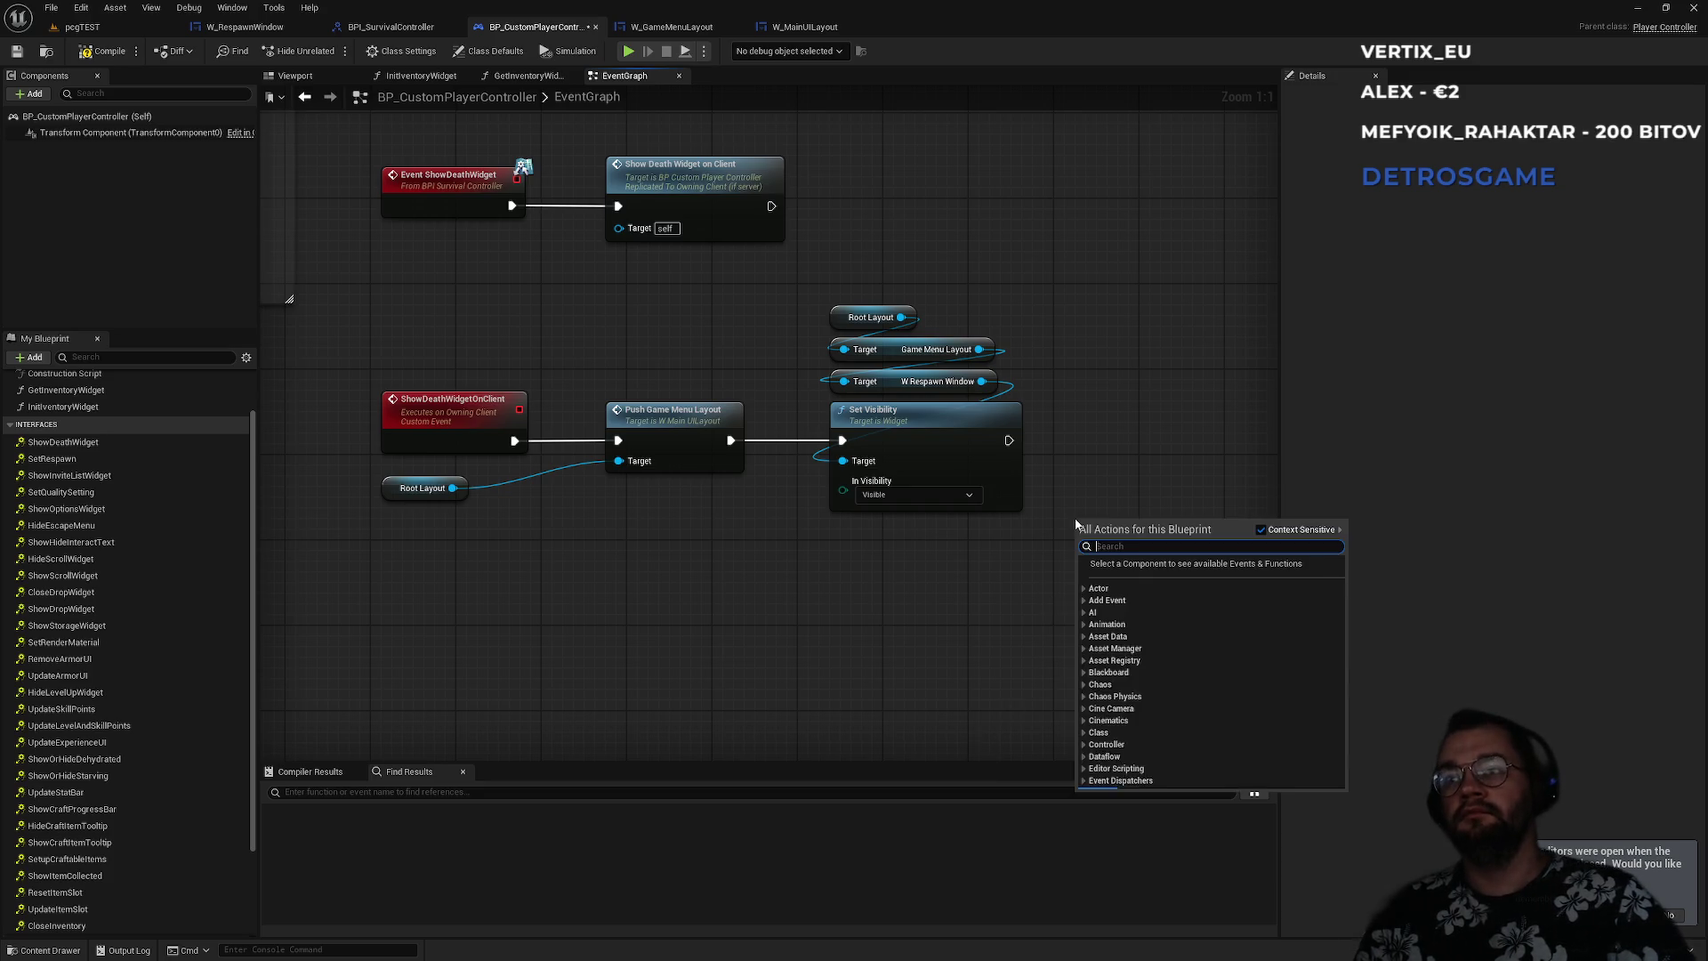
type("set inputmo")
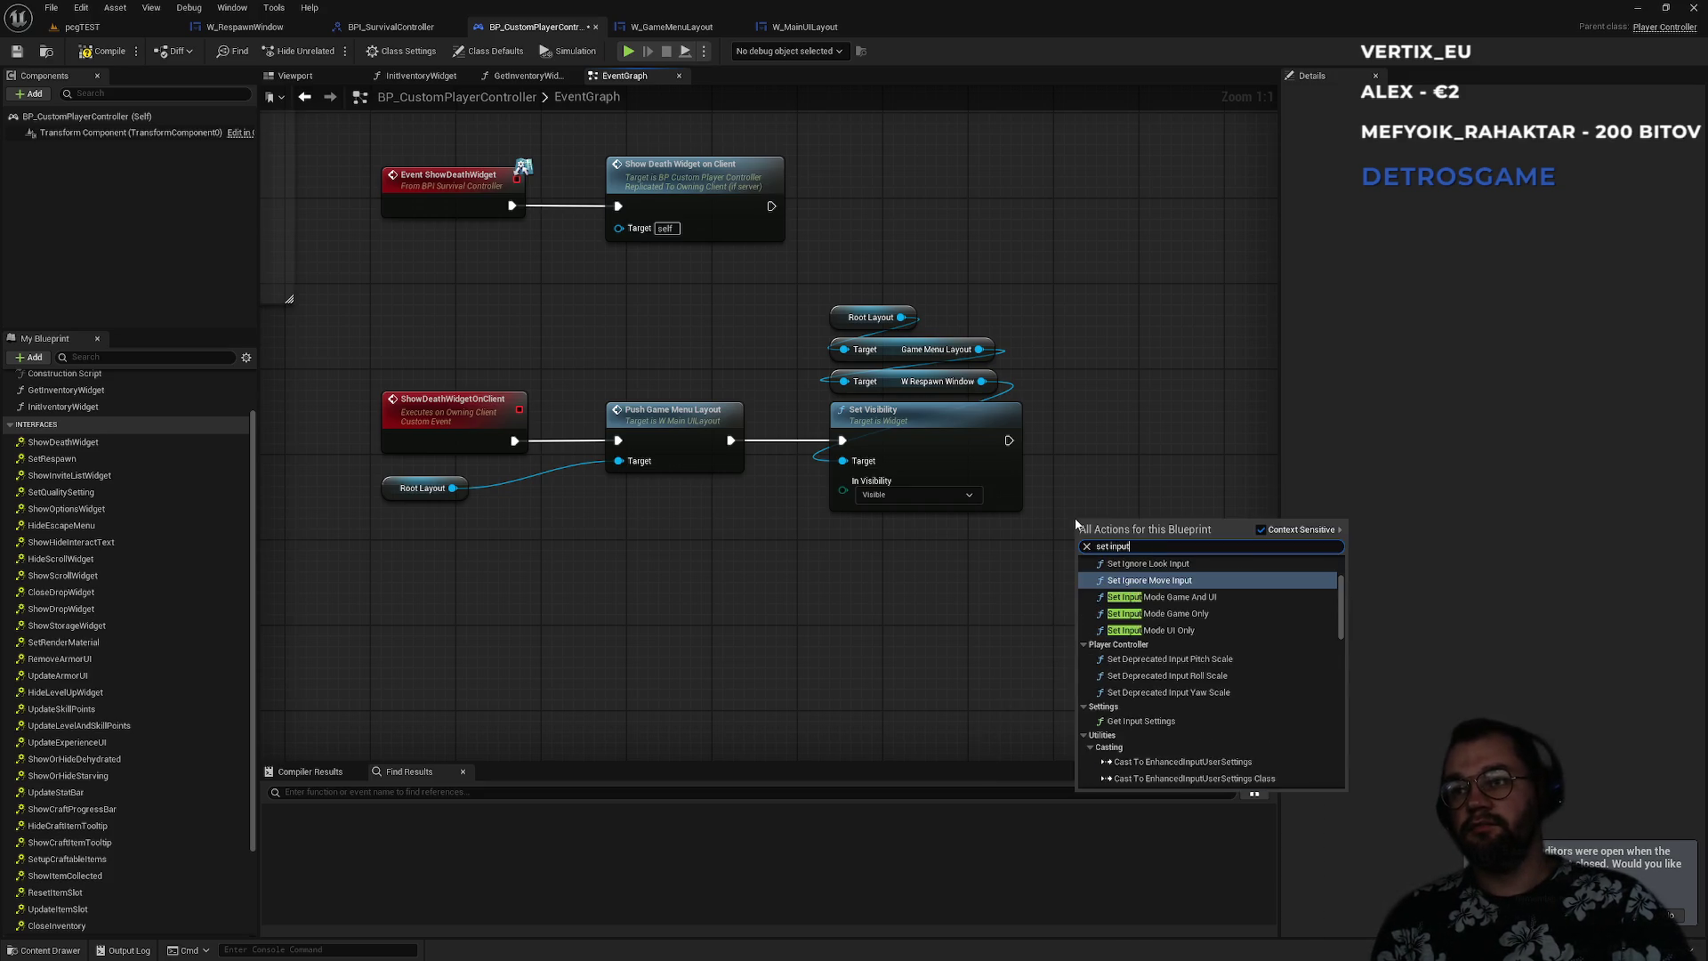
key("Return")
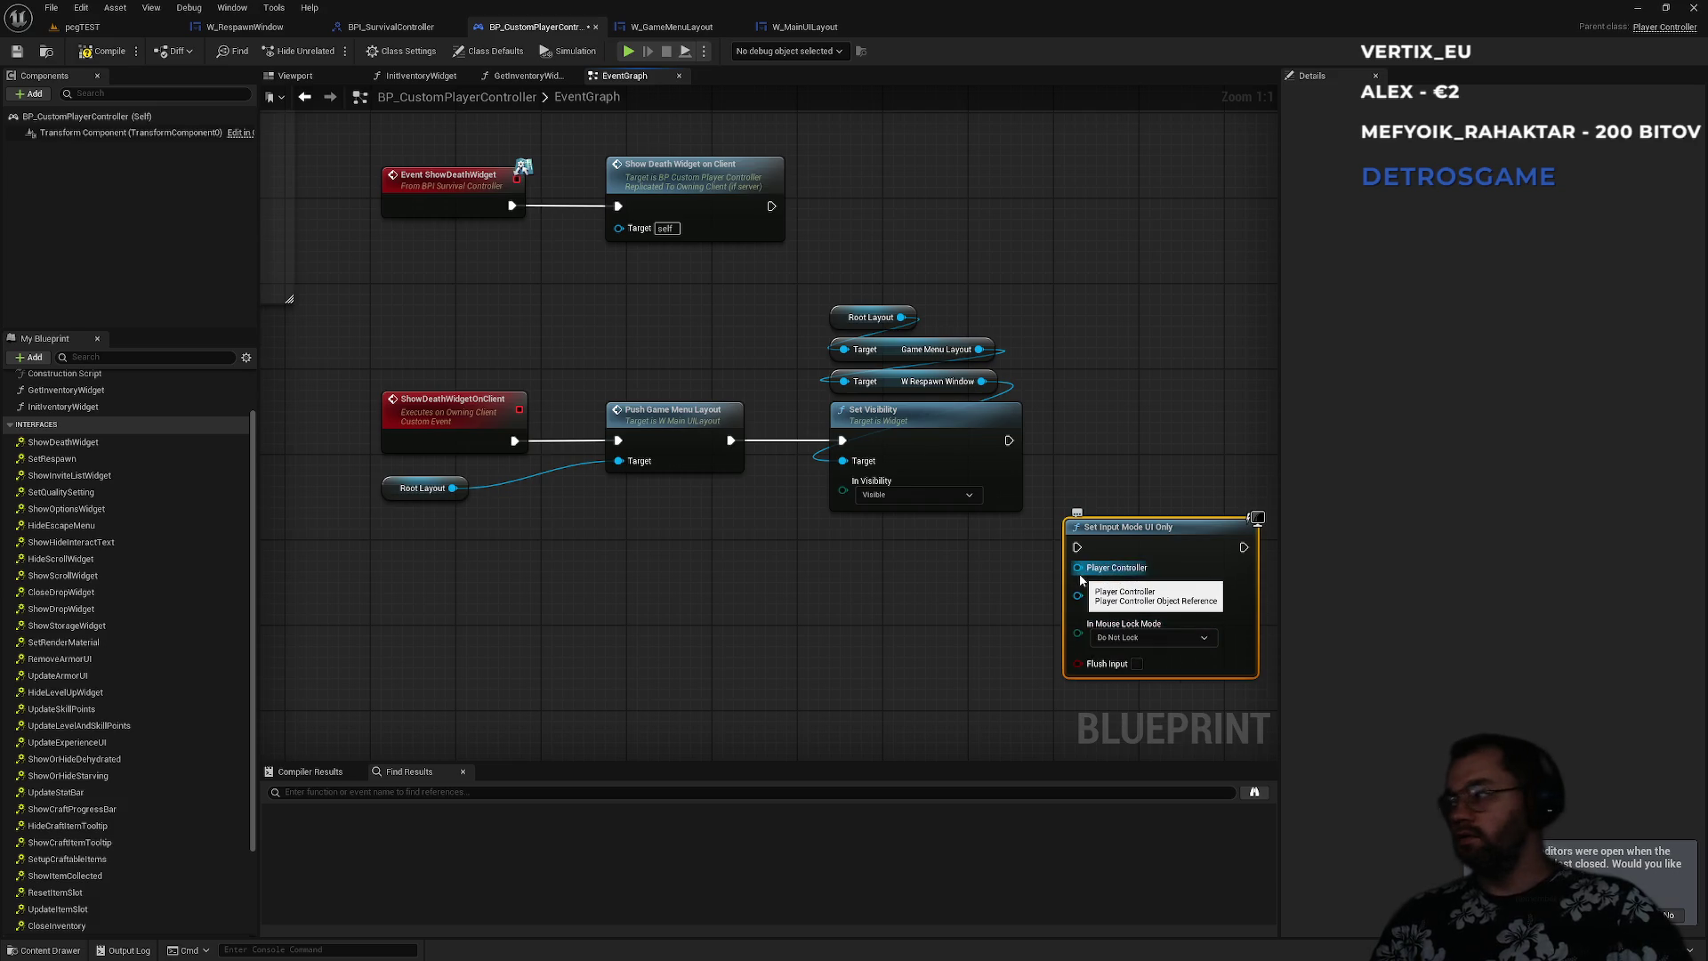
left_click_drag(1077, 567, 783, 655)
type("self")
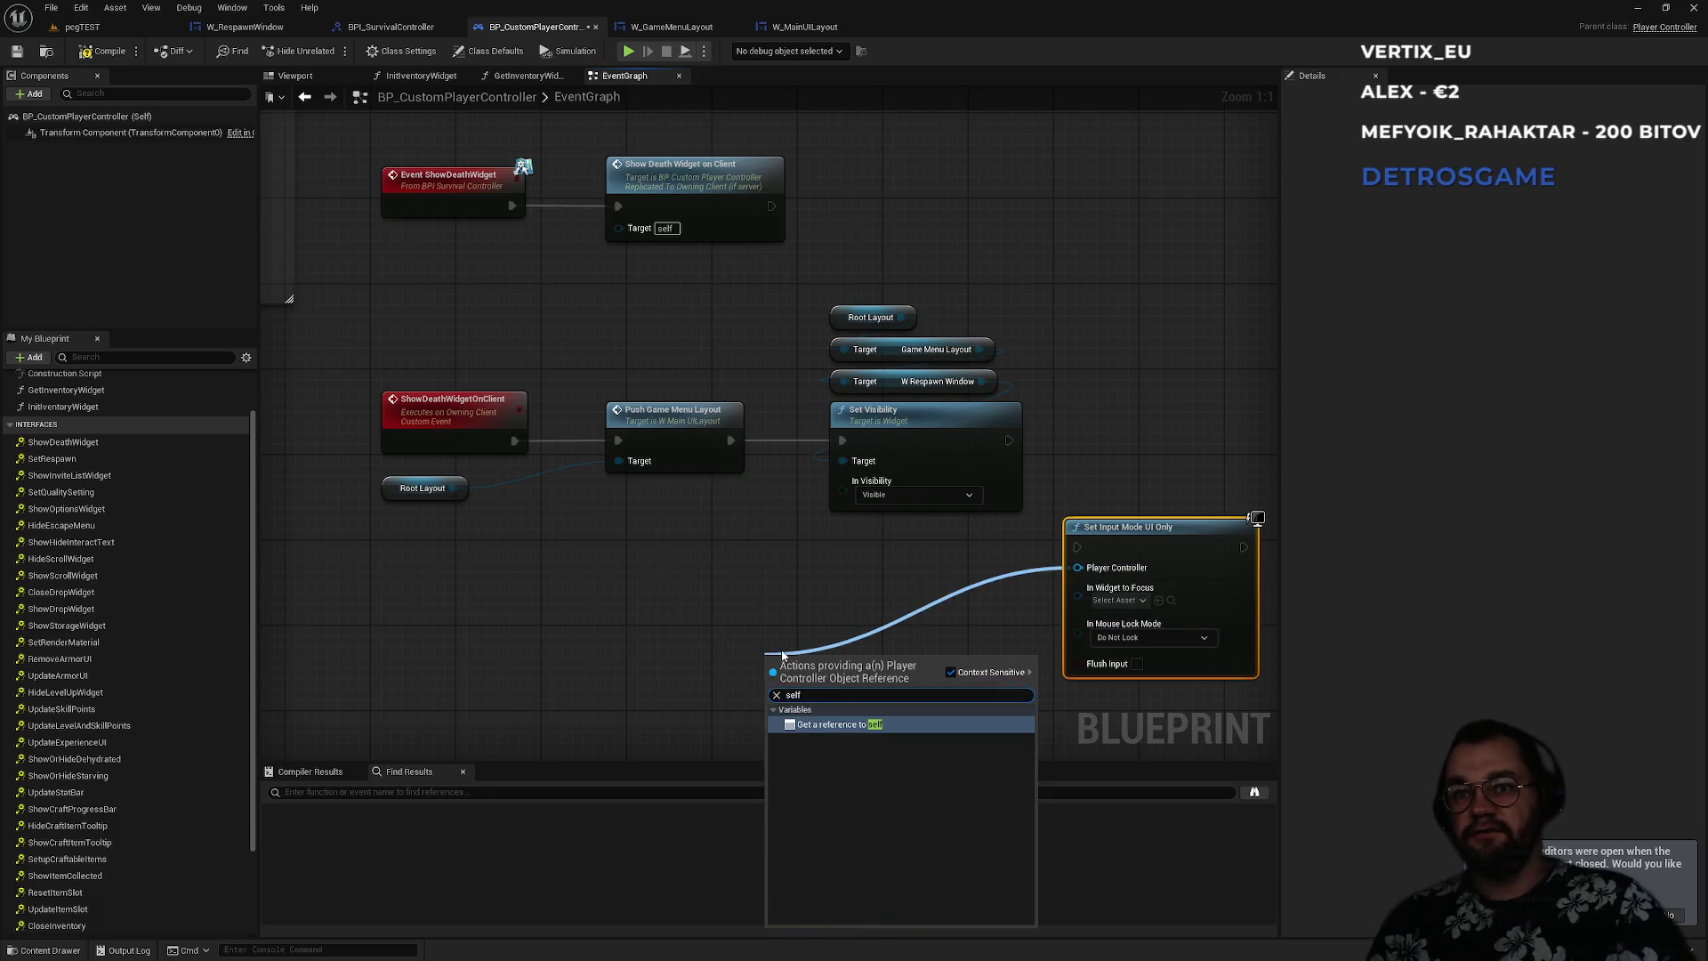
key("Return")
left_click_drag(1082, 547, 1009, 440)
mouse_move(770, 669)
left_mouse_down()
mouse_move(1078, 511)
mouse_move(1139, 431)
left_mouse_up()
left_click(1130, 526, "ctrl")
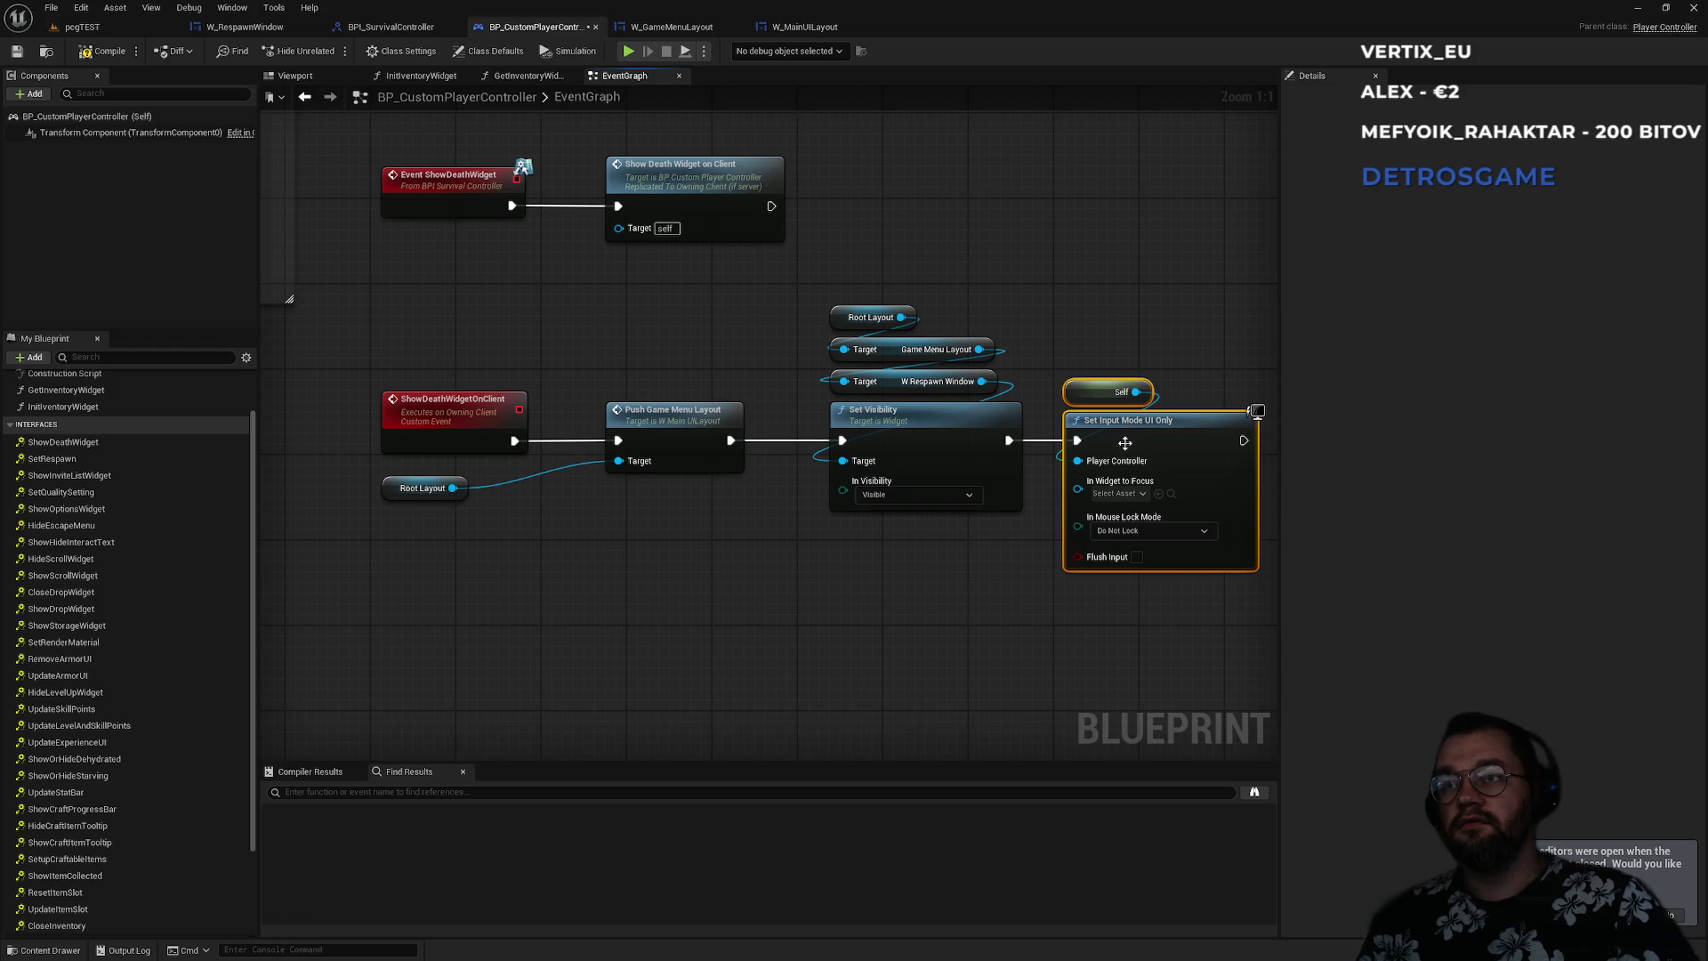
- Compare the new chain with the escape menu's existing input mode and SET nodes
scroll(836, 516, "down", 5)
scroll(719, 459, "up", 5)
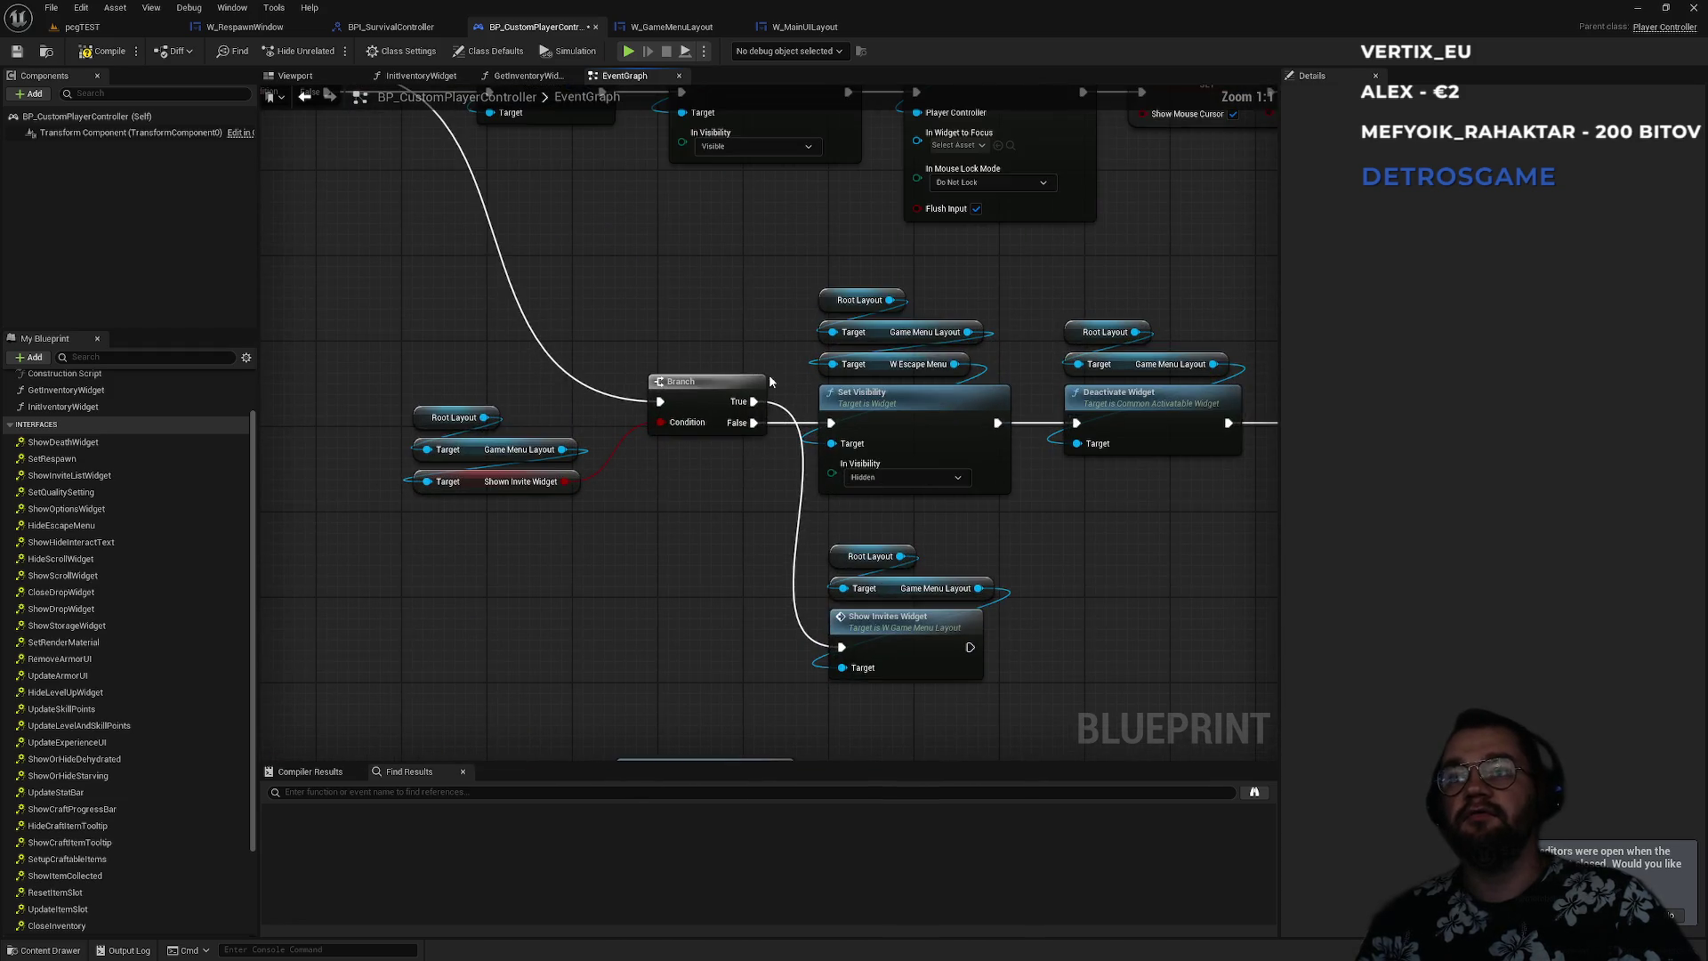
left_click_drag(916, 365, 937, 567)
mouse_move(1107, 372)
left_mouse_down()
mouse_move(1114, 625)
mouse_move(848, 606)
left_mouse_up()
left_click(1125, 632)
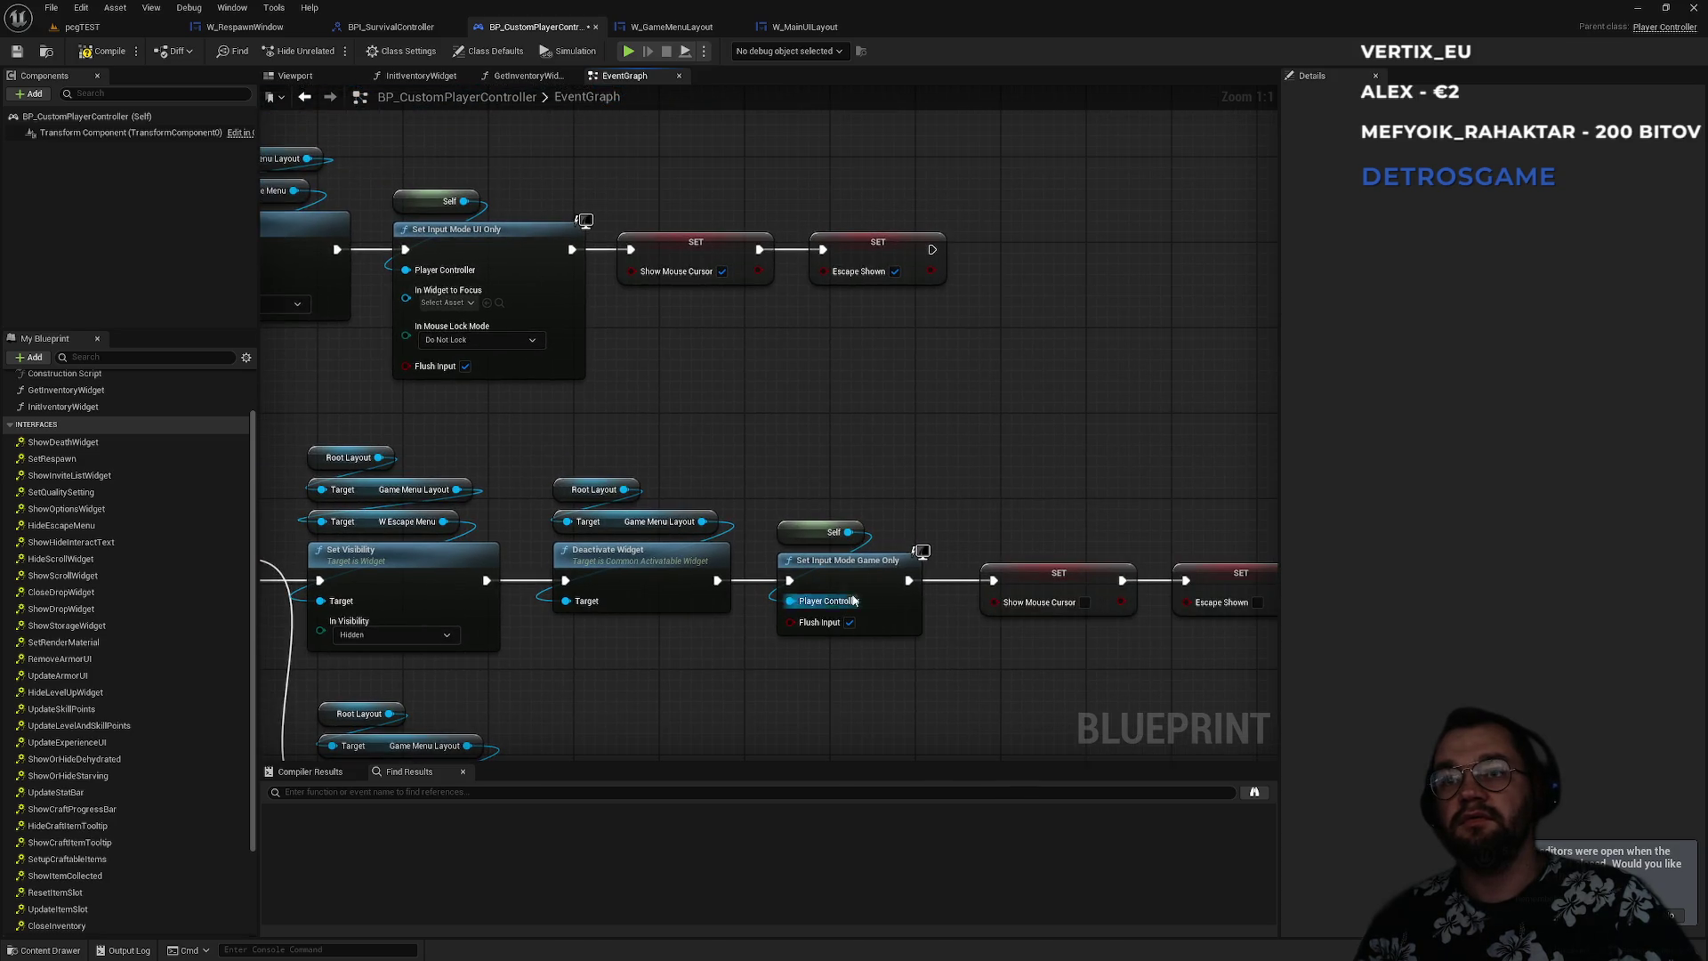
mouse_move(703, 474)
left_mouse_down()
mouse_move(929, 462)
mouse_move(980, 514)
mouse_move(781, 342)
left_mouse_up()
left_click(1119, 549)
mouse_move(1120, 549)
left_mouse_down()
mouse_move(491, 579)
mouse_move(484, 458)
left_mouse_up()
mouse_move(636, 595)
left_mouse_down()
mouse_move(321, 432)
mouse_move(746, 441)
left_mouse_up()
mouse_move(1029, 454)
left_mouse_down()
mouse_move(618, 573)
mouse_move(589, 442)
left_mouse_up()
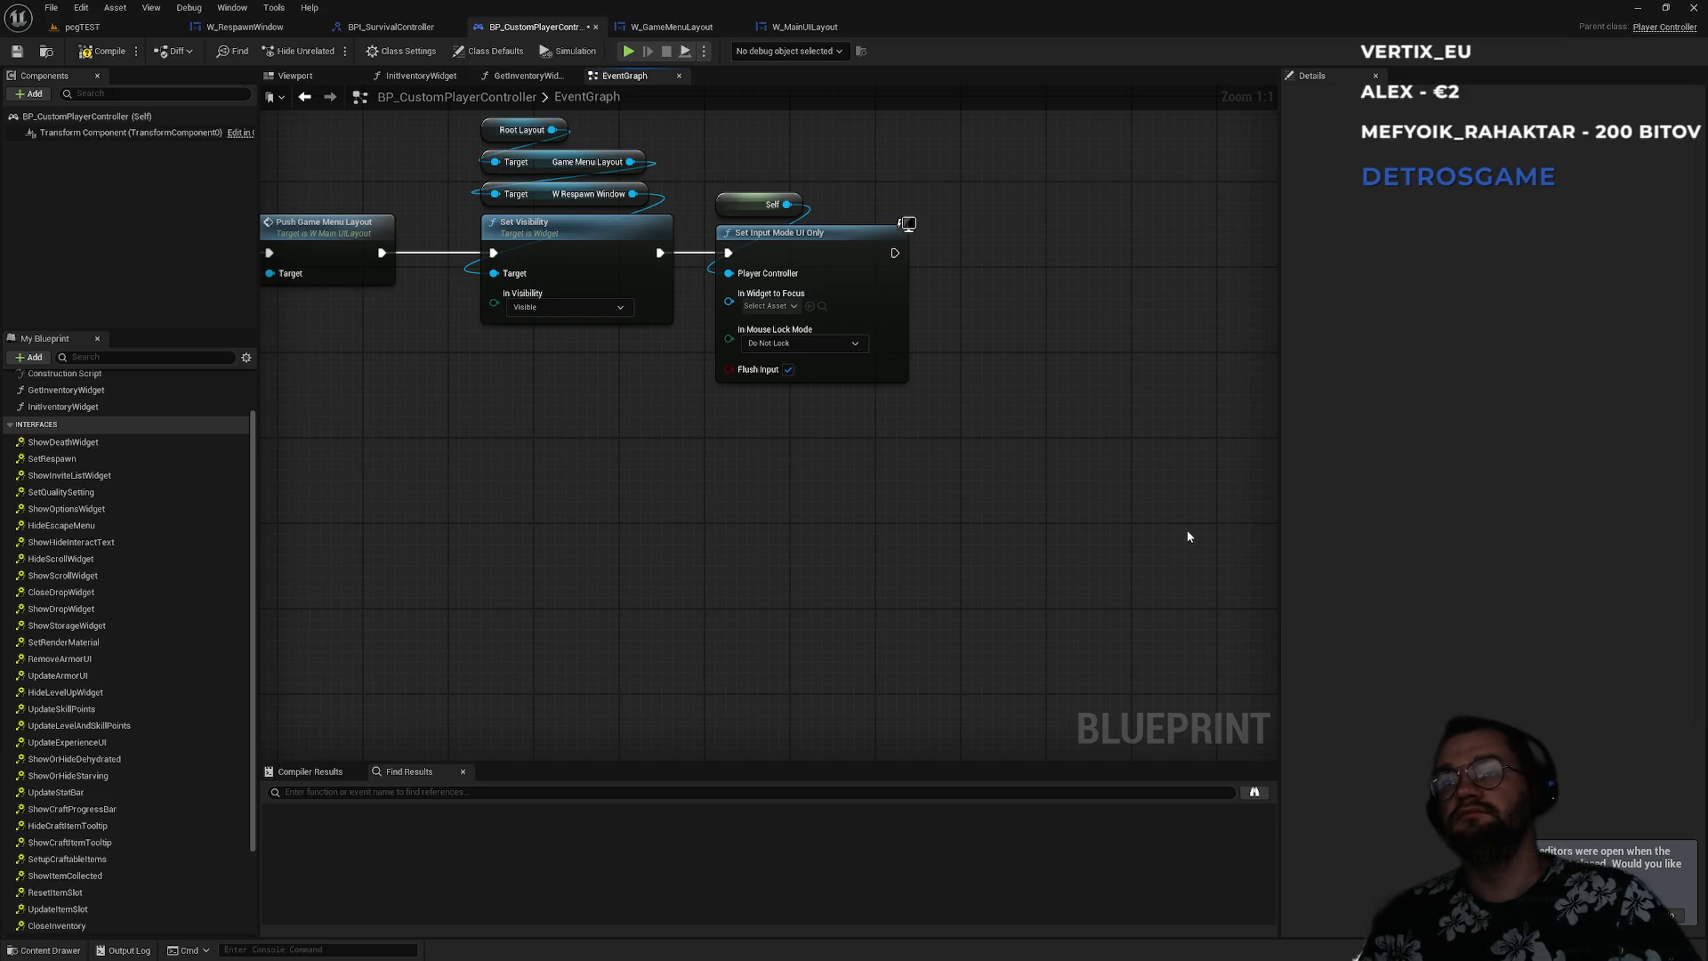
- Paste a copy of the escape menu's Show Mouse Cursor setter after the input mode node
mouse_move(881, 502)
left_mouse_down()
mouse_move(1183, 222)
mouse_move(917, 394)
mouse_move(1006, 452)
left_mouse_up()
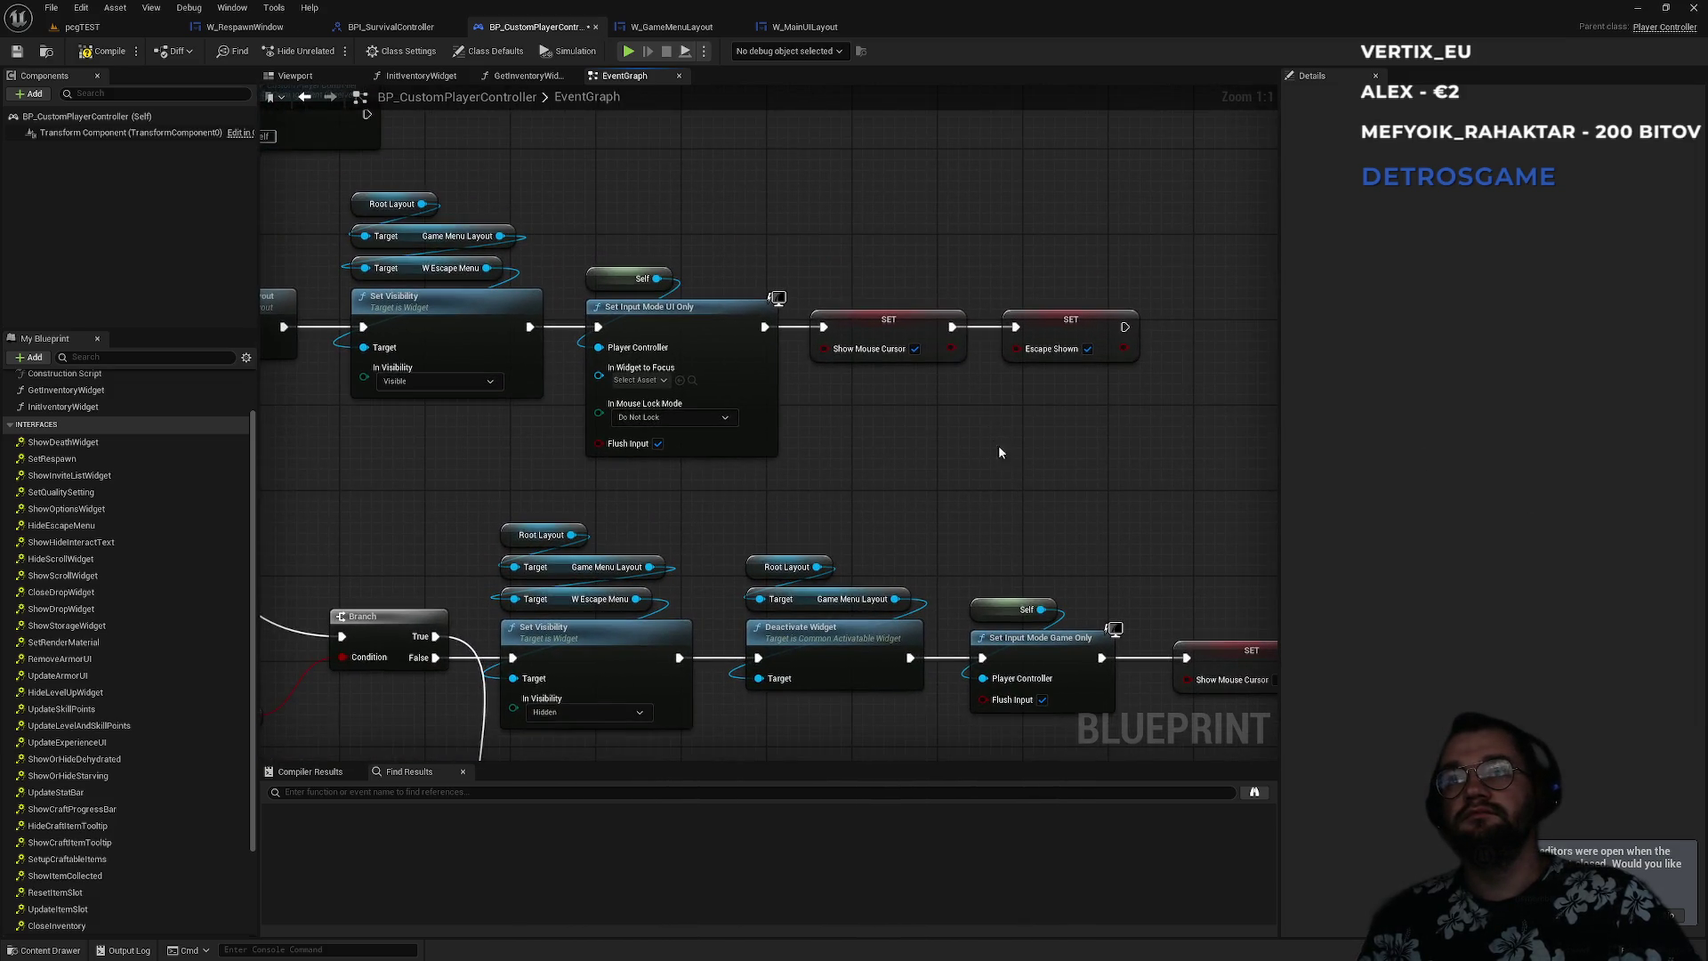
left_click(888, 331)
left_click_drag(1137, 407, 836, 395)
left_click(837, 395)
key("ctrl+v")
mouse_move(694, 355)
left_mouse_down()
mouse_move(851, 386)
mouse_move(868, 360)
mouse_move(815, 354)
left_mouse_up()
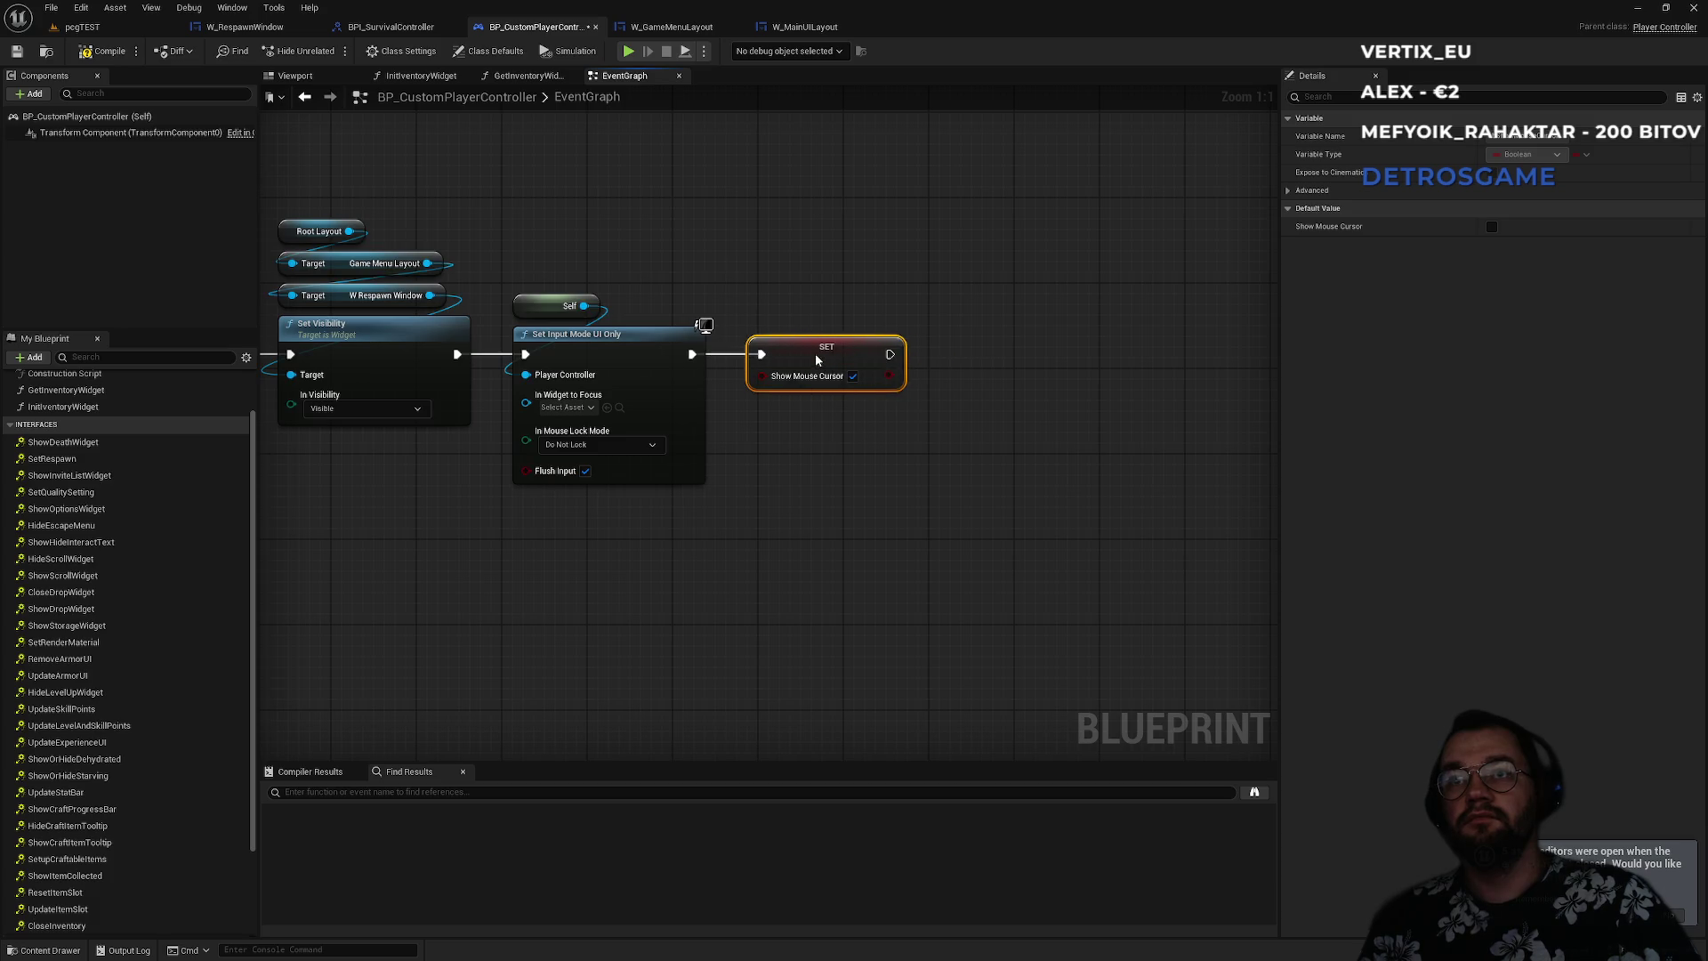
- Tidy the cursor setter's position and open the ShowDeathWidget interface definition
left_click(743, 556)
left_click_drag(743, 557, 962, 537)
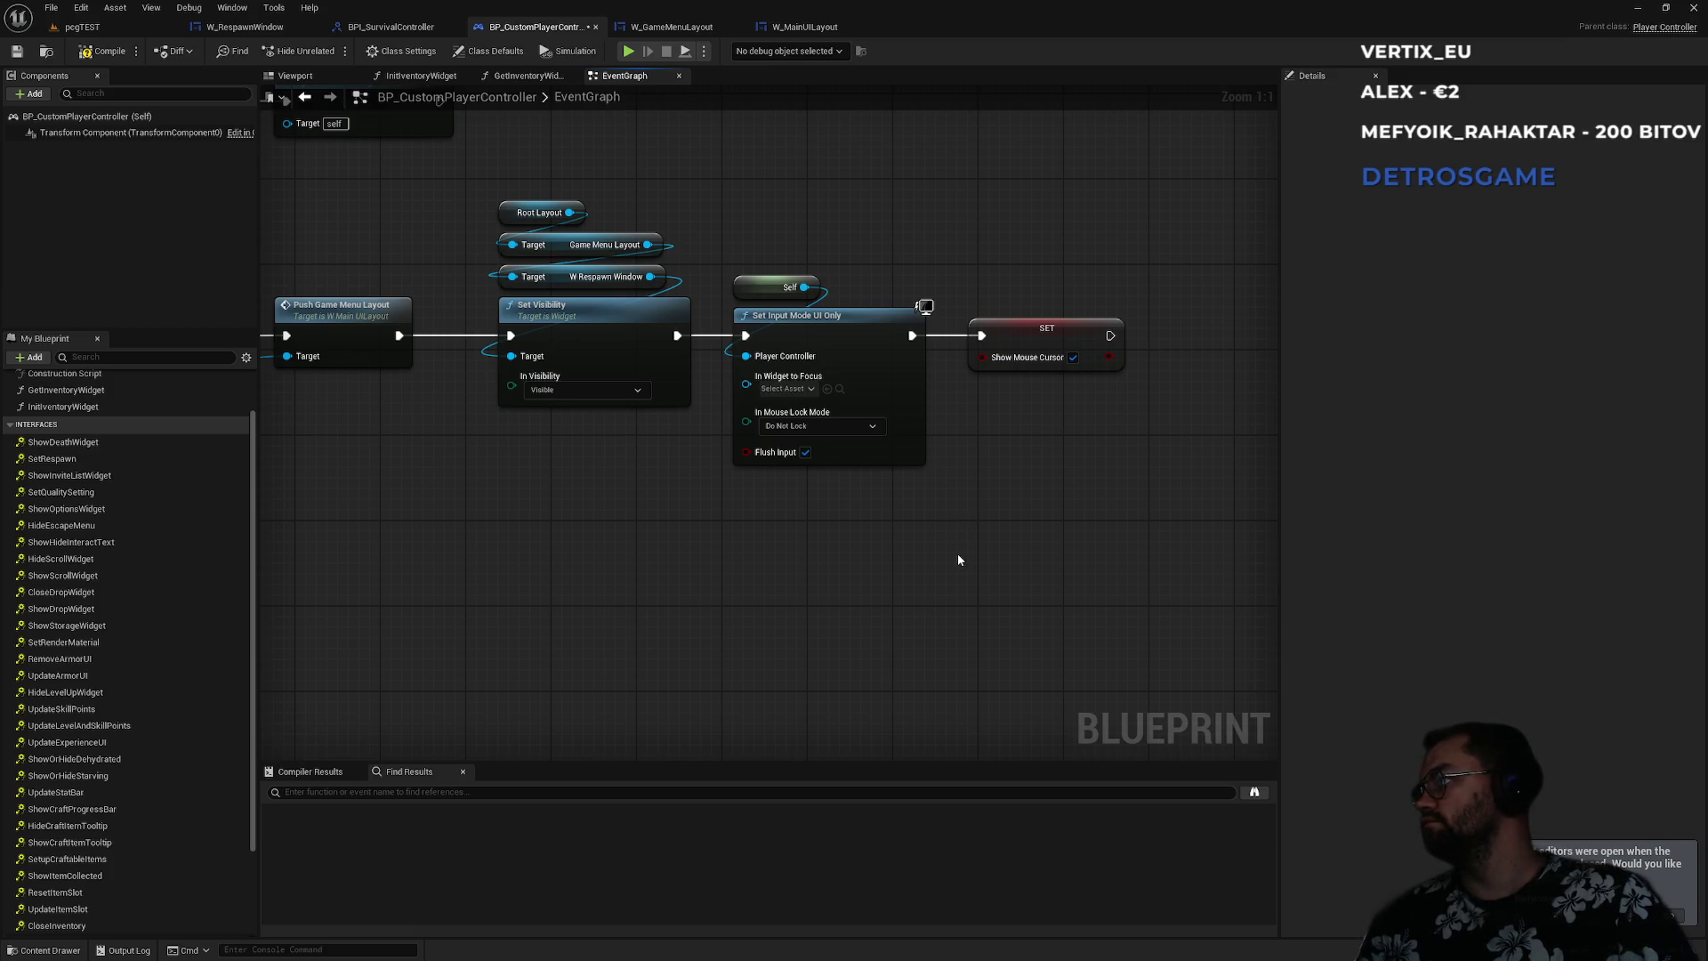
left_click_drag(269, 217, 752, 562)
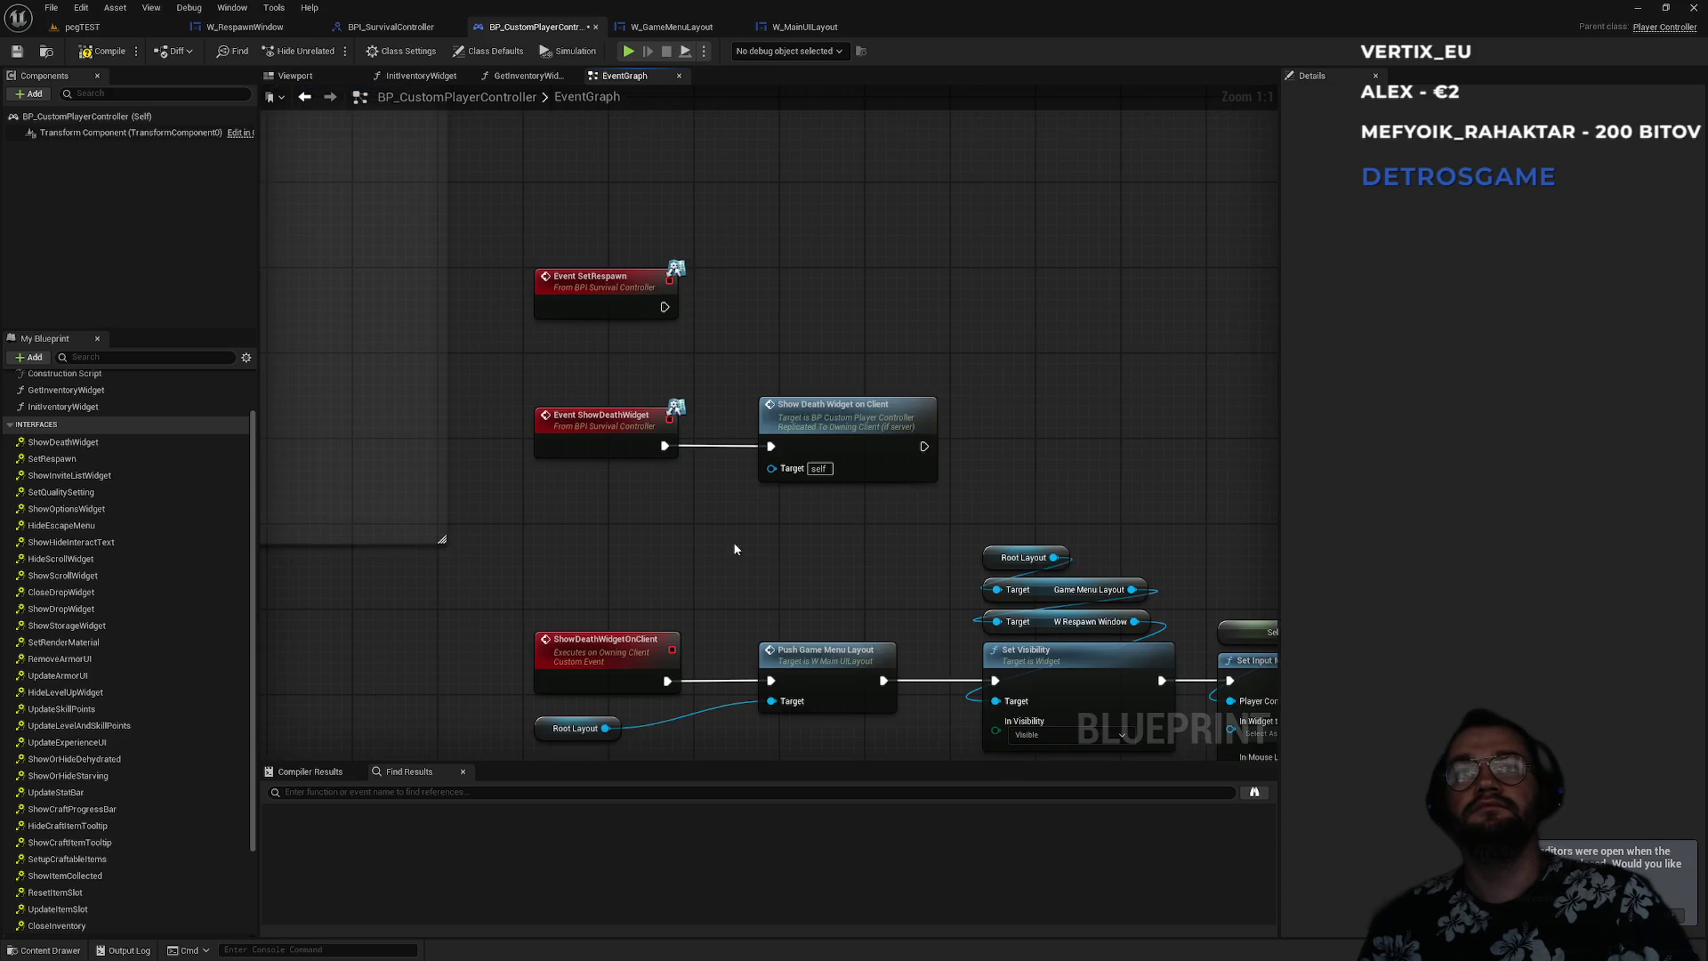
double_click(570, 429)
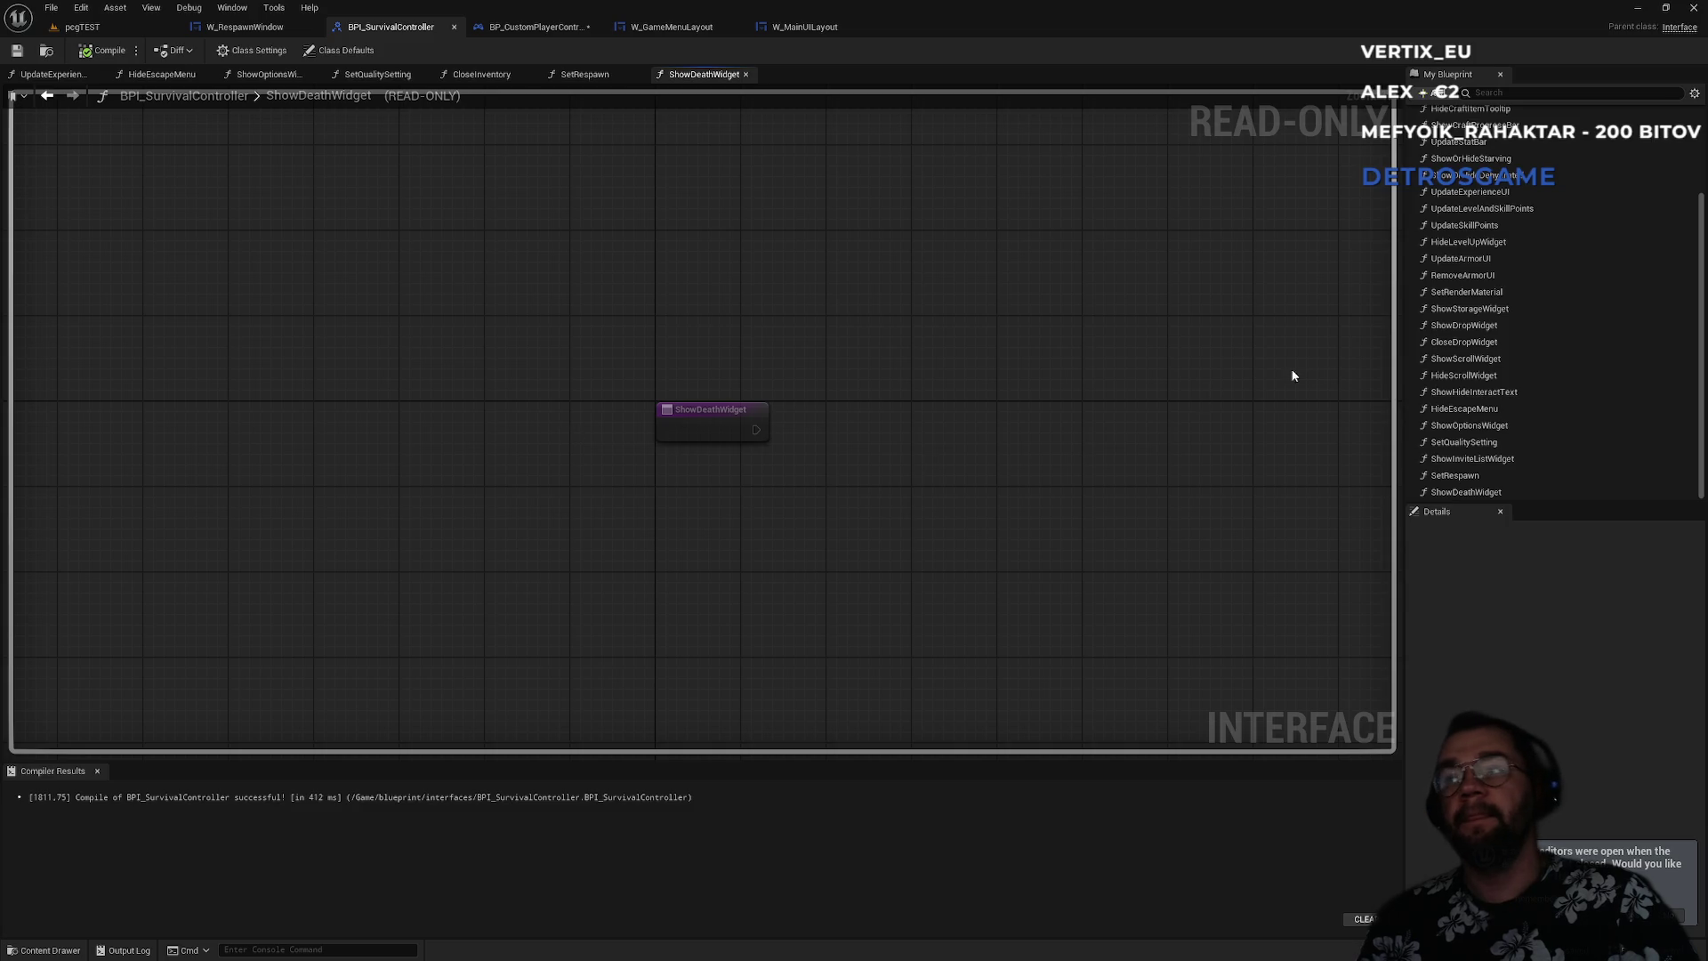
- Add a HideDeathWidget function to the interface, compile it, and return to W_RespawnWindow
left_click(1427, 93)
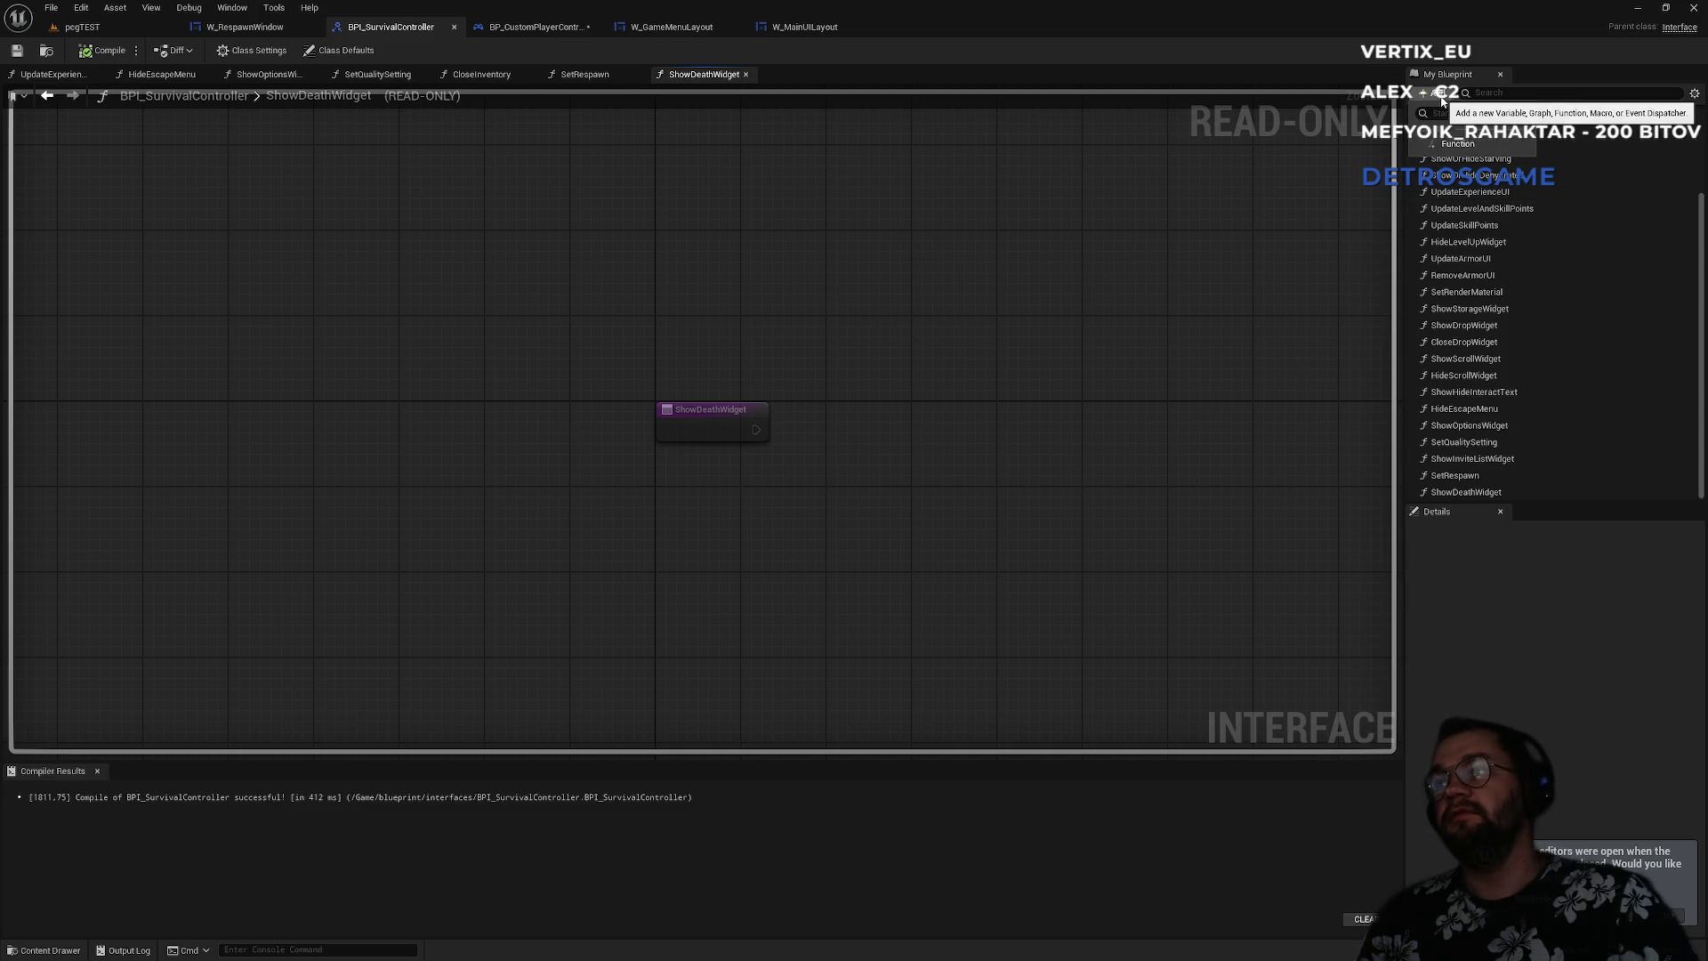
left_click(1461, 145)
type("HideDeathWidget")
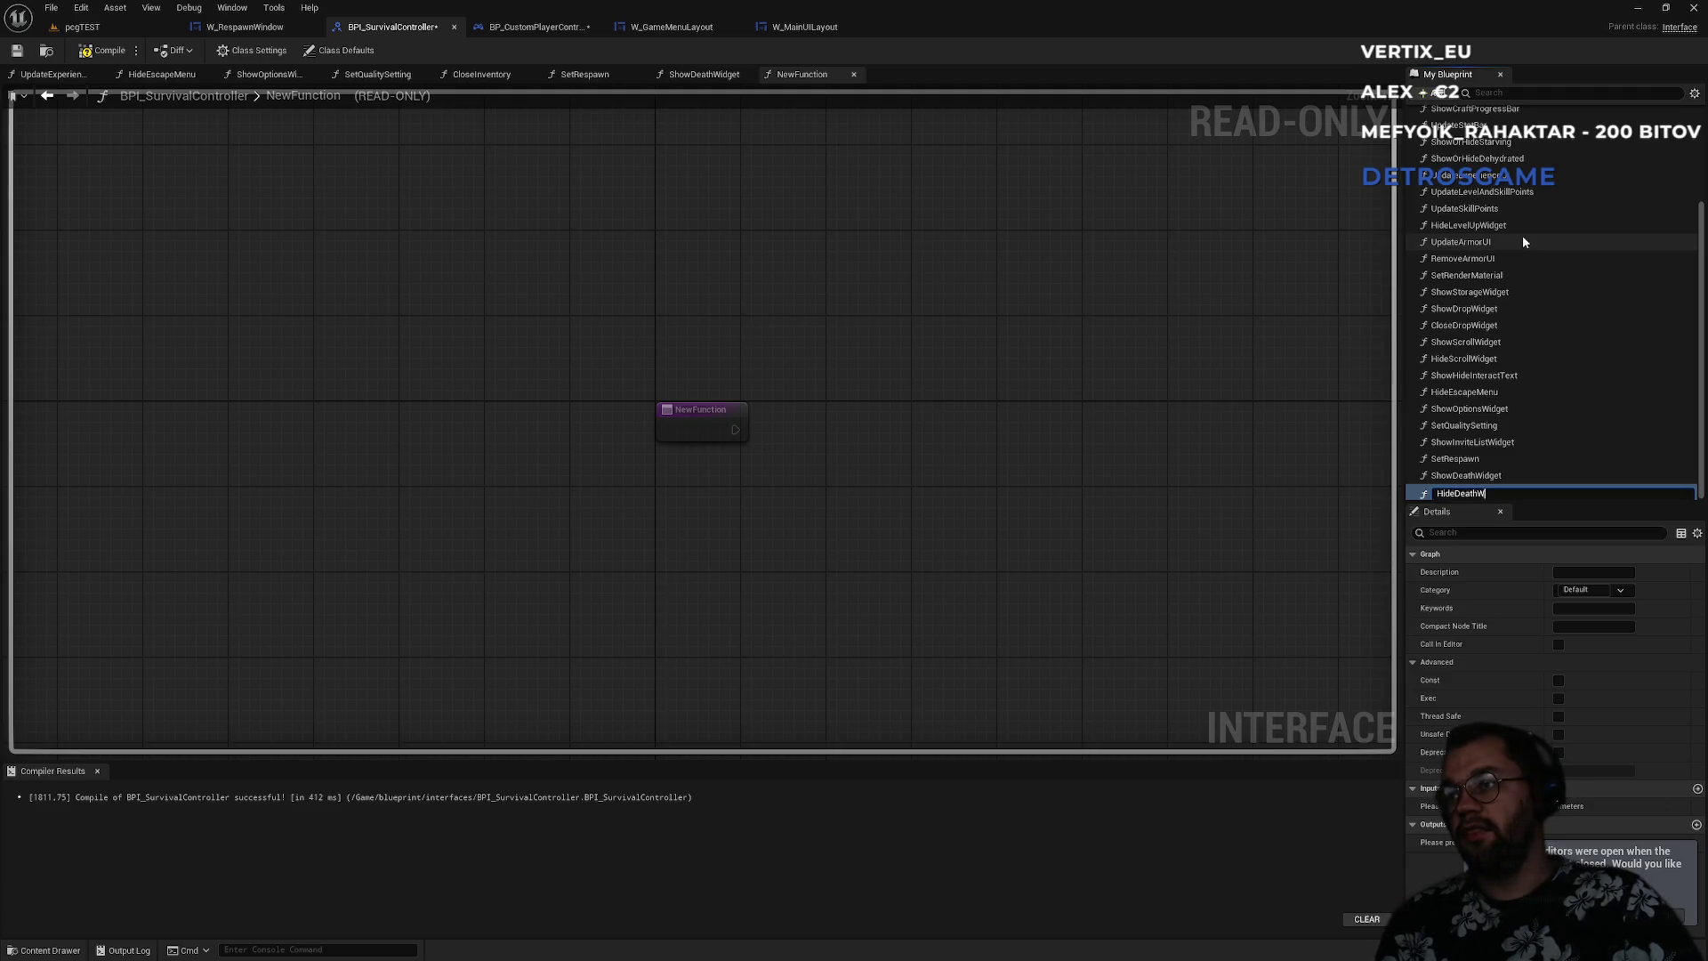
key("Return")
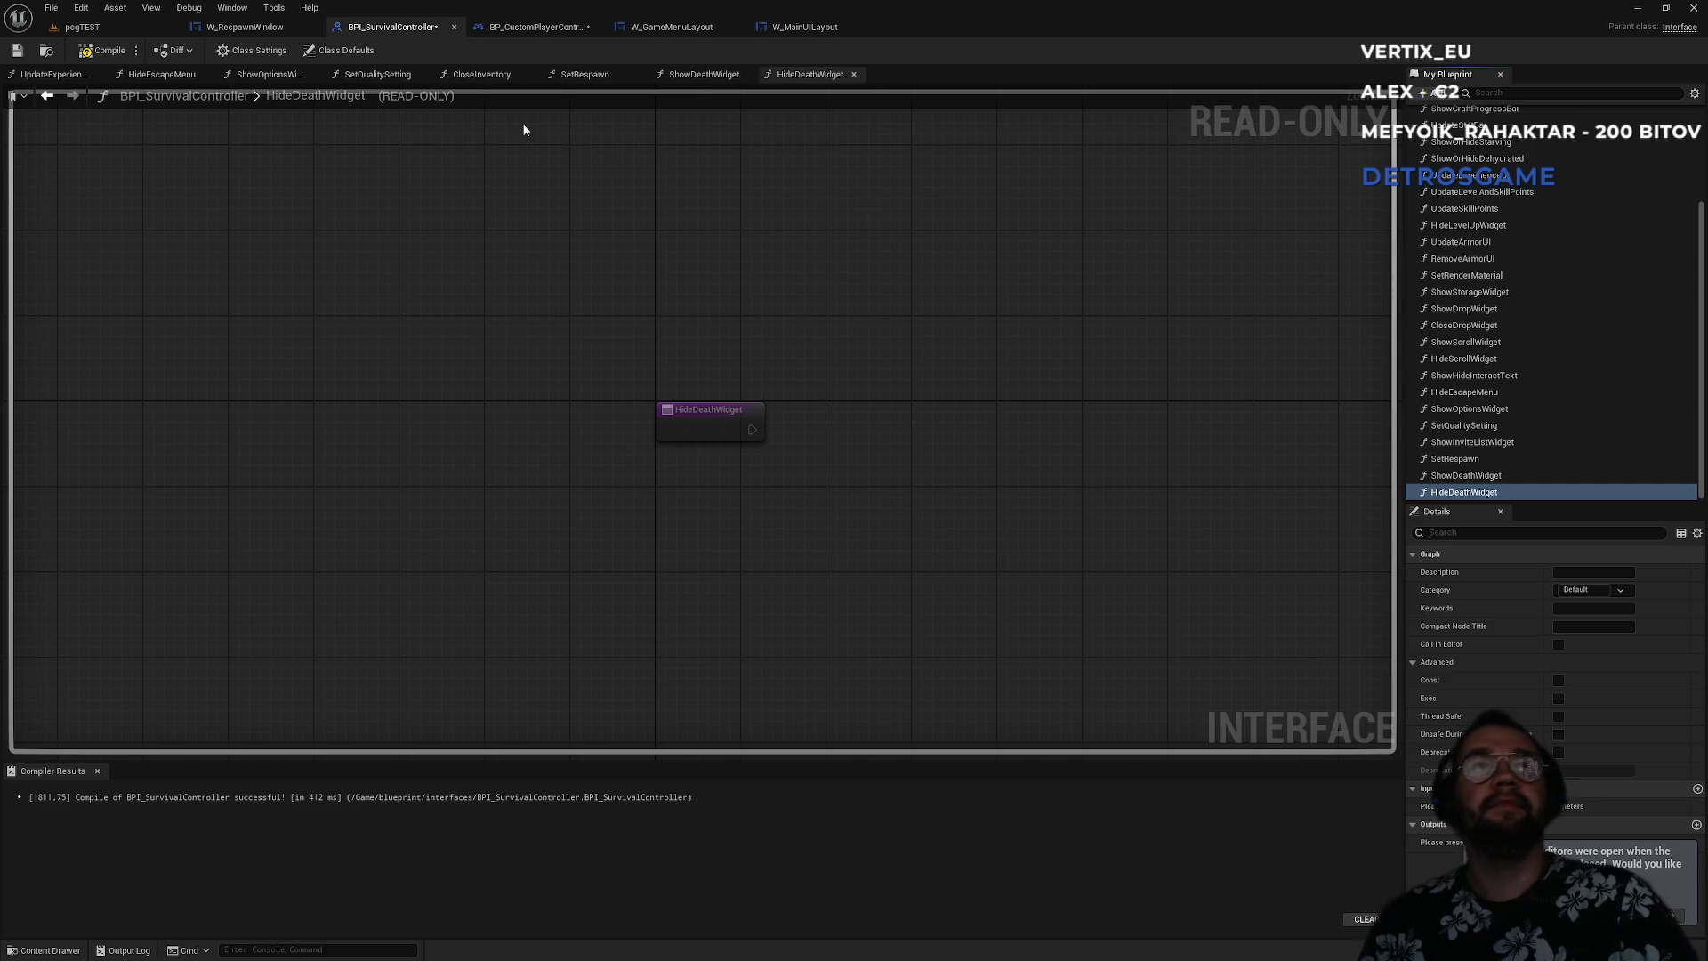
left_click(99, 51)
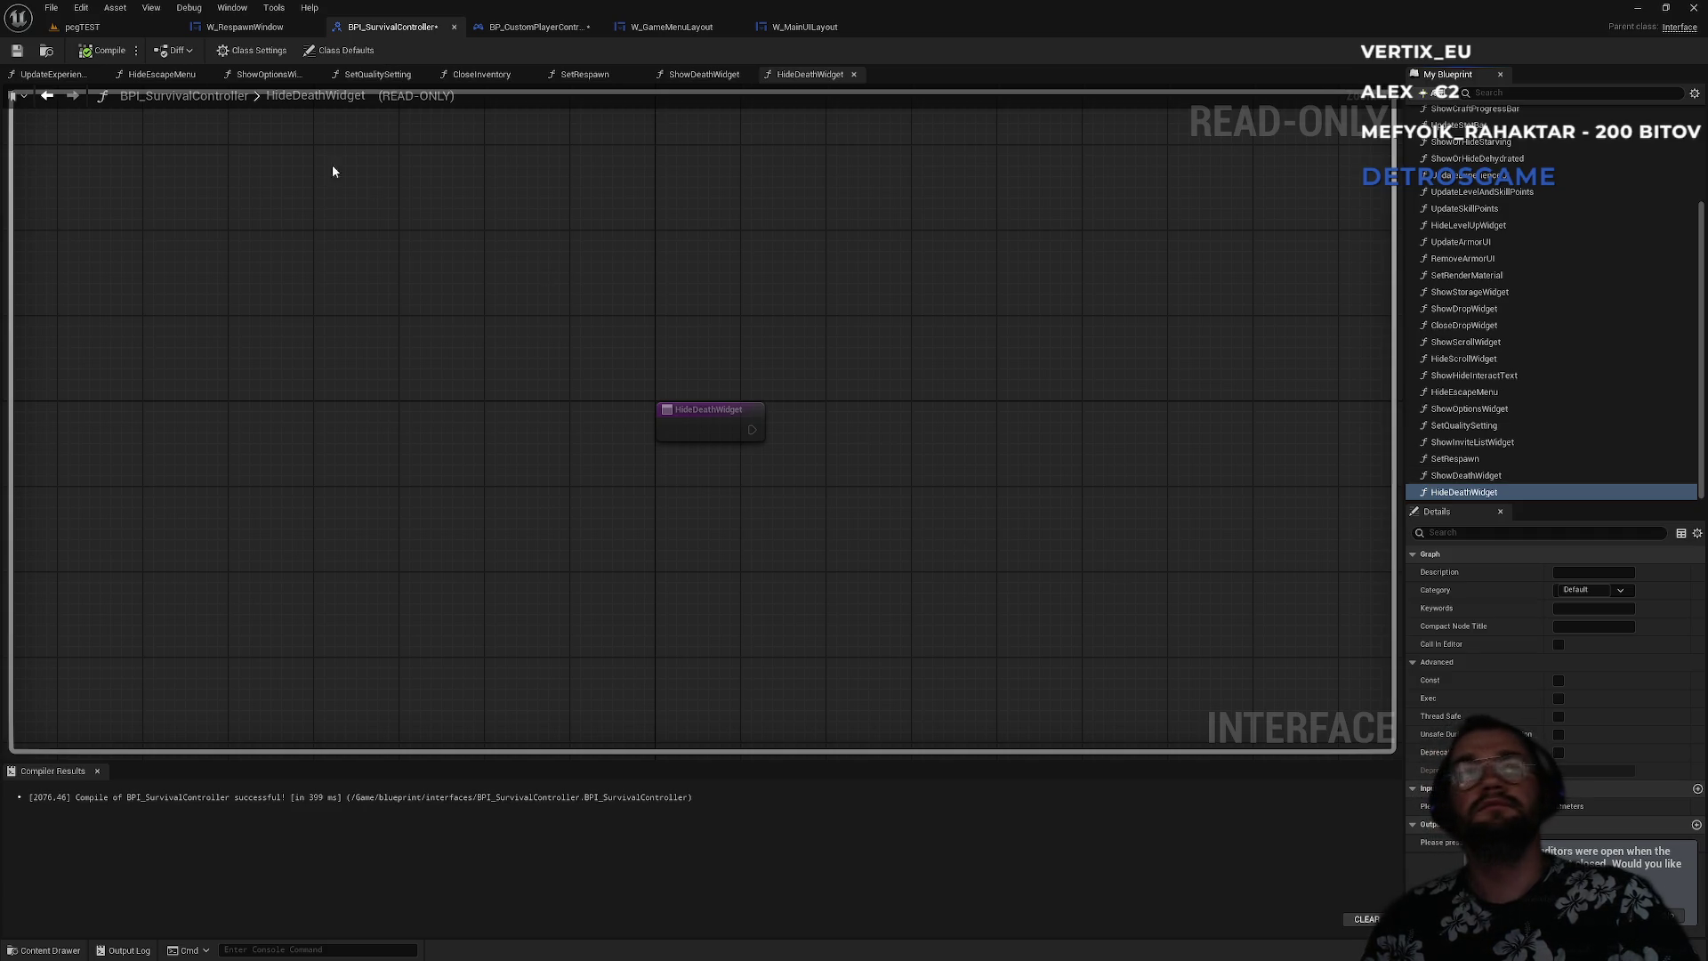
left_click(242, 27)
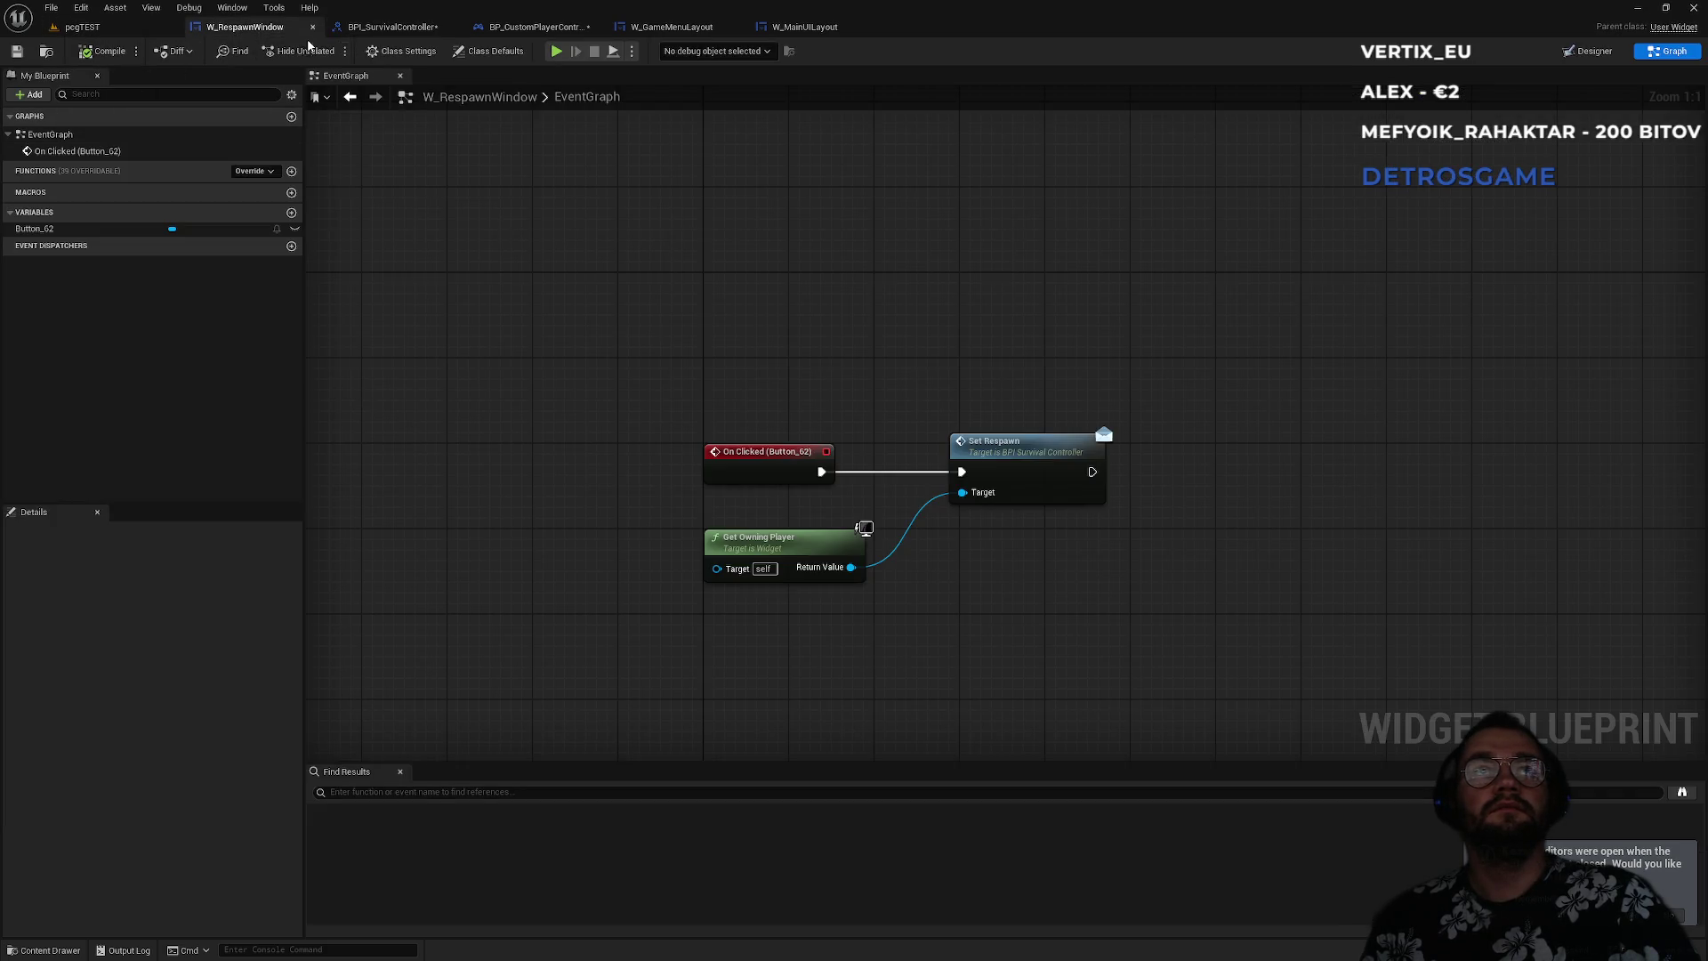
- Add the HideDeathWidget interface event to BP_CustomPlayerController's event graph
left_click(383, 28)
left_click(534, 27)
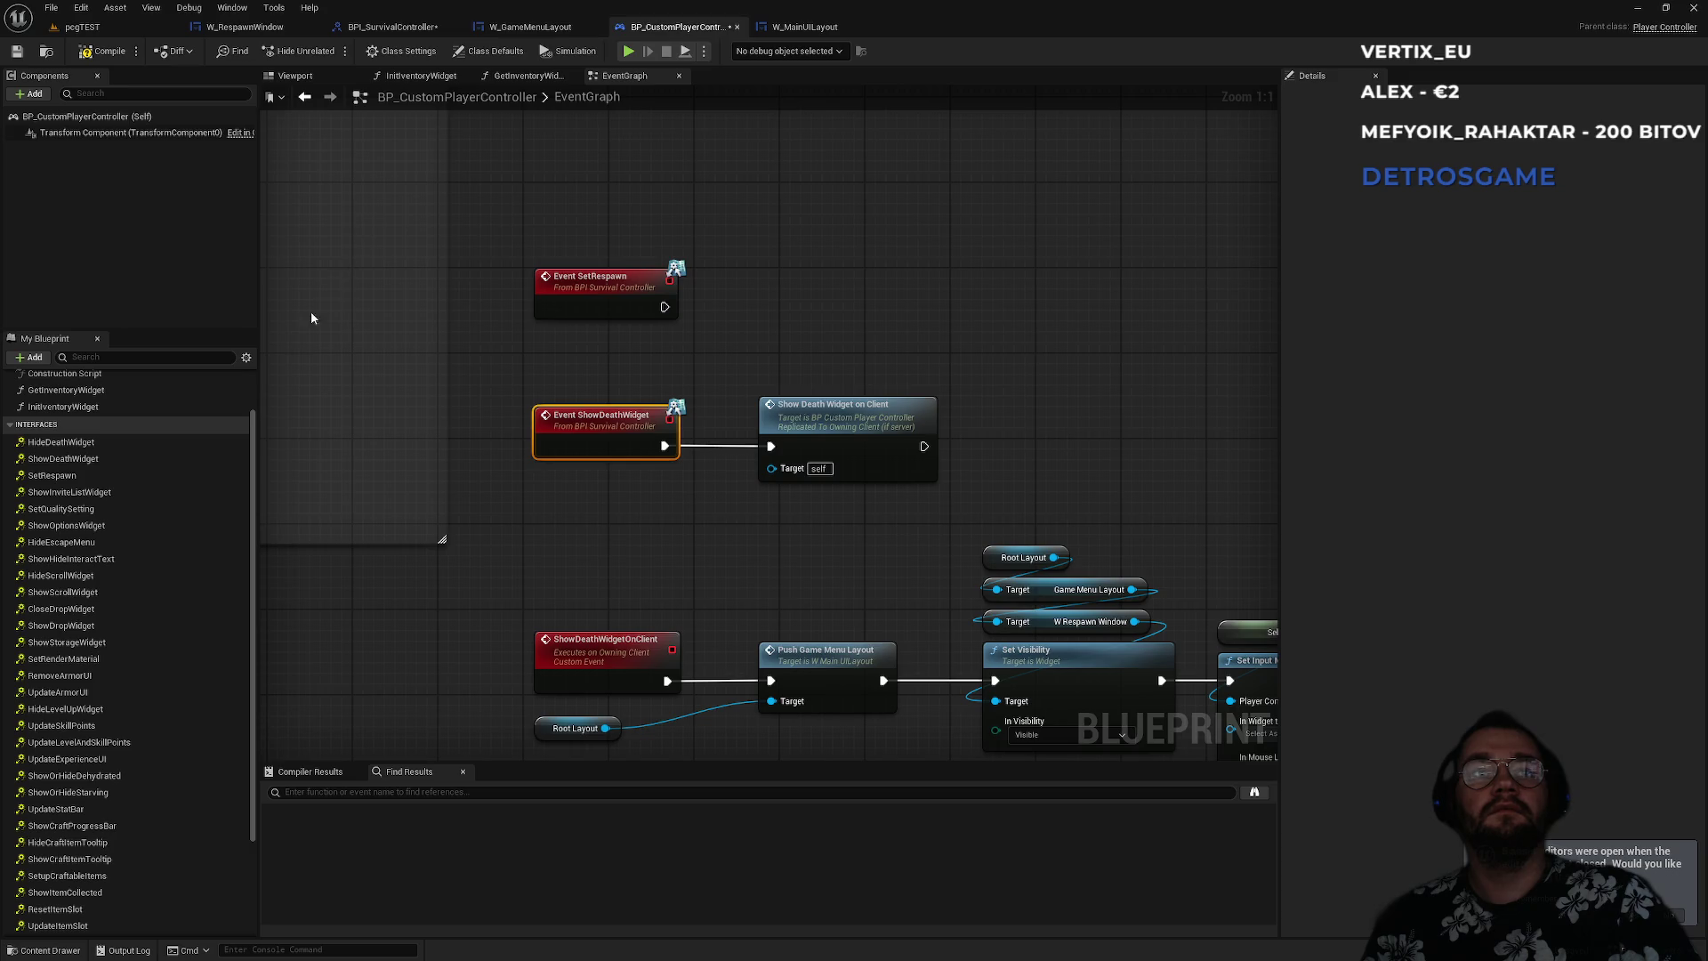
left_click(80, 442)
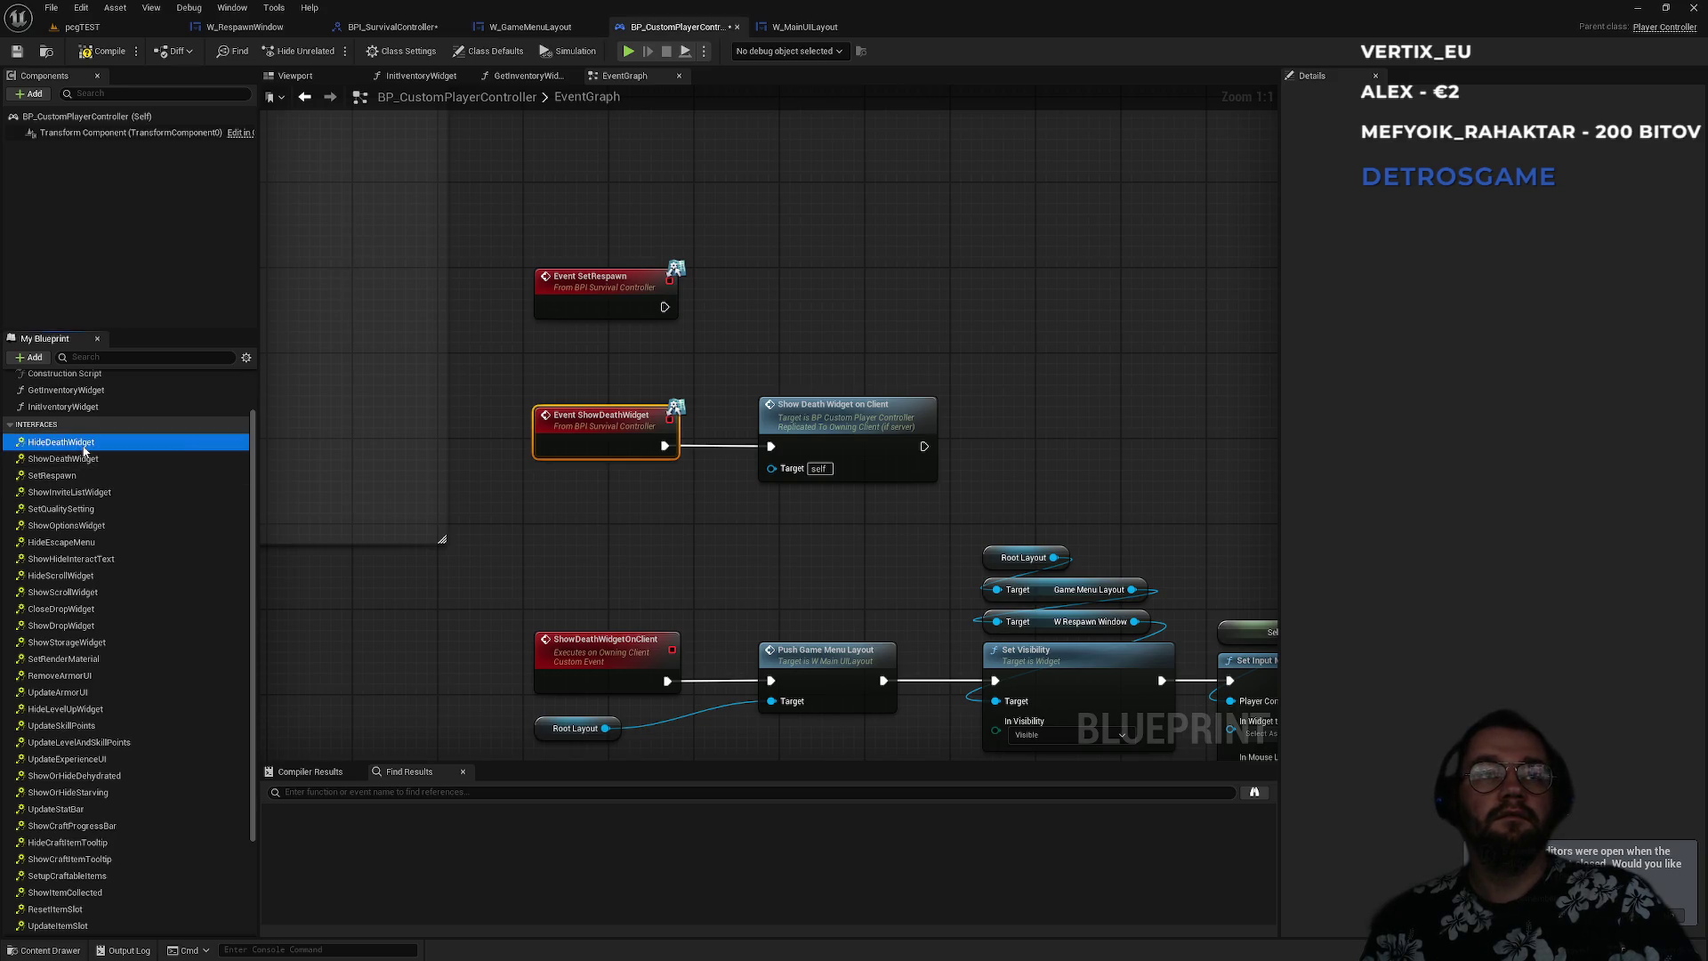
double_click(80, 442)
- Move the interface event nodes up so Event HideDeathWidget sits beneath the death widget chain
scroll(1022, 454, "down", 12)
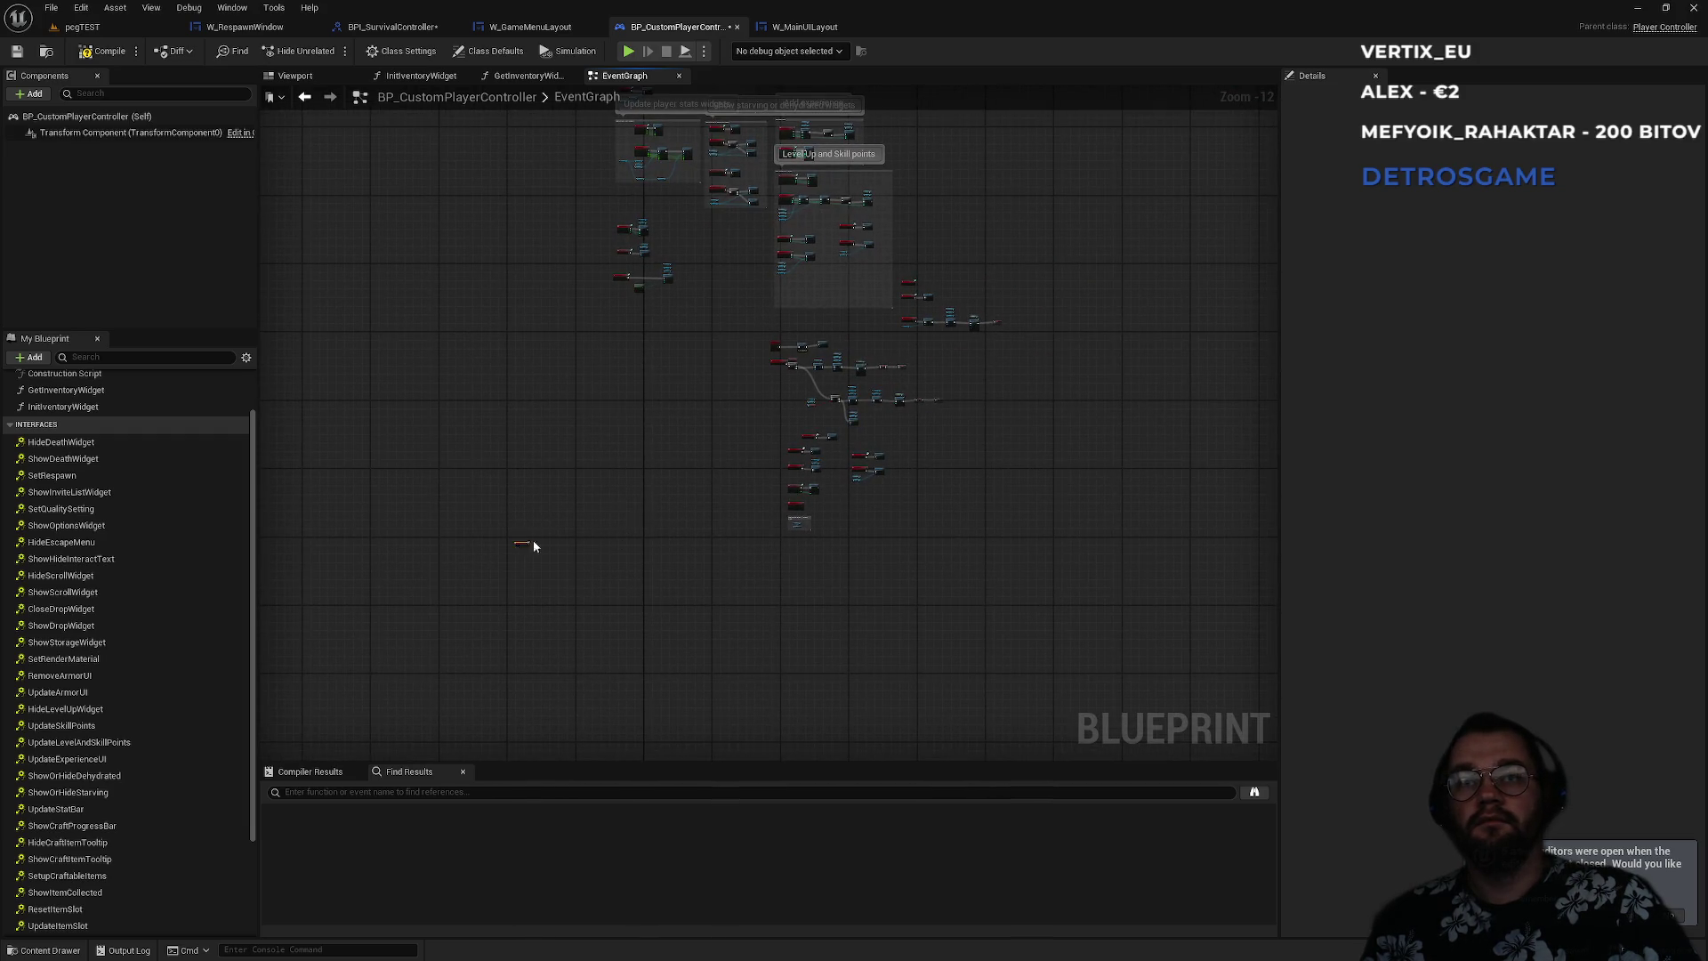
scroll(901, 352, "up", 12)
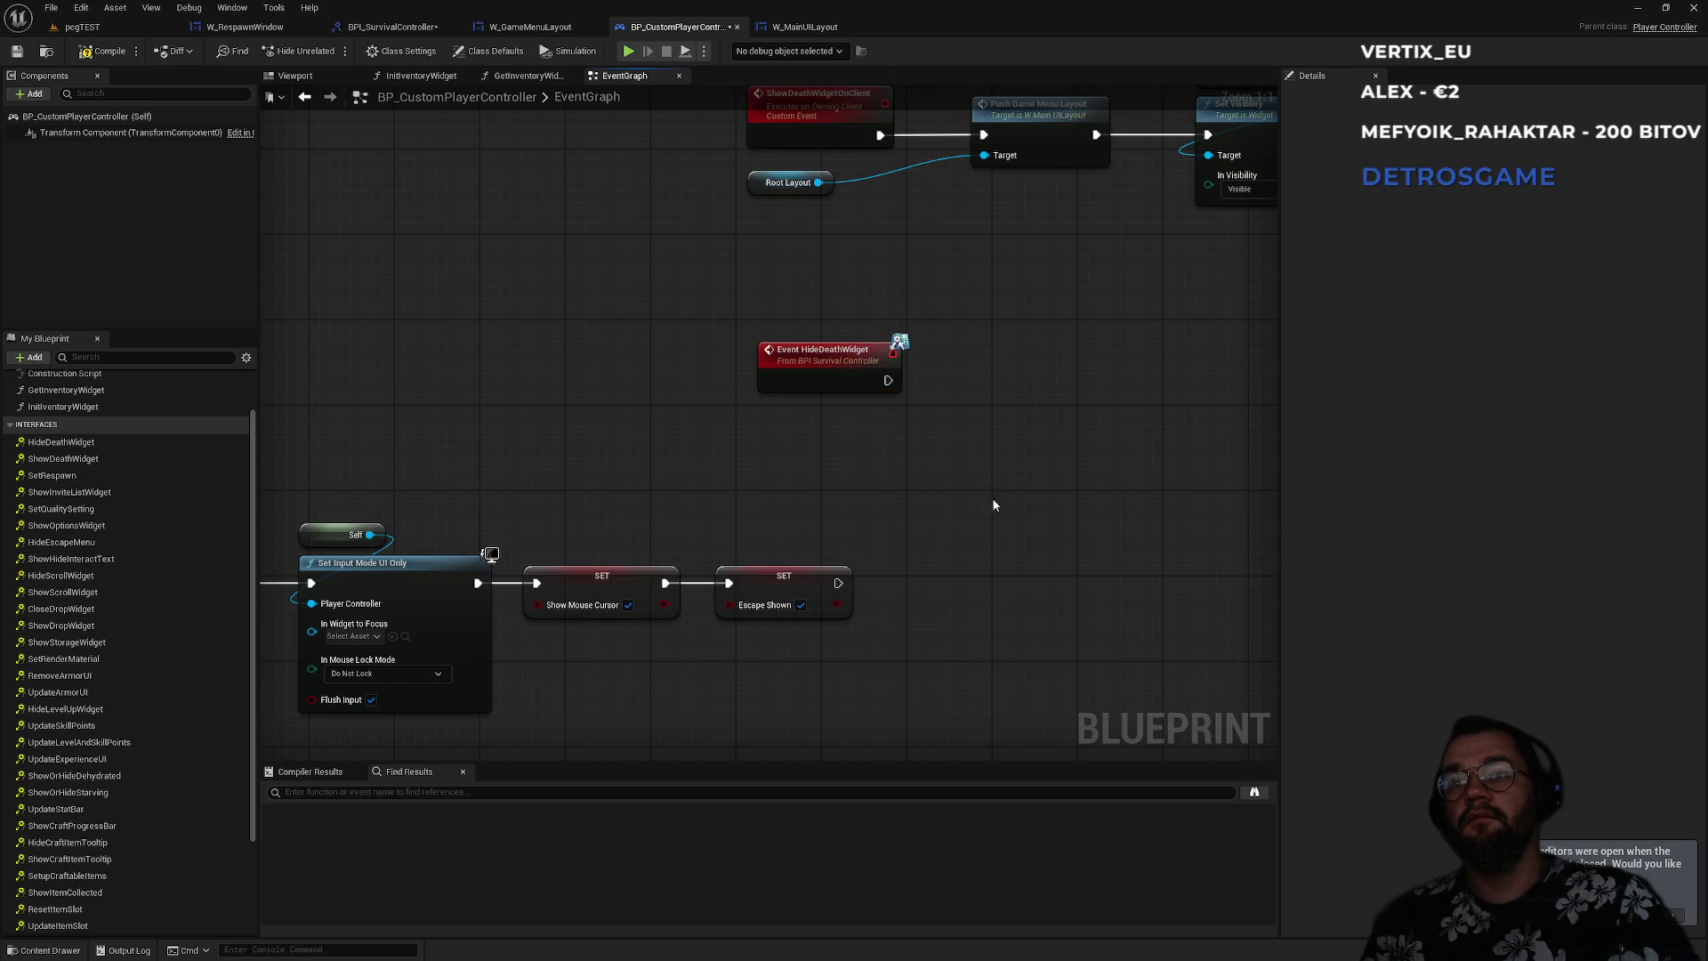
scroll(1000, 488, "down", 1)
scroll(827, 535, "down", 3)
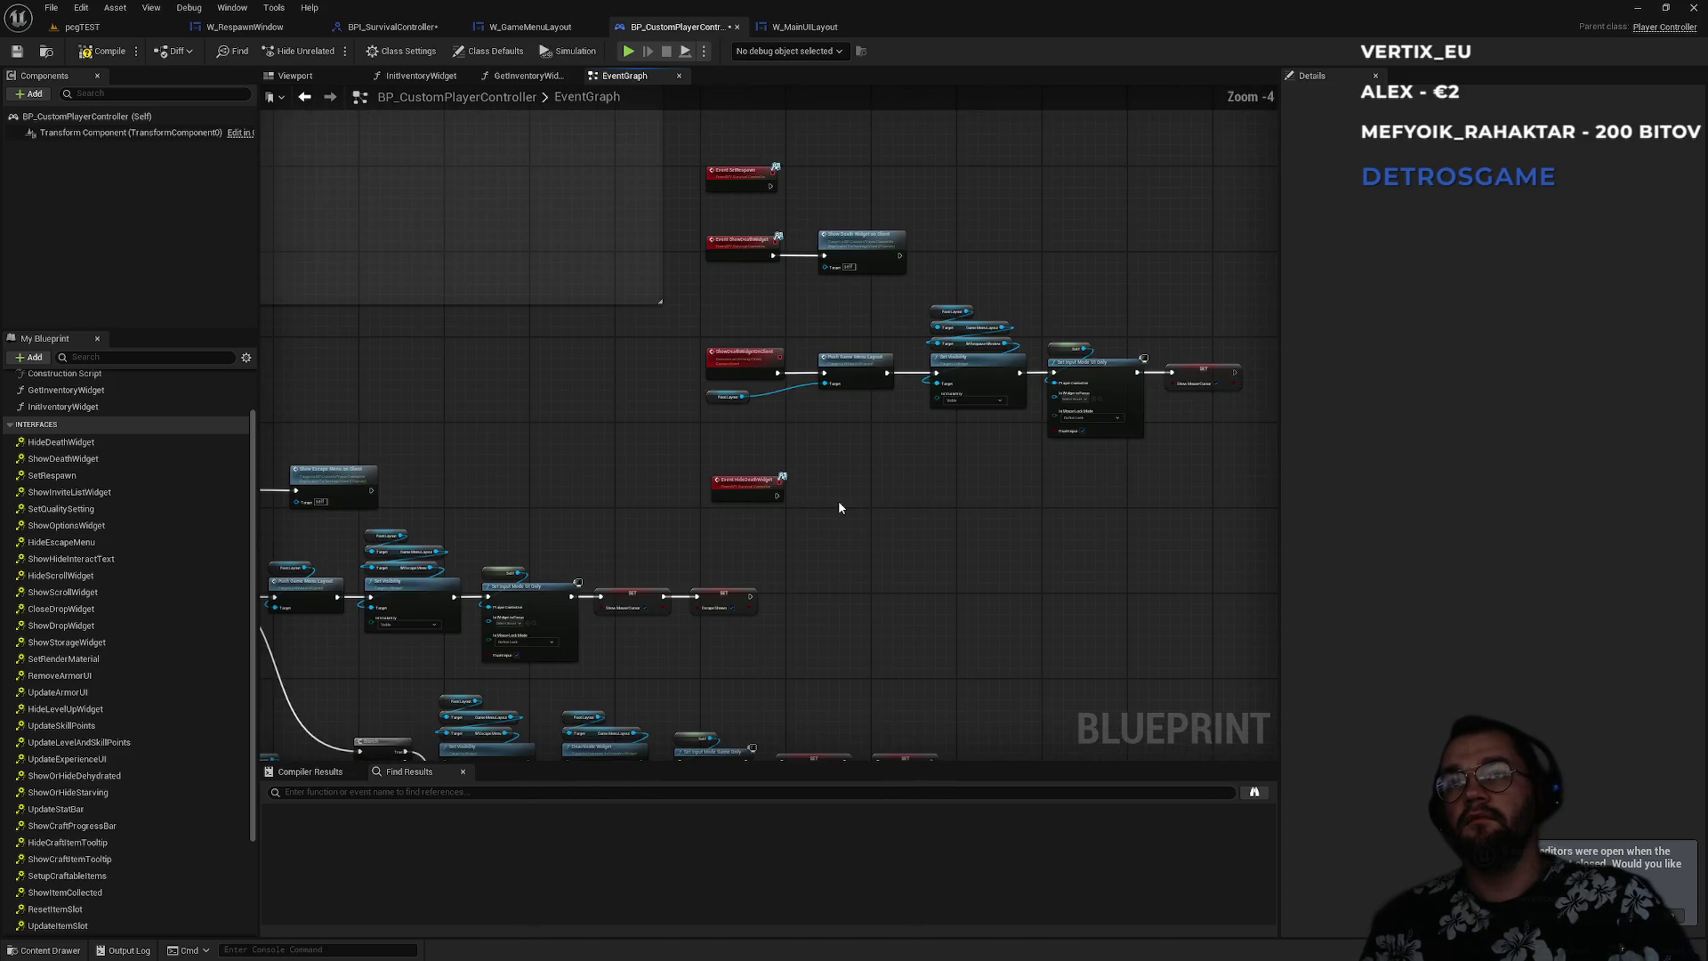
mouse_move(670, 206)
left_mouse_down()
mouse_move(1171, 668)
mouse_move(1210, 588)
left_mouse_up()
left_click_drag(734, 574, 724, 381)
left_click(753, 469)
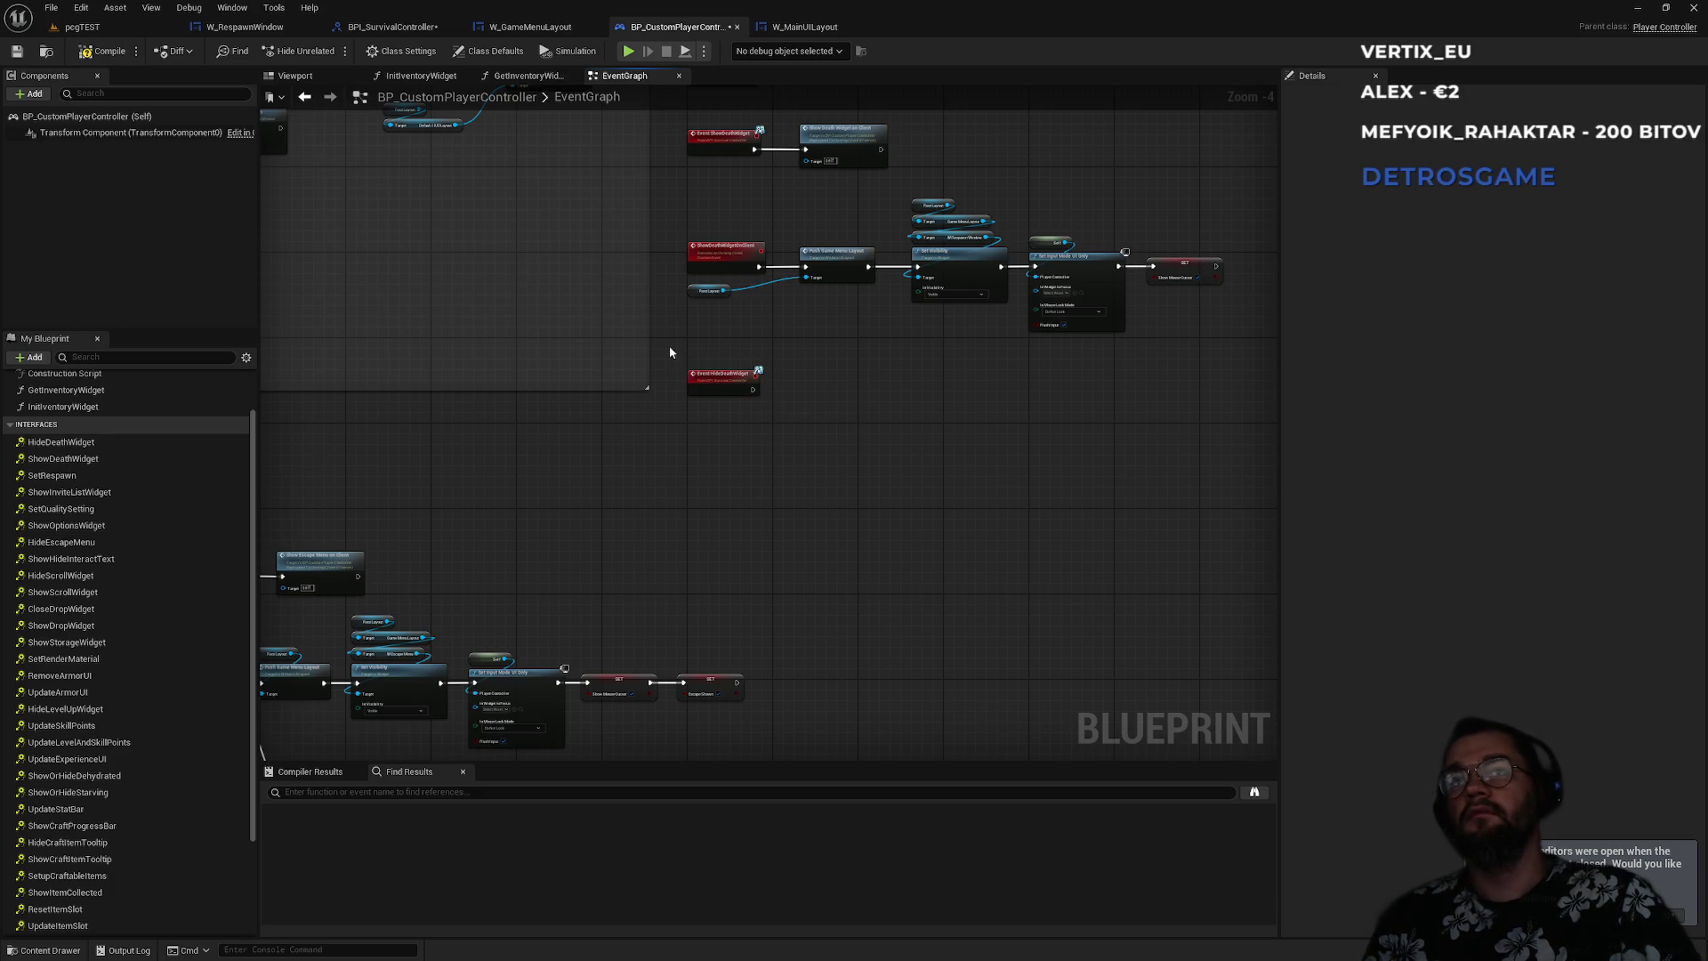
scroll(669, 345, "up", 4)
left_click_drag(893, 452, 734, 520)
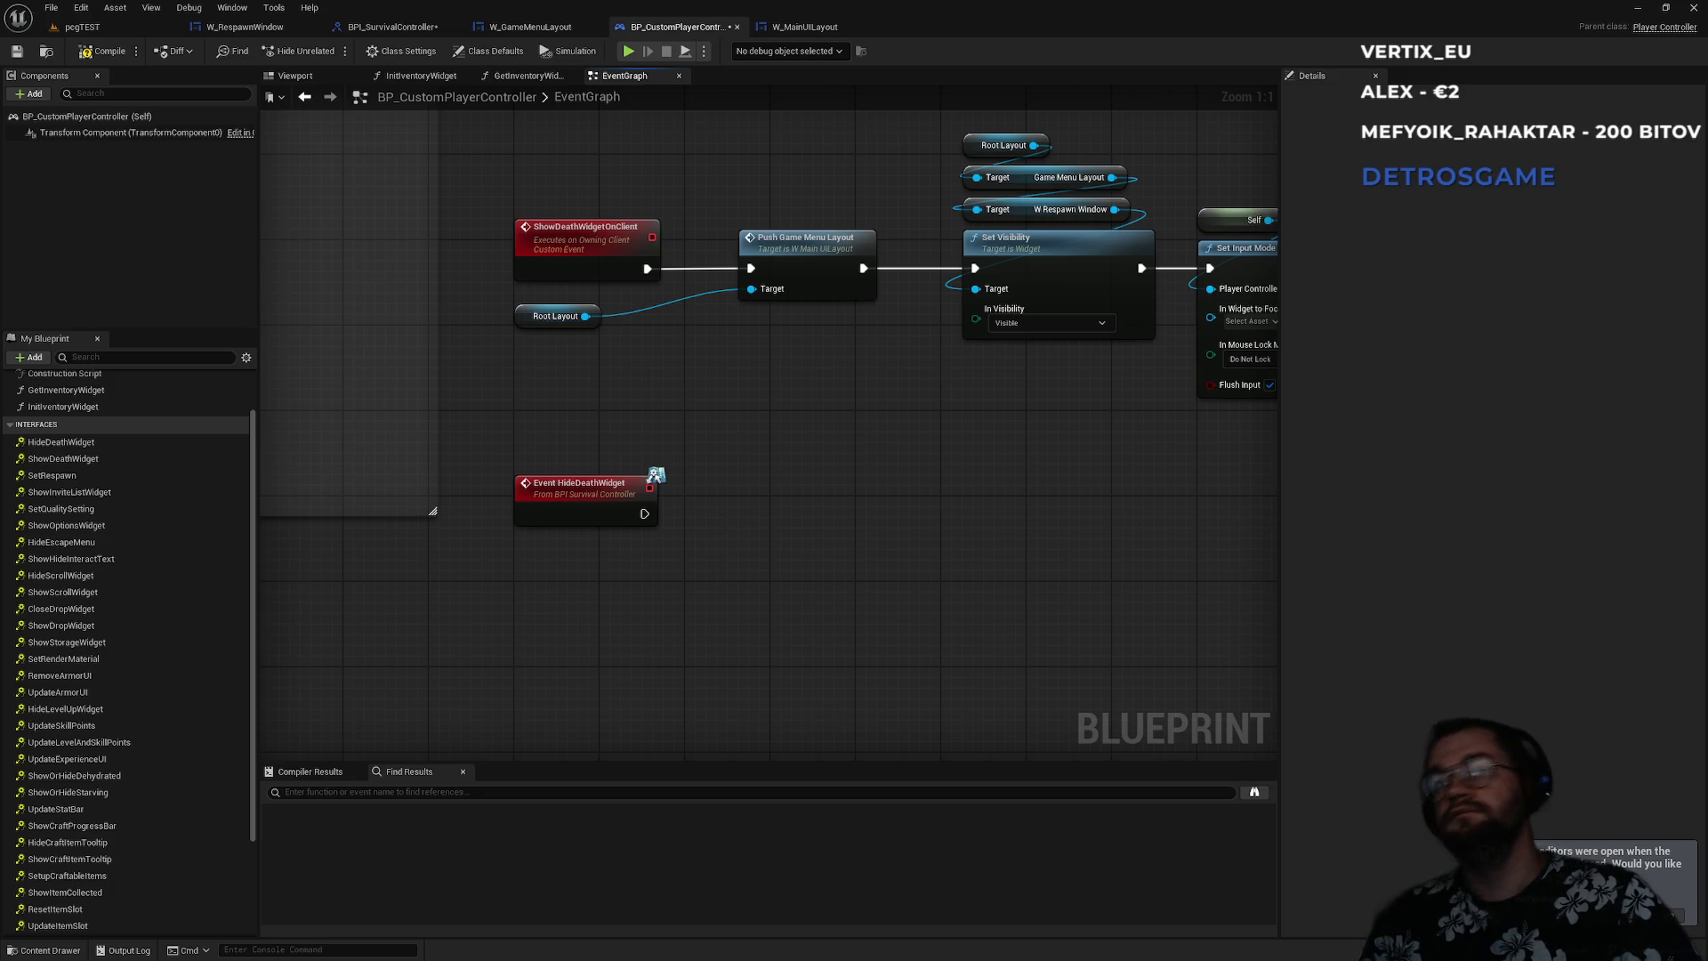
mouse_move(876, 491)
left_mouse_down()
mouse_move(858, 611)
mouse_move(839, 621)
mouse_move(862, 477)
mouse_move(834, 420)
mouse_move(1128, 140)
left_mouse_up()
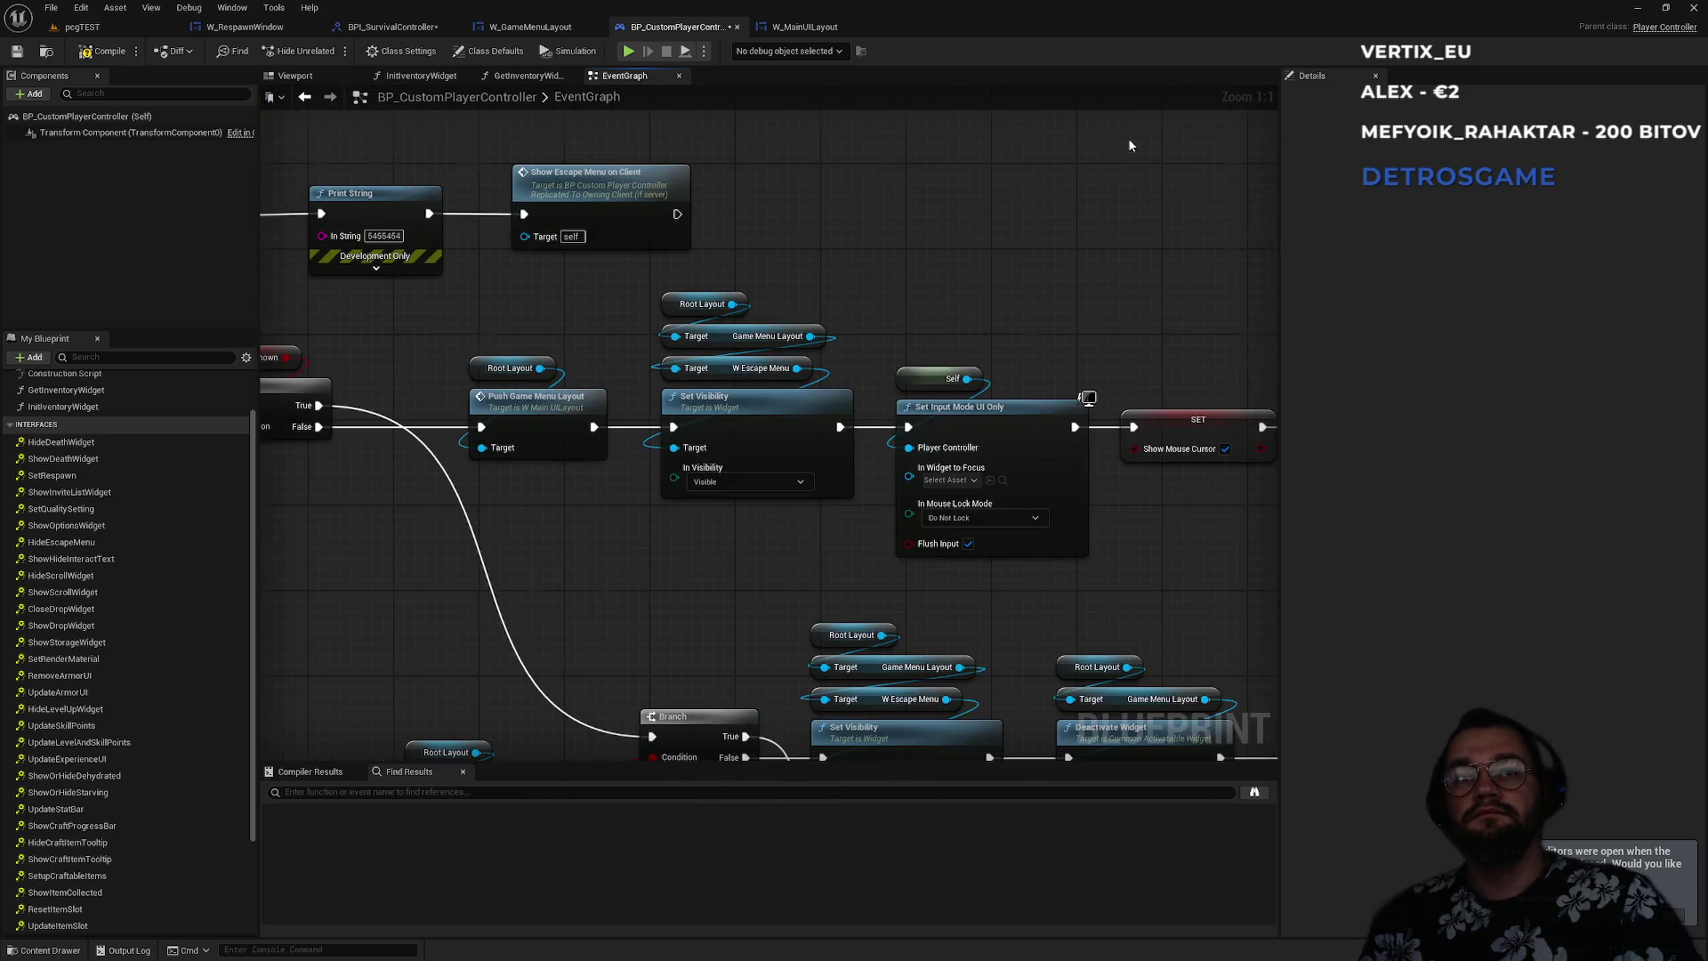
mouse_move(719, 528)
left_mouse_down()
mouse_move(1036, 540)
mouse_move(757, 562)
mouse_move(699, 534)
mouse_move(687, 371)
mouse_move(672, 575)
mouse_move(724, 504)
mouse_move(608, 597)
left_mouse_up()
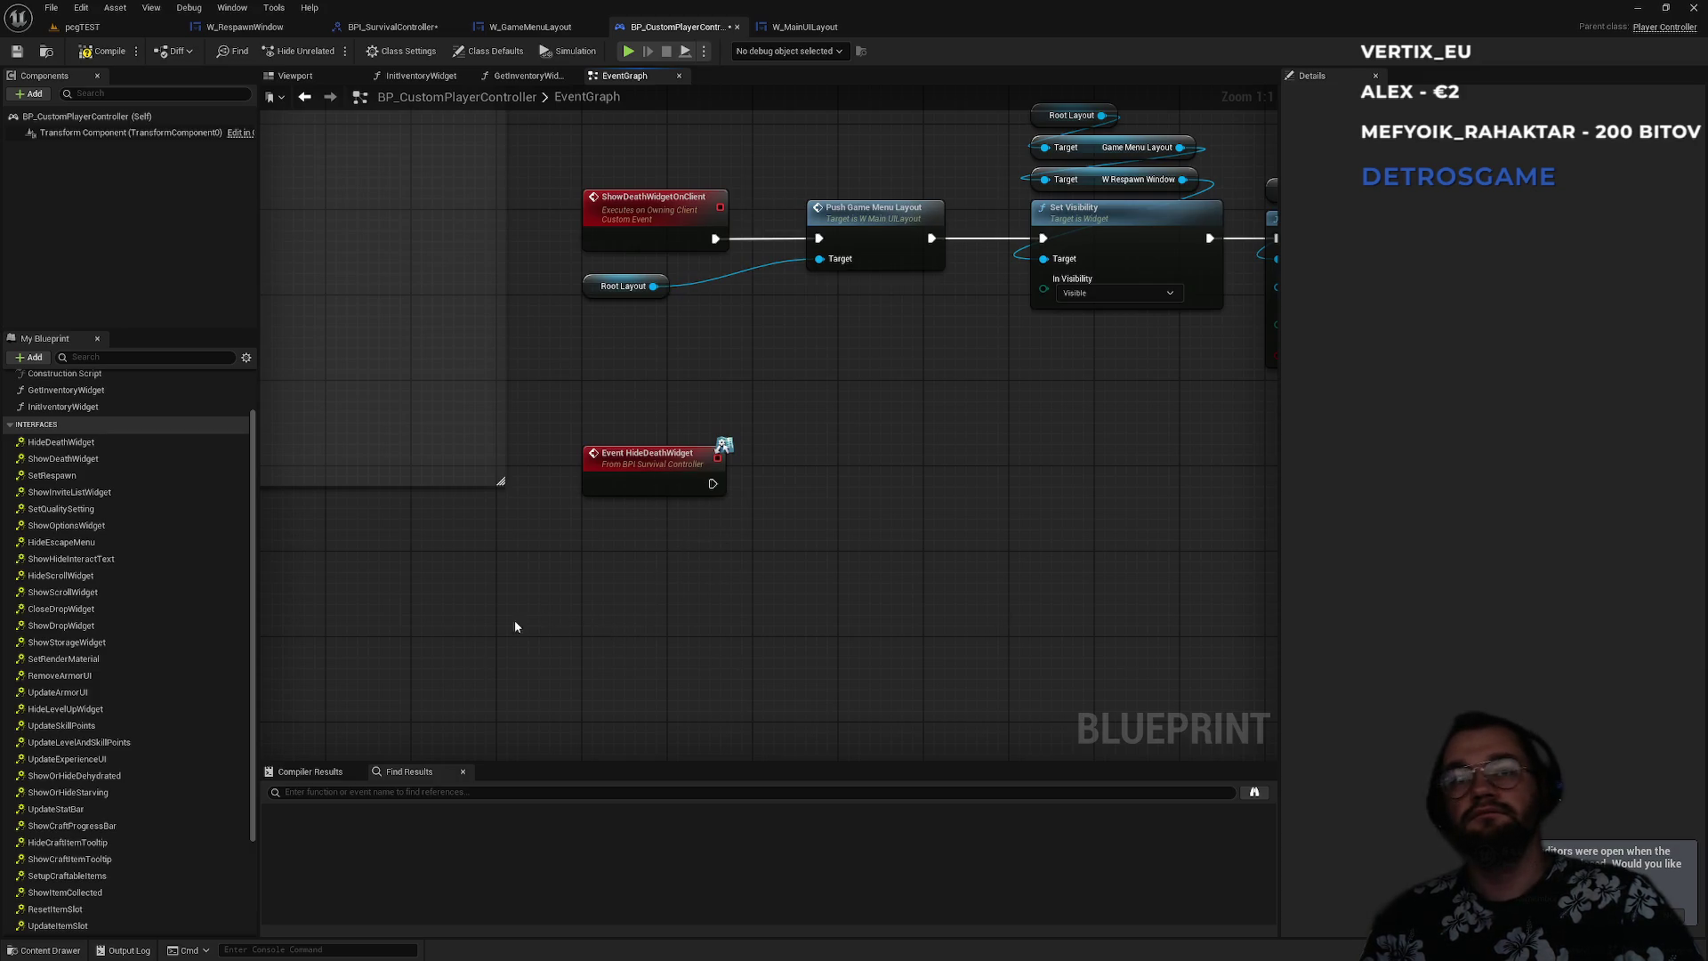
right_click(650, 623)
- Add a custom event HideDeathWidgetOnClient replicated to Run on owning Client
type("custom")
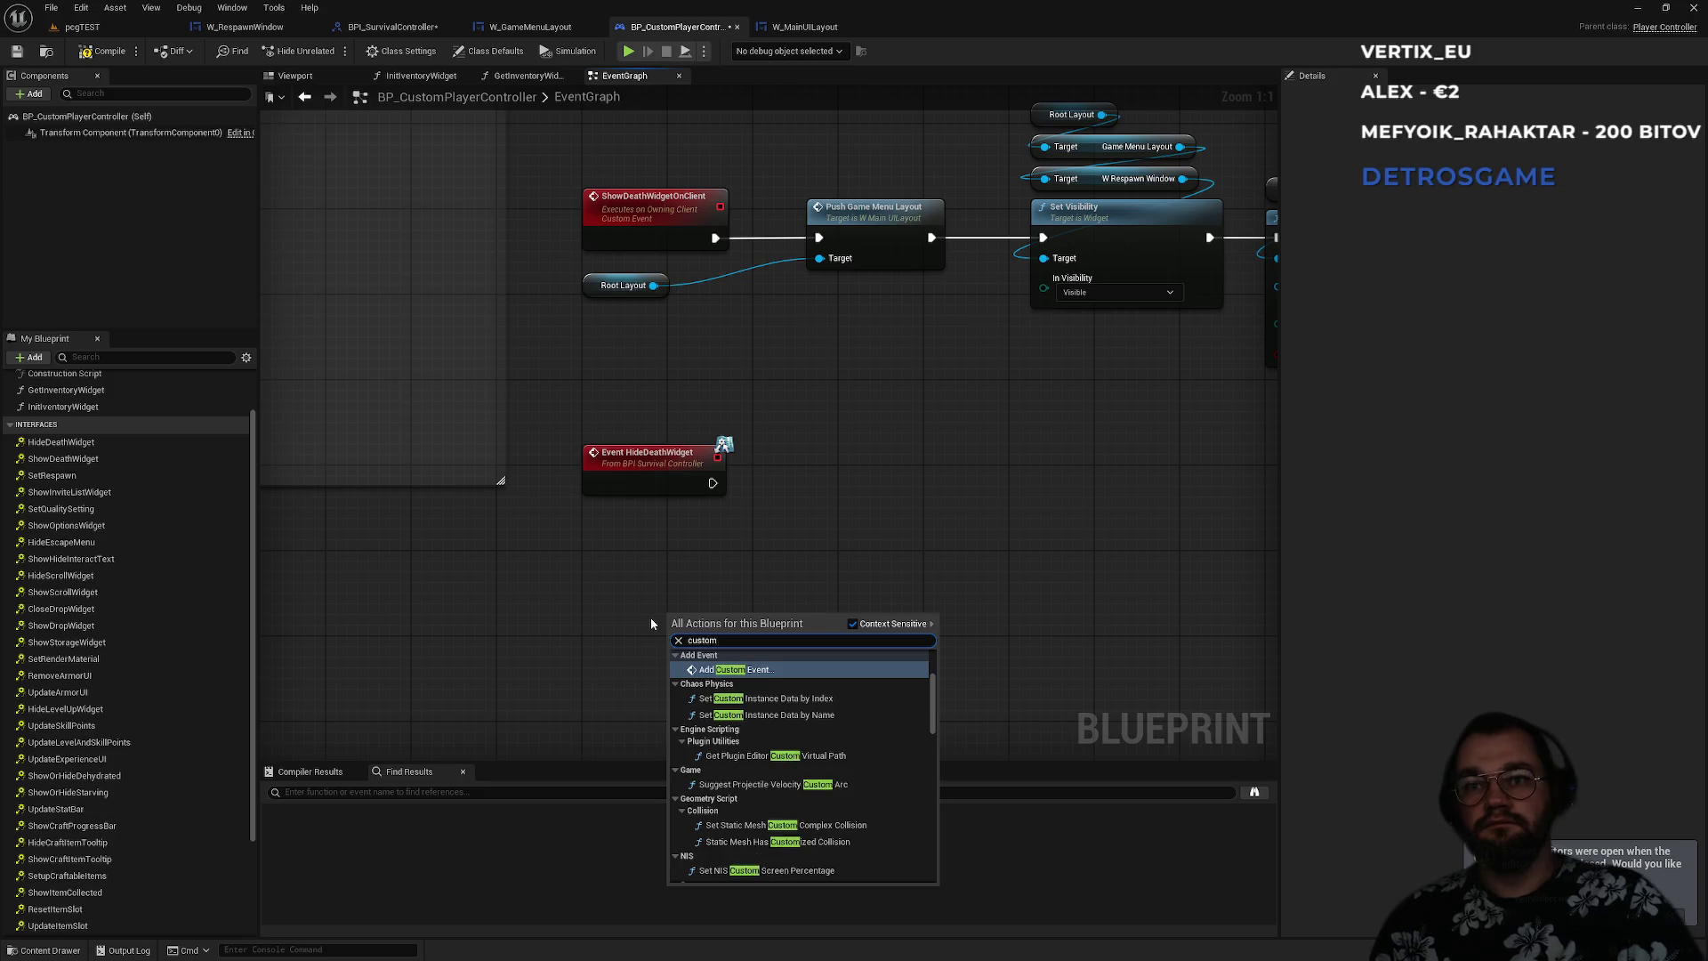
key("Return")
type("Hide")
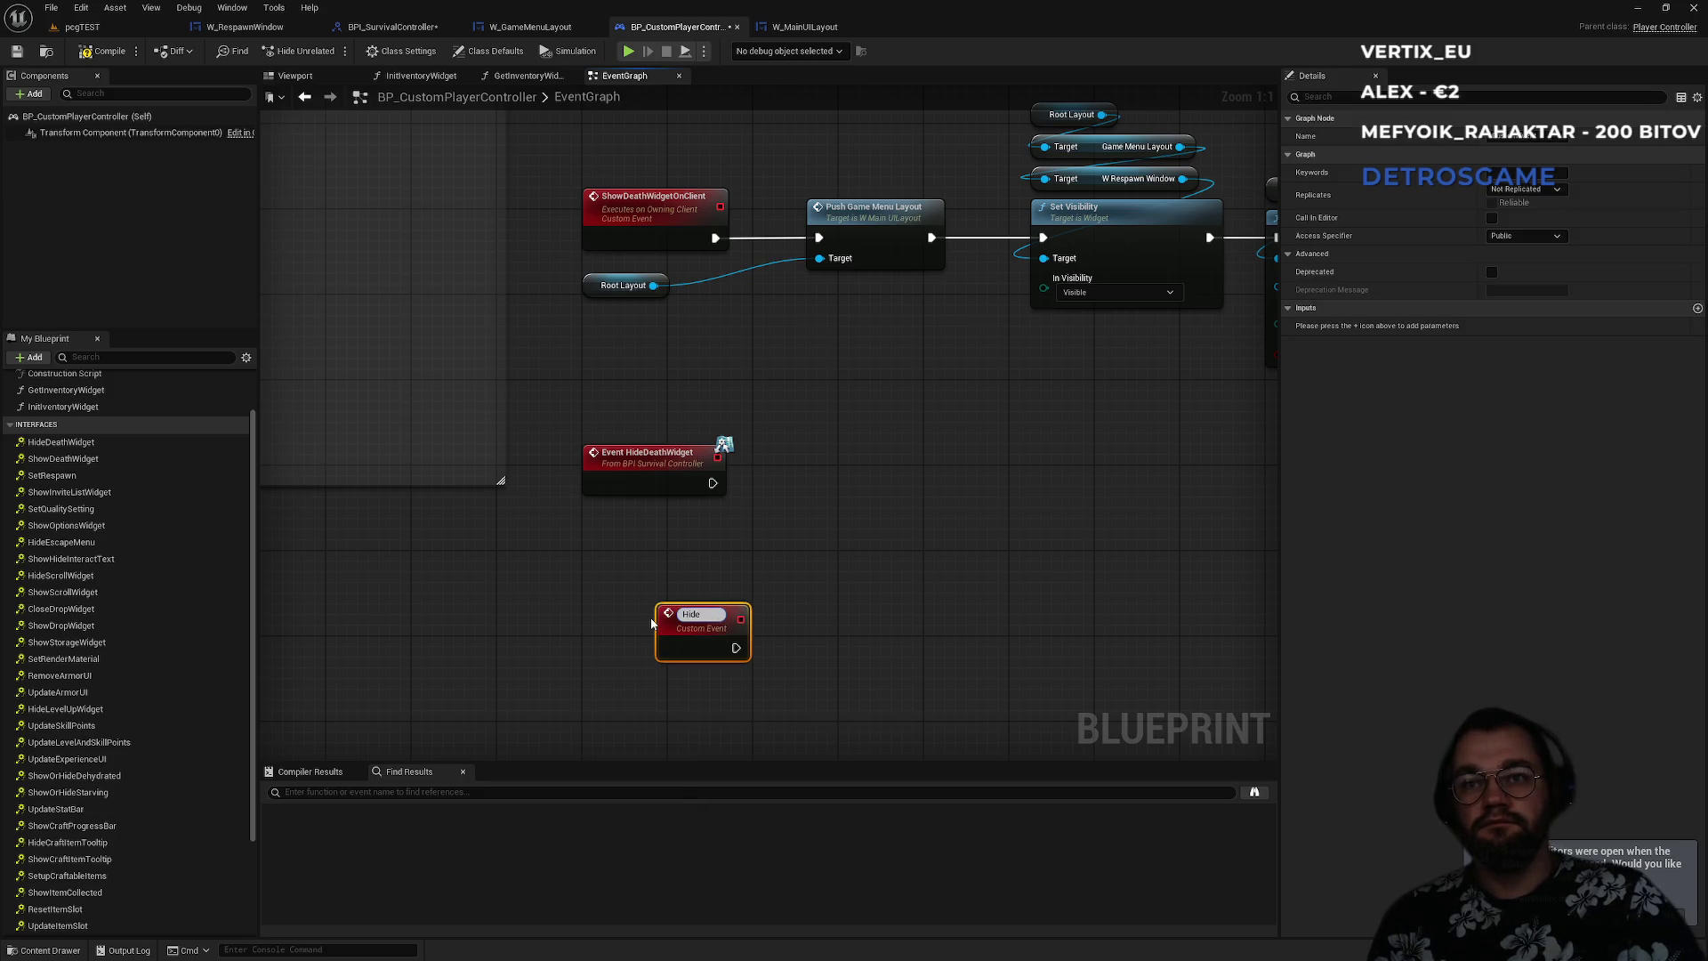
type("DeathWidgetOnClient")
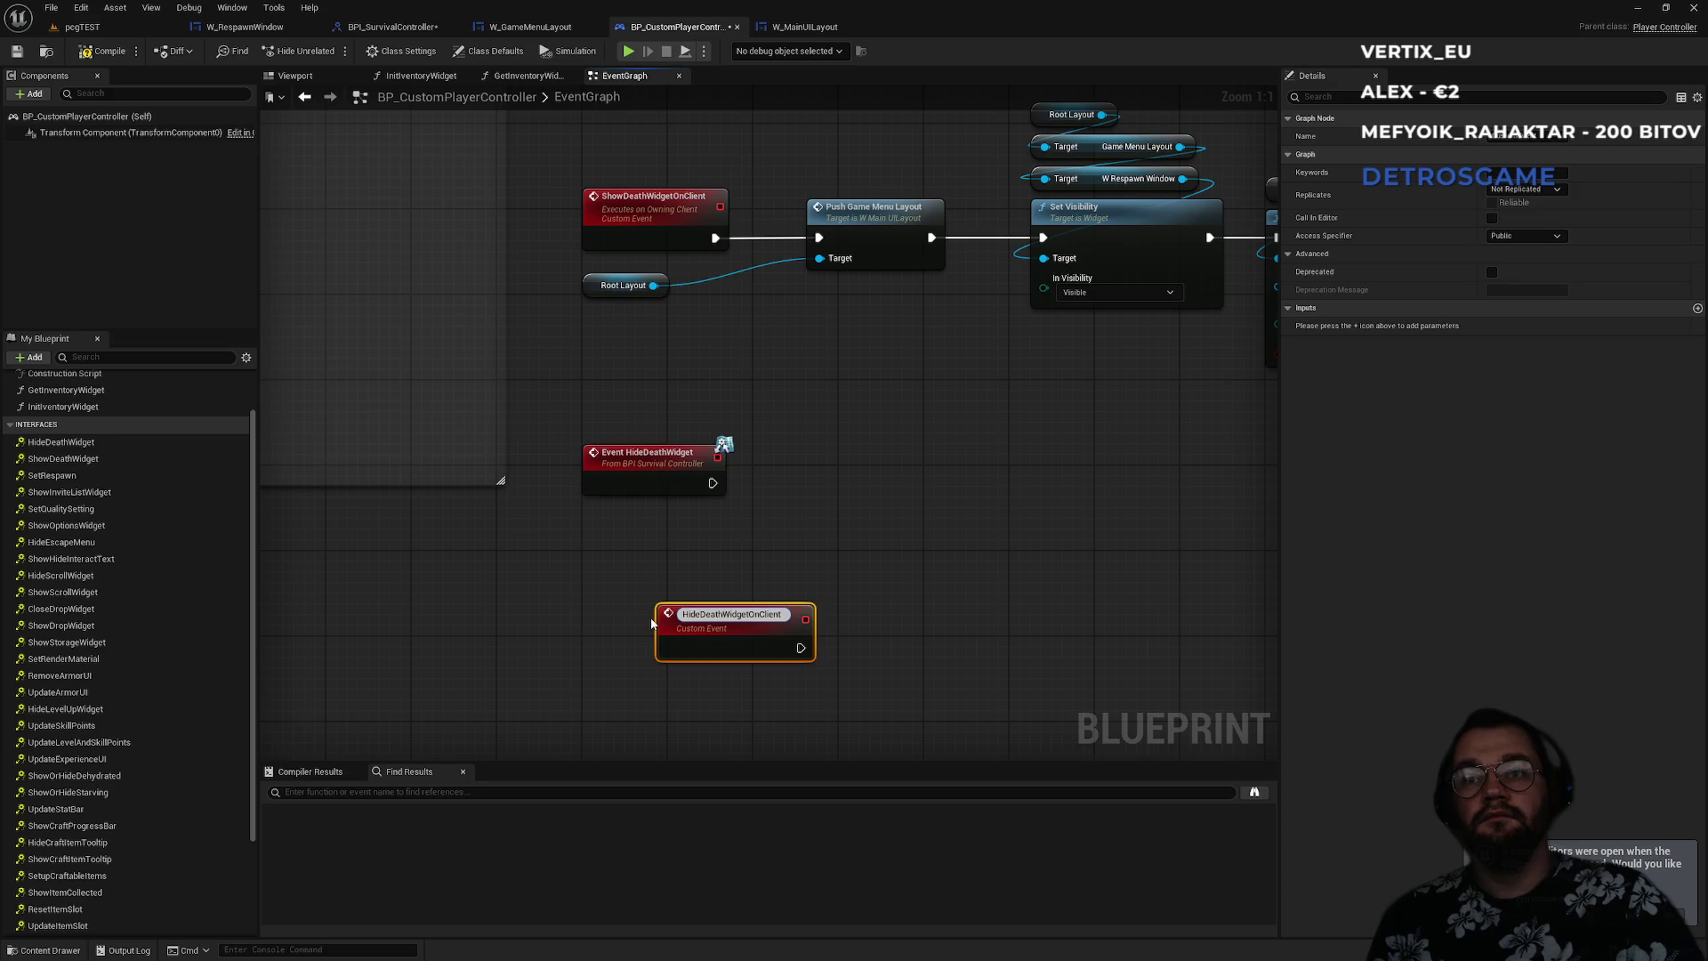
key("Return")
left_click_drag(683, 629, 607, 630)
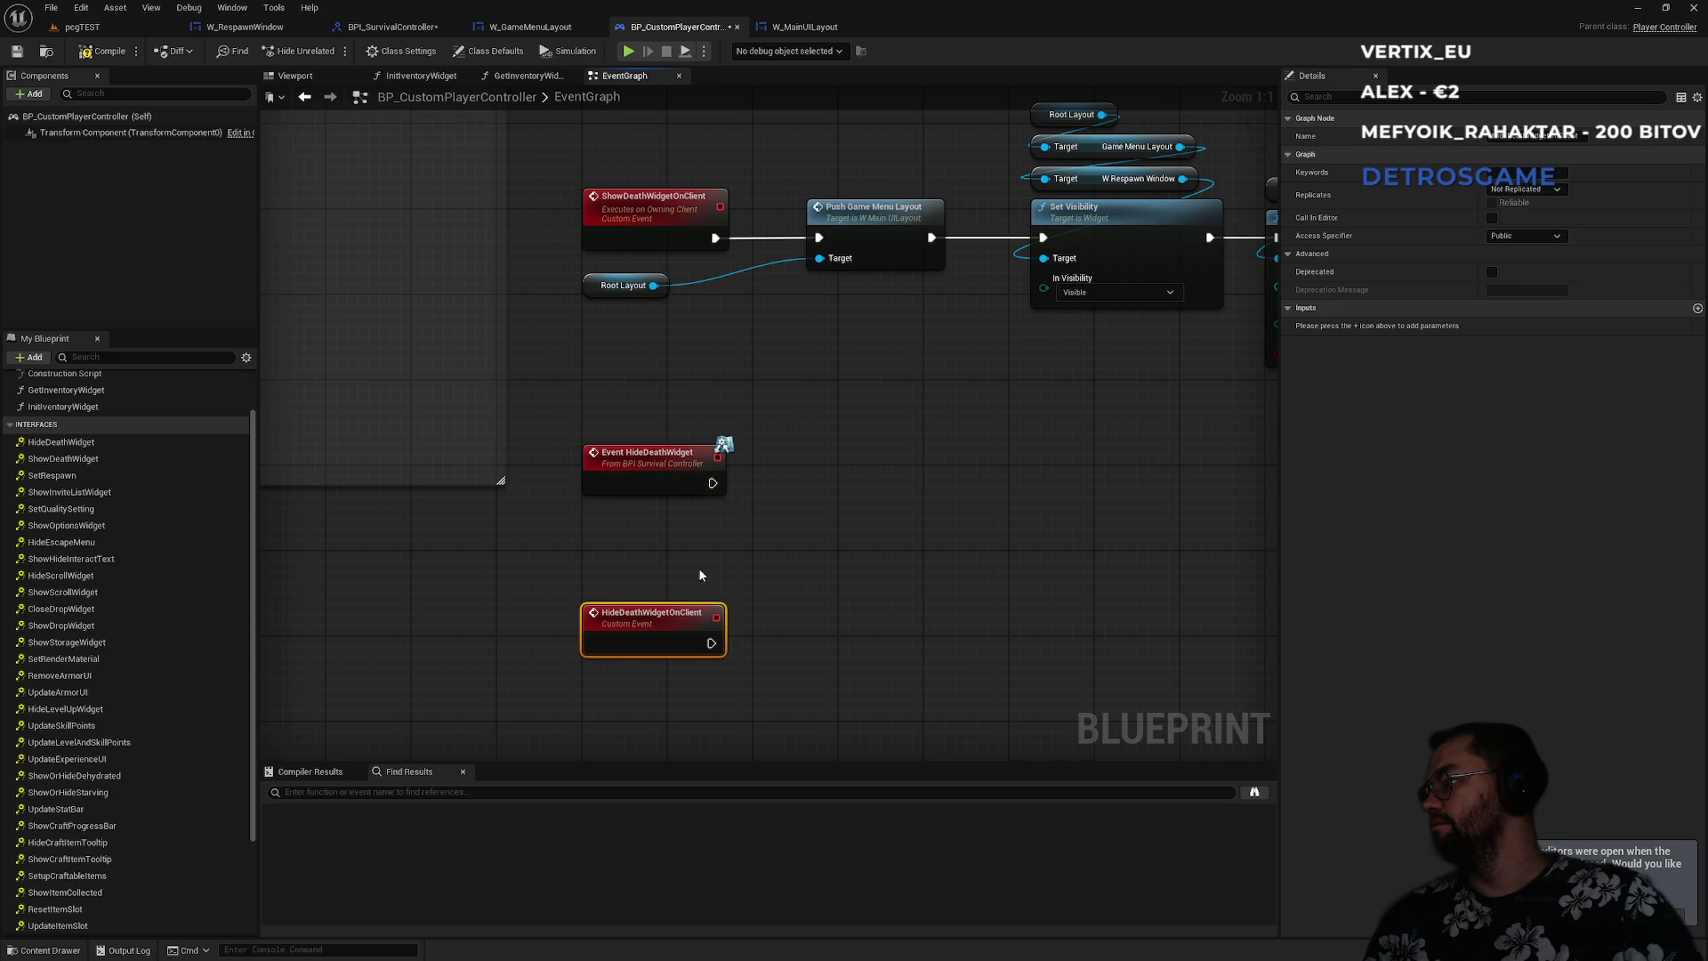
left_click(1524, 189)
left_click(1542, 252)
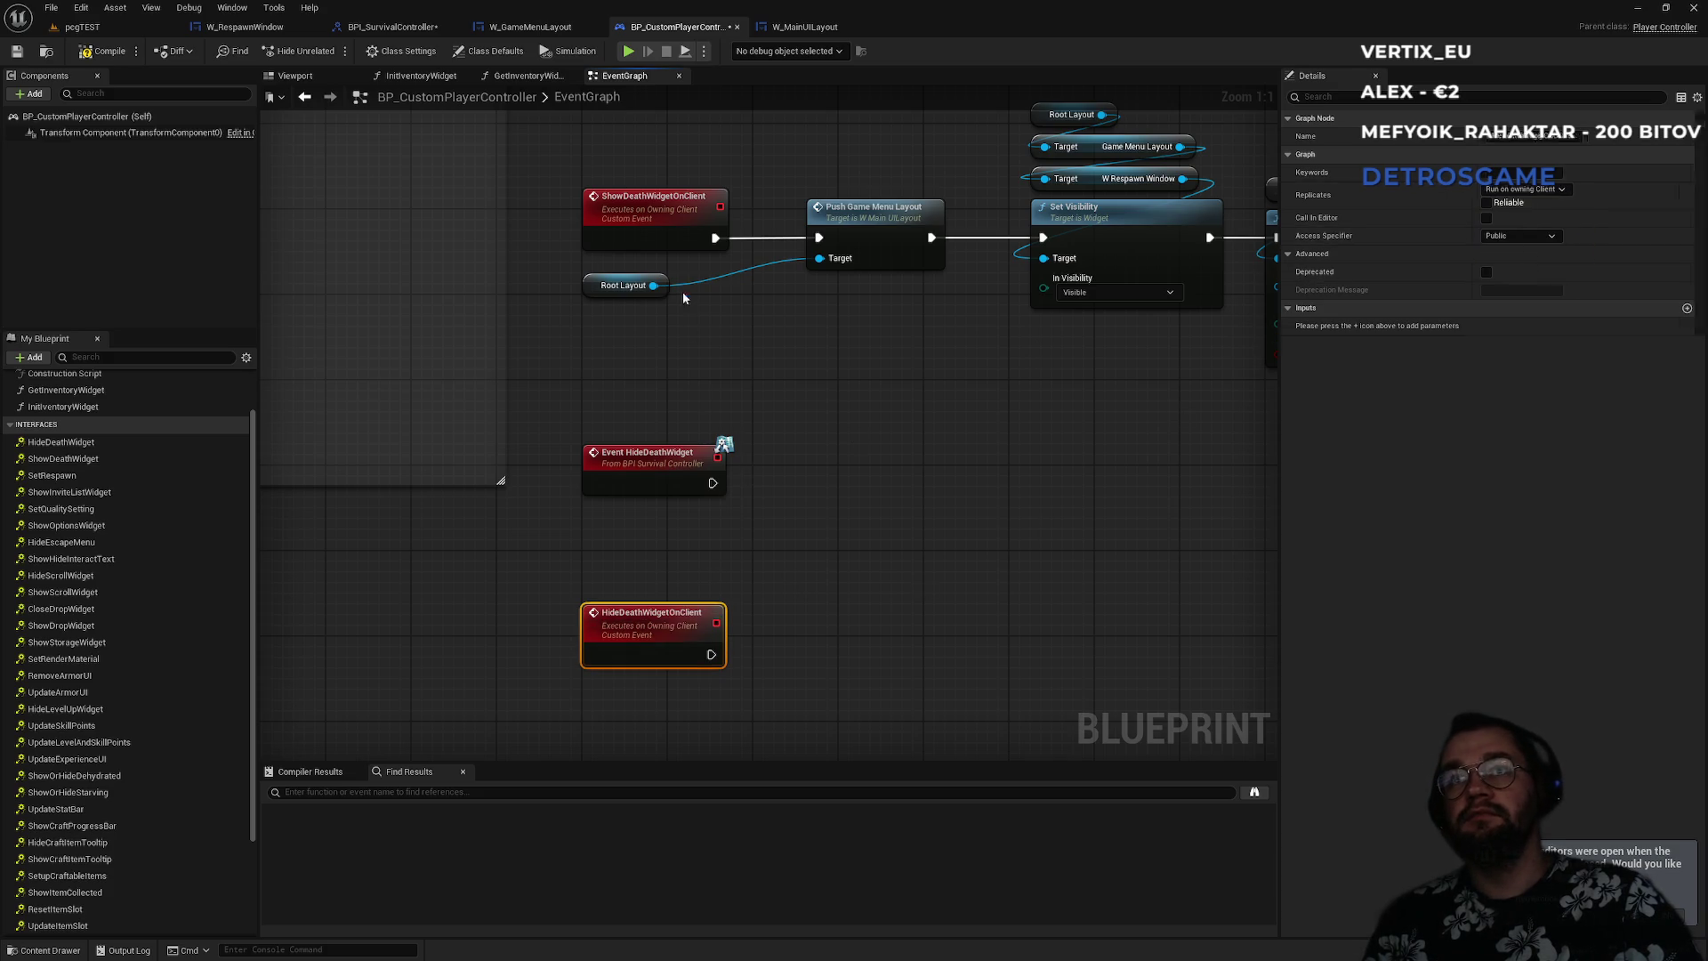
left_click(678, 220)
left_click(647, 627)
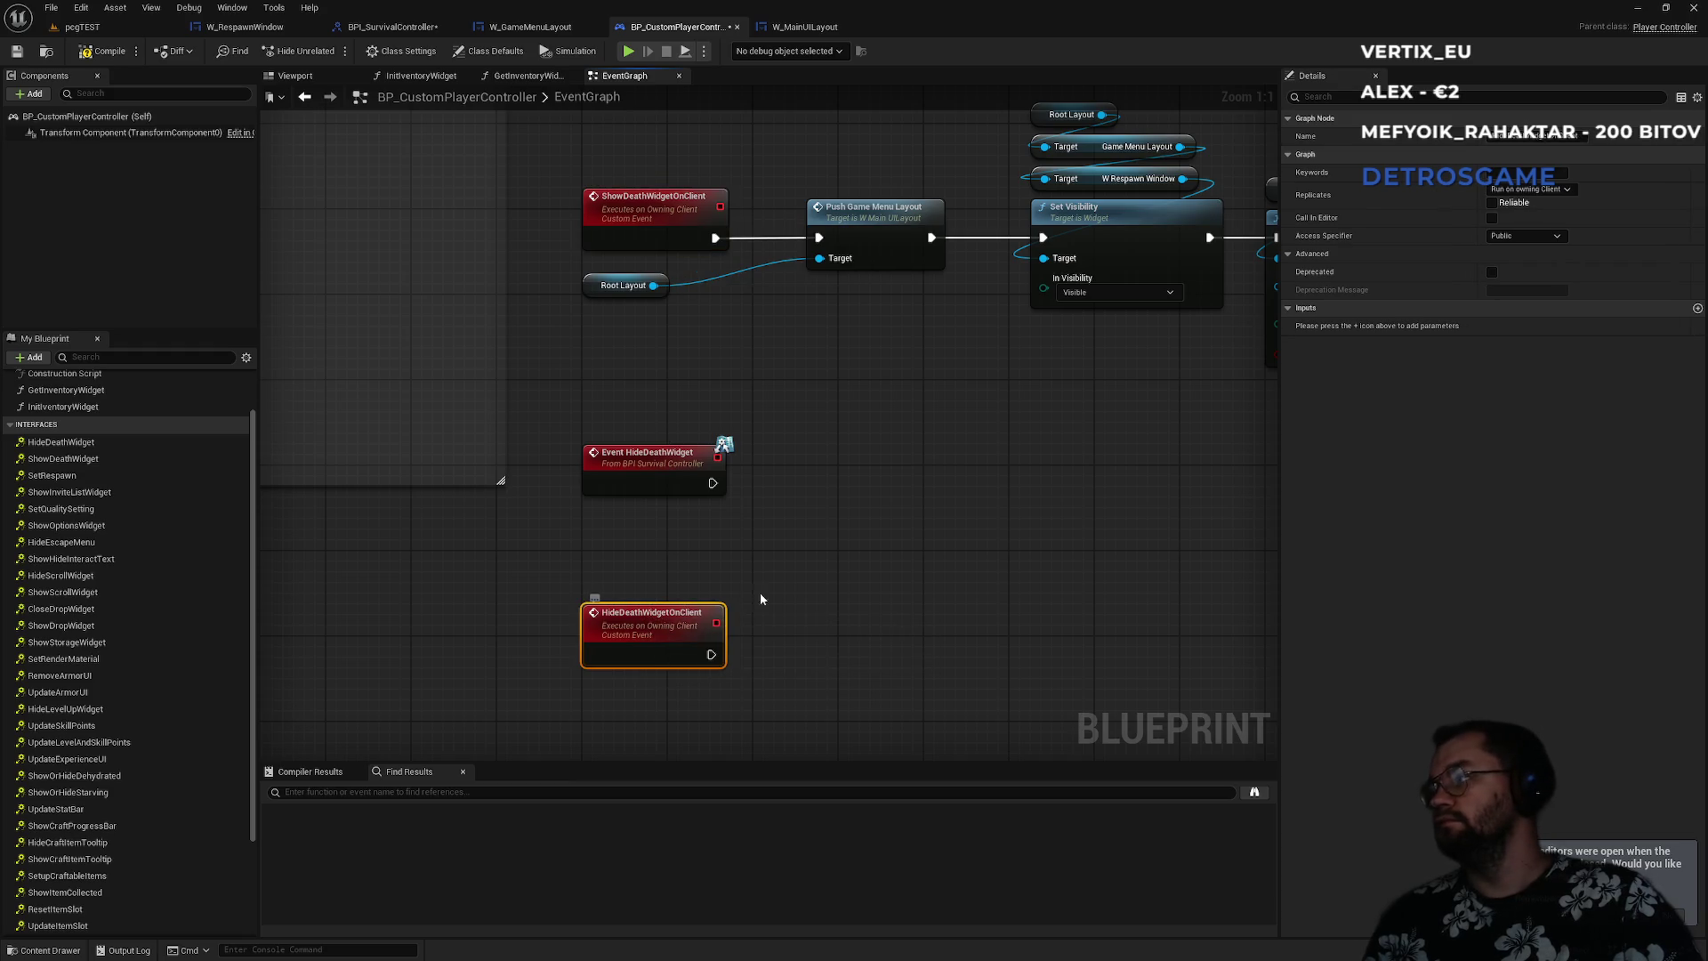
- Make Event HideDeathWidget call Hide Death Widget on Client
left_click_drag(718, 484, 789, 489)
type("Hi")
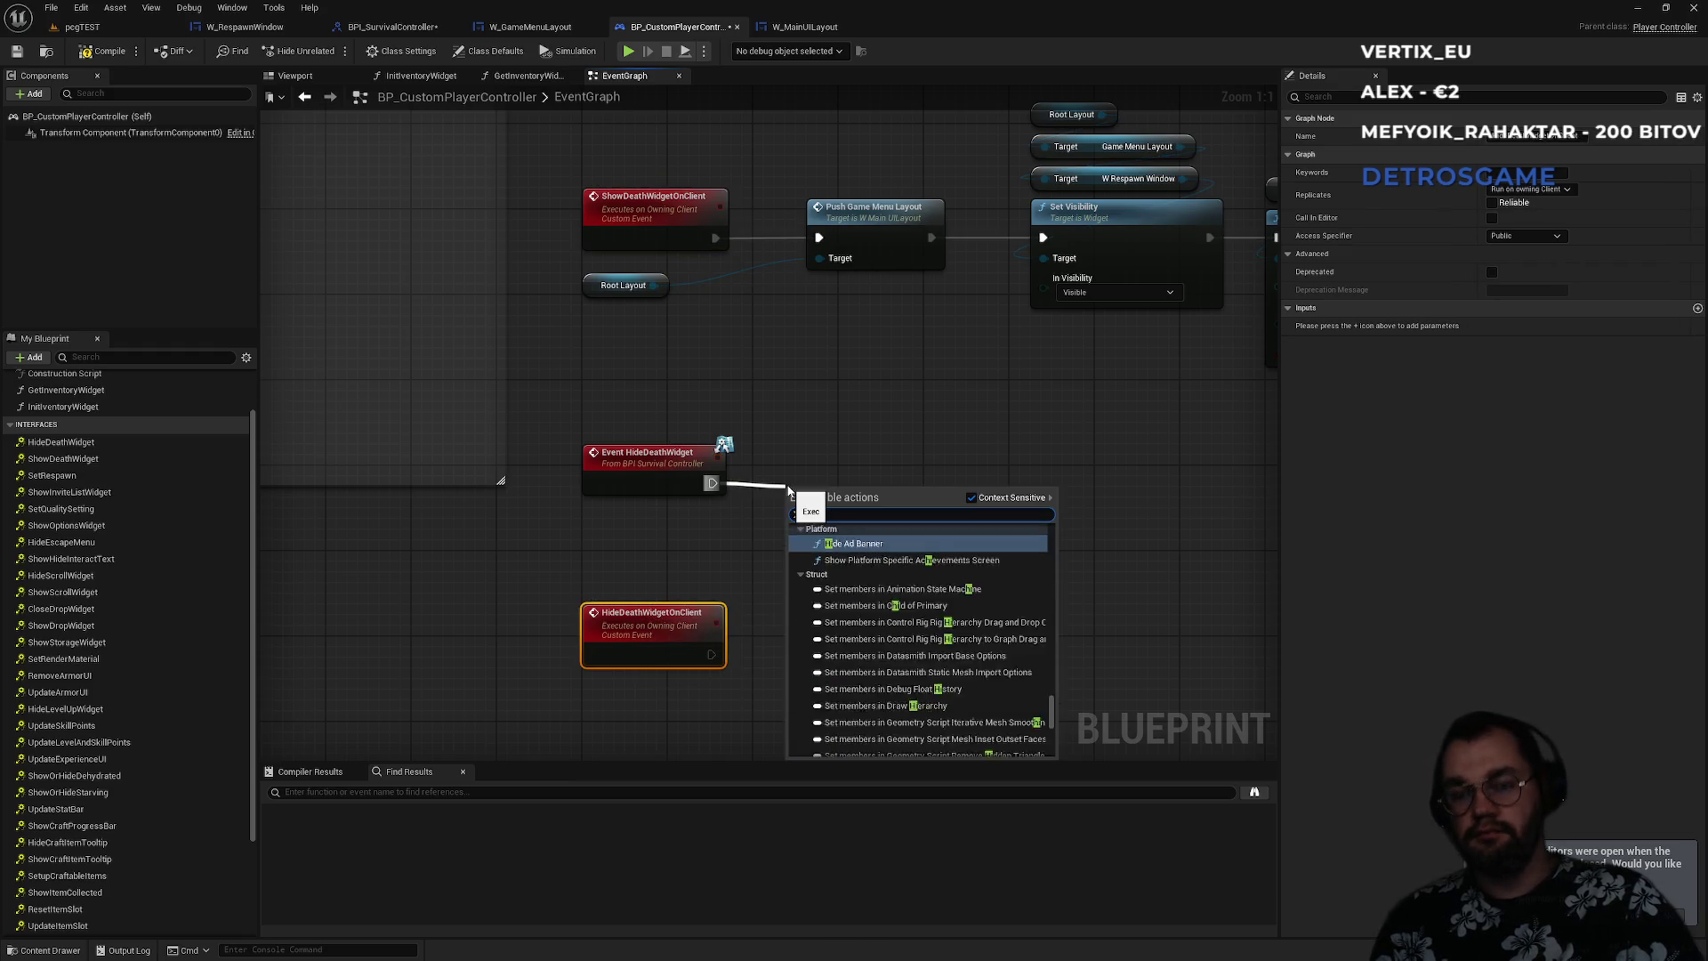
type("de De")
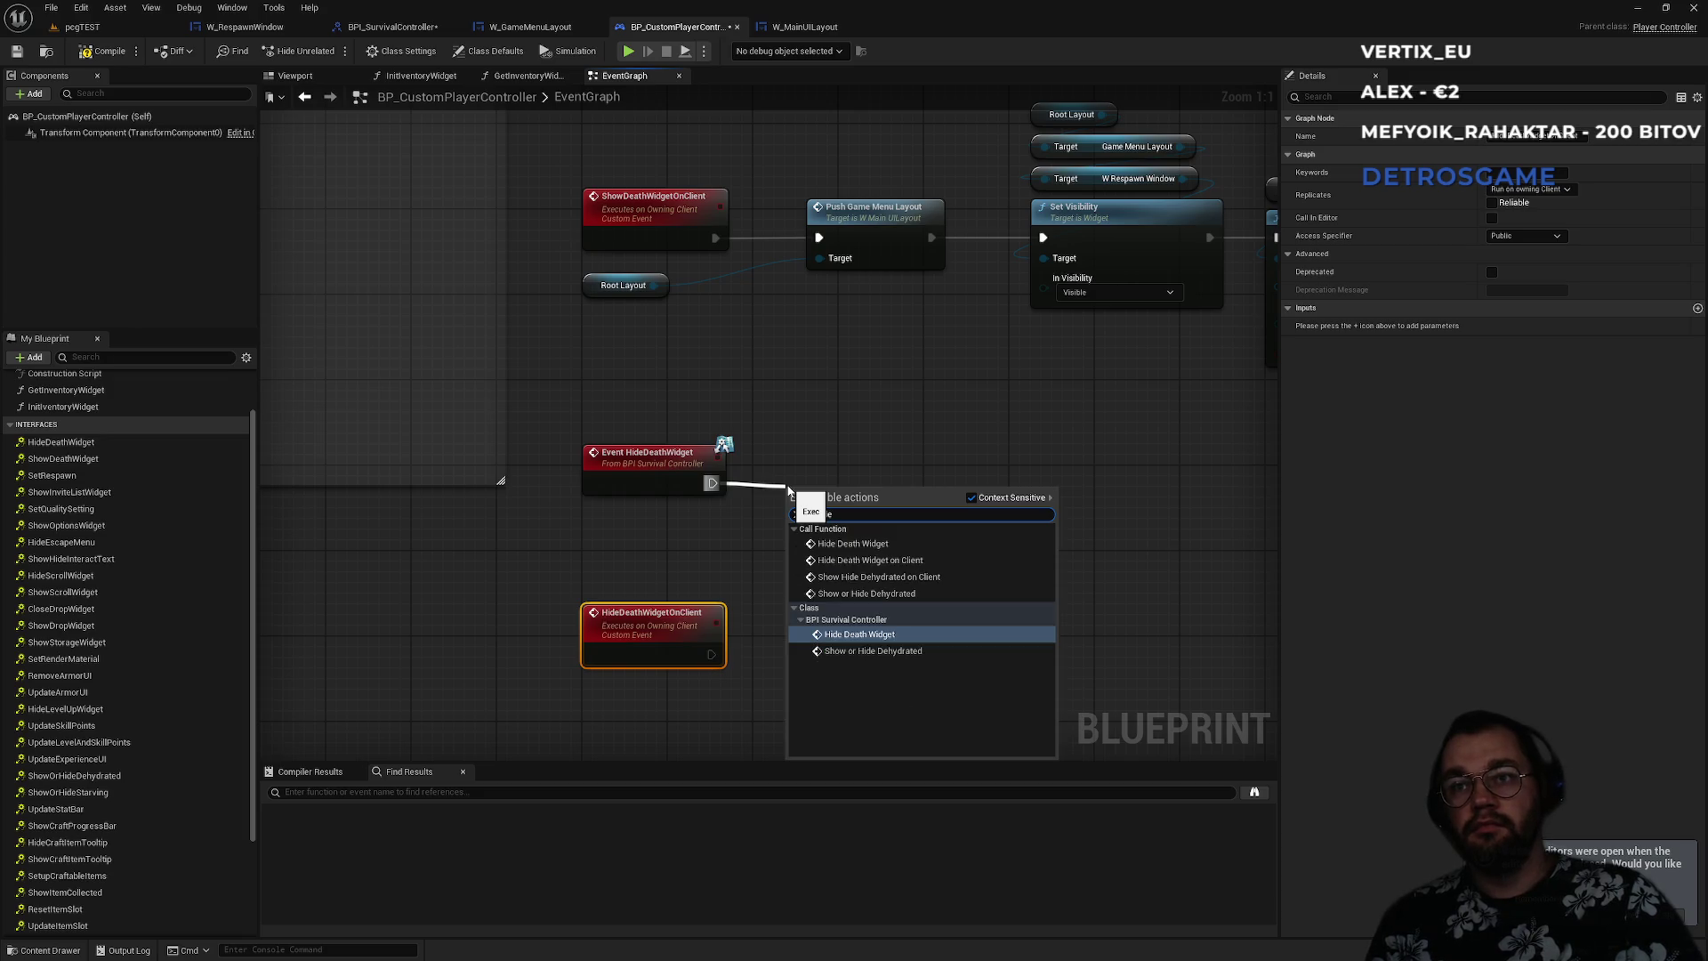
key("Up")
key("Up")
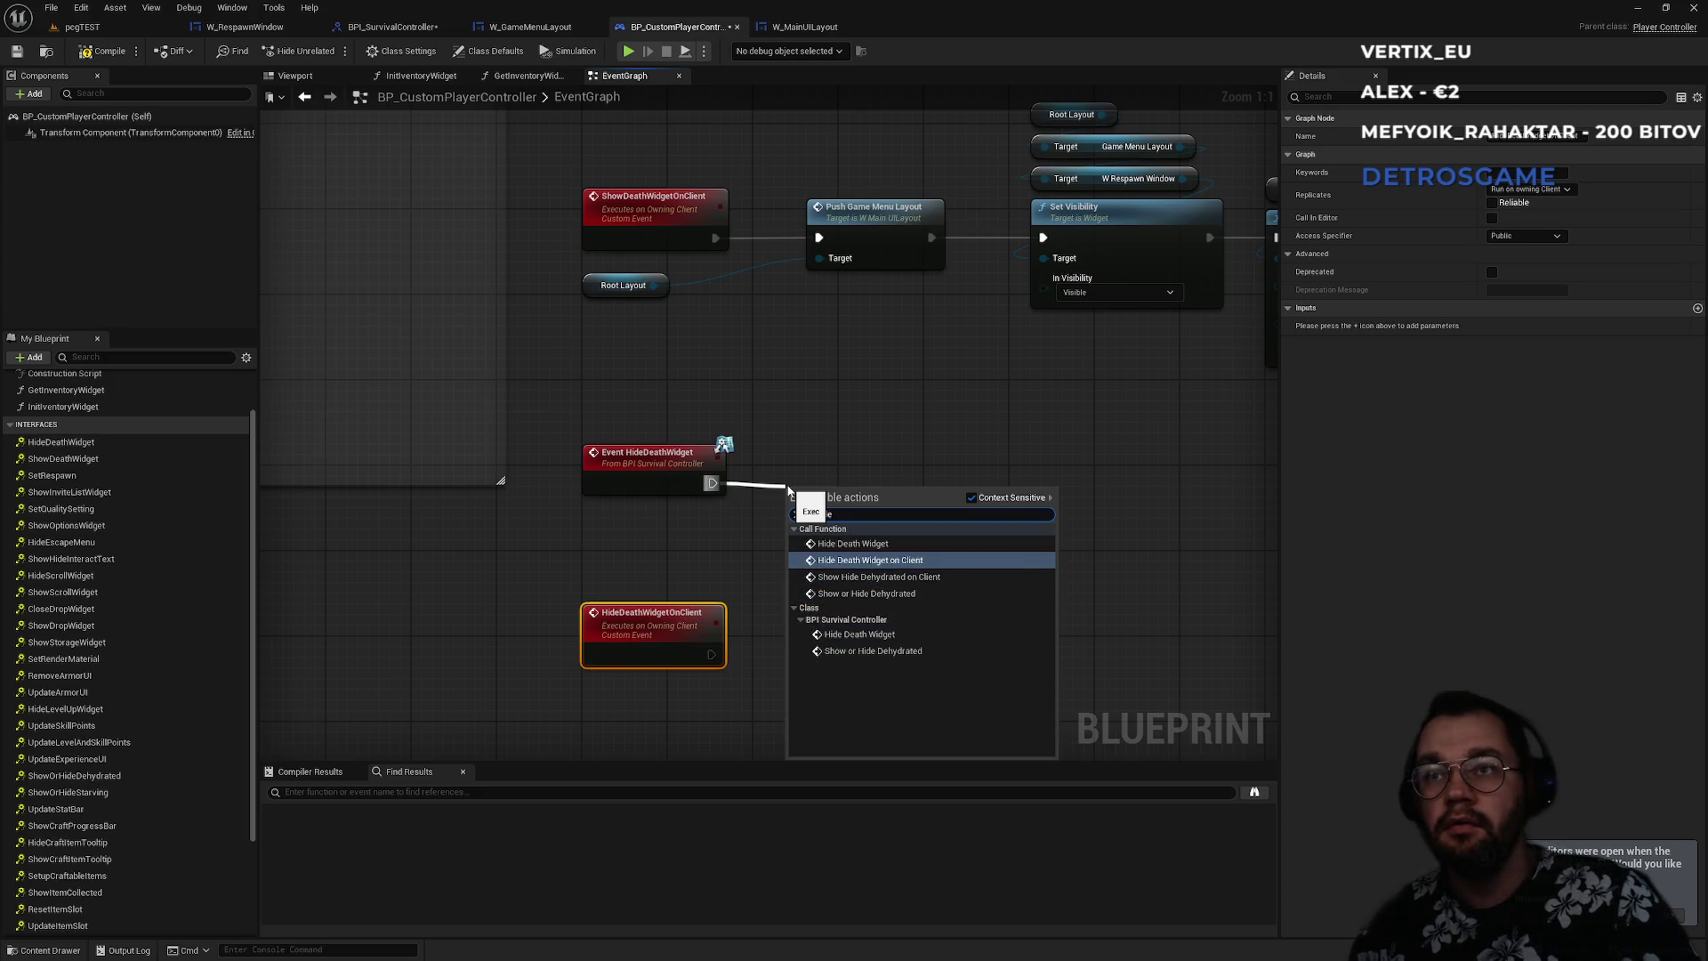
key("Return")
mouse_move(983, 293)
left_mouse_down()
mouse_move(996, 250)
mouse_move(997, 266)
left_mouse_up()
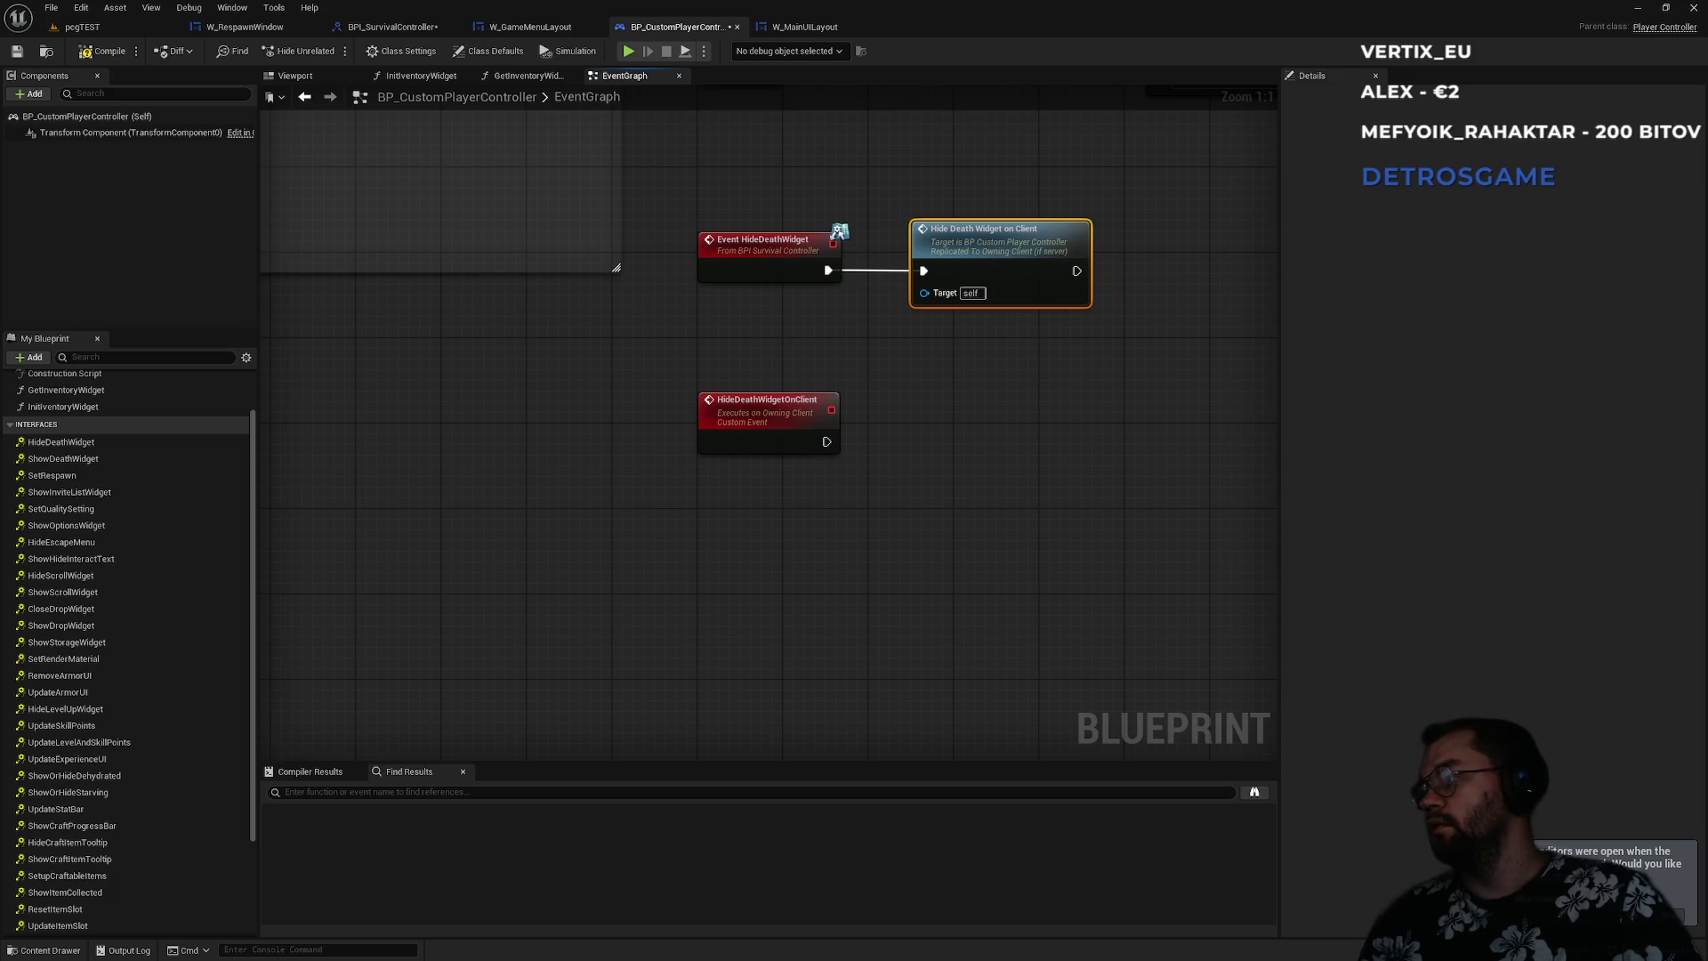
left_click(798, 471)
- Copy the Self and Set Input Mode Game Only nodes and wire them after HideDeathWidgetOnClient
scroll(832, 502, "down", 2)
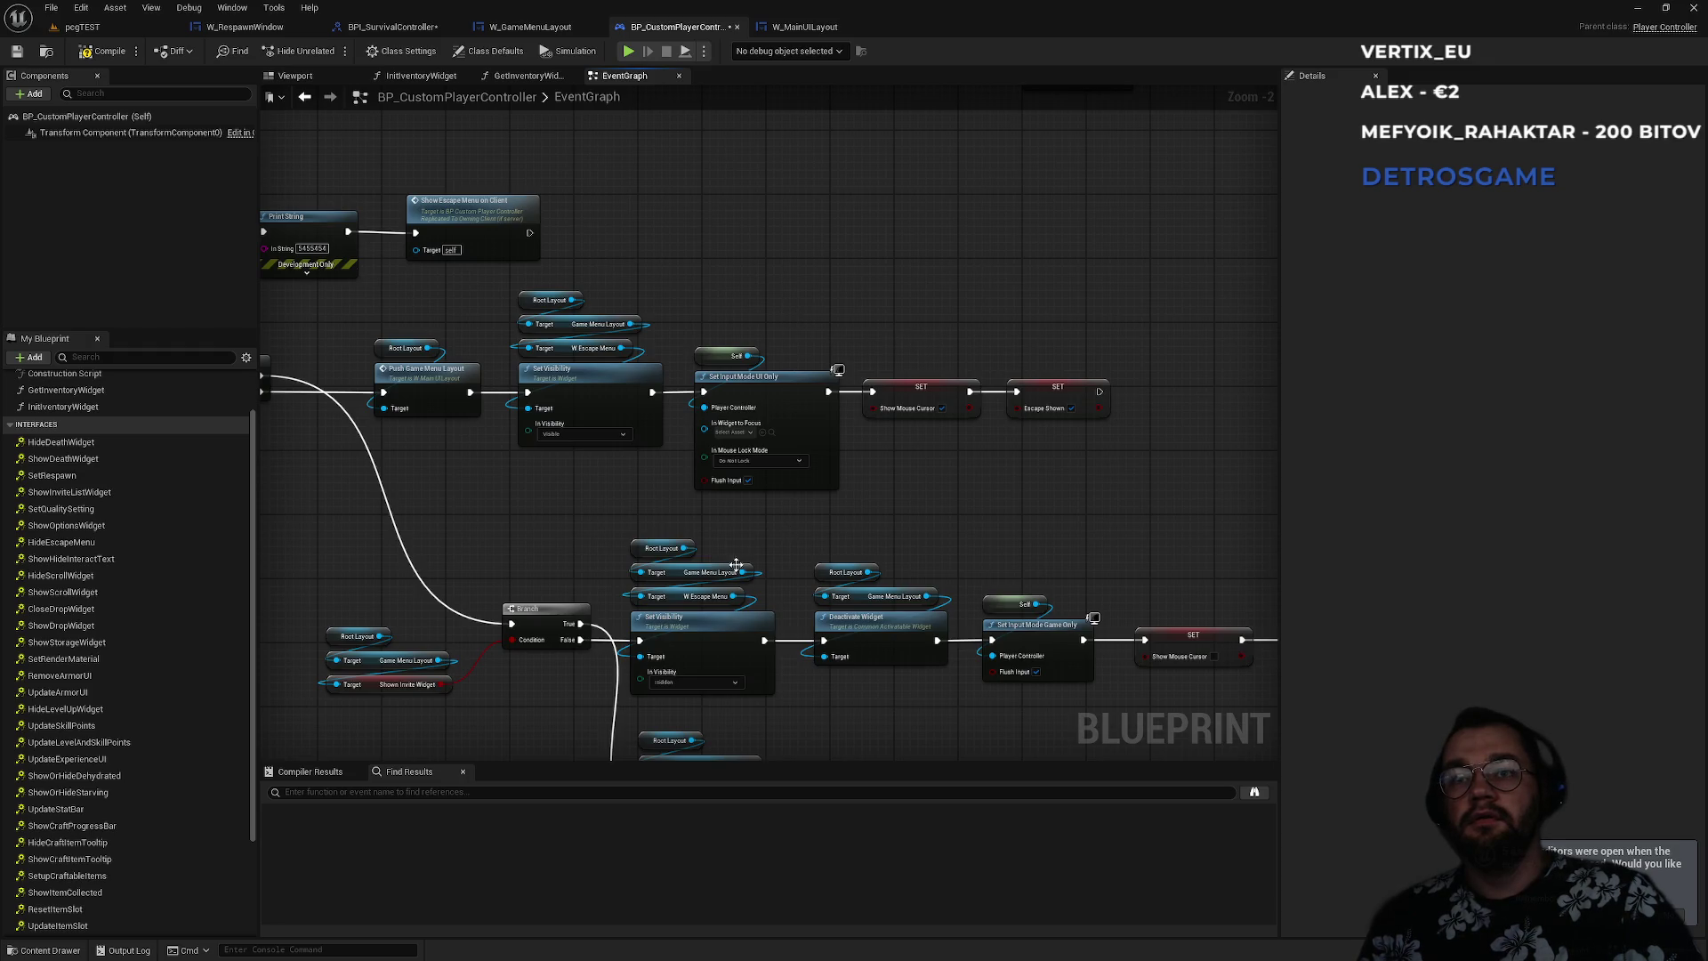
mouse_move(894, 541)
left_mouse_down()
mouse_move(861, 671)
mouse_move(886, 623)
left_mouse_up()
left_click_drag(1009, 547, 1068, 685)
key("1")
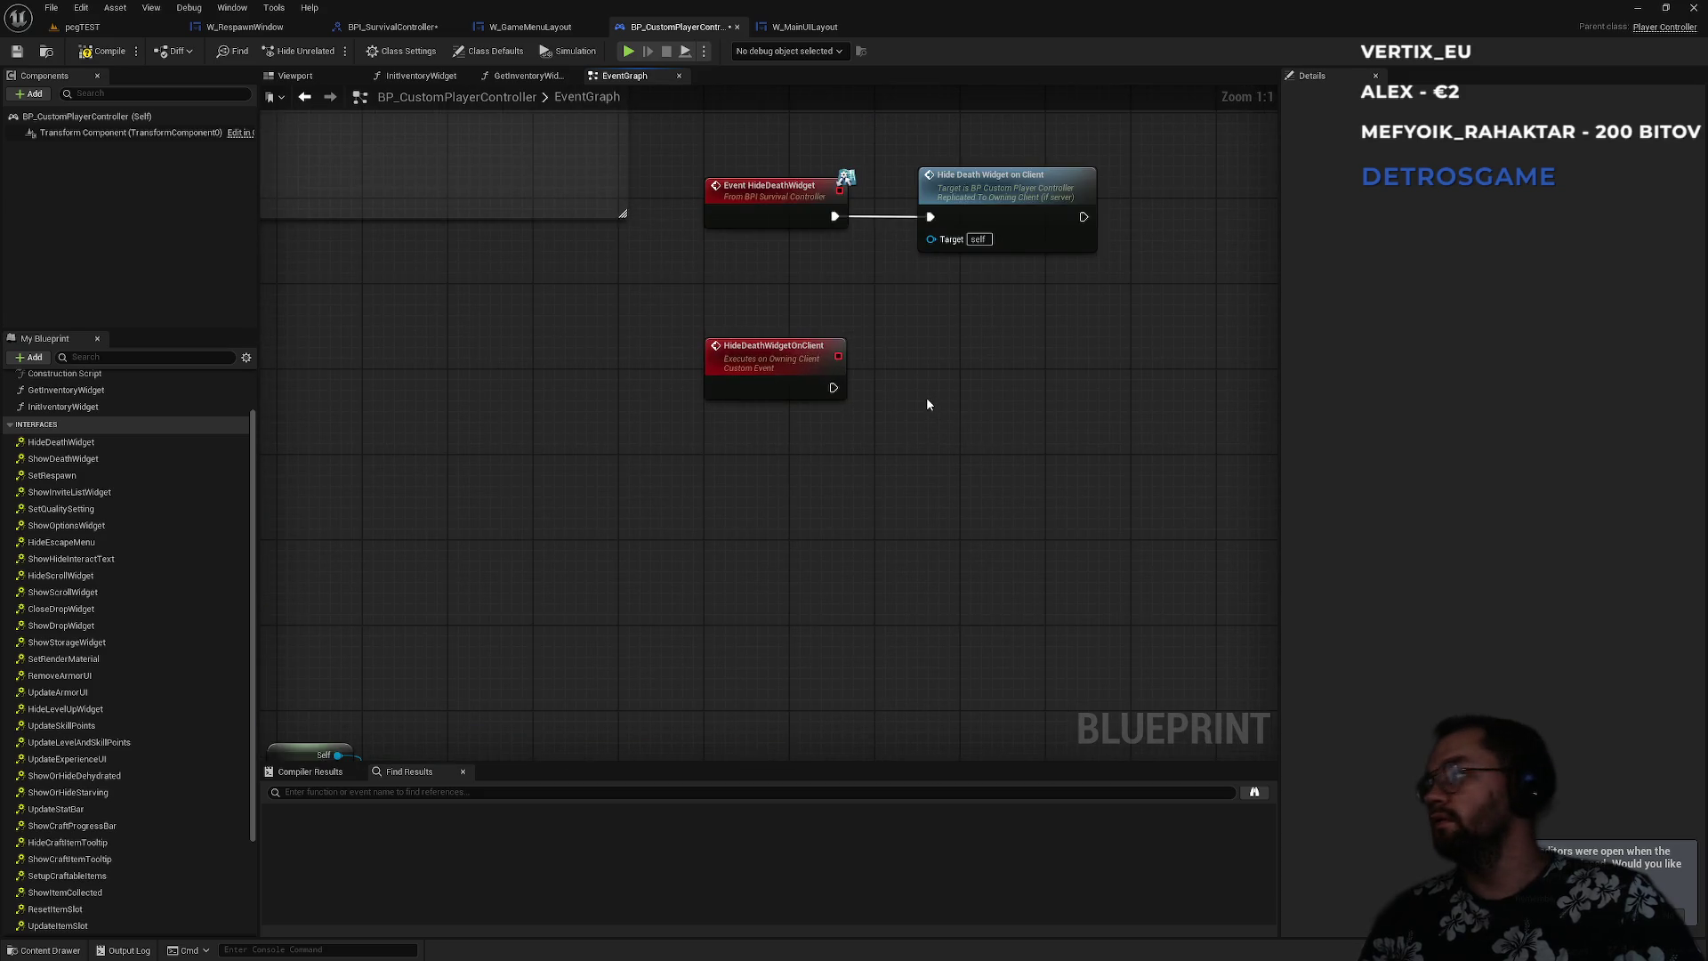
key("ctrl+v")
mouse_move(834, 388)
left_mouse_down()
mouse_move(931, 440)
mouse_move(973, 369)
left_mouse_up()
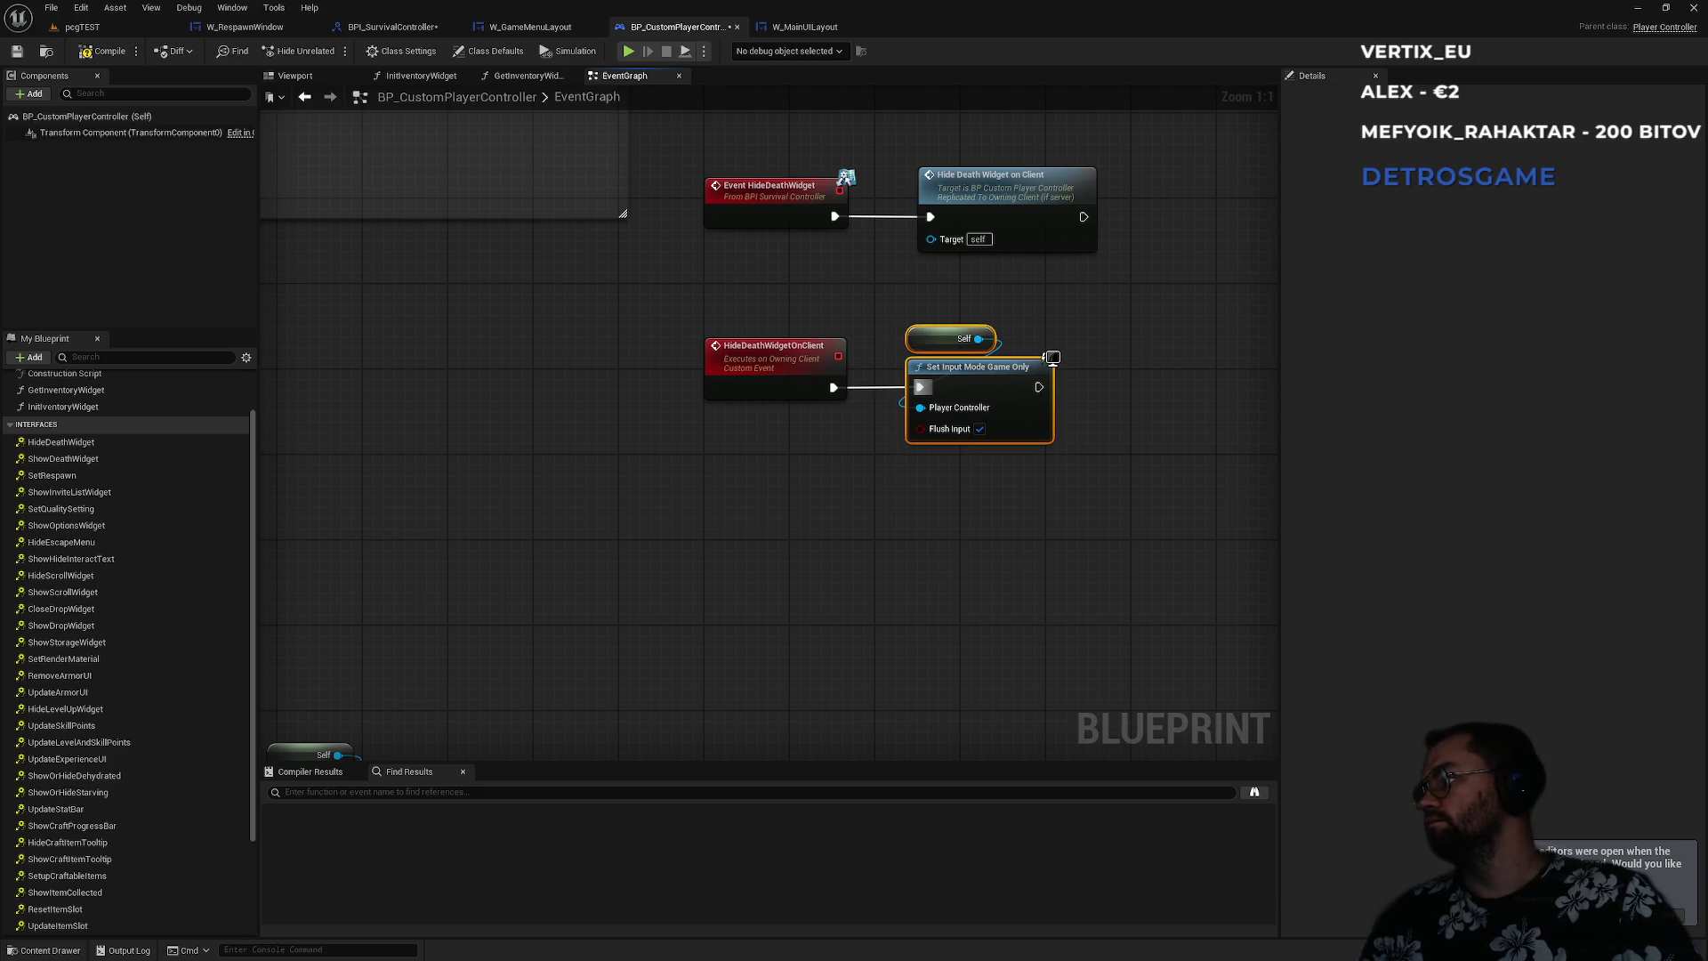
- Add a Show Mouse Cursor setter after the input mode node with the cursor turned off
mouse_move(1080, 309)
left_mouse_down()
mouse_move(685, 427)
mouse_move(756, 498)
mouse_move(525, 568)
left_mouse_up()
left_click(1074, 254)
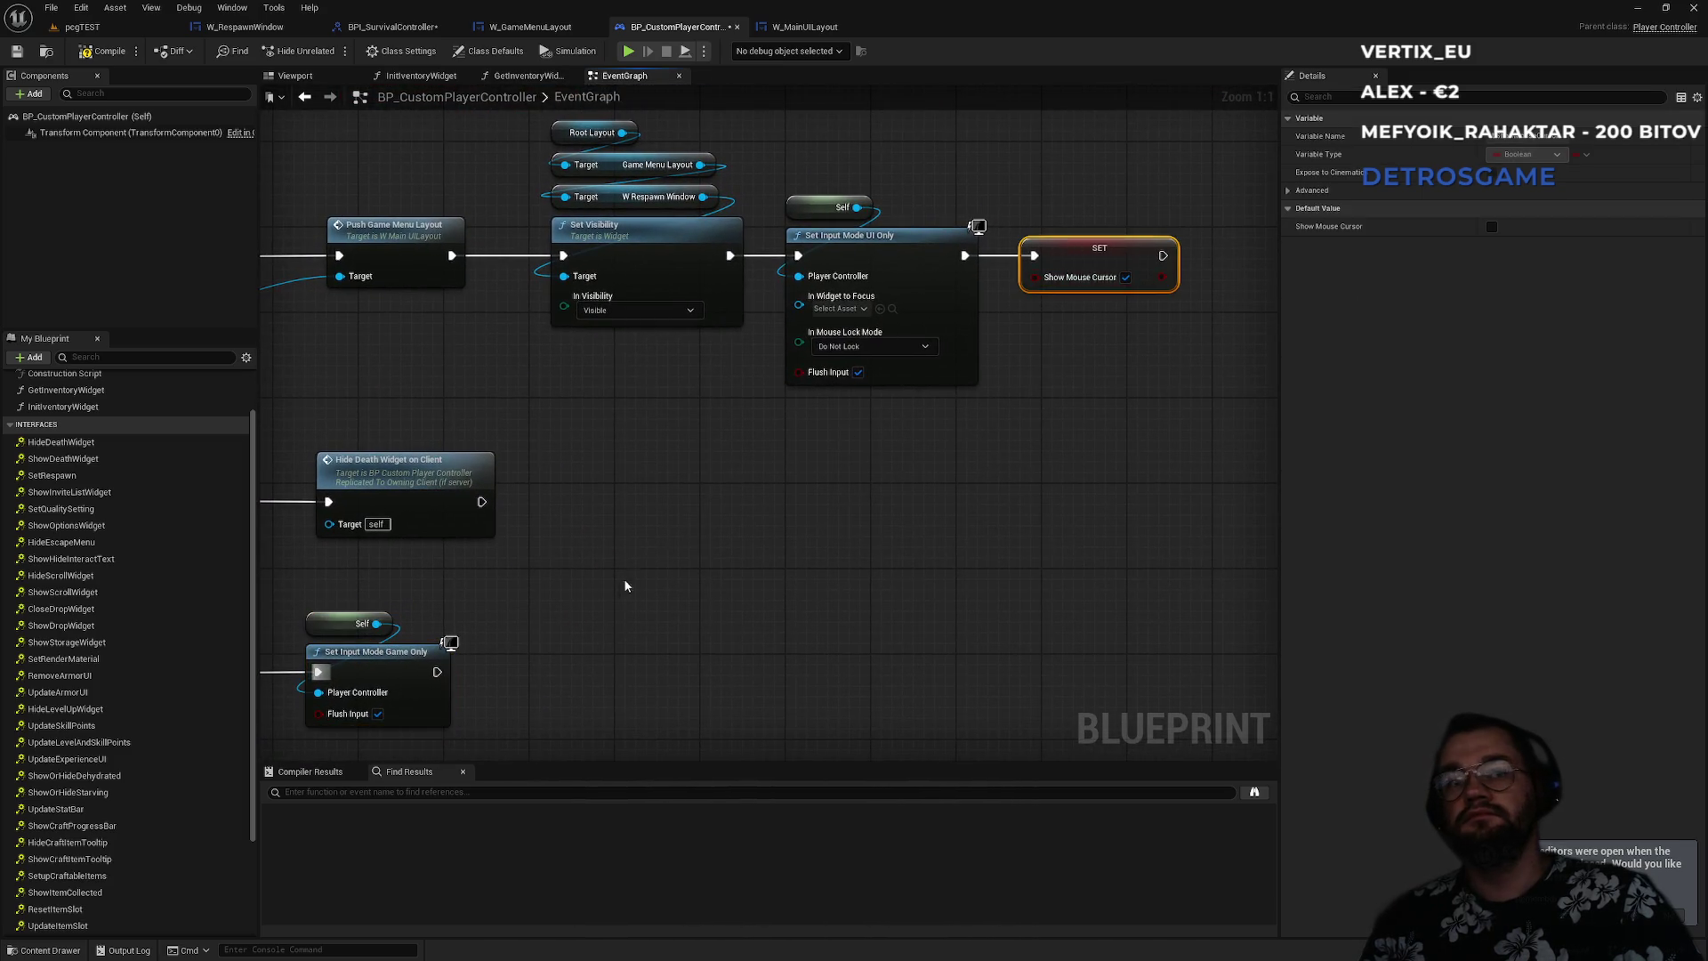
left_click(551, 655)
key("ctrl+v")
mouse_move(437, 672)
left_mouse_down()
mouse_move(588, 659)
mouse_move(554, 672)
mouse_move(627, 676)
left_mouse_up()
left_click(773, 669)
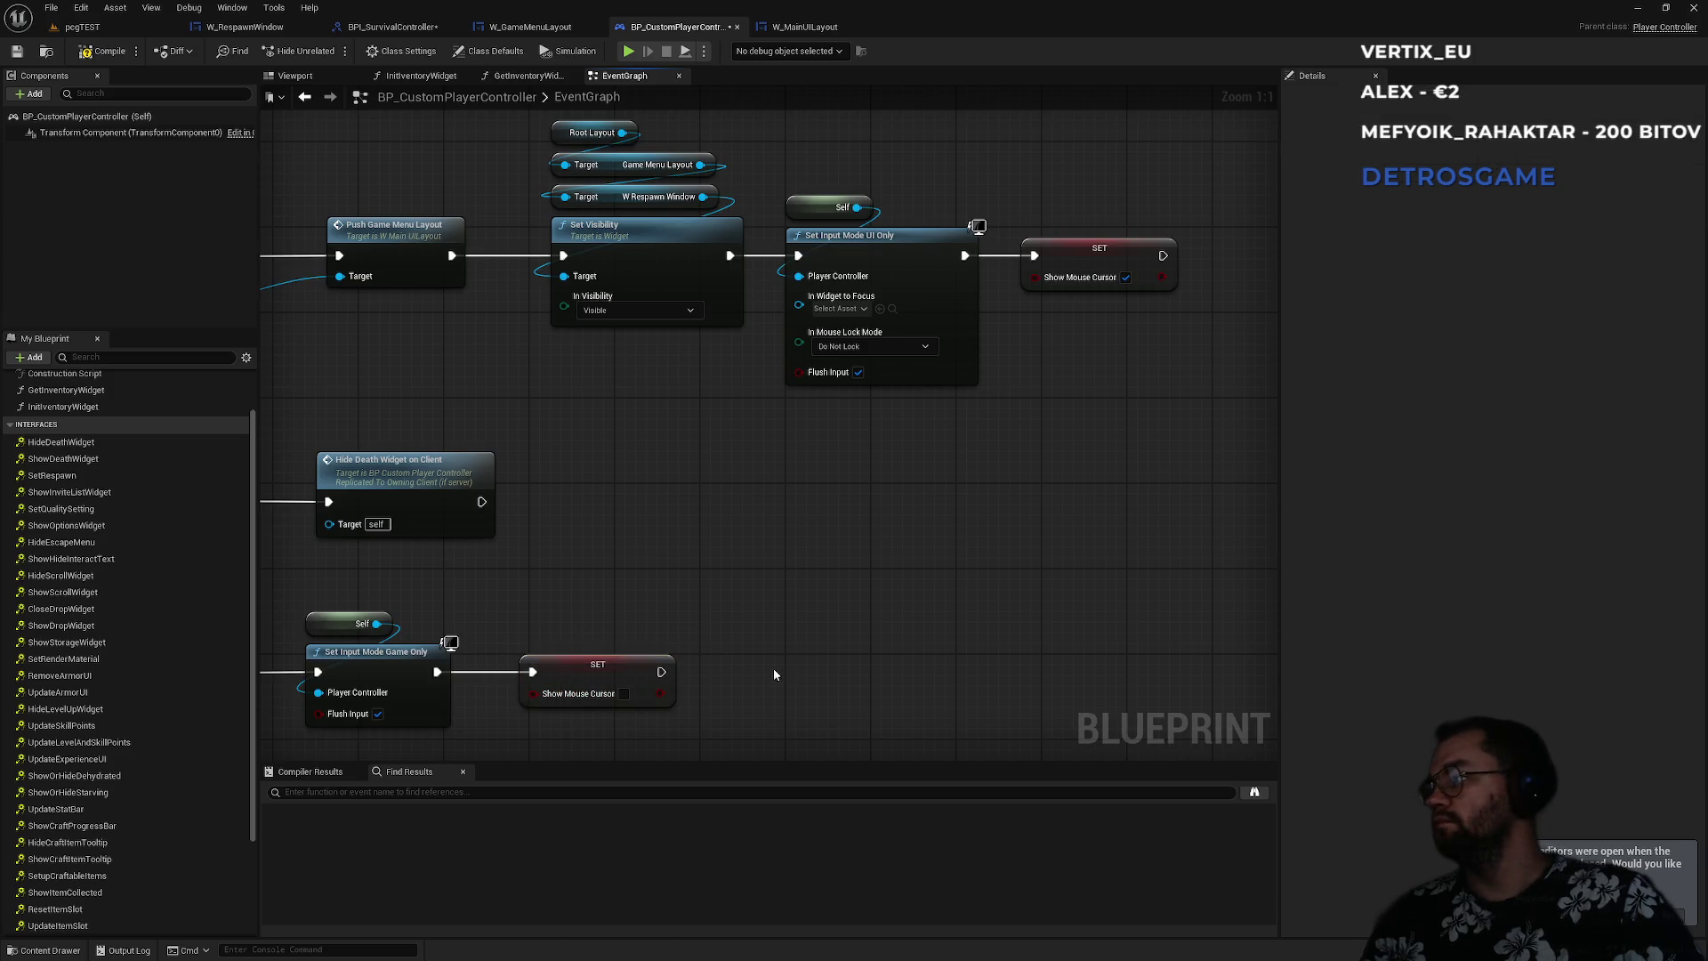
left_click_drag(772, 669, 975, 584)
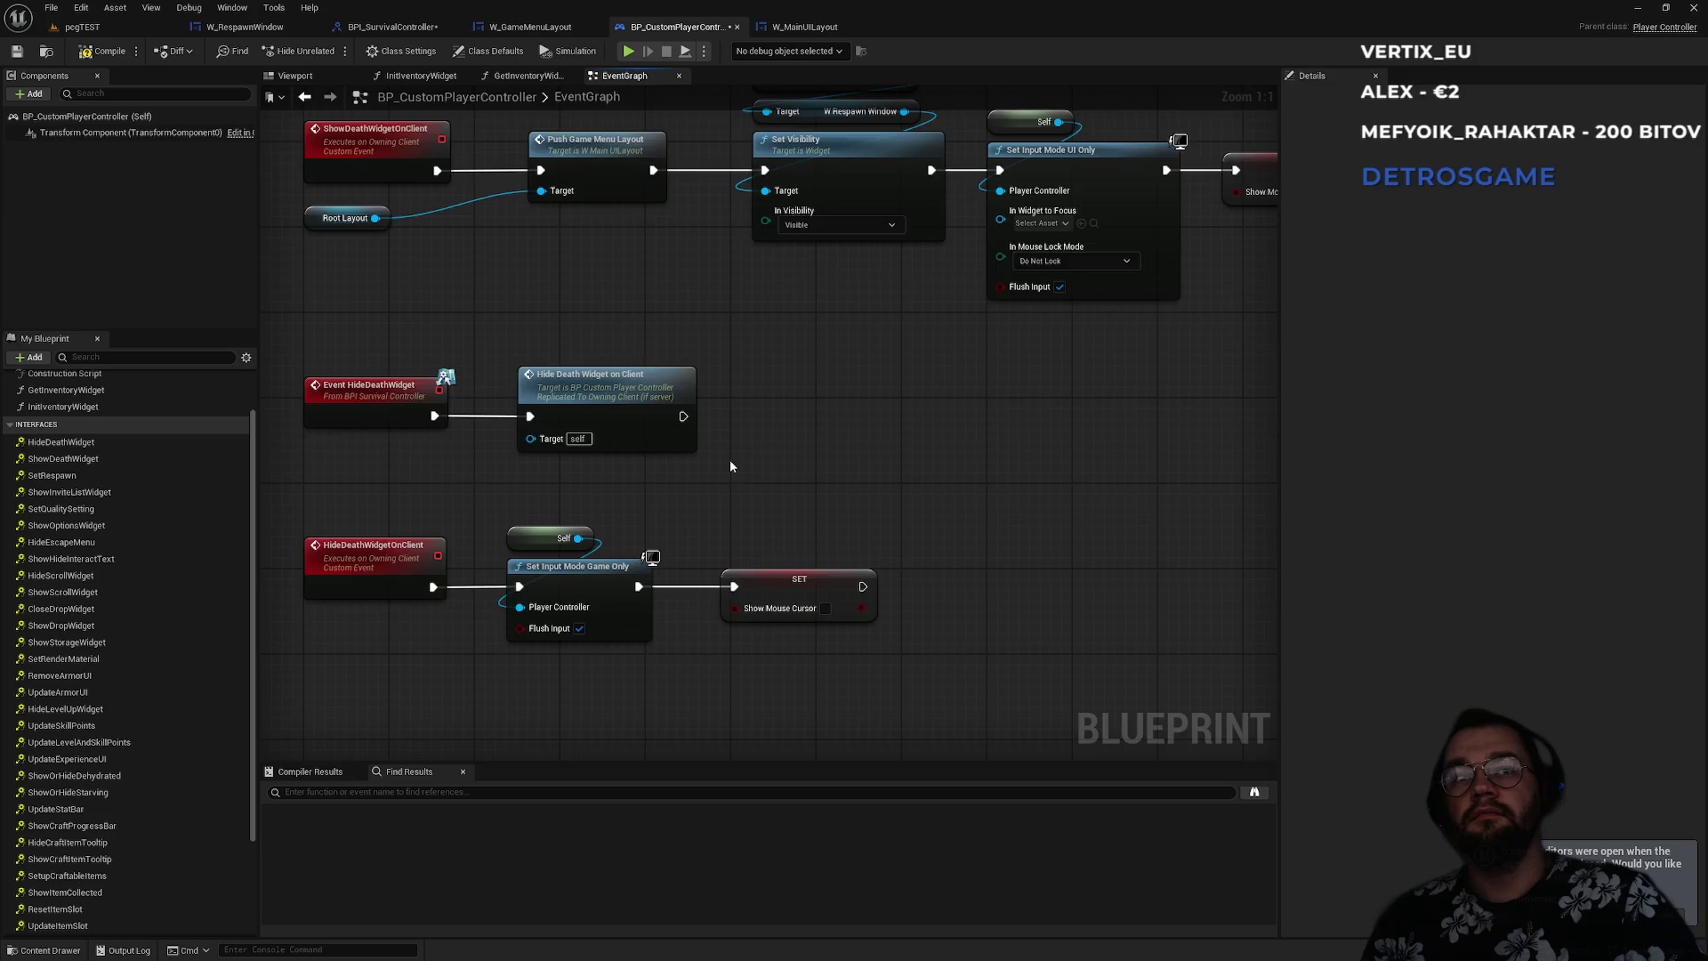
left_click_drag(729, 459, 870, 443)
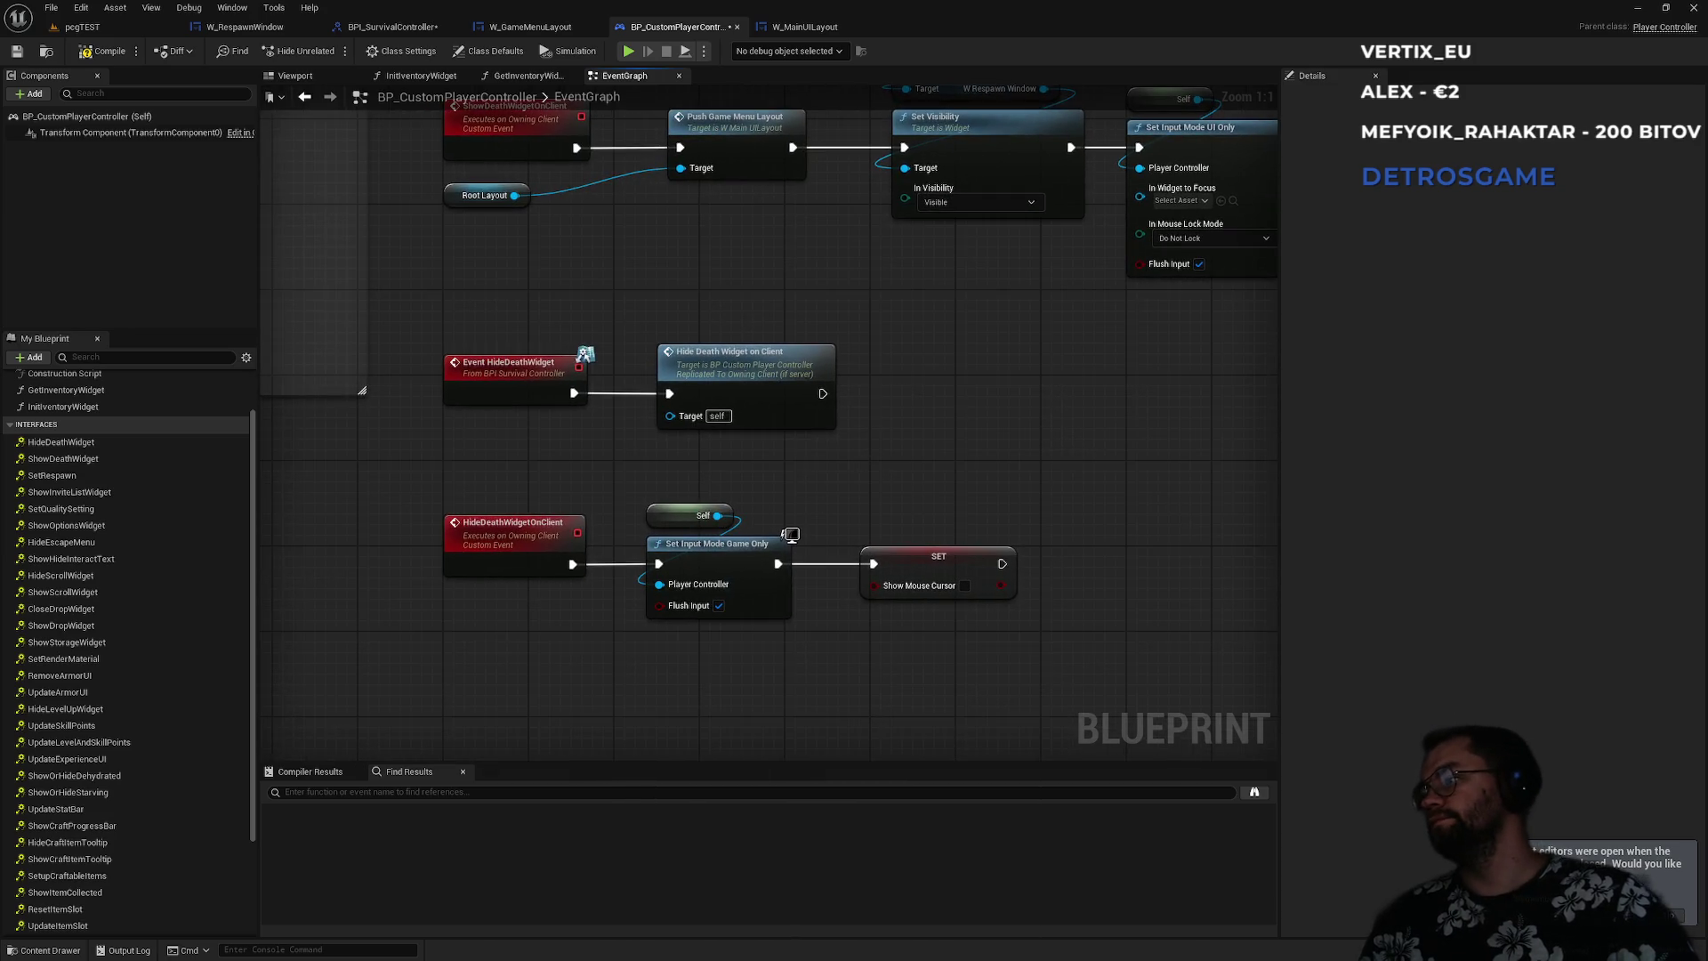
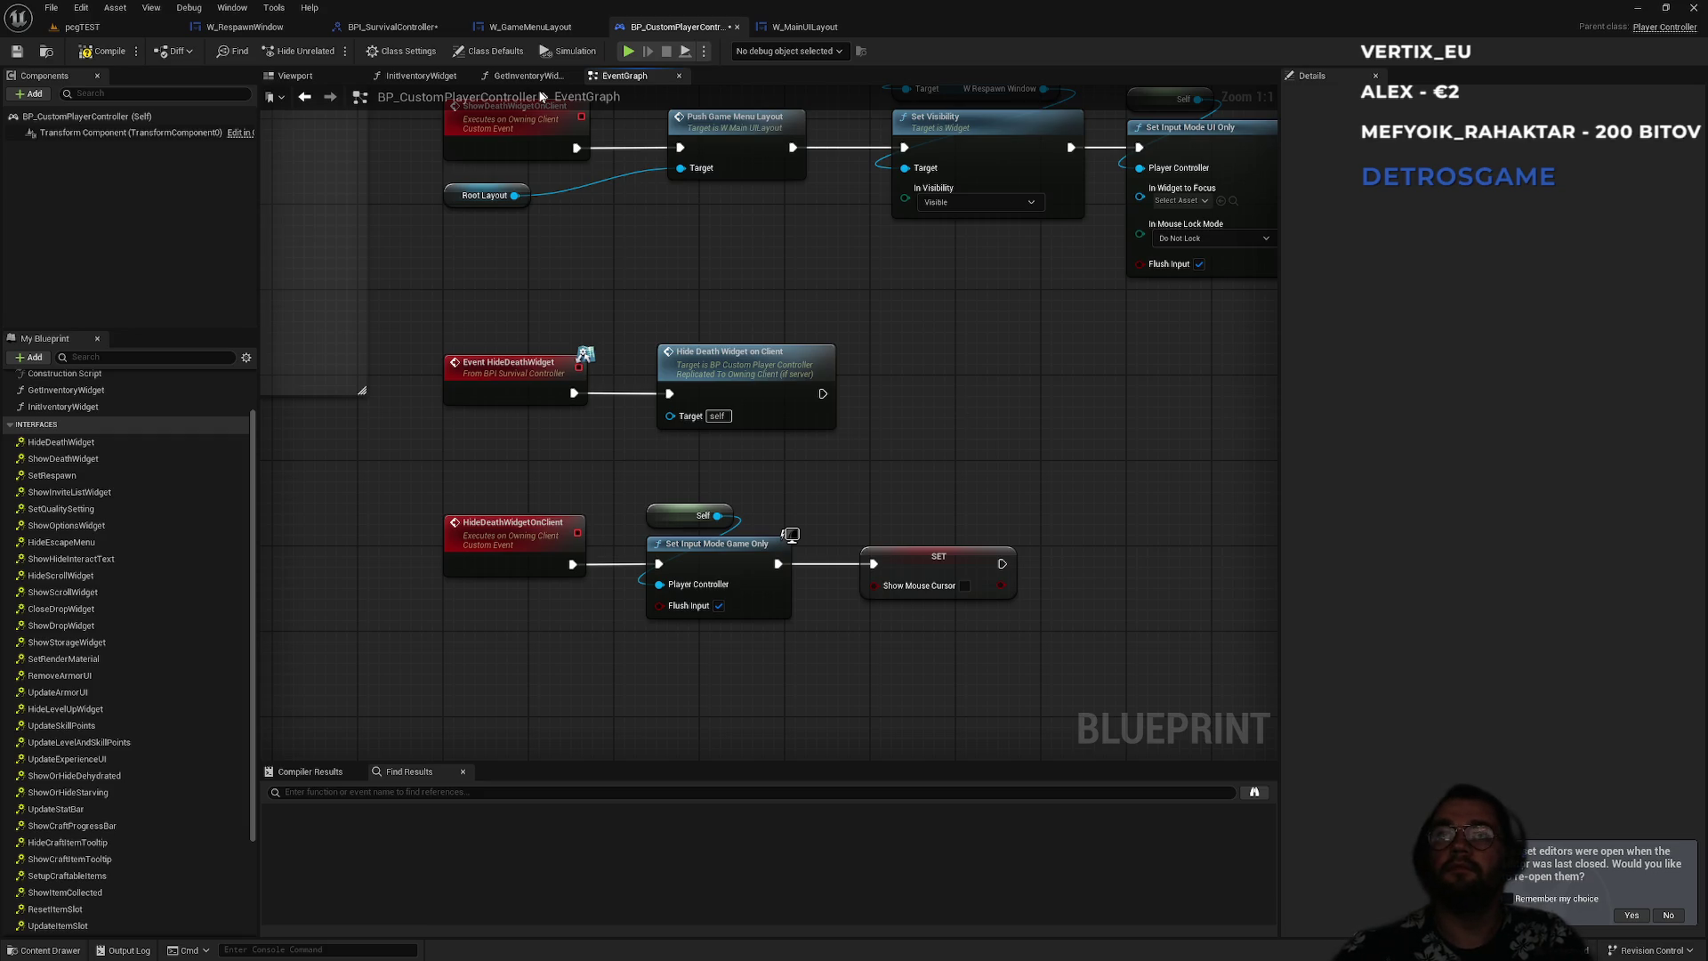
- Back in the pcgTEST level, go to the top Content folder and open the BP_CharSarah blueprint
left_click_drag(739, 300, 711, 384)
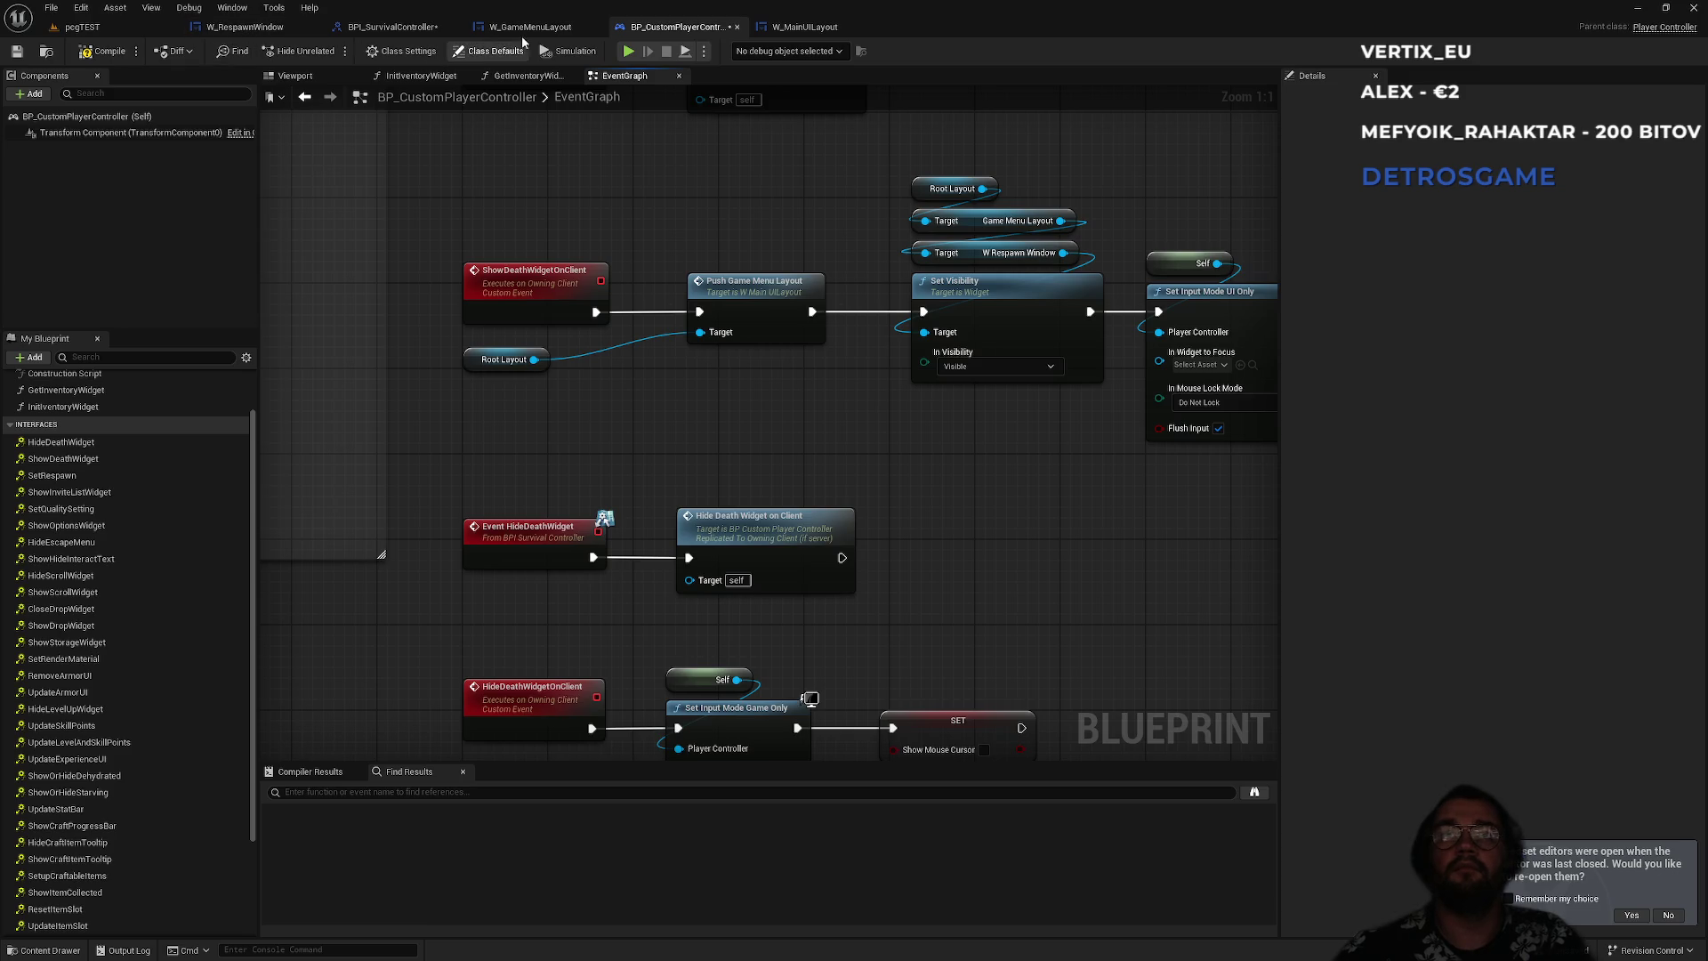
left_click(114, 27)
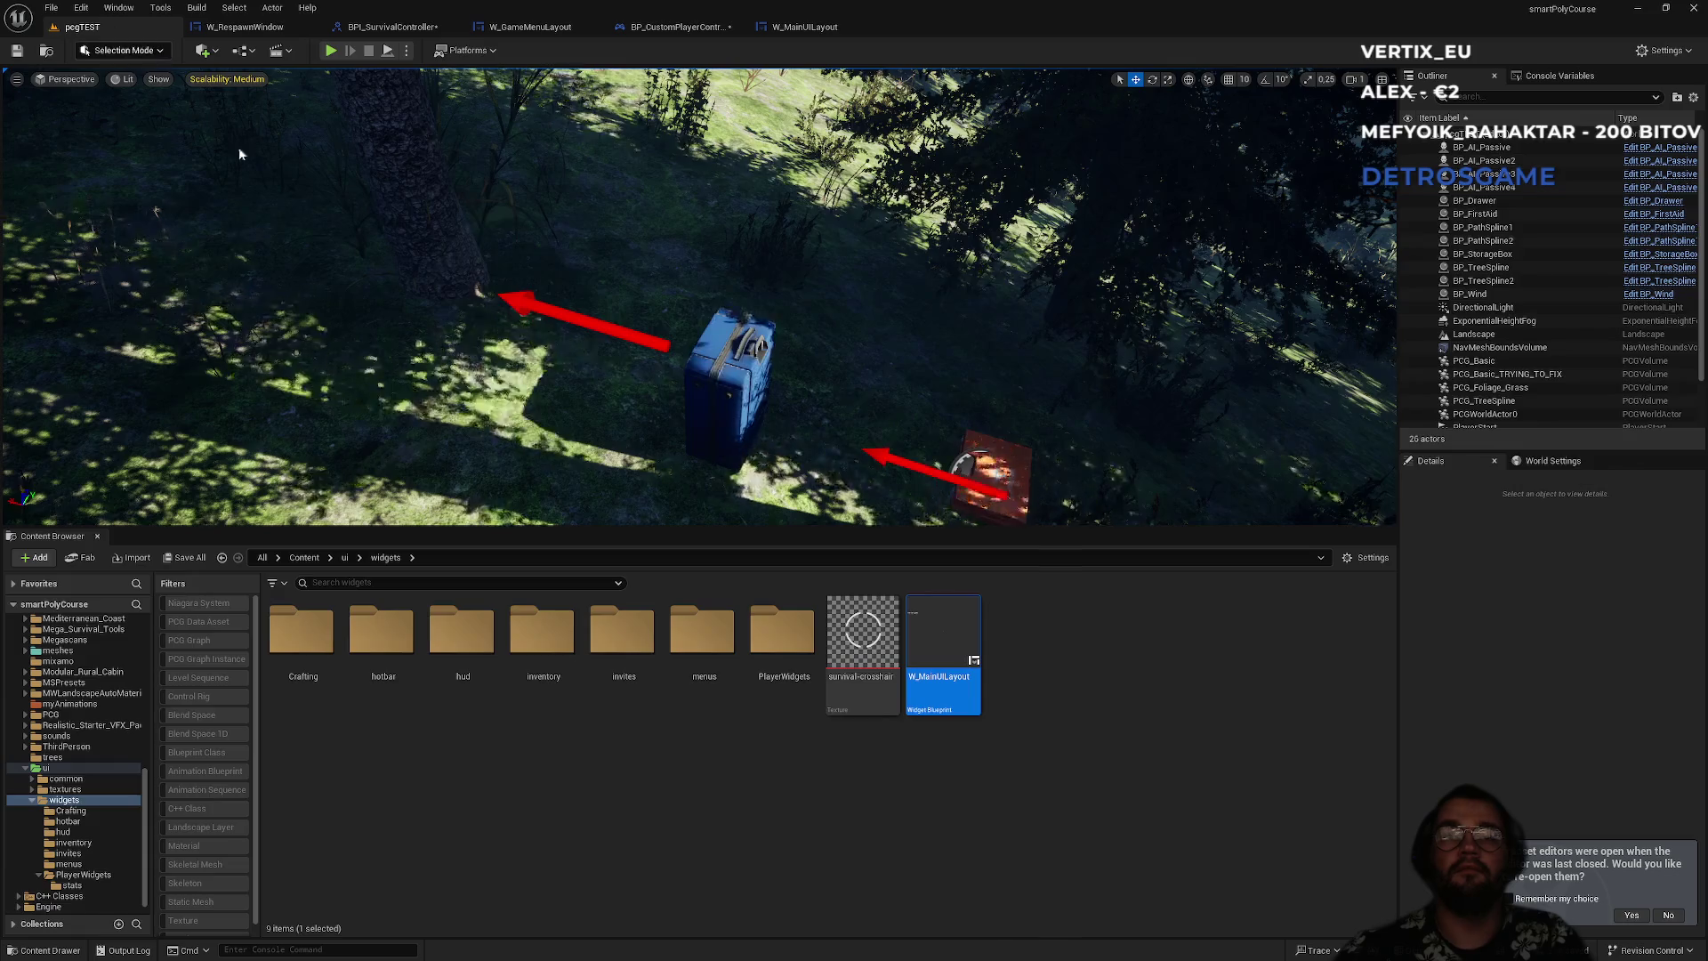
left_click(304, 557)
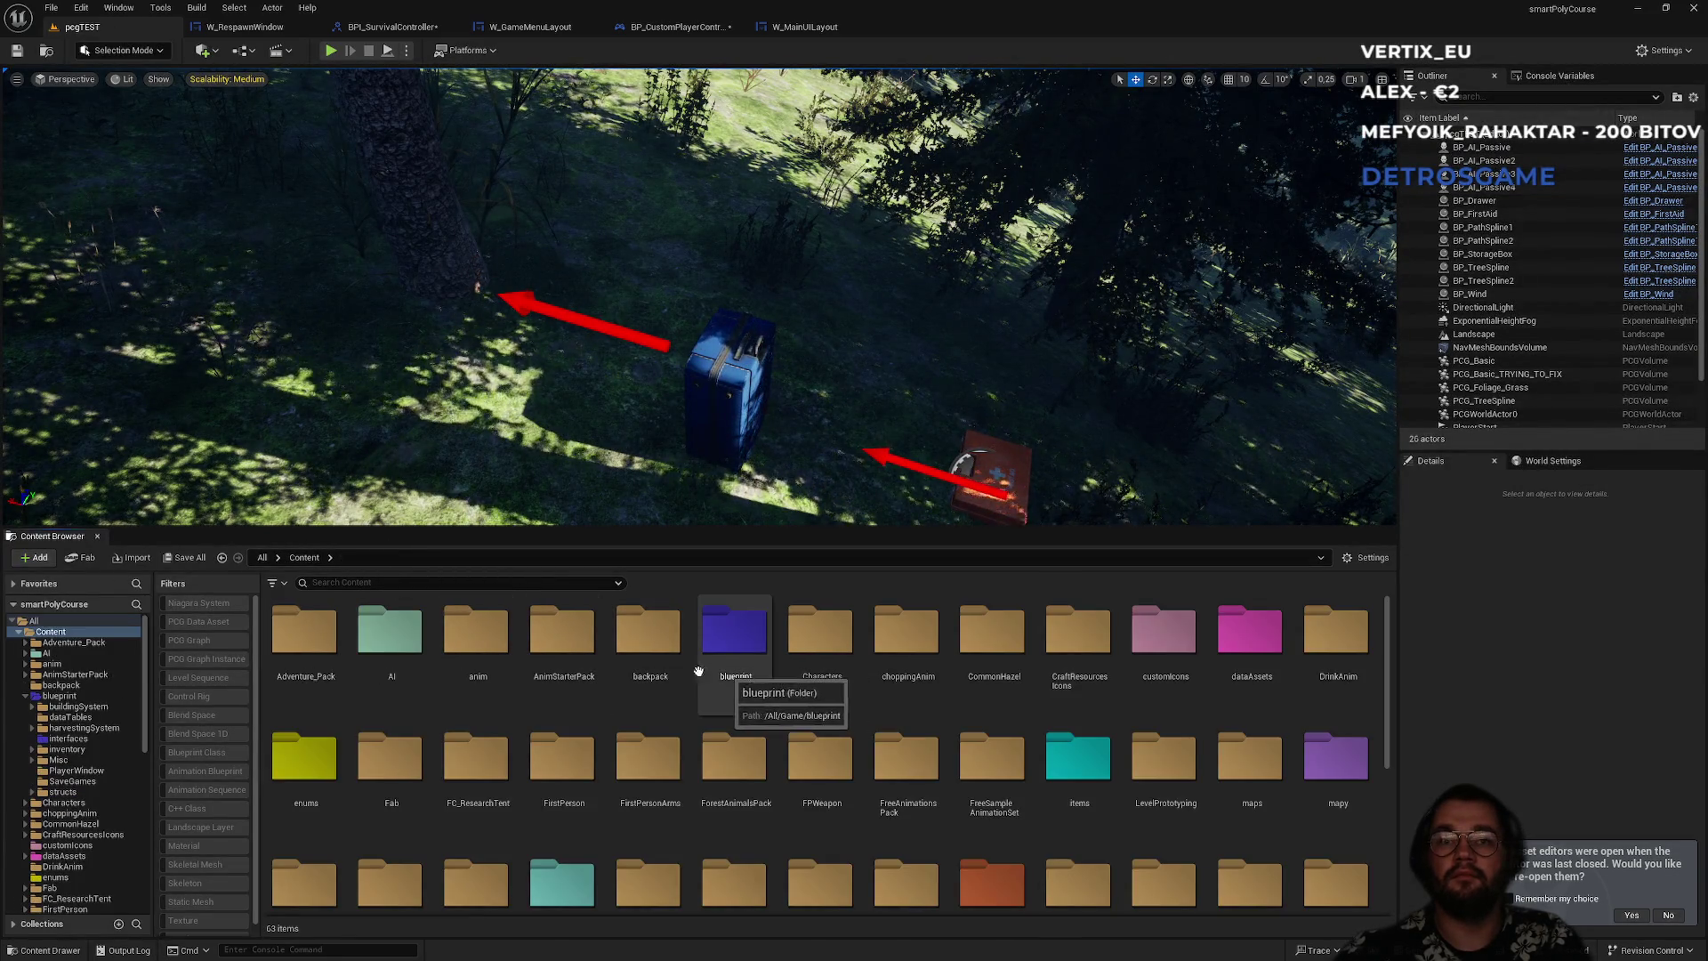
scroll(500, 676, "down", 1)
scroll(625, 726, "down", 3)
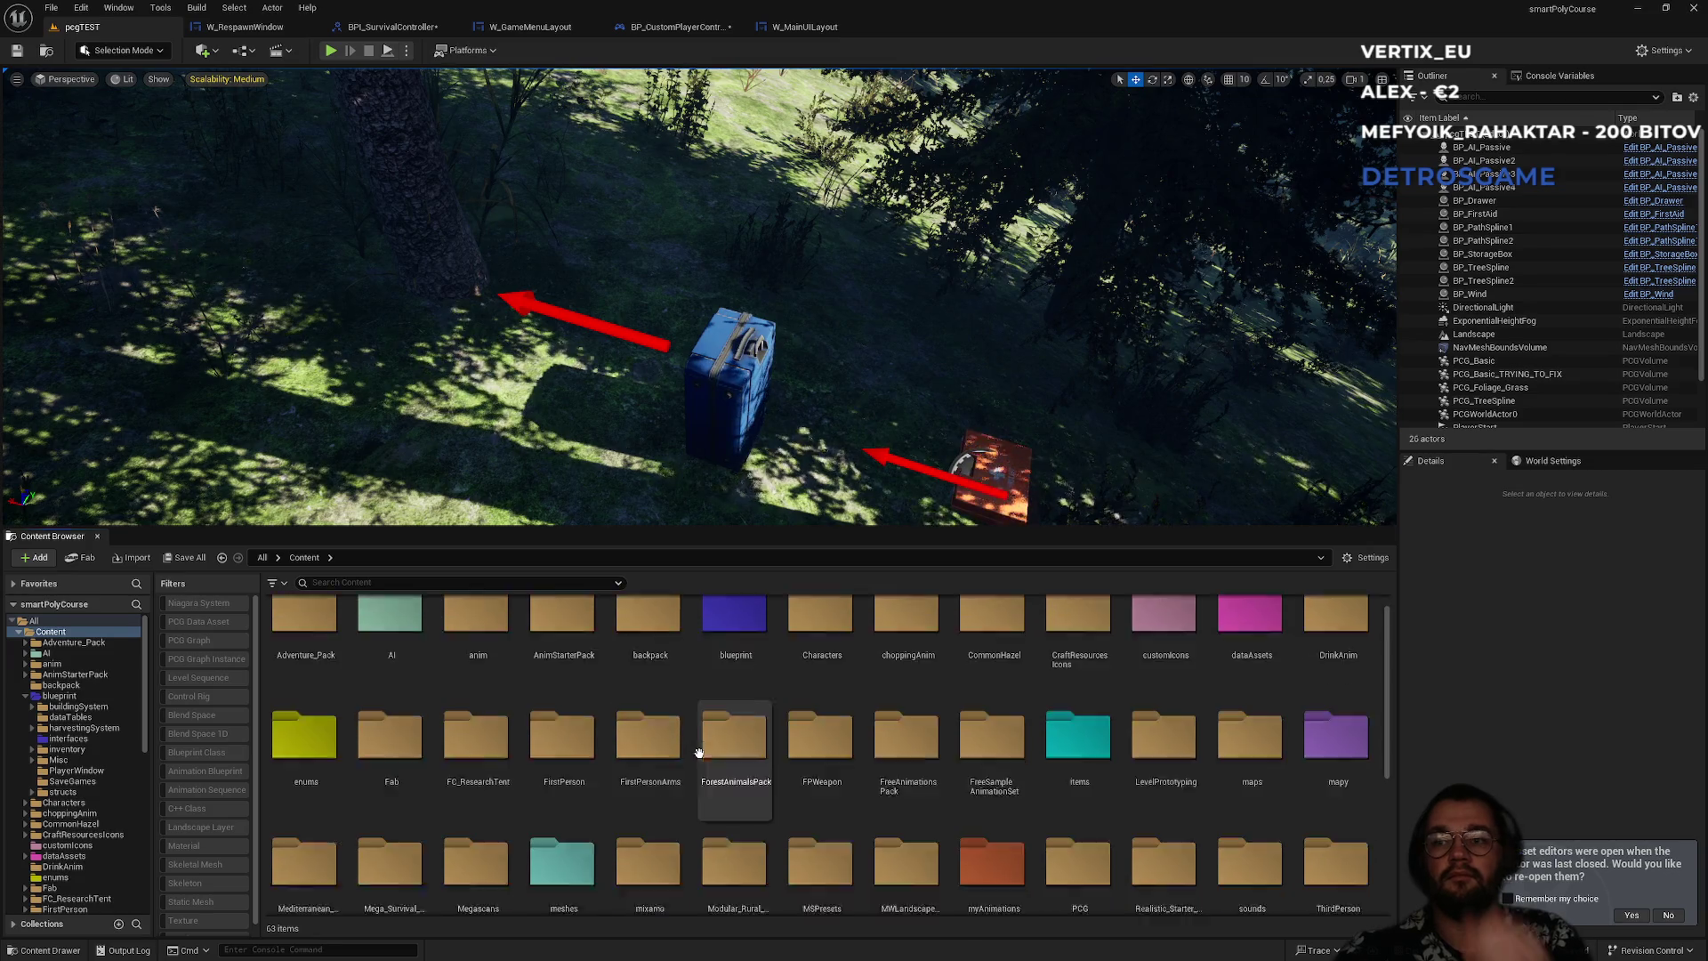
scroll(699, 859, "down", 1)
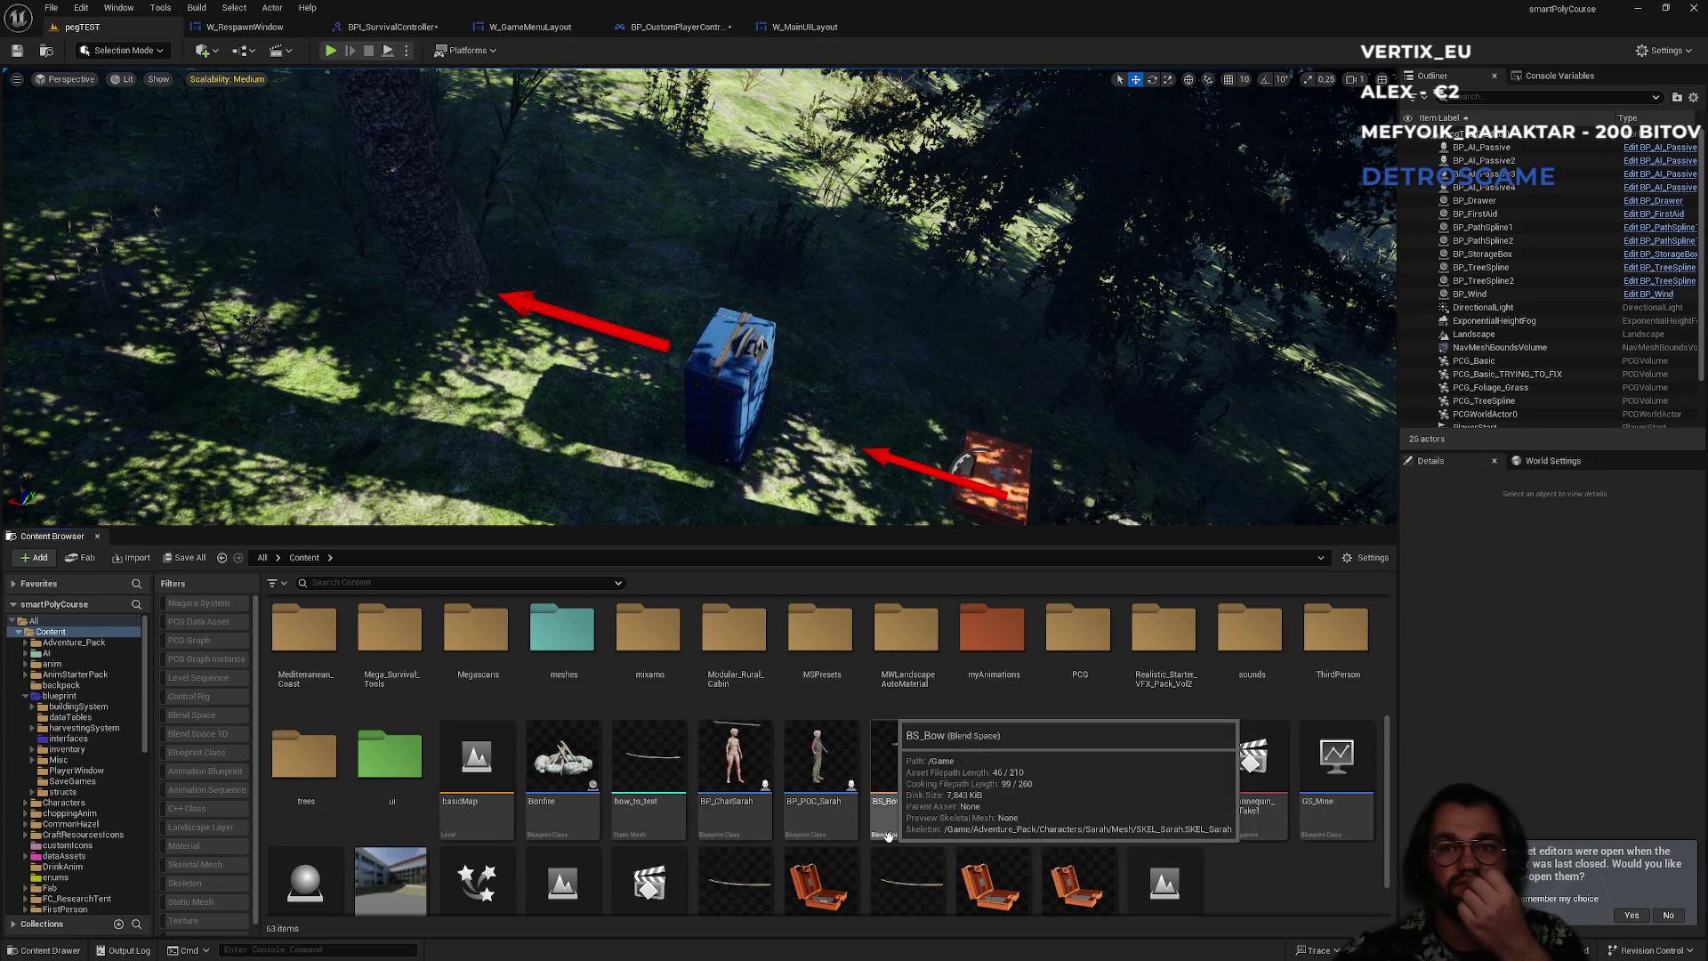
scroll(784, 836, "up", 4)
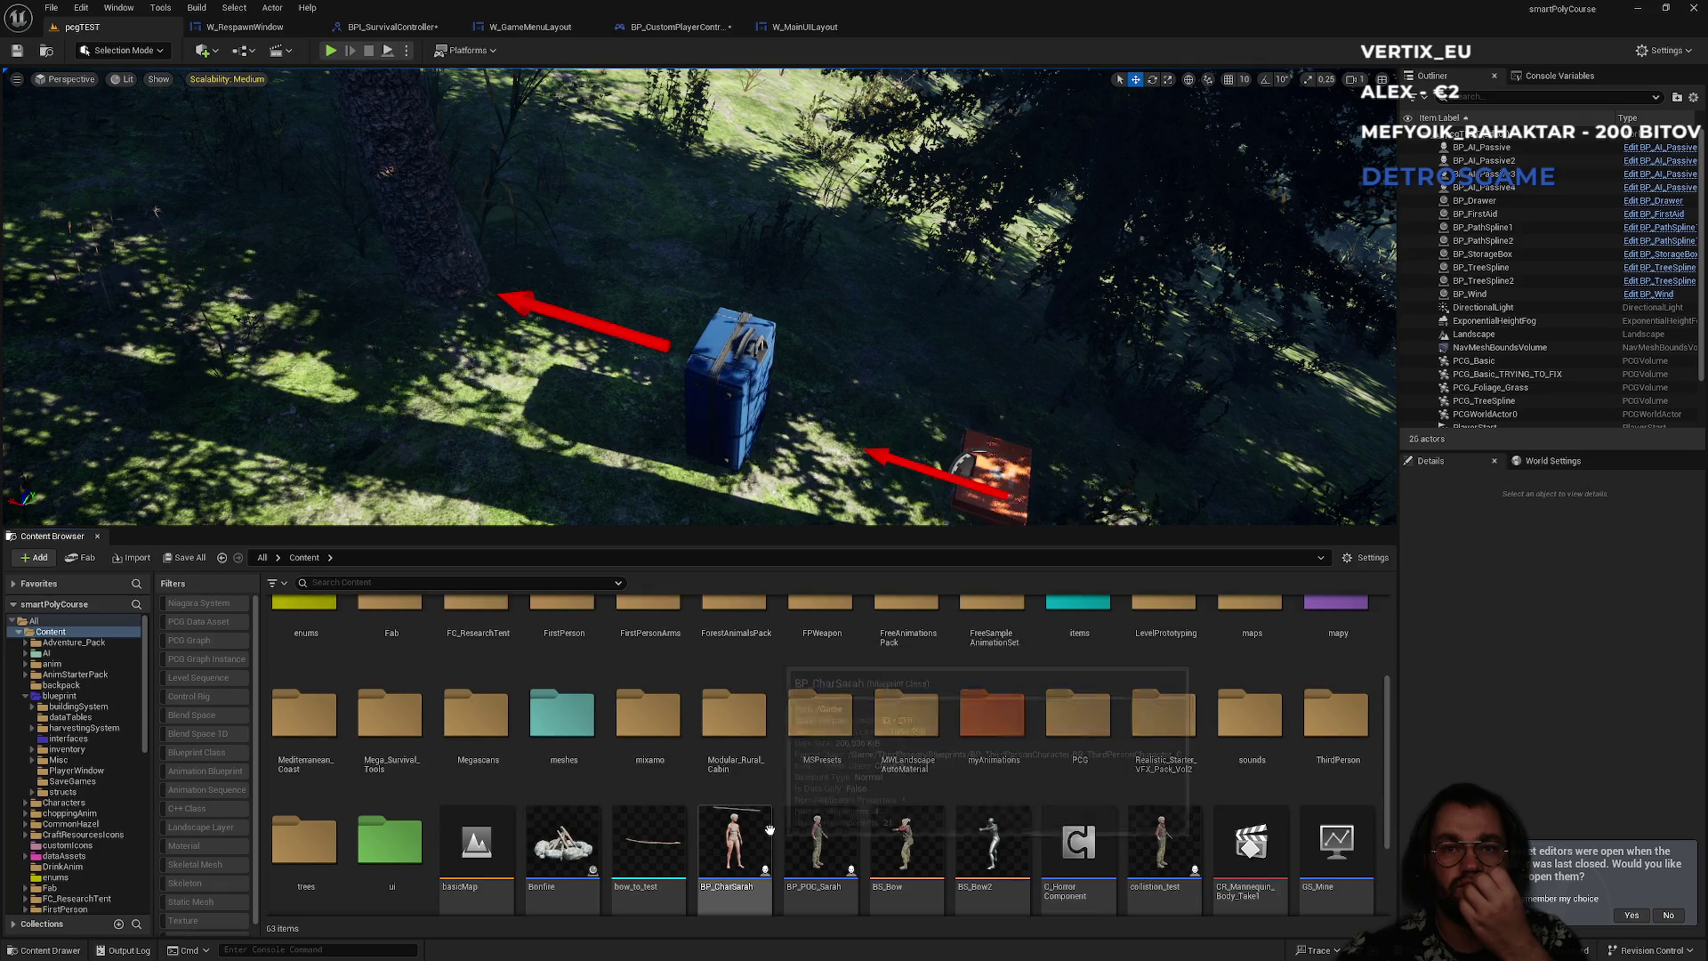
scroll(768, 820, "down", 2)
scroll(768, 820, "down", 1)
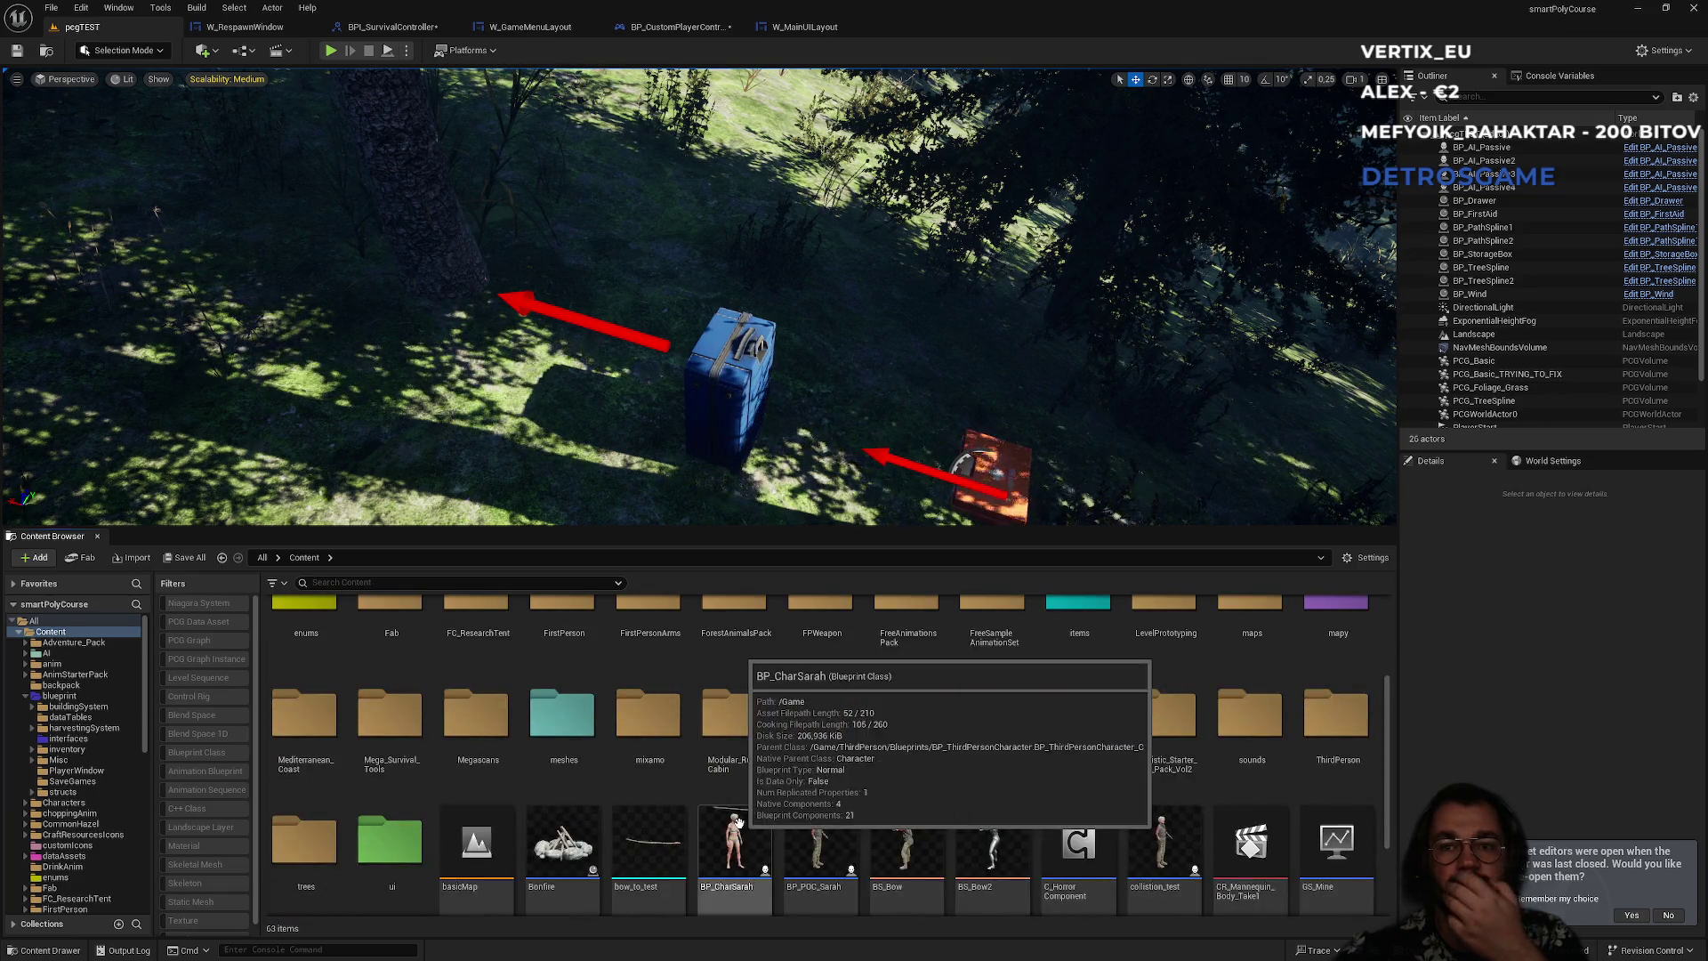
double_click(818, 877)
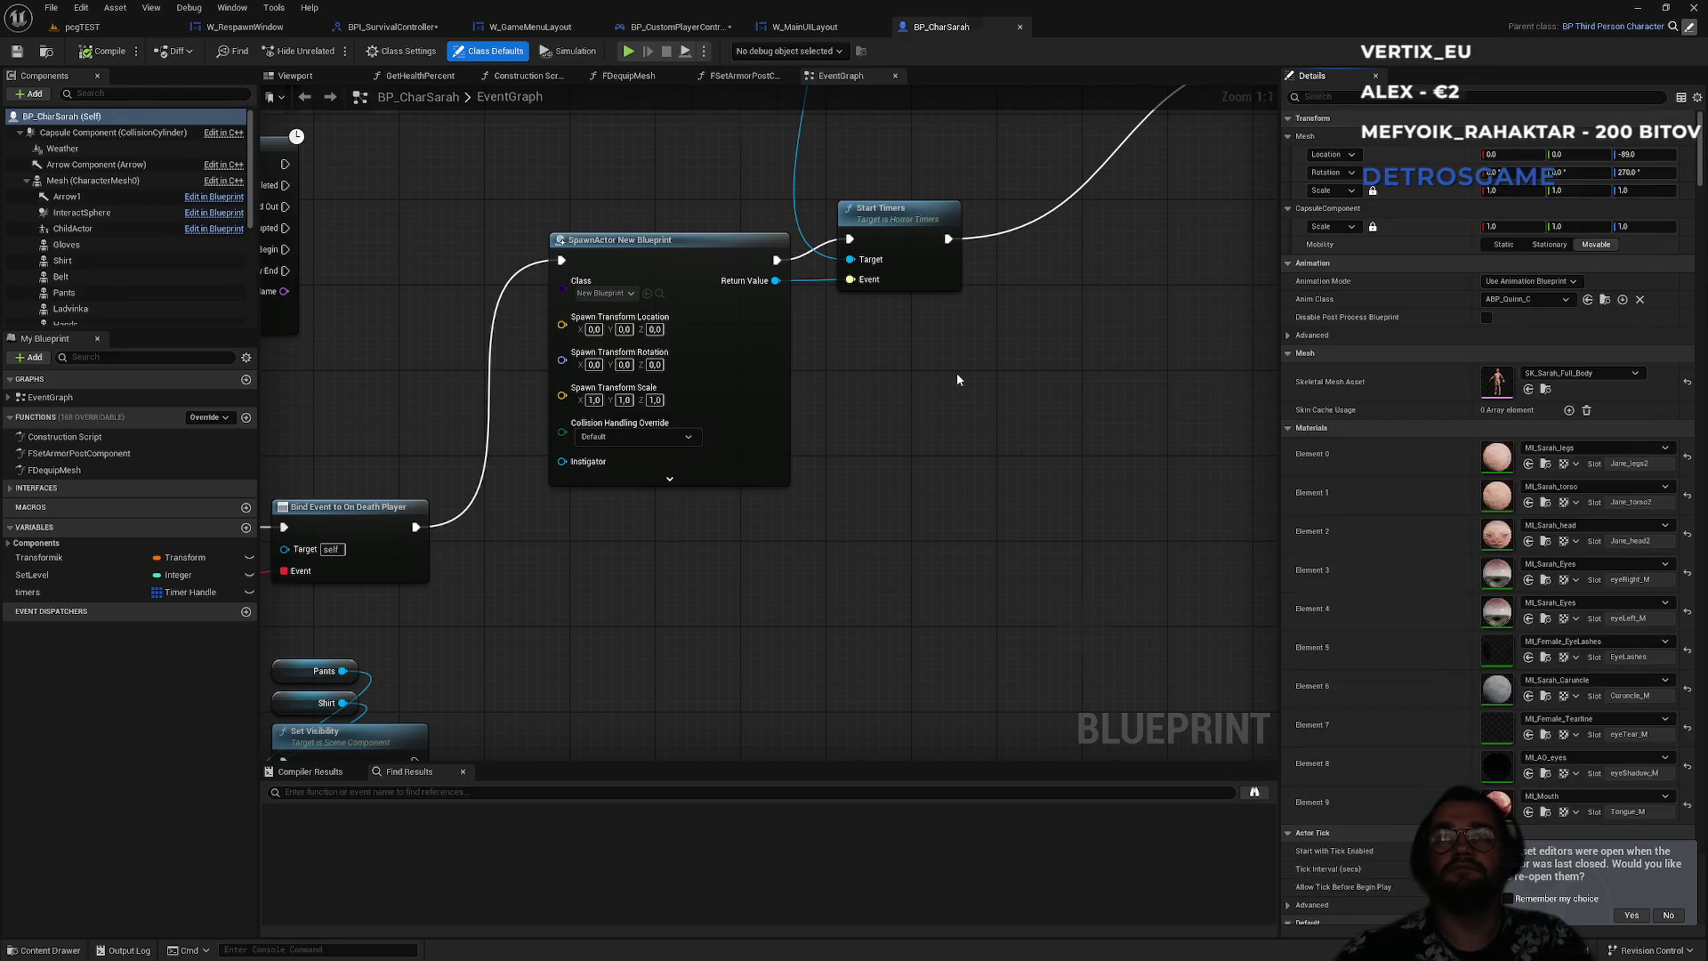
- Close BP_CharSarah, open the FDeath function, unhook its entry node and add a Get Controller node
middle_click(988, 25)
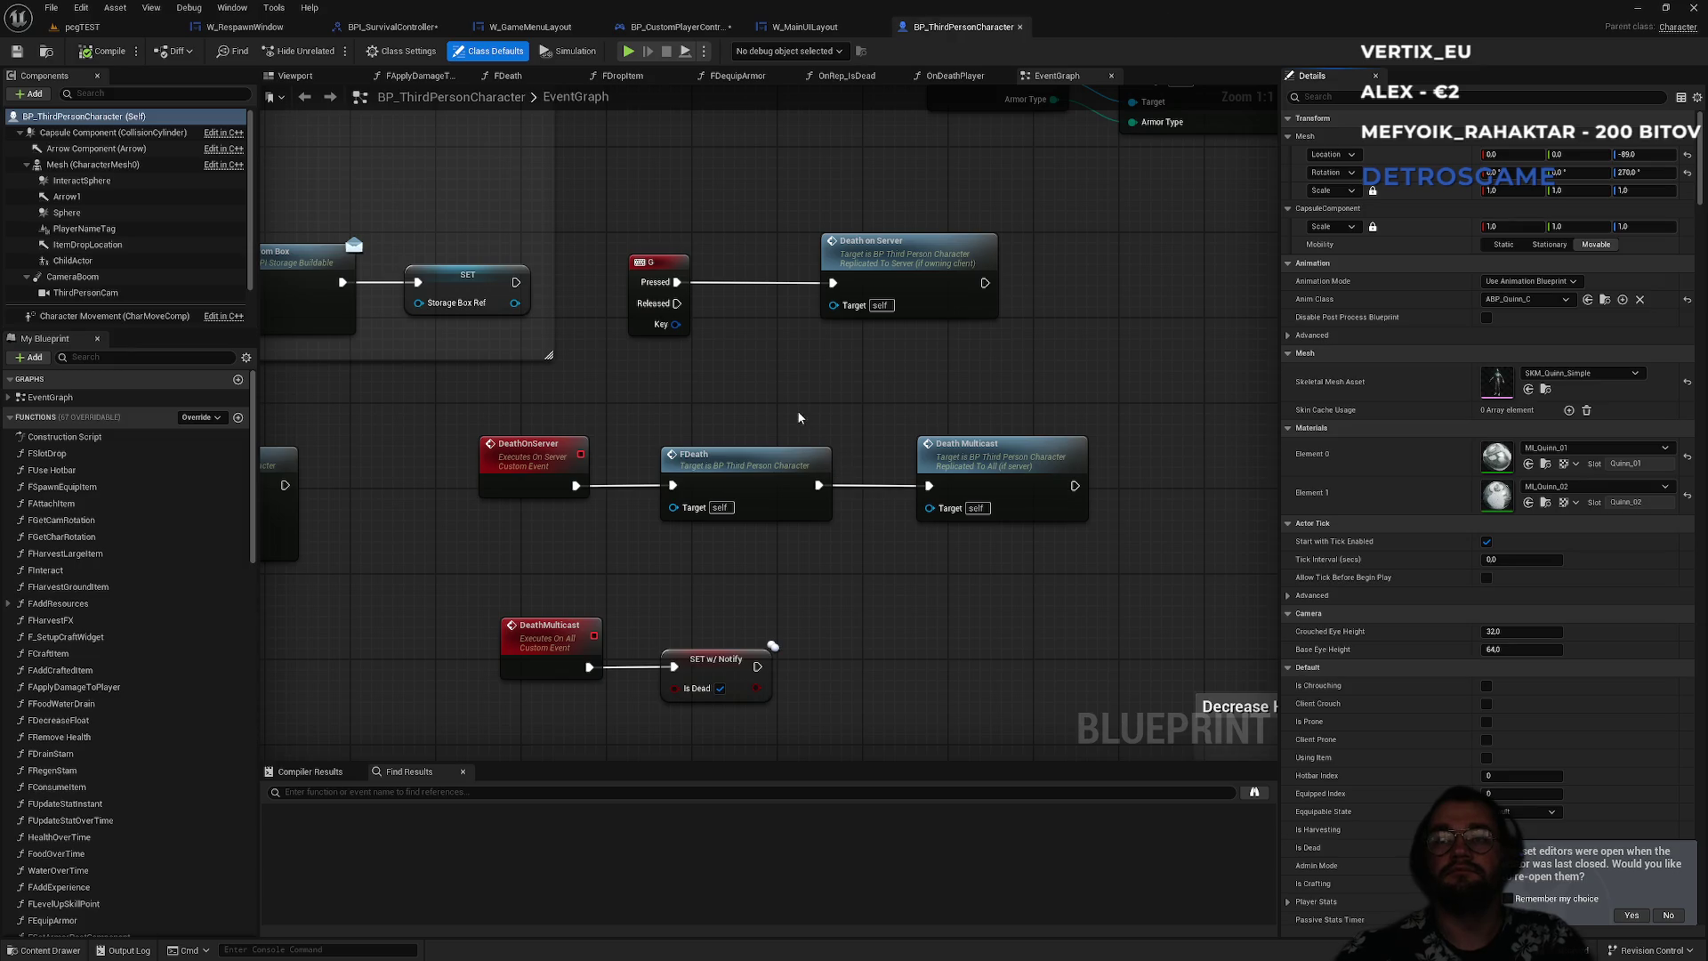
double_click(762, 466)
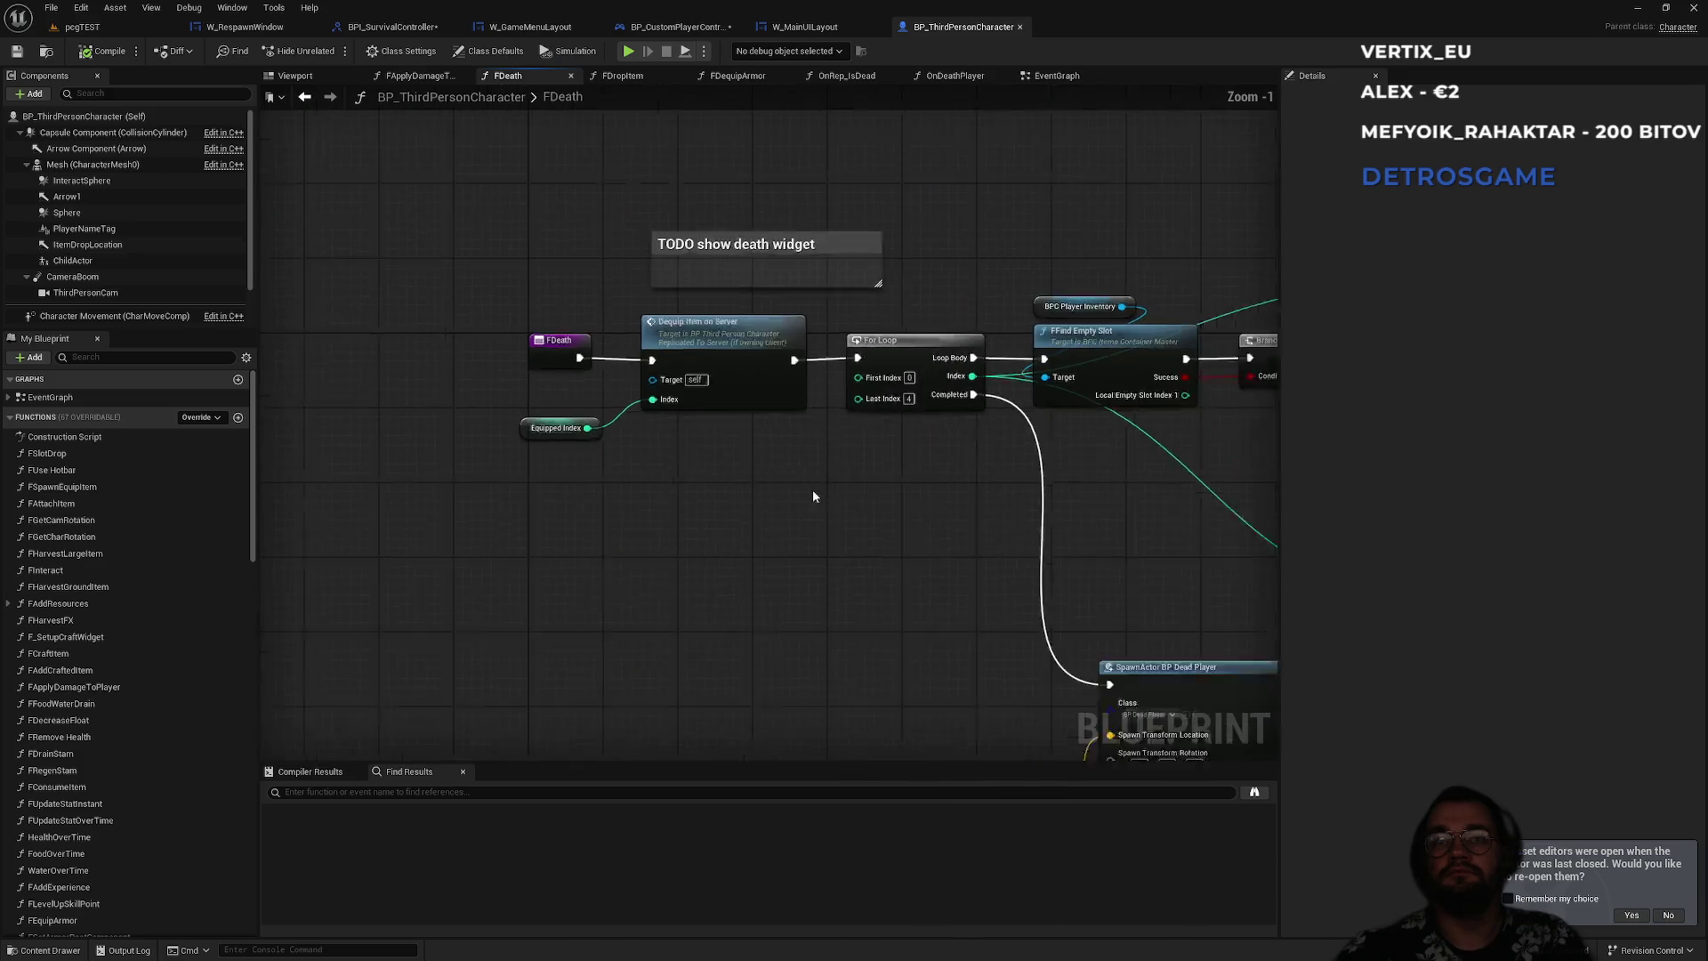
left_click_drag(647, 386, 329, 395)
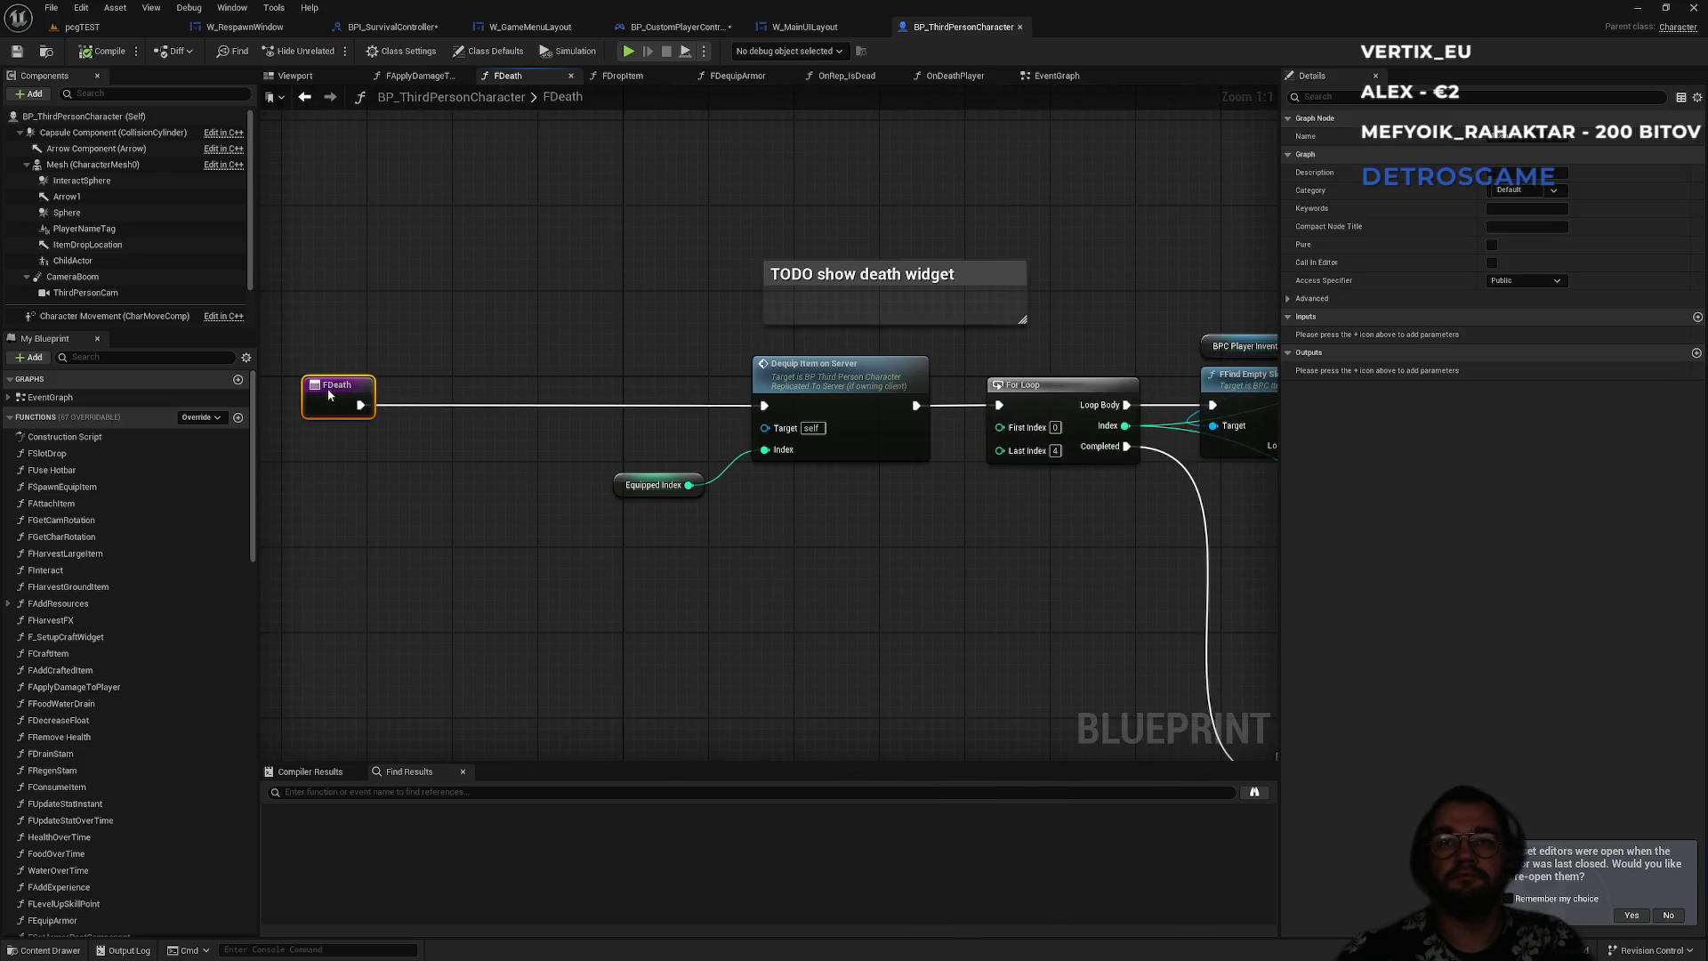
left_click(533, 405, "alt")
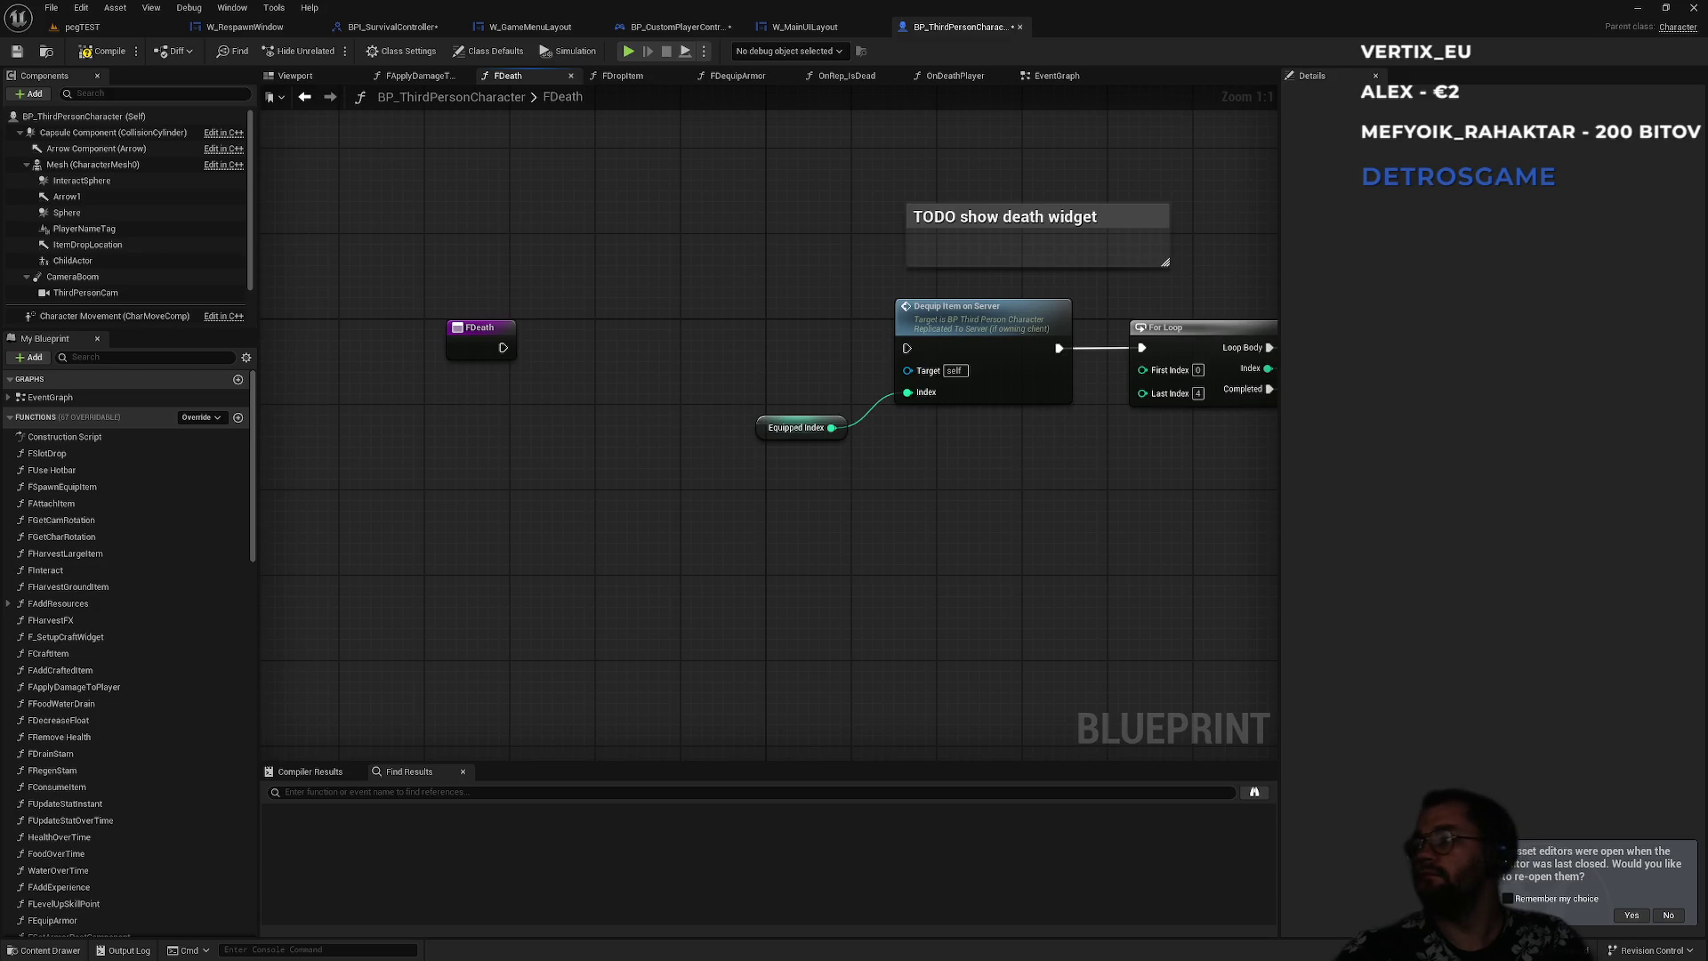
right_click(481, 502)
type("get controlle")
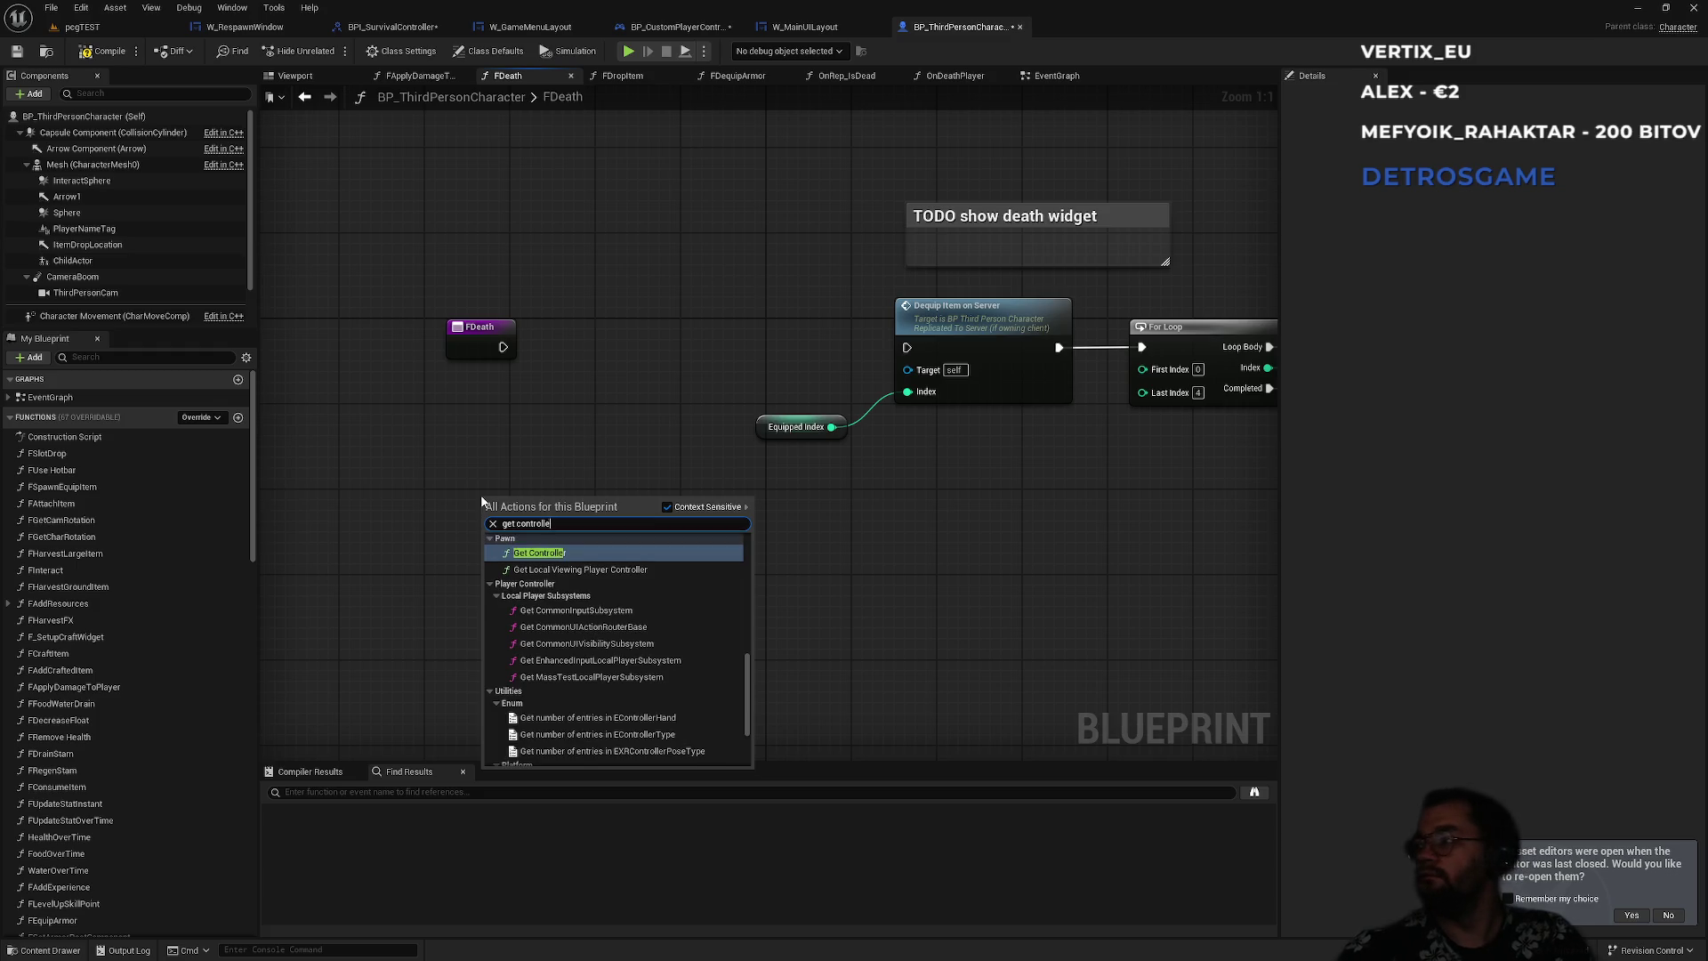
key("Return")
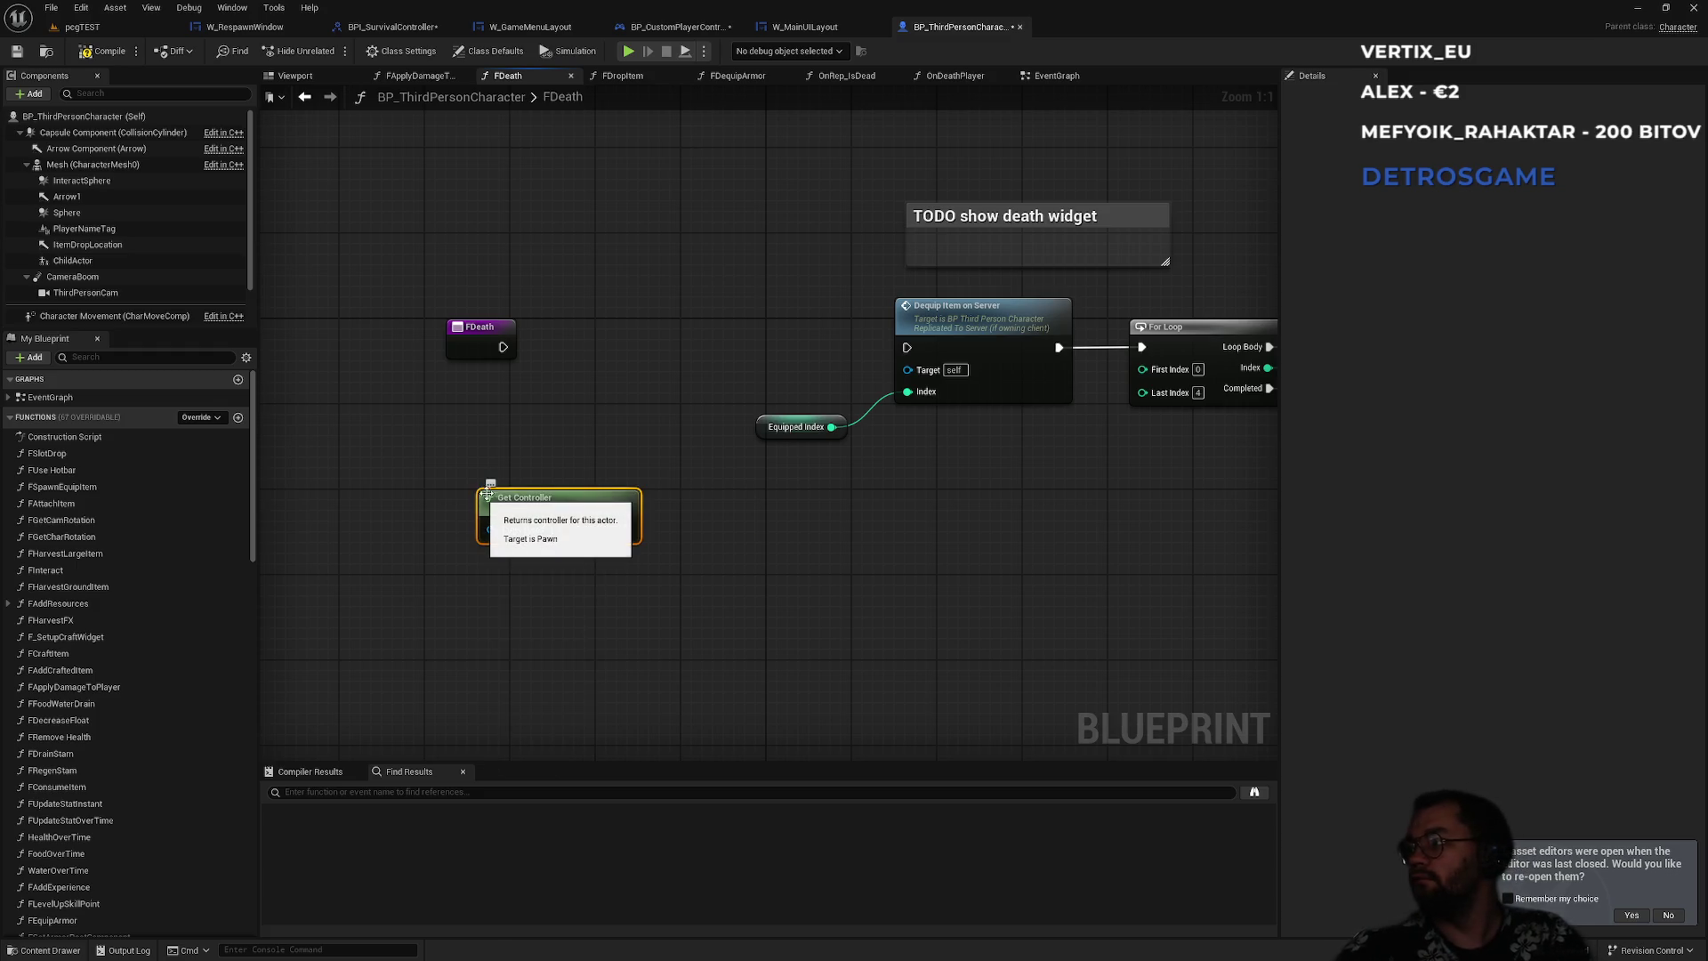
- Add Show Death Widget on the controller, wire it between FDeath and Dequip Item on Server, then save all
left_click_drag(627, 529, 780, 517)
type("show dea")
key("Return")
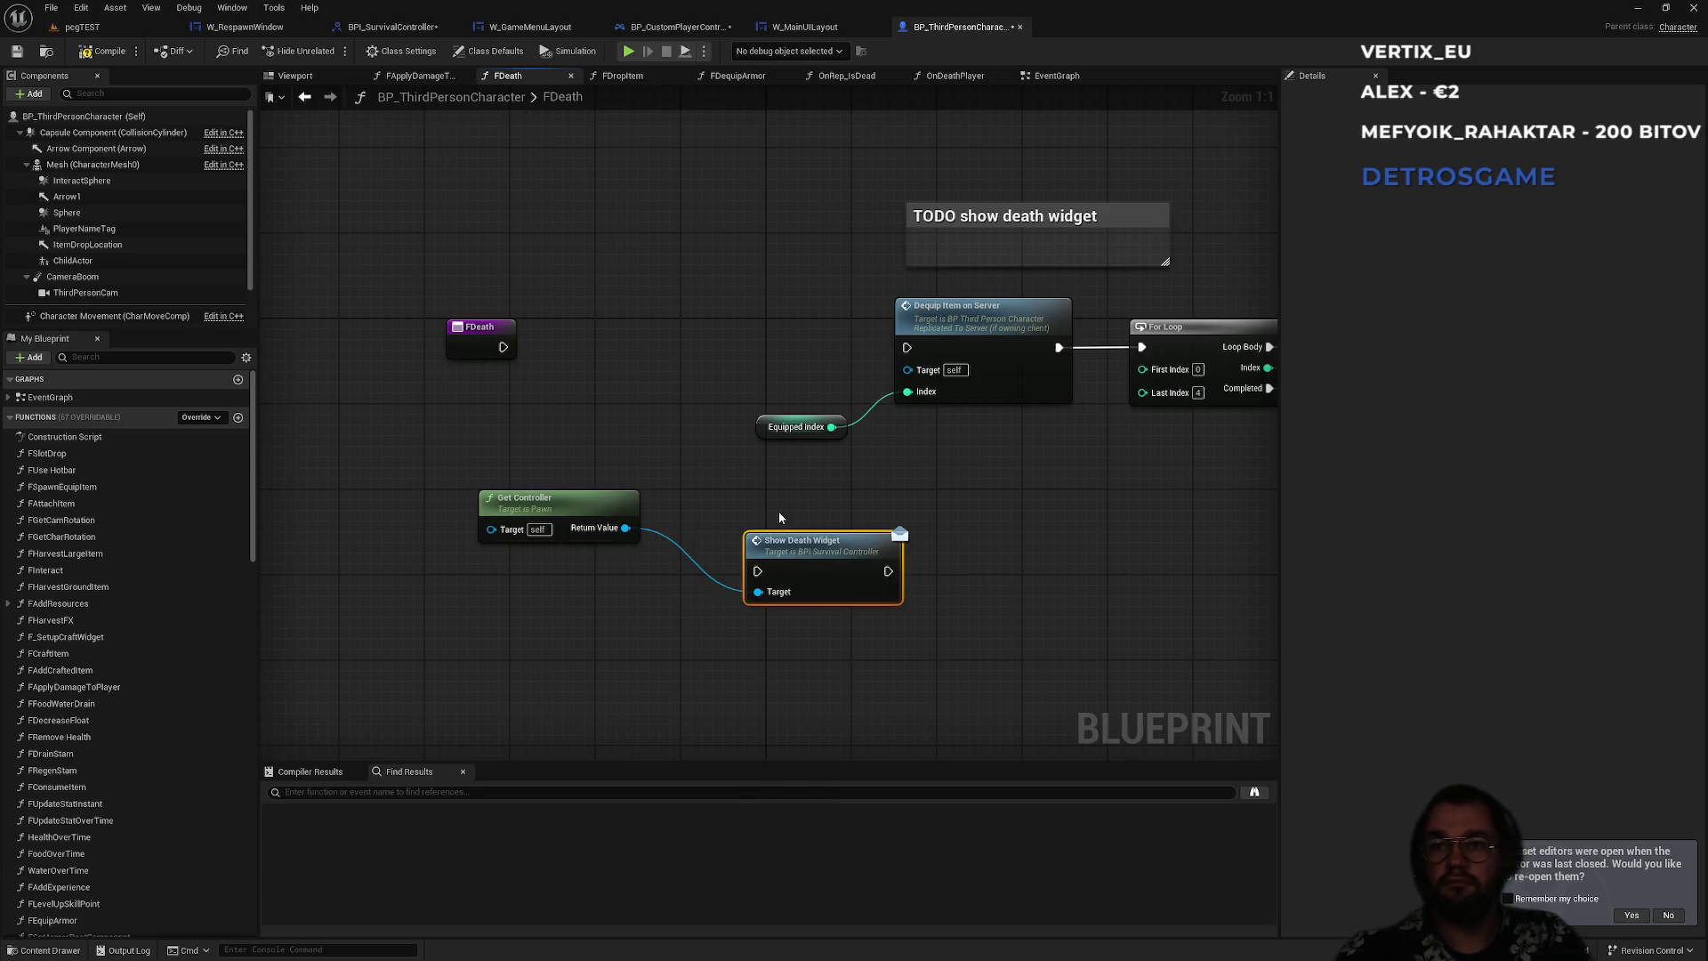
left_click_drag(888, 570, 907, 347)
mouse_move(758, 571)
left_mouse_down()
mouse_move(589, 365)
mouse_move(503, 347)
left_mouse_up()
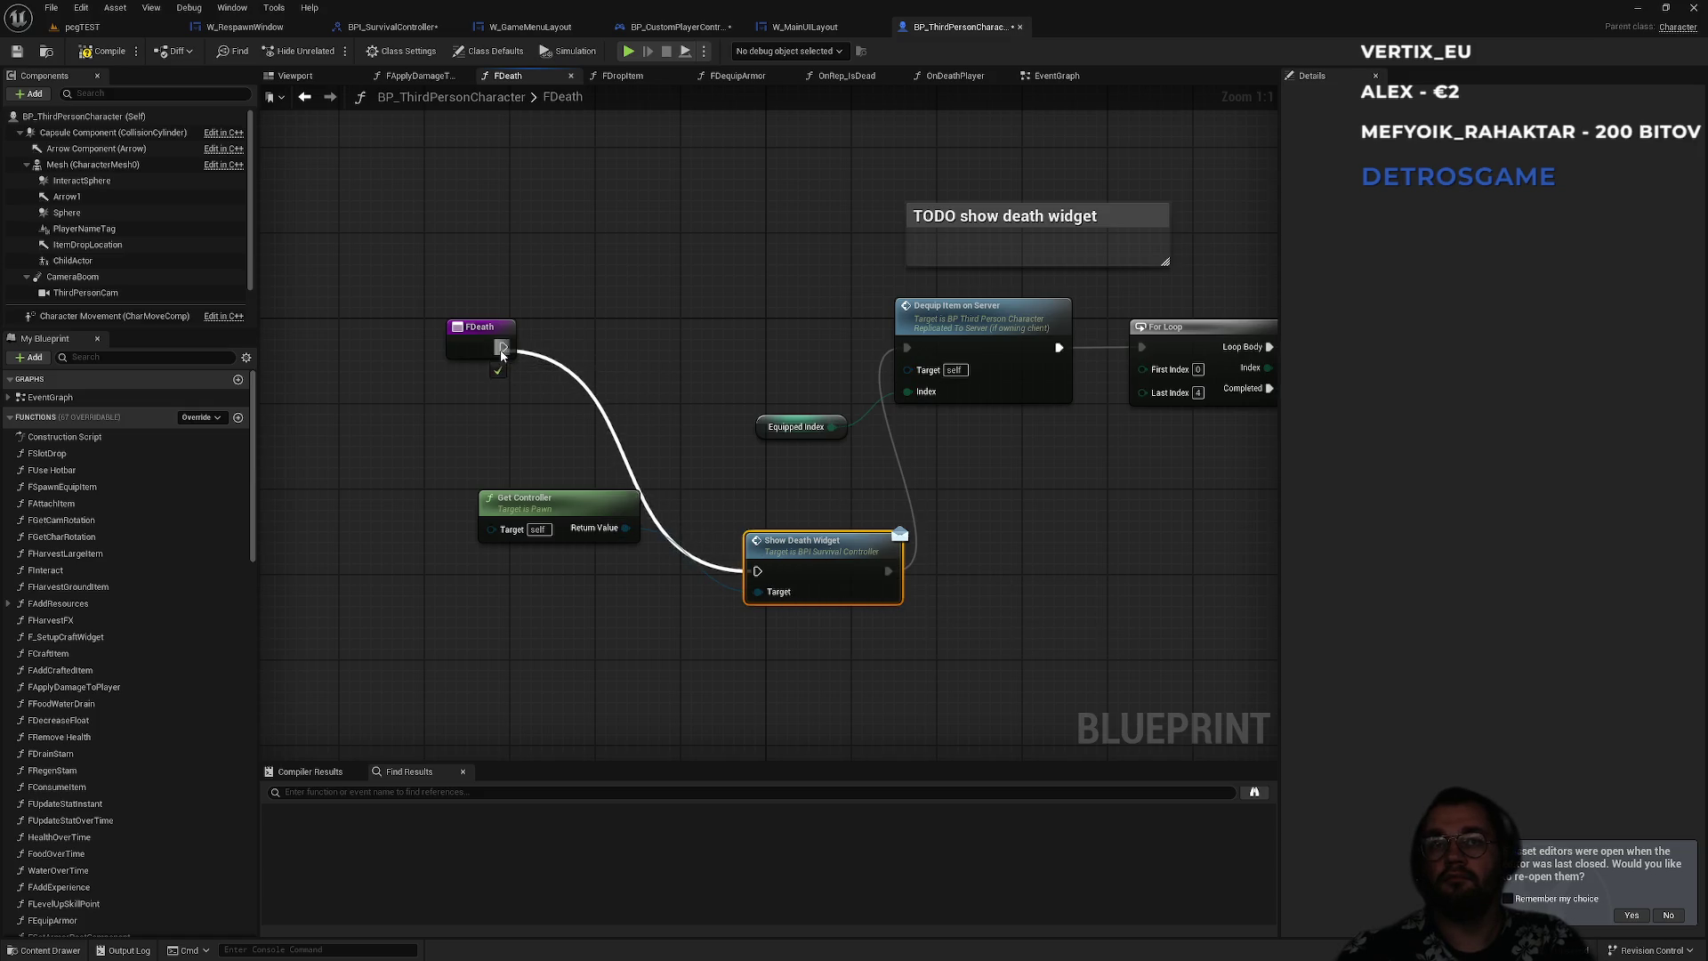
mouse_move(792, 553)
left_mouse_down()
mouse_move(704, 446)
mouse_move(641, 334)
mouse_move(662, 334)
left_mouse_up()
left_click_drag(559, 499, 493, 424)
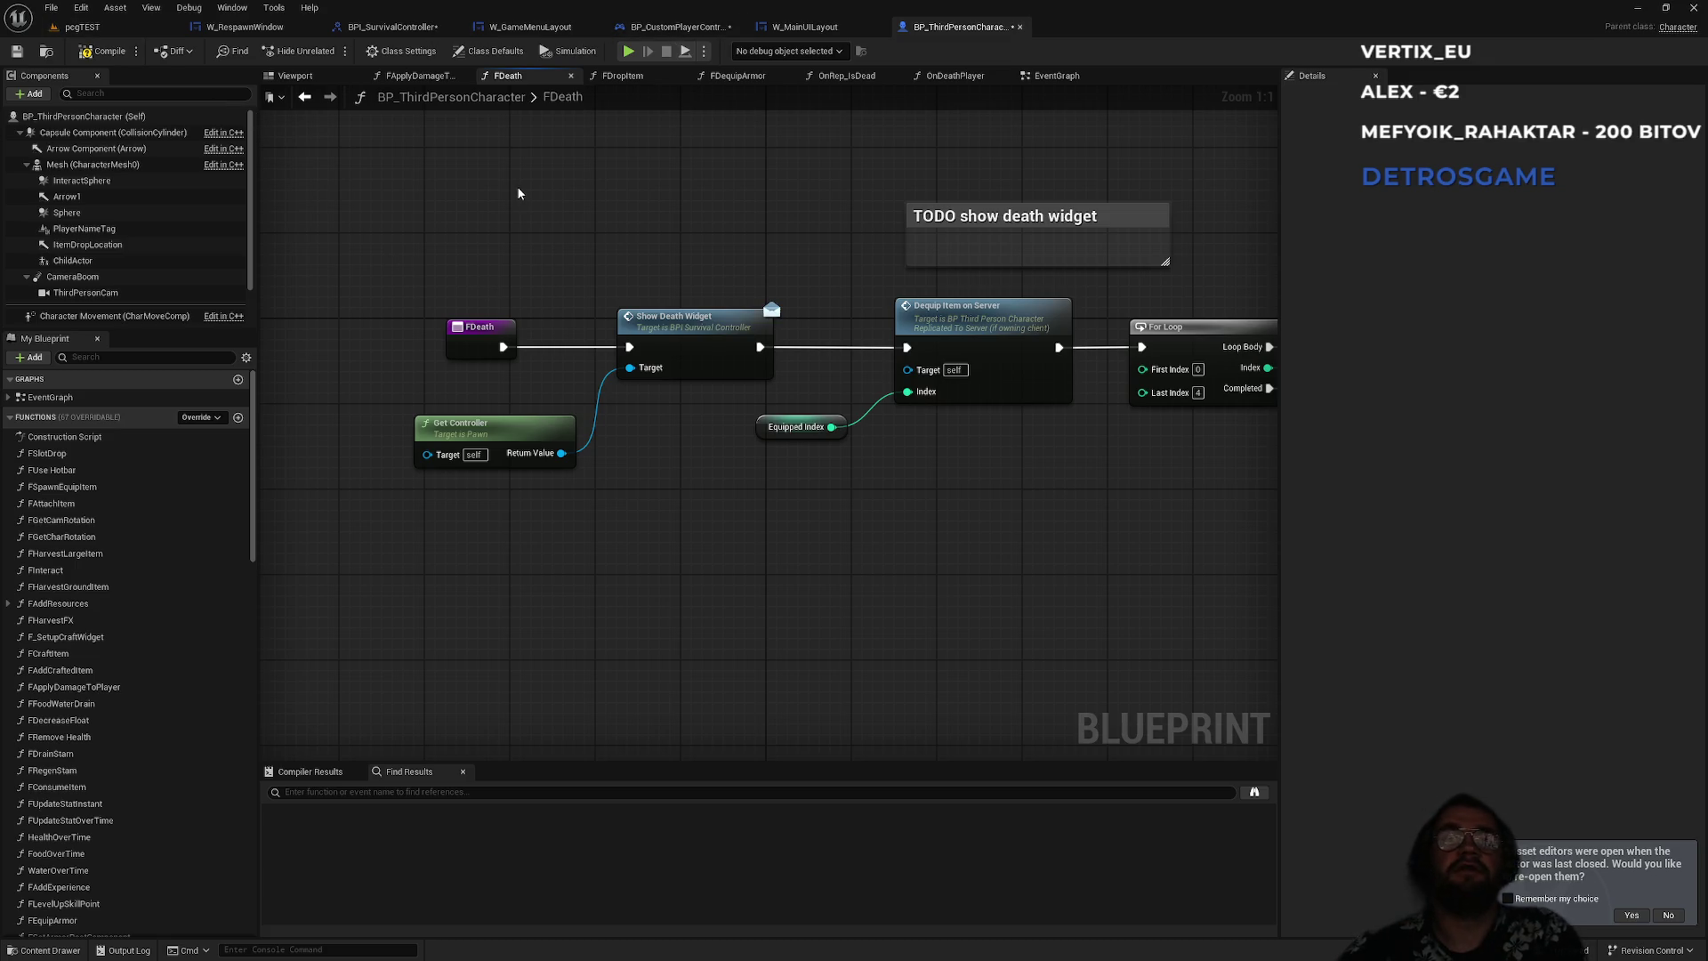
key("ctrl+shift+s")
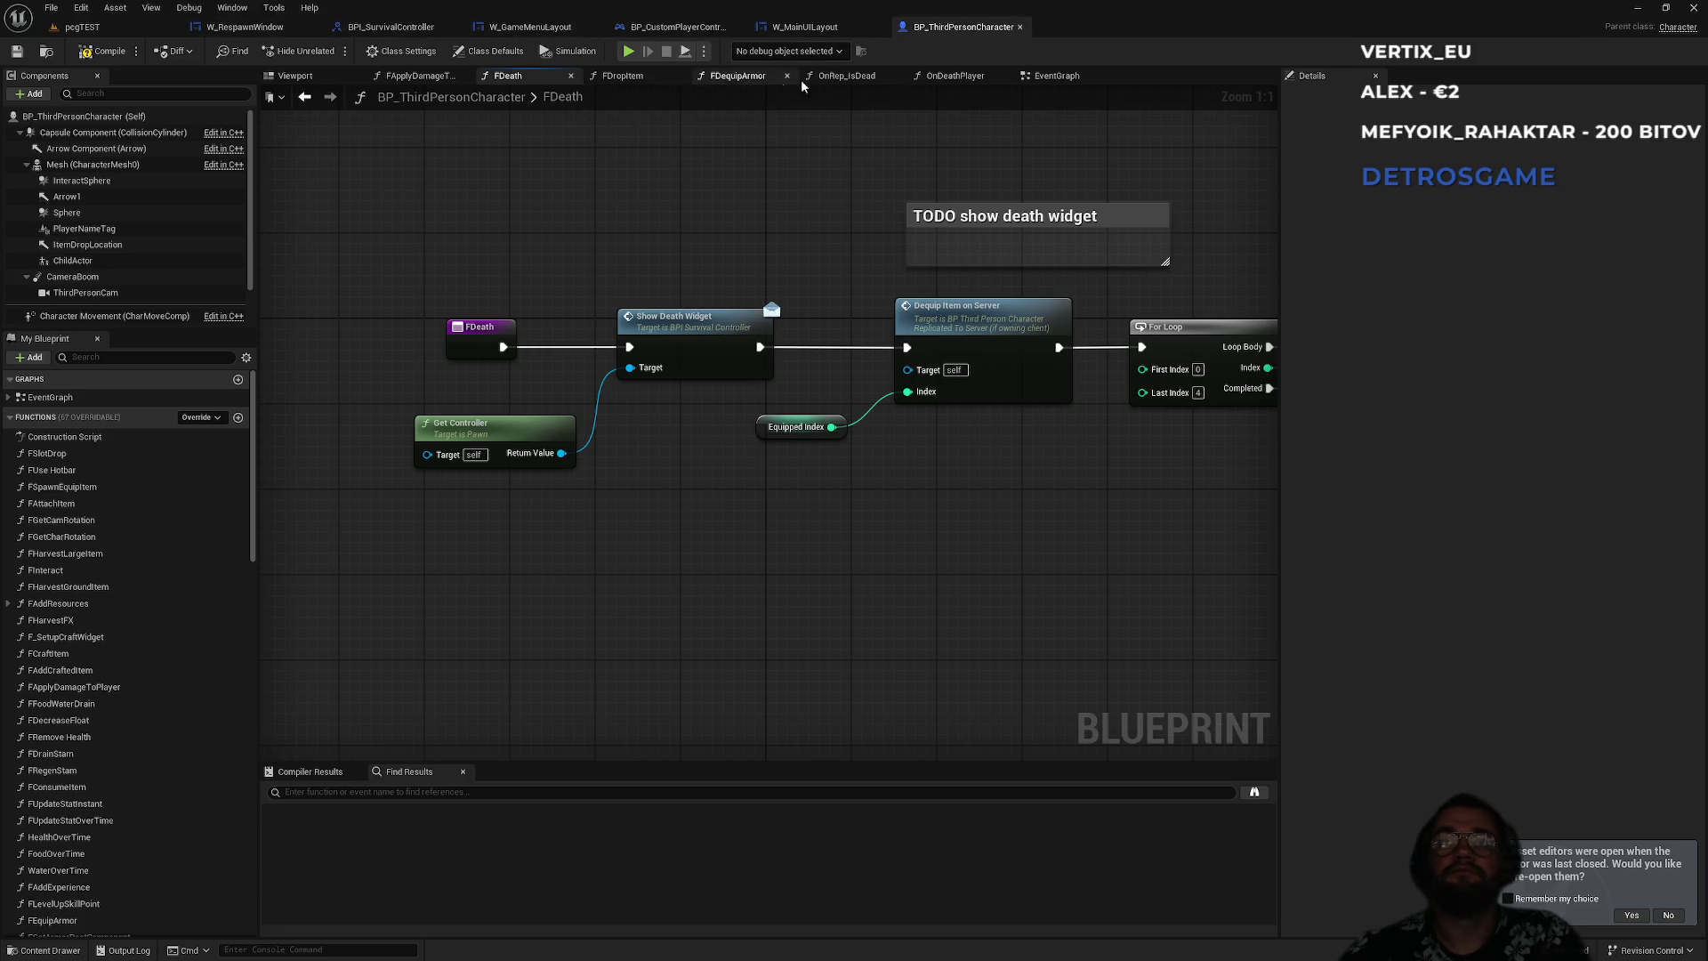
- Start a multiplayer play test from the pcgTEST level and maximize the game preview window
left_click(1055, 77)
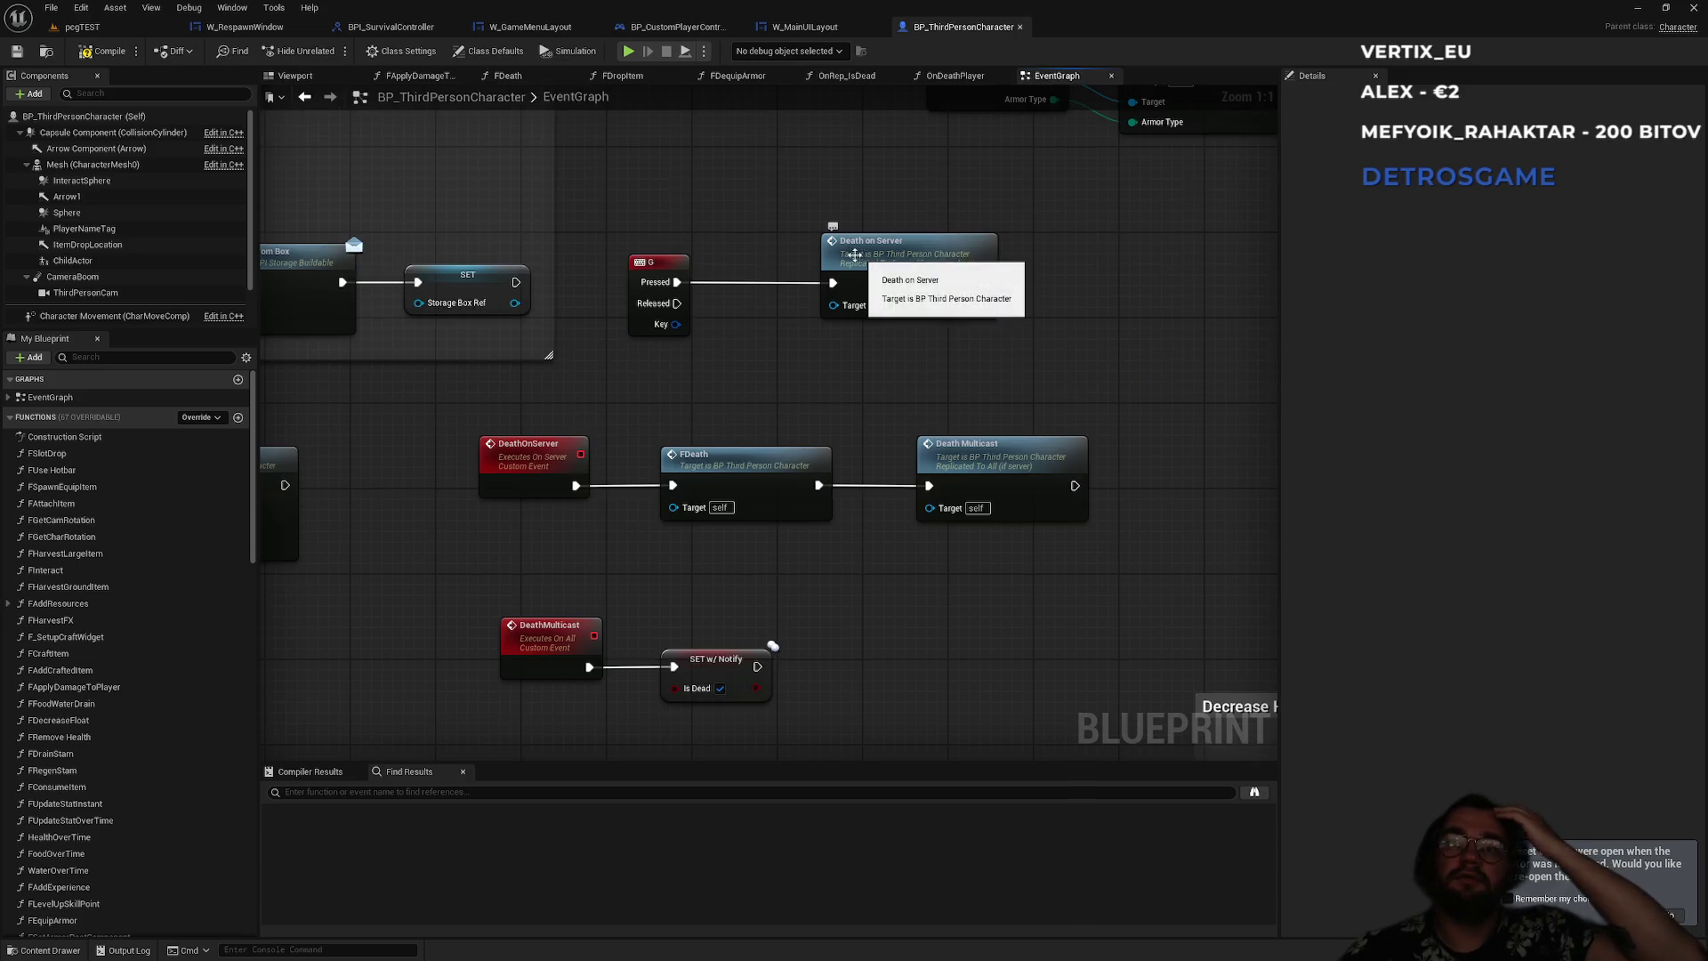
left_click(99, 27)
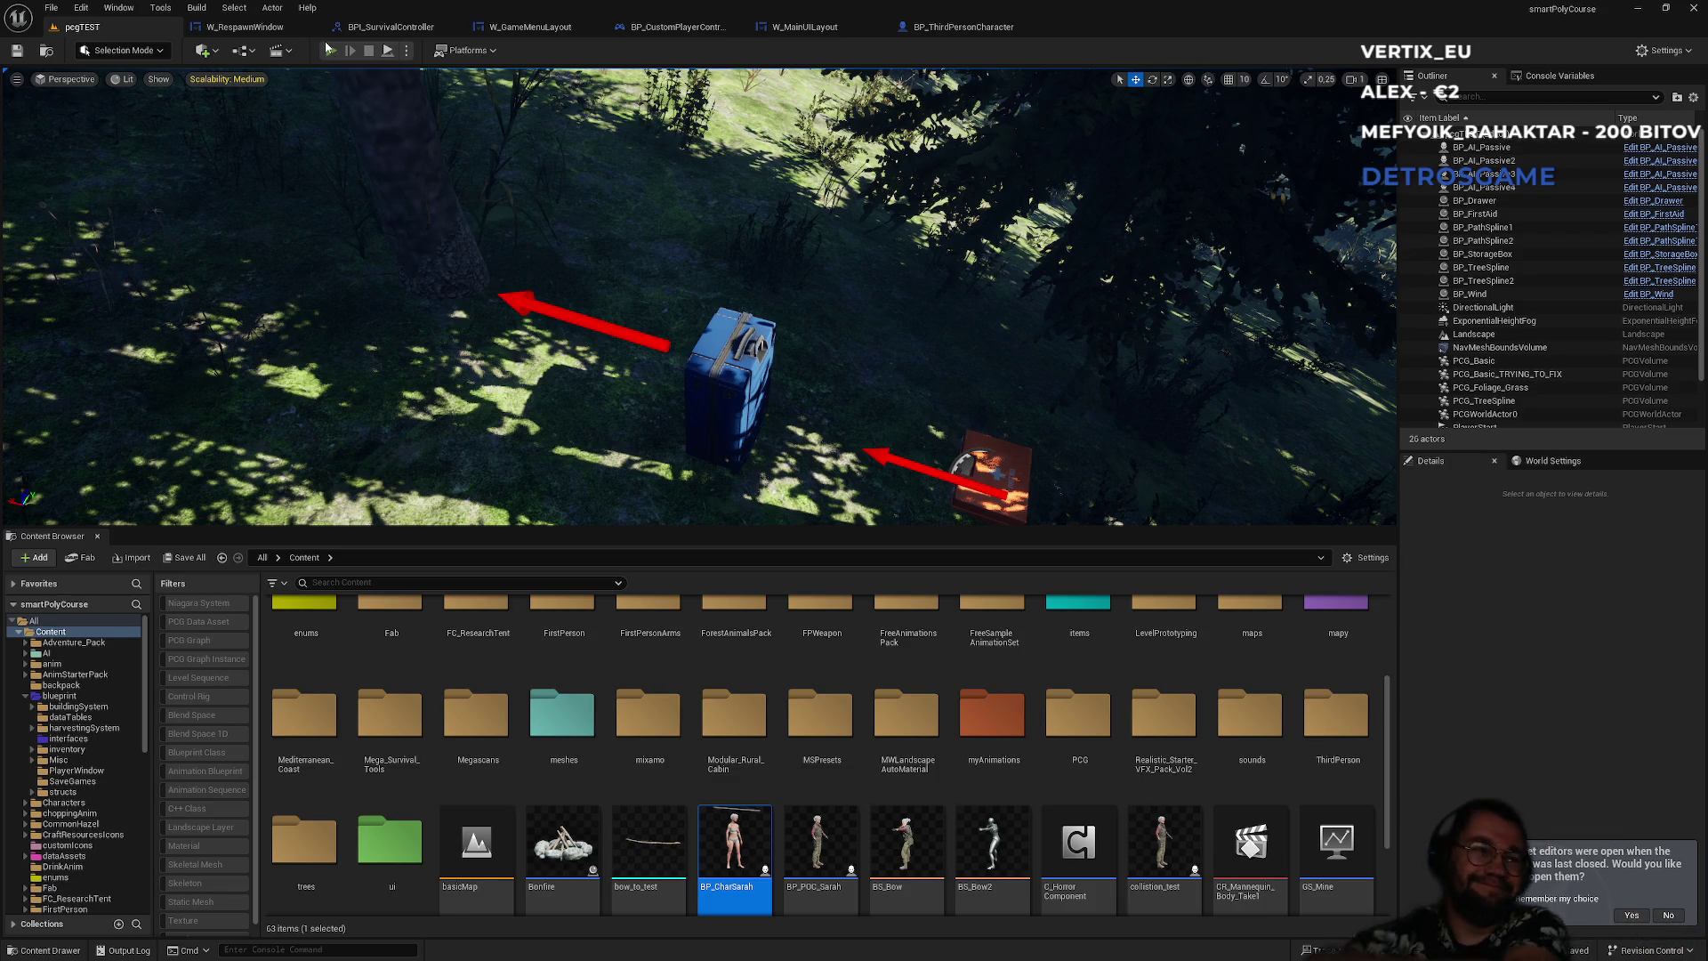
left_click(328, 48)
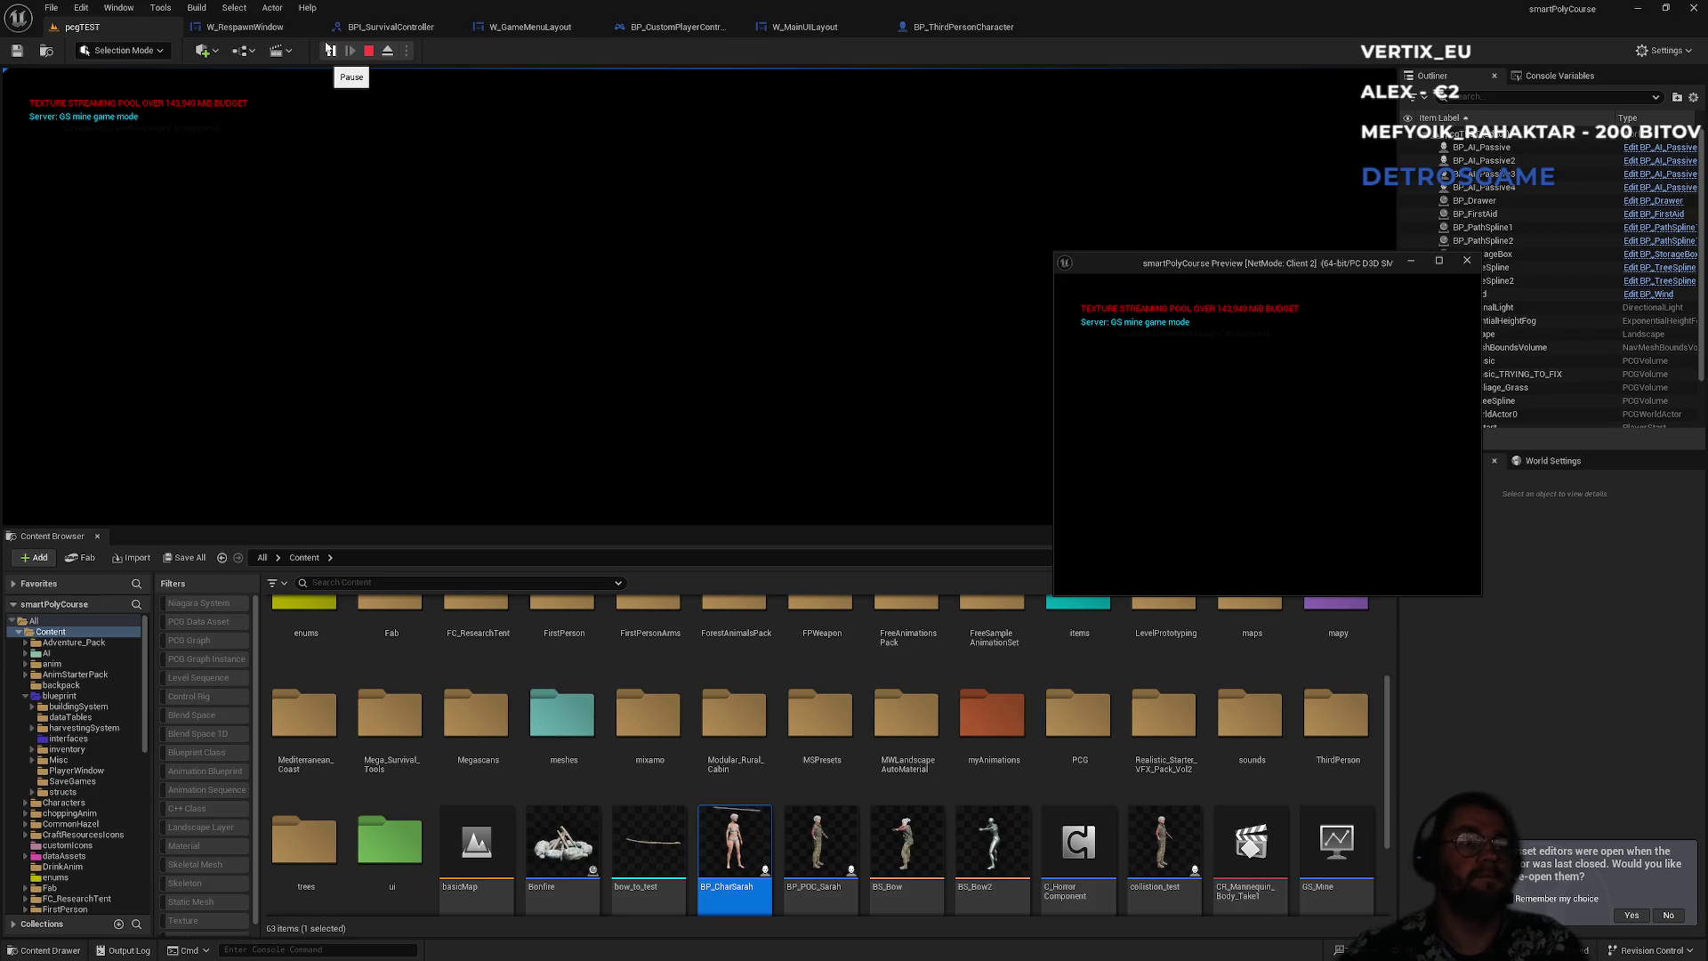
key("super")
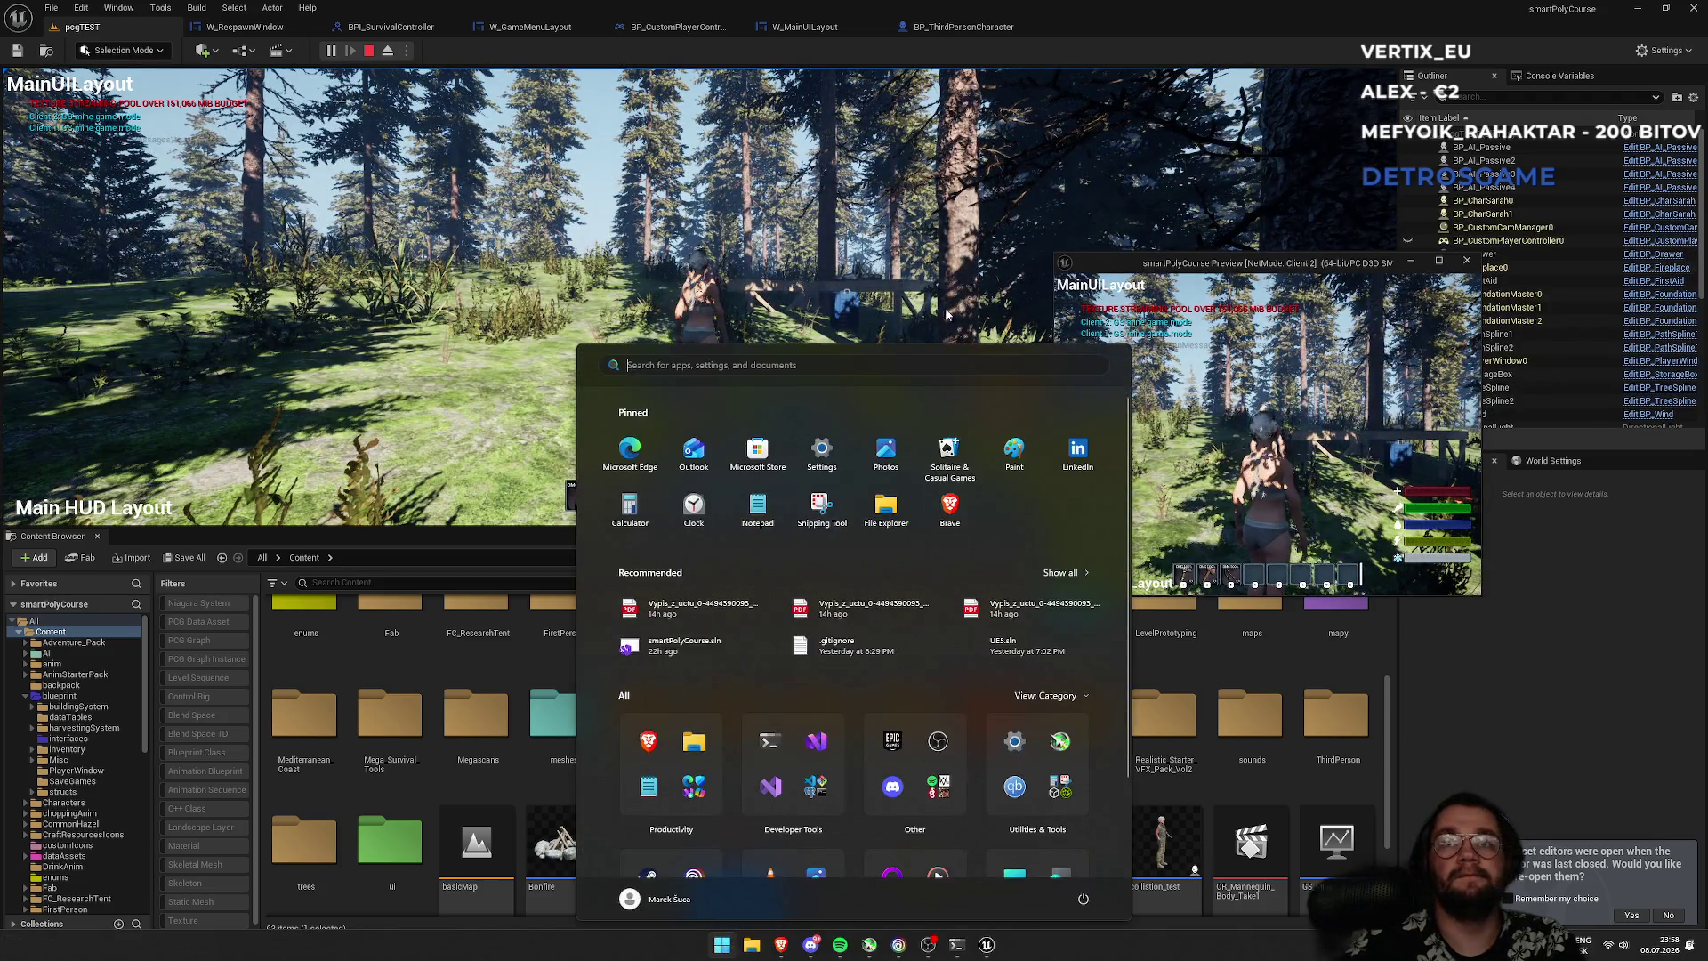
key("super")
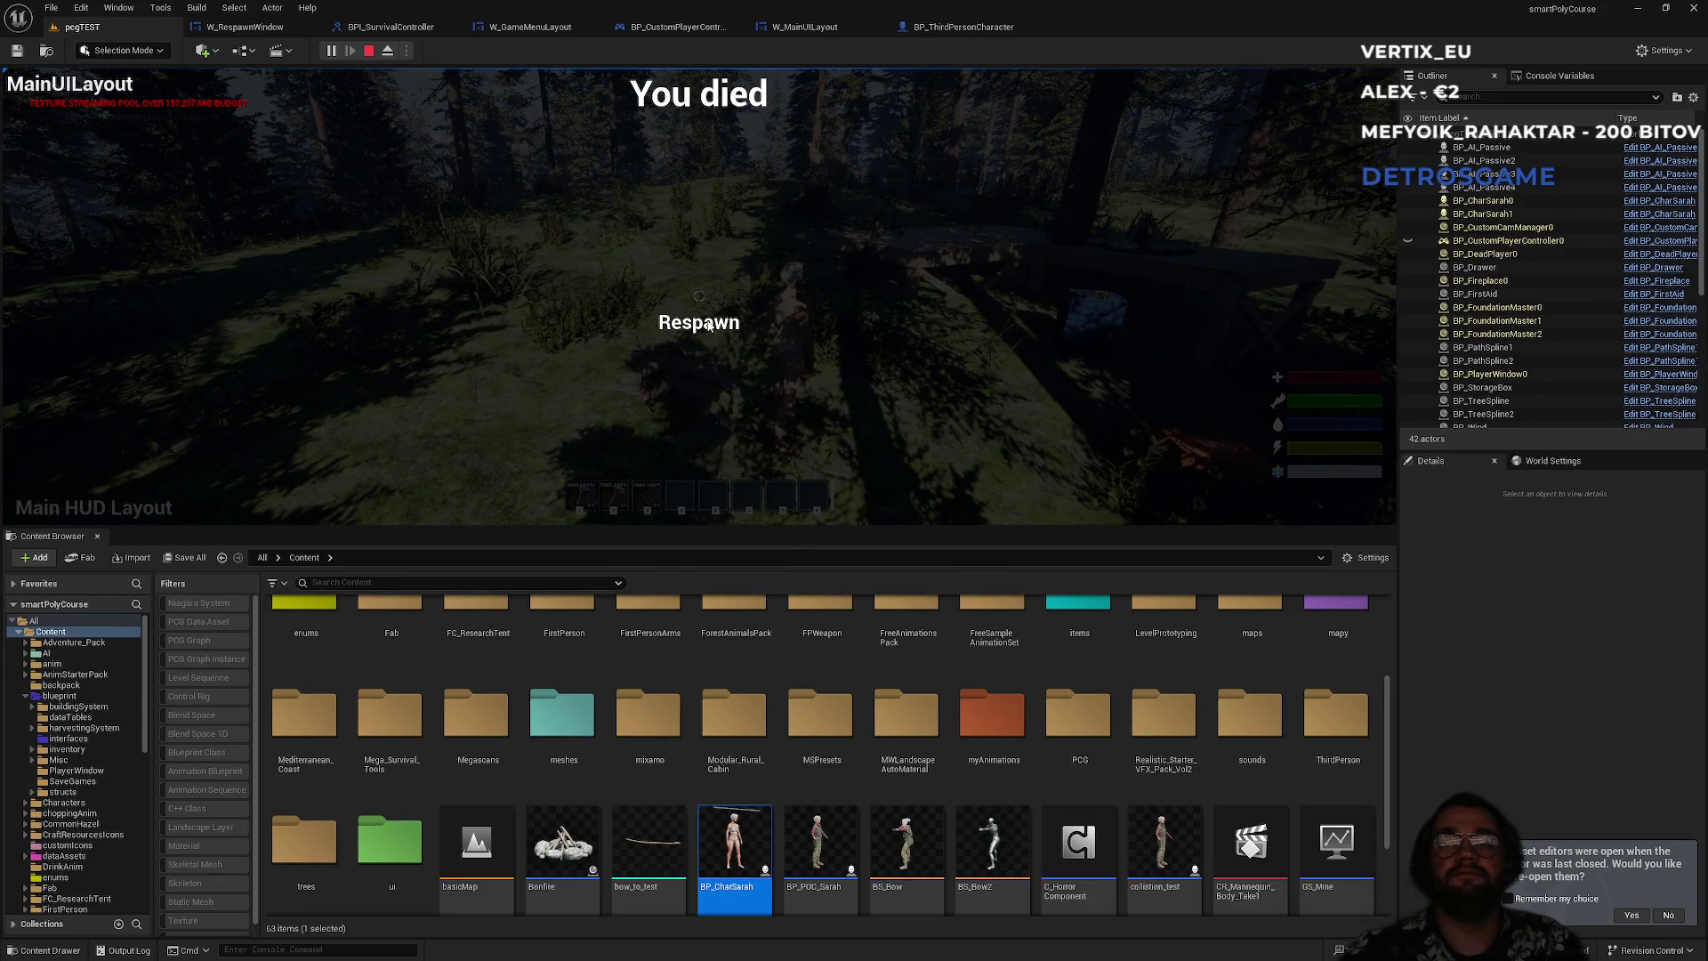
key("alt+Tab")
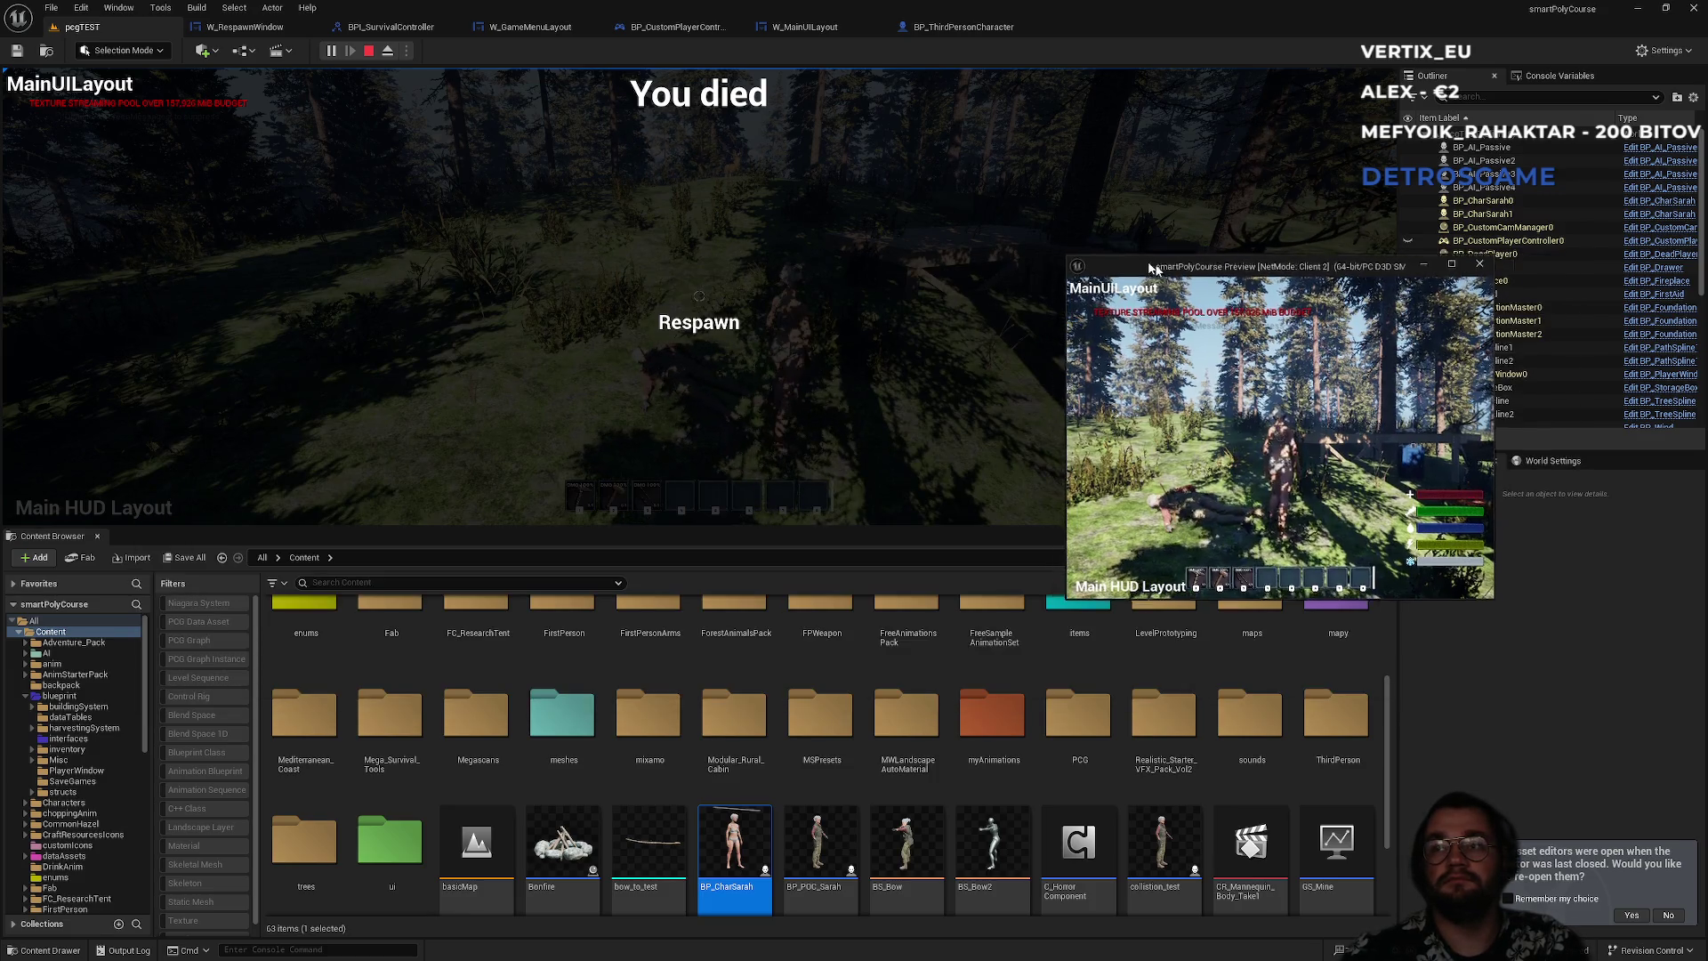
mouse_move(1151, 269)
left_mouse_down()
mouse_move(1354, 259)
mouse_move(1270, 250)
left_mouse_up()
double_click(1270, 250)
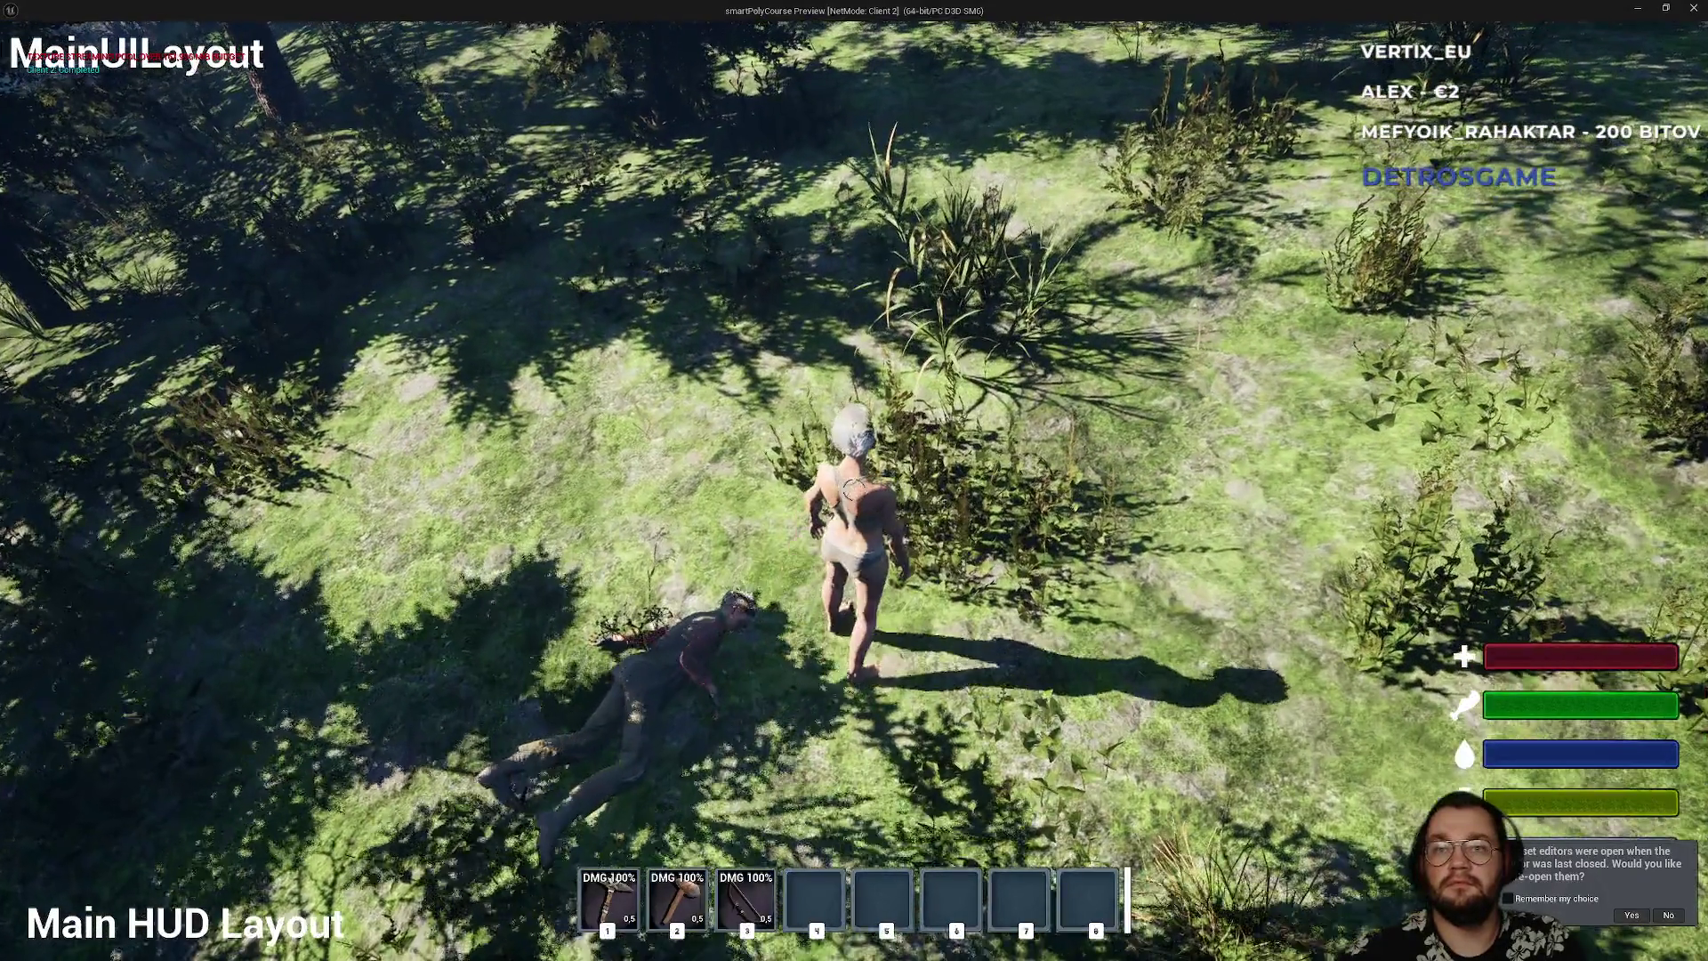
key("alt+Tab")
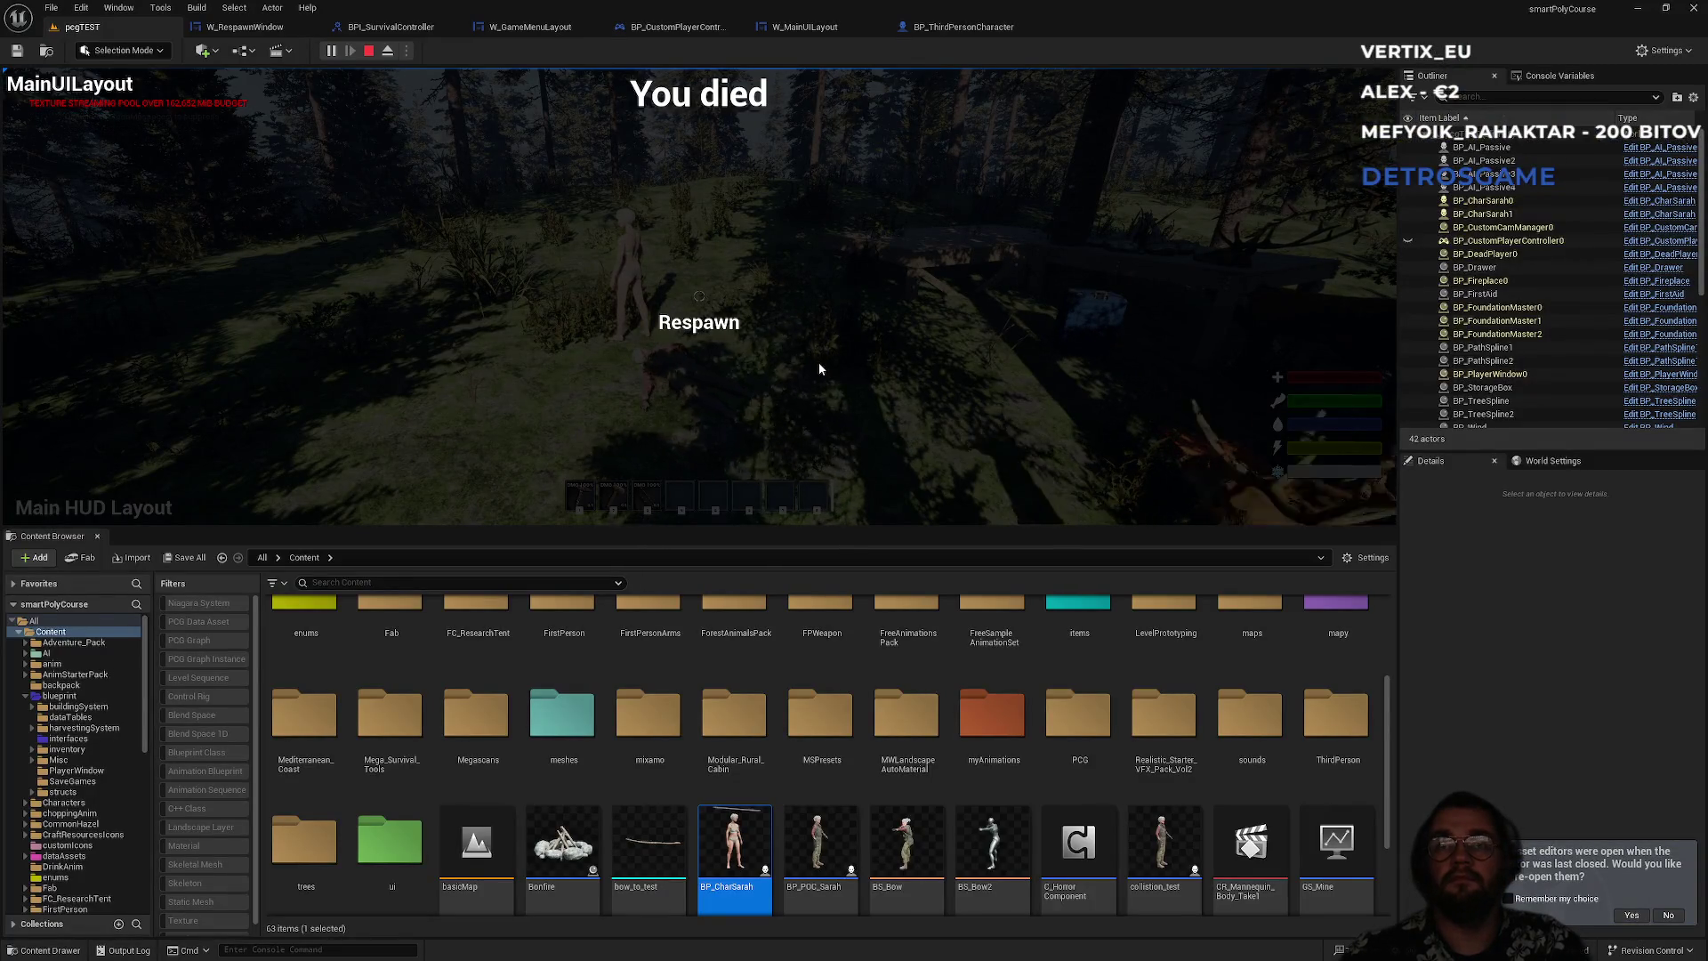
- Respawn, open and close the storage box and inventory, then stop the session in the editor
left_click(723, 329)
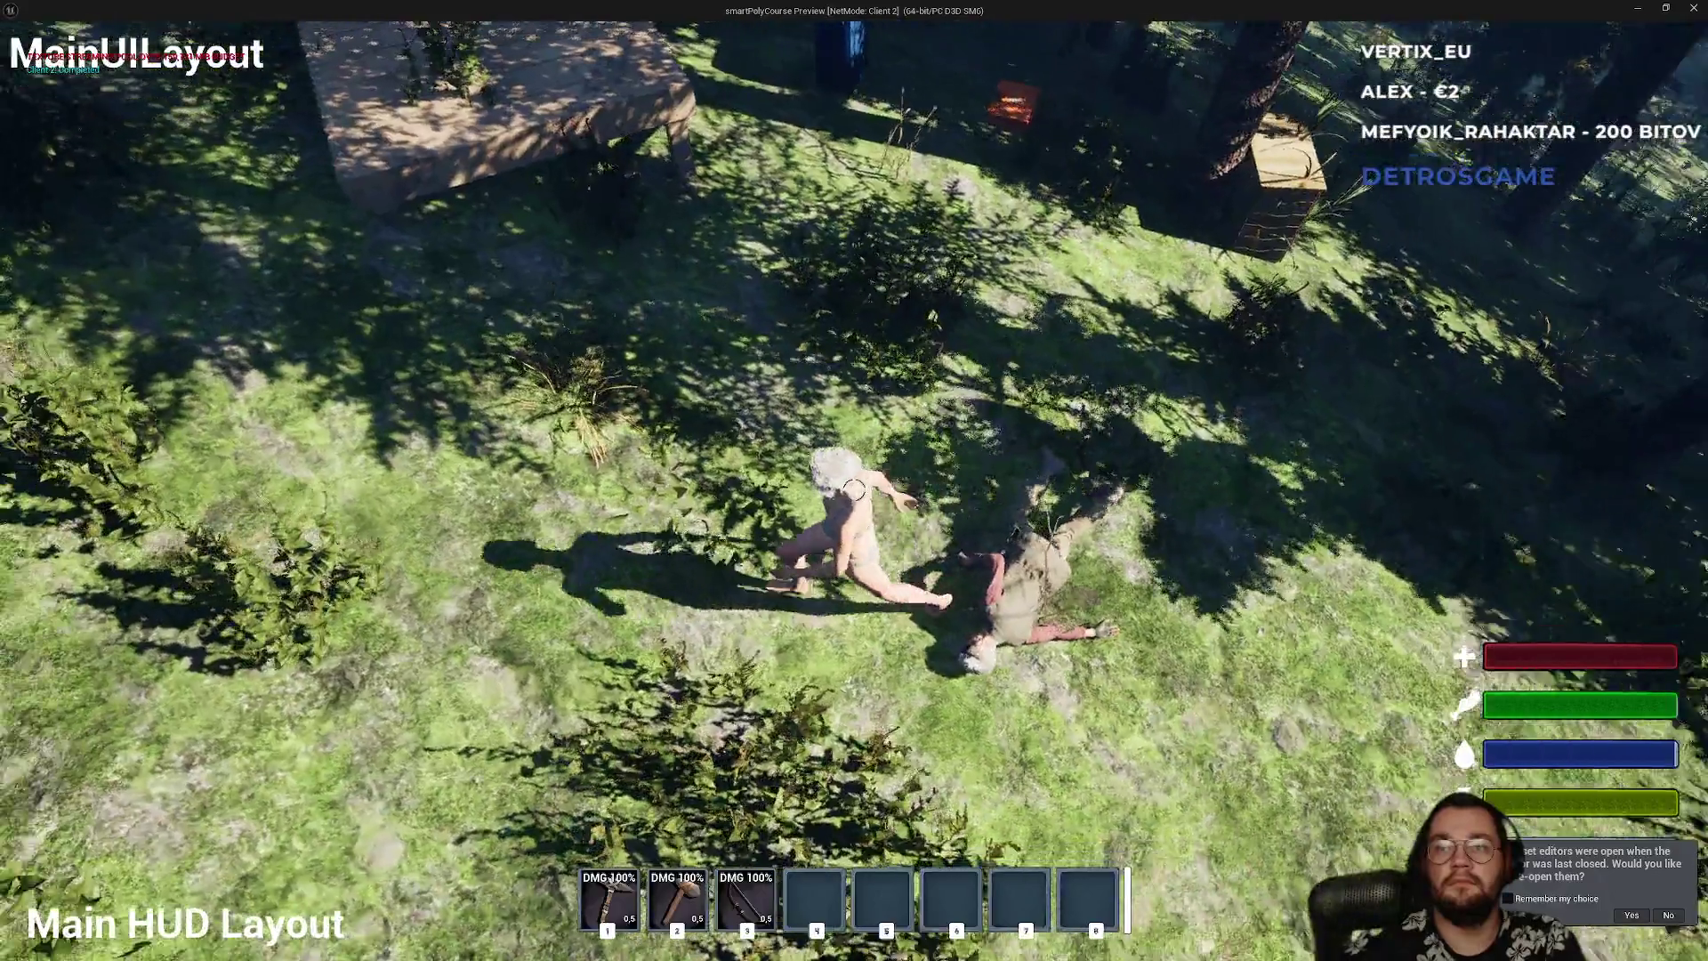
key("e")
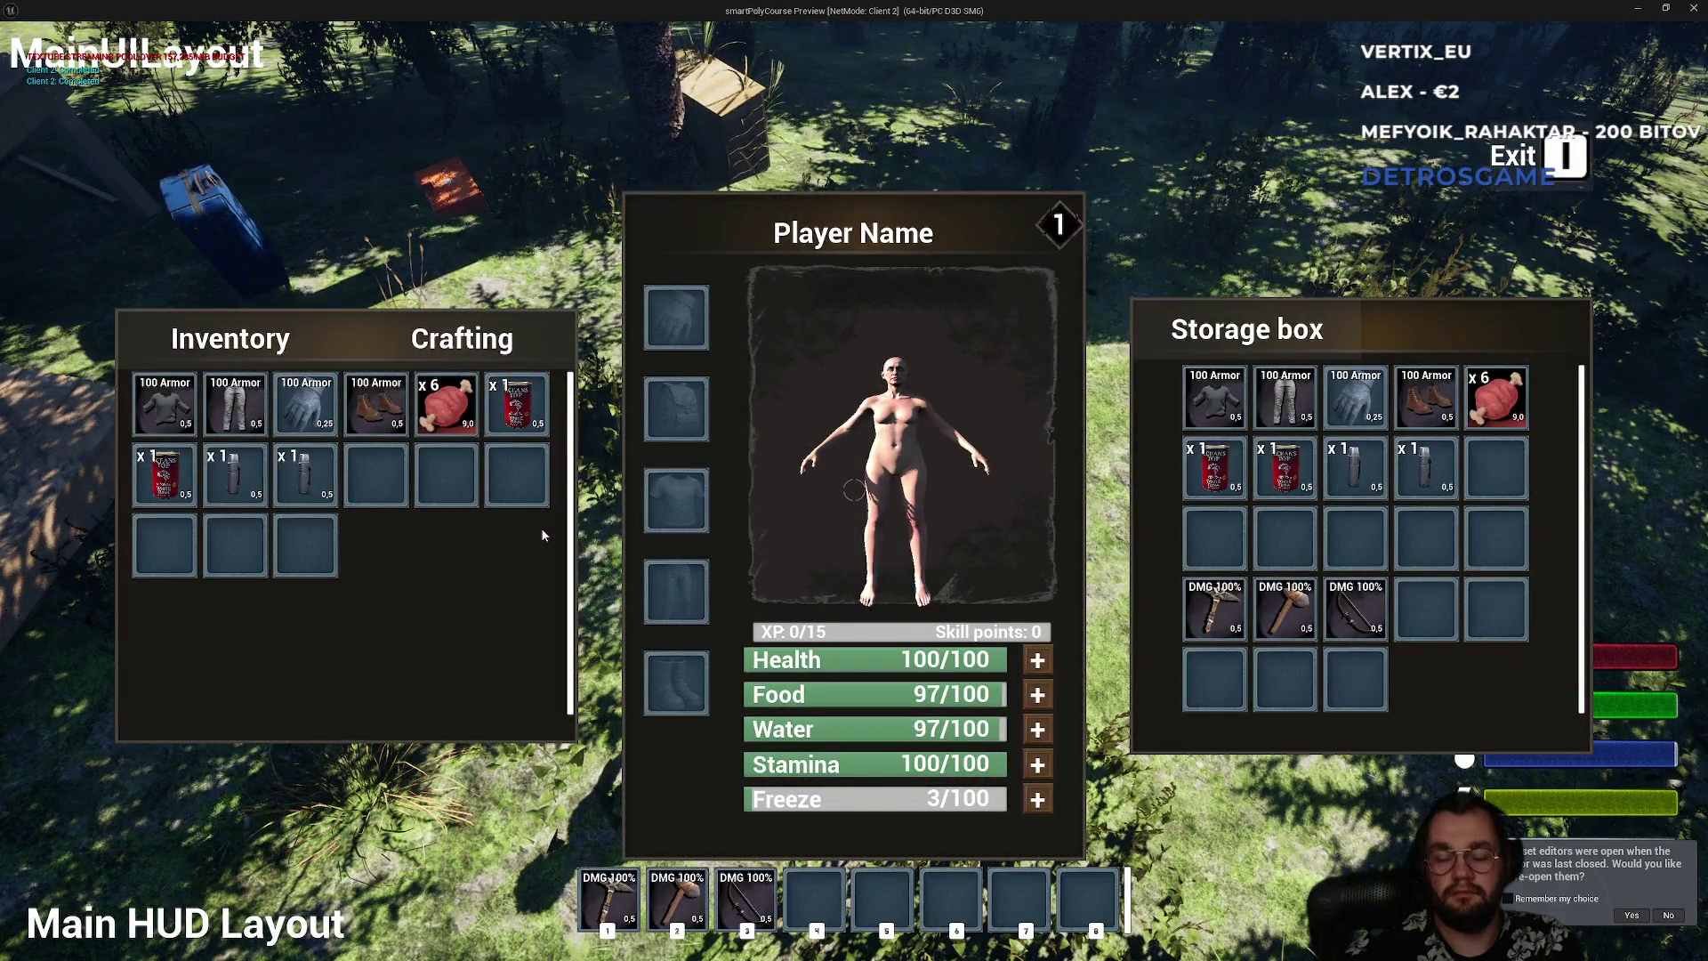
key("Tab")
key("Tab")
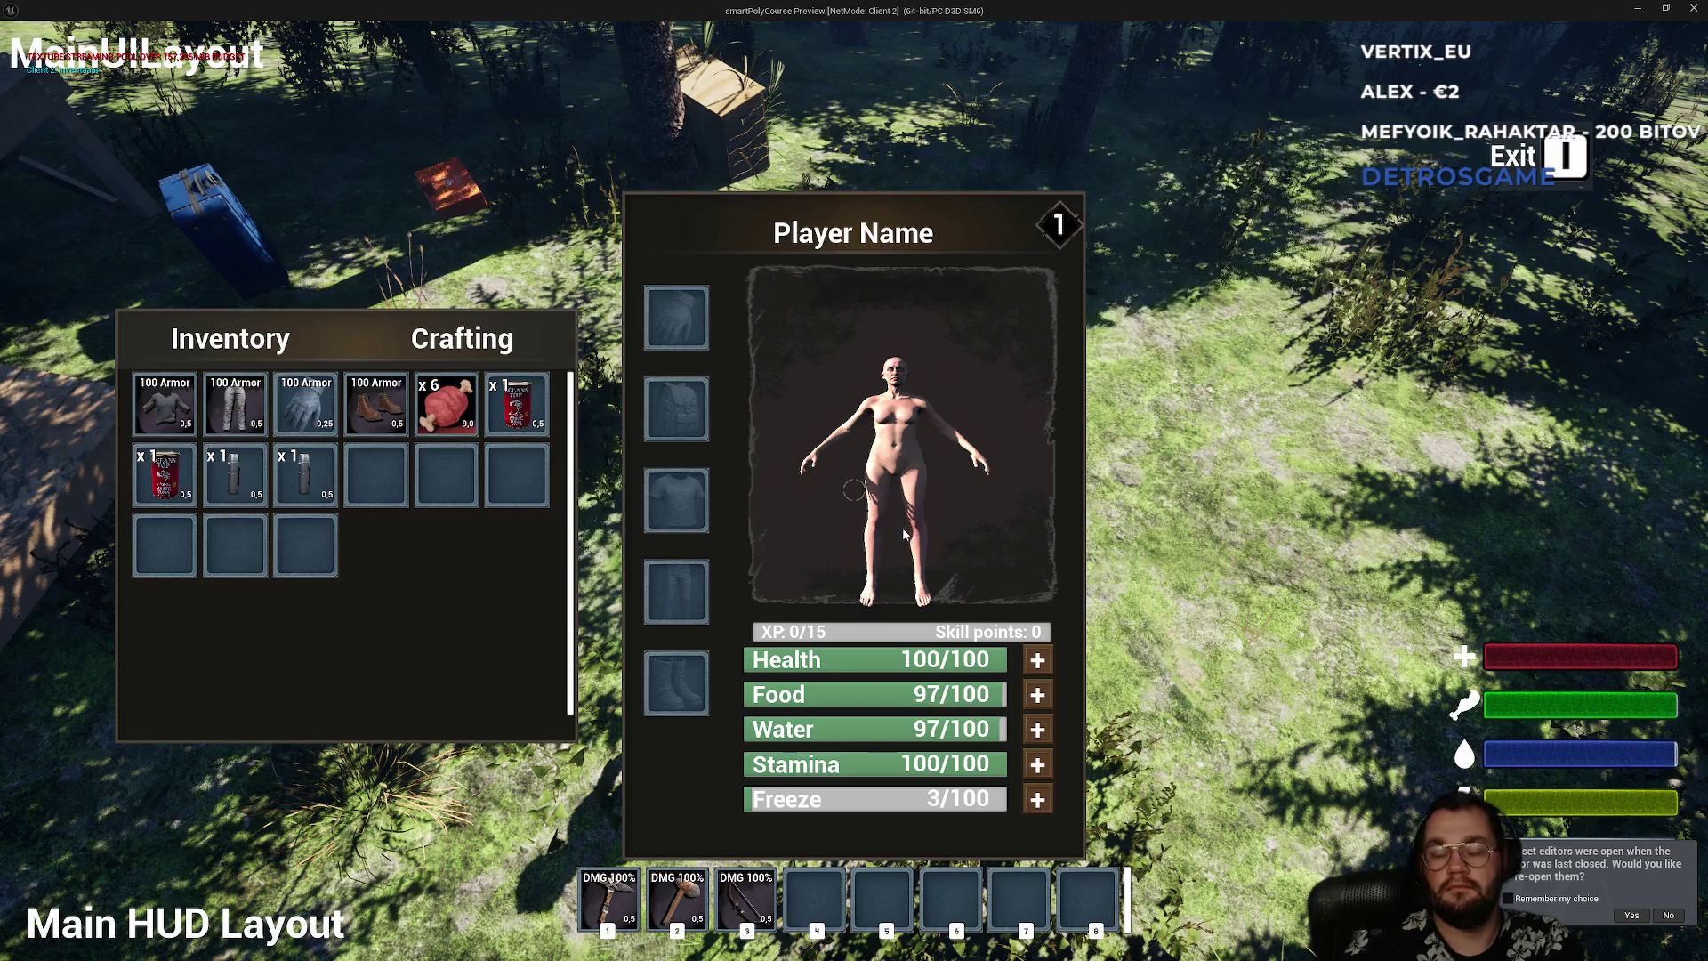
key("Tab")
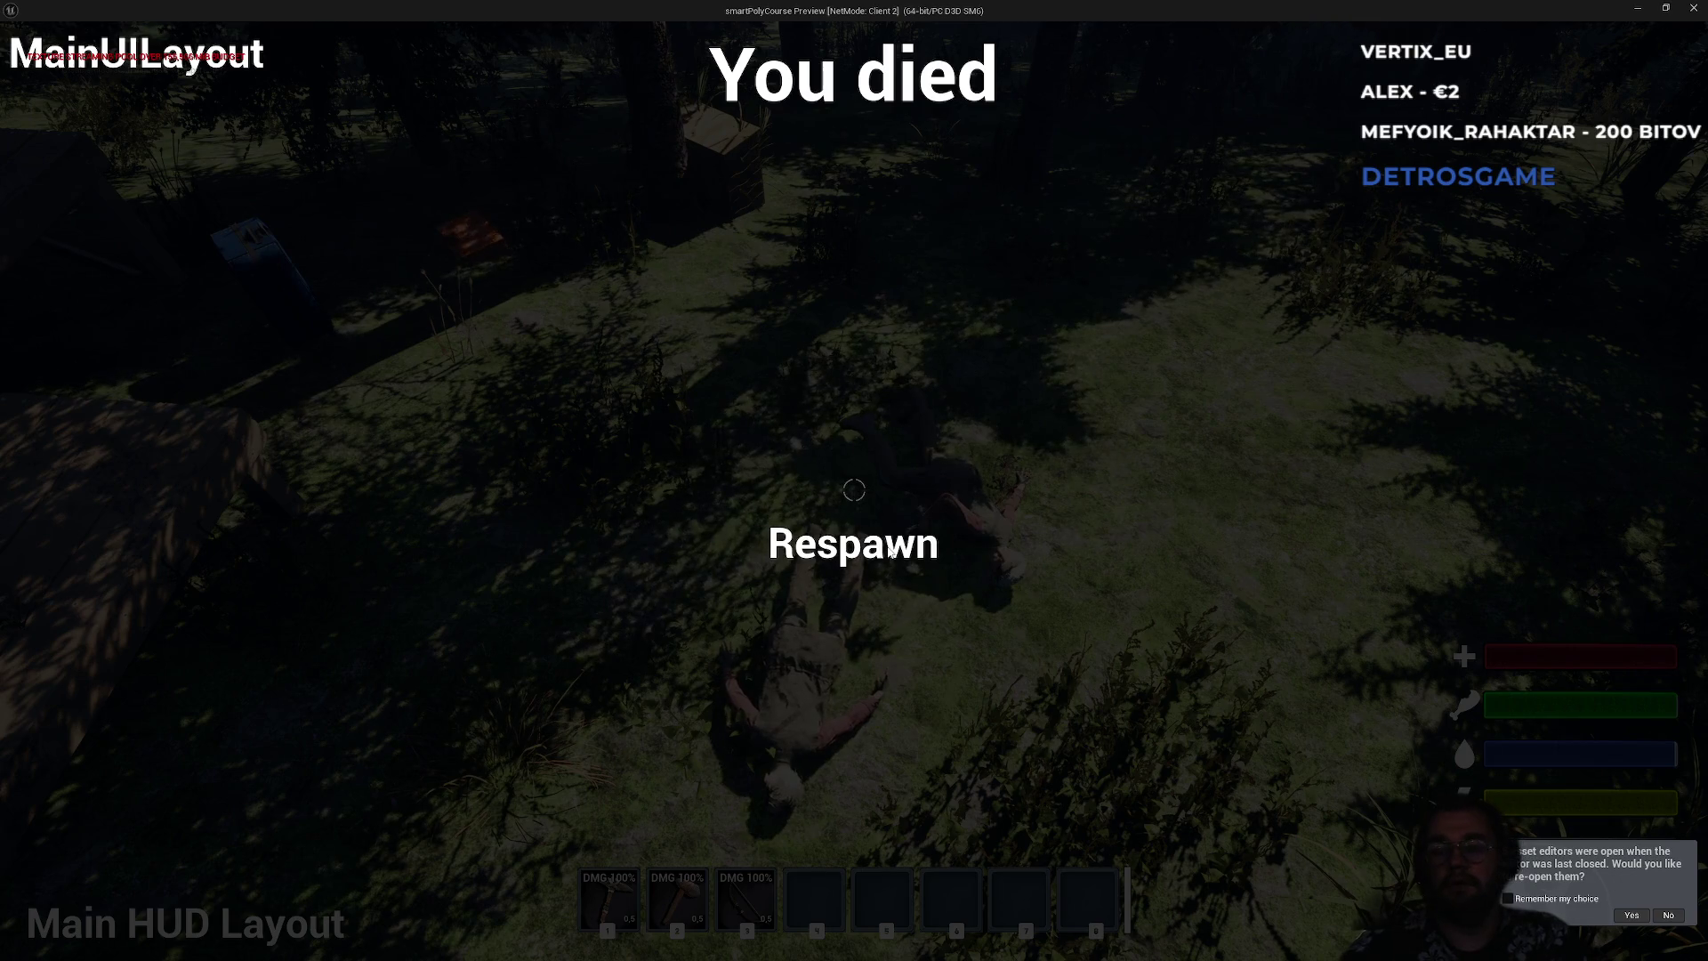
key("alt+Tab")
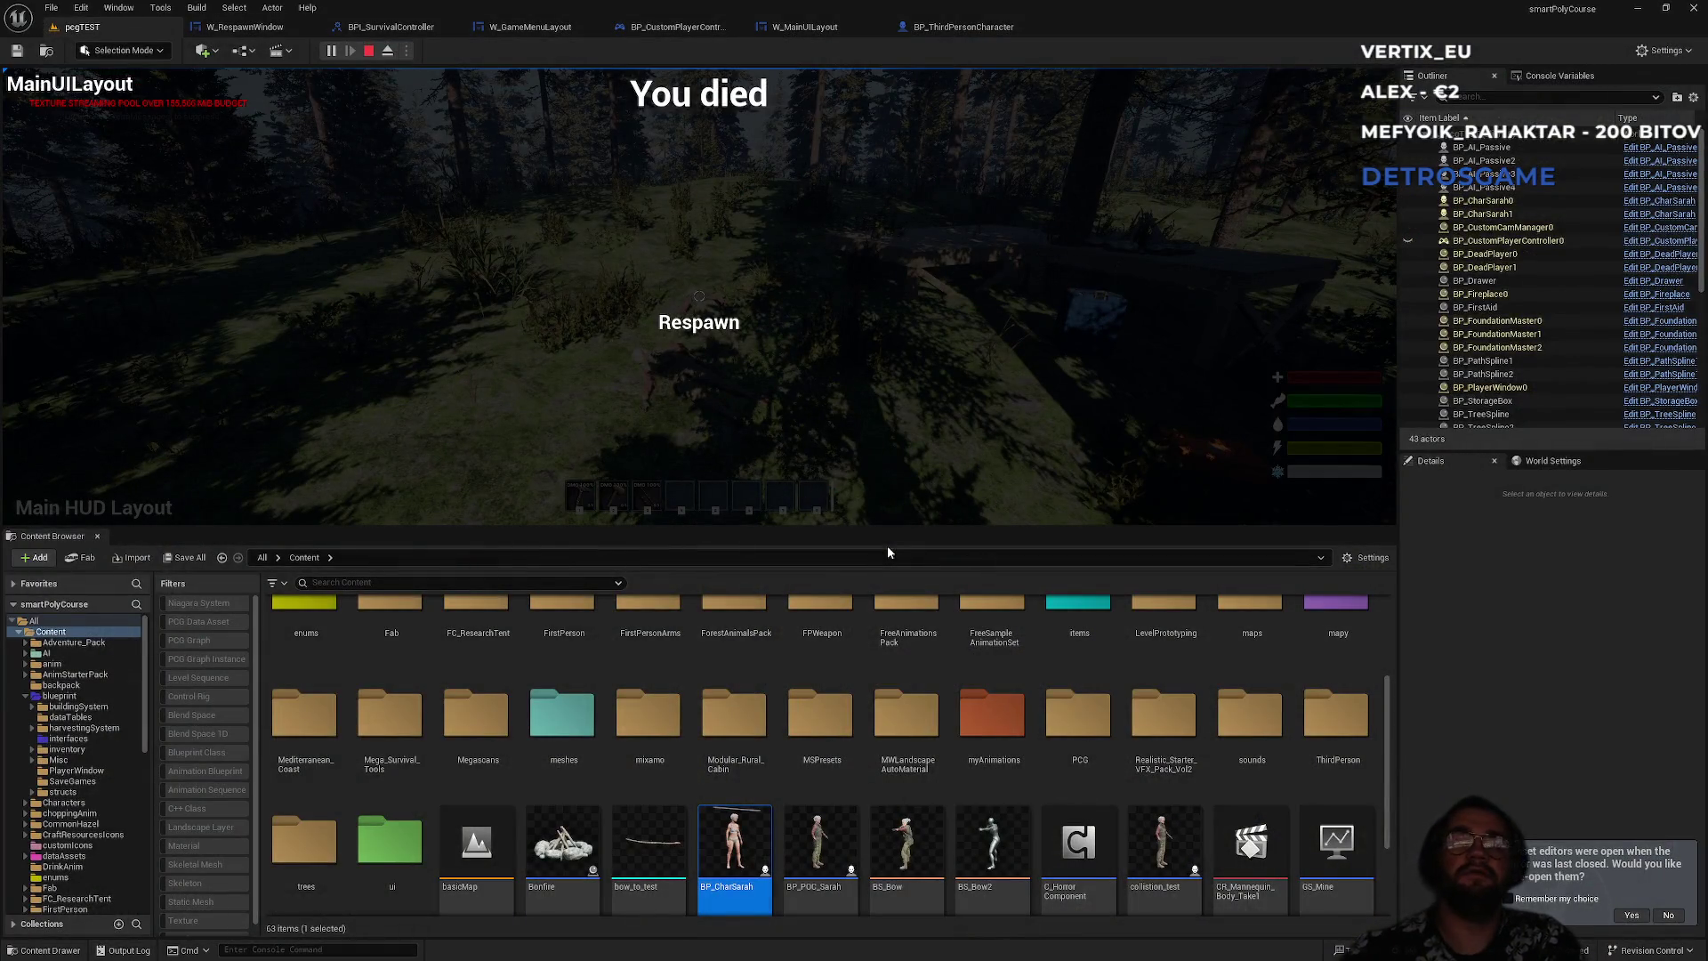
key("Escape")
right_click(846, 430)
key("Escape")
- Delete PlayerStart and PlayerStart2 from the forest
left_click_drag(846, 431, 840, 295)
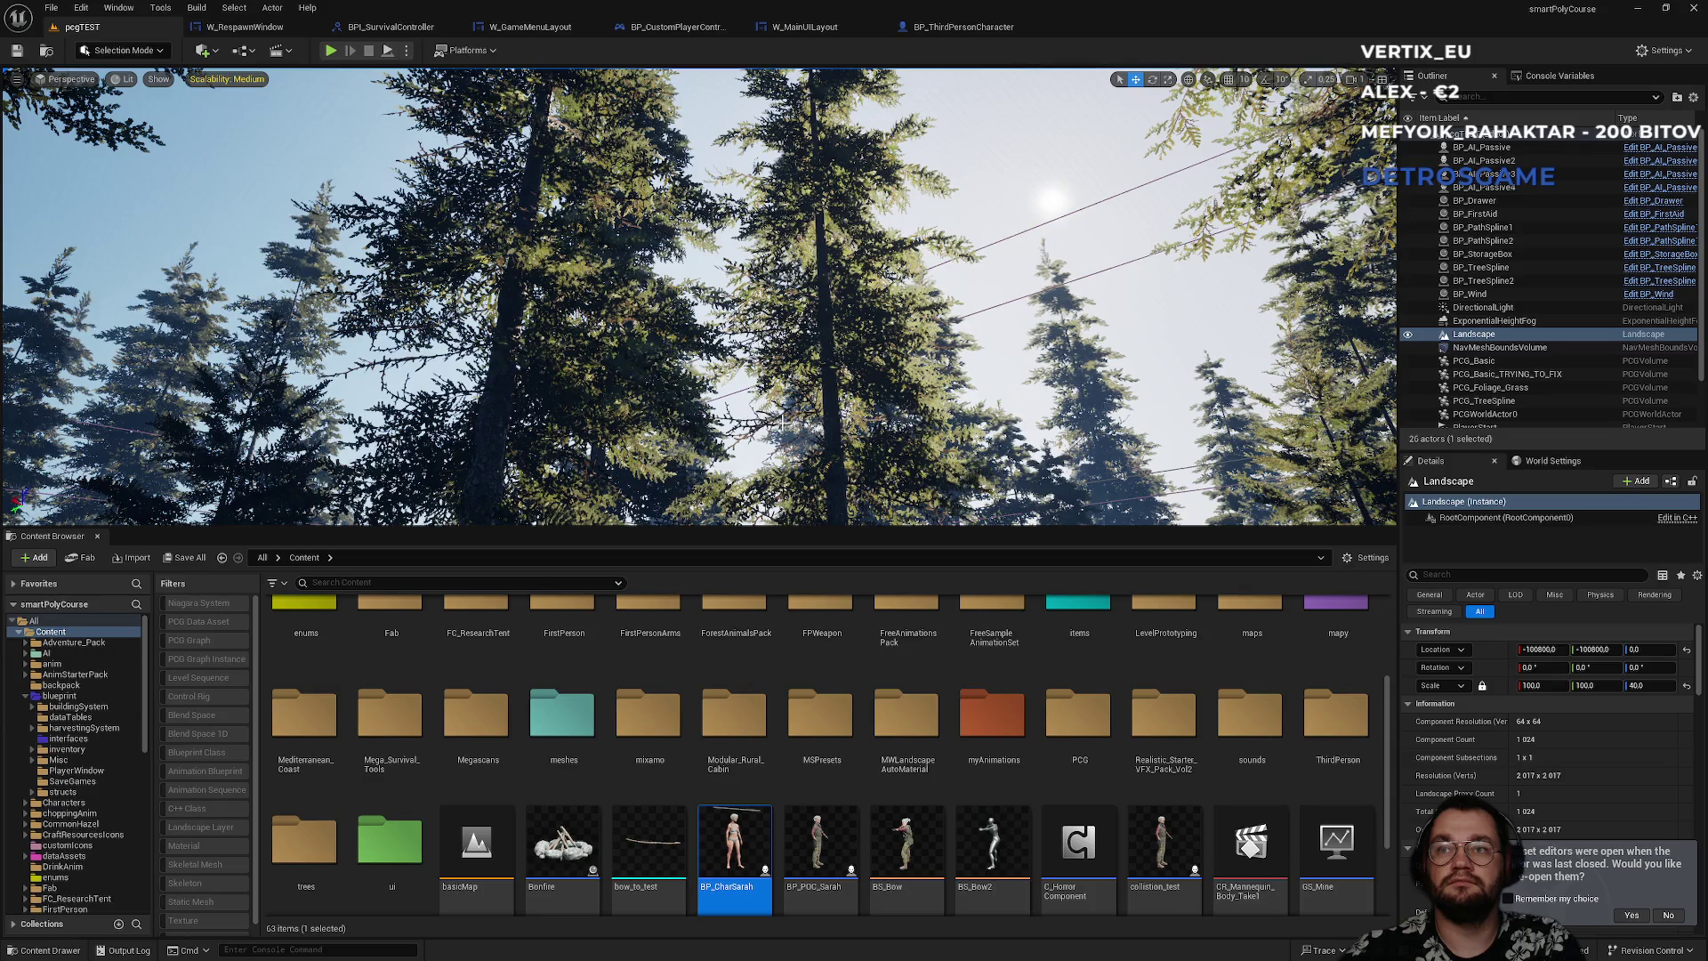
left_click_drag(909, 431, 898, 503)
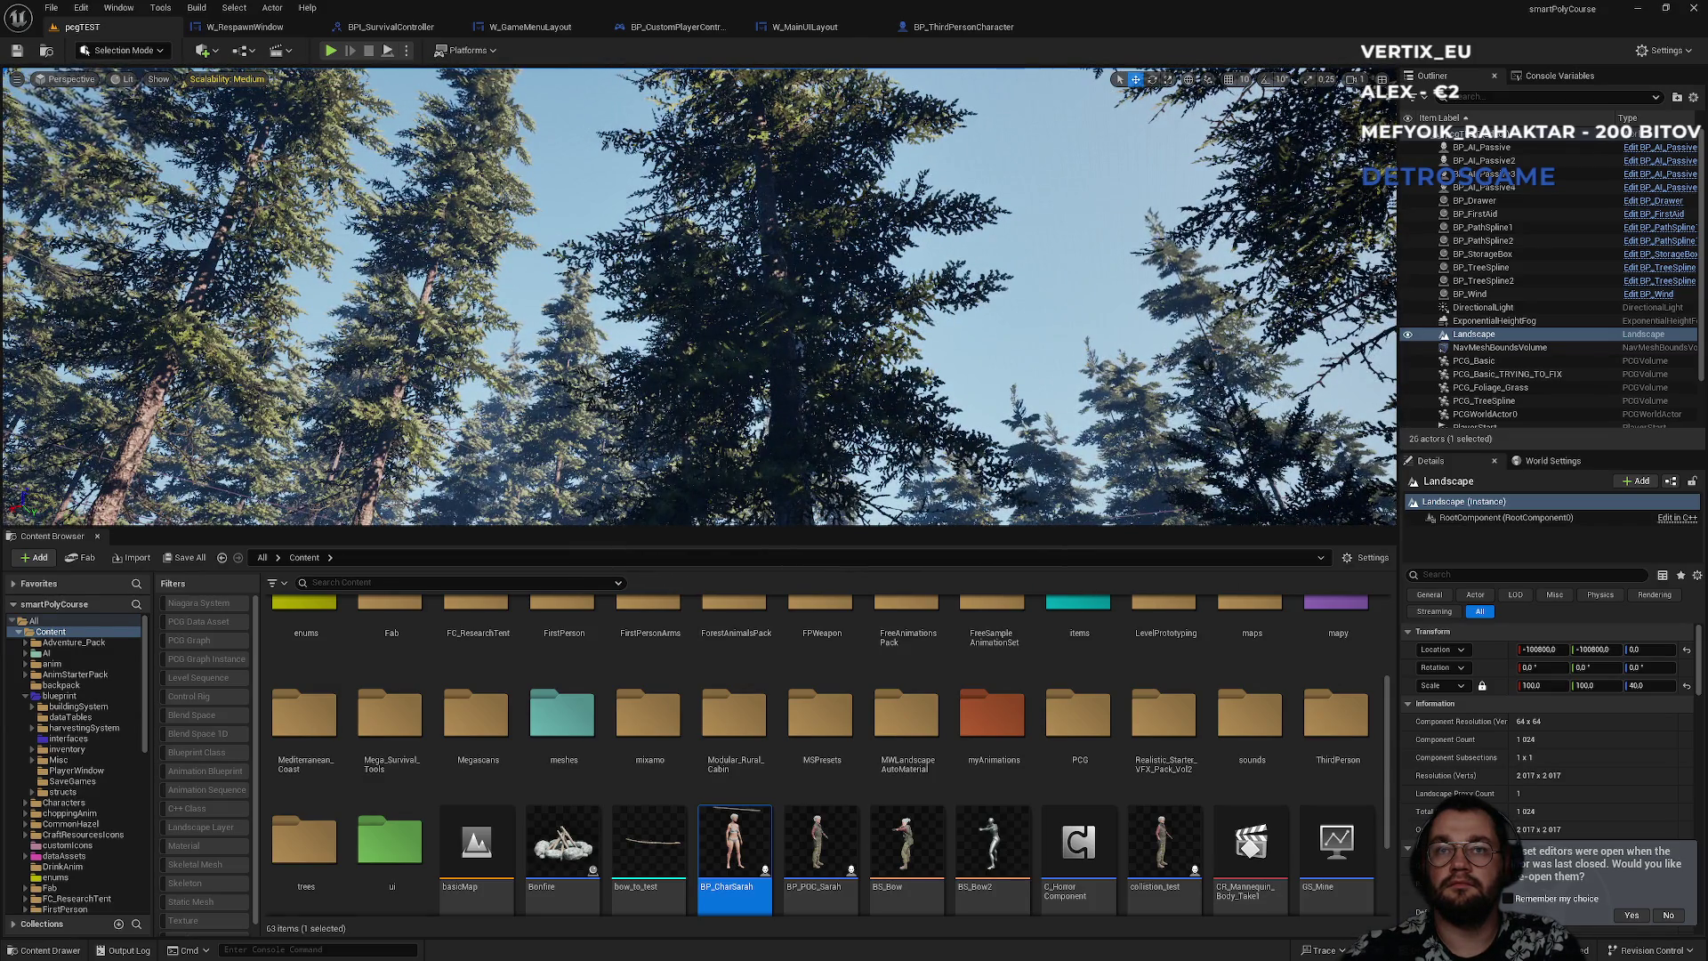
mouse_move(898, 502)
left_mouse_down()
mouse_move(892, 523)
mouse_move(887, 467)
mouse_move(887, 498)
left_mouse_up()
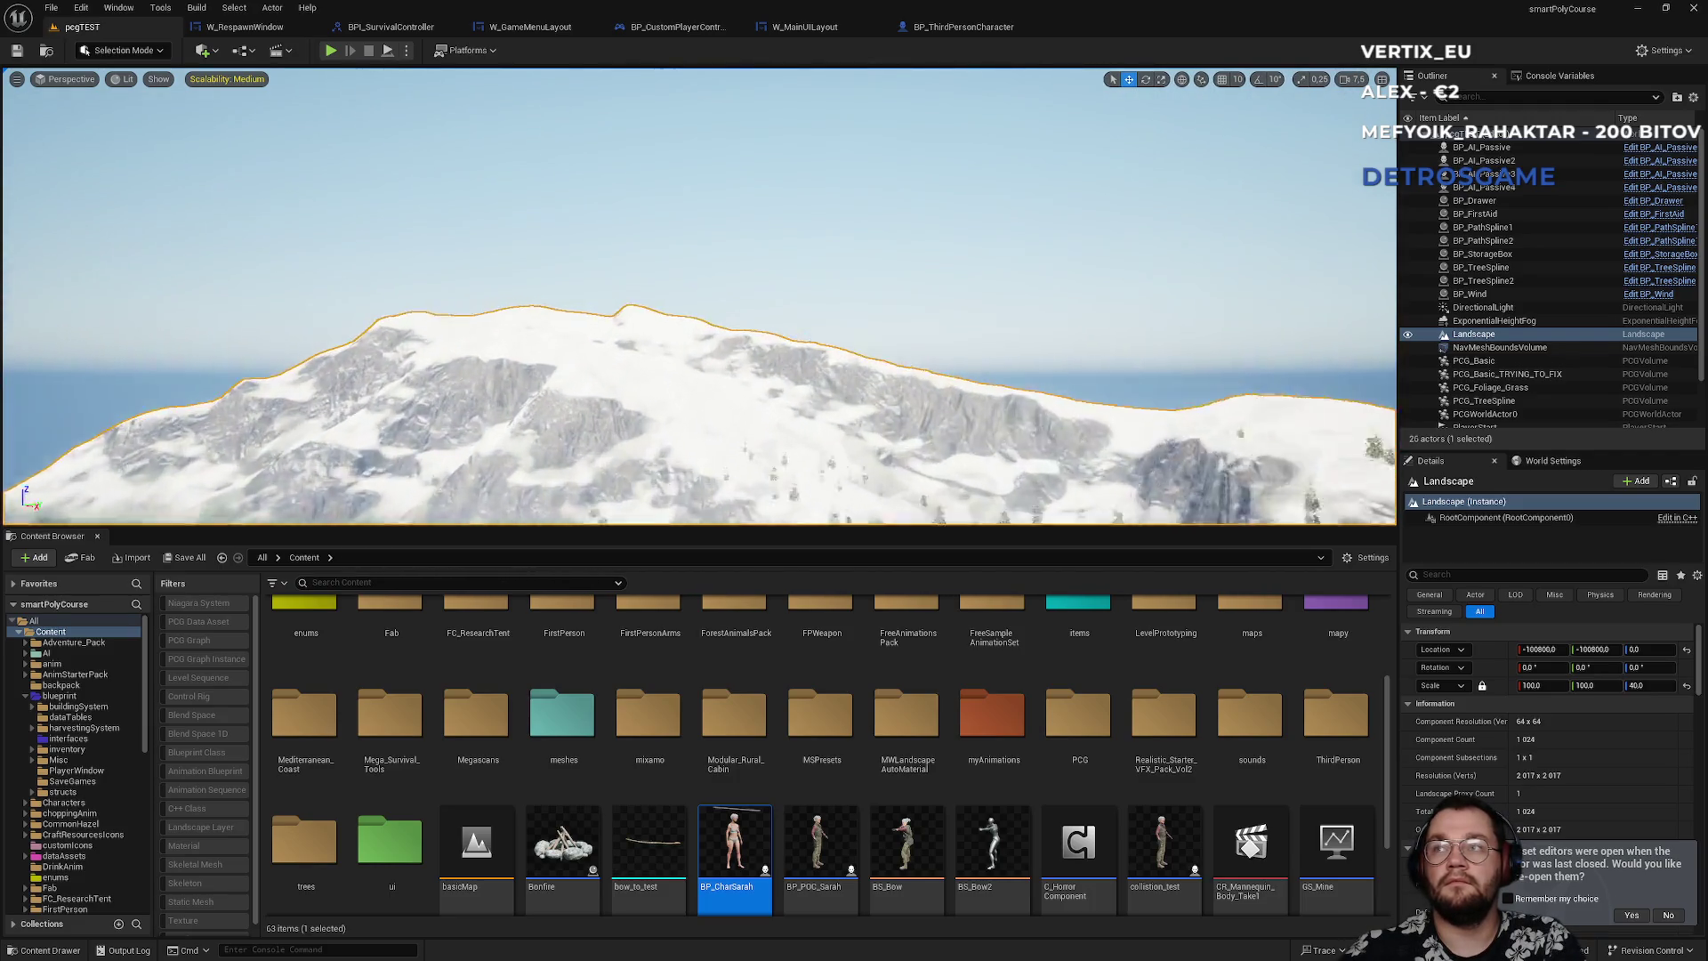
left_click_drag(887, 499, 928, 431)
scroll(1498, 378, "down", 2)
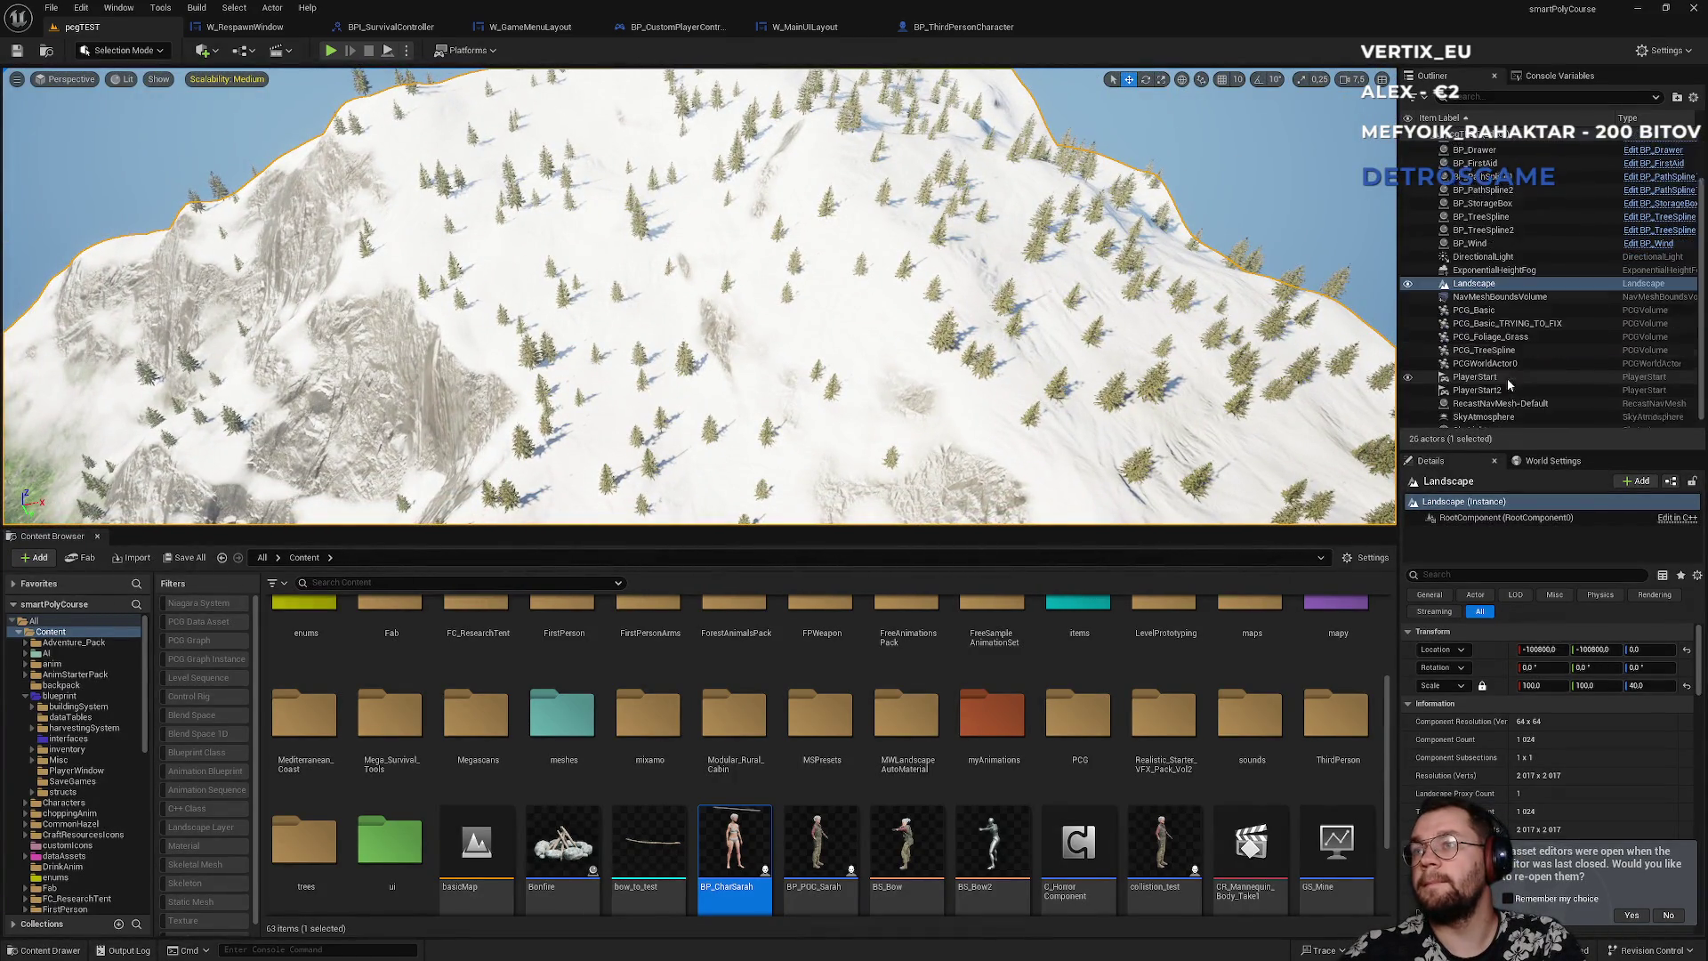
double_click(1496, 372)
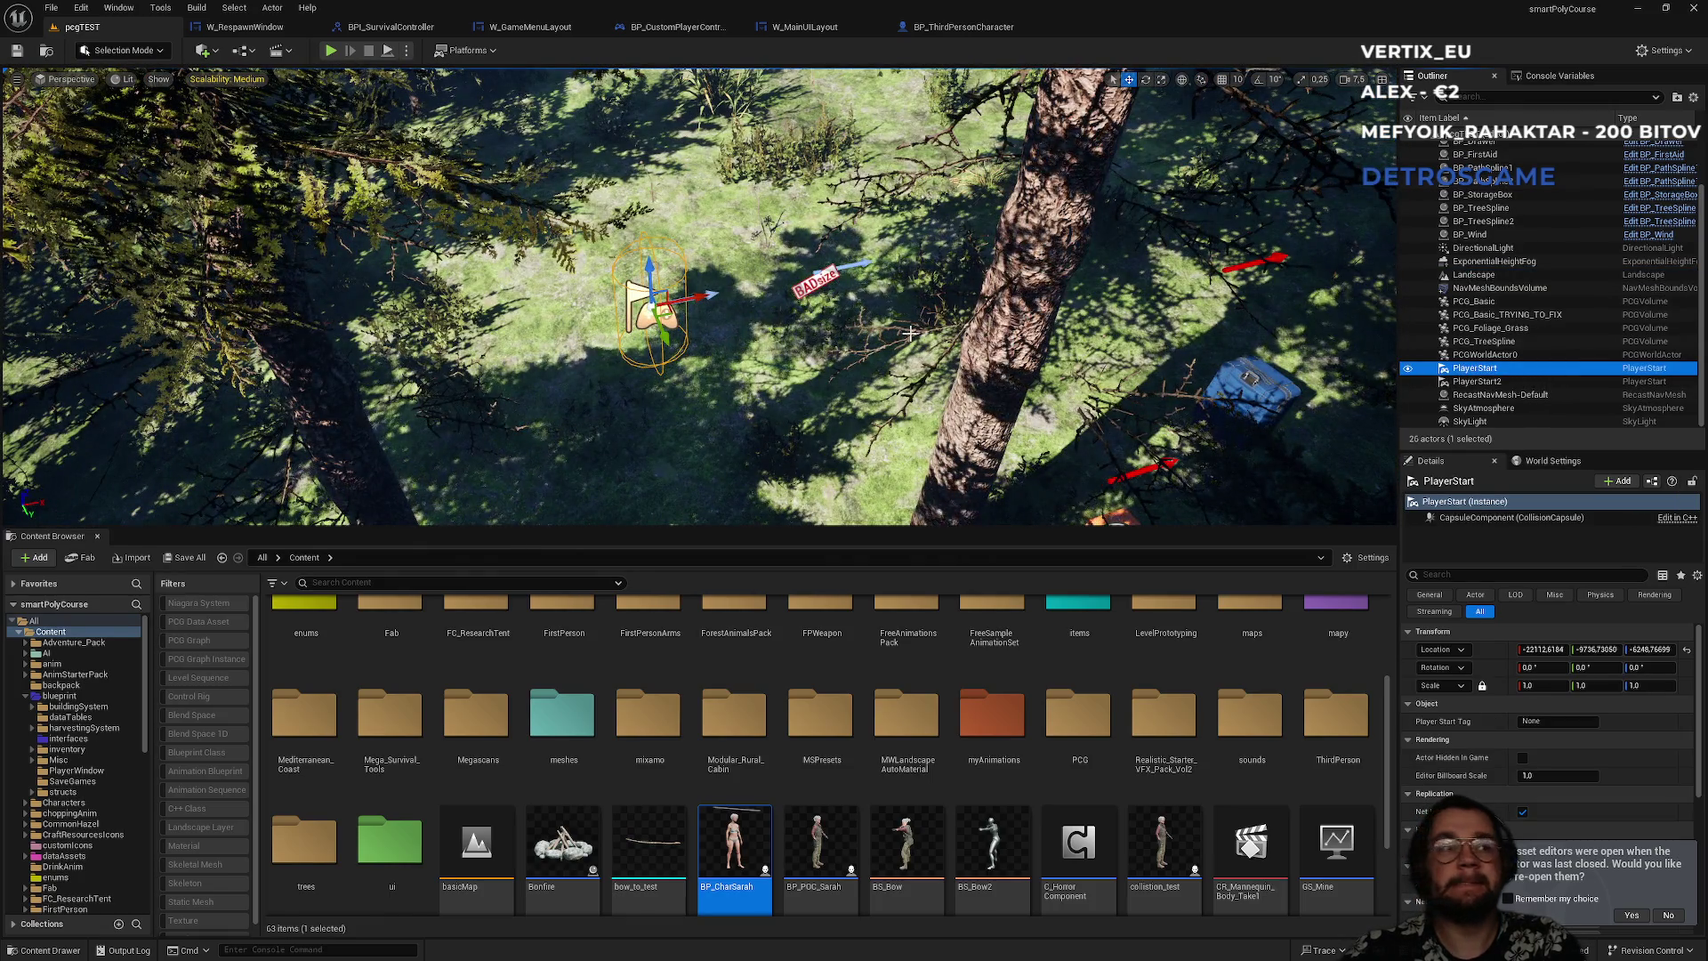
mouse_move(834, 335)
left_mouse_down()
mouse_move(868, 359)
mouse_move(787, 313)
mouse_move(1043, 311)
left_mouse_up()
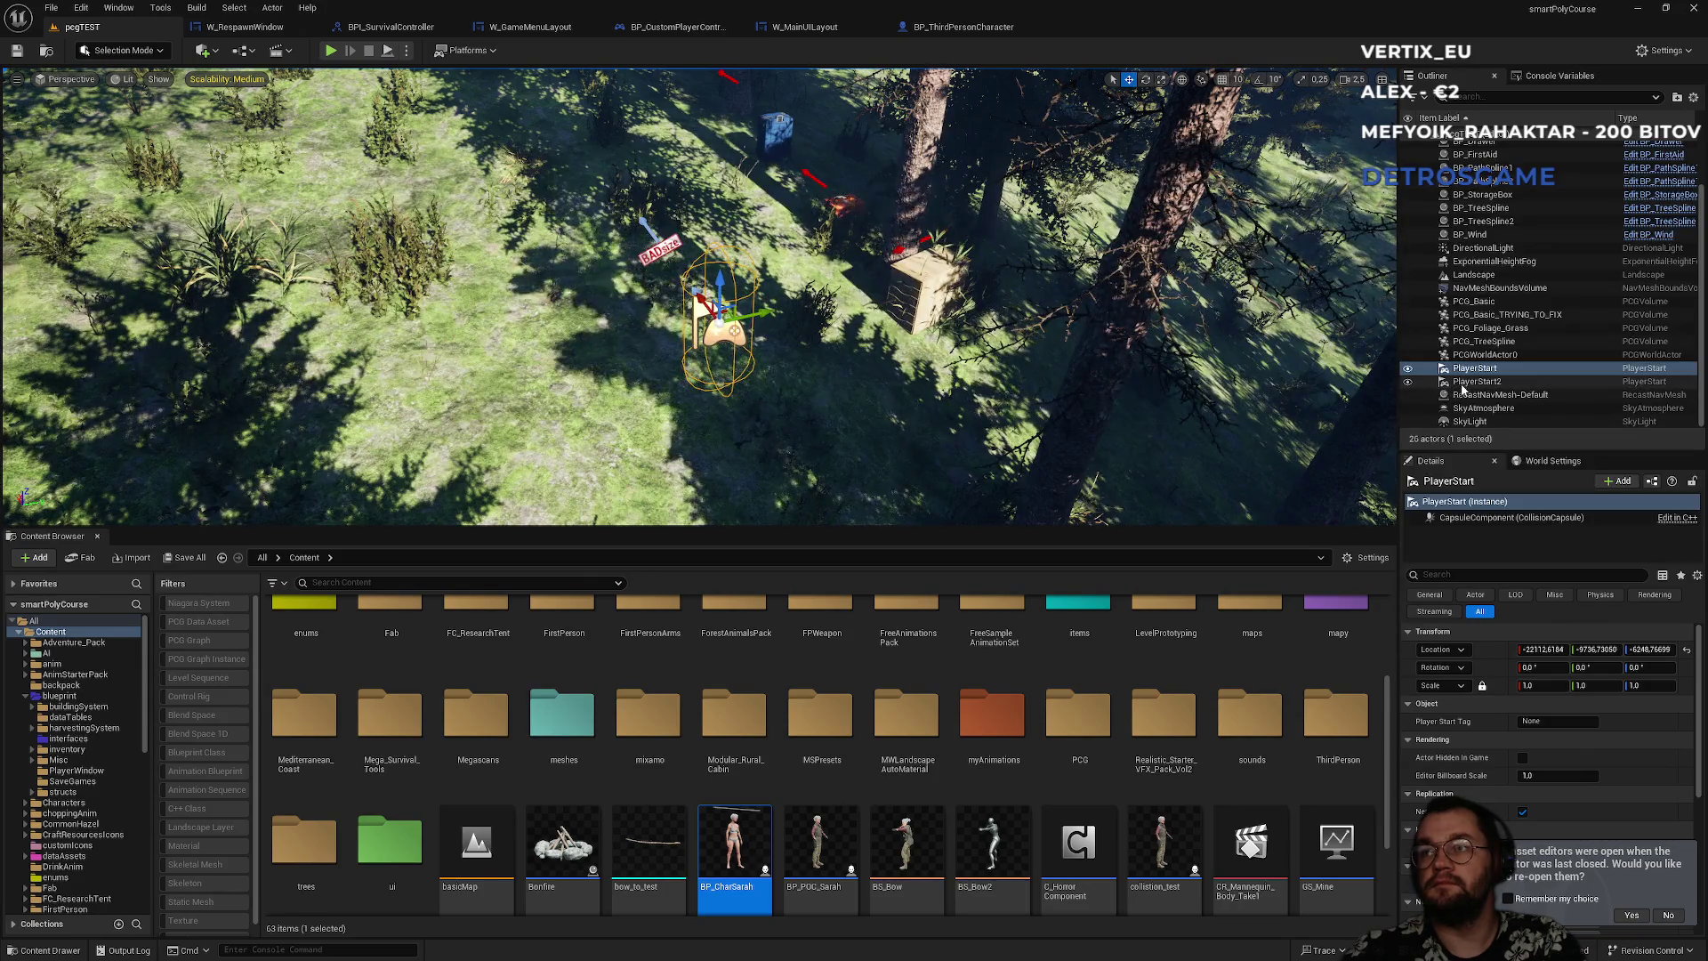
left_click(1464, 383, "ctrl")
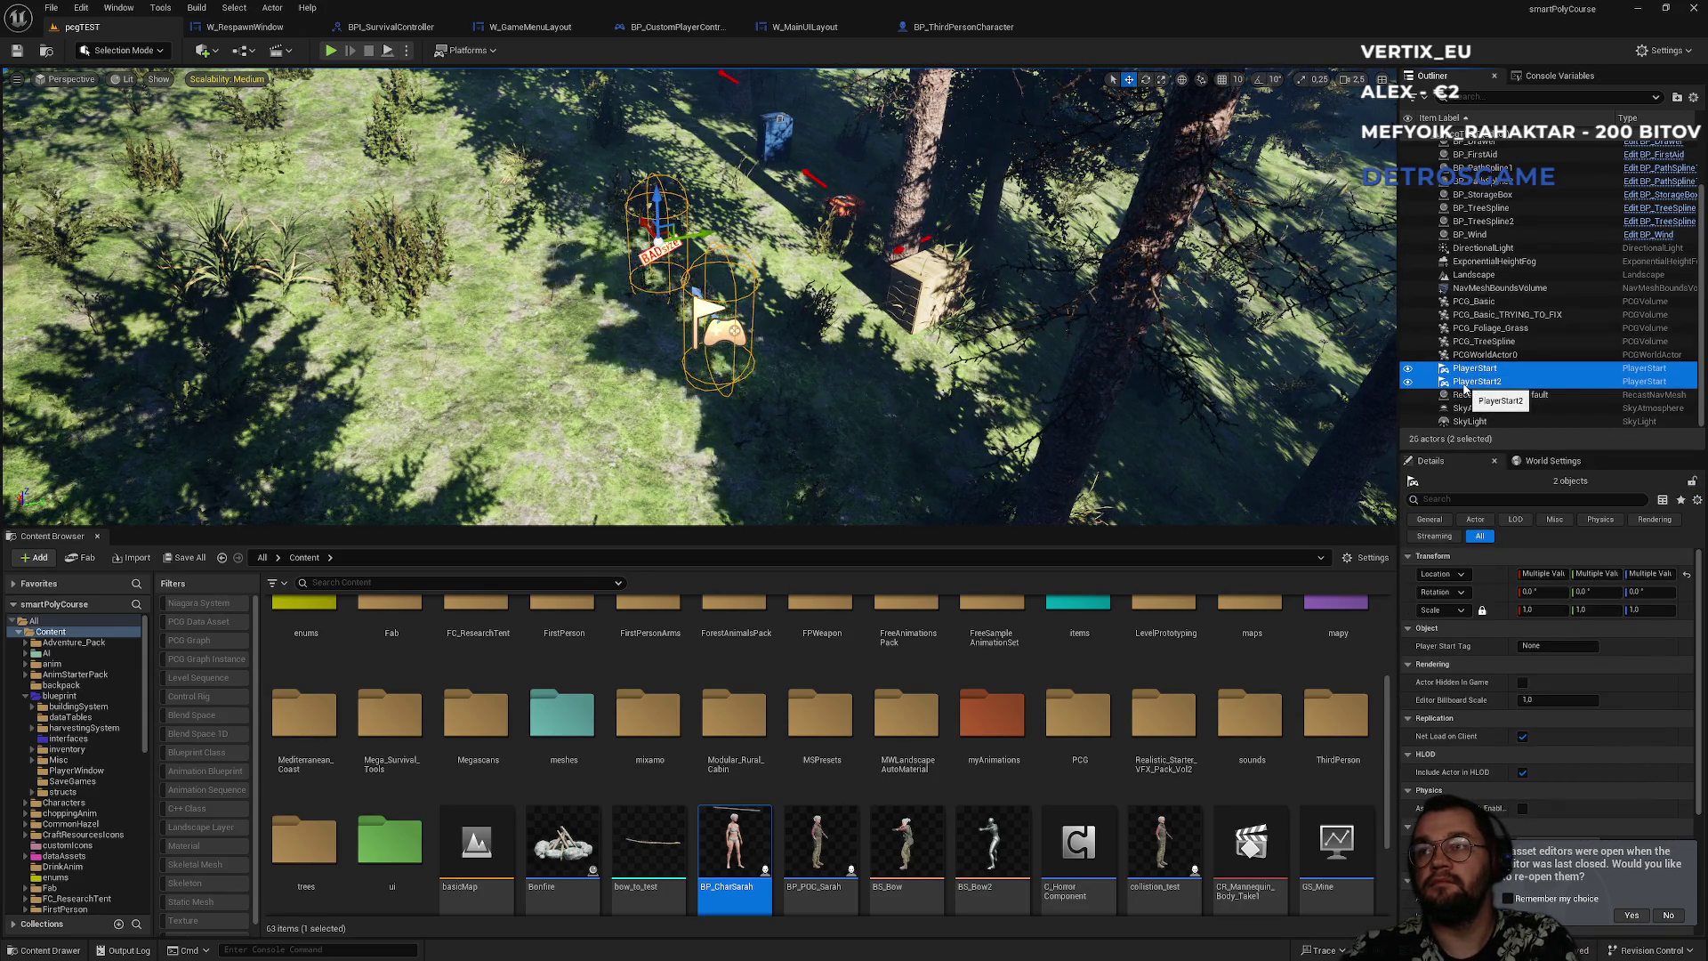
key("Delete")
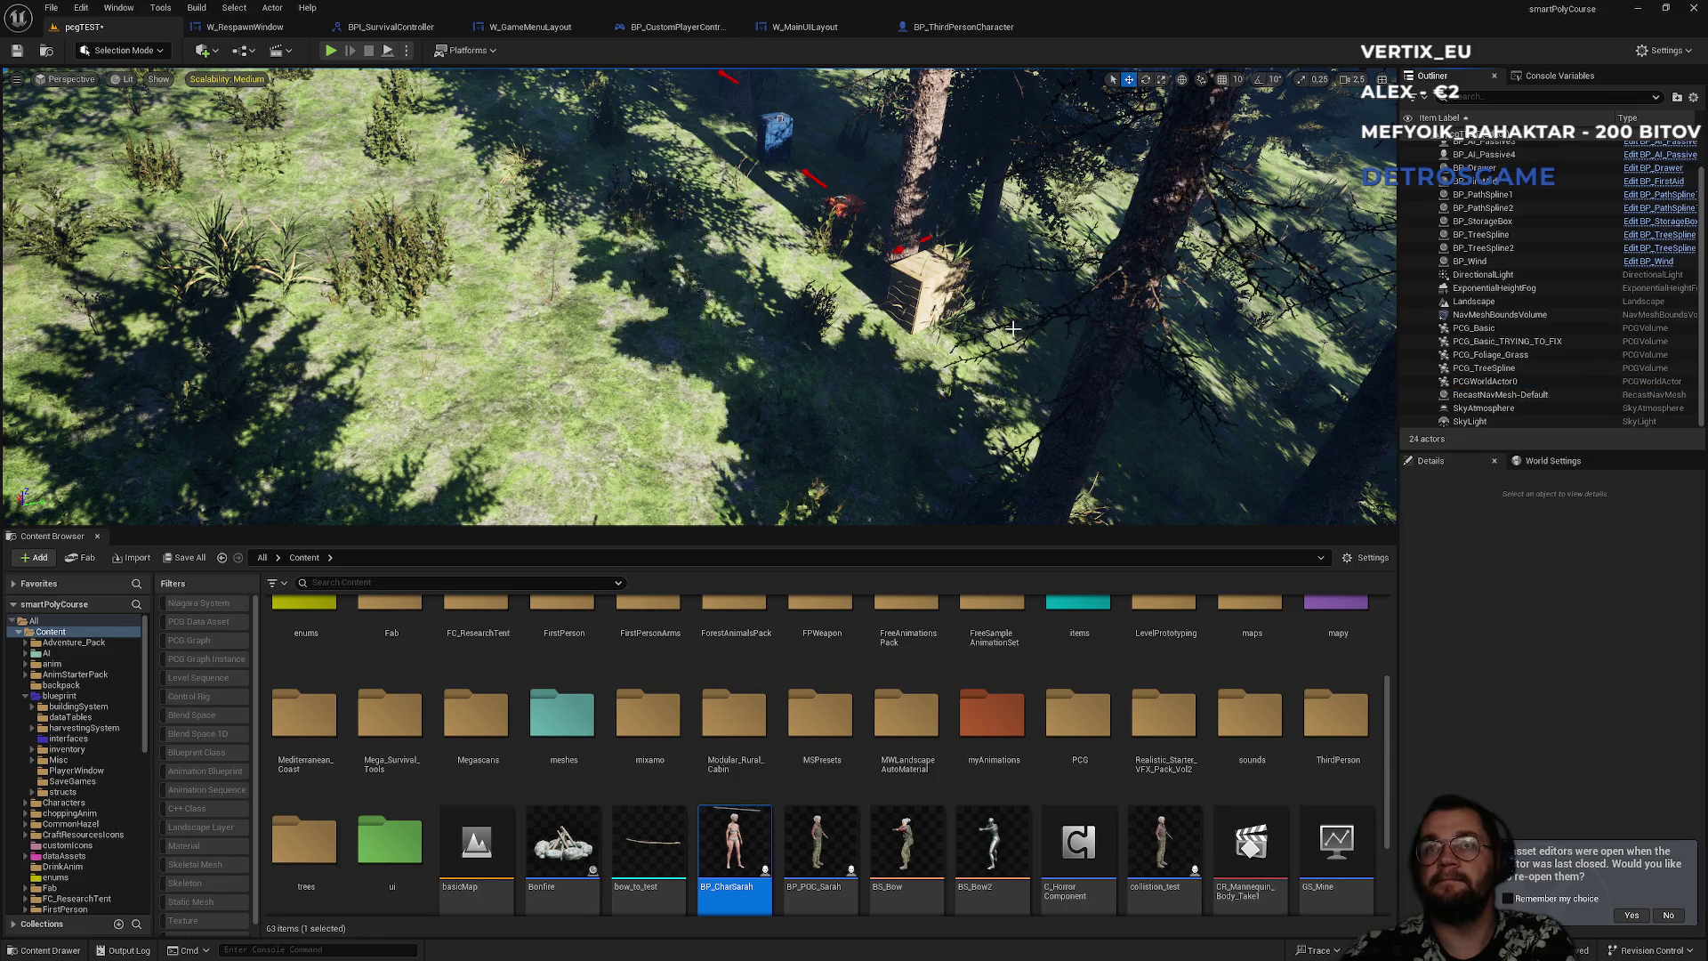
- Delete the drawer, the red first-aid kit and the blue storage box, then view the snowy slope
left_click(946, 315)
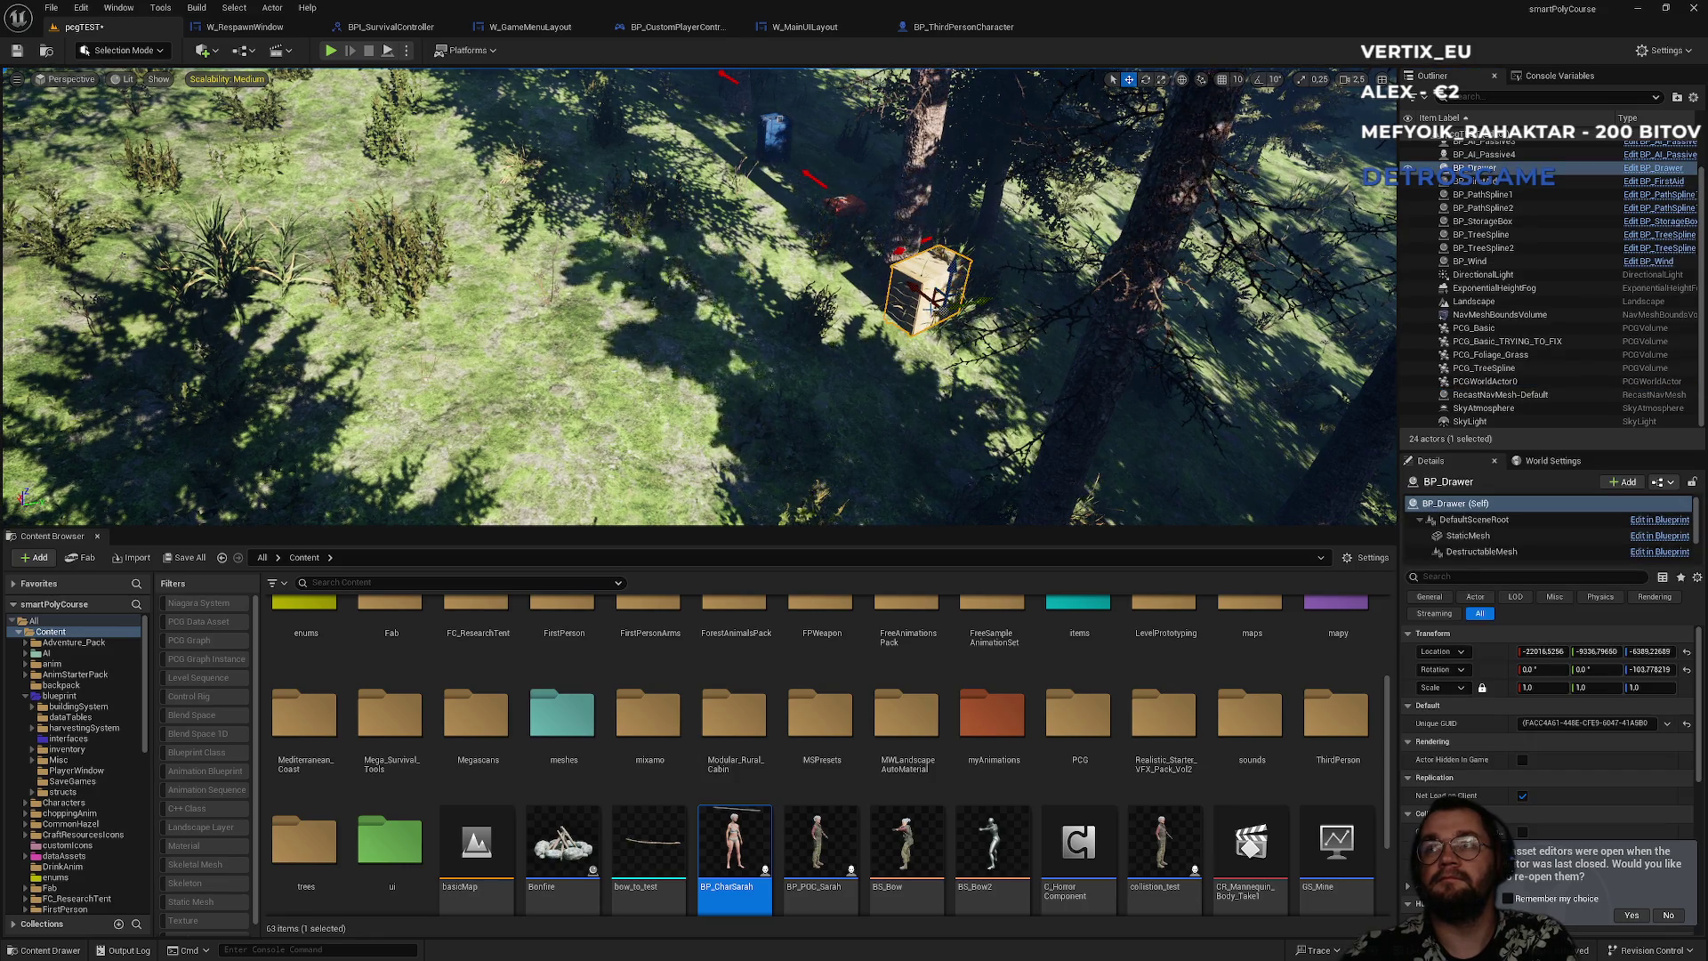
key("Delete")
left_click(846, 206)
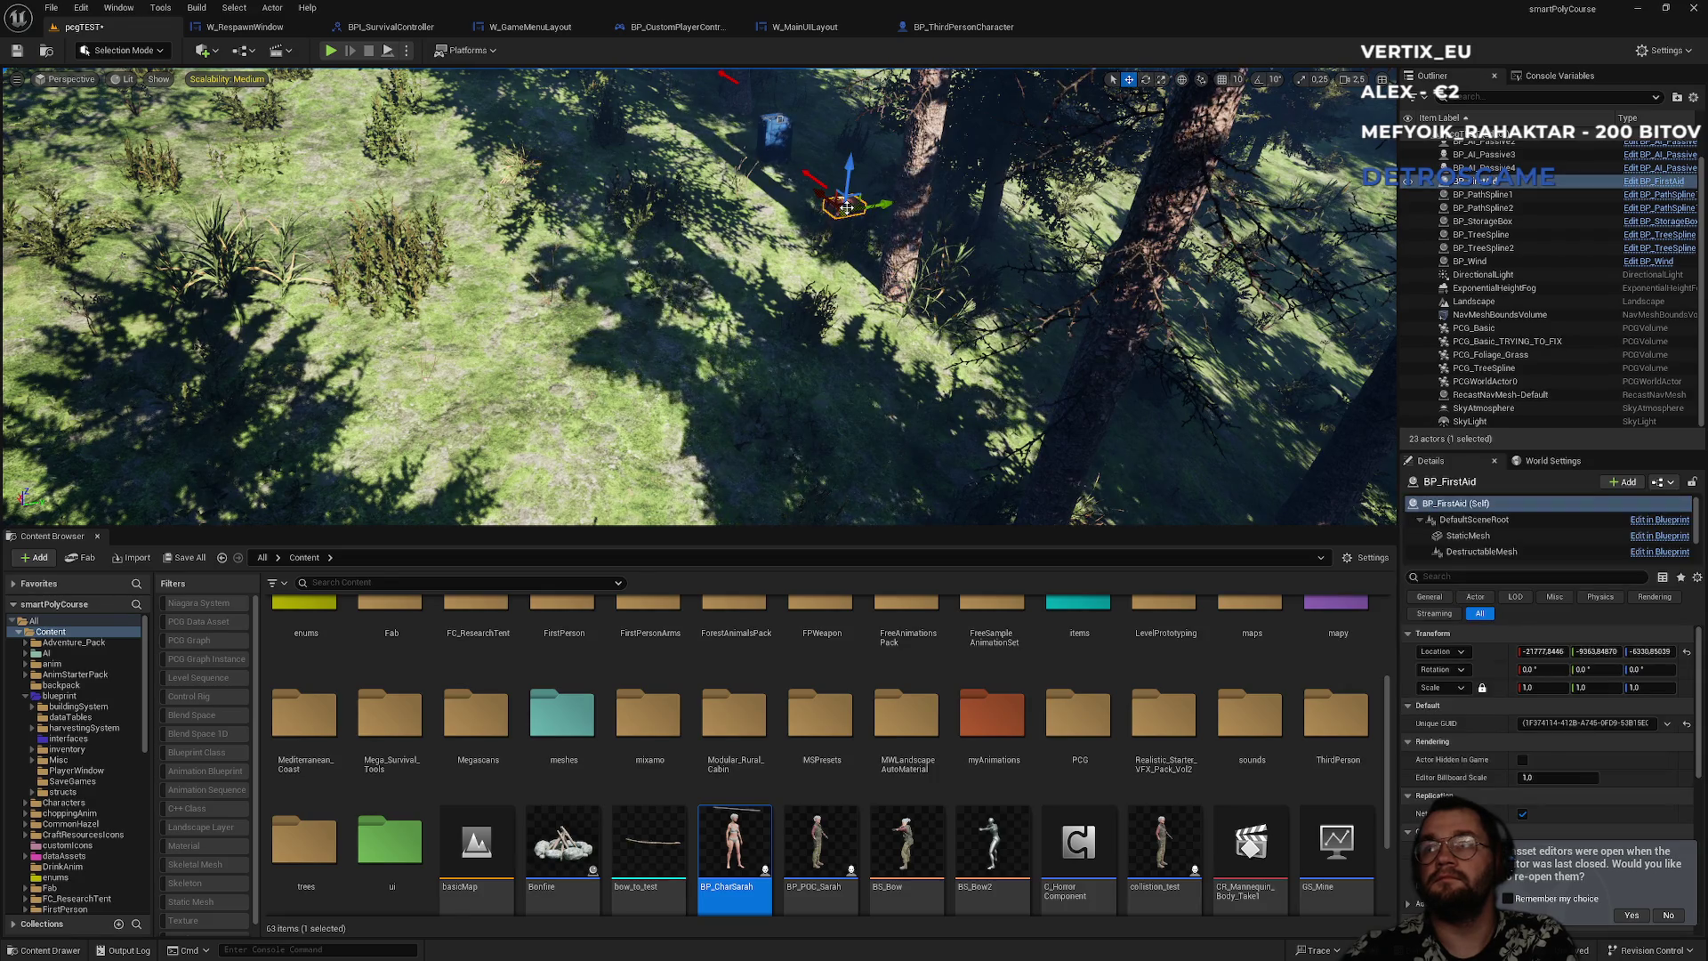
key("Delete")
left_click(781, 150)
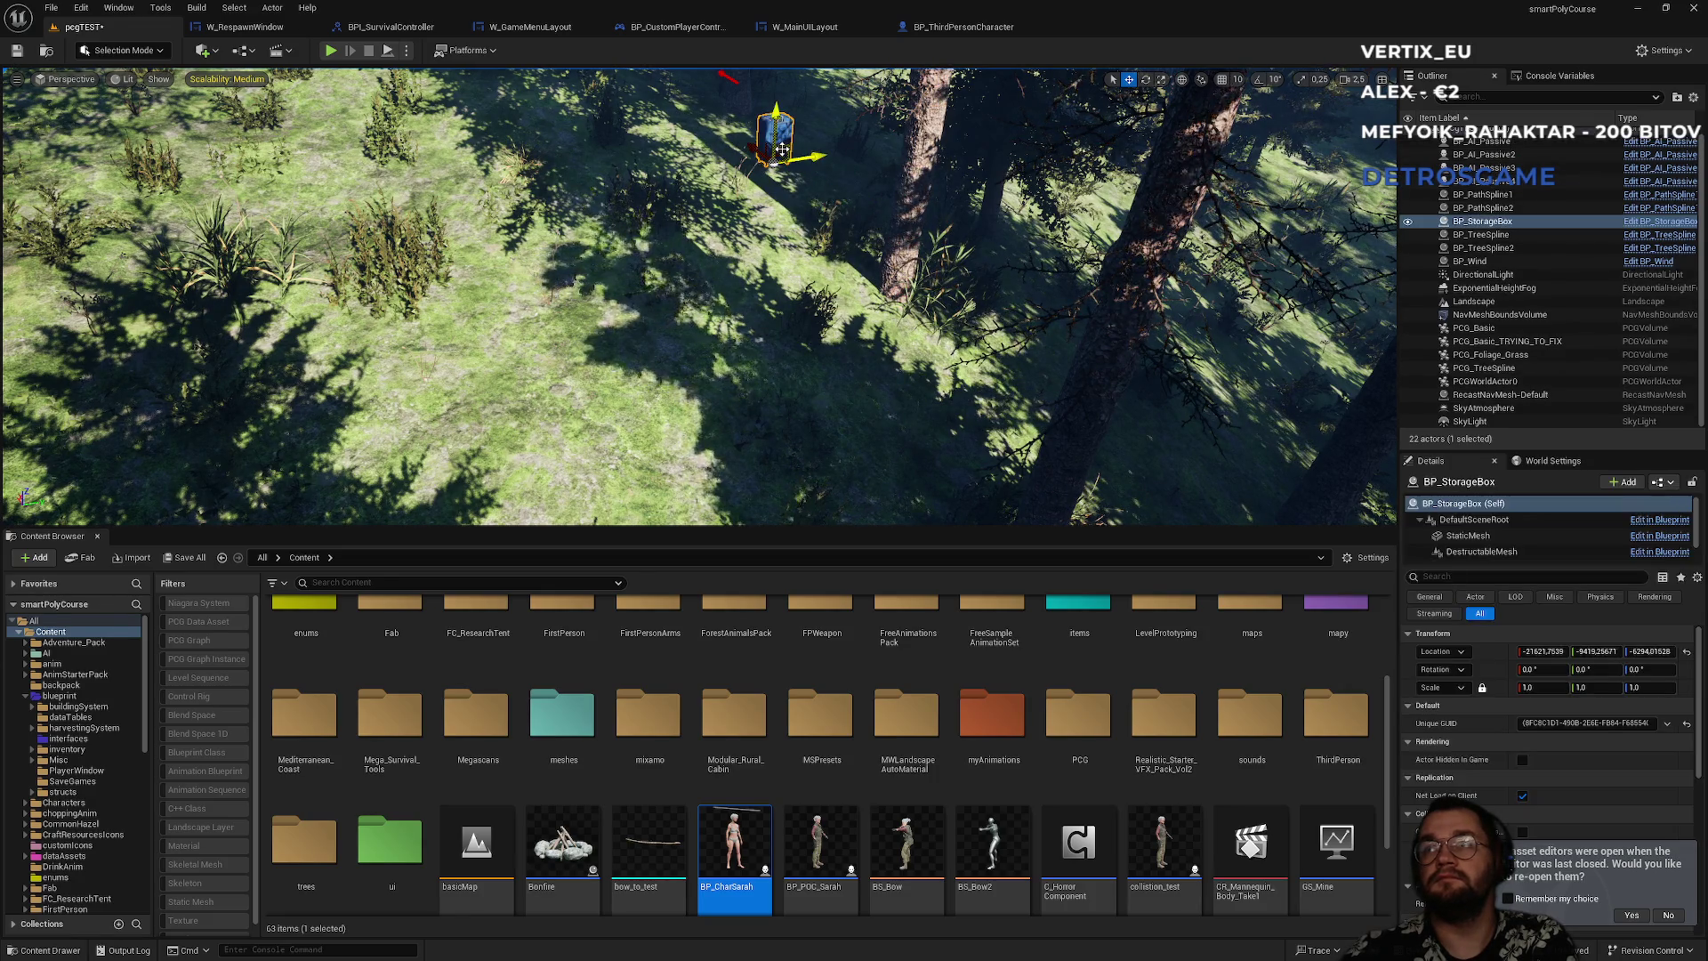
key("Delete")
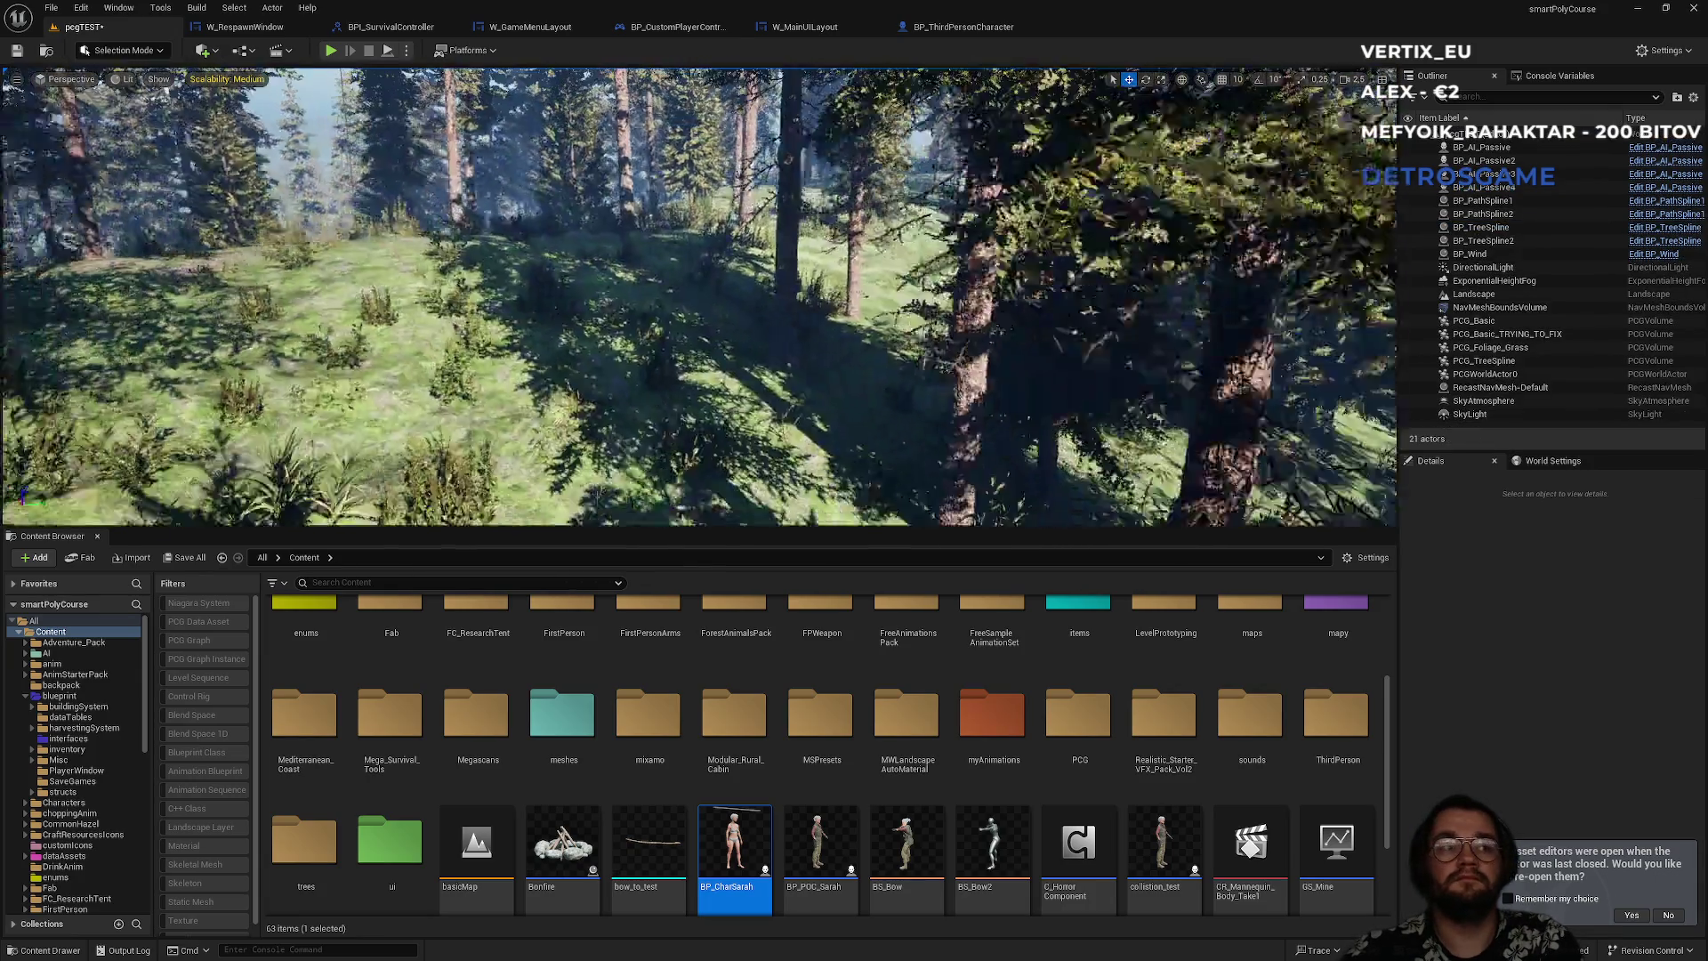
mouse_move(698, 294)
left_mouse_down()
mouse_move(698, 196)
mouse_move(699, 276)
left_mouse_up()
scroll(699, 231, "up", 2)
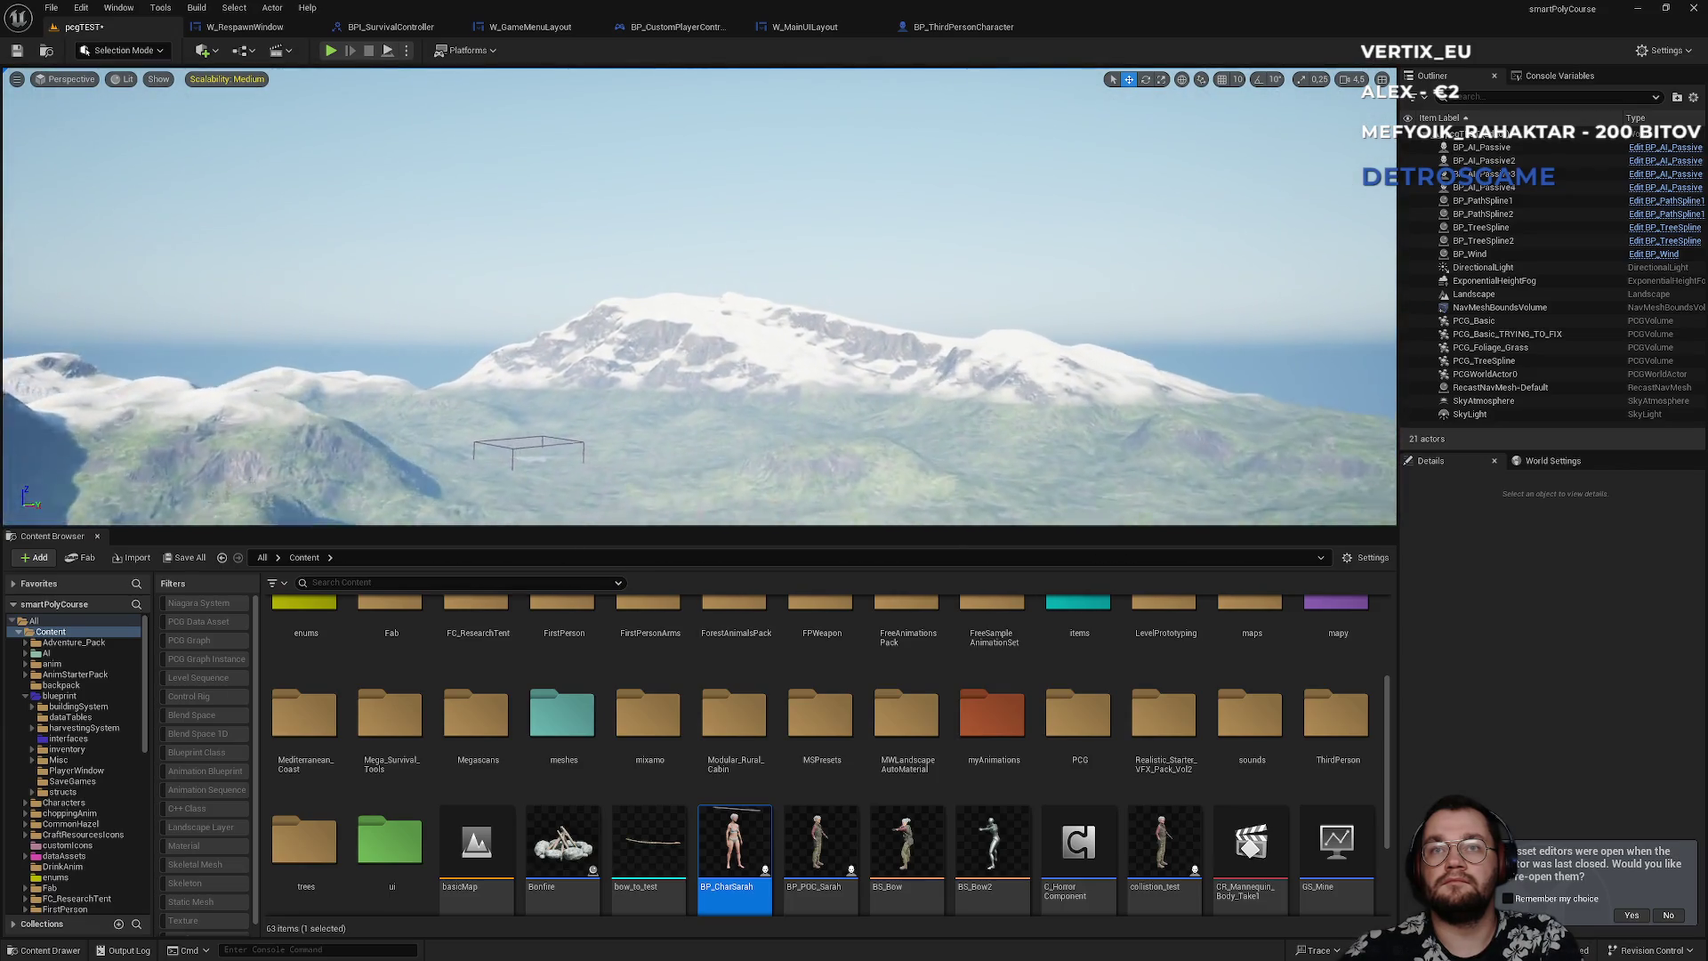
left_click_drag(699, 276, 698, 356)
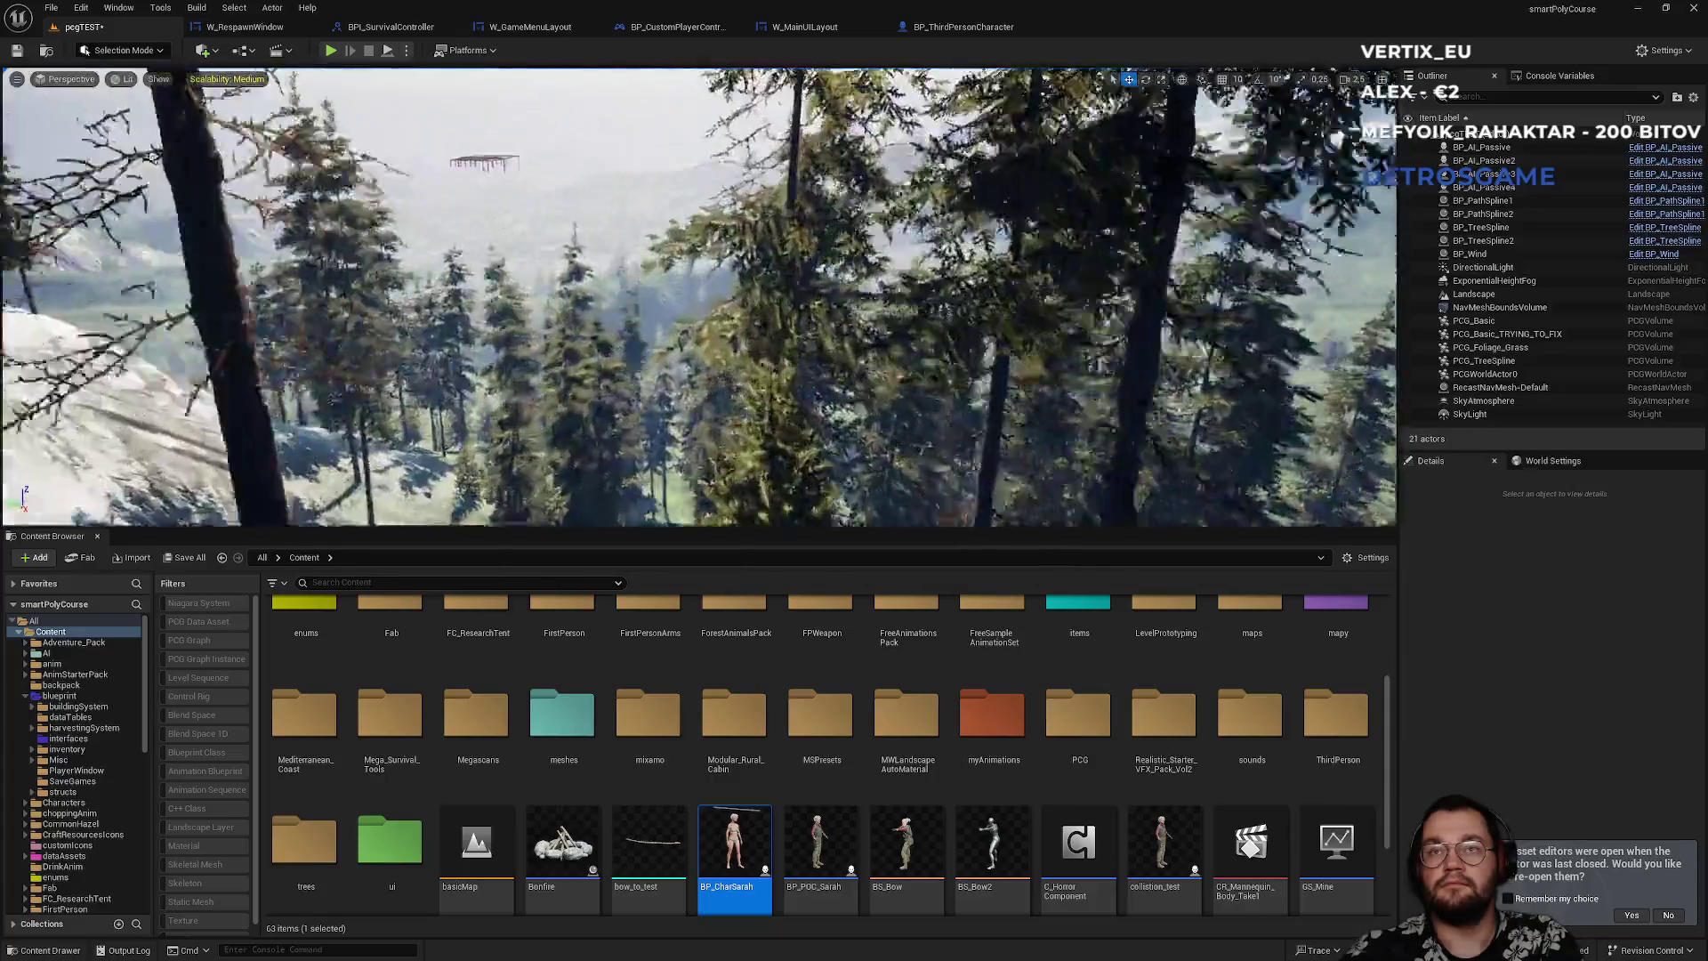
left_click_drag(698, 356, 698, 392)
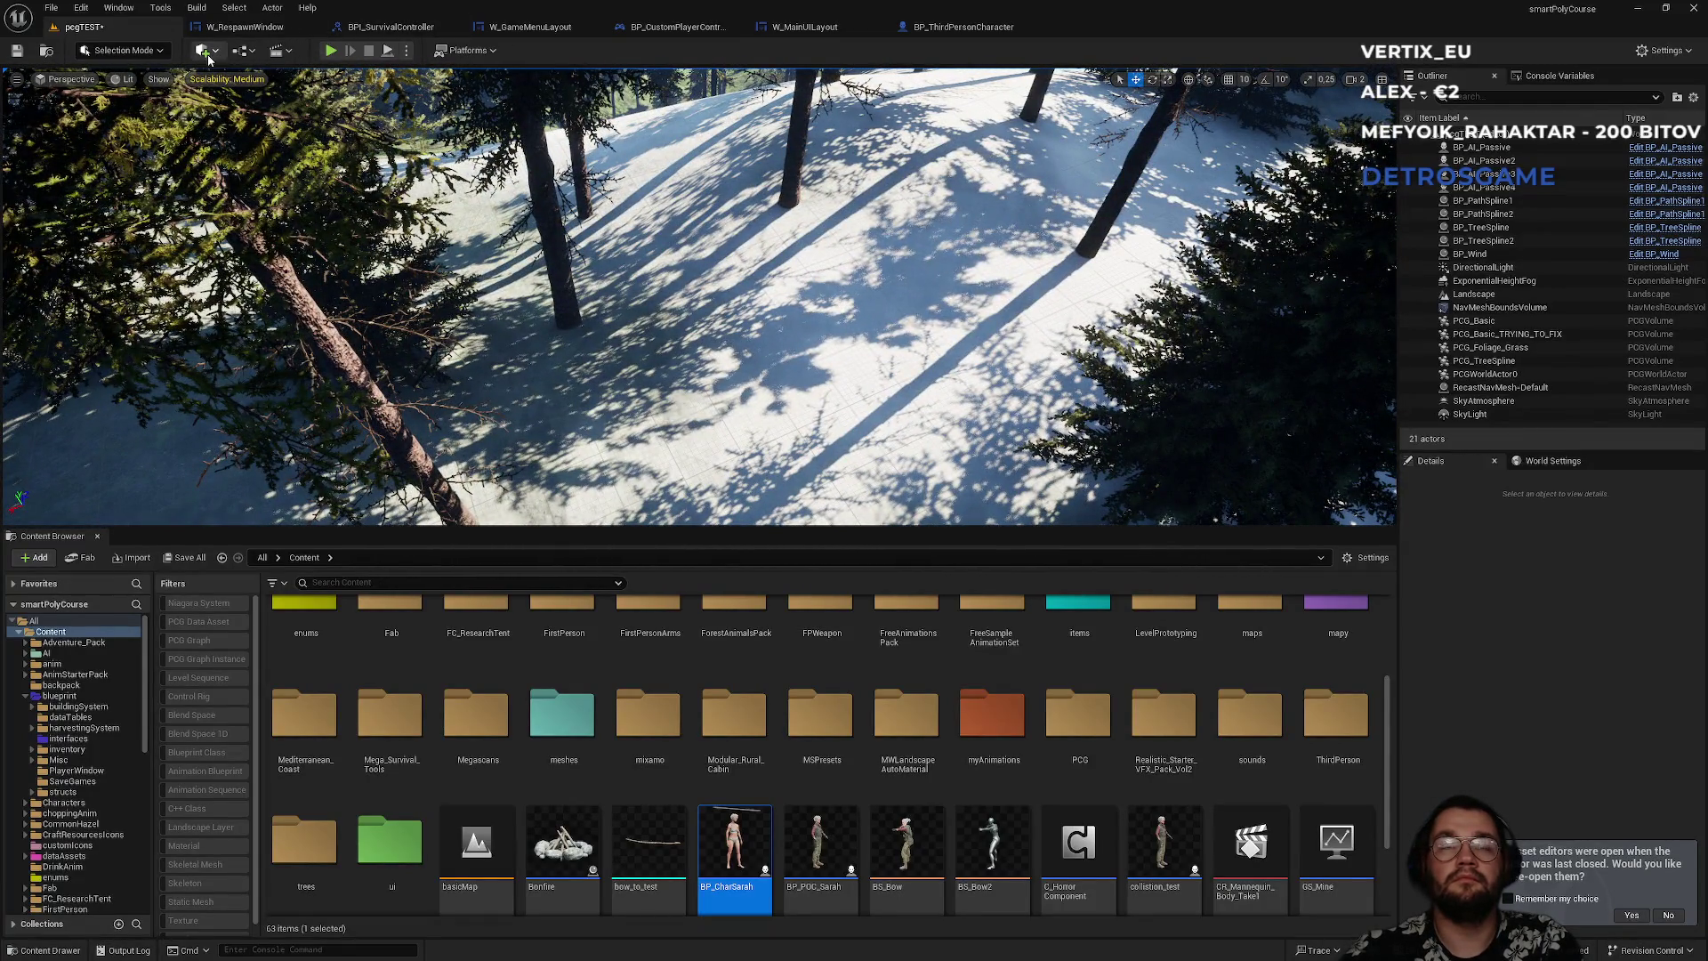
- Place a Player Start on the snowy slope, snap it down, duplicate it alongside, and press Play
left_click(206, 55)
mouse_move(270, 190)
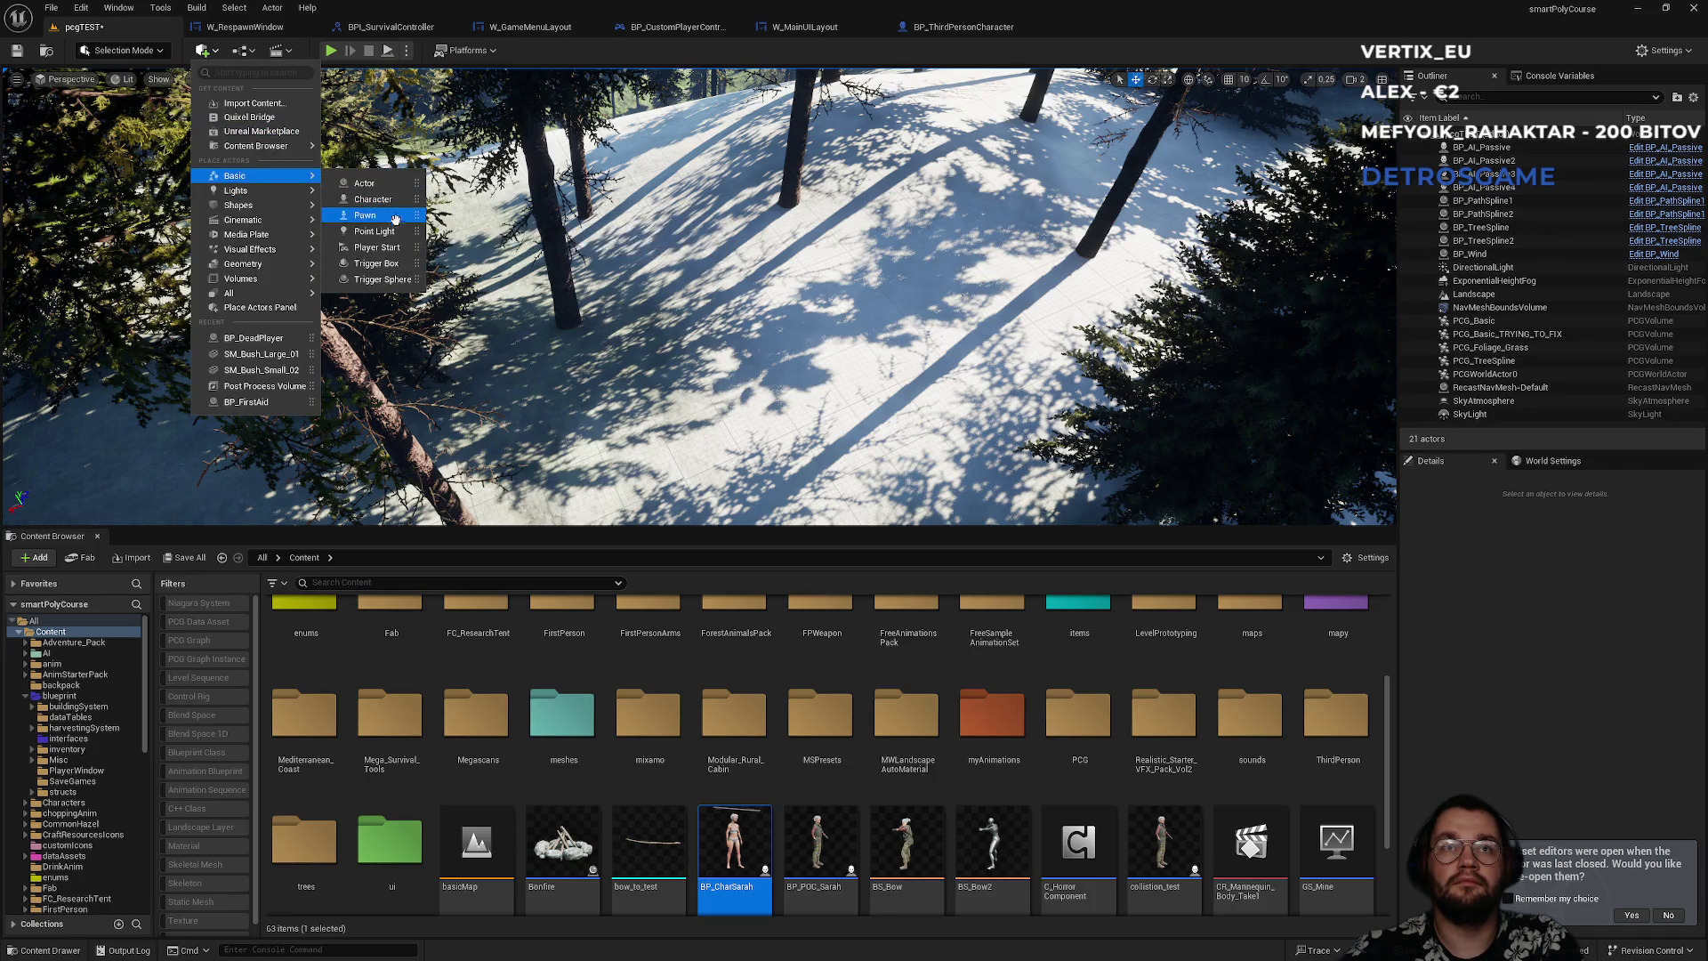
left_click(391, 247)
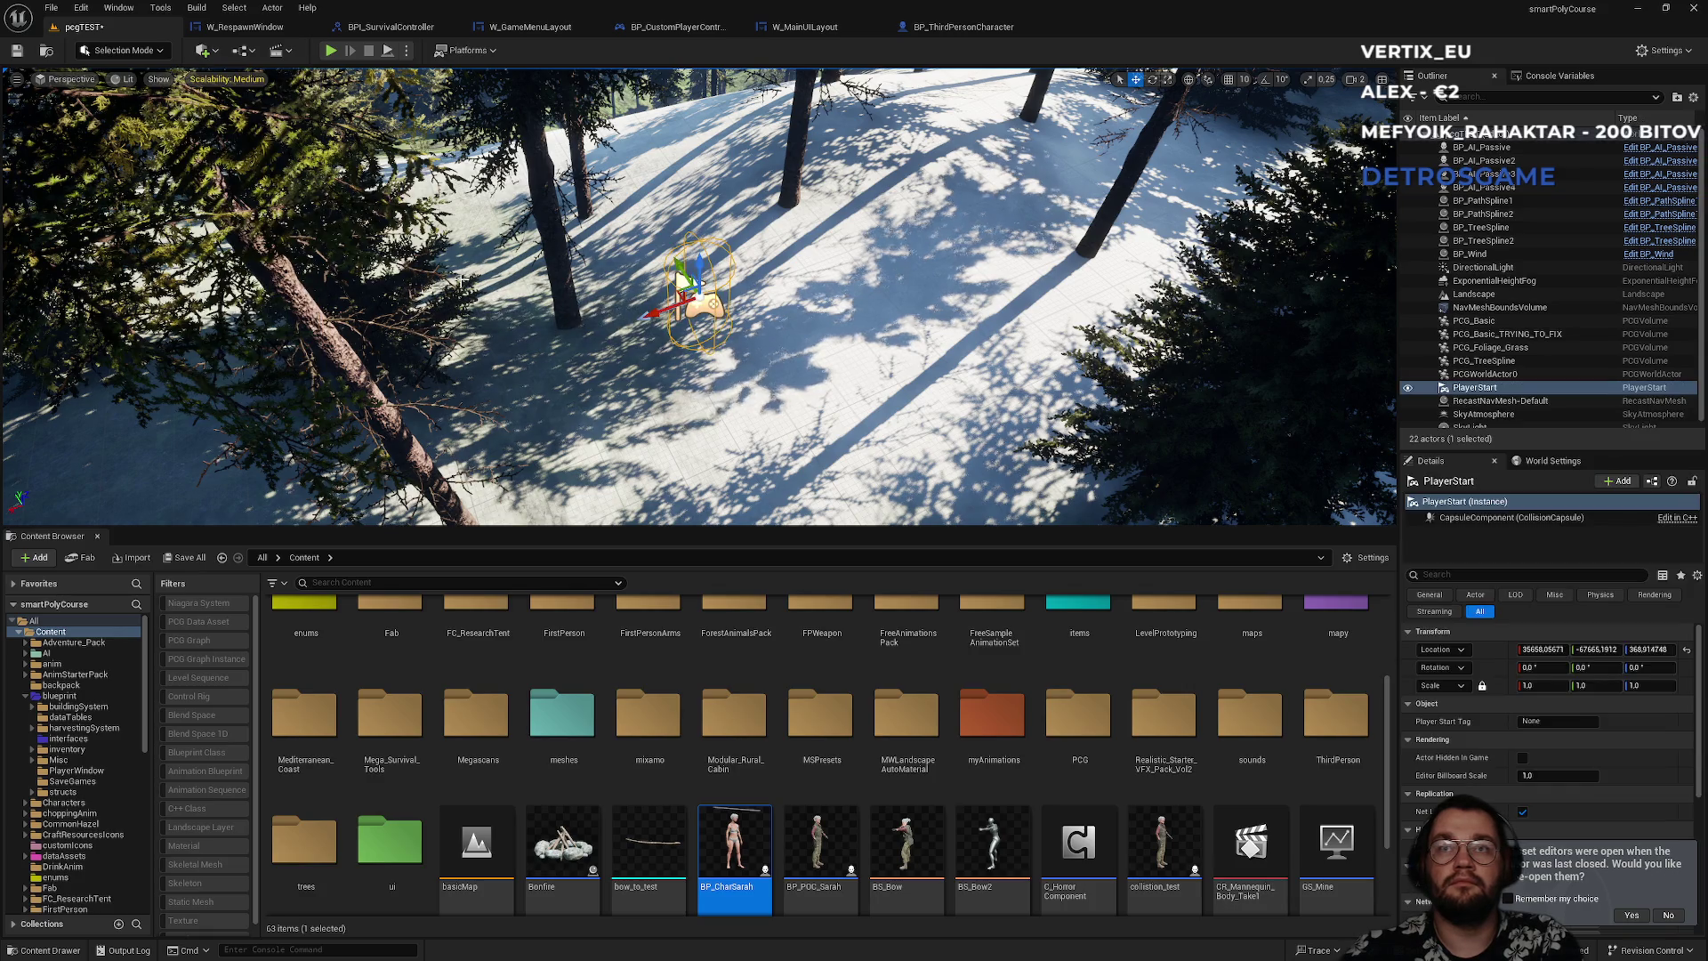
key("End")
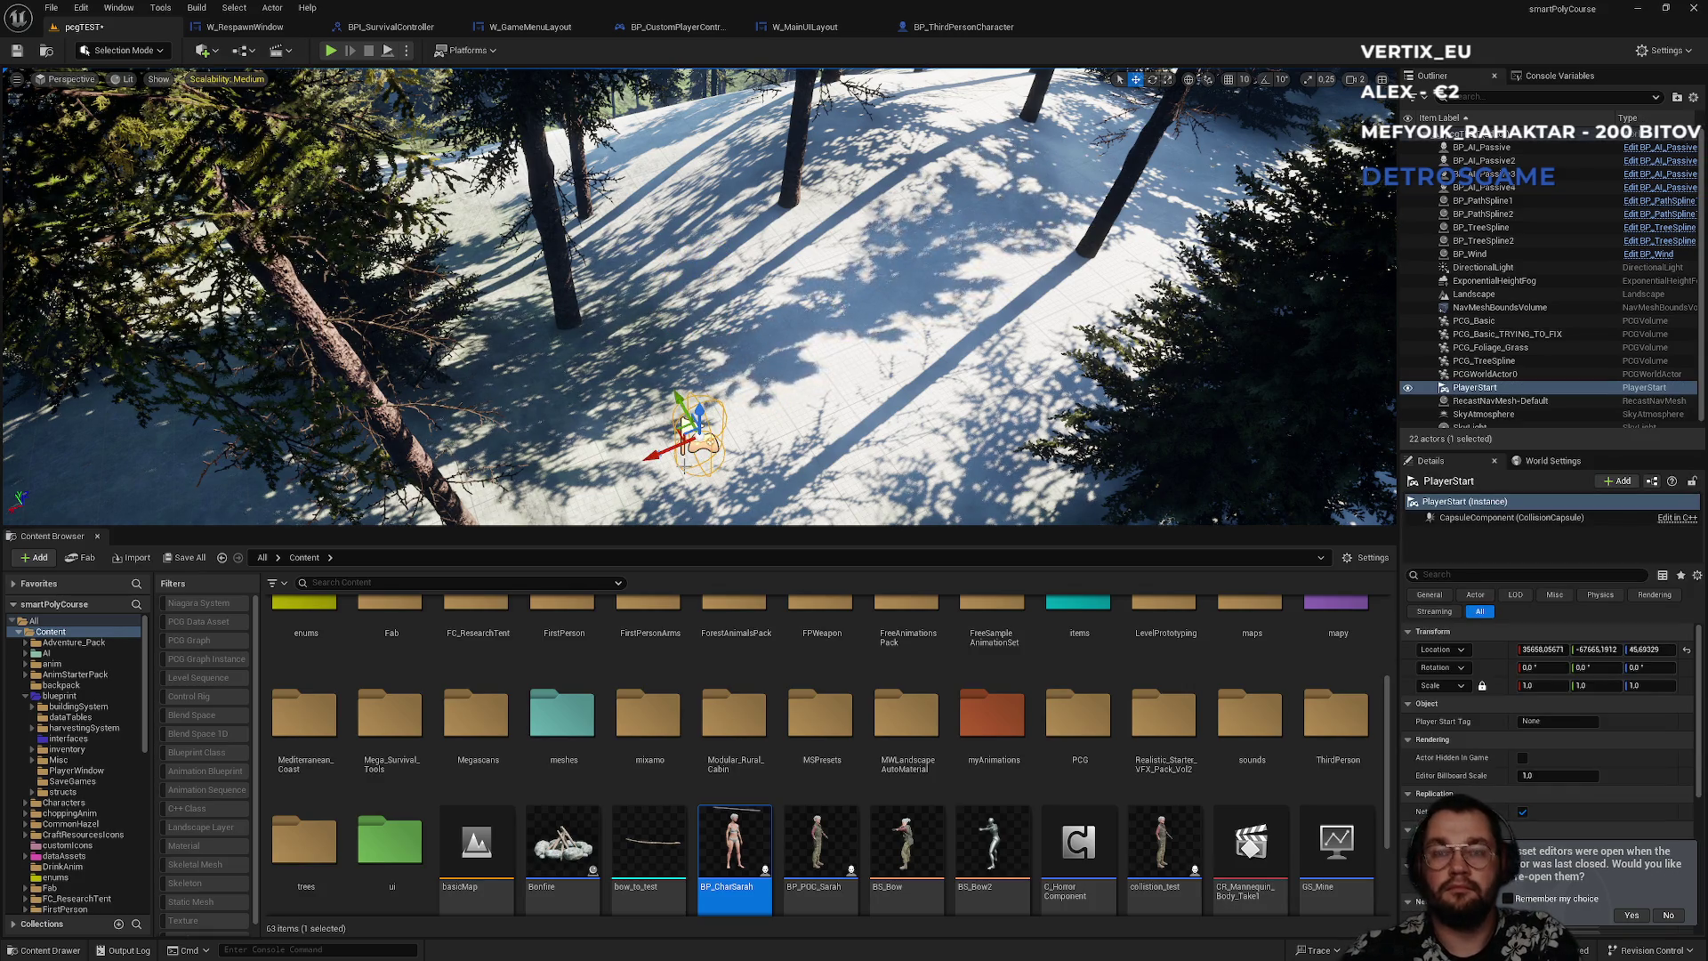
left_click_drag(663, 451, 810, 368)
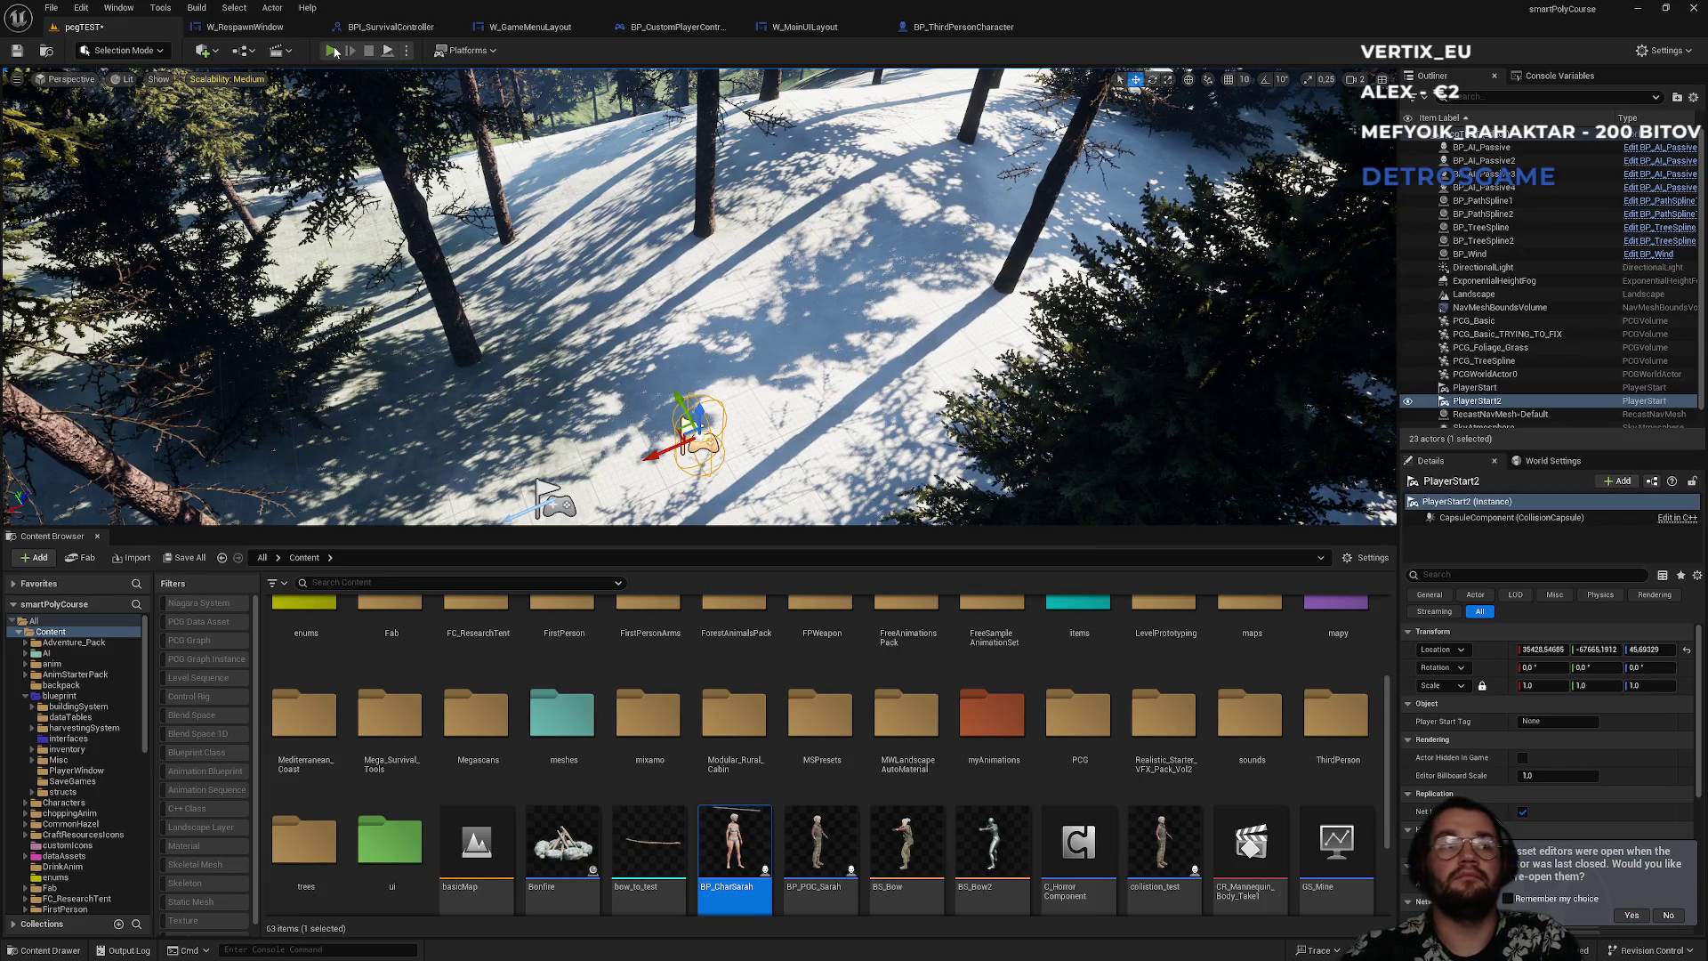
left_click(333, 51)
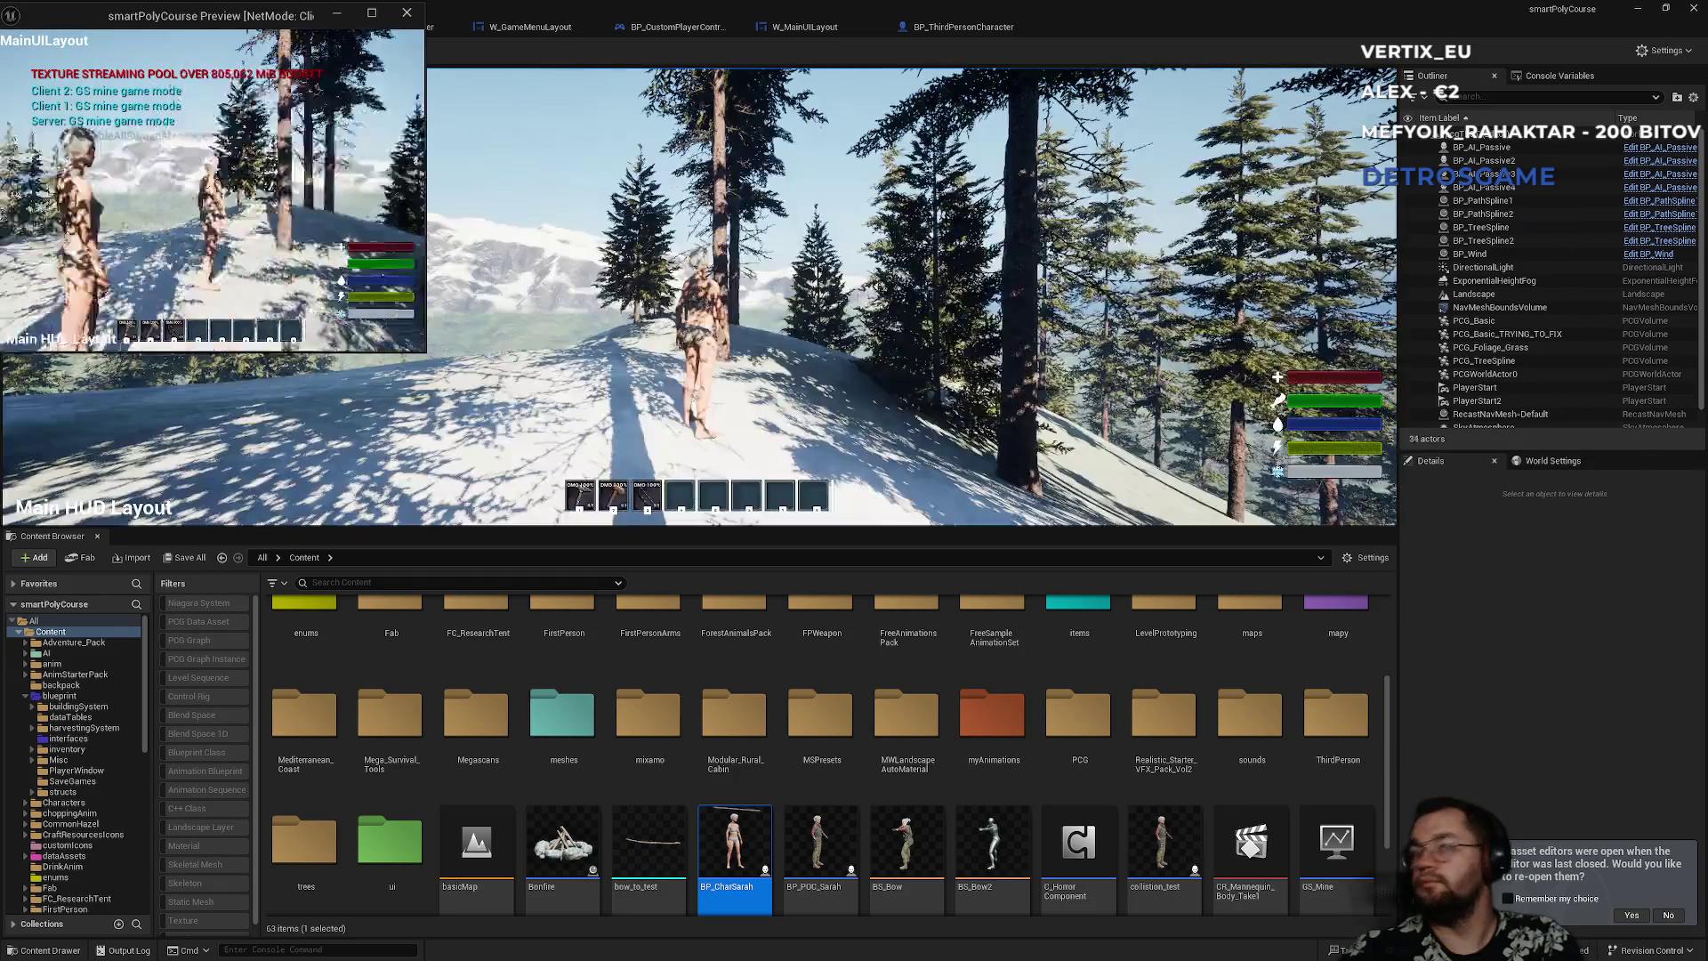
- Walk the character around the snowy slope in the full-screen Client 2 window
key("super")
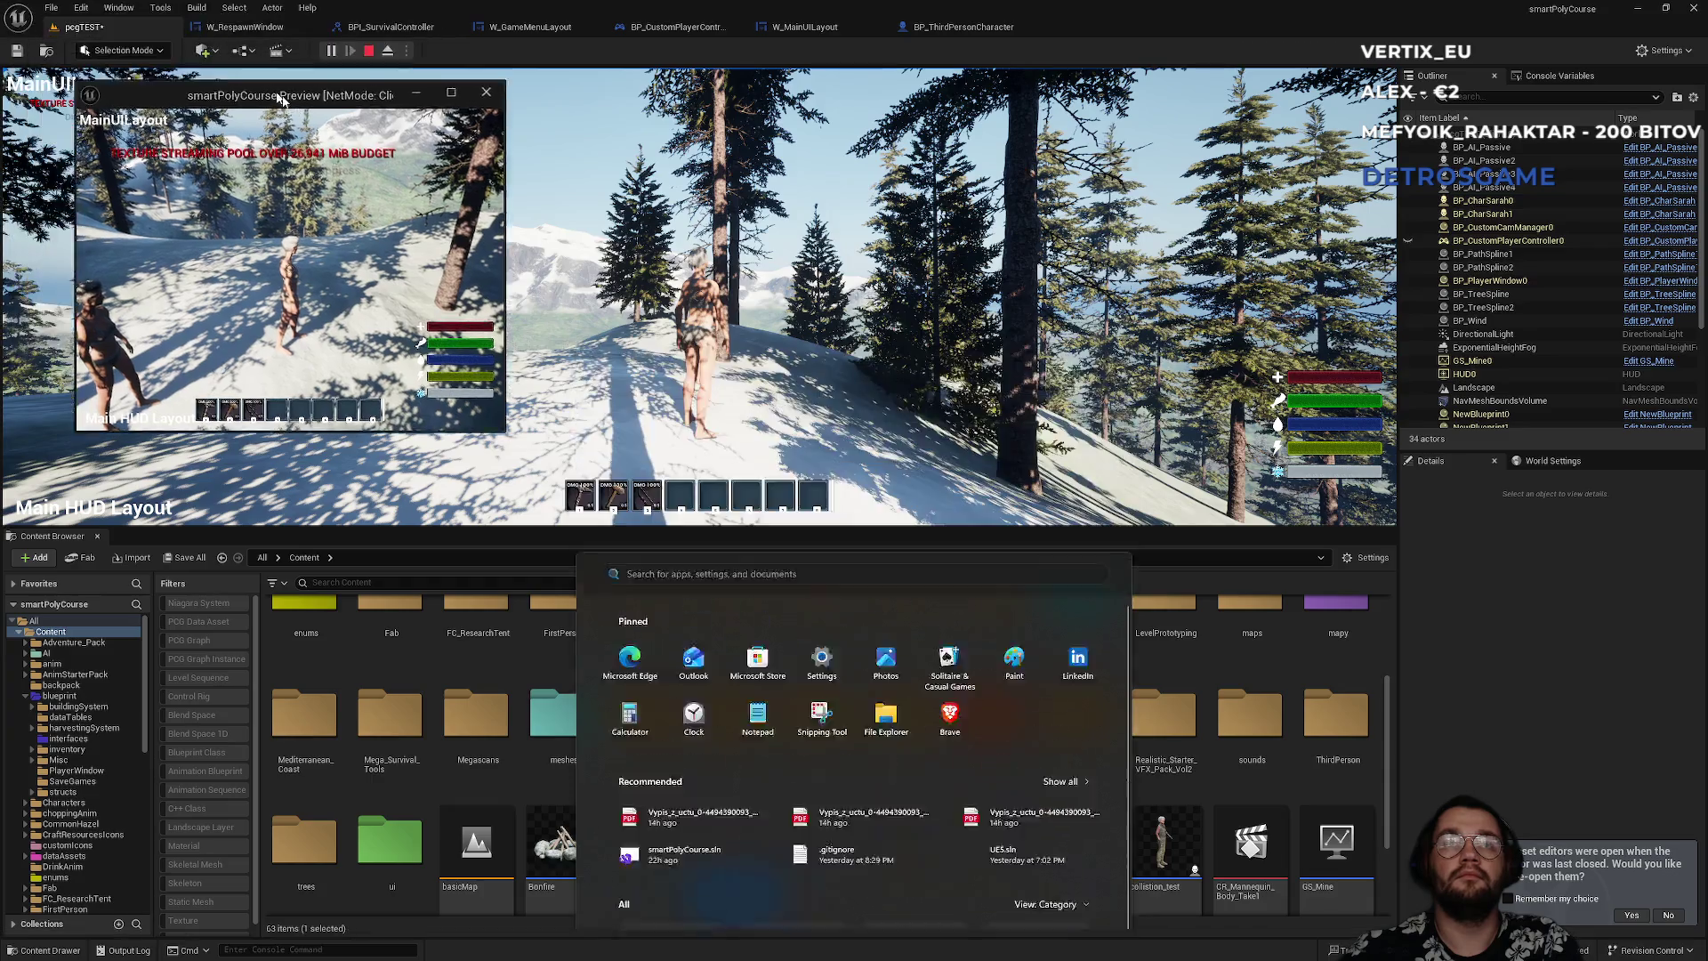
key("w")
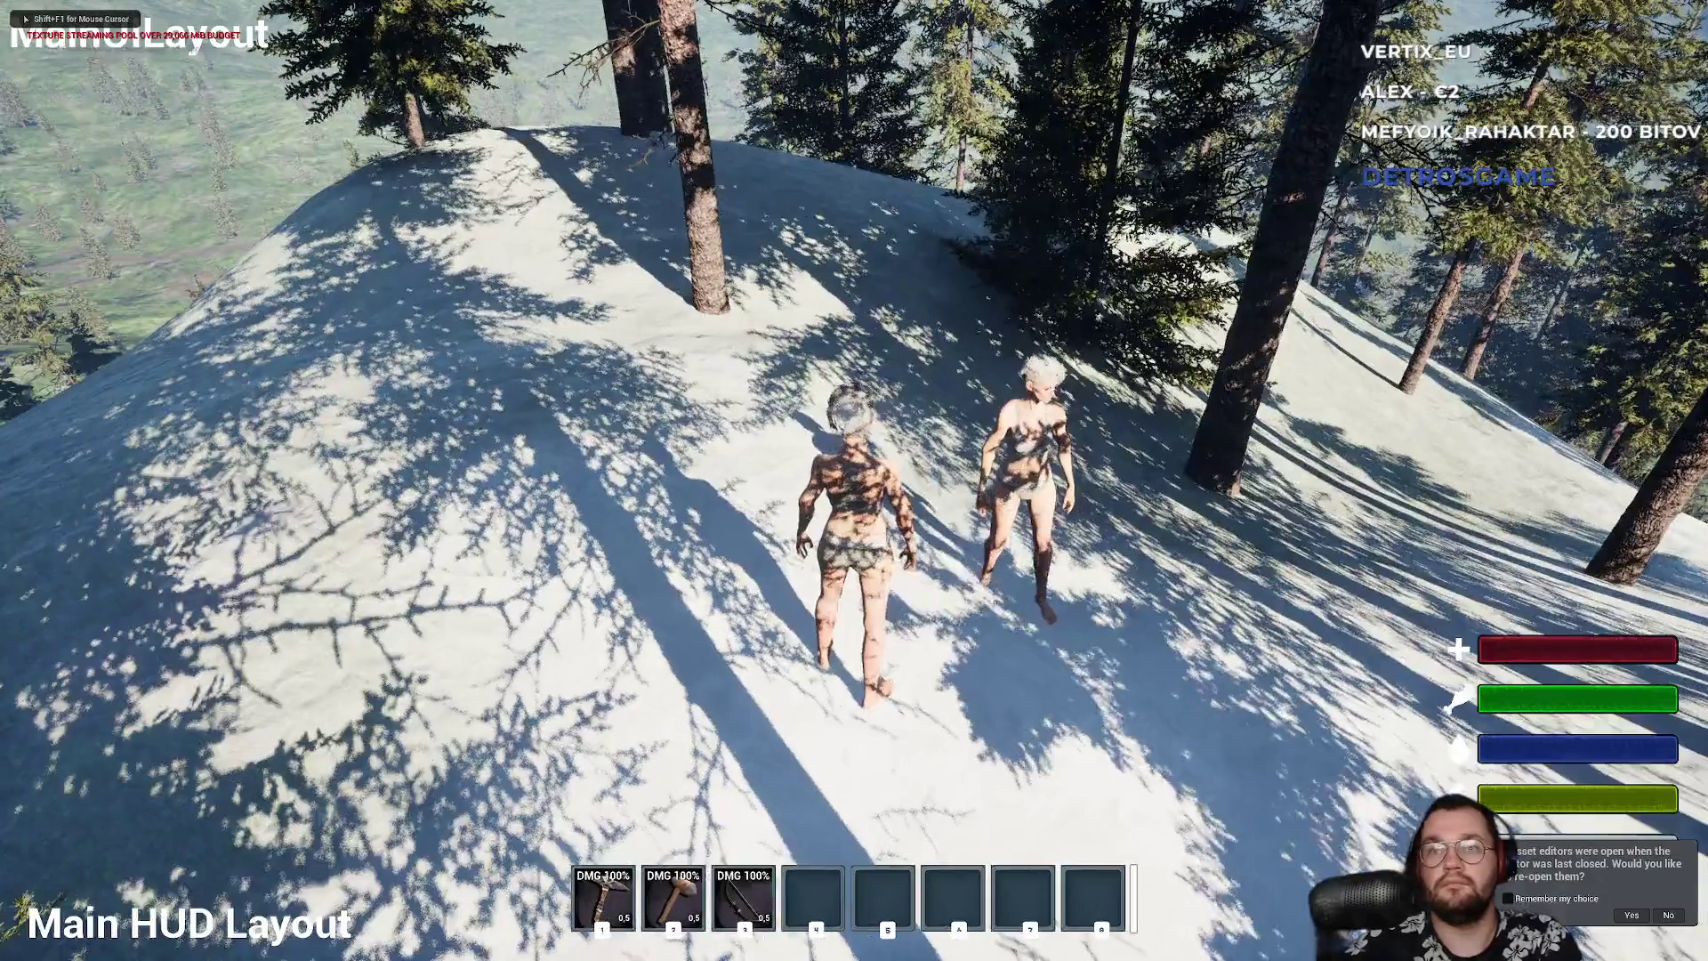
key("s")
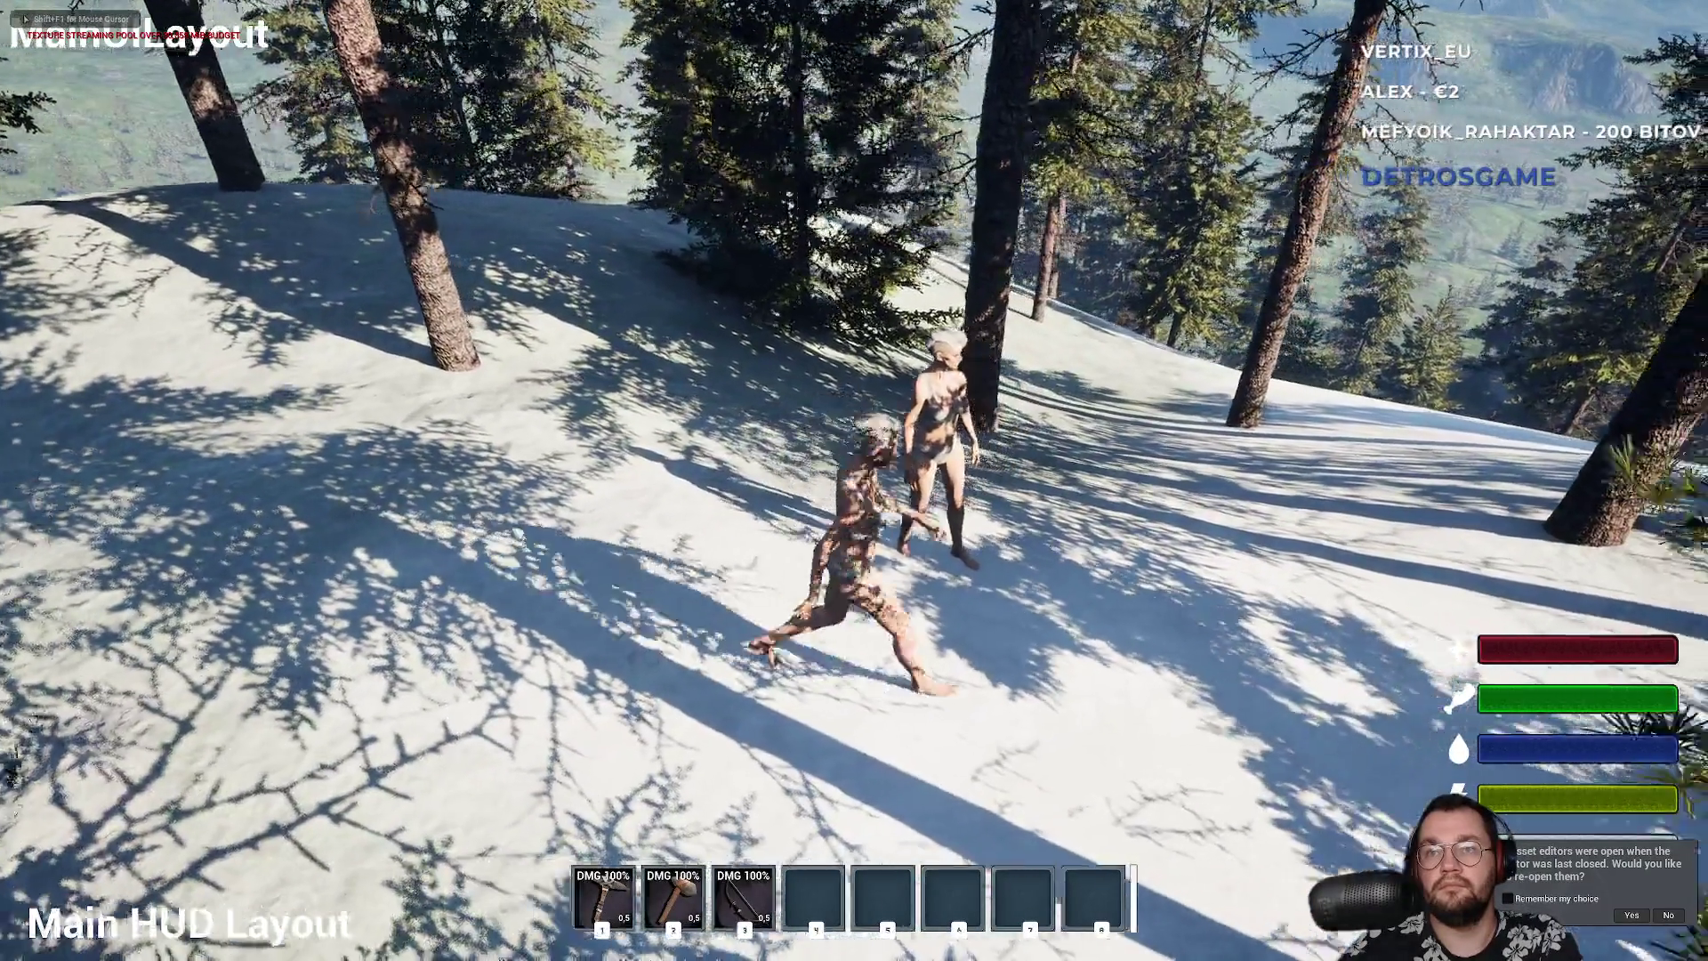
key("w")
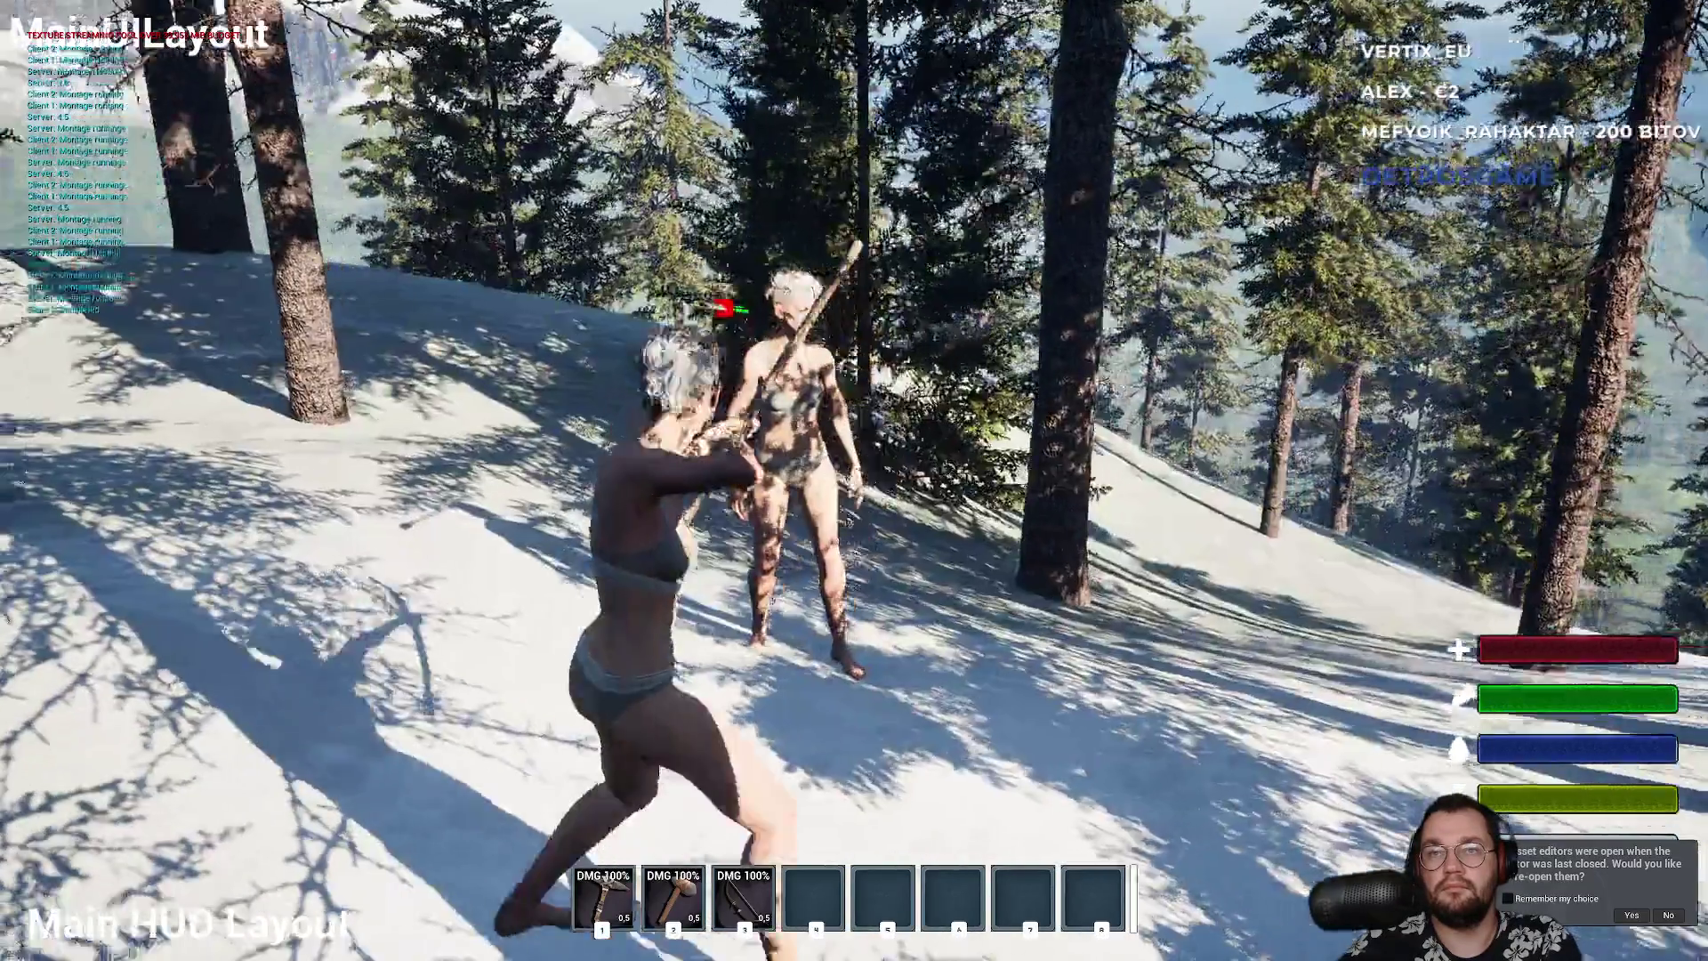
- From the client window, shoot the other player with the bow until dead, then walk over
key("alt+Tab")
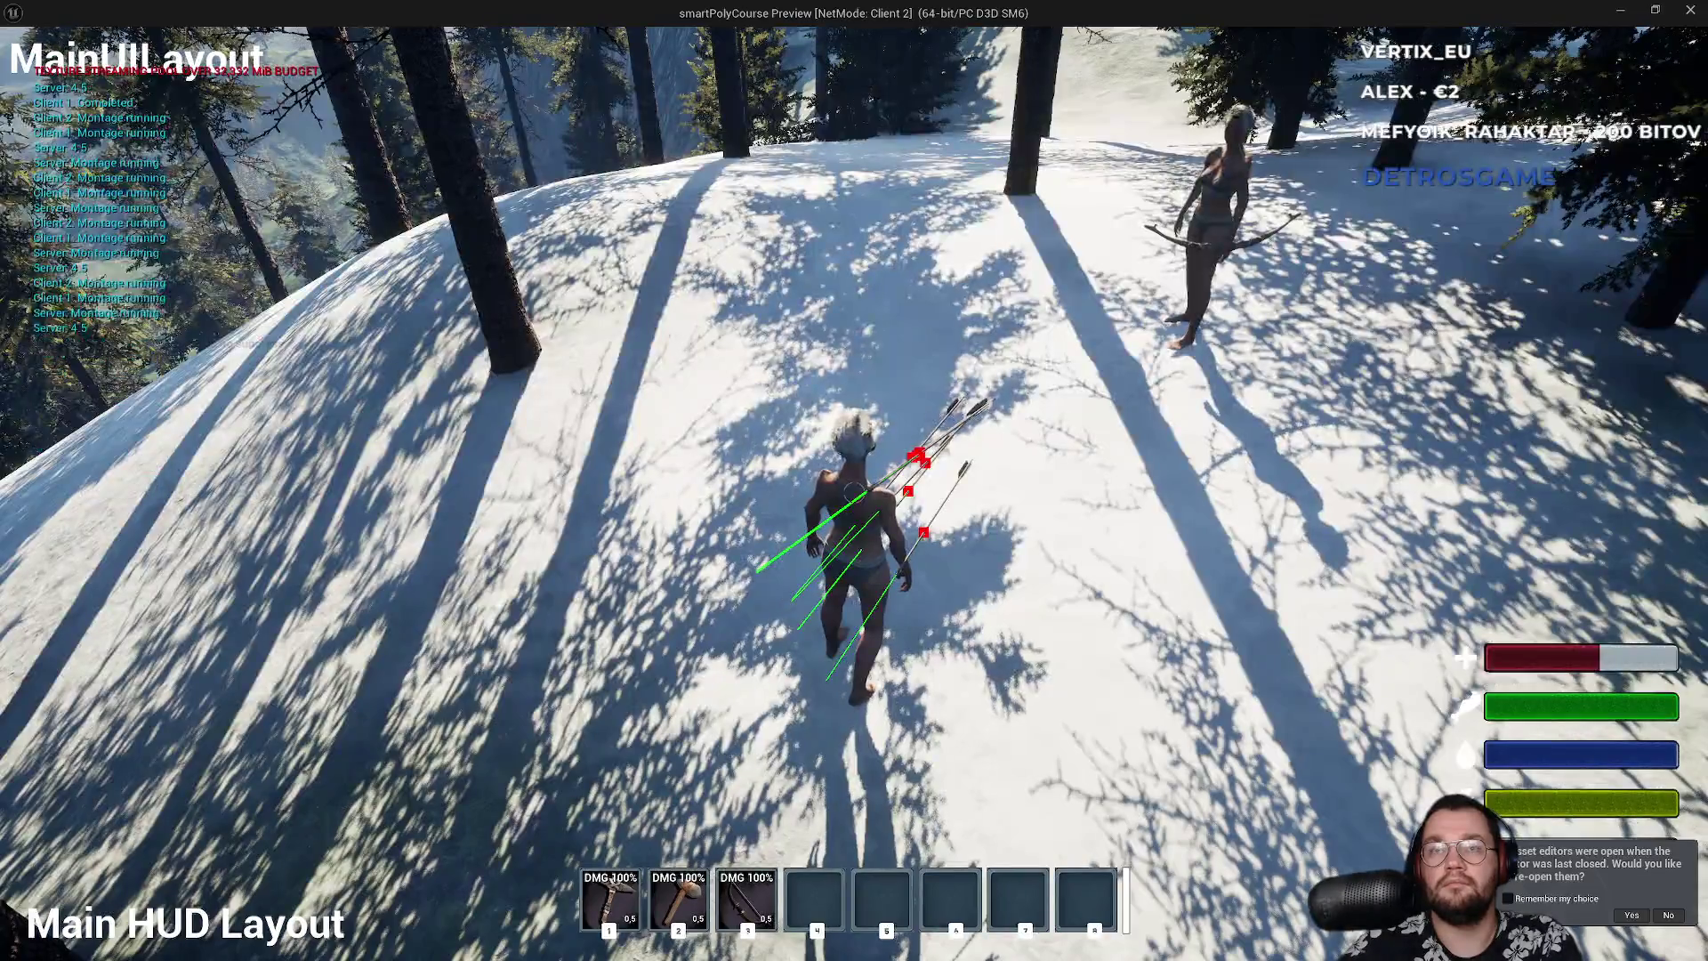
key("alt+Tab")
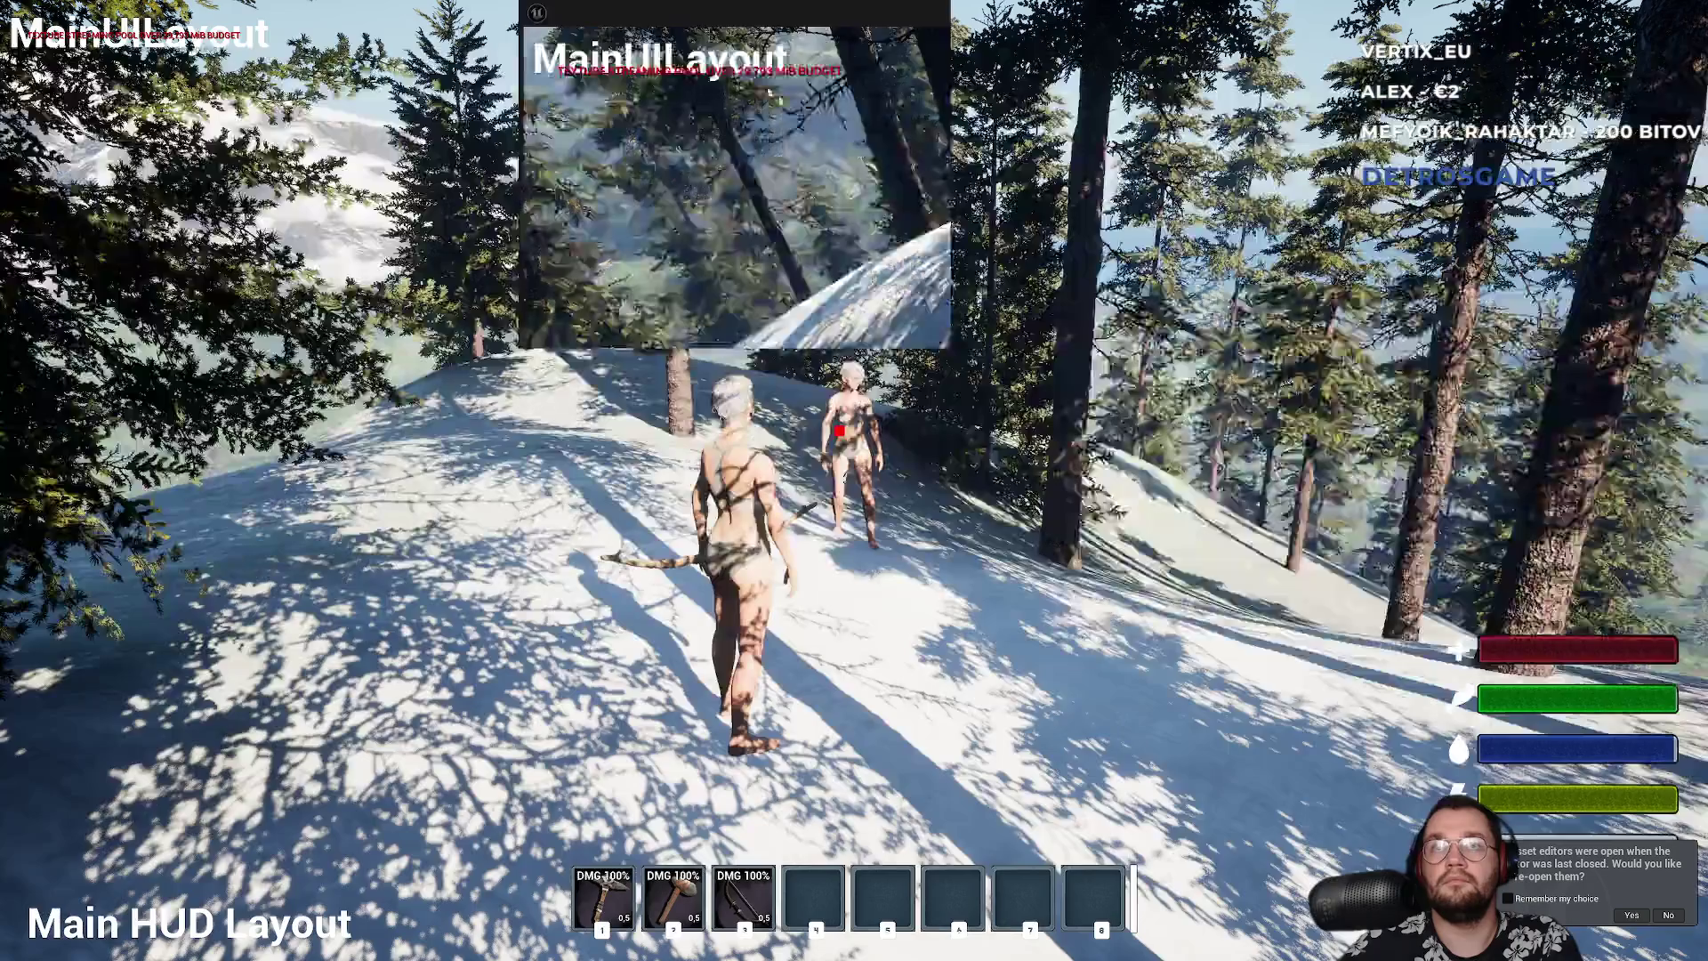
left_click(854, 481)
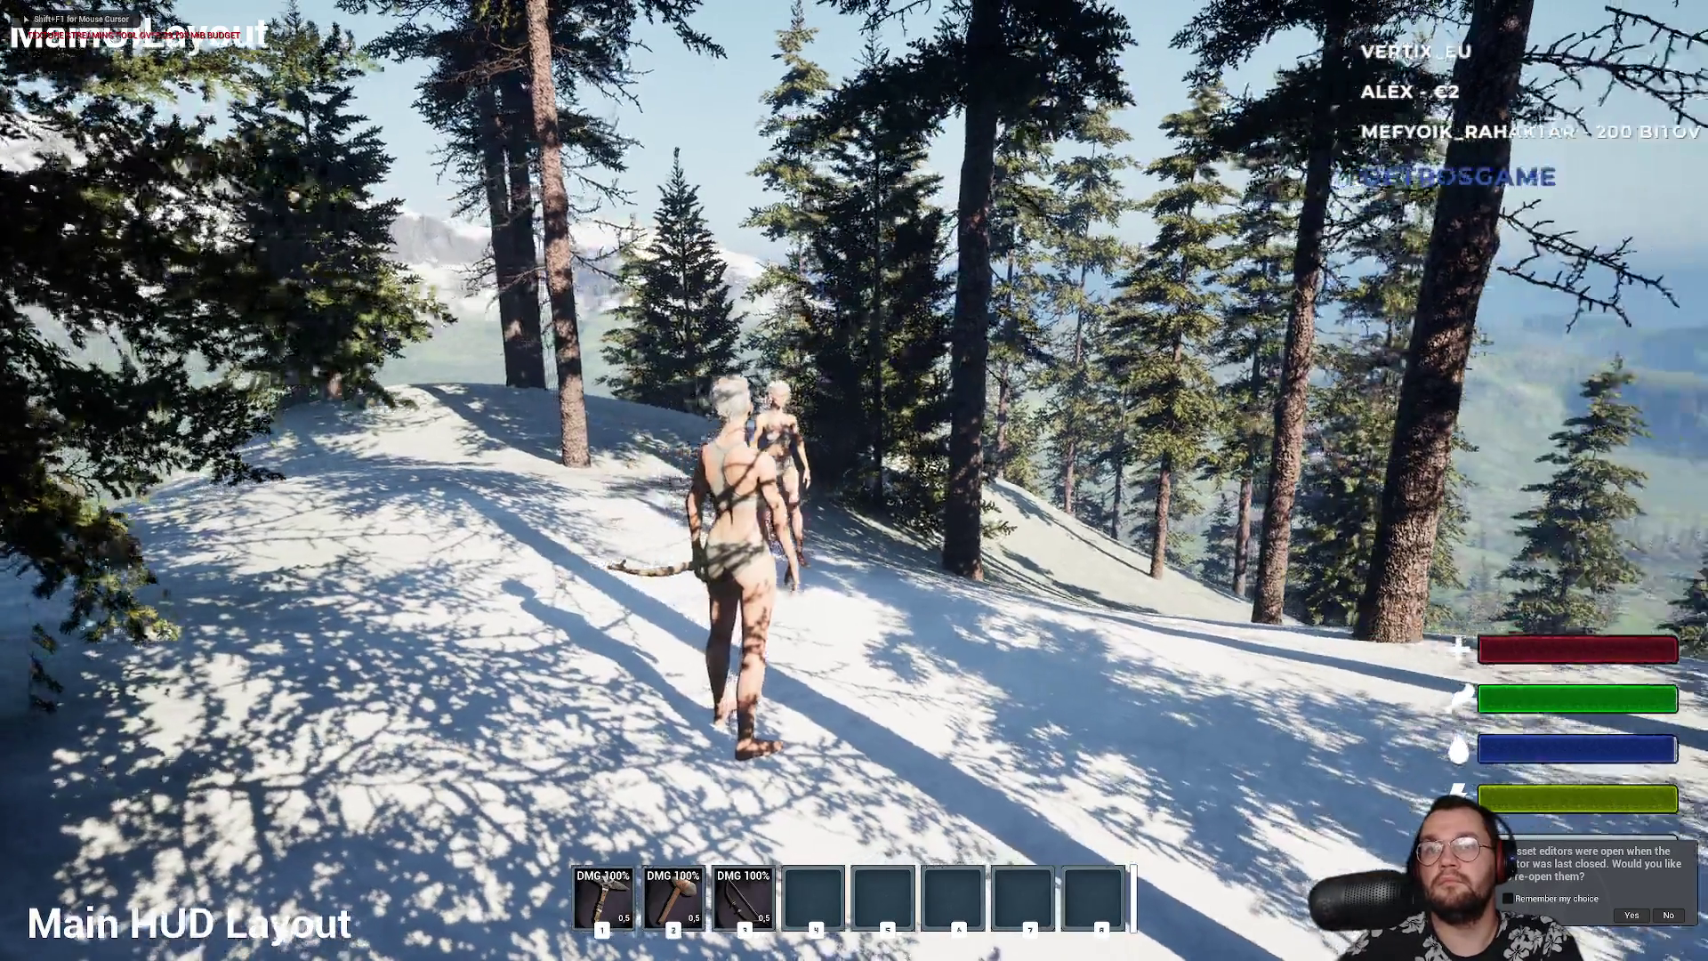
left_click(854, 480)
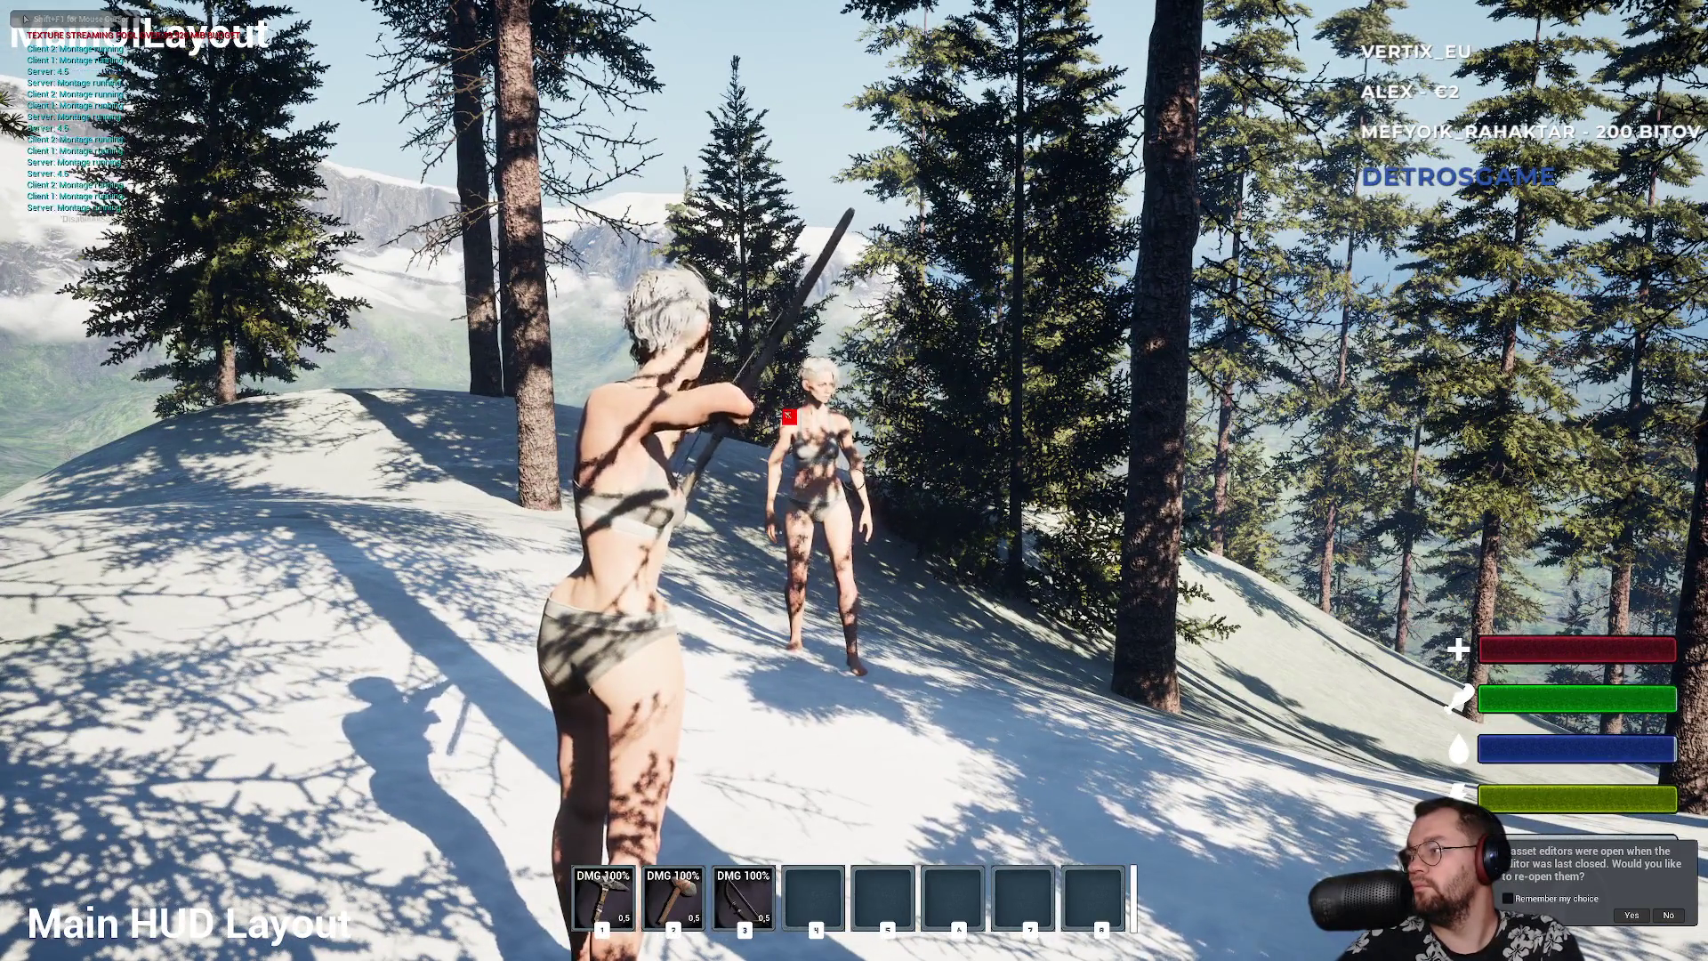
left_click(854, 481)
left_click(855, 480)
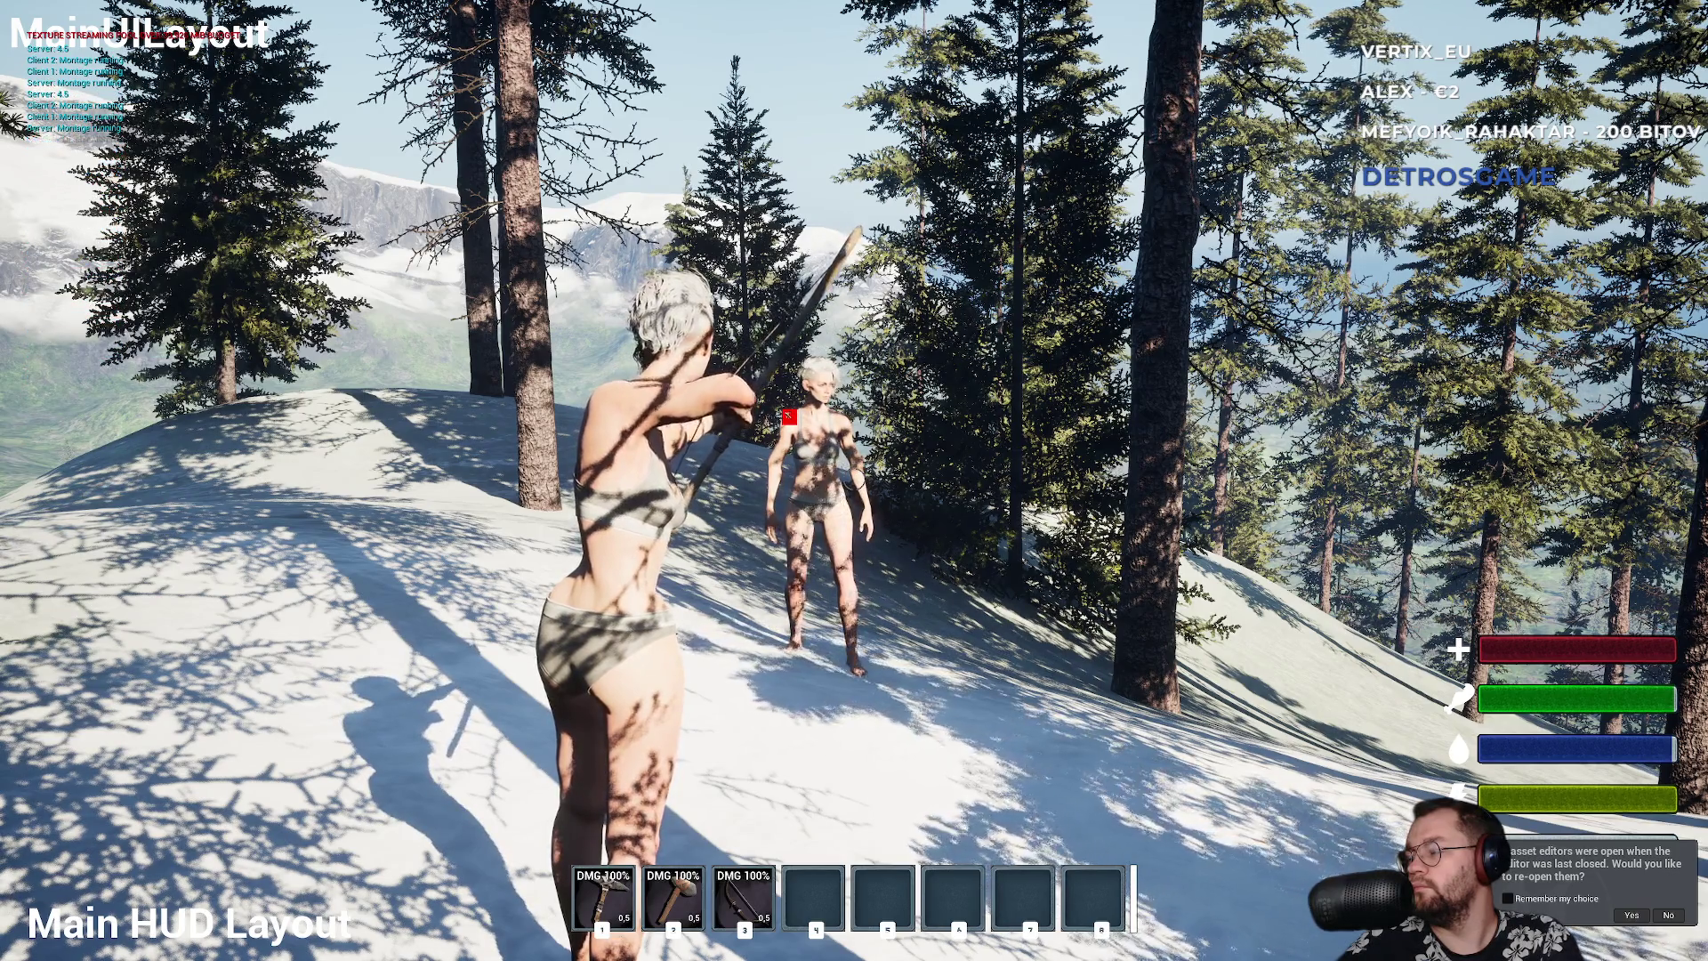
left_click(854, 481)
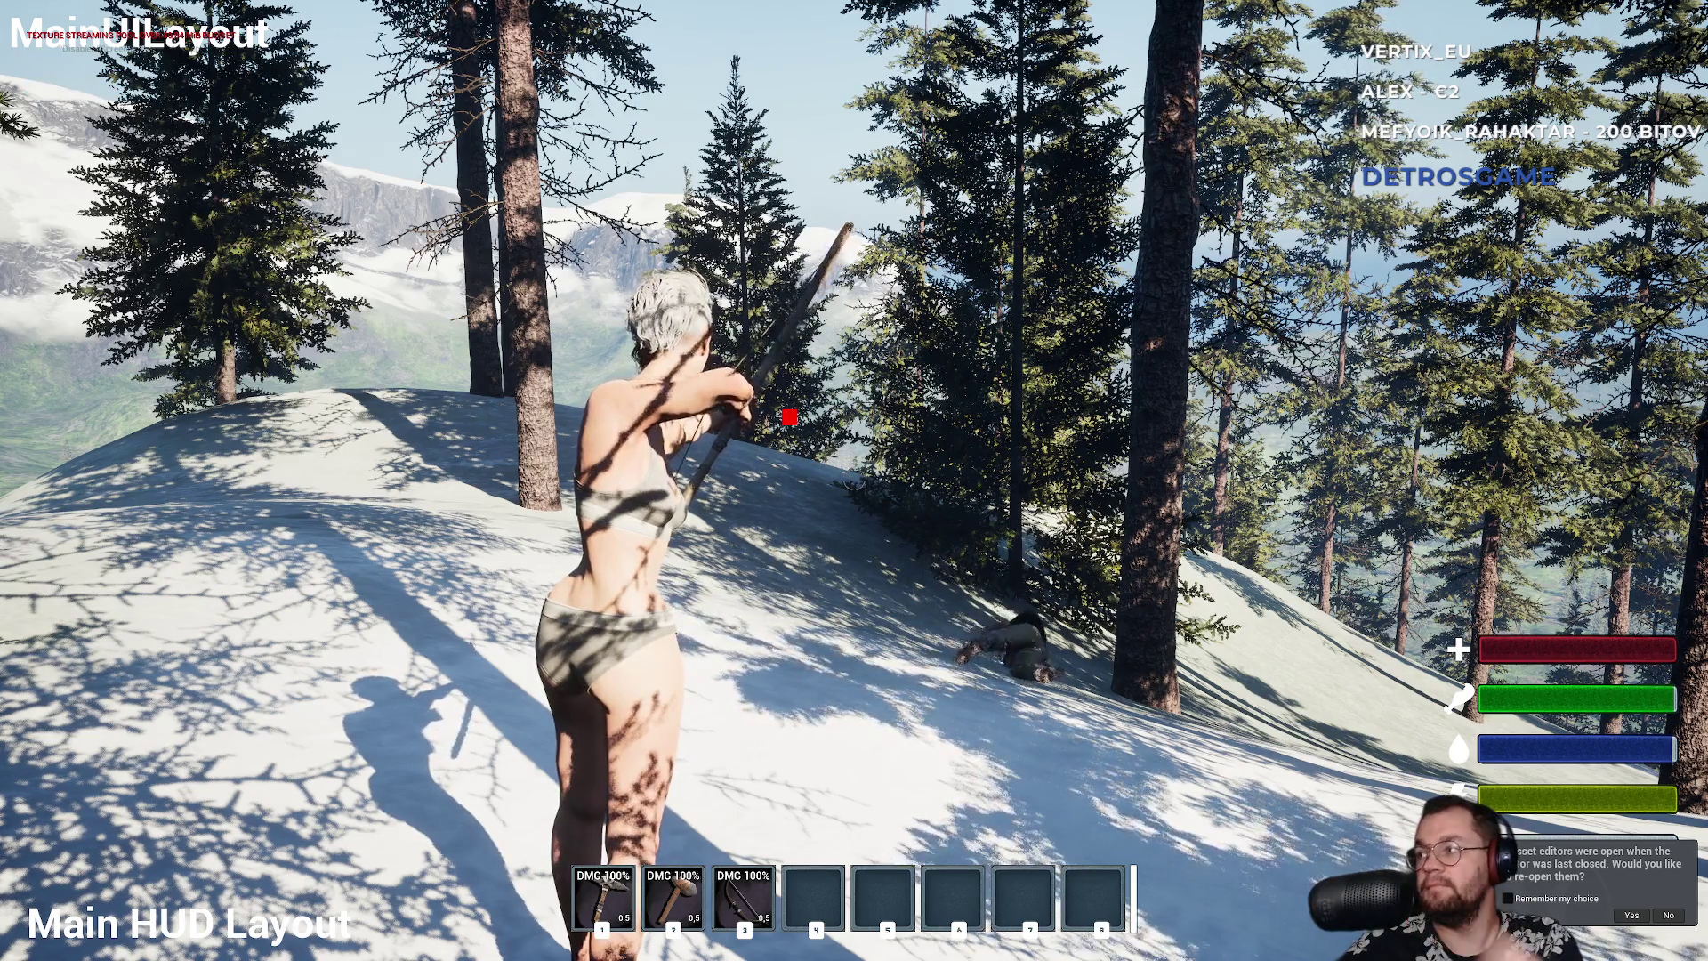
key("w")
key("w")
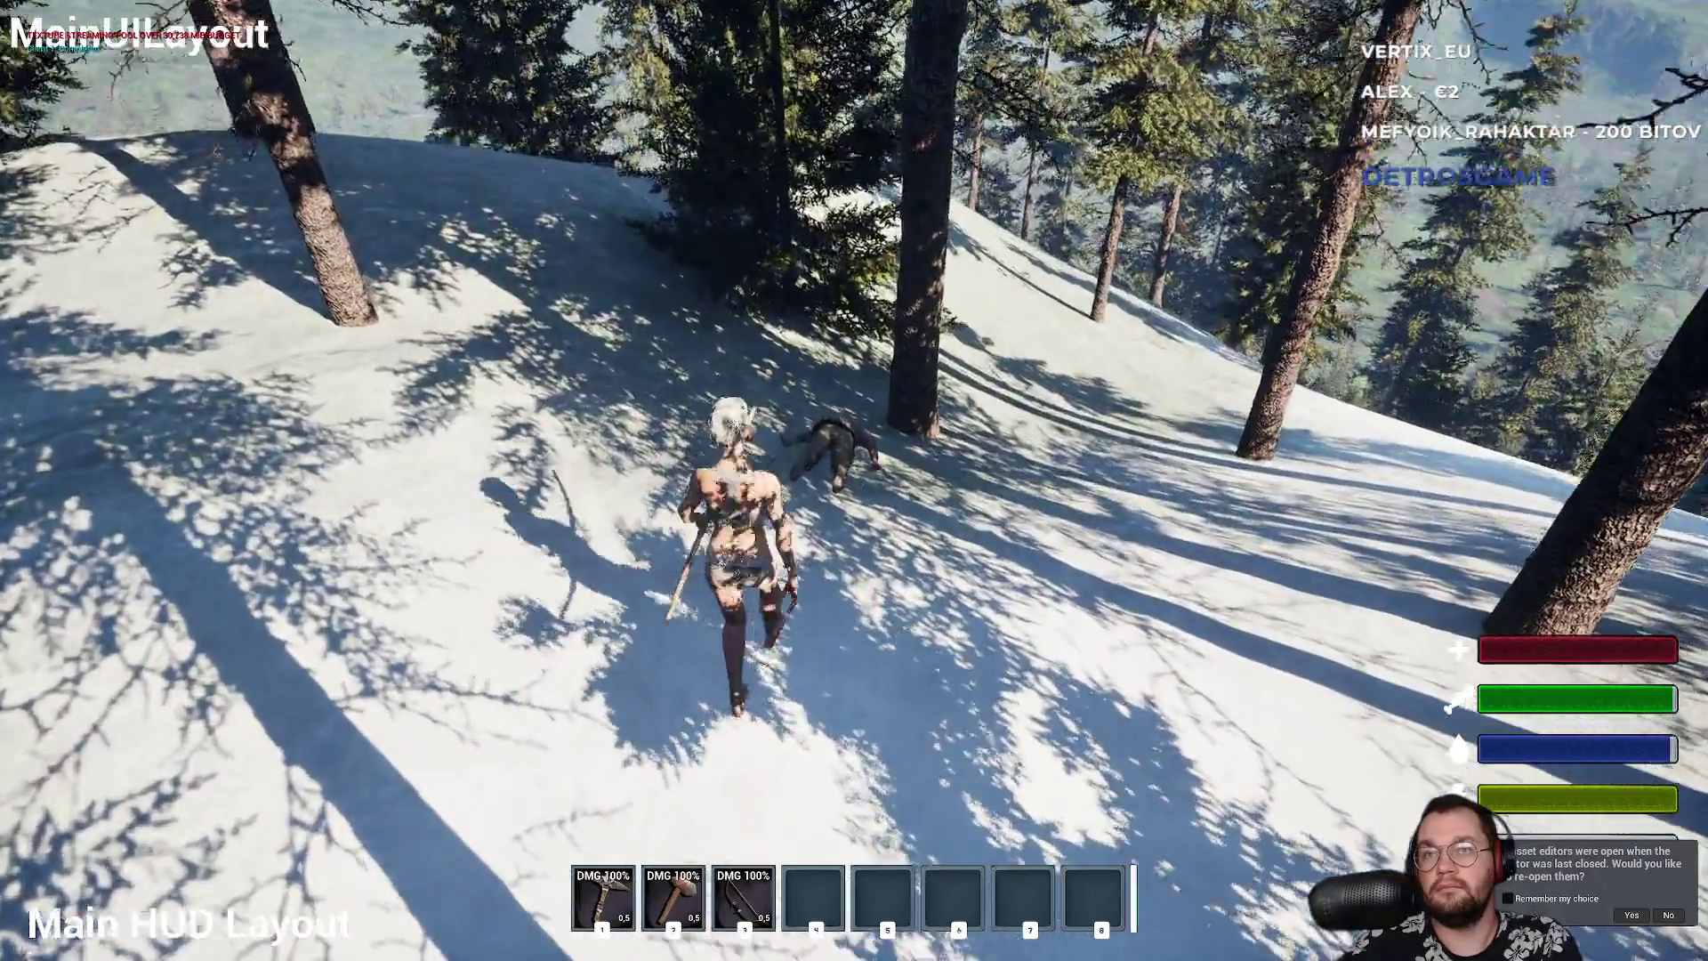
- Open the body's storage box, drop the canned food onto the snow, and close the panels
key("e")
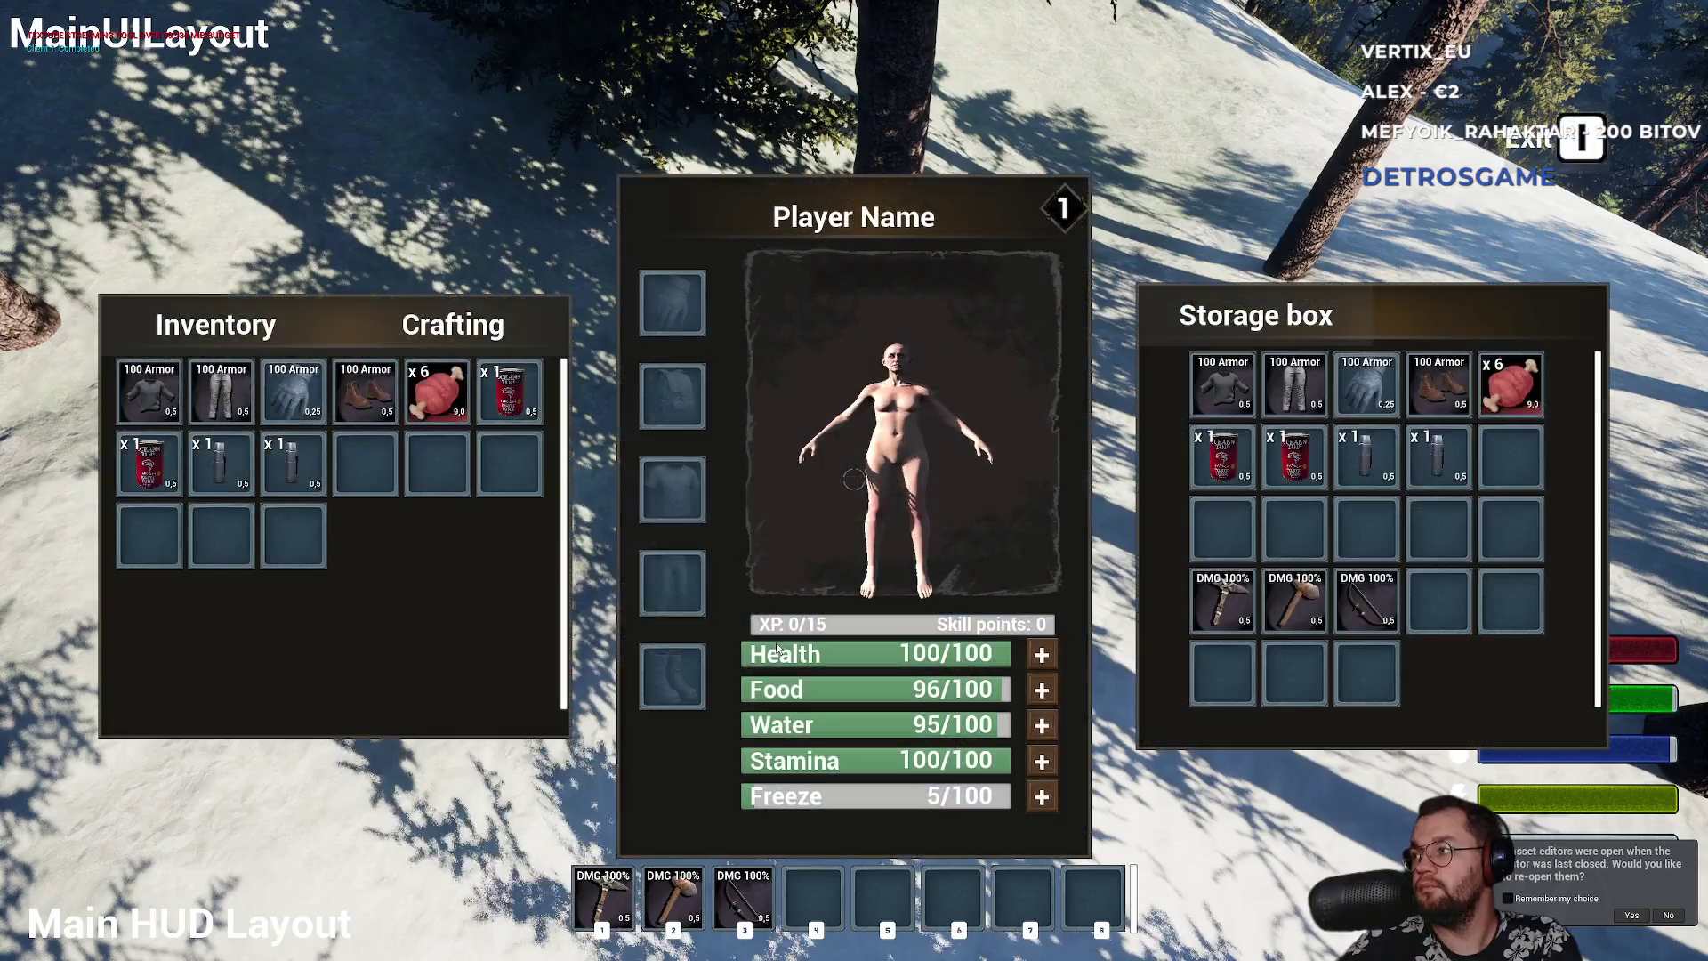
right_click(1208, 468)
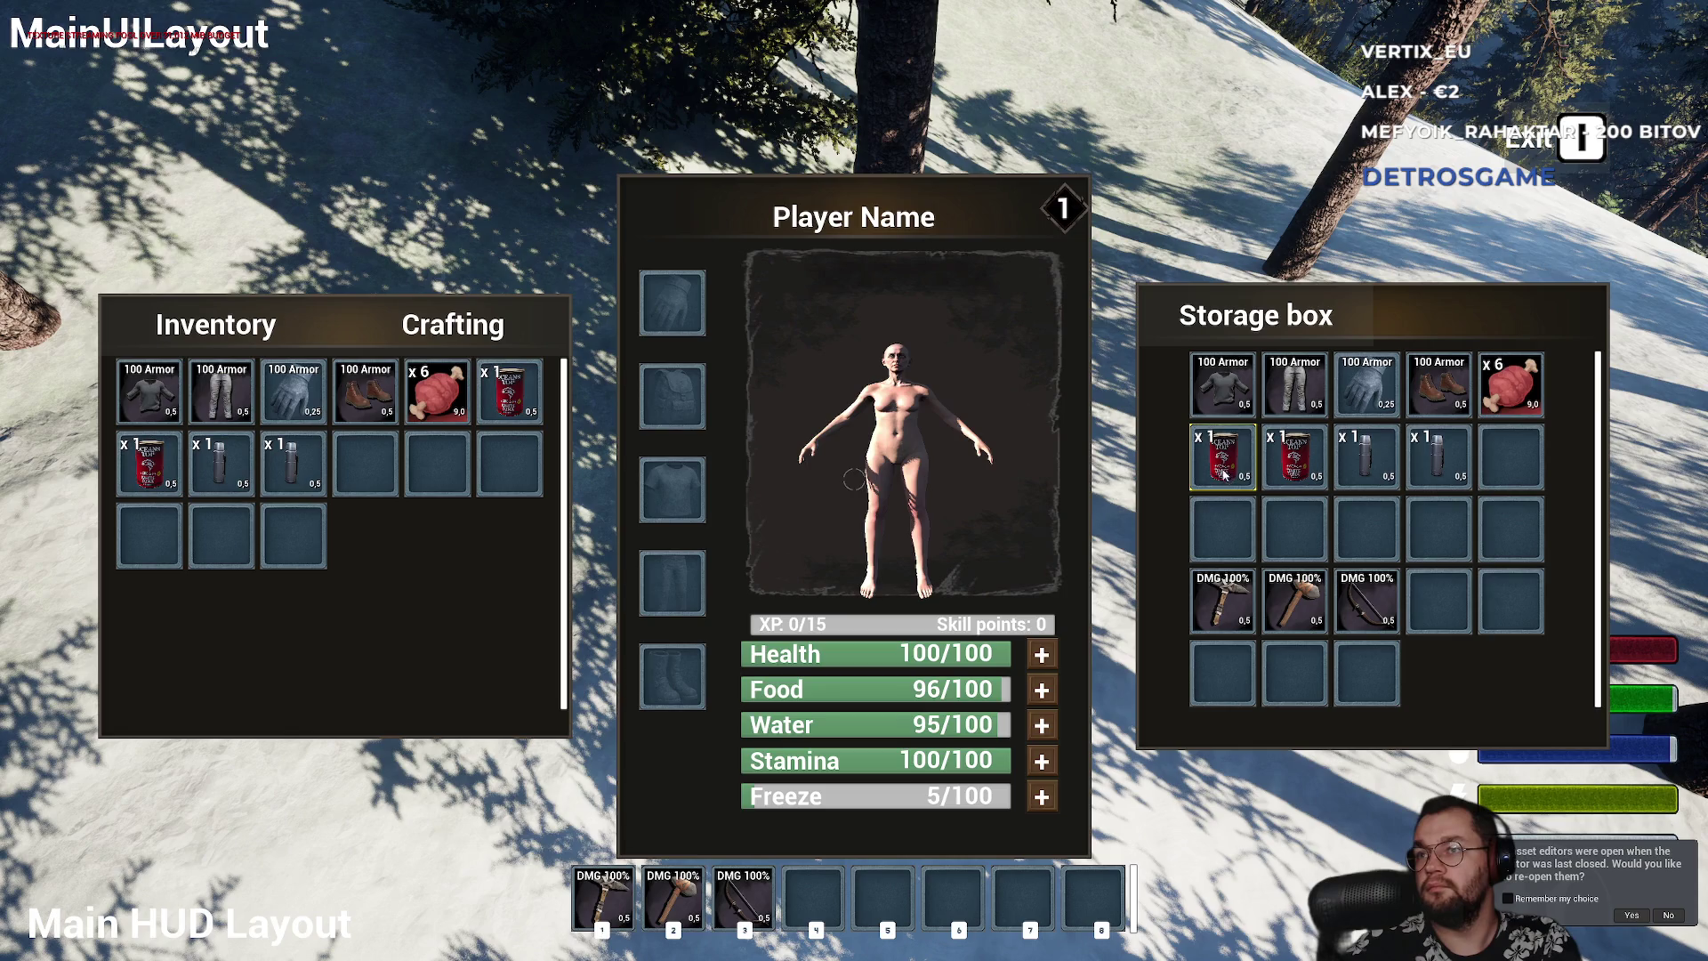
left_click_drag(1227, 476, 1176, 511)
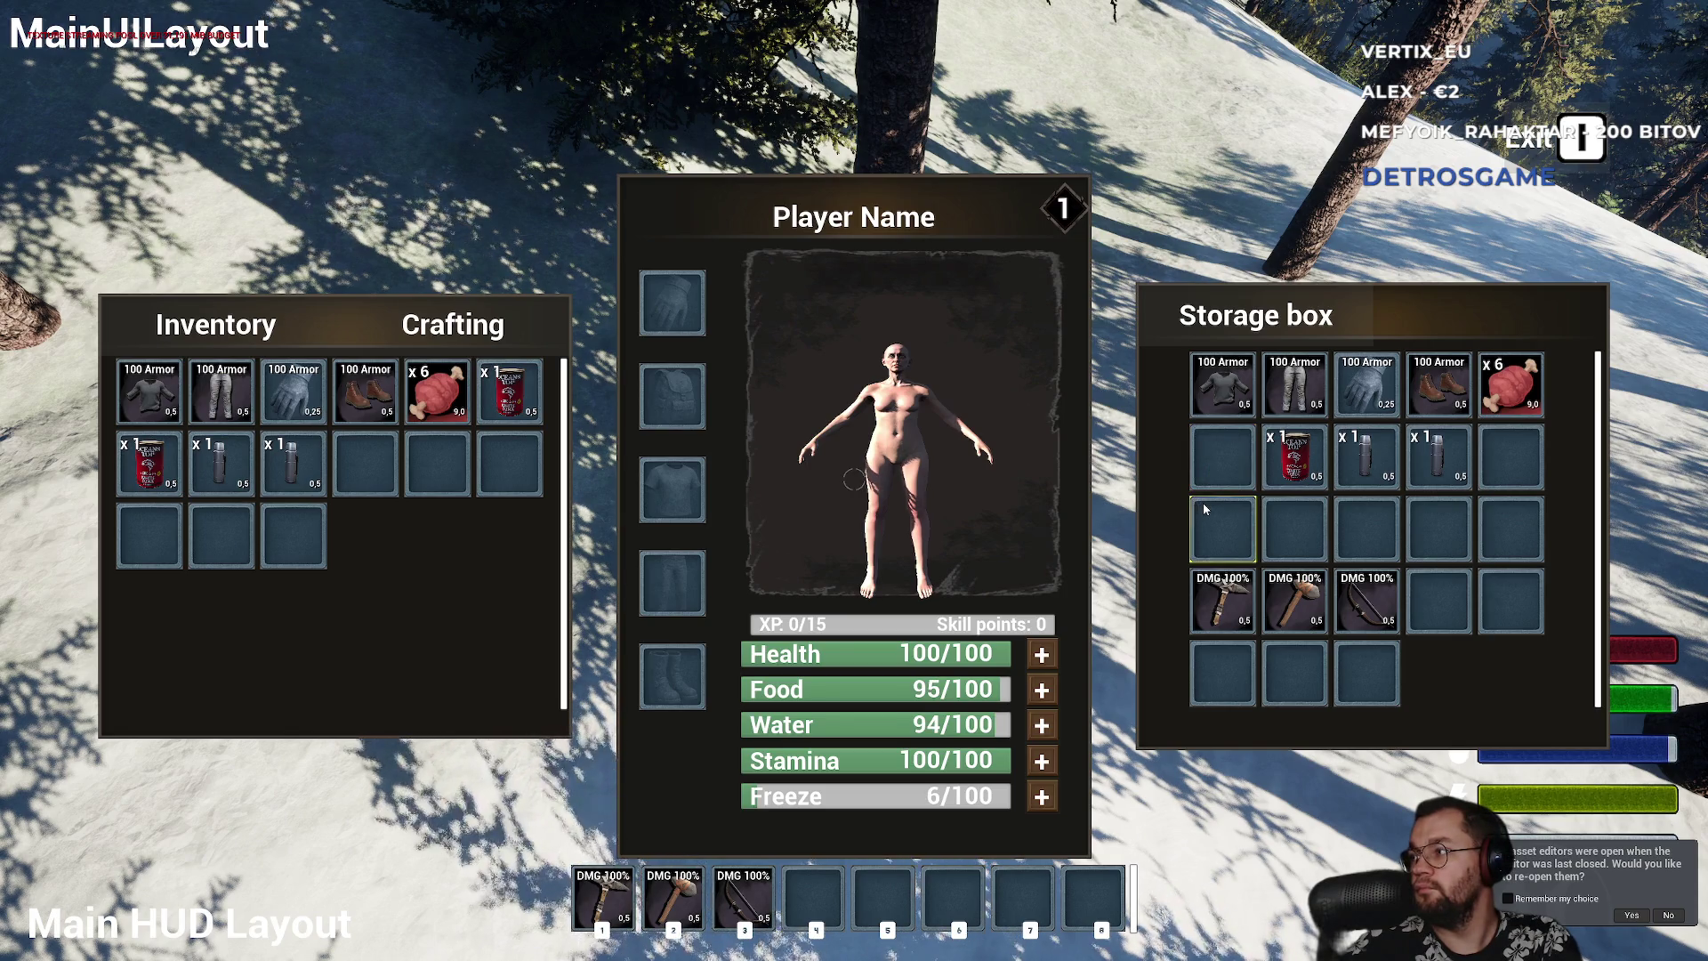
right_click(1317, 469)
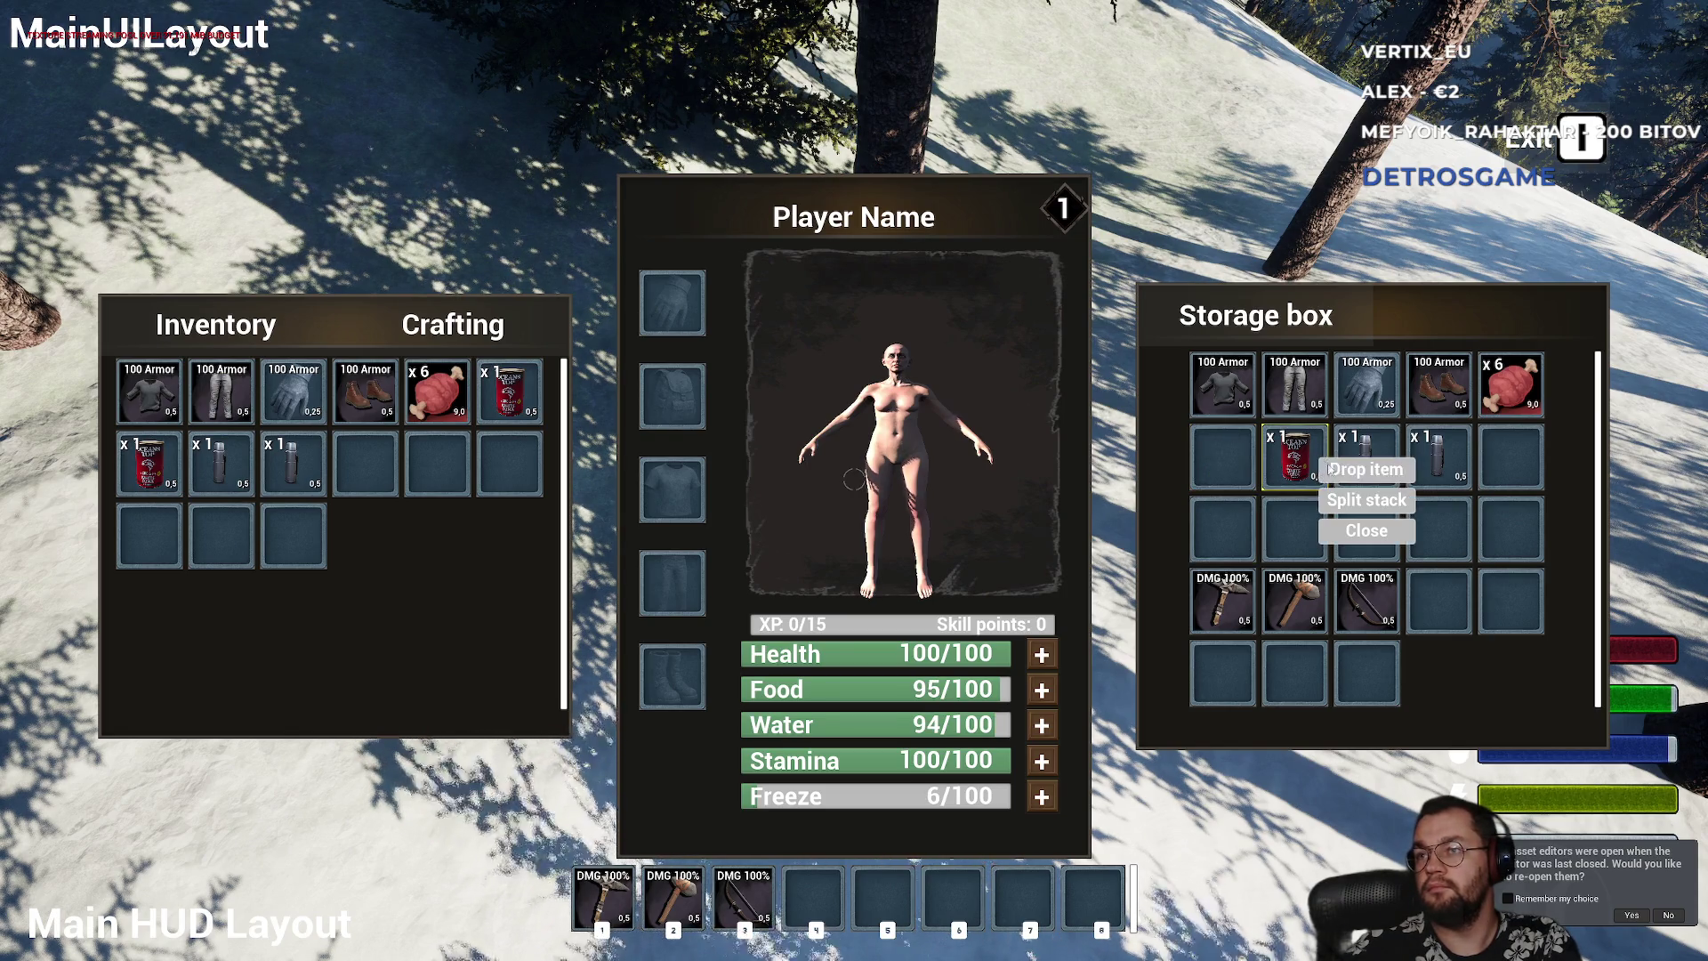
key("i")
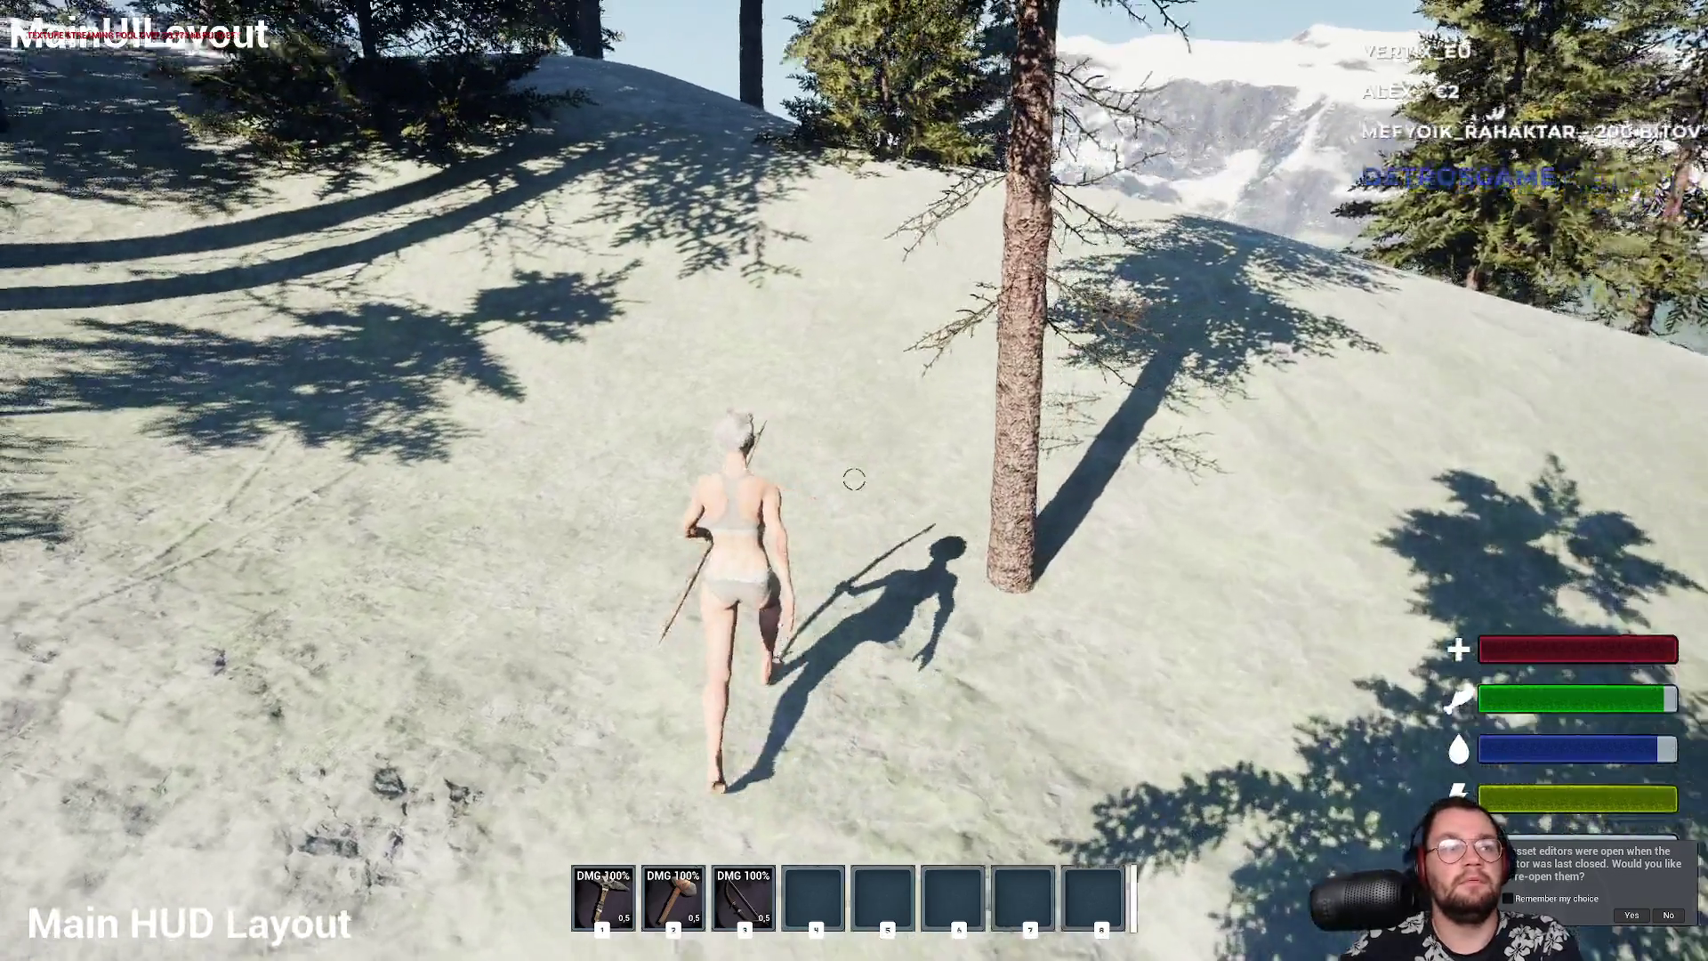
- Run through the forest back to the body and recheck its storage box contents
key("w")
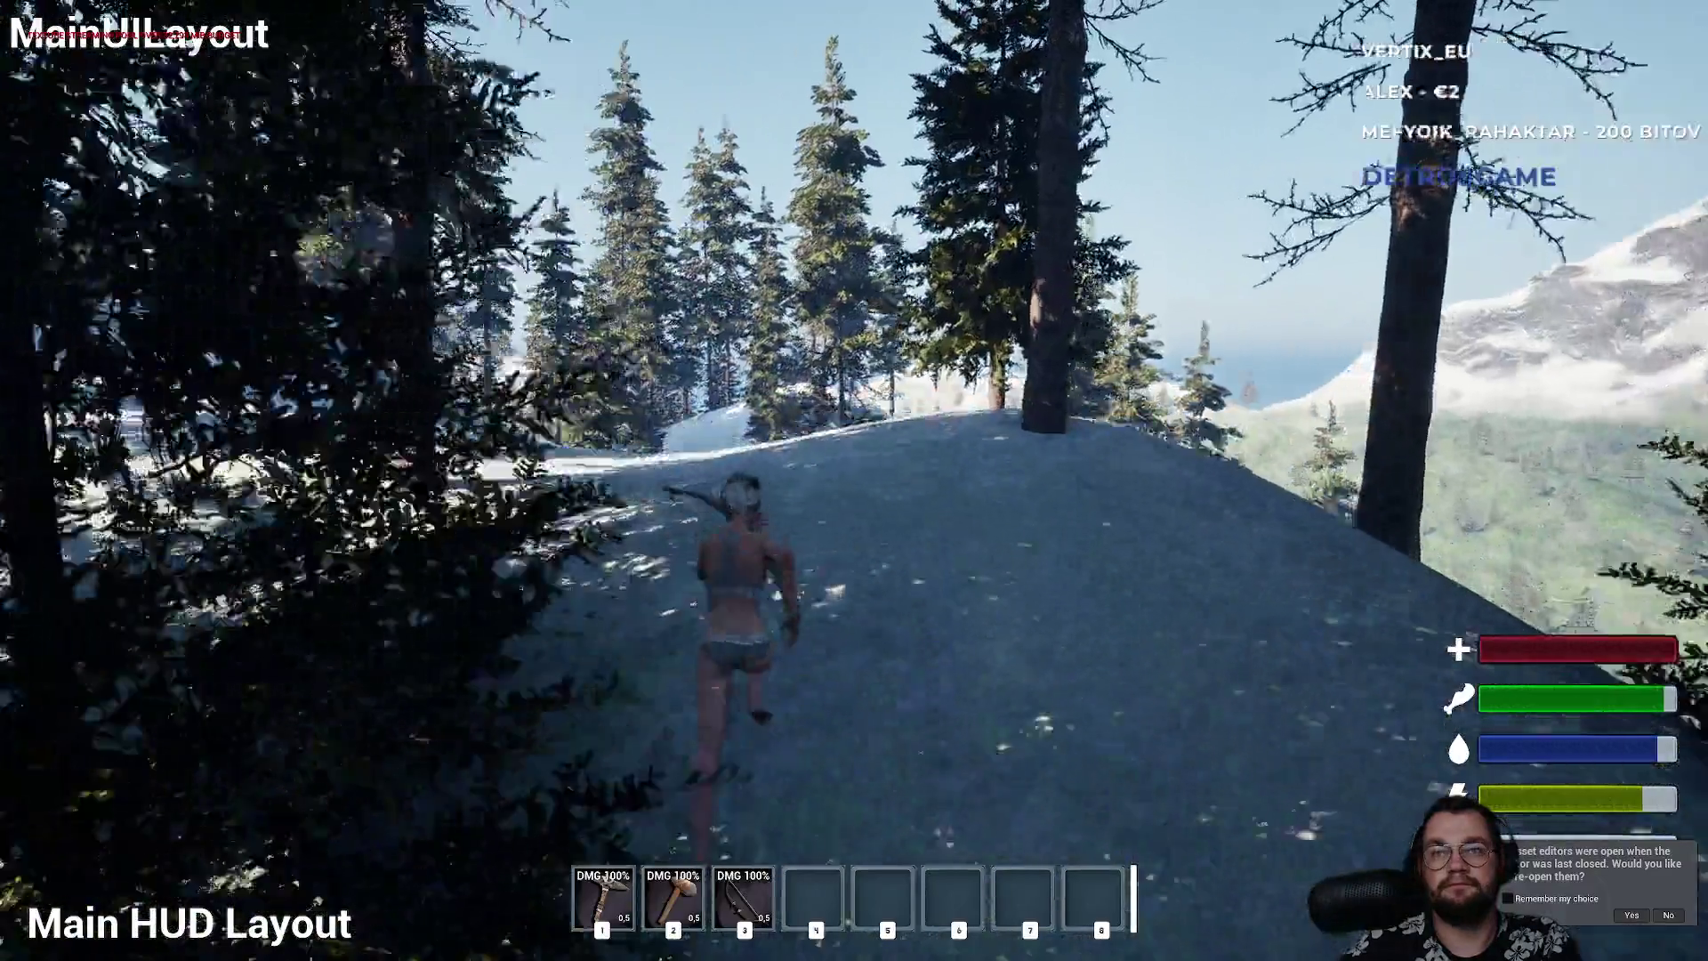
key("w")
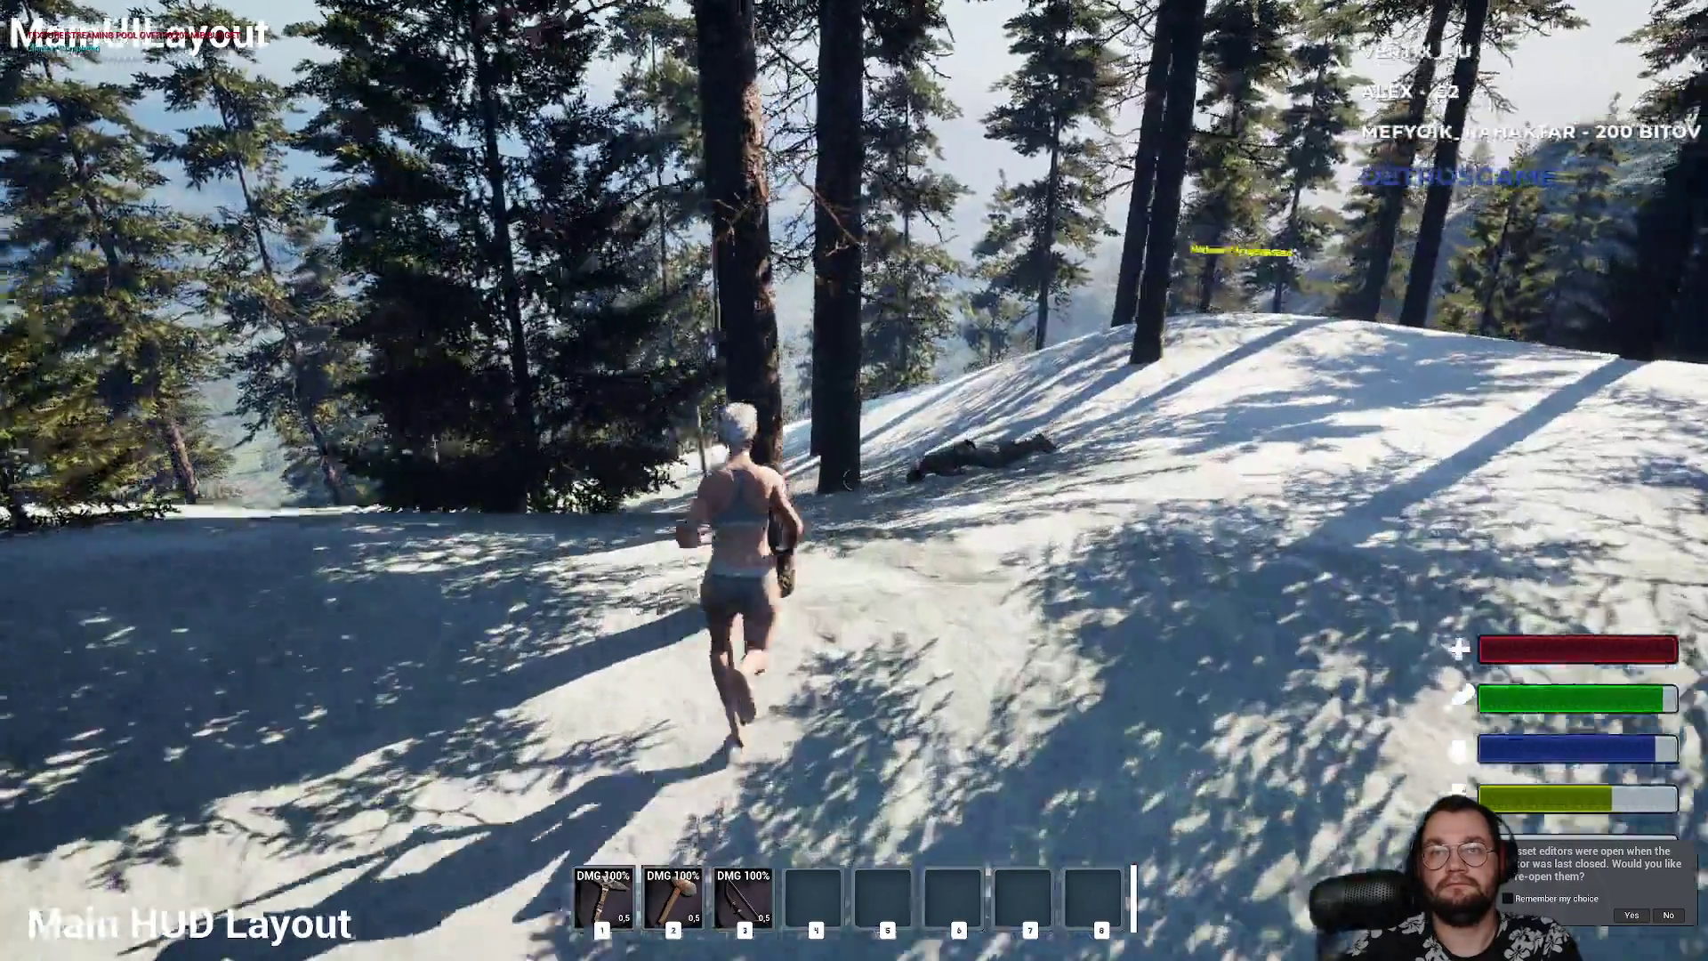
key("w")
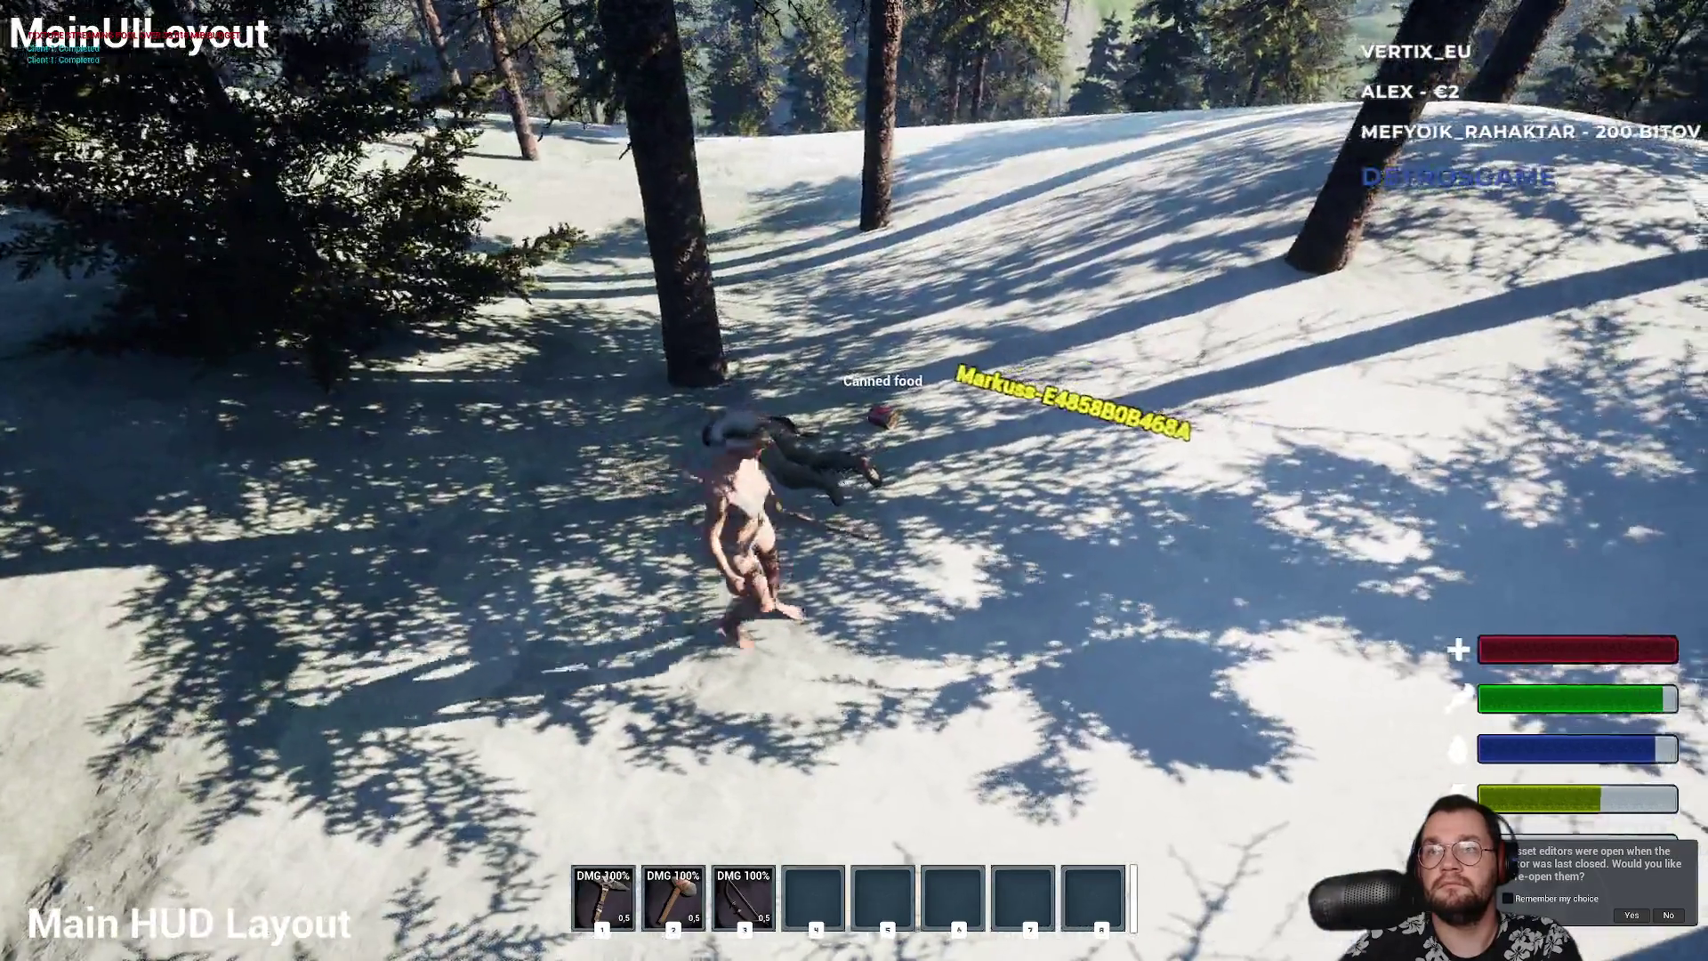
key("w")
key("w")
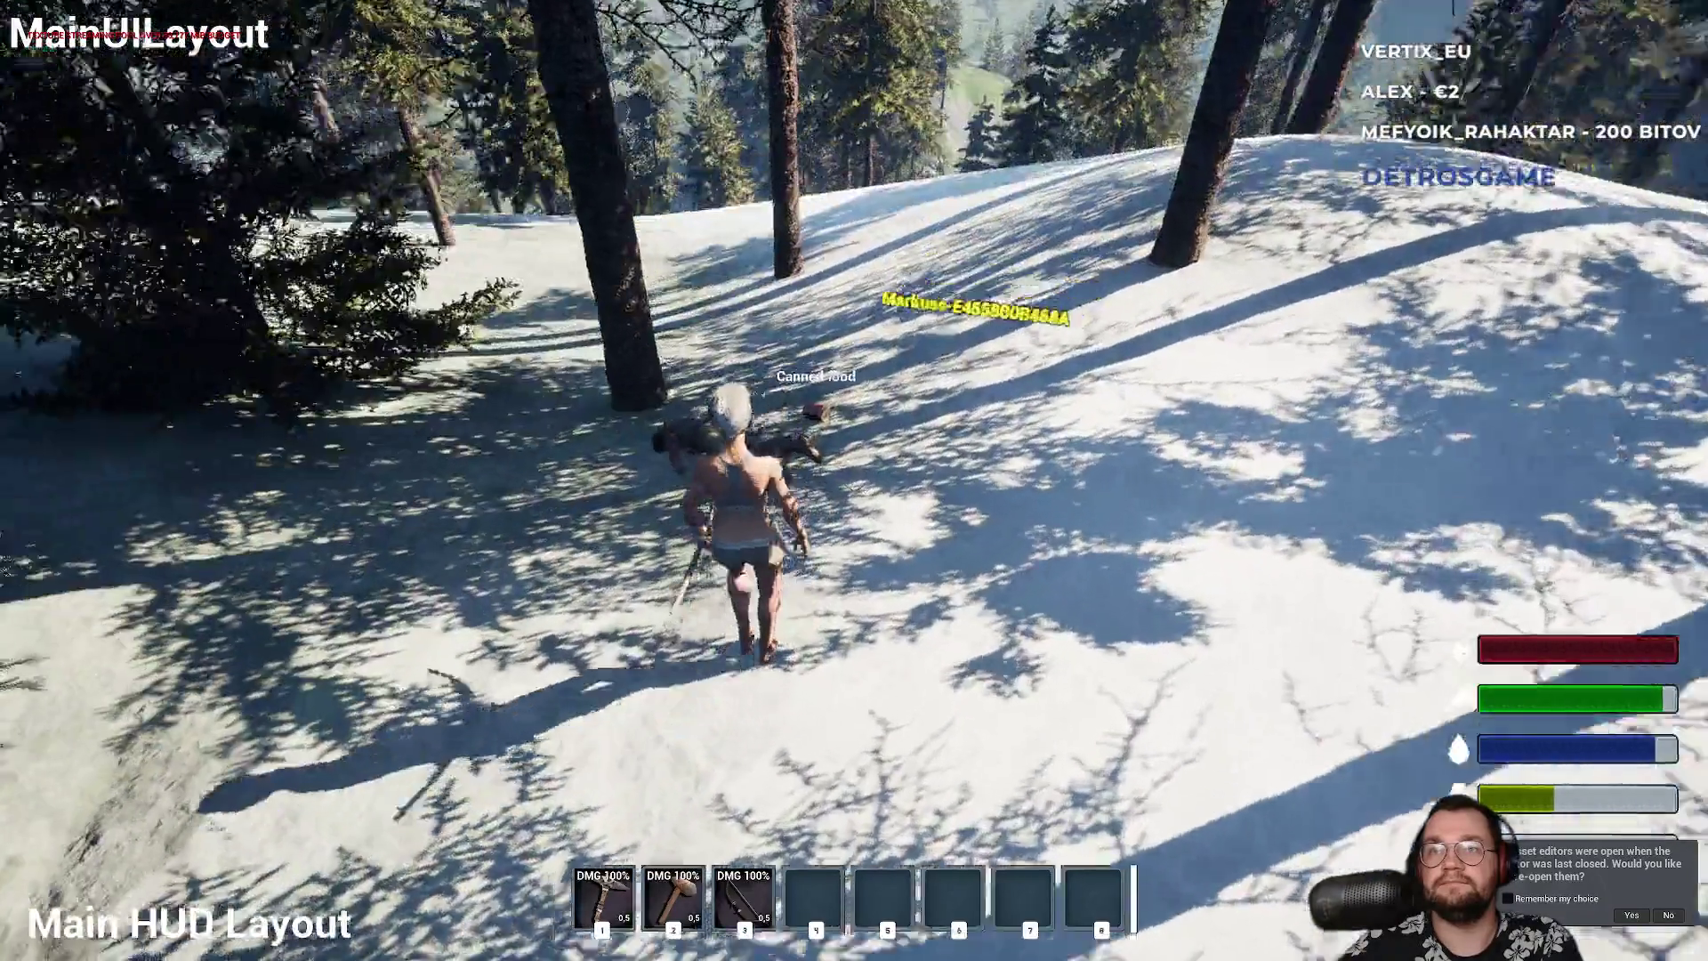
key("w")
key("e")
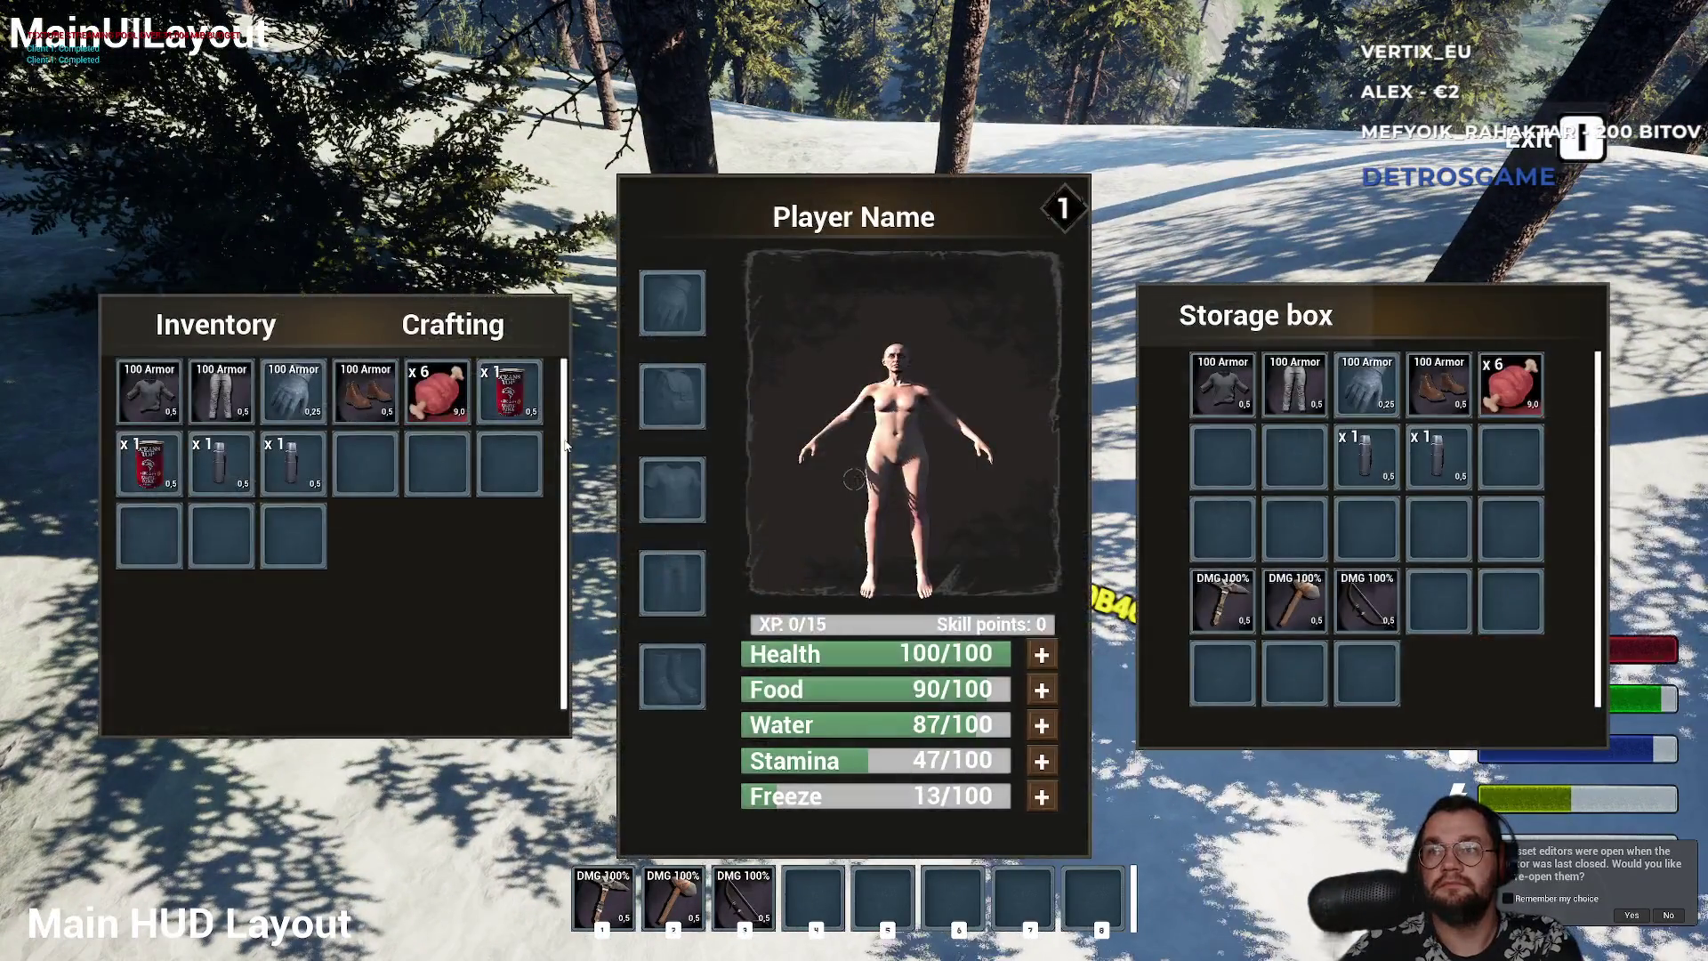
key("e")
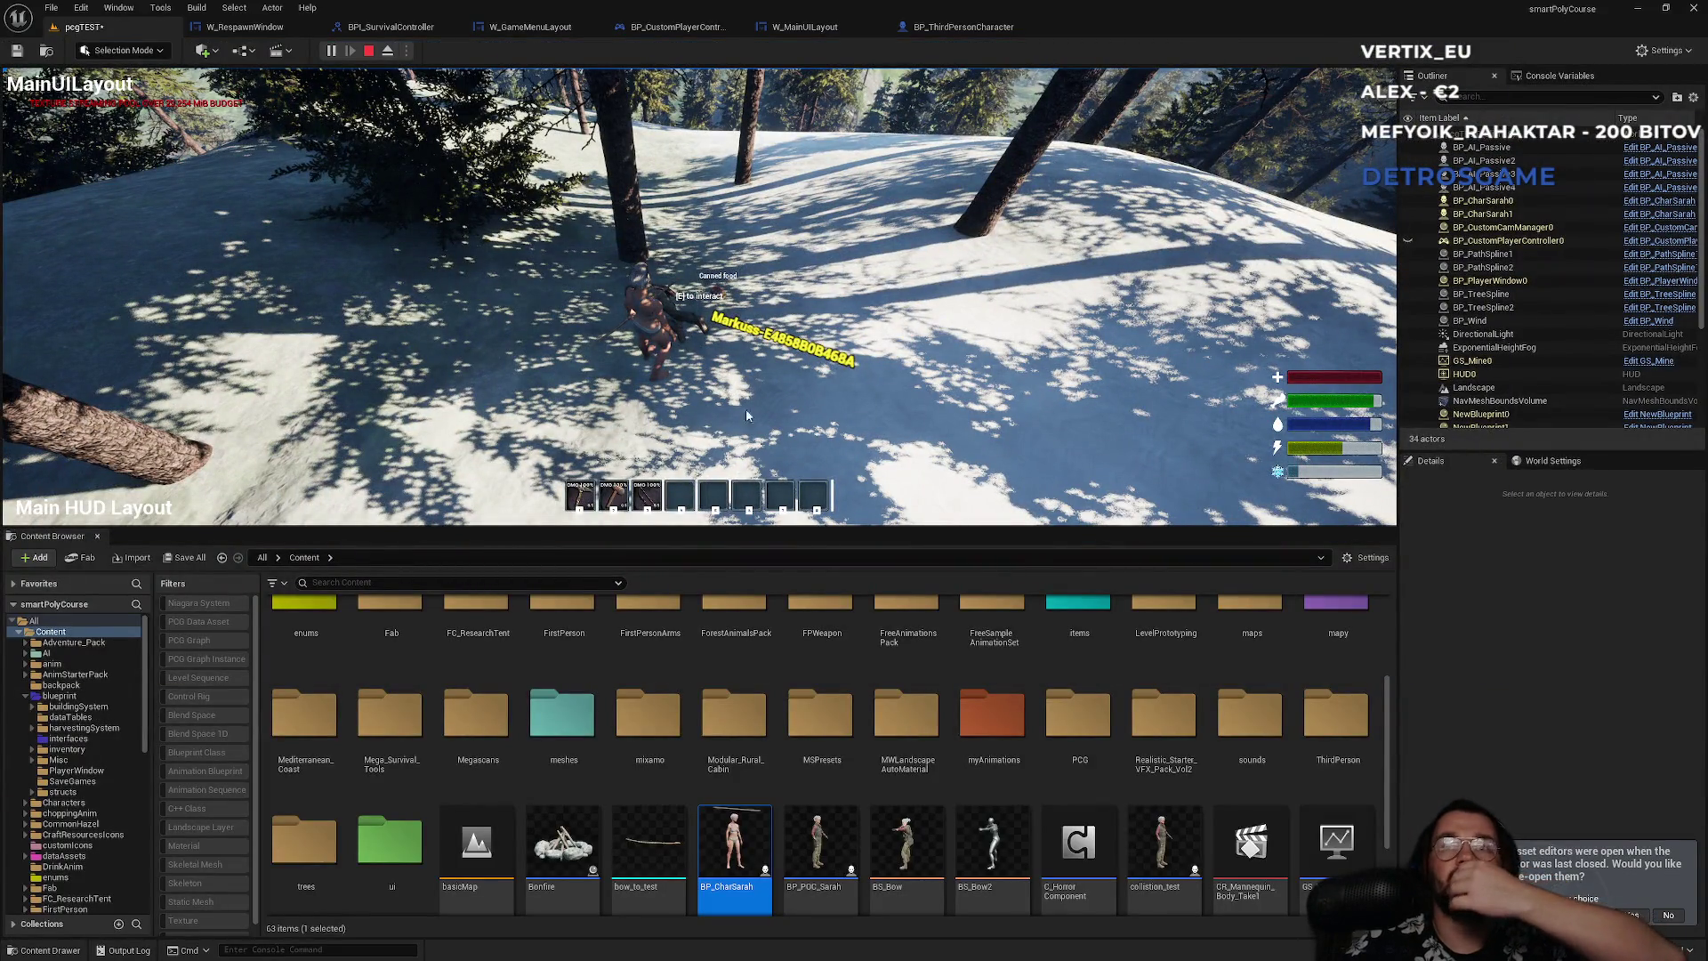
- Stop Play In Editor, close the Message Log, and switch through BP_ThirdPersonCharacter to W_MainUILayout's graph
key("Escape")
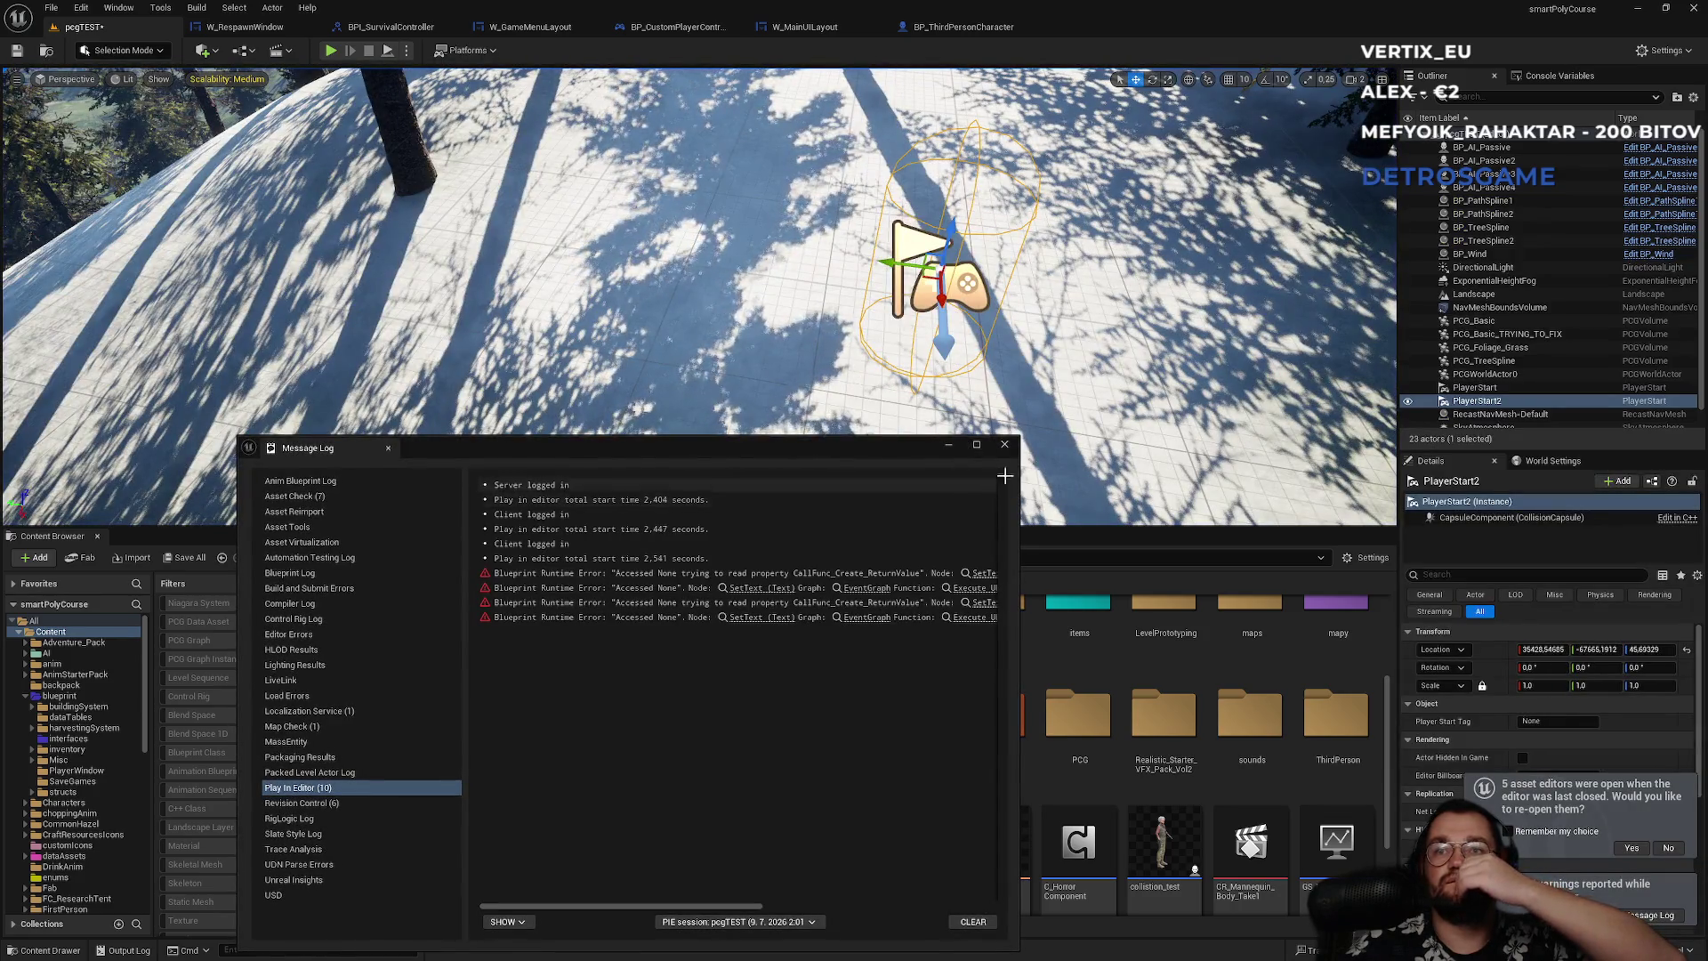
left_click(1006, 444)
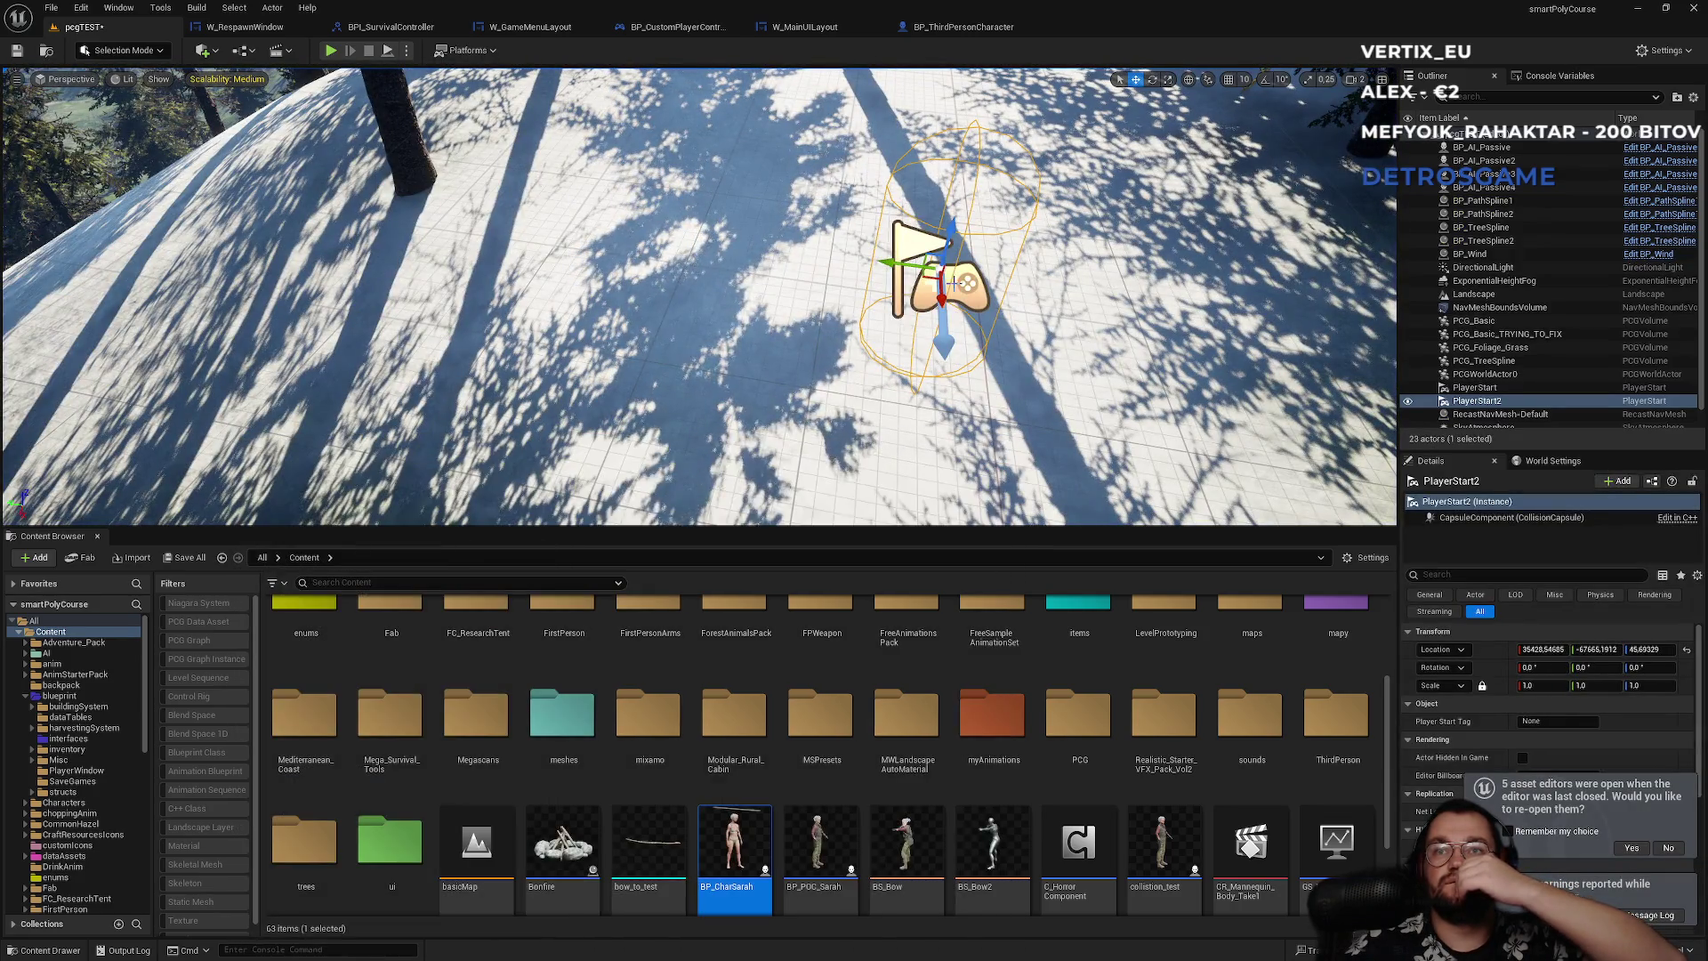
left_click(974, 29)
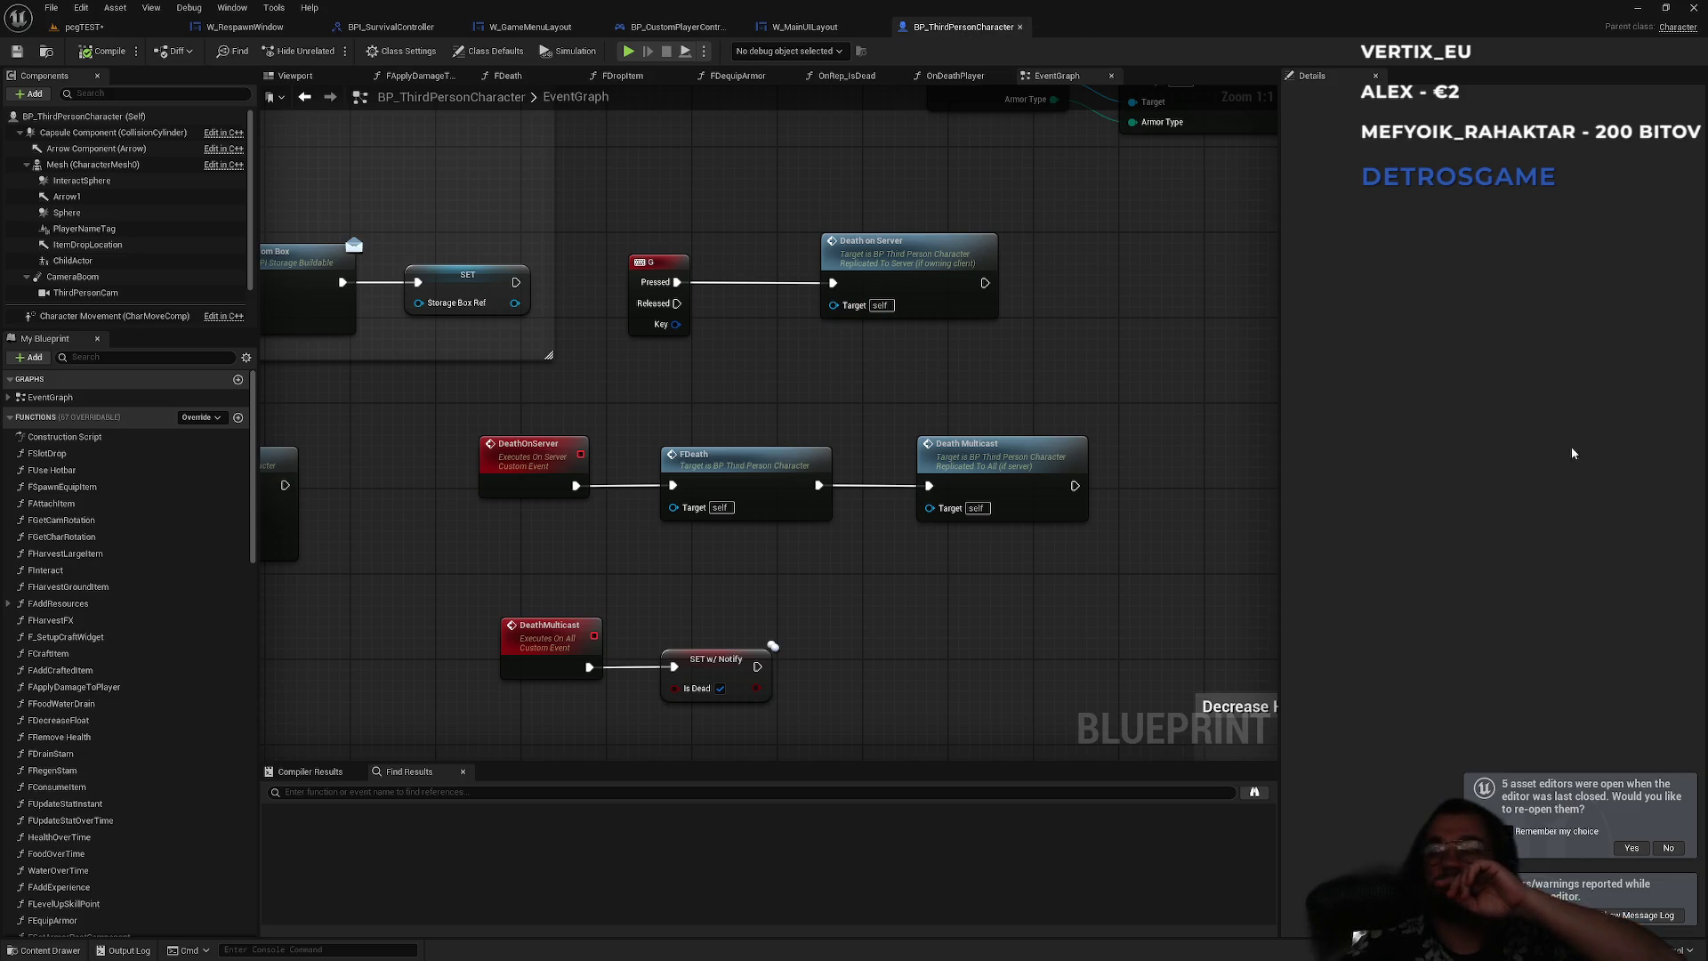
left_click(810, 27)
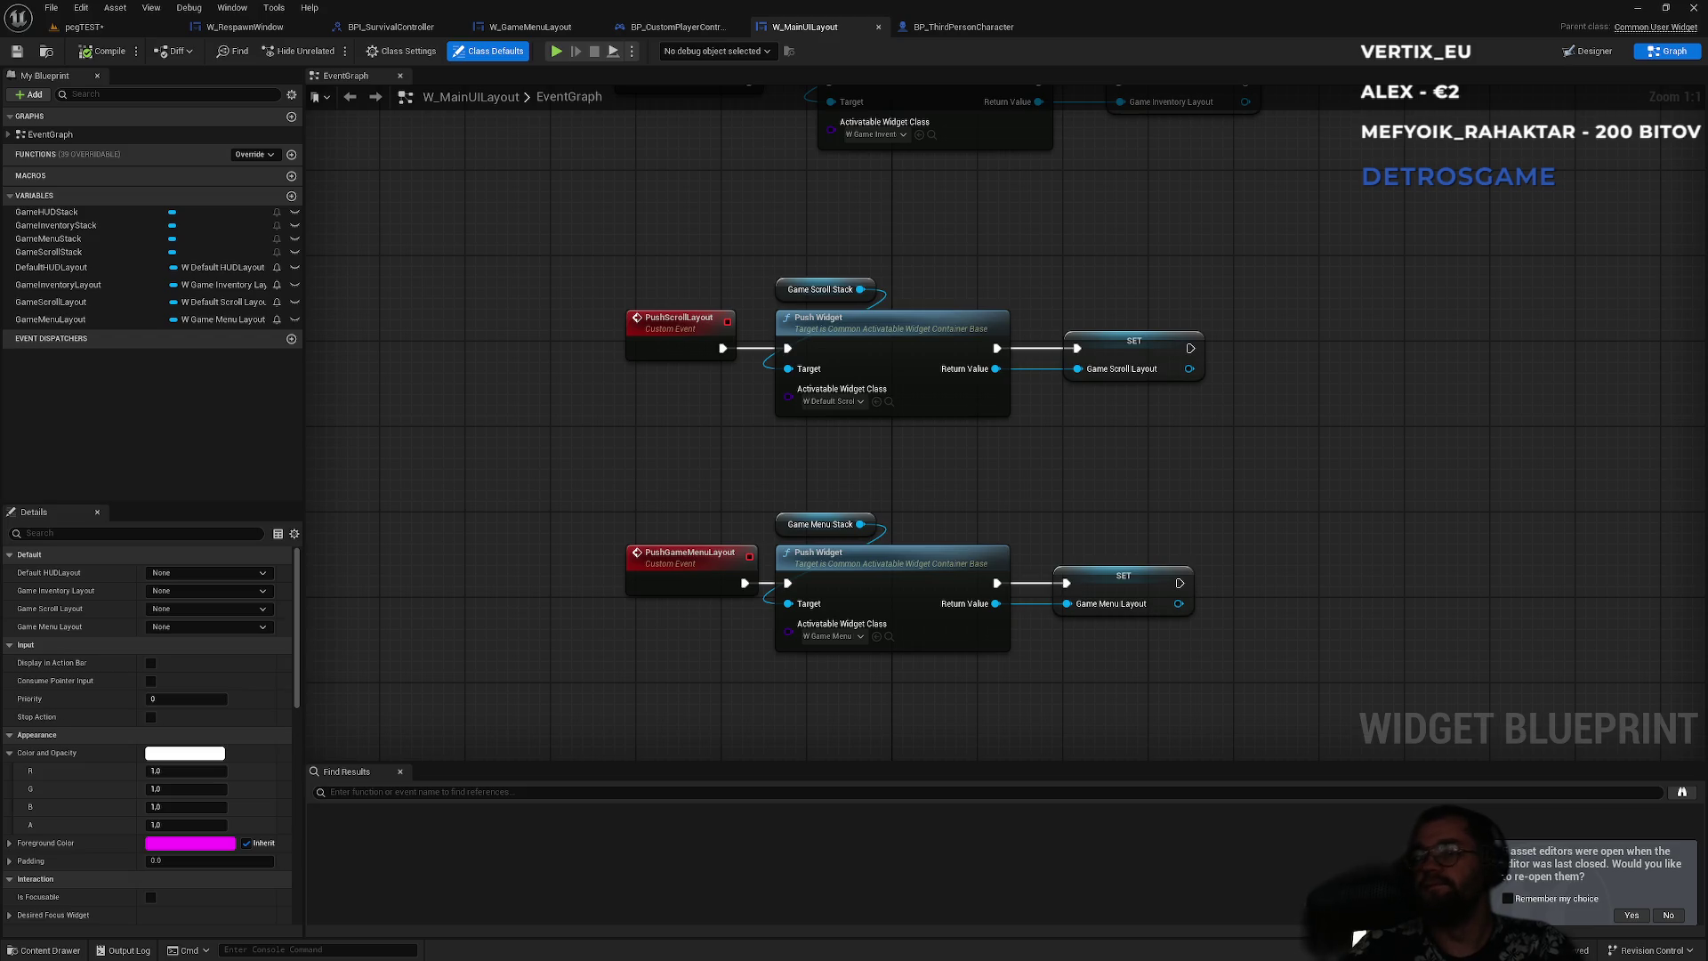
- Switch to the W_RespawnWindow graph and open then dismiss the graph action menu
left_click(257, 28)
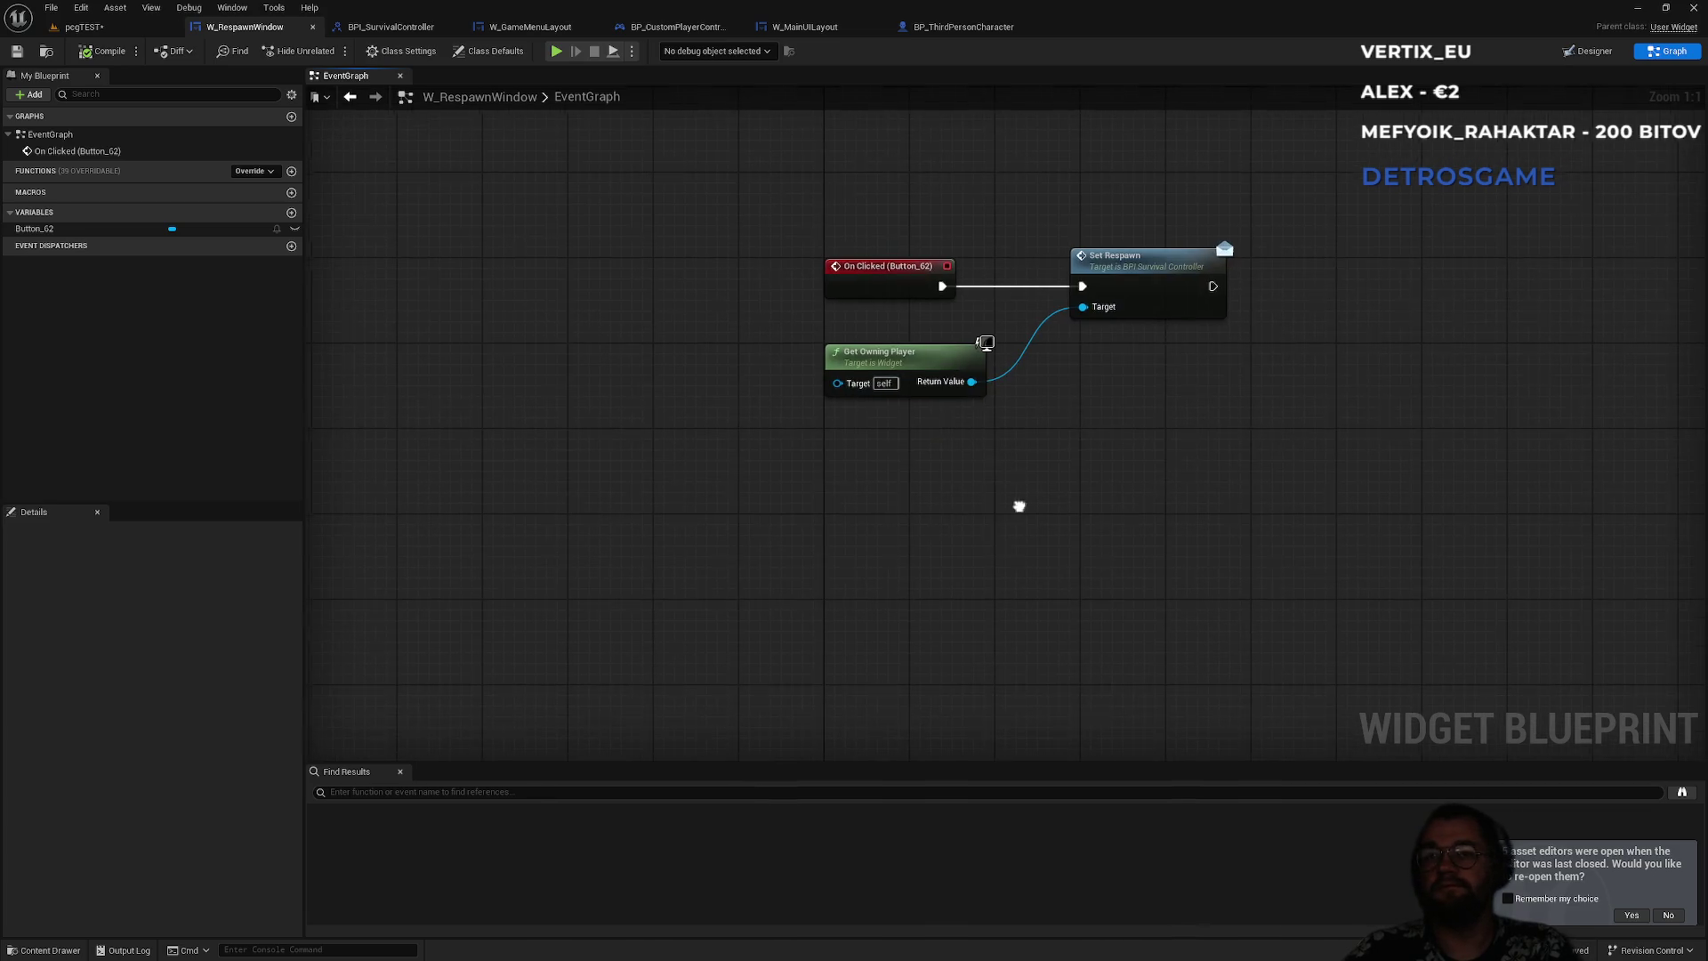
right_click(844, 569)
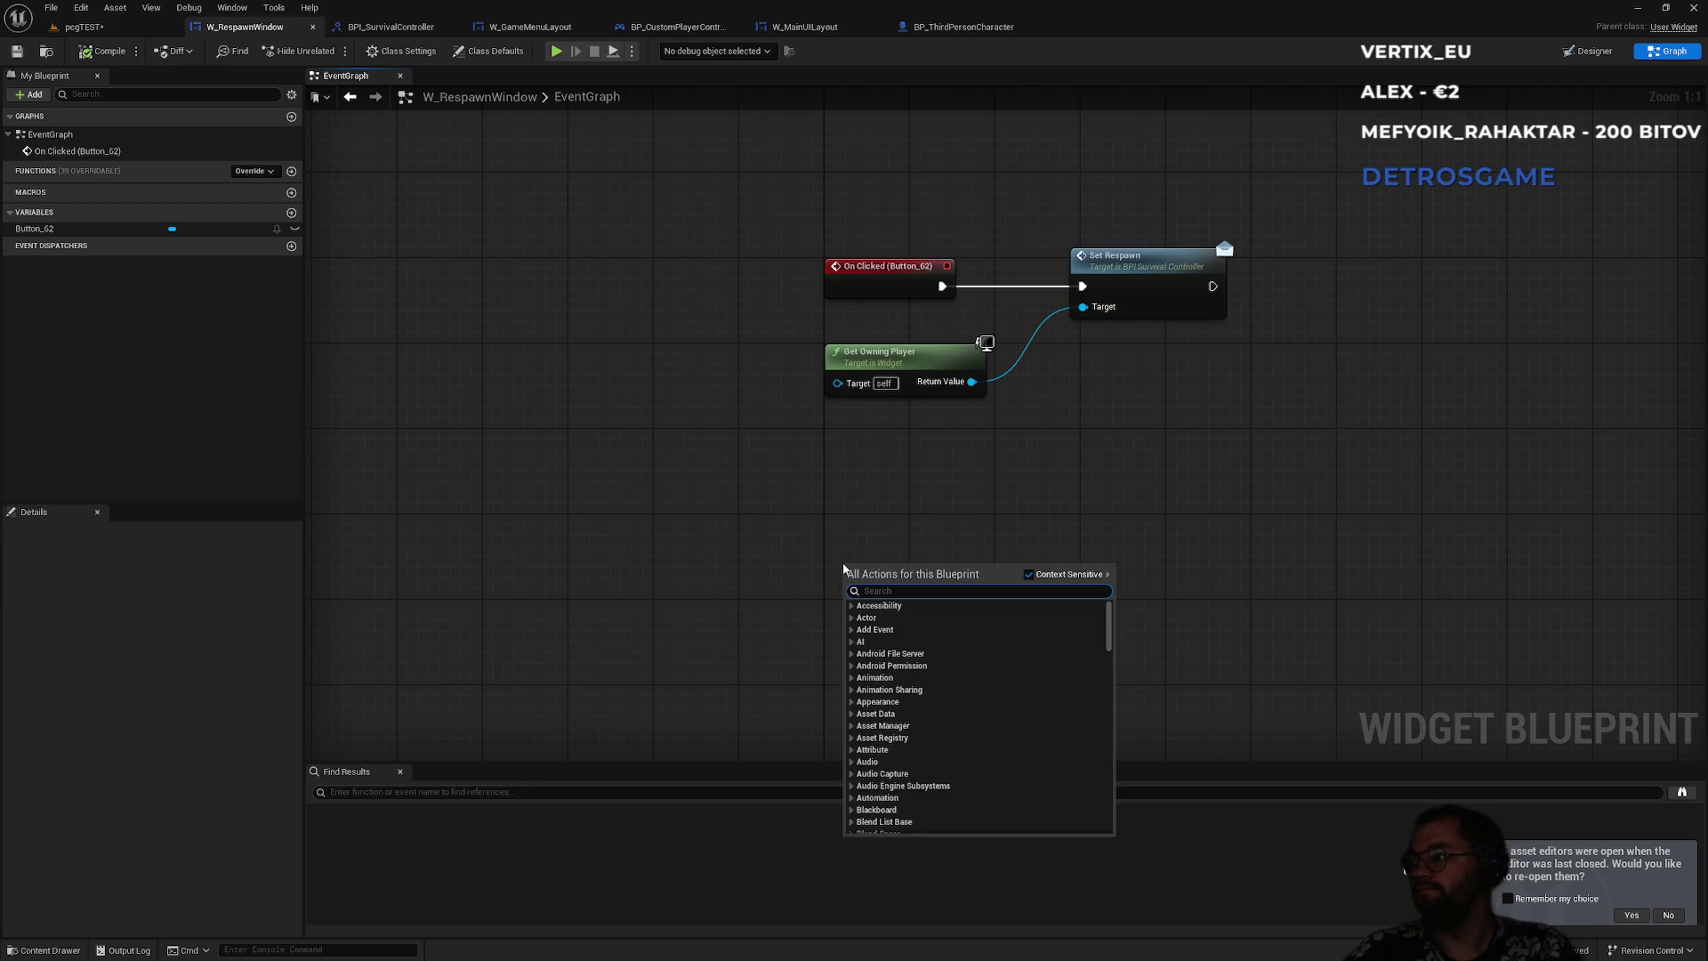
key("Escape")
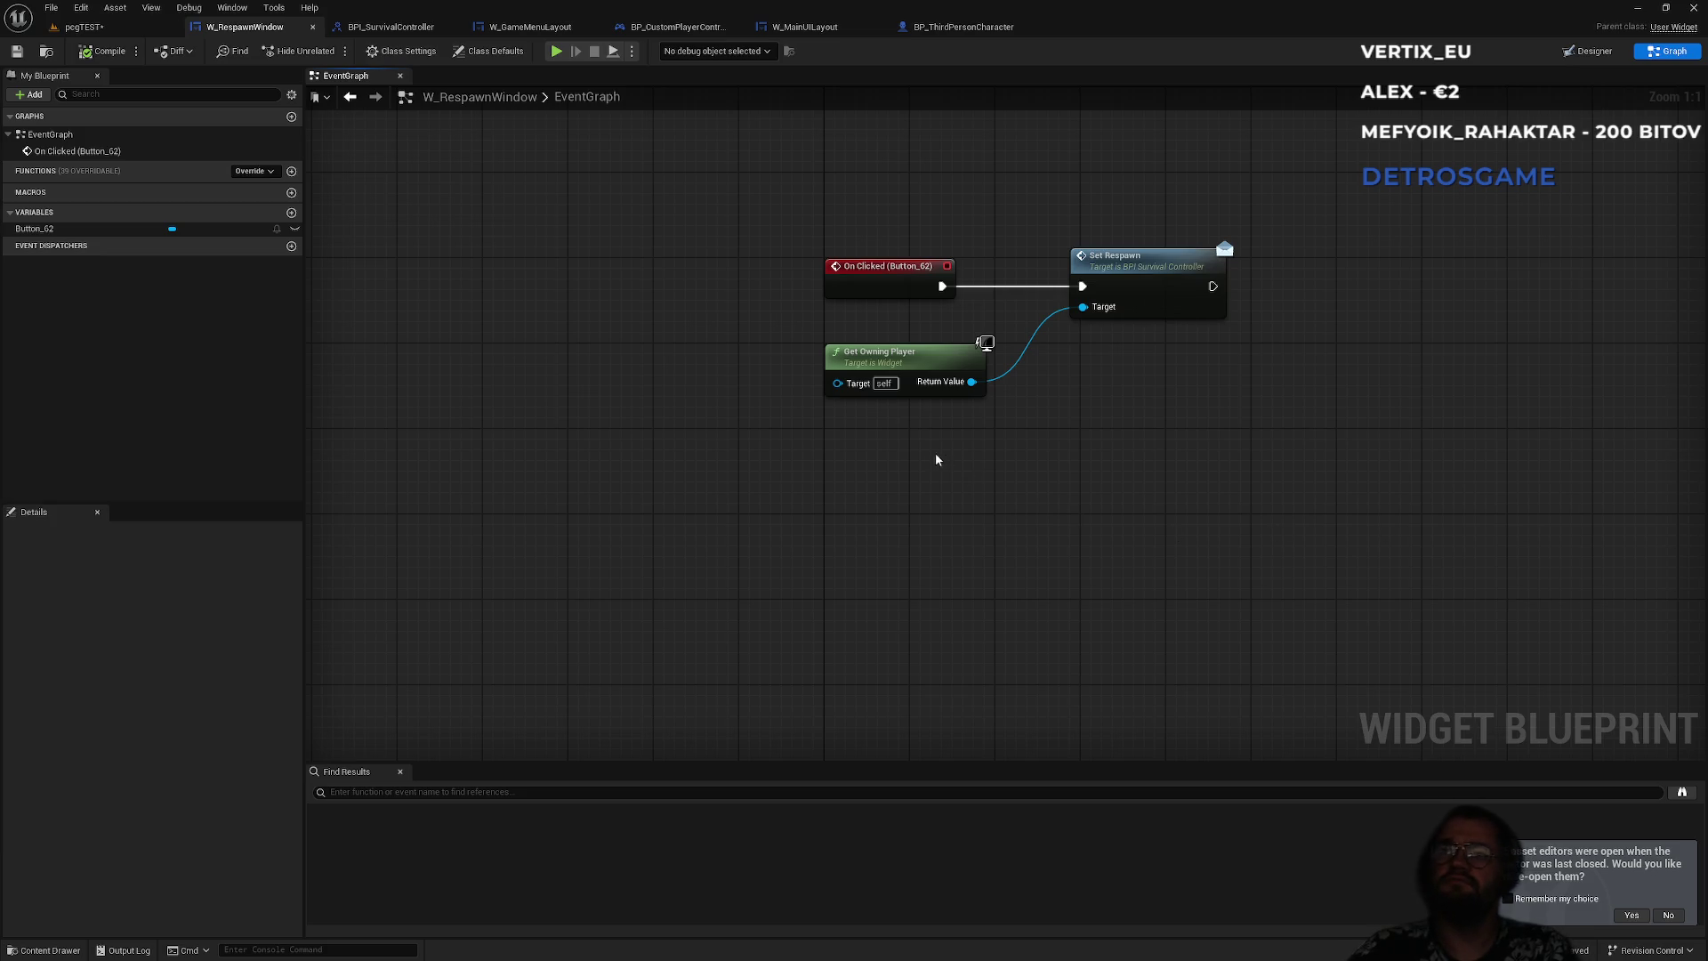
- In BP_CustomPlayerController's graph, move Event SetRespawn up just below the death-widget events
left_click(807, 31)
left_click(681, 29)
mouse_move(789, 455)
left_mouse_down()
mouse_move(717, 580)
mouse_move(762, 484)
mouse_move(722, 390)
mouse_move(700, 621)
mouse_move(700, 254)
left_mouse_up()
left_click_drag(590, 735, 625, 498)
left_click(558, 612)
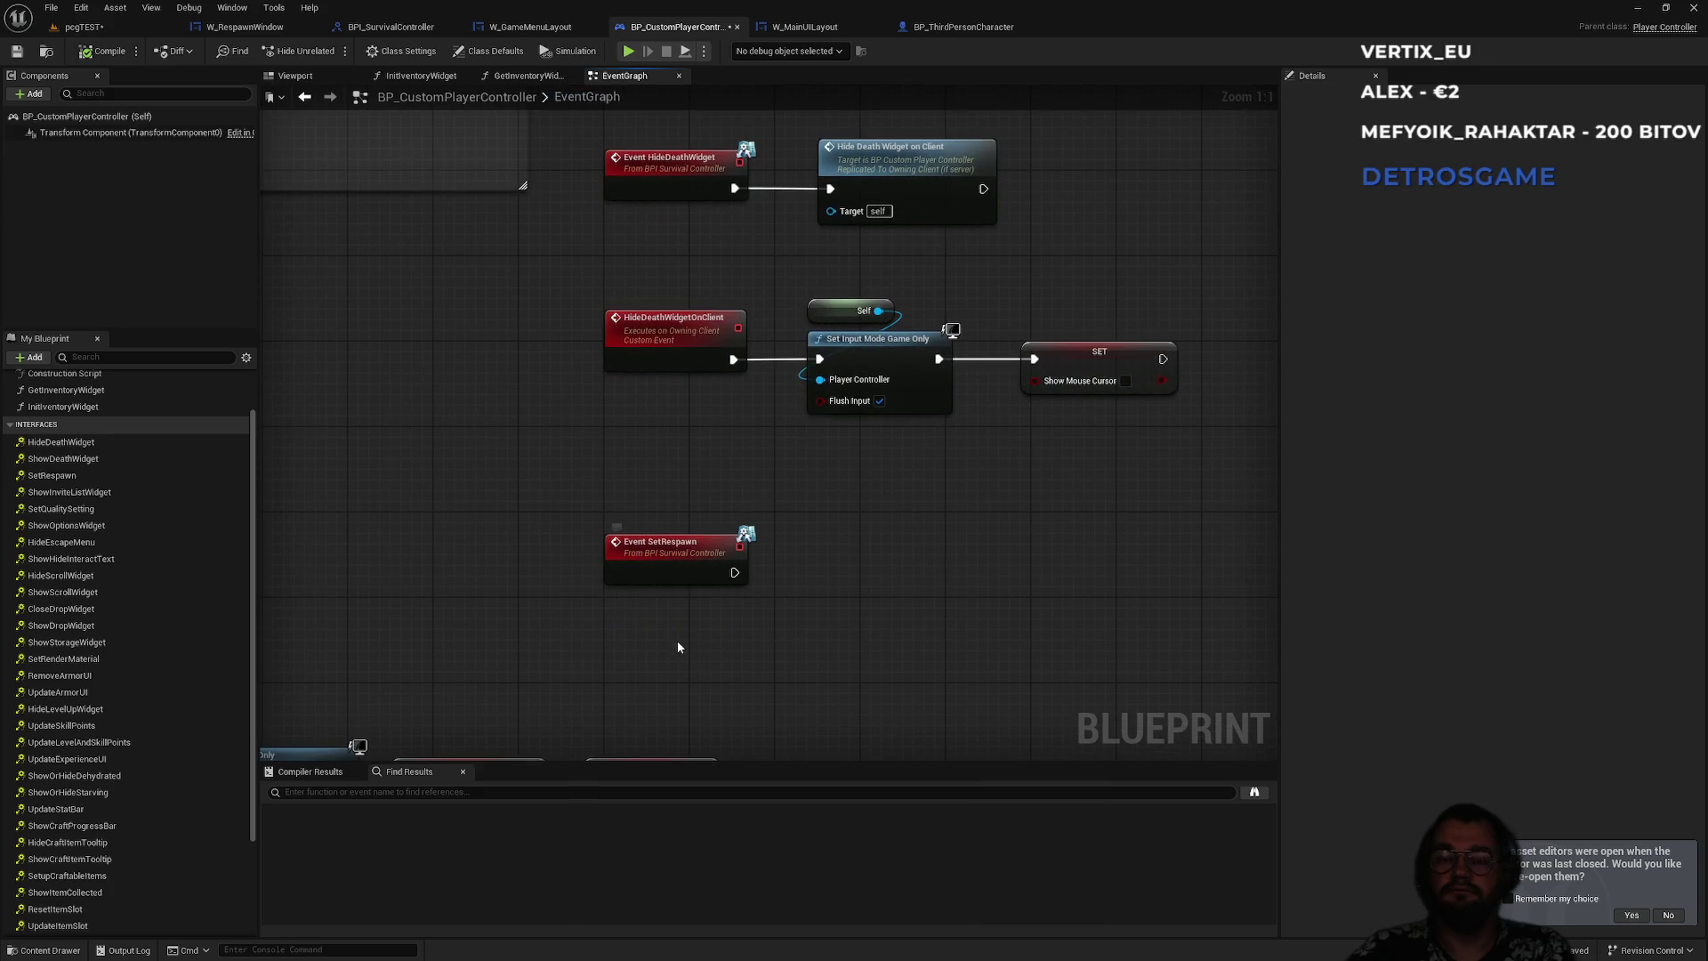